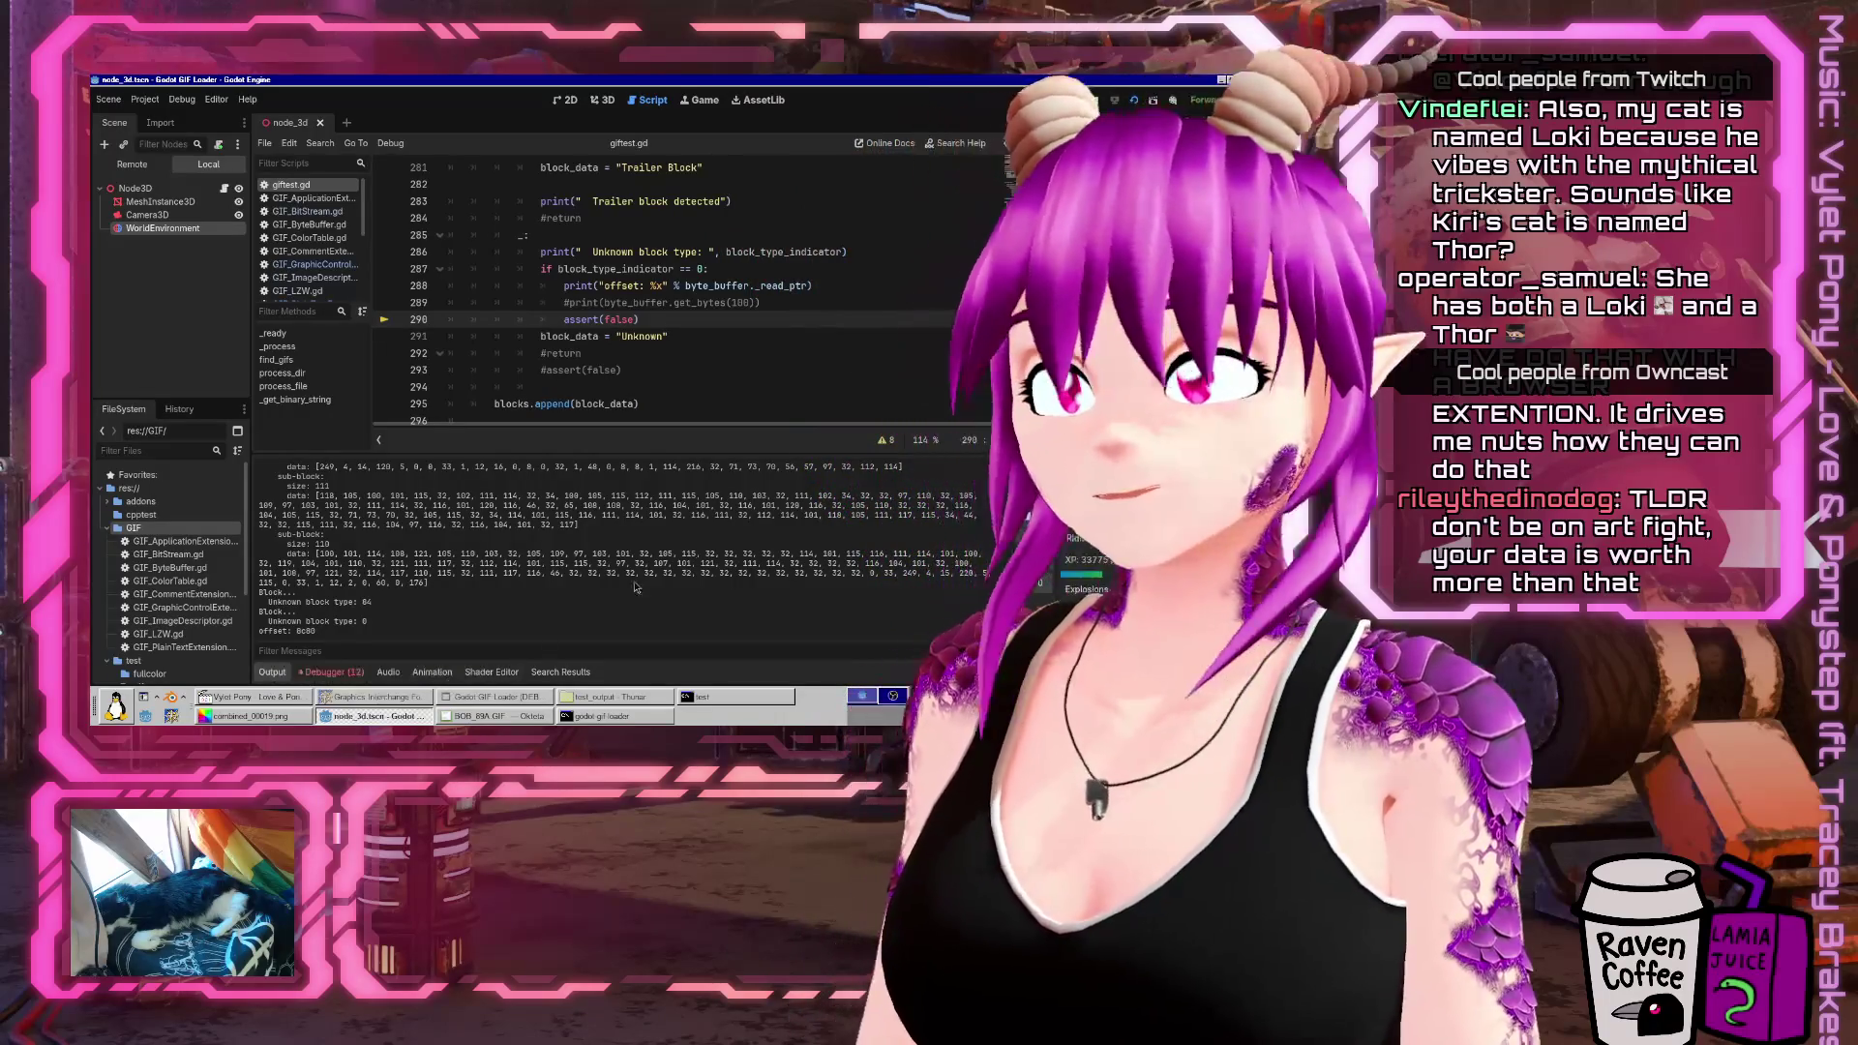
Change the 0xf9 extension check on line 244 of giftest.gd from if to elif
scroll(476, 593, up, 2)
scroll(477, 598, up, 3)
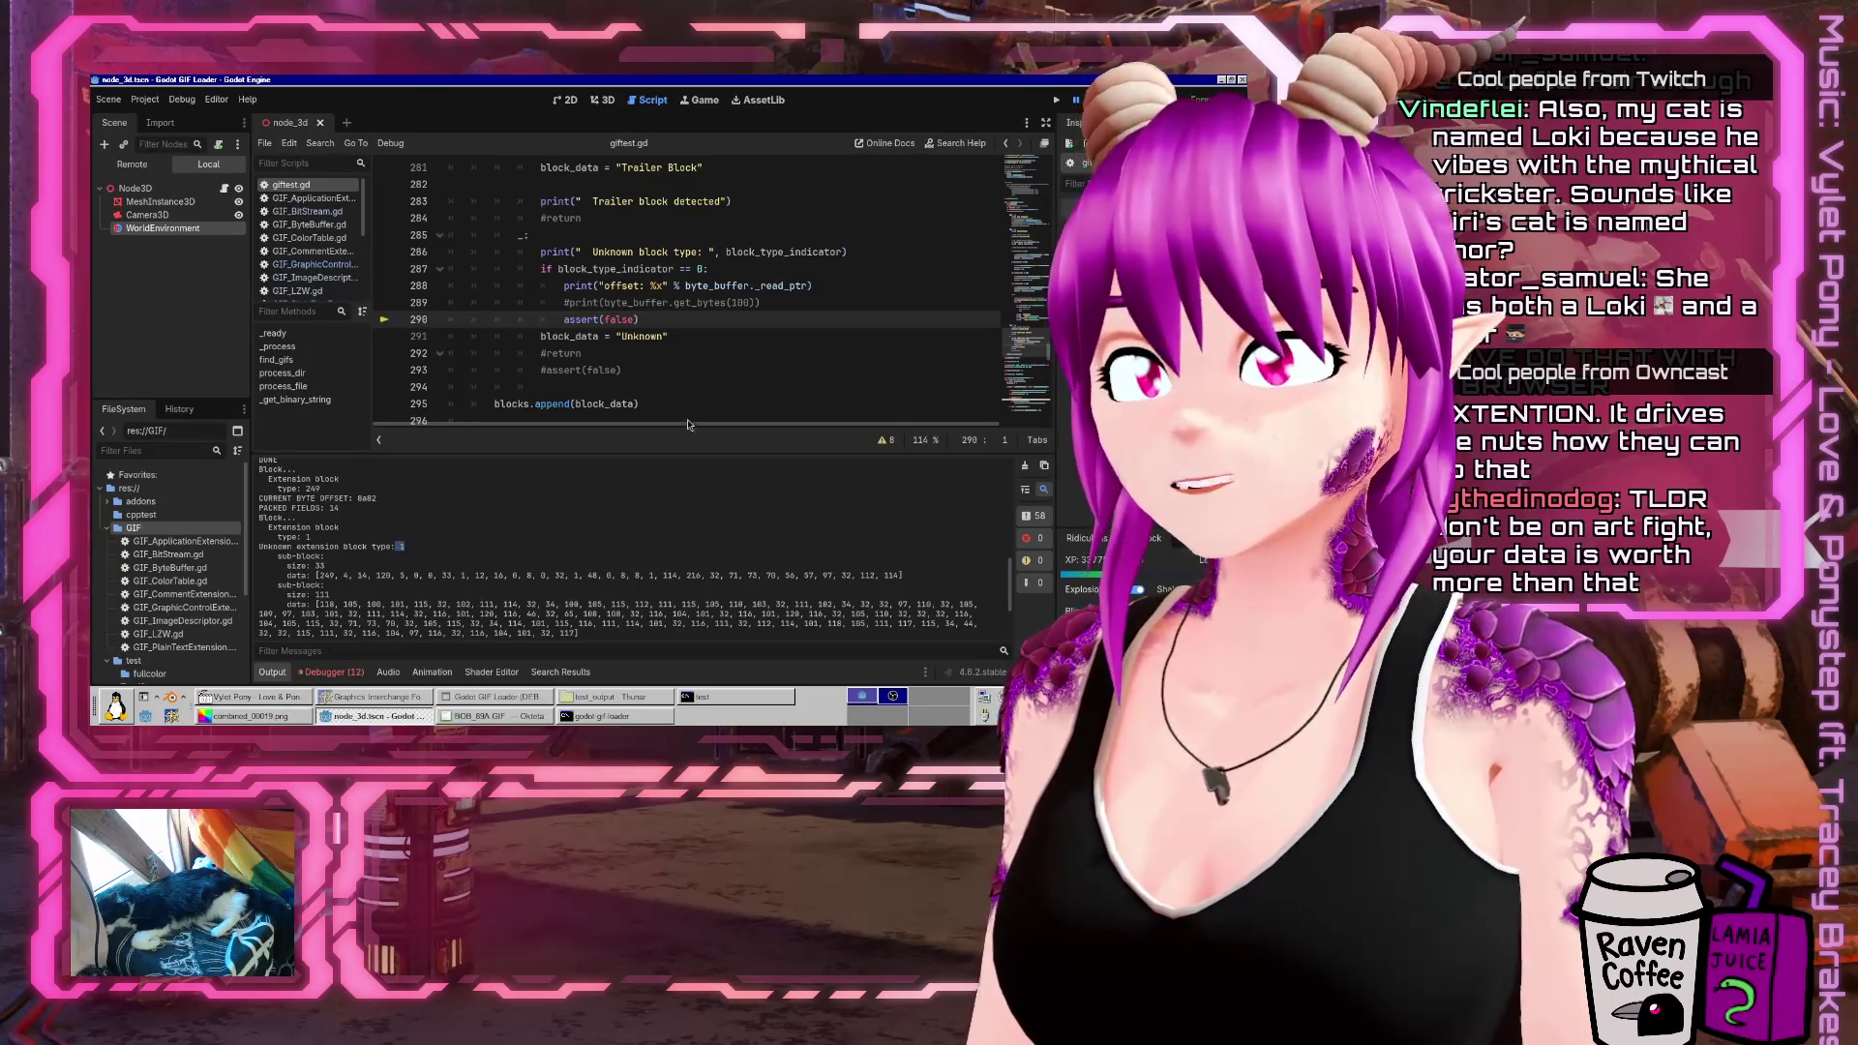
click(793, 350)
scroll(794, 350, up, 3)
scroll(794, 350, up, 6)
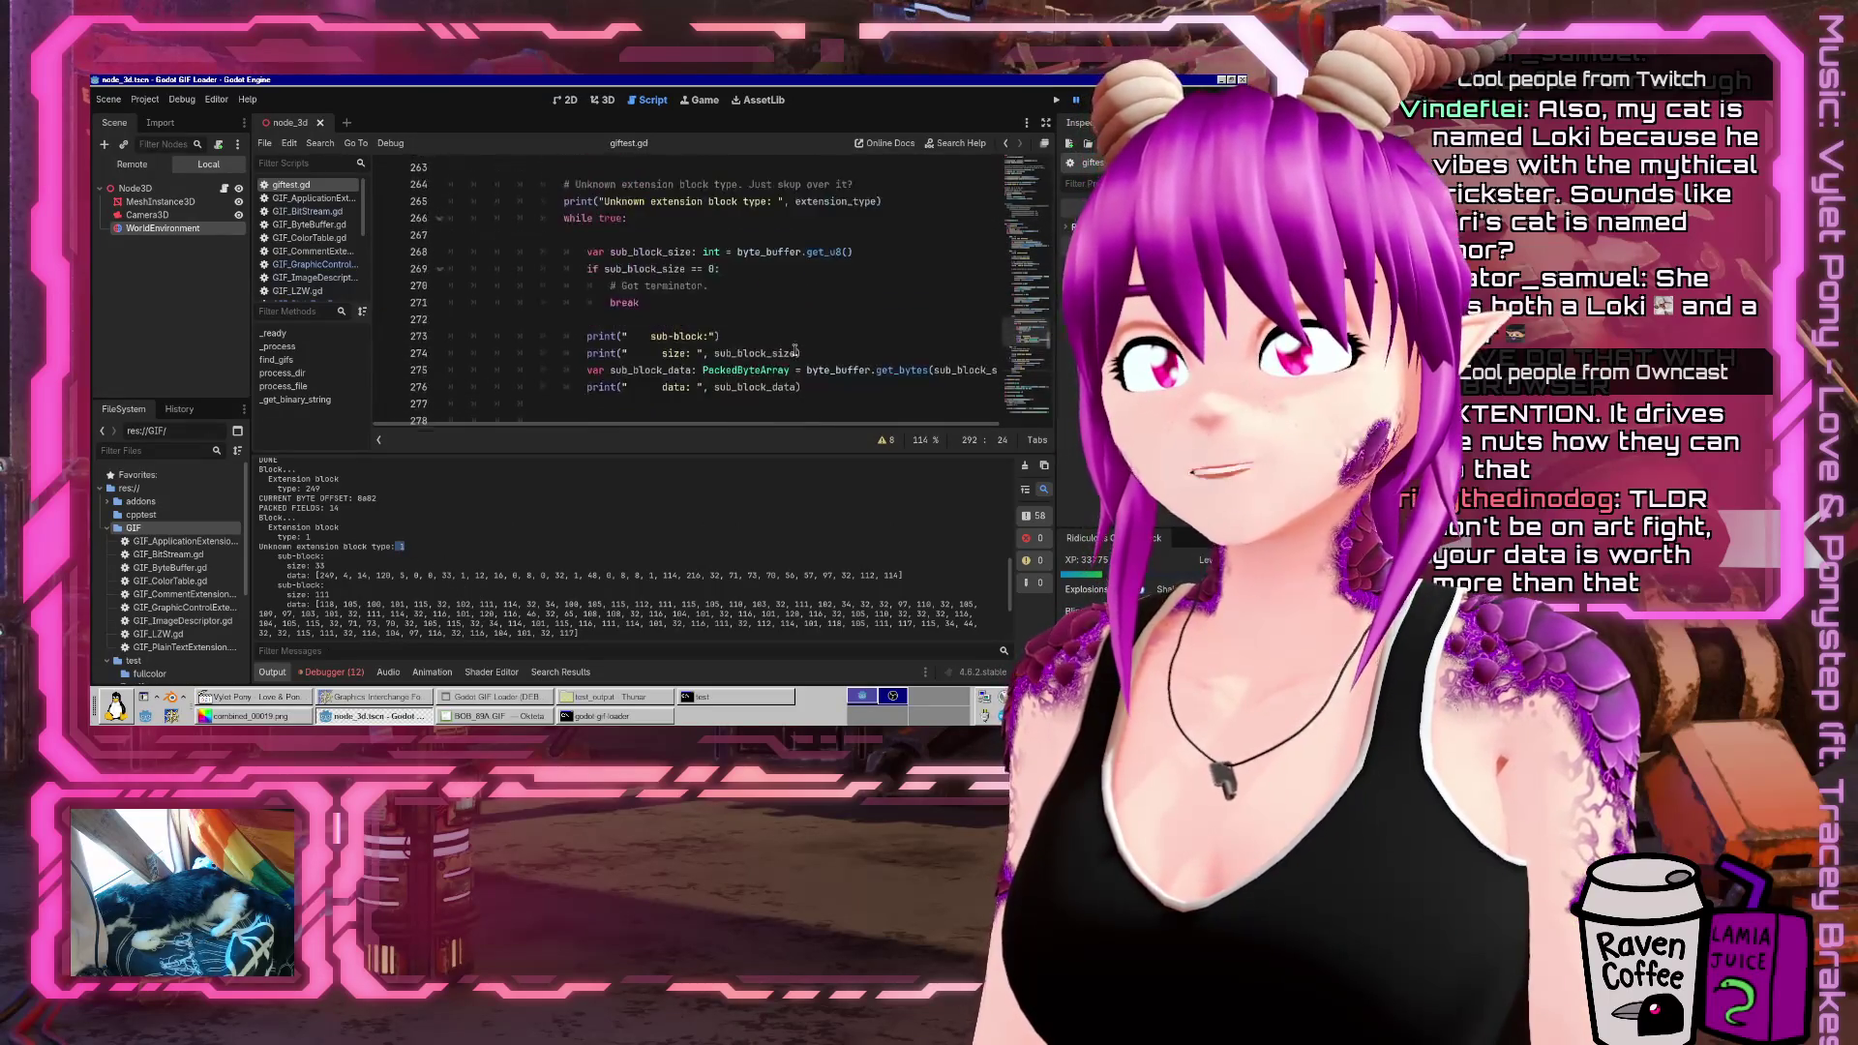
scroll(795, 350, down, 8)
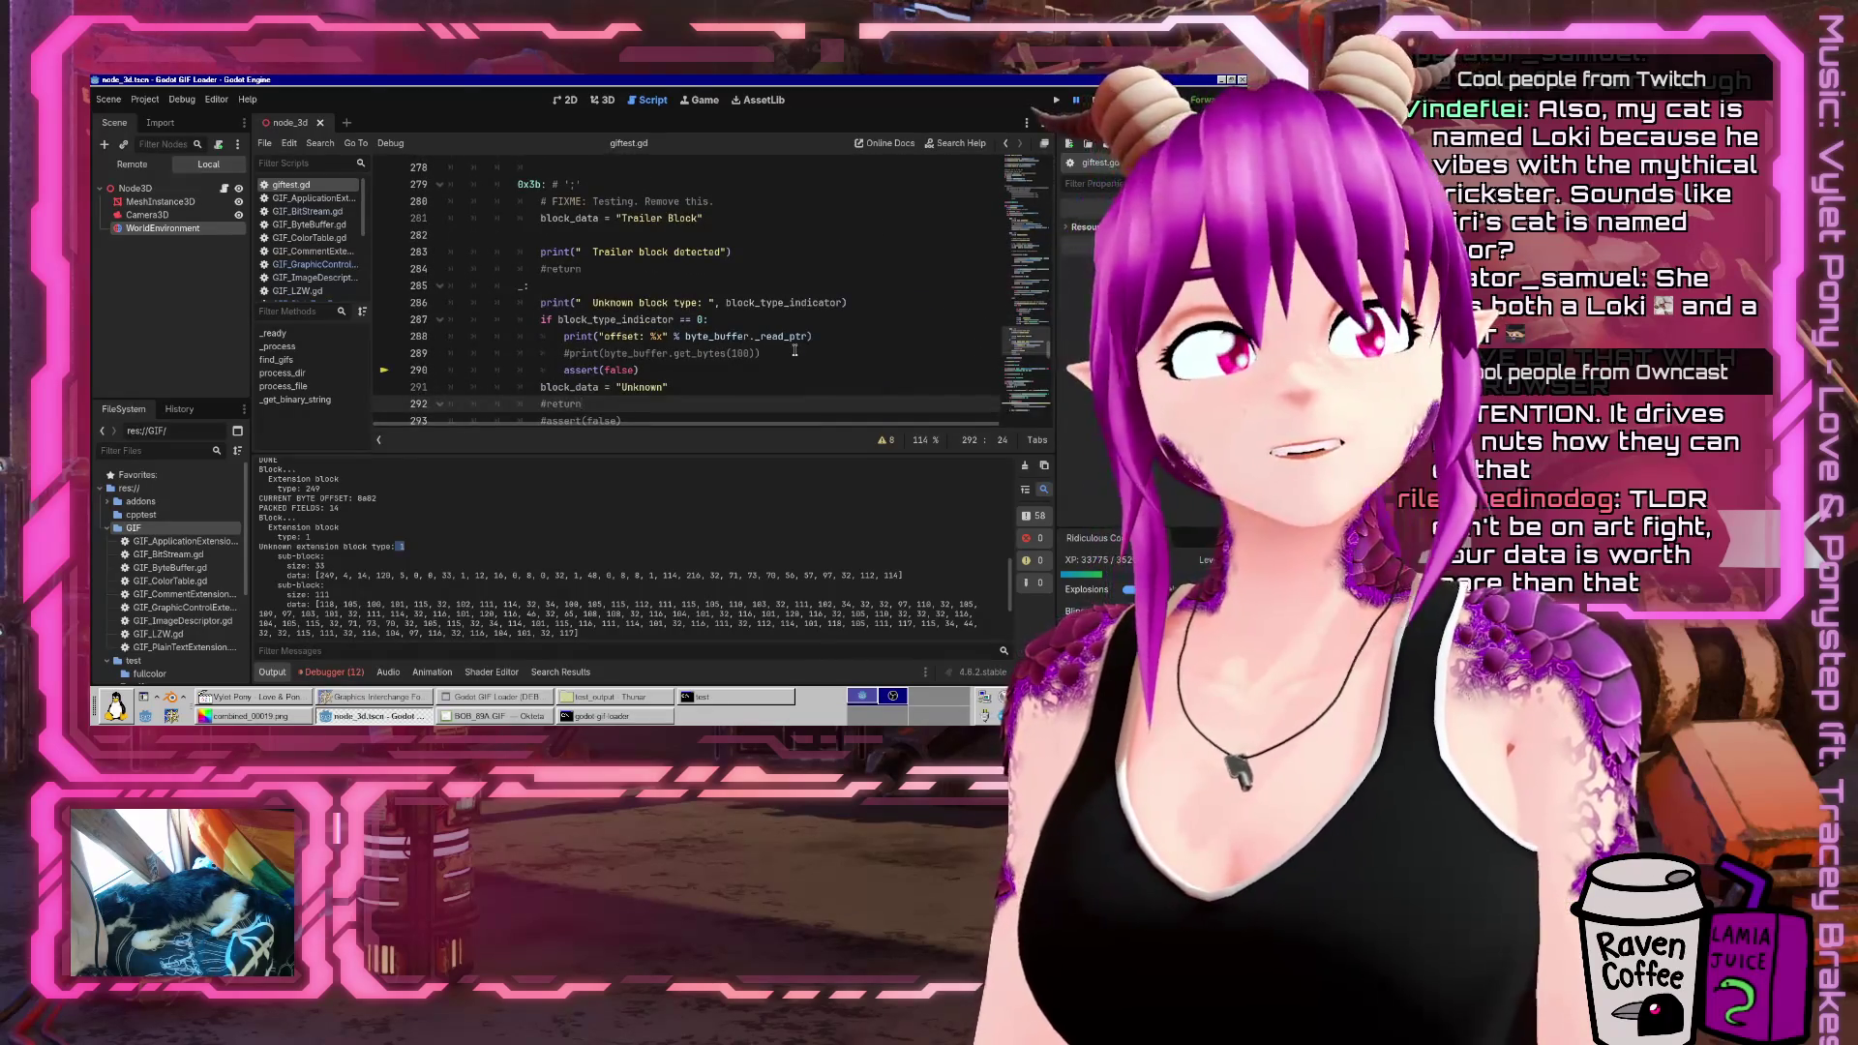
scroll(795, 351, up, 13)
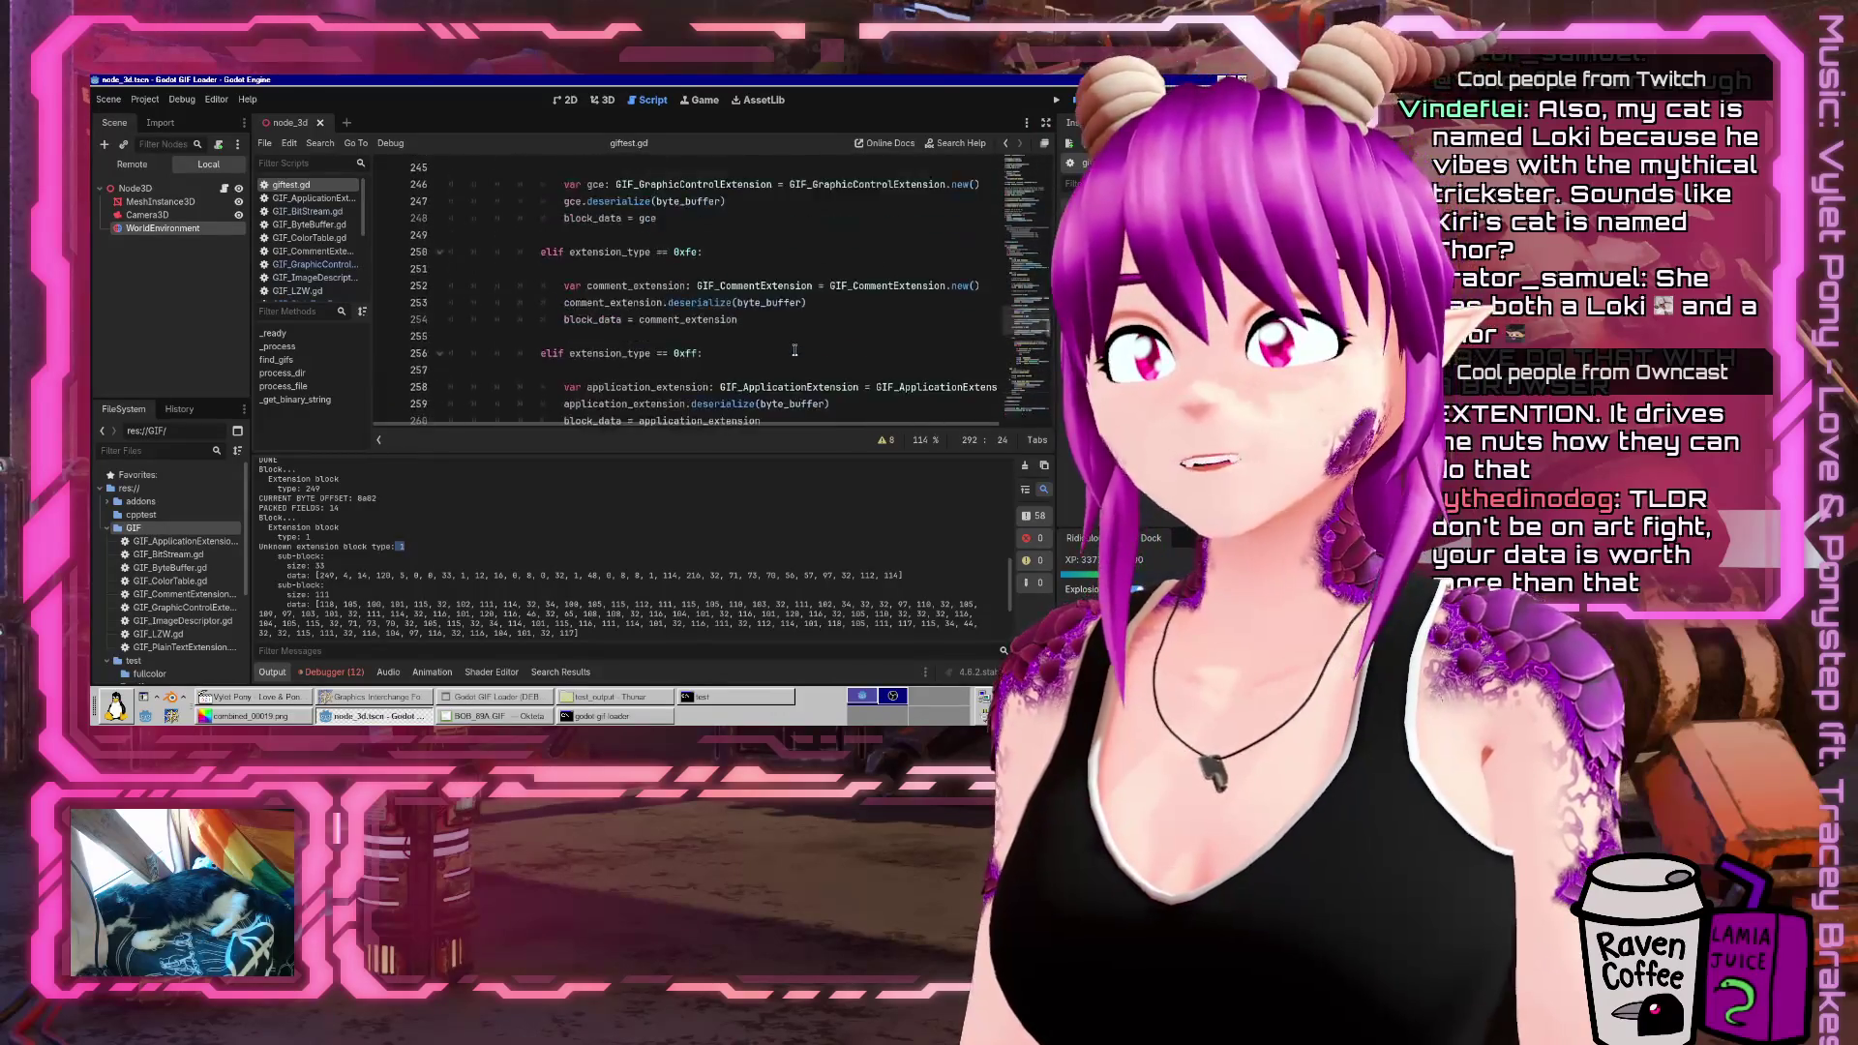
scroll(794, 351, up, 2)
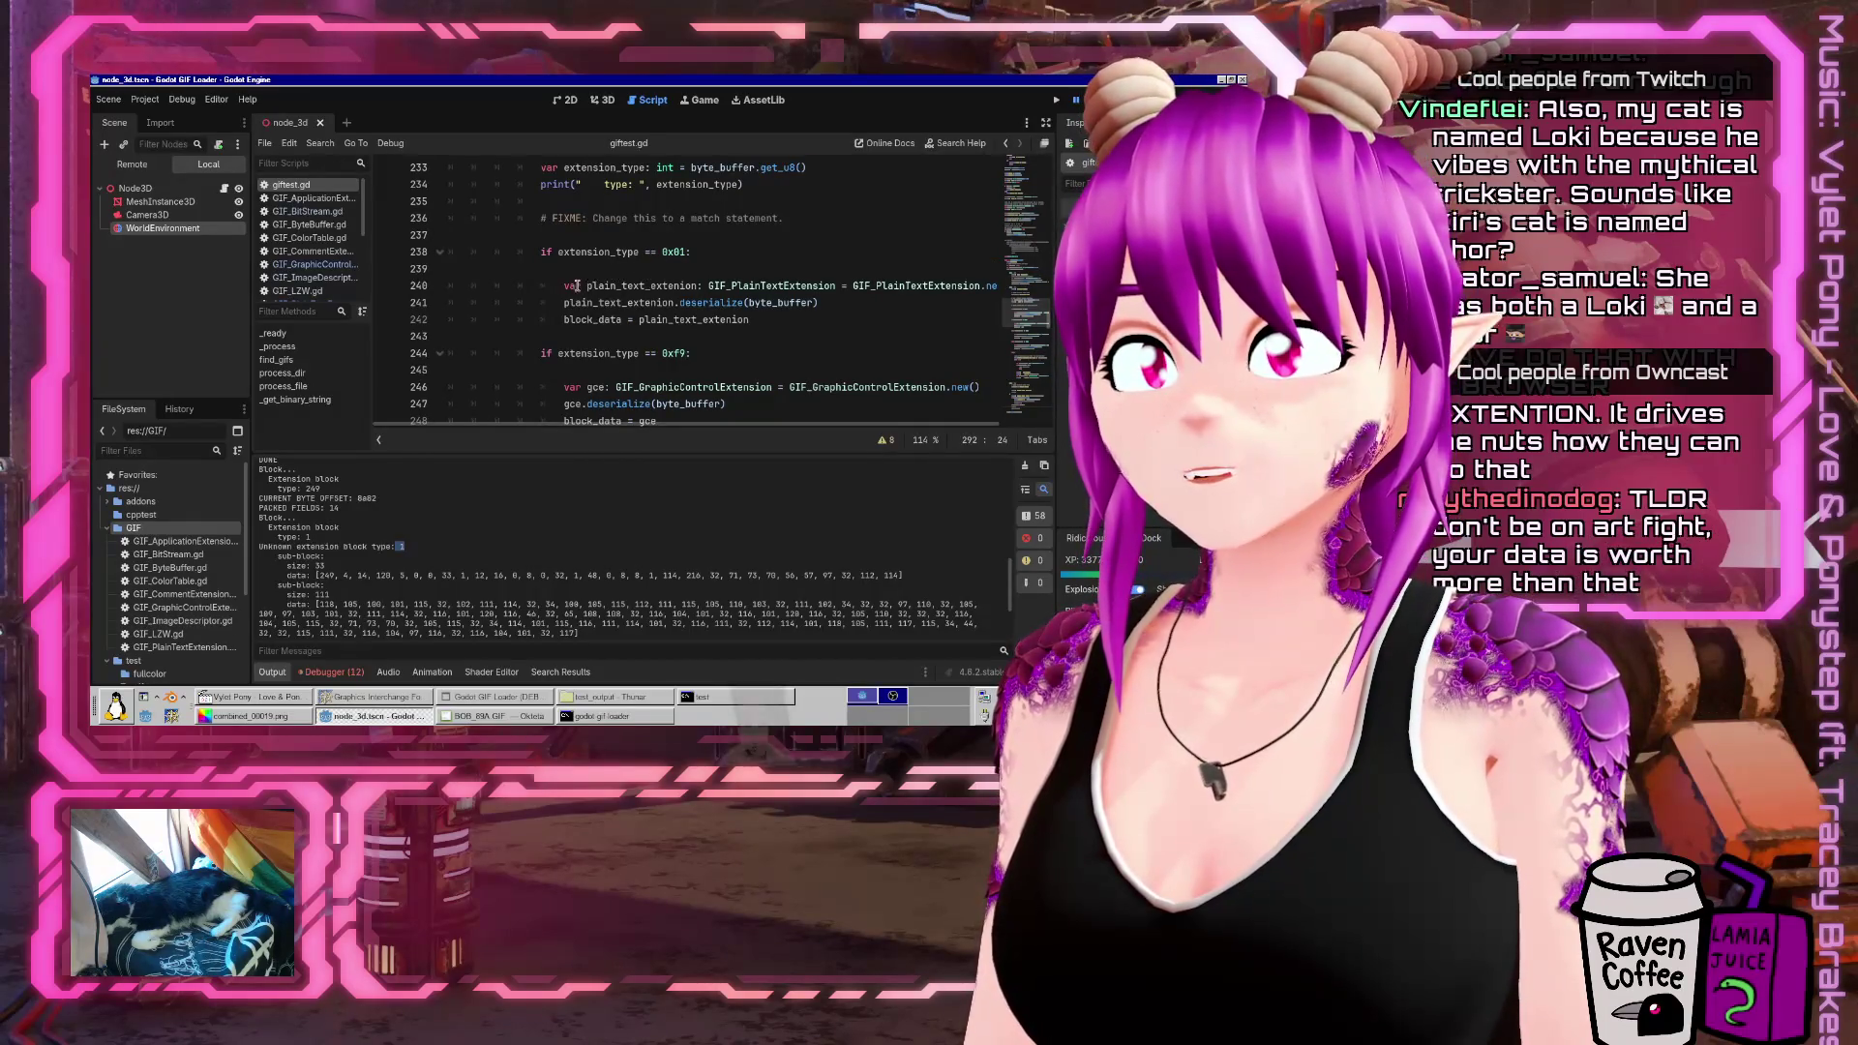
scroll(595, 285, down, 1)
scroll(561, 297, up, 1)
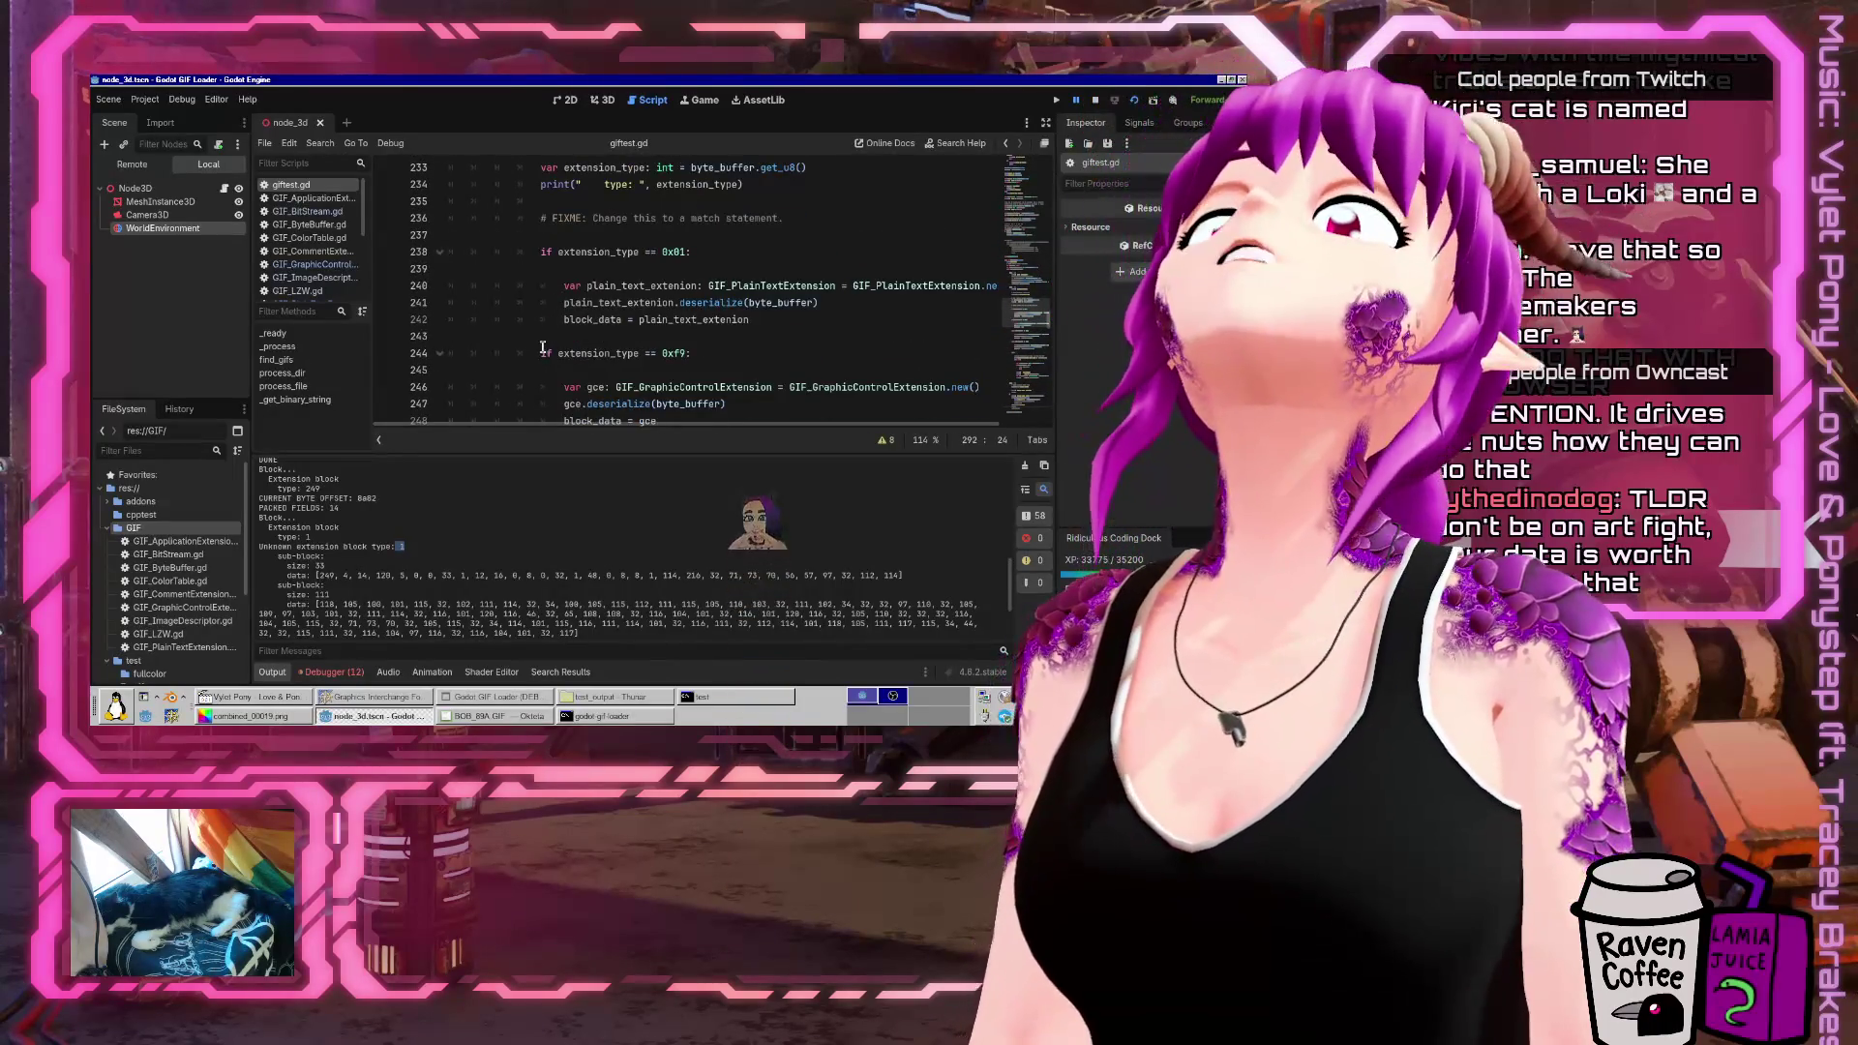
click(541, 353)
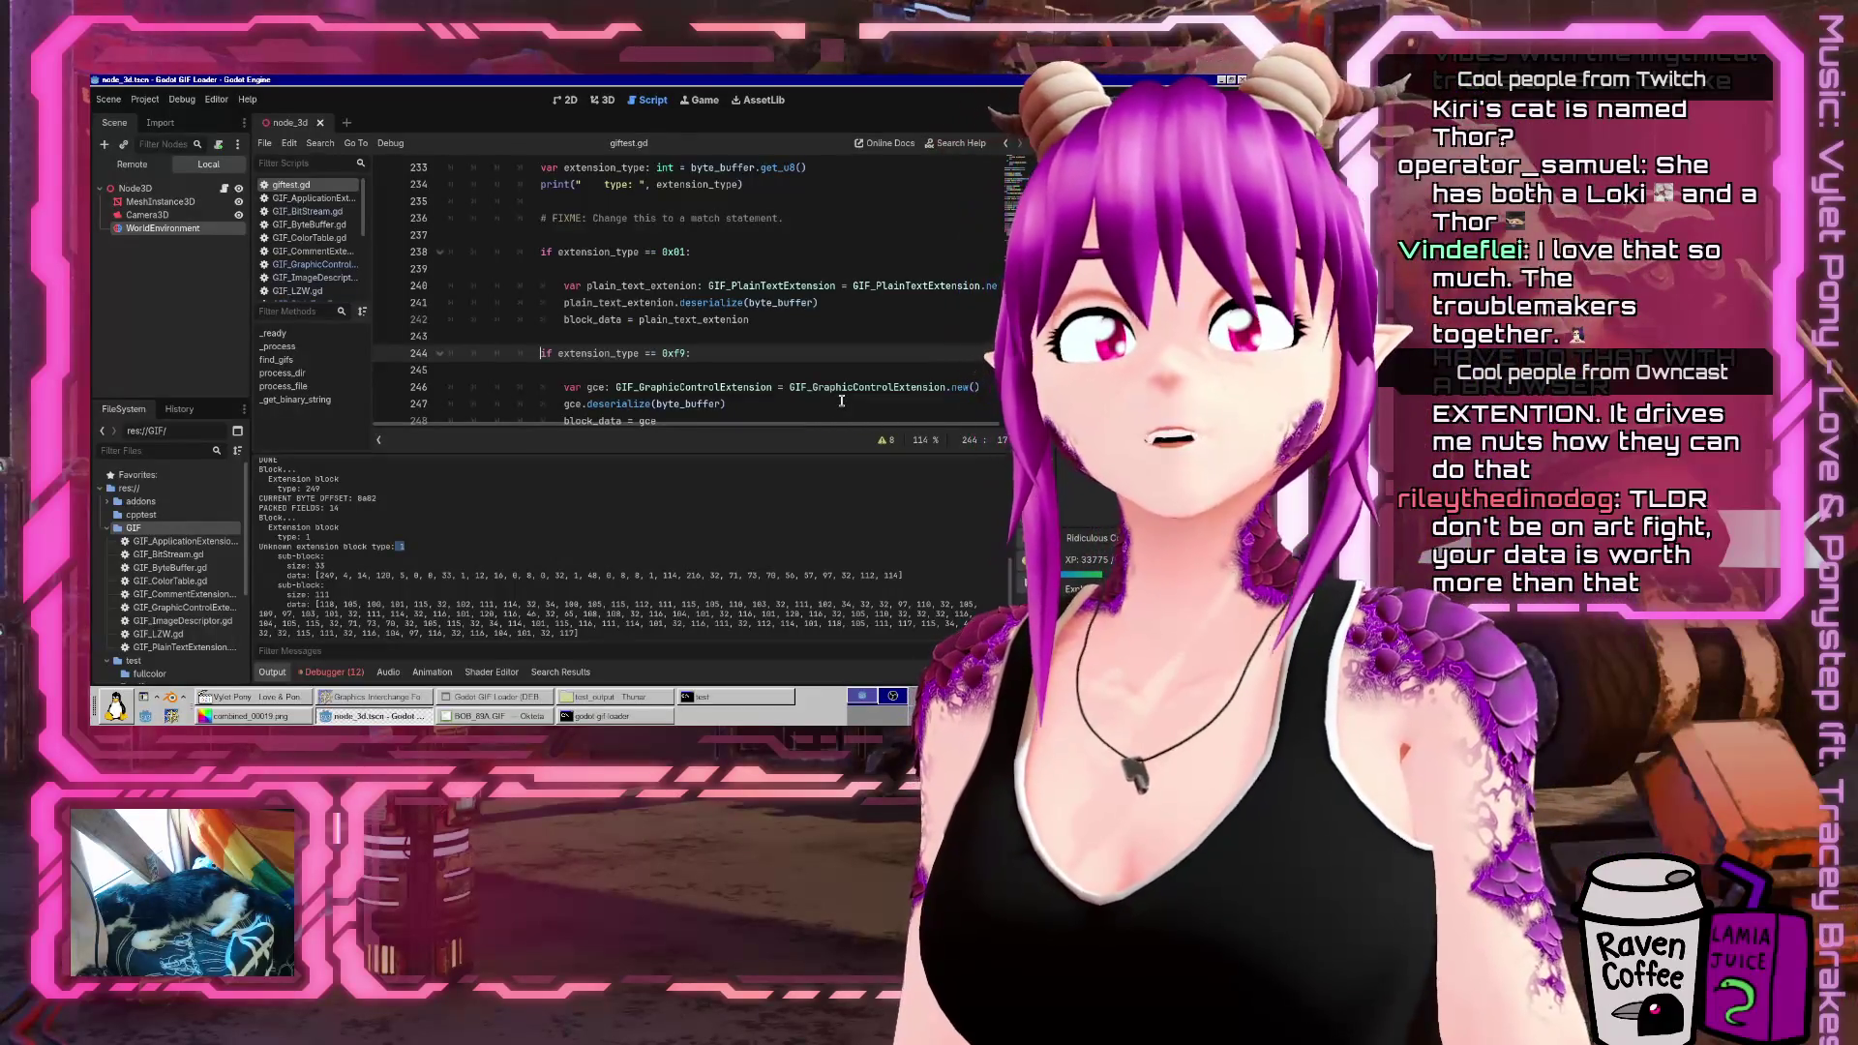
text(el)
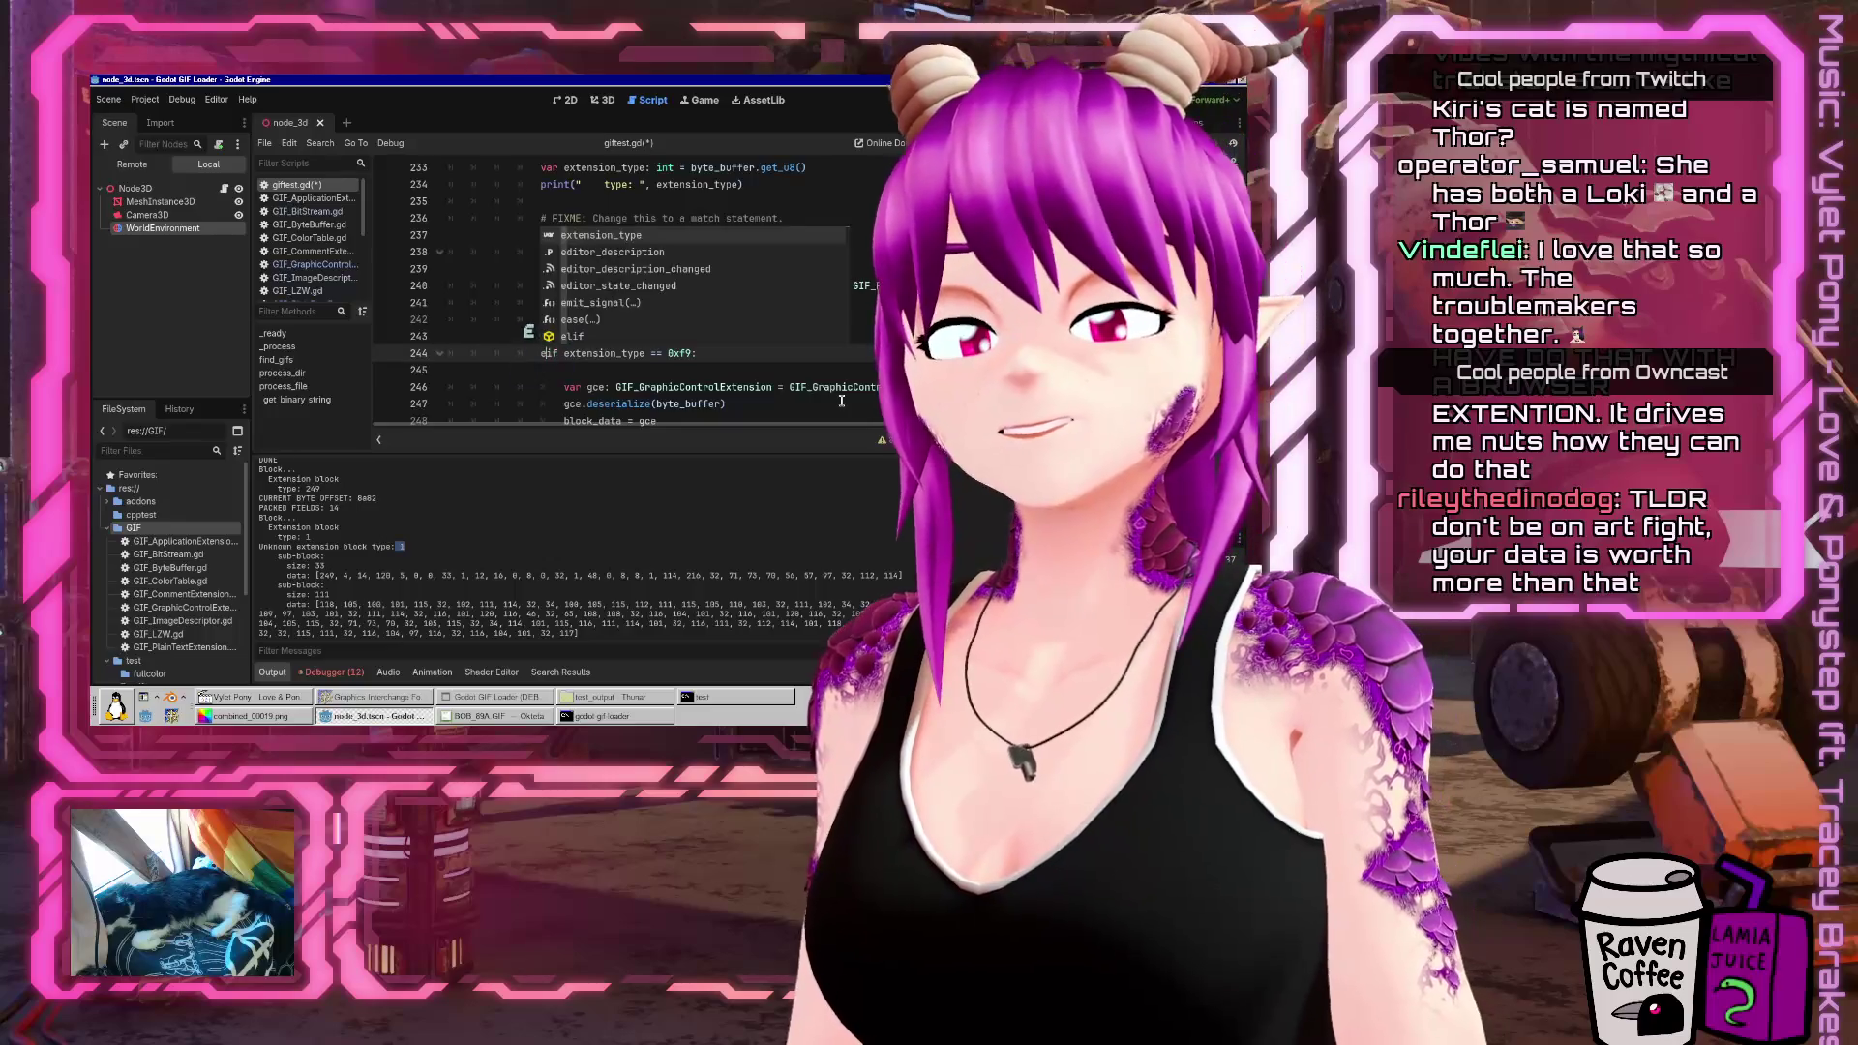
Save giftest.gd, run the game to view the decoded GIF frame, then stop it
key(ctrl+s)
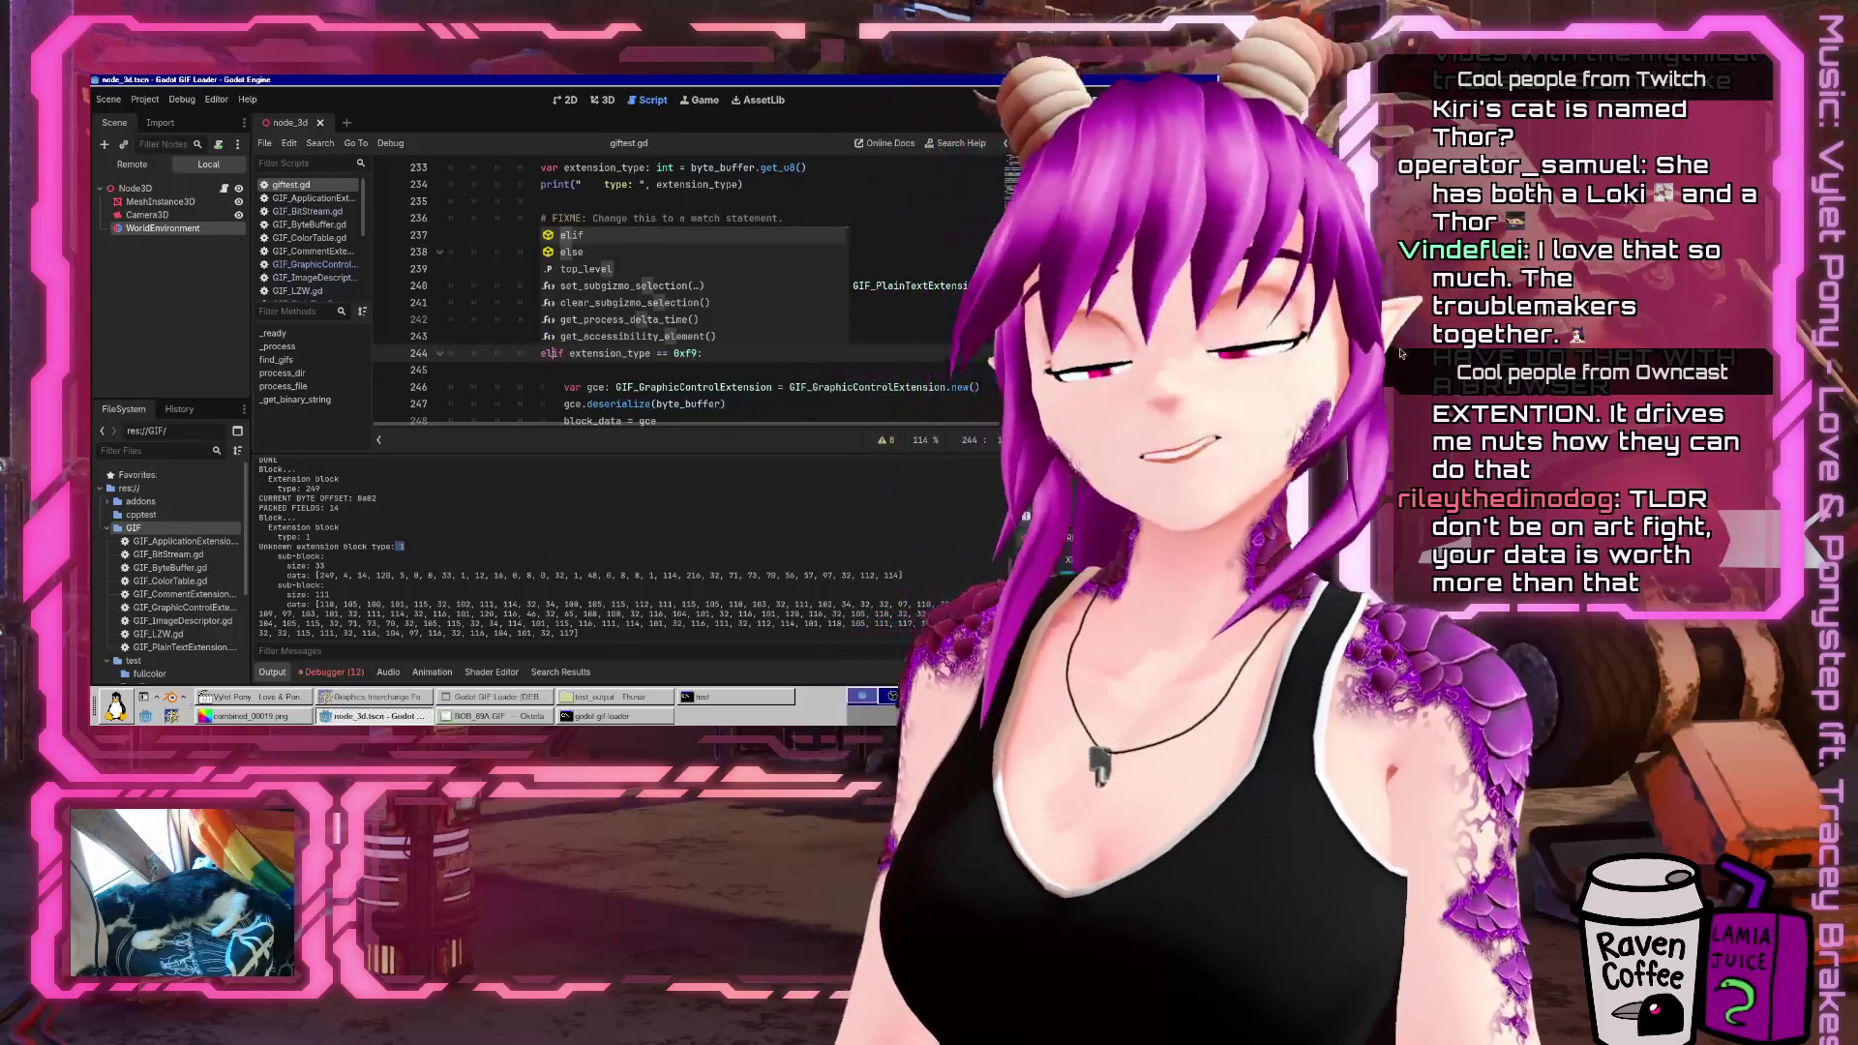
key(Escape)
key(Up)
key(Up)
key(Up)
key(F5)
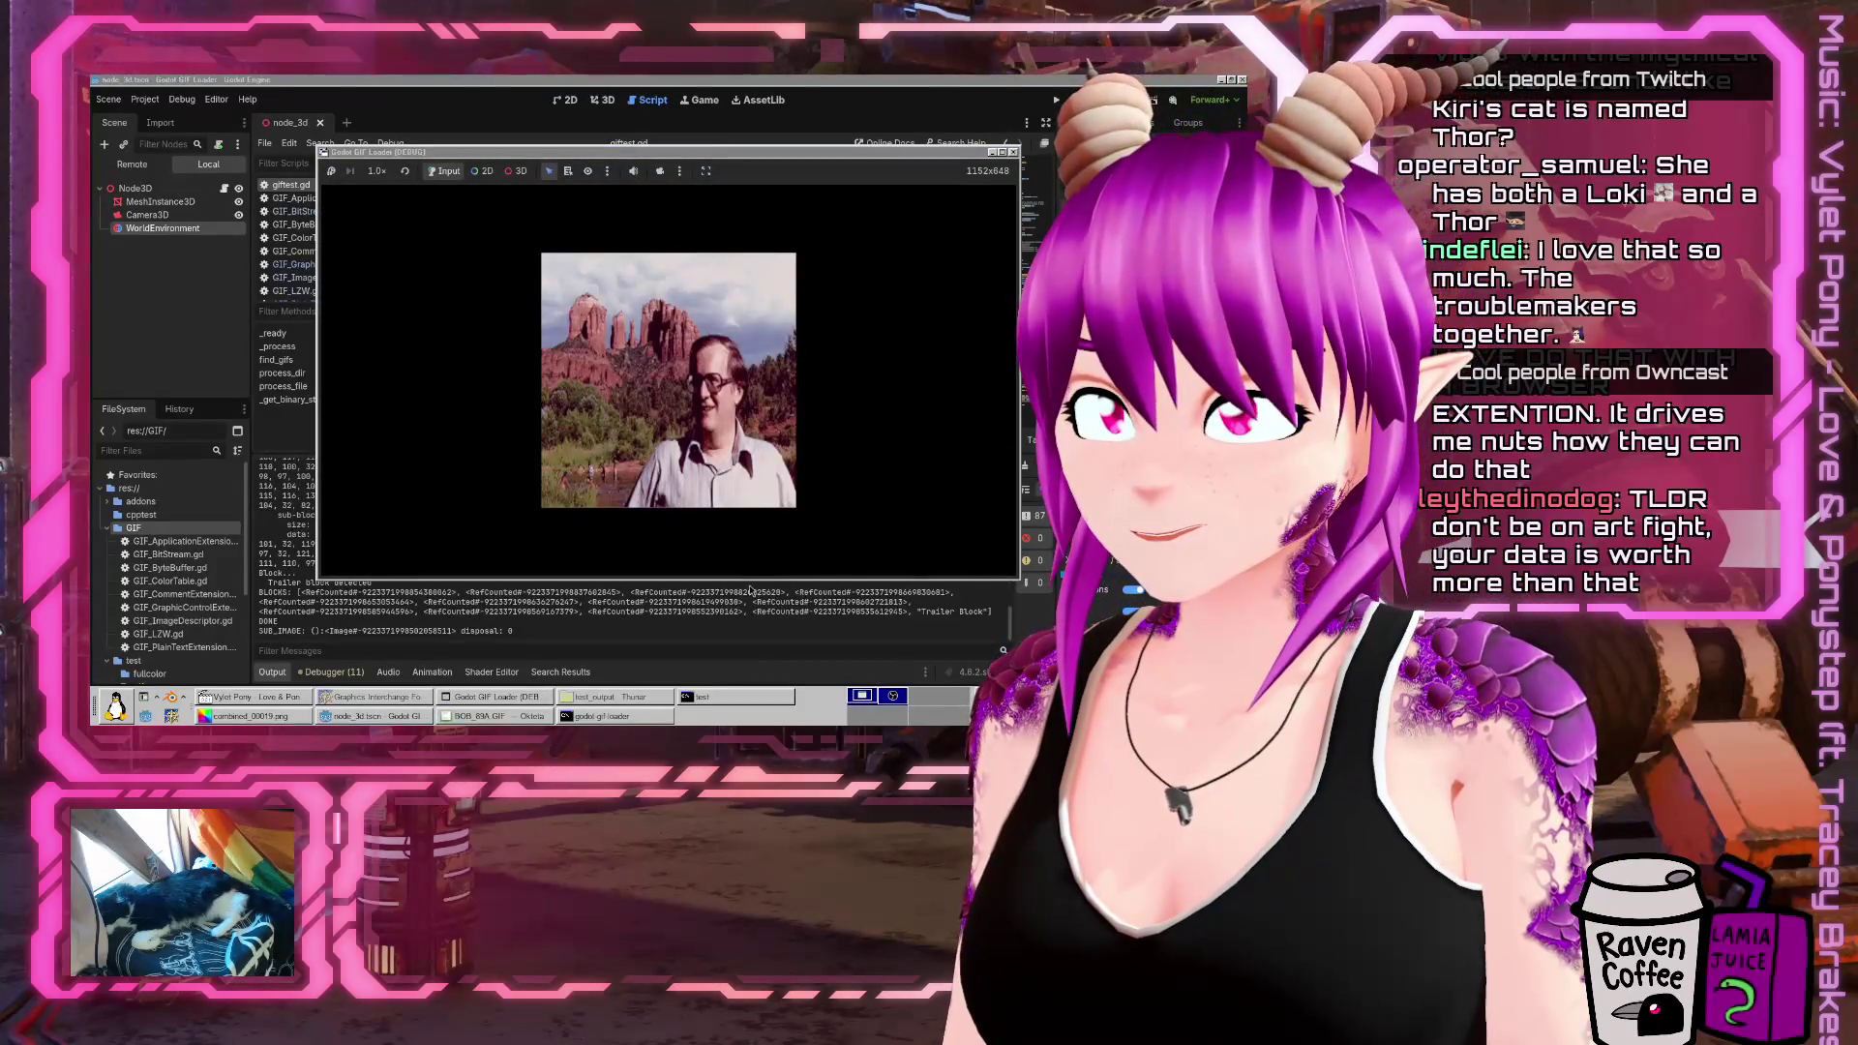
key(F8)
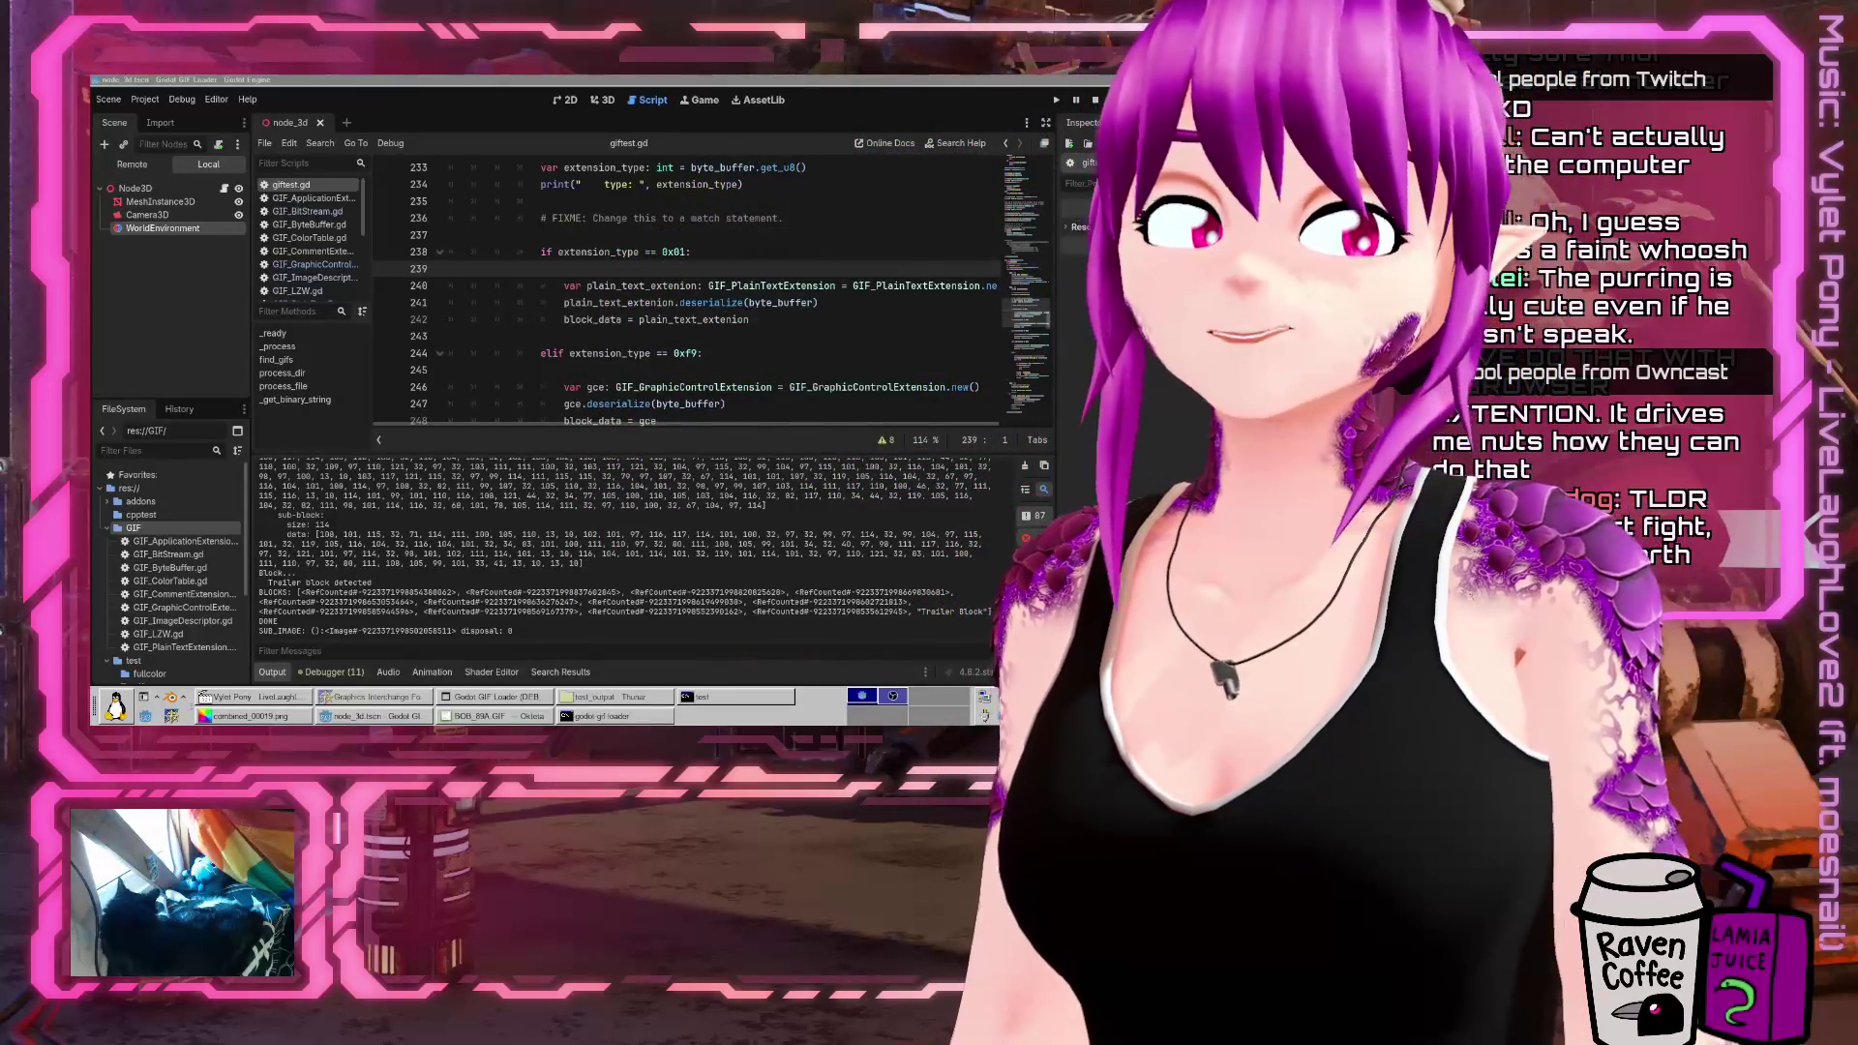
Review the Output log and giftest.gd, placing the caret at the end of line 289
click(562, 476)
scroll(513, 542, up, 10)
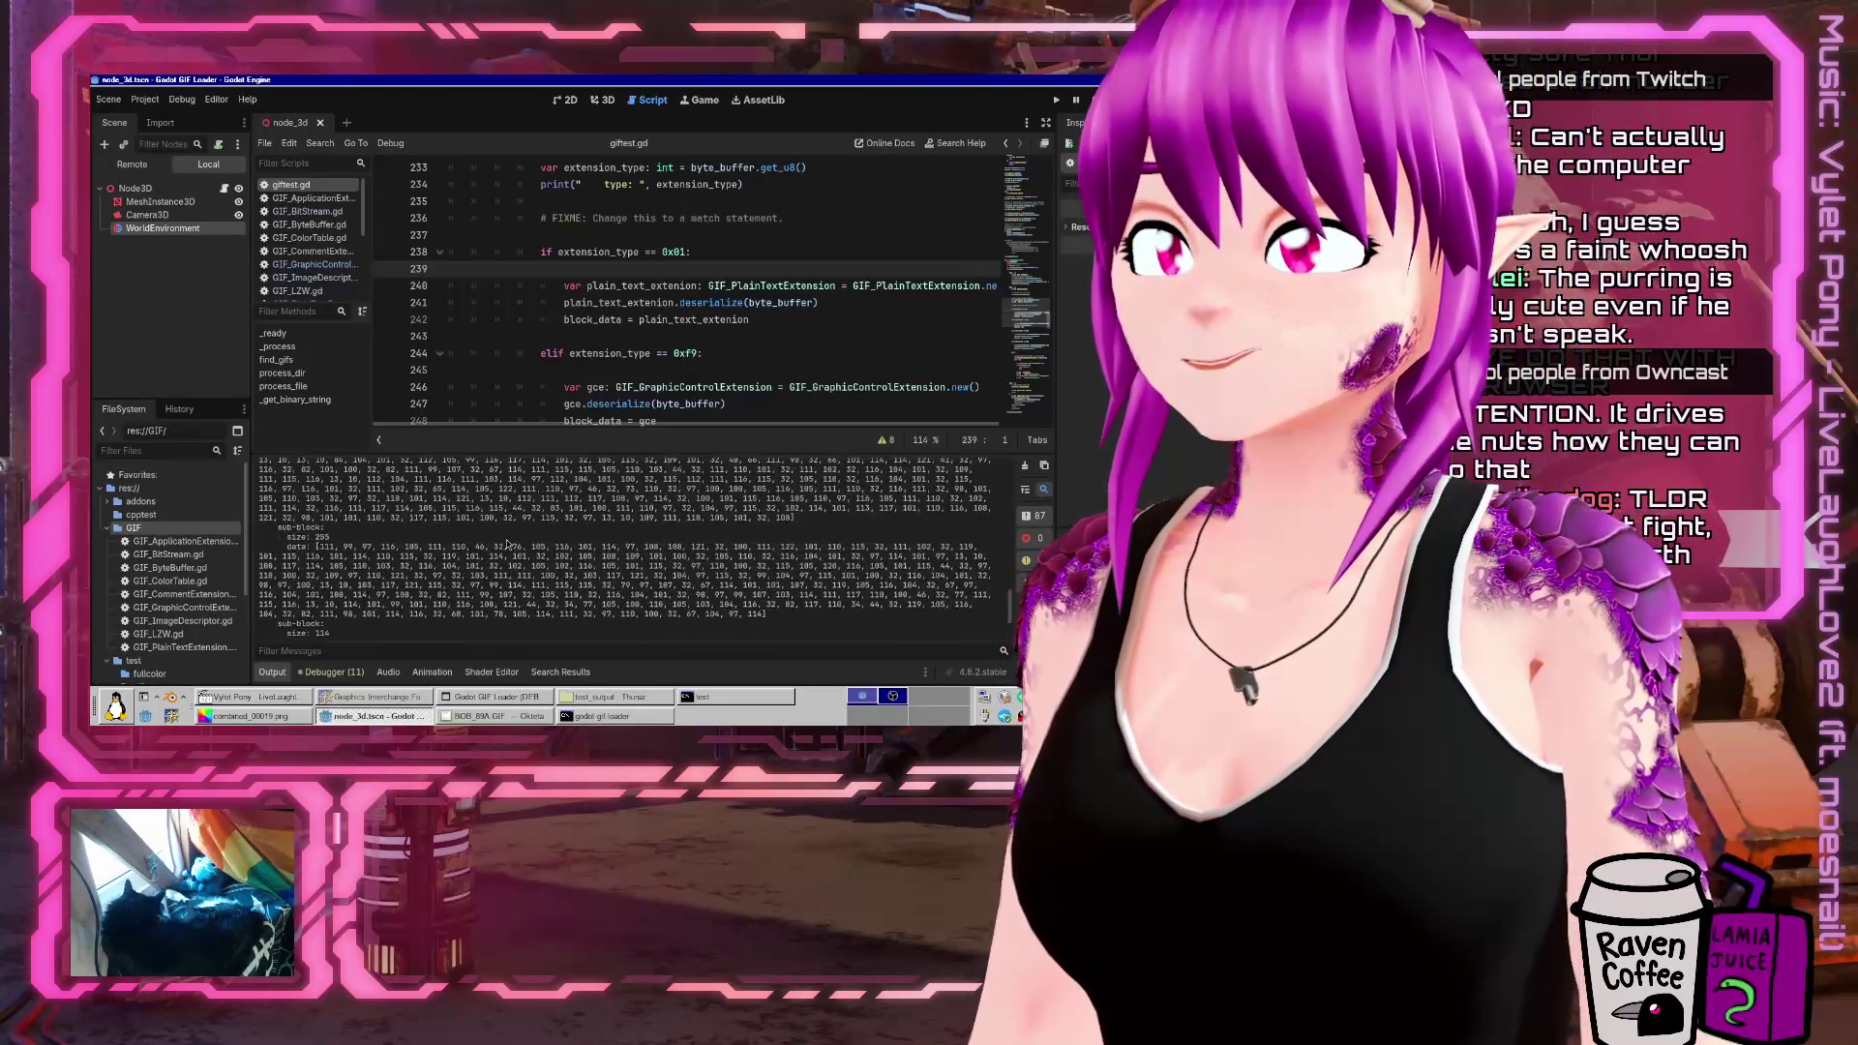
scroll(506, 544, down, 10)
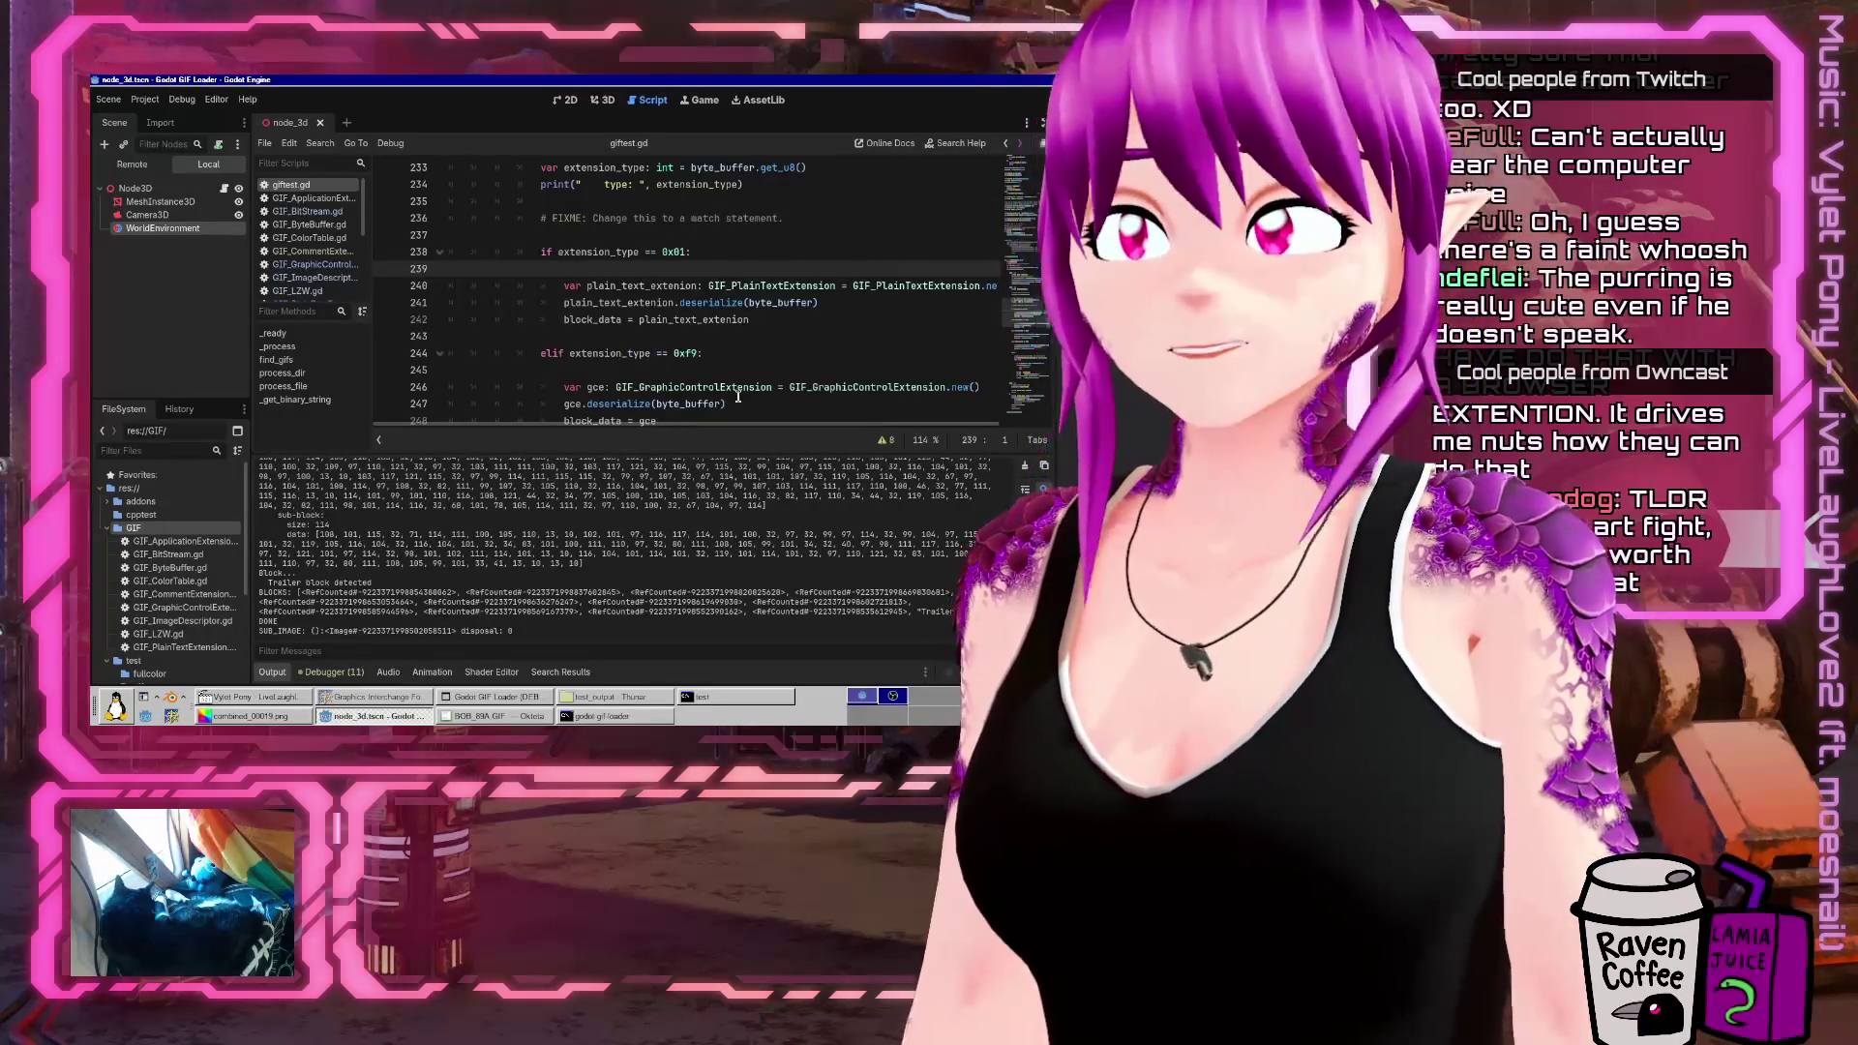
scroll(694, 313, down, 5)
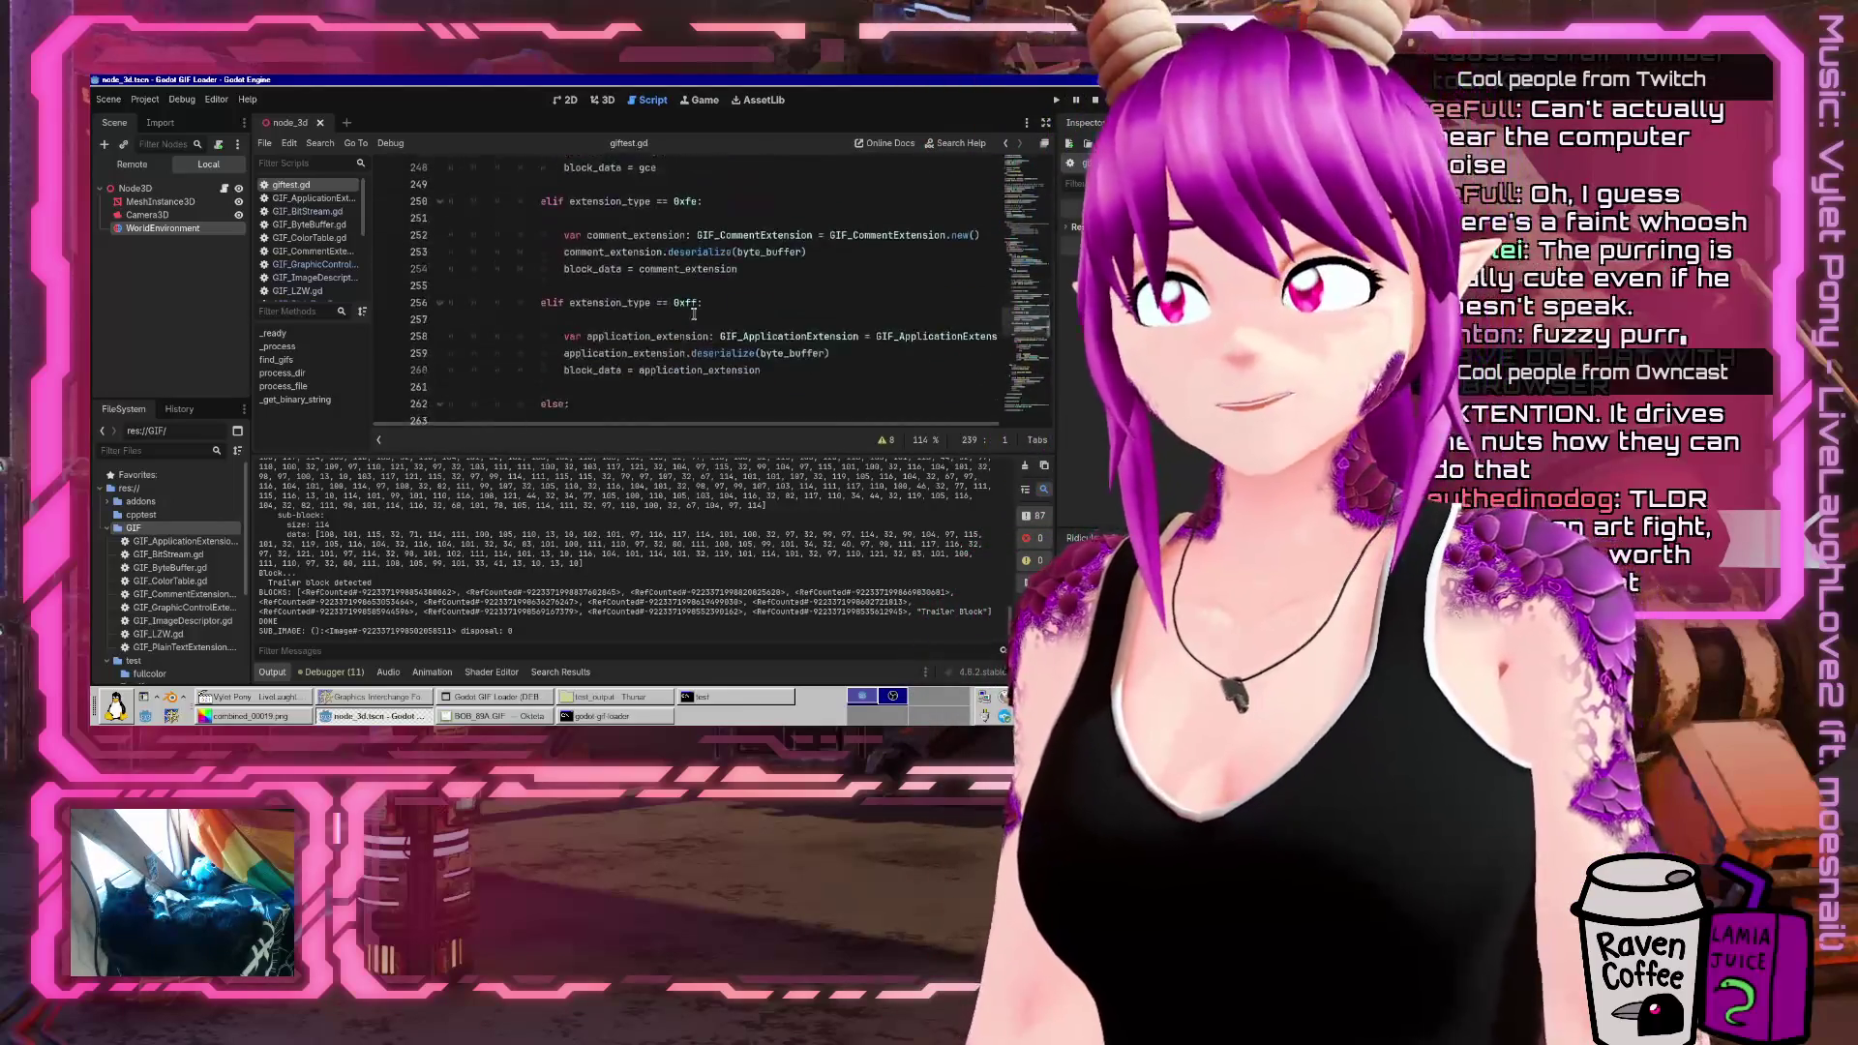
scroll(693, 314, down, 9)
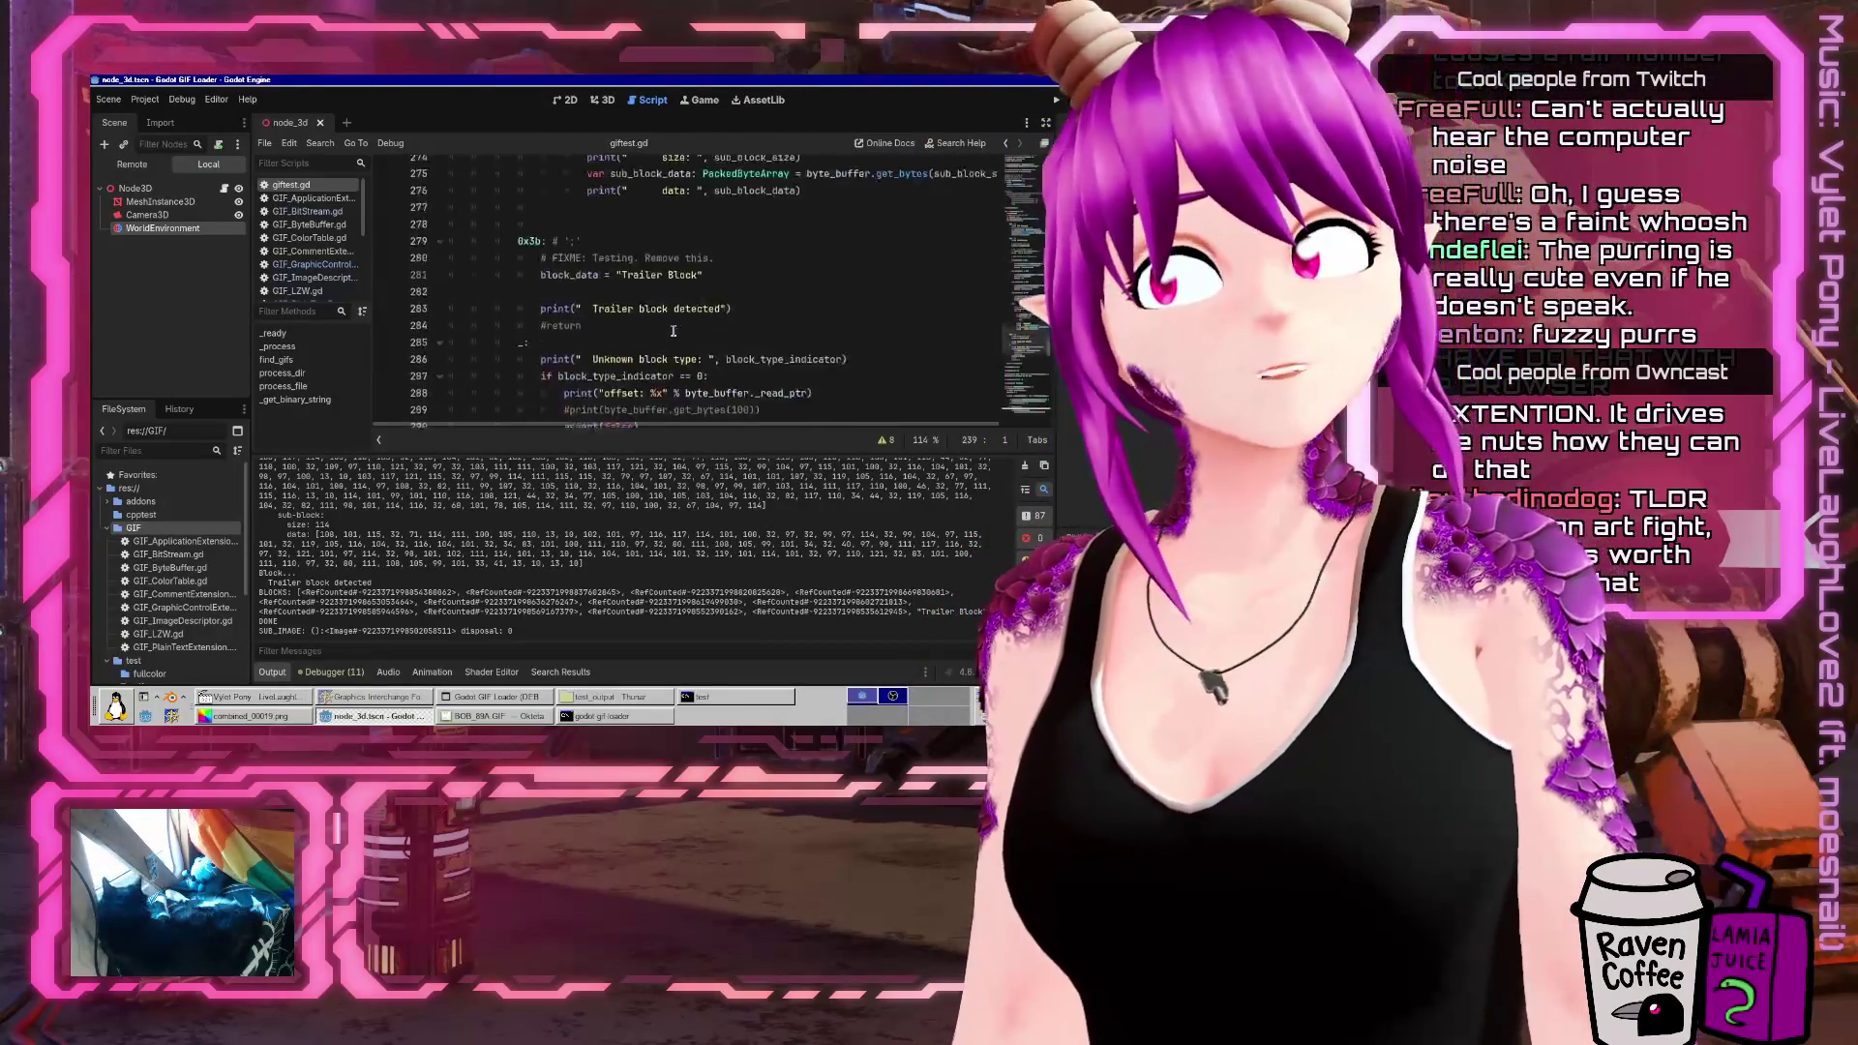
scroll(674, 331, down, 3)
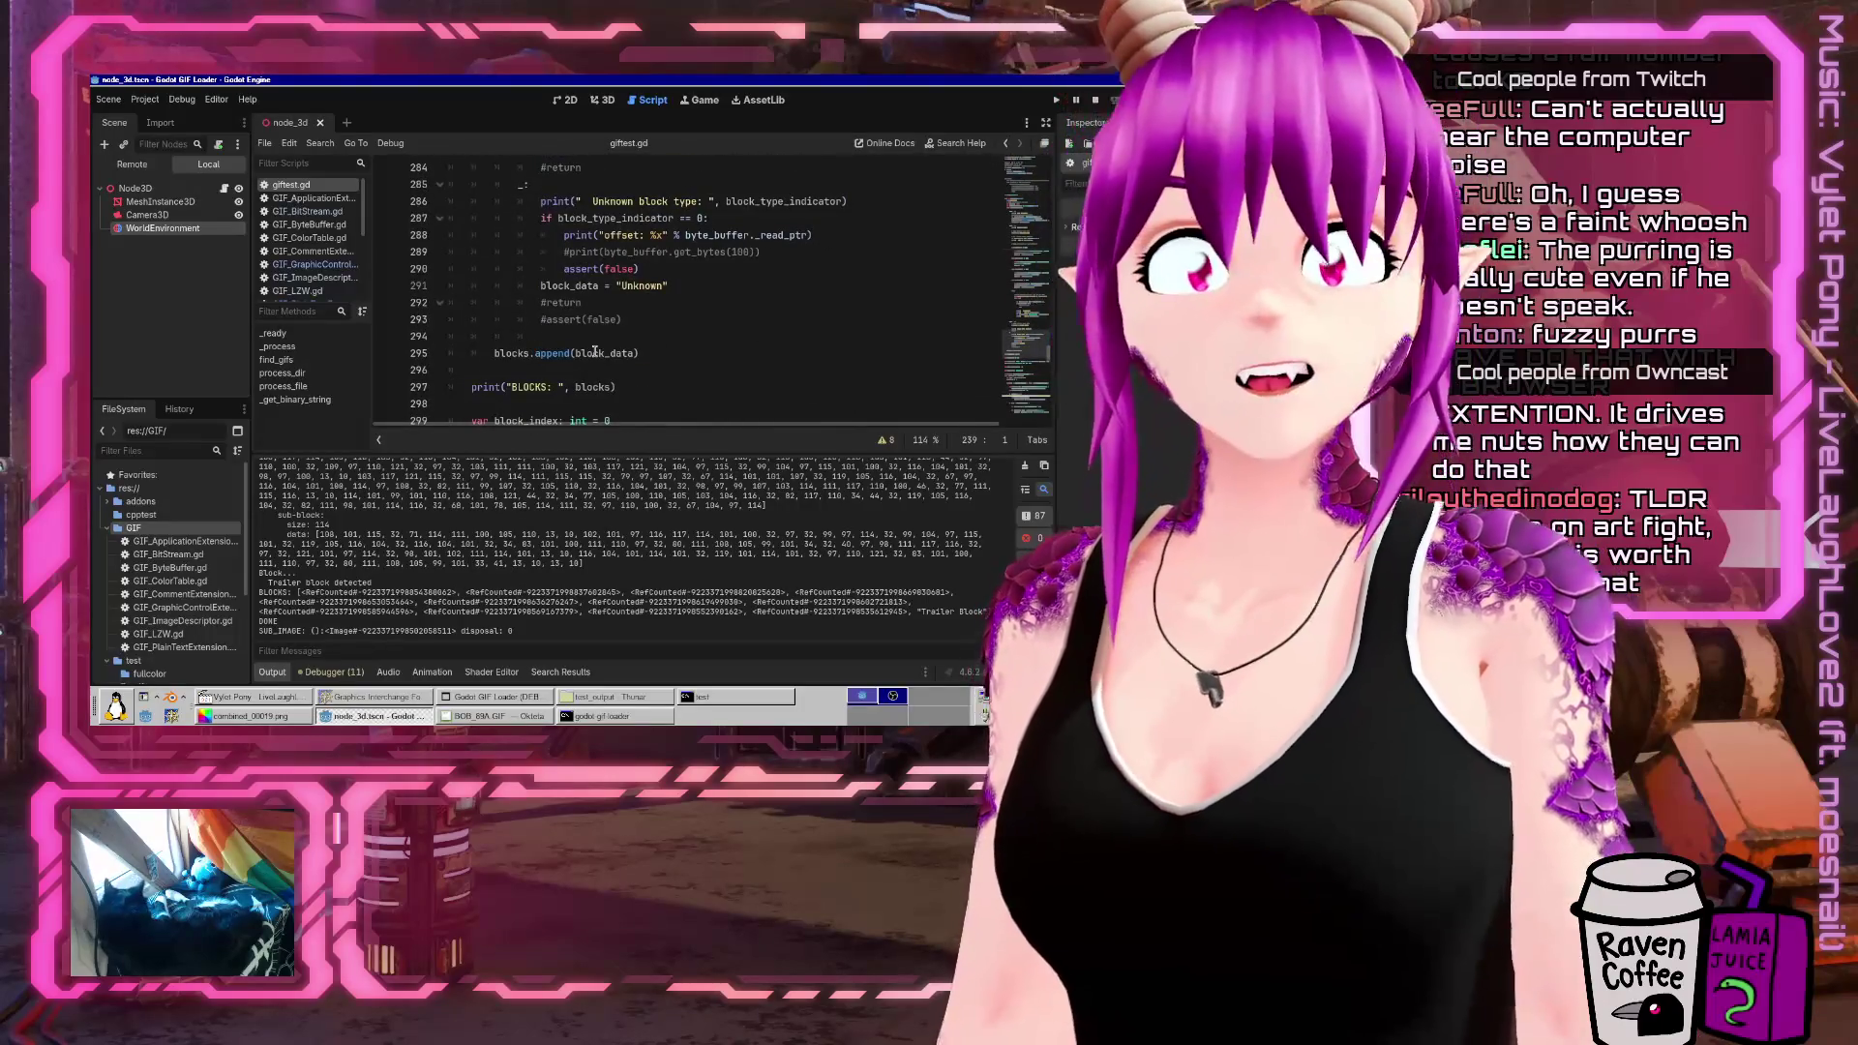
scroll(620, 358, up, 1)
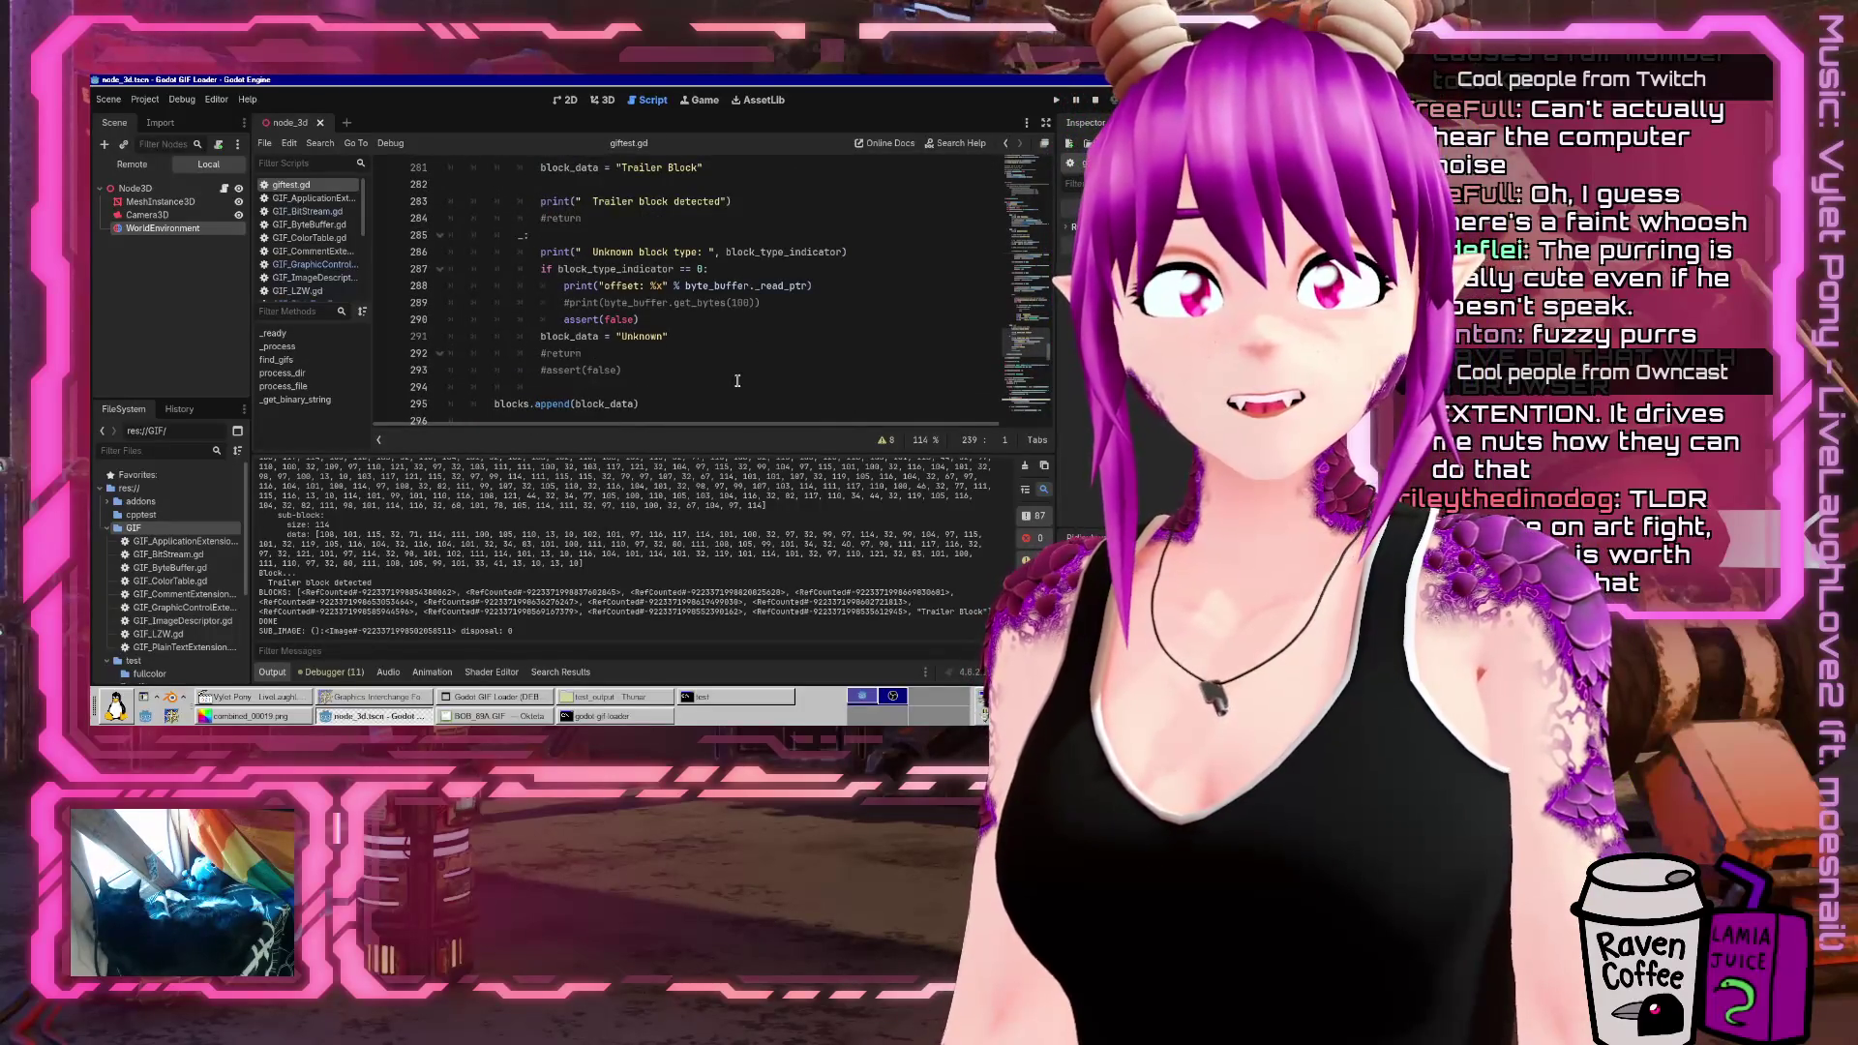
click(807, 304)
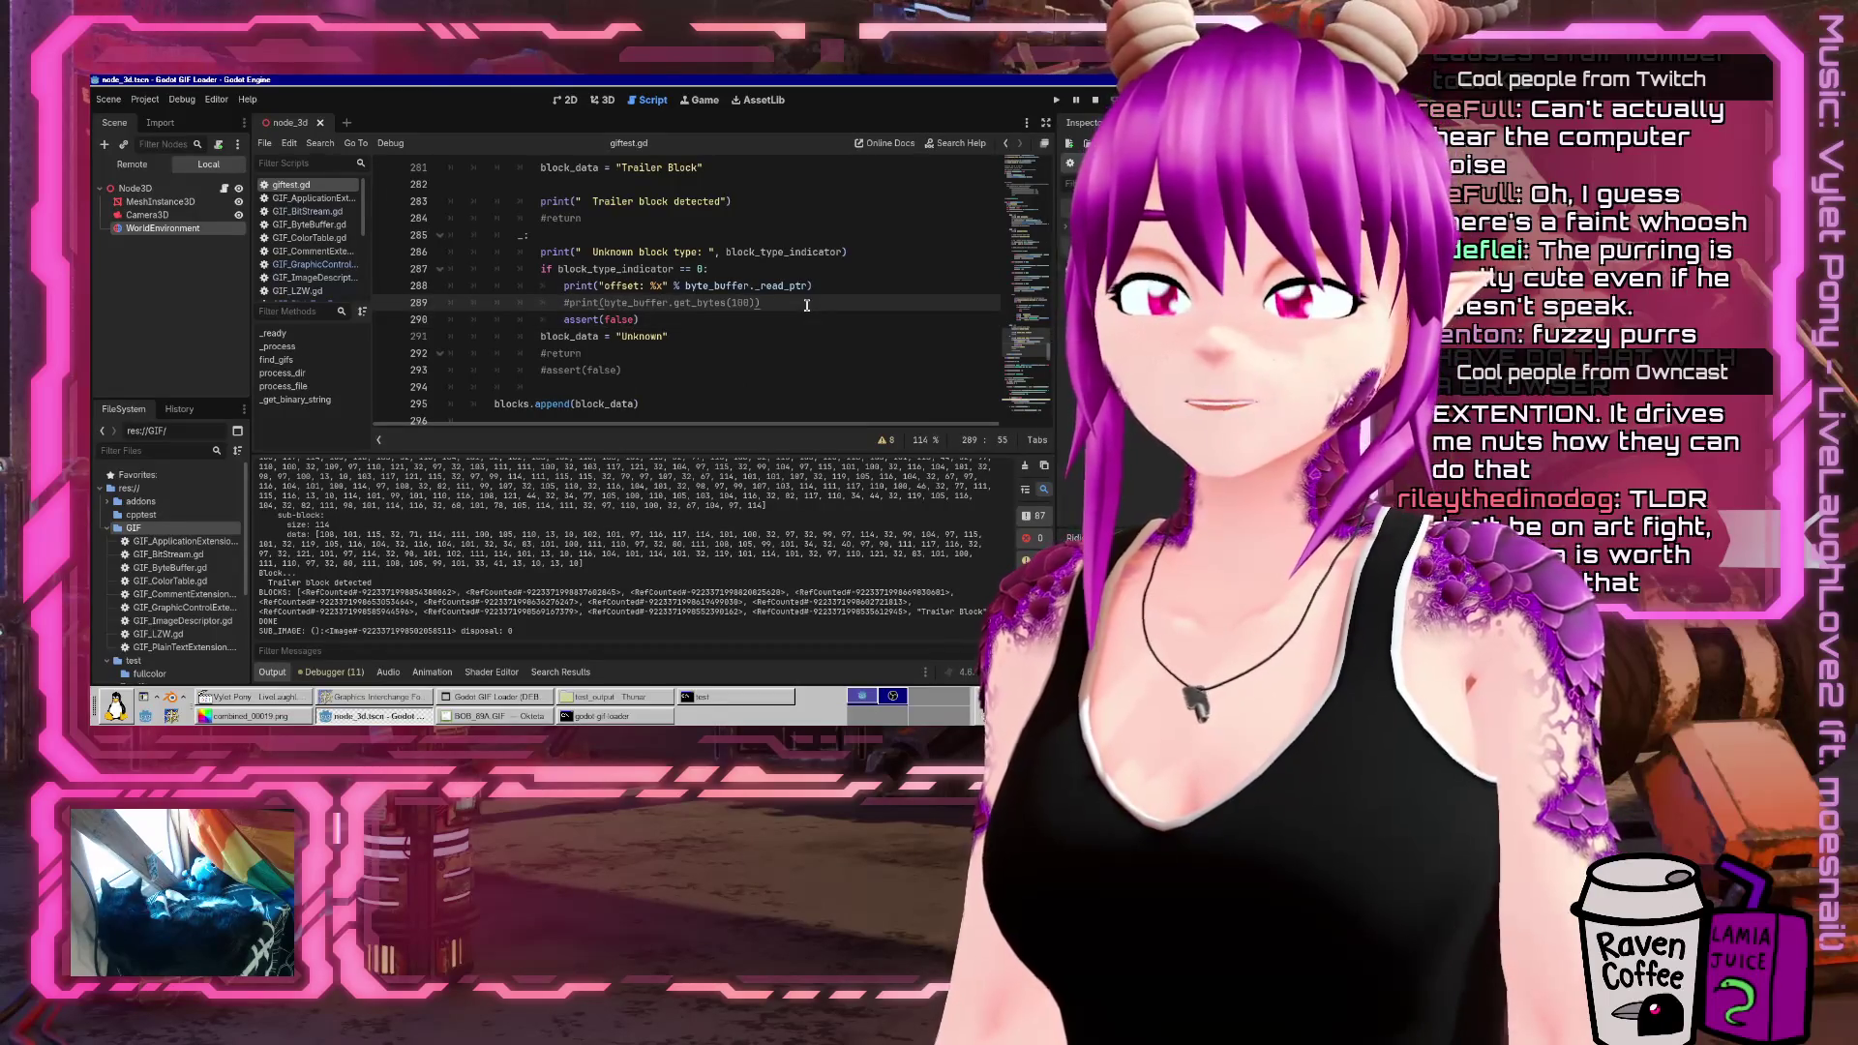
Open GIF_GraphicControlExtension.gd to inspect its loop that skips sub-blocks until the terminator
scroll(794, 310, up, 2)
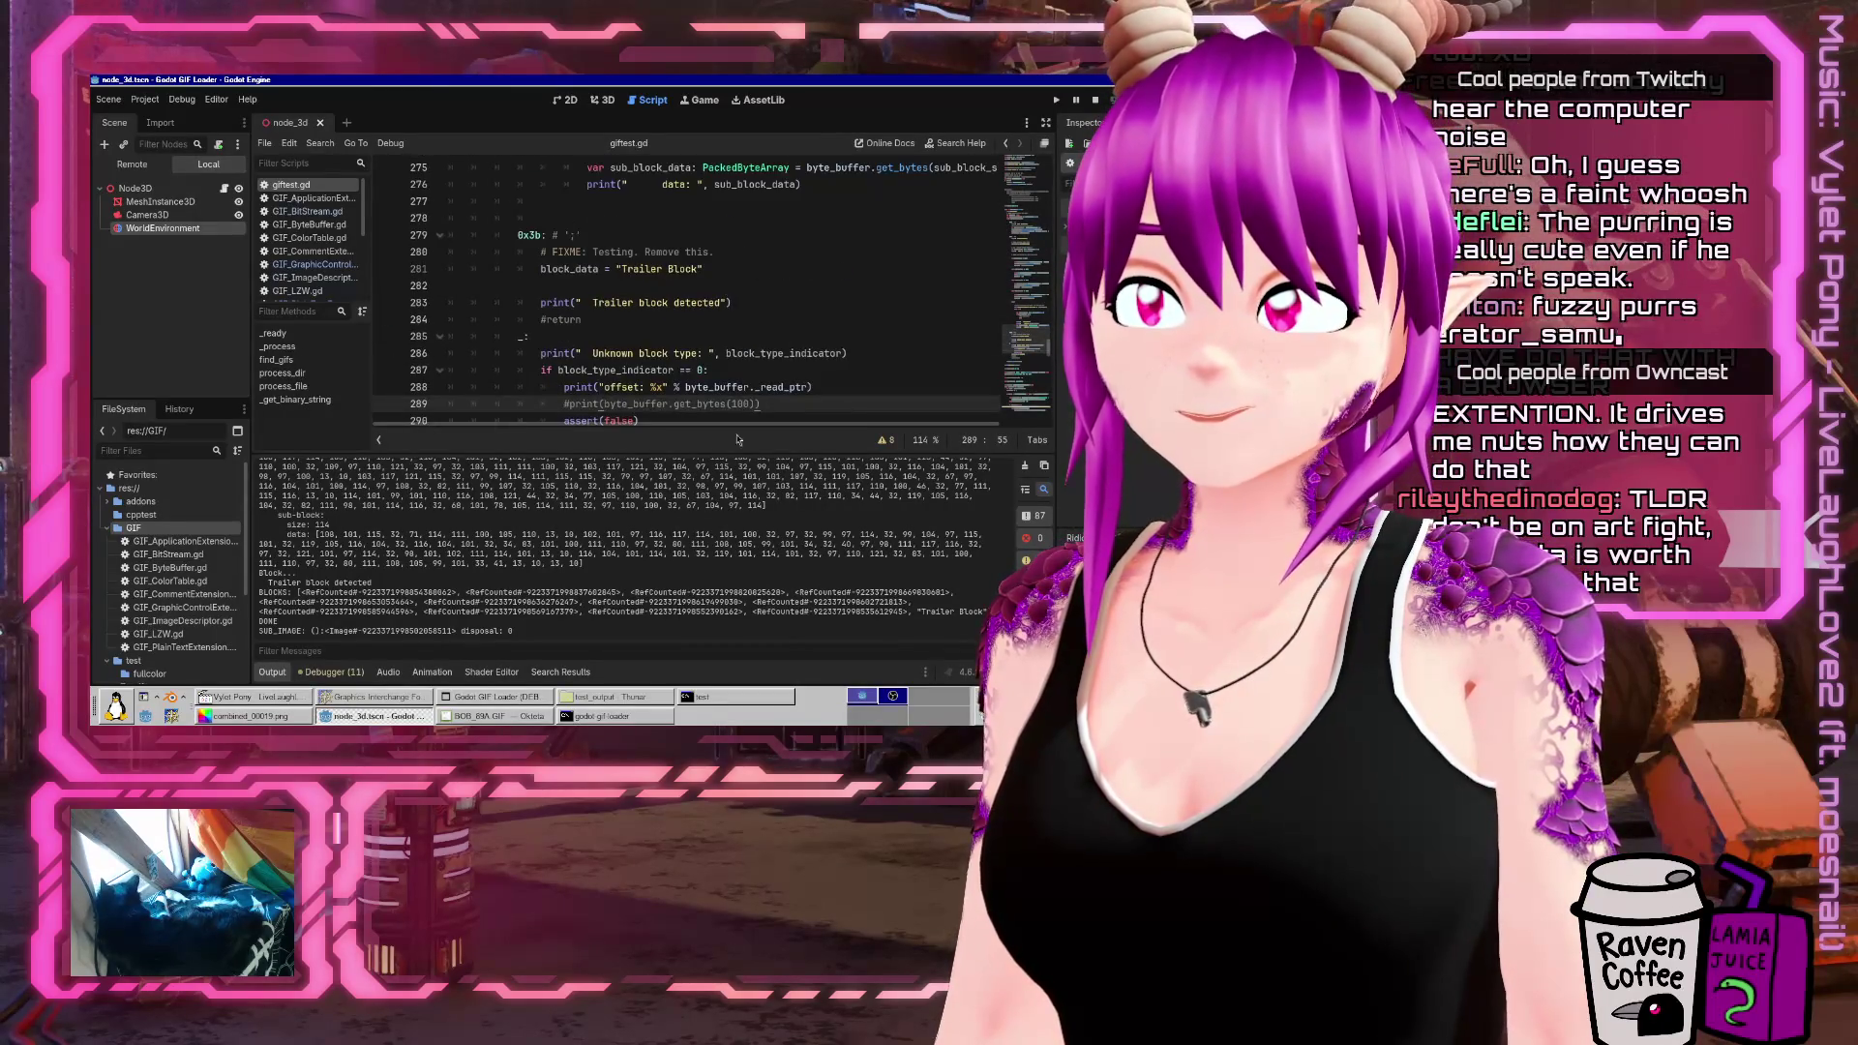
scroll(655, 320, down, 2)
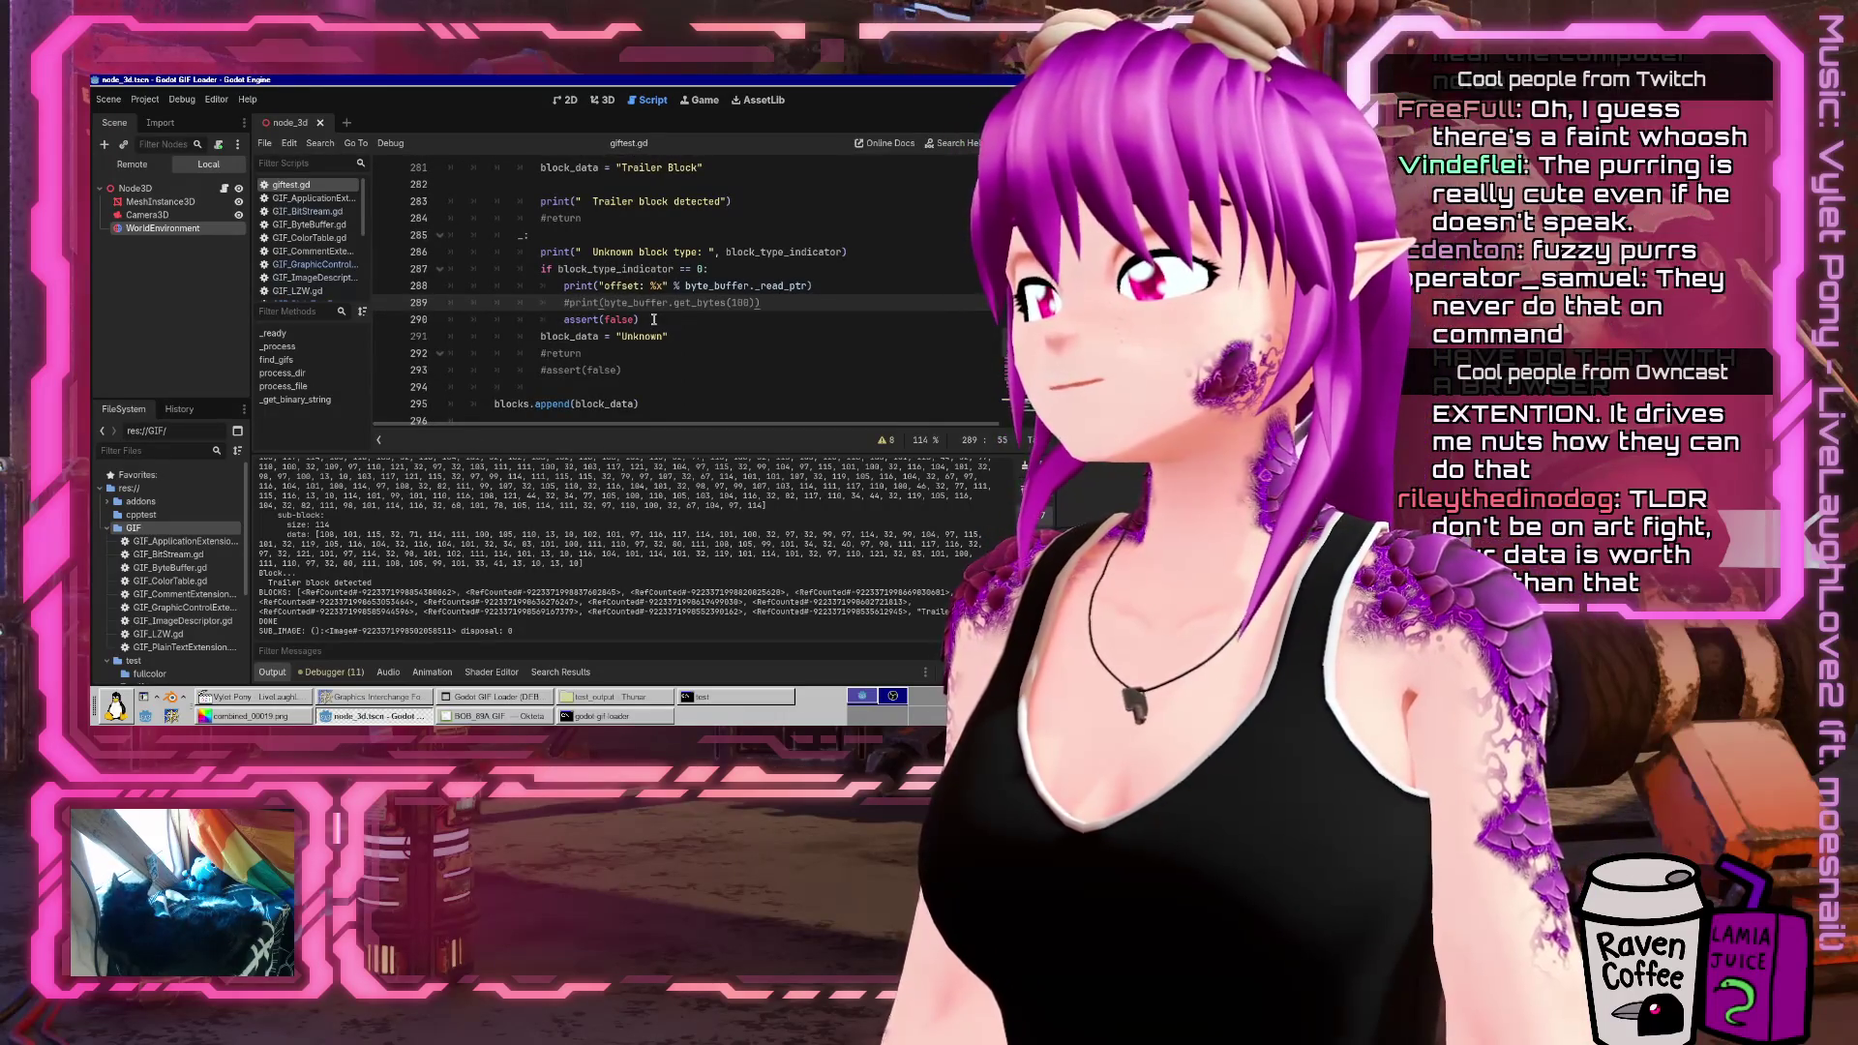
scroll(653, 320, up, 20)
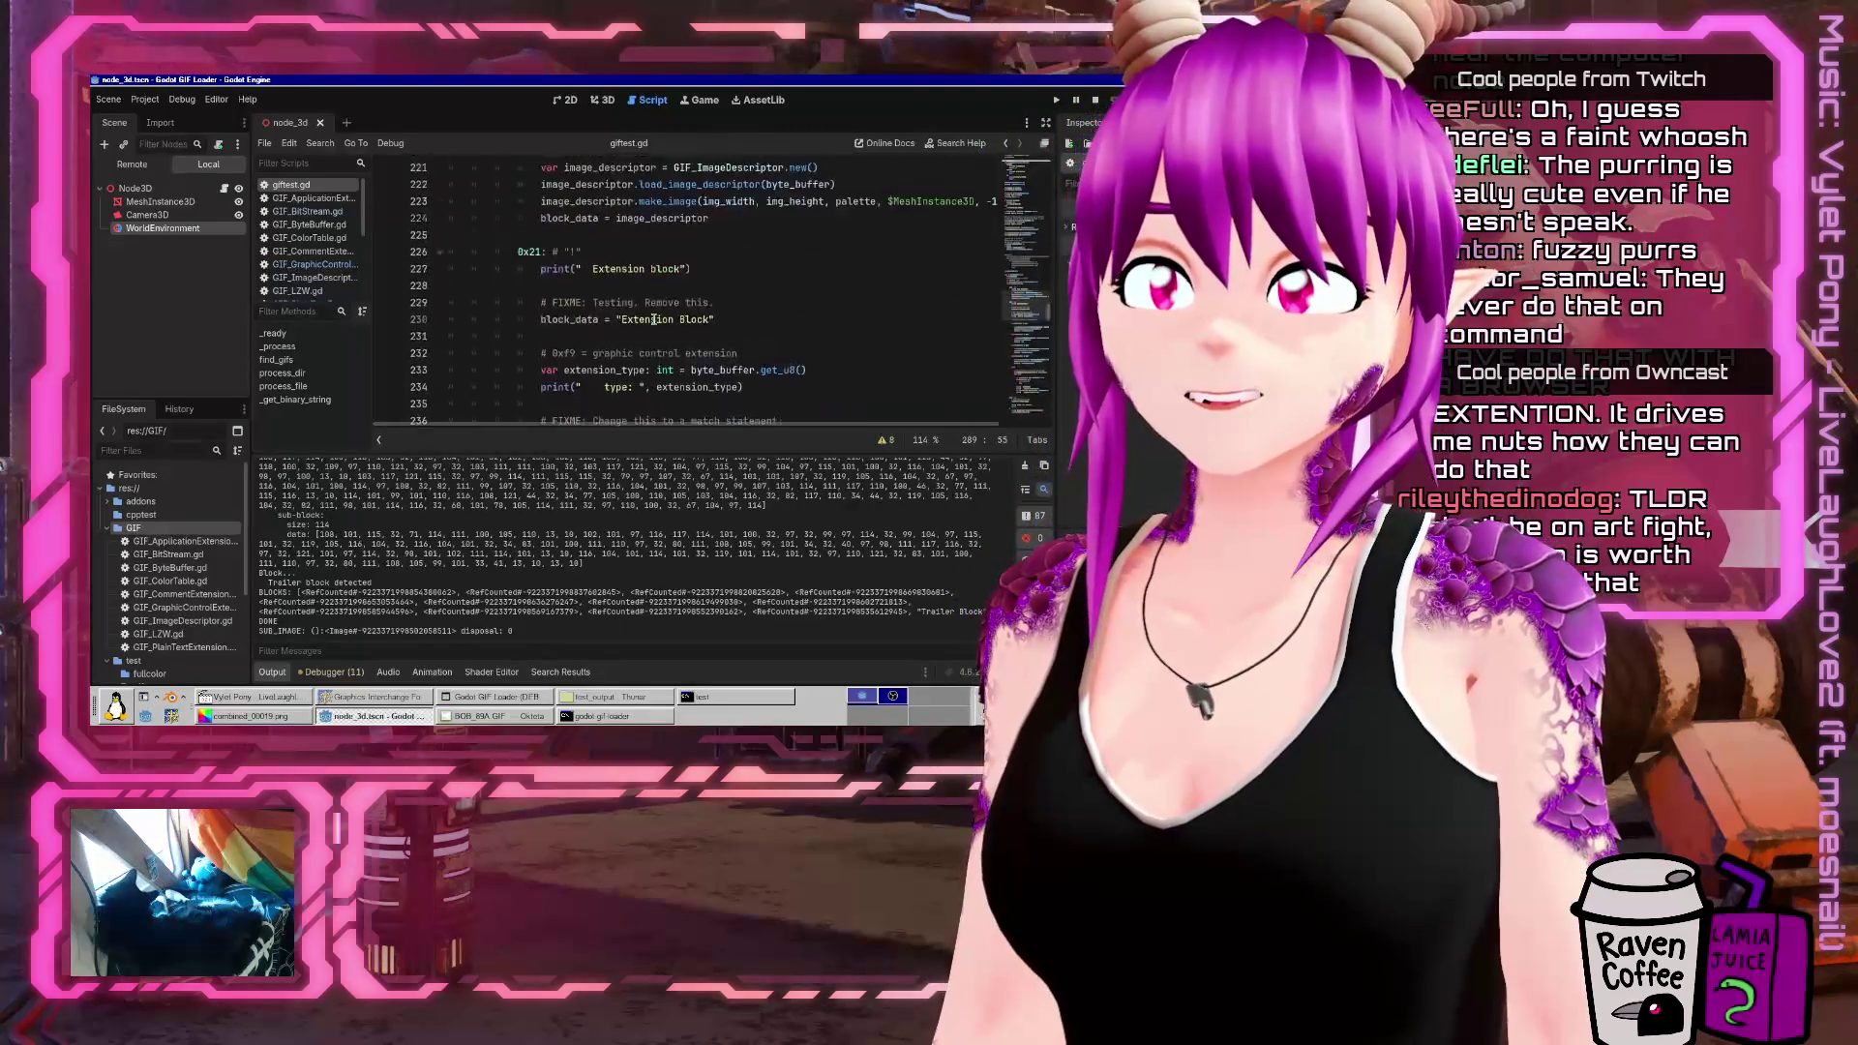
scroll(649, 322, down, 3)
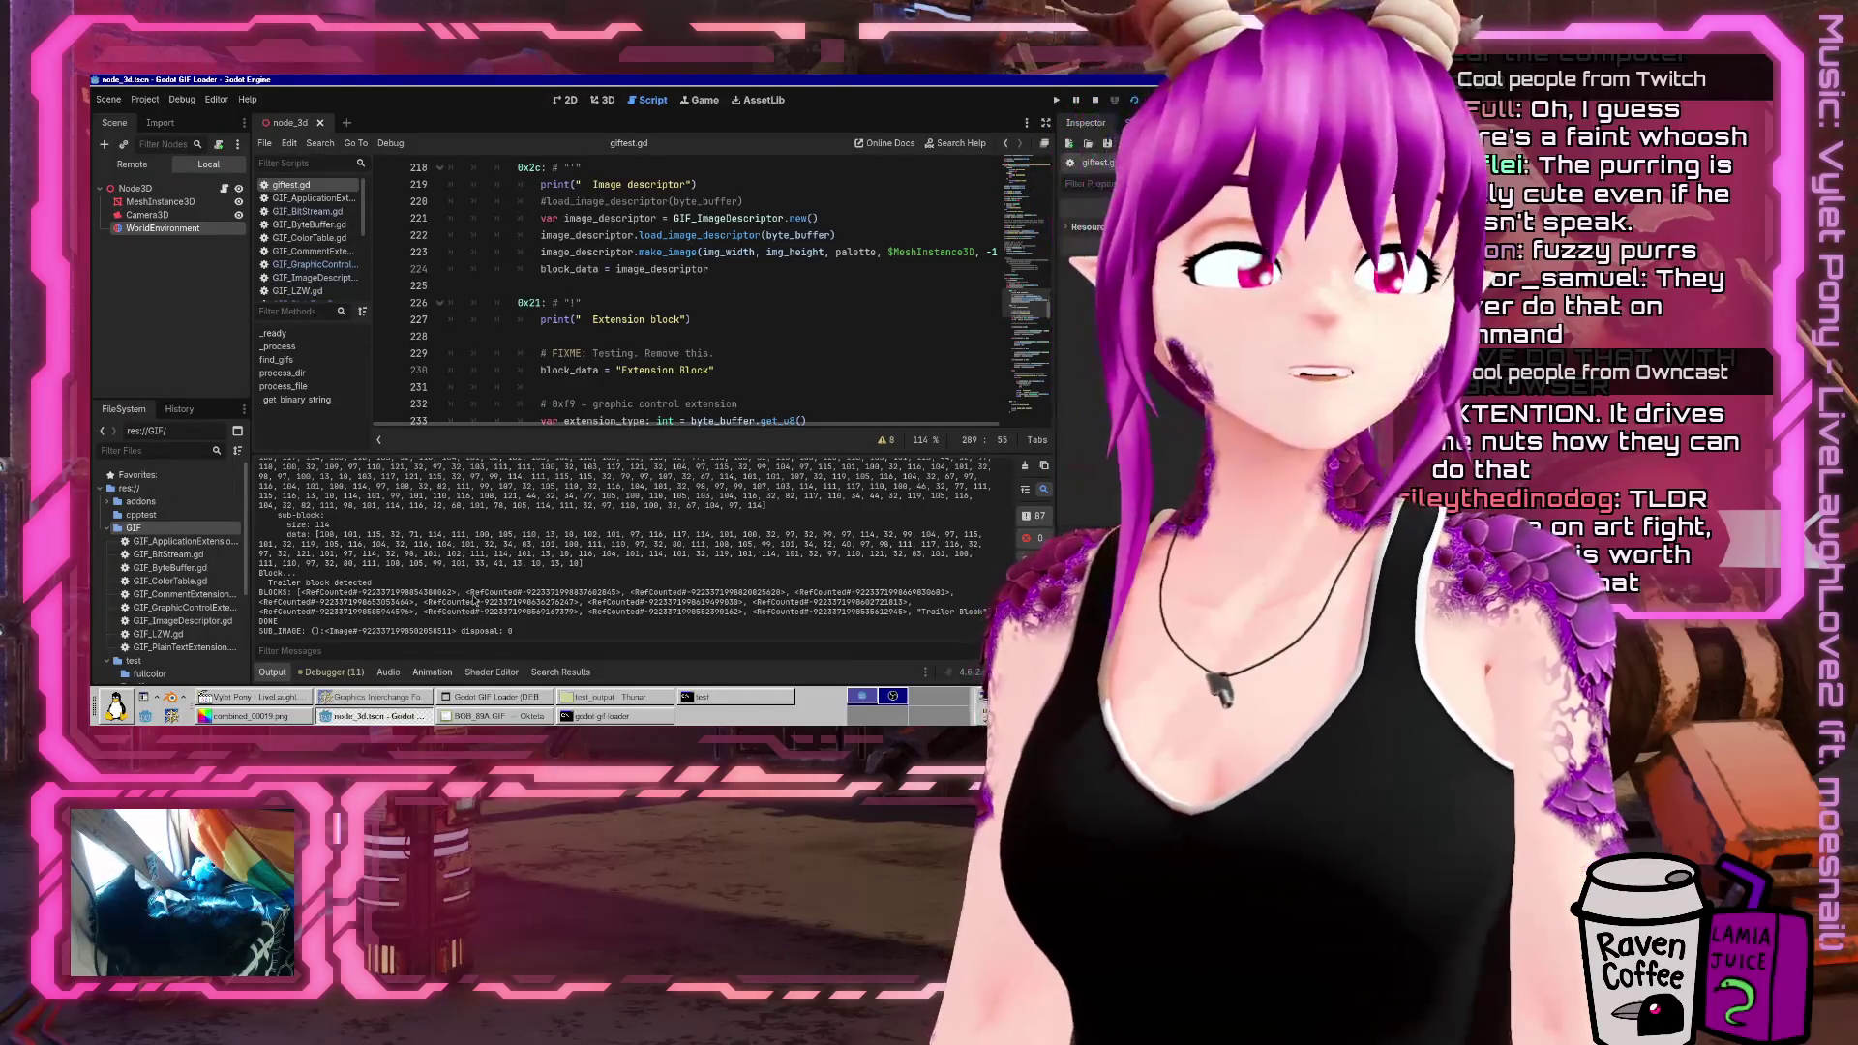
scroll(756, 318, down, 20)
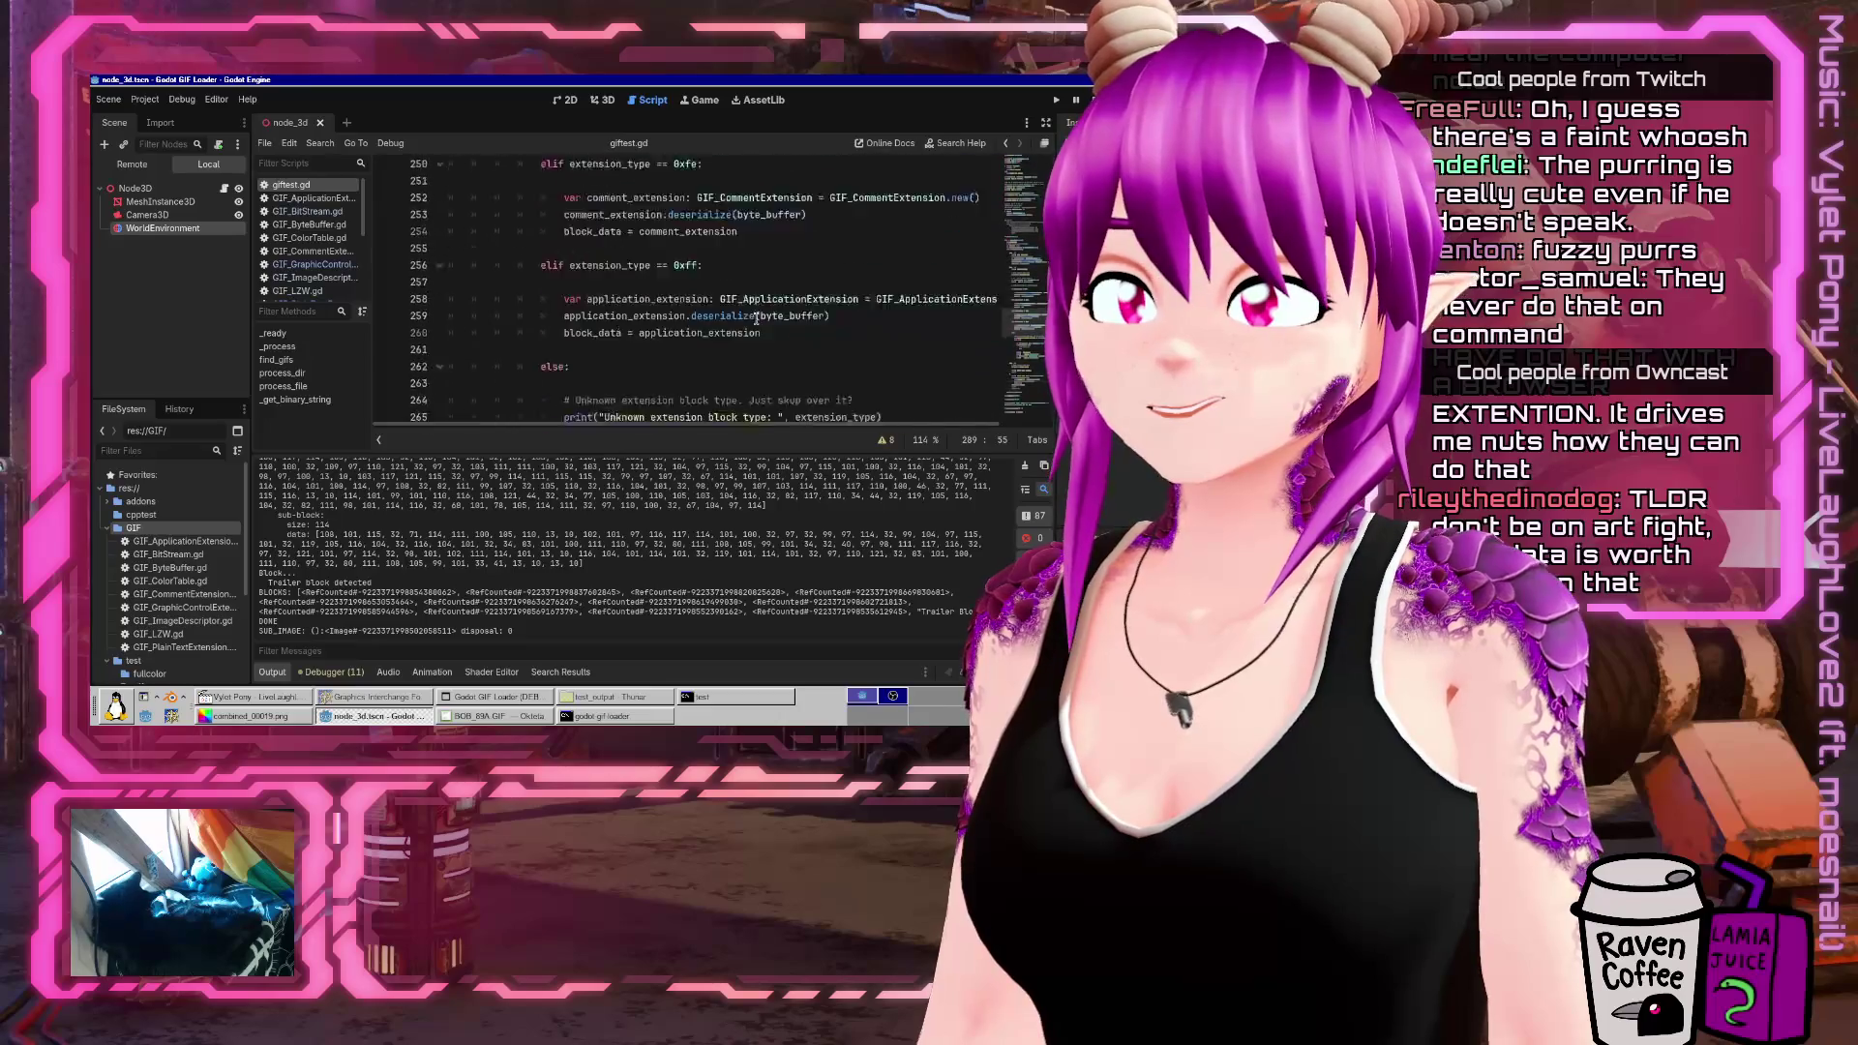
scroll(756, 318, down, 1)
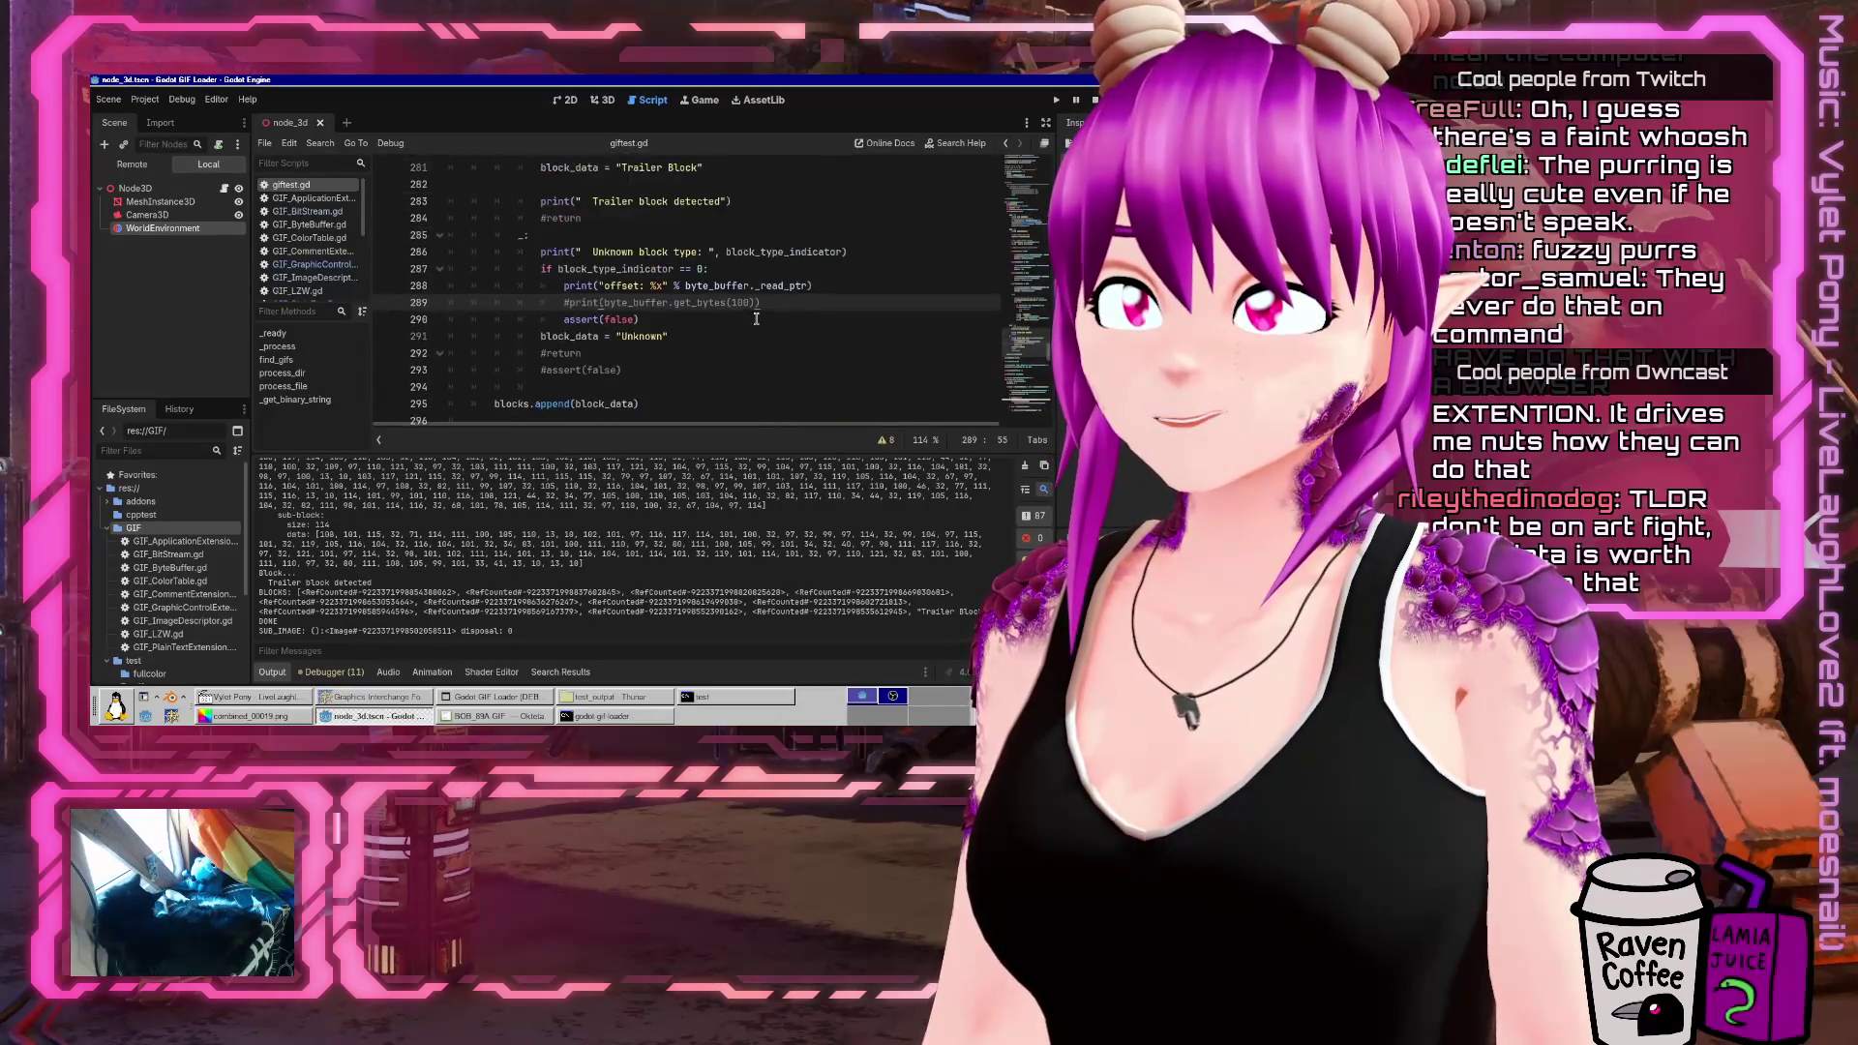
click(287, 265)
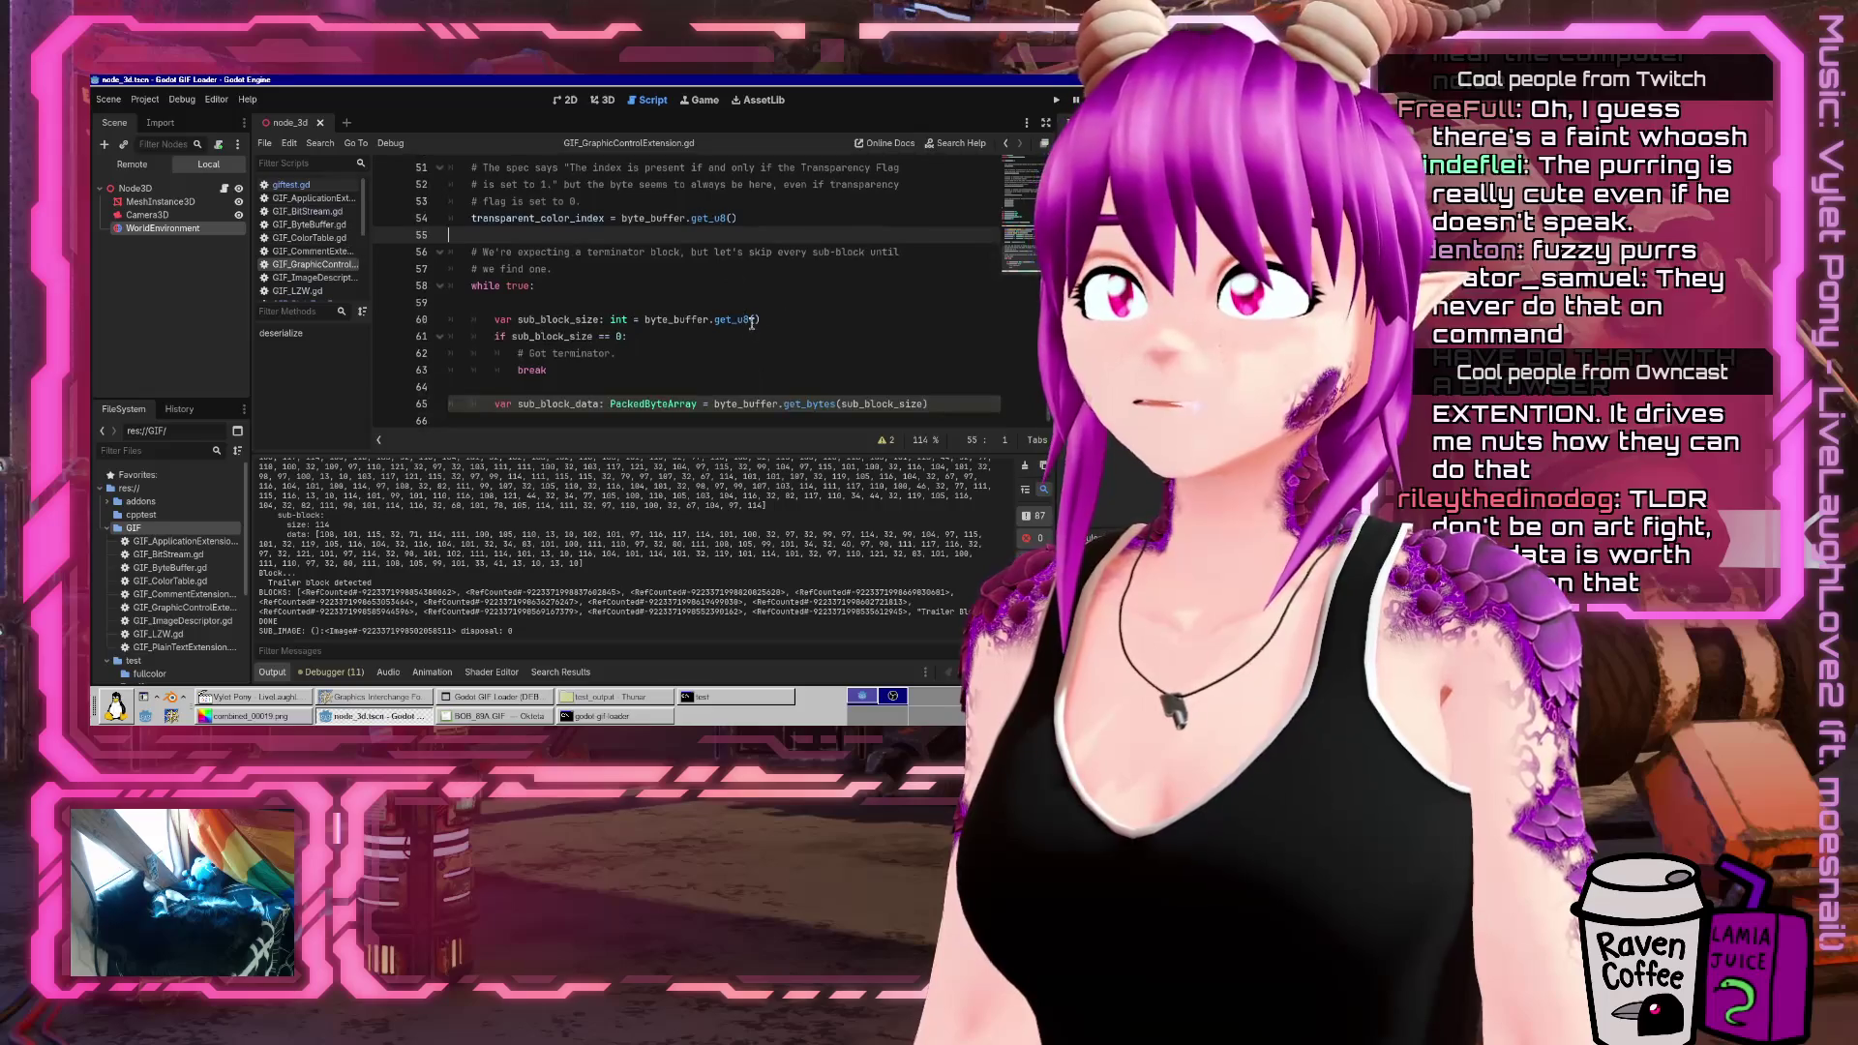
Open GIF_ImageDescriptor.gd and place the caret on the push_error call at line 89
scroll(810, 332, up, 5)
scroll(819, 325, down, 5)
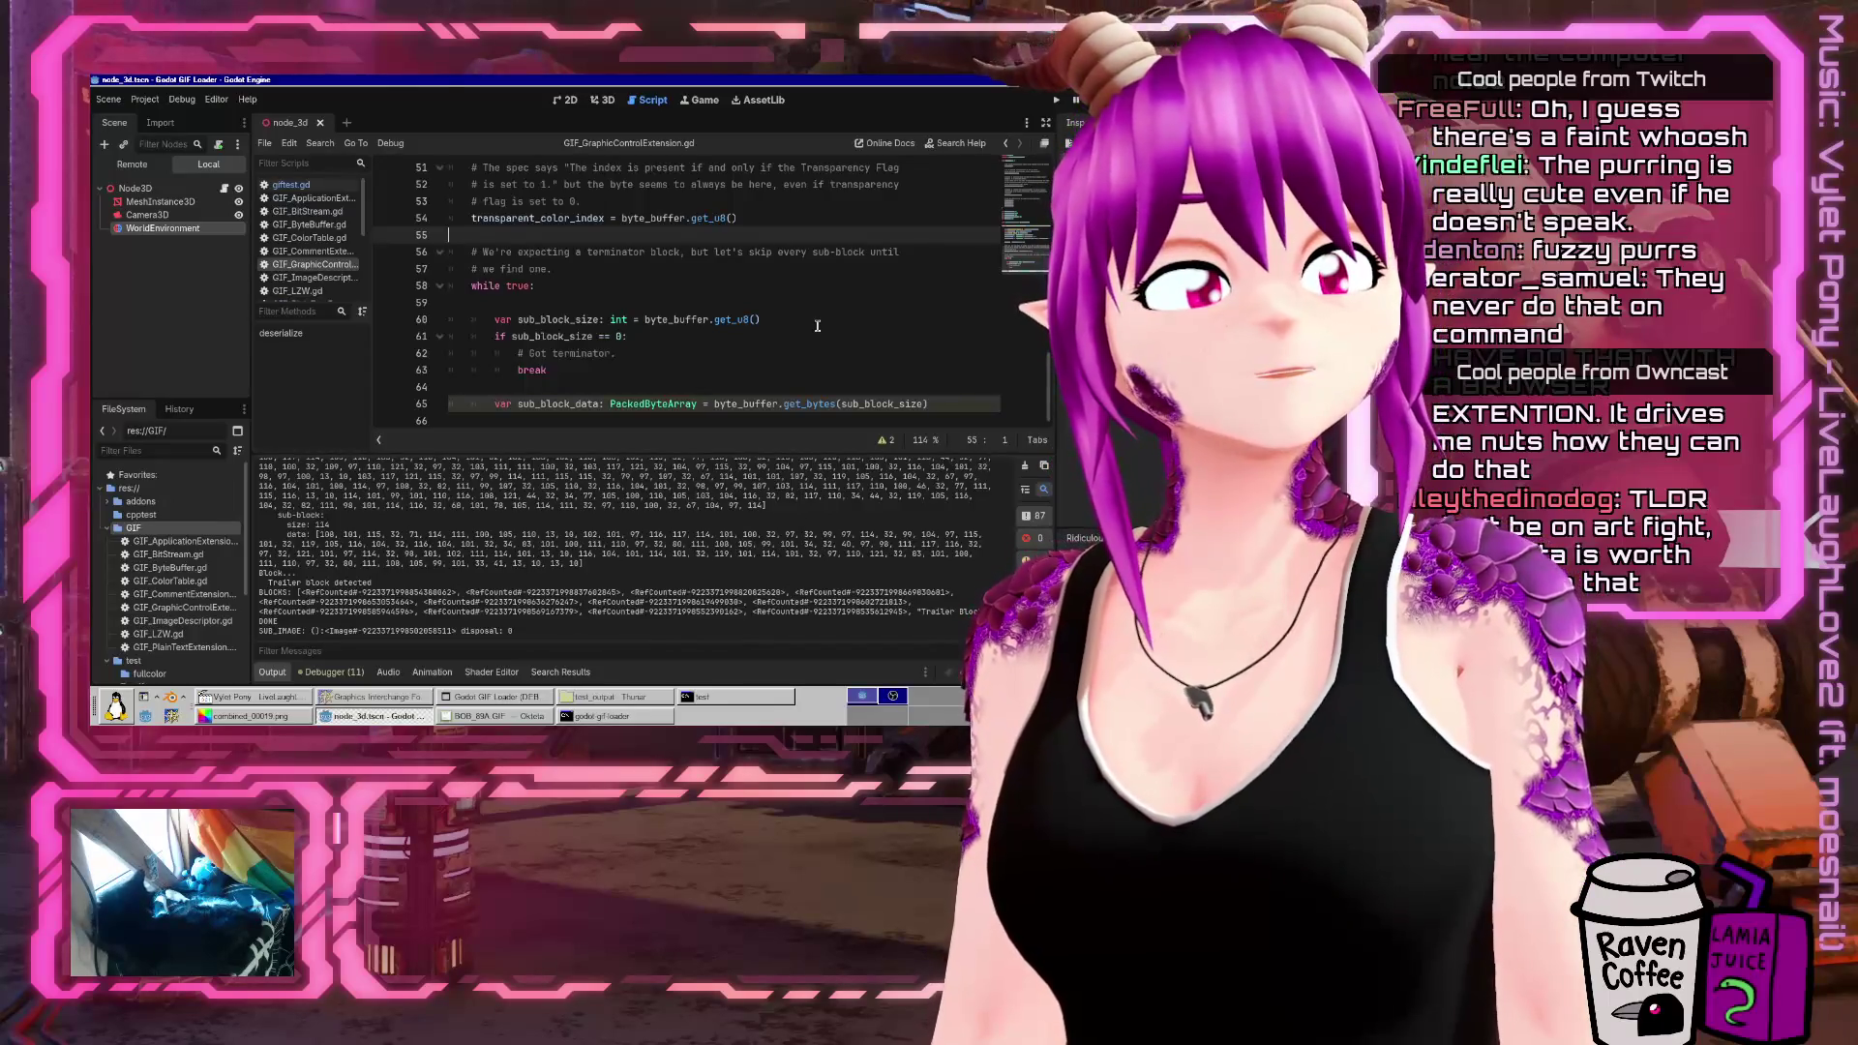
click(323, 279)
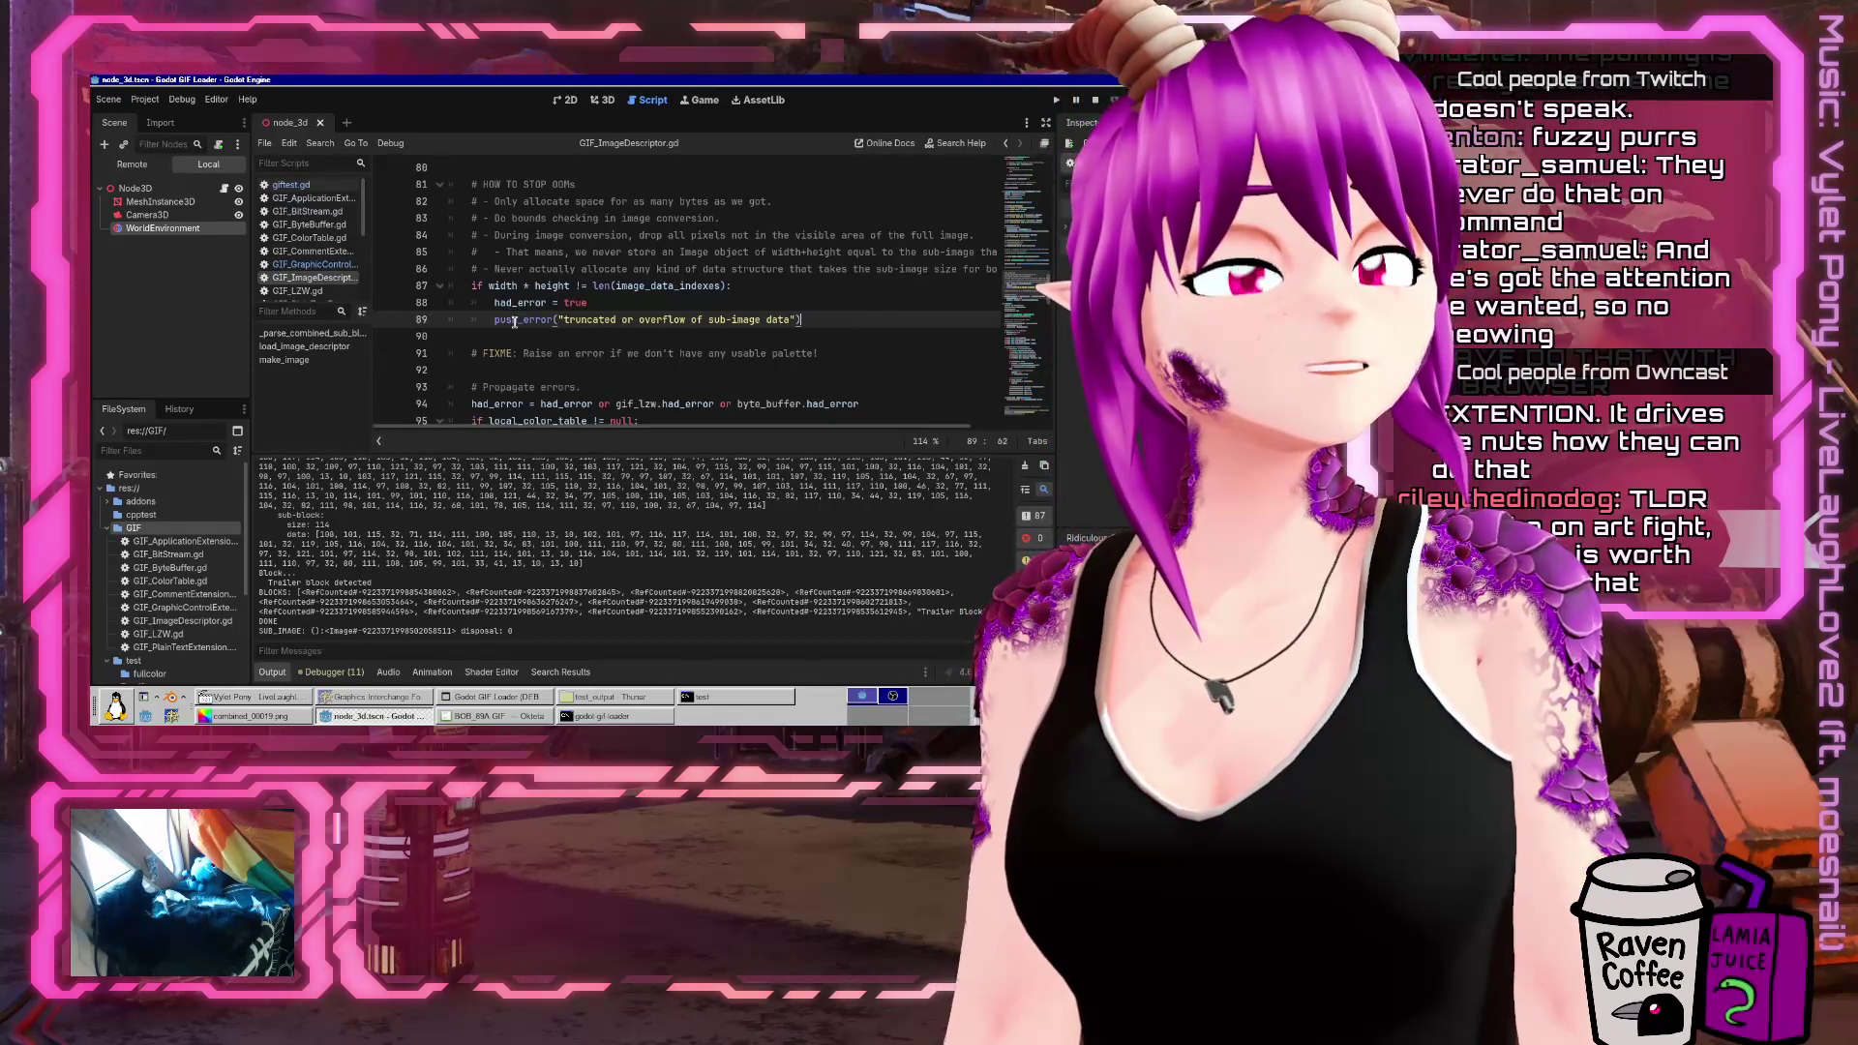
mouse_move(514, 321)
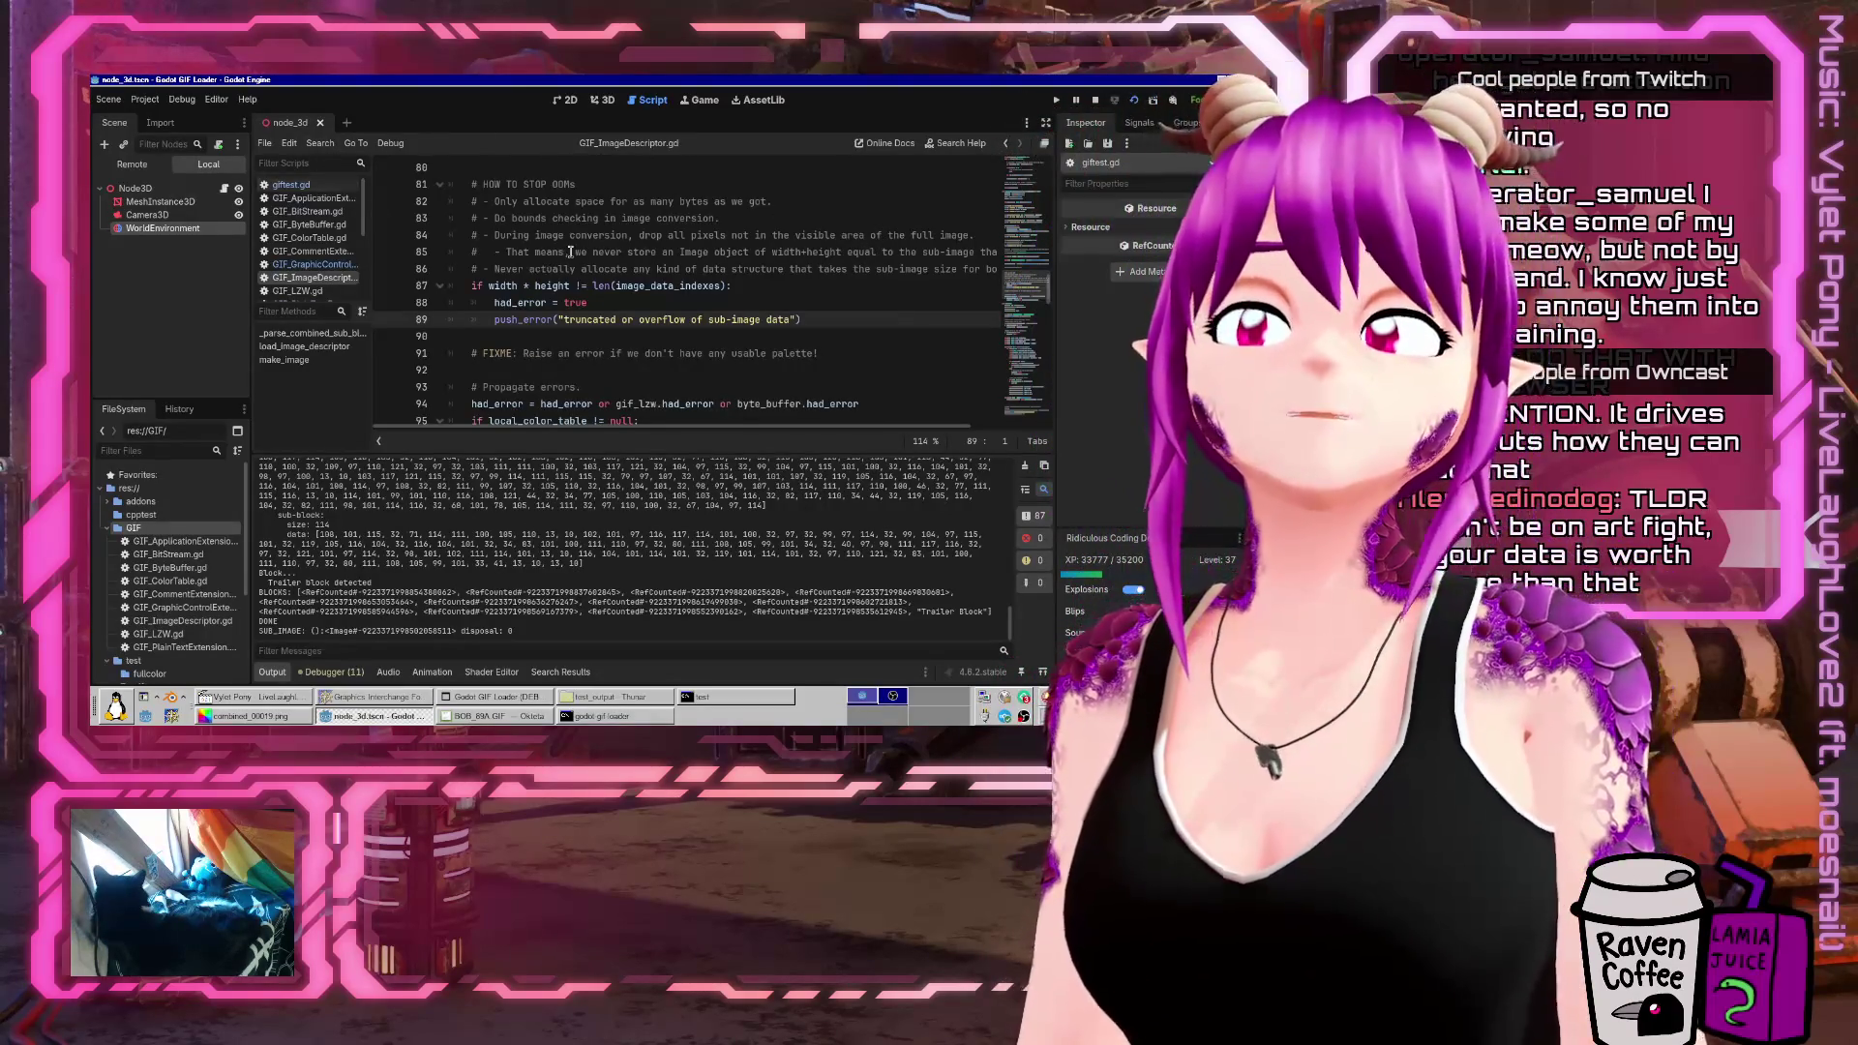
click(494, 319)
Comment out line 89's push_error and search all project scripts for push_error
text(#)
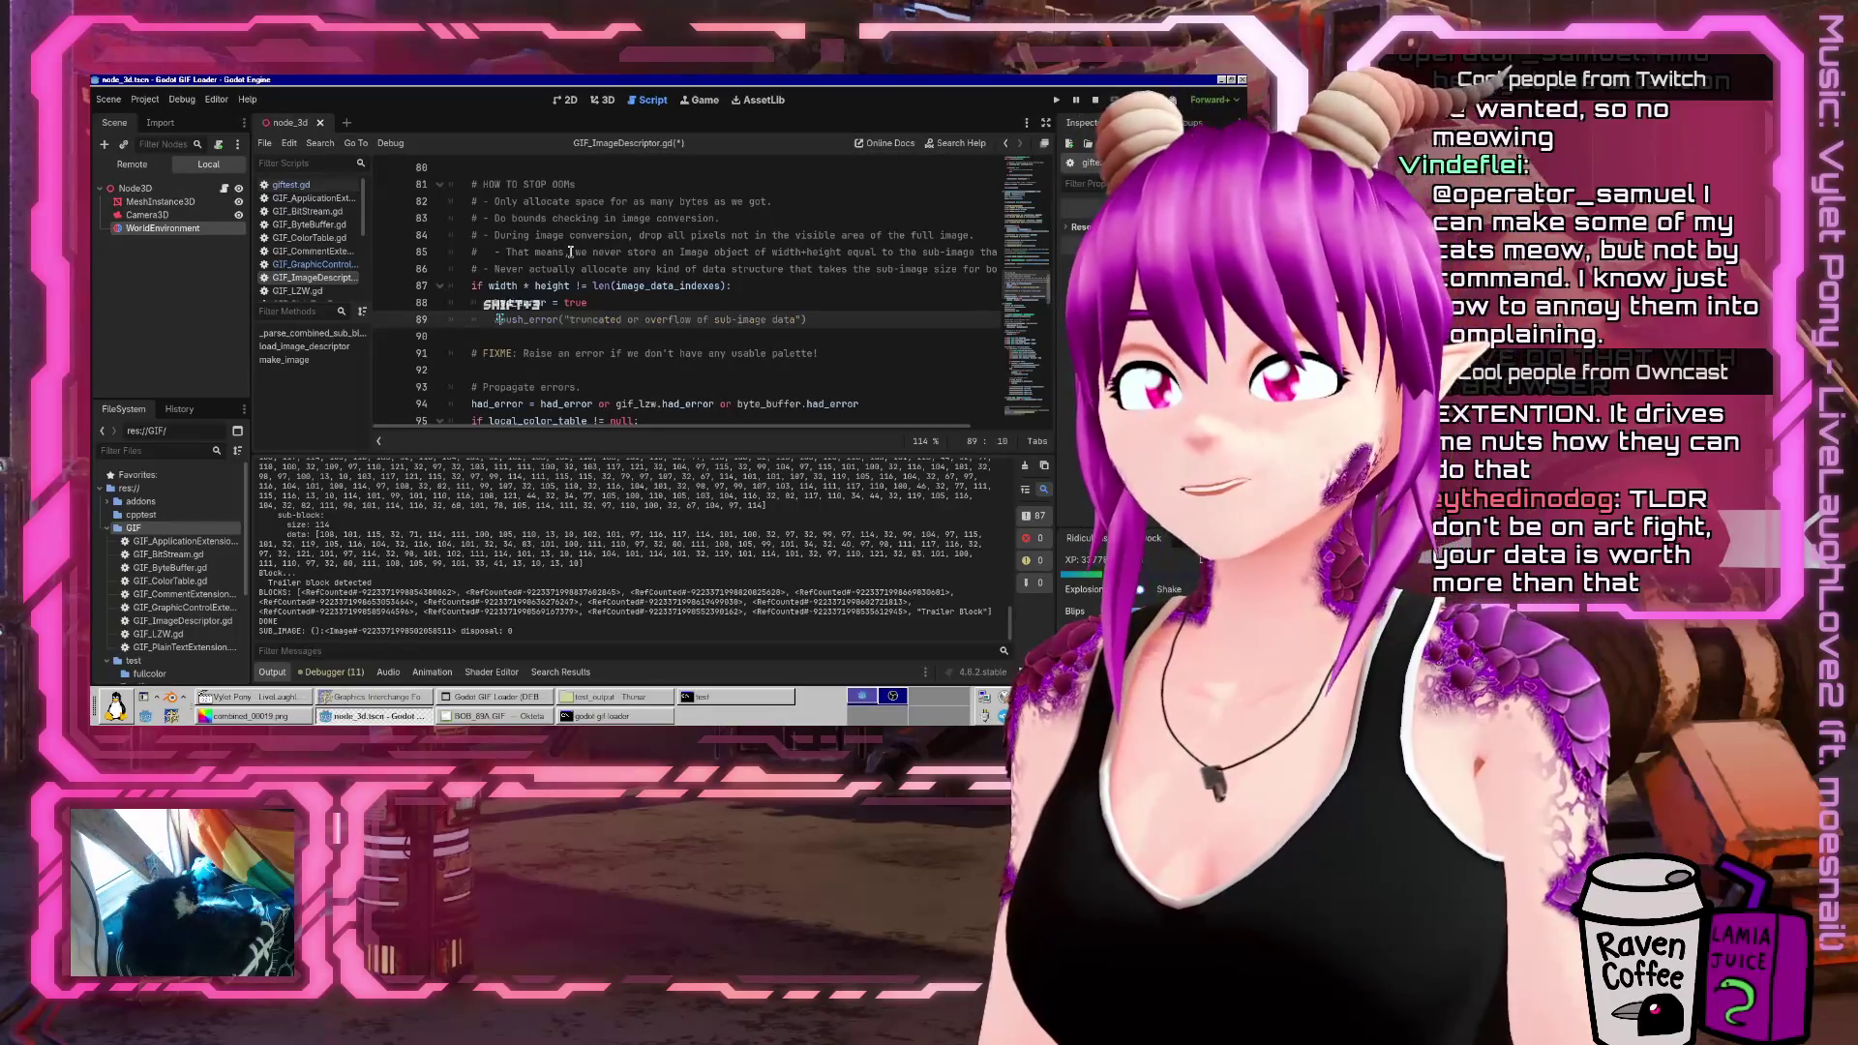
click(577, 268)
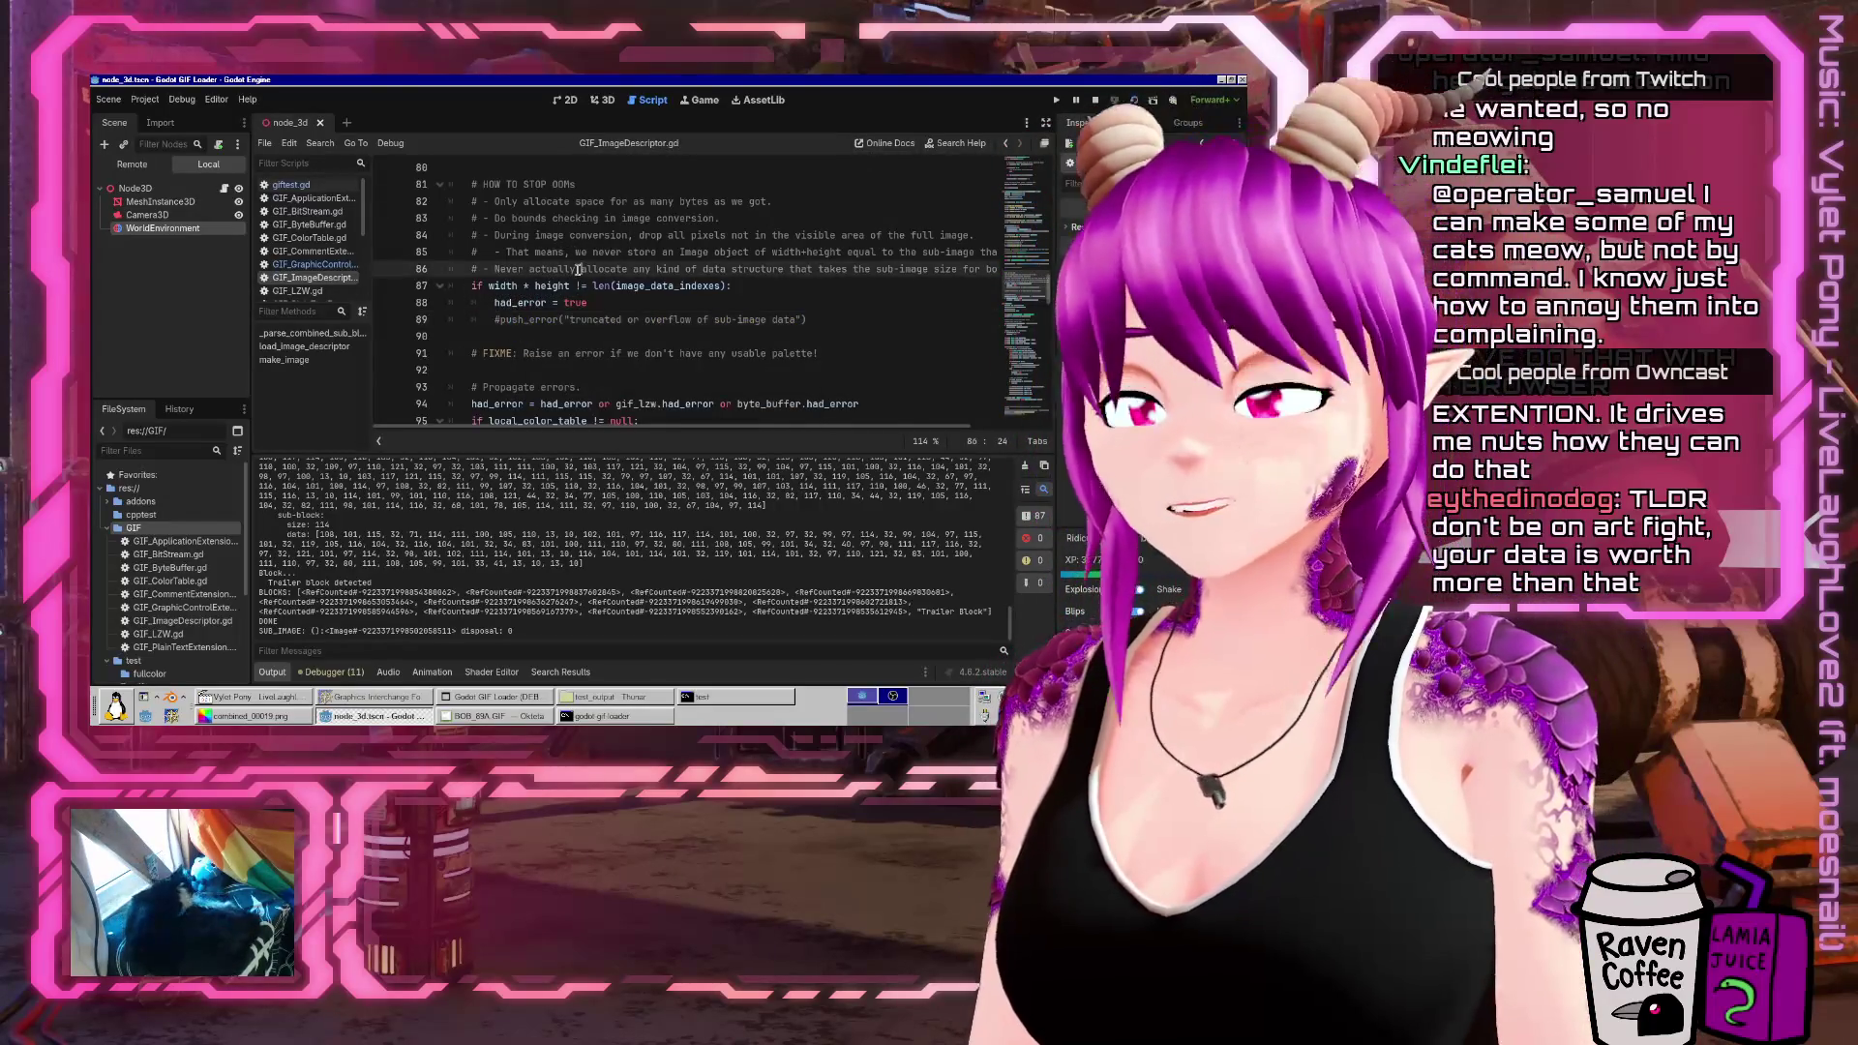
key(ctrl+shift+f)
text(push_erro)
key(Return)
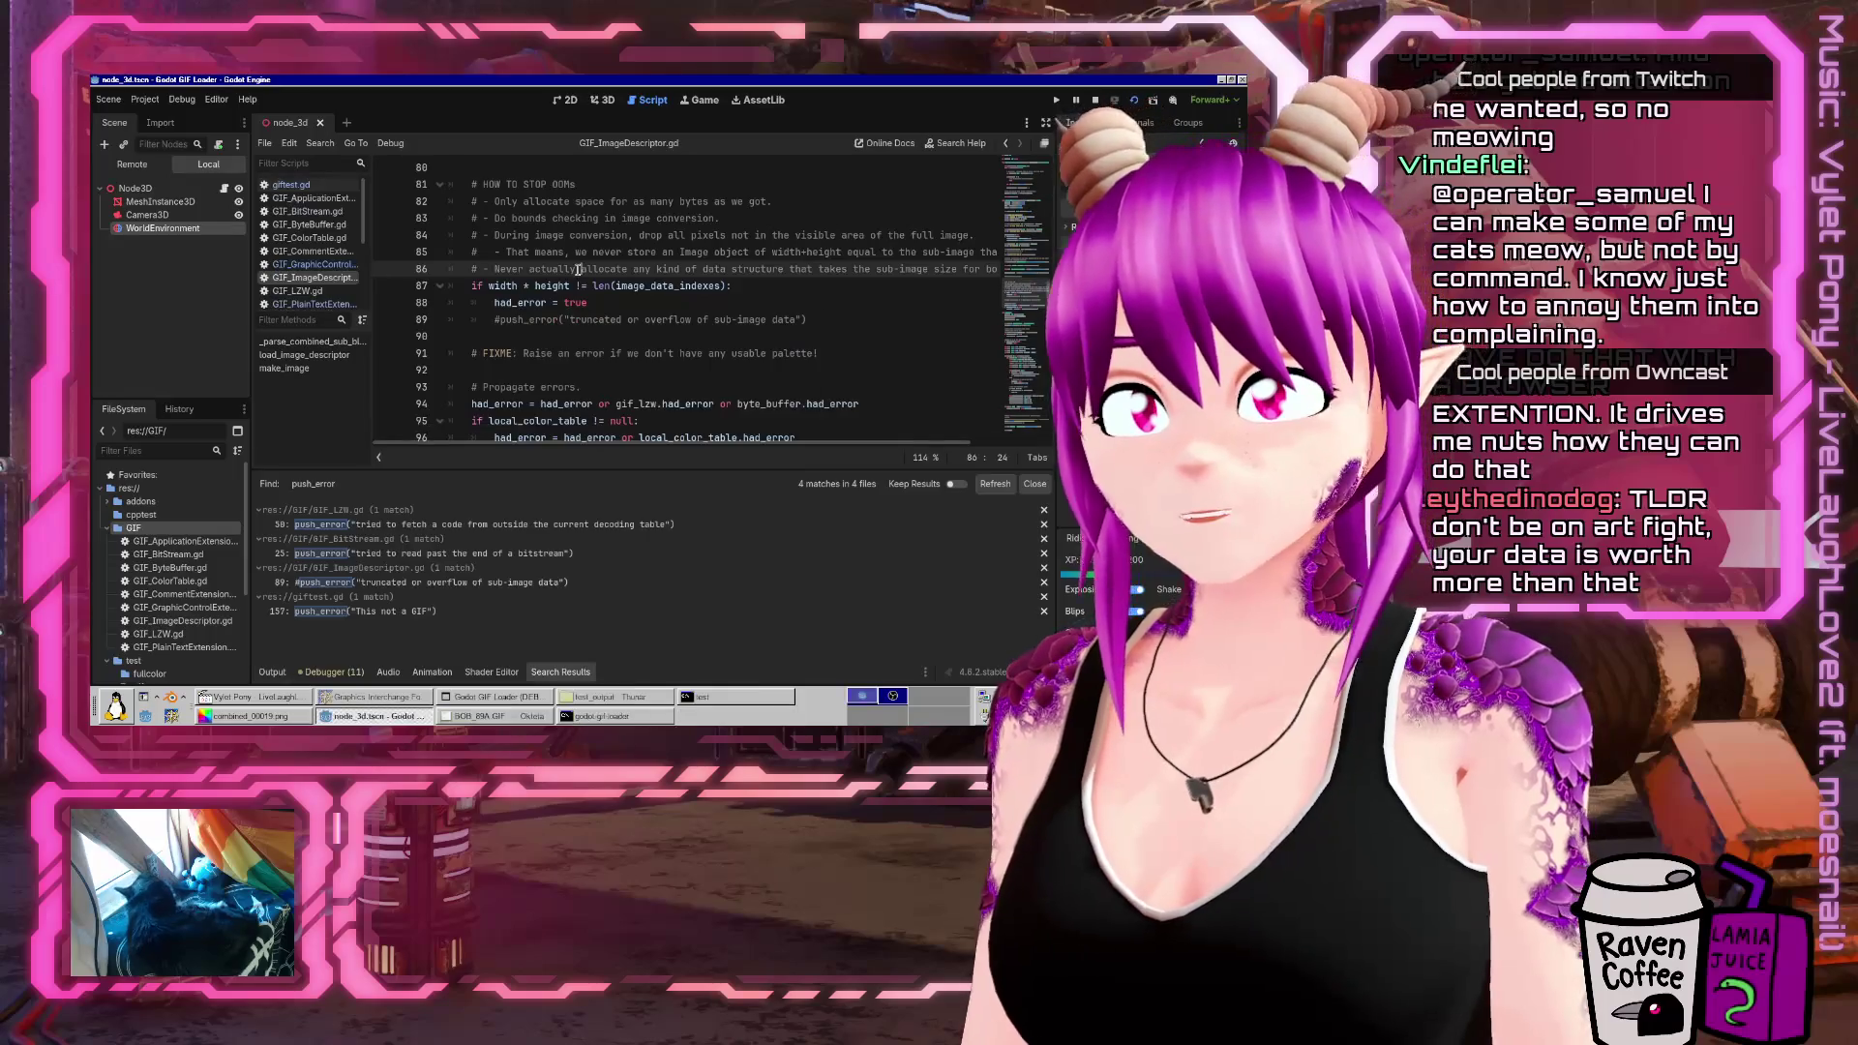
Comment out the push_error calls in GIF_BitStream.gd line 25 and giftest.gd's 'This not a GIF' error
click(542, 523)
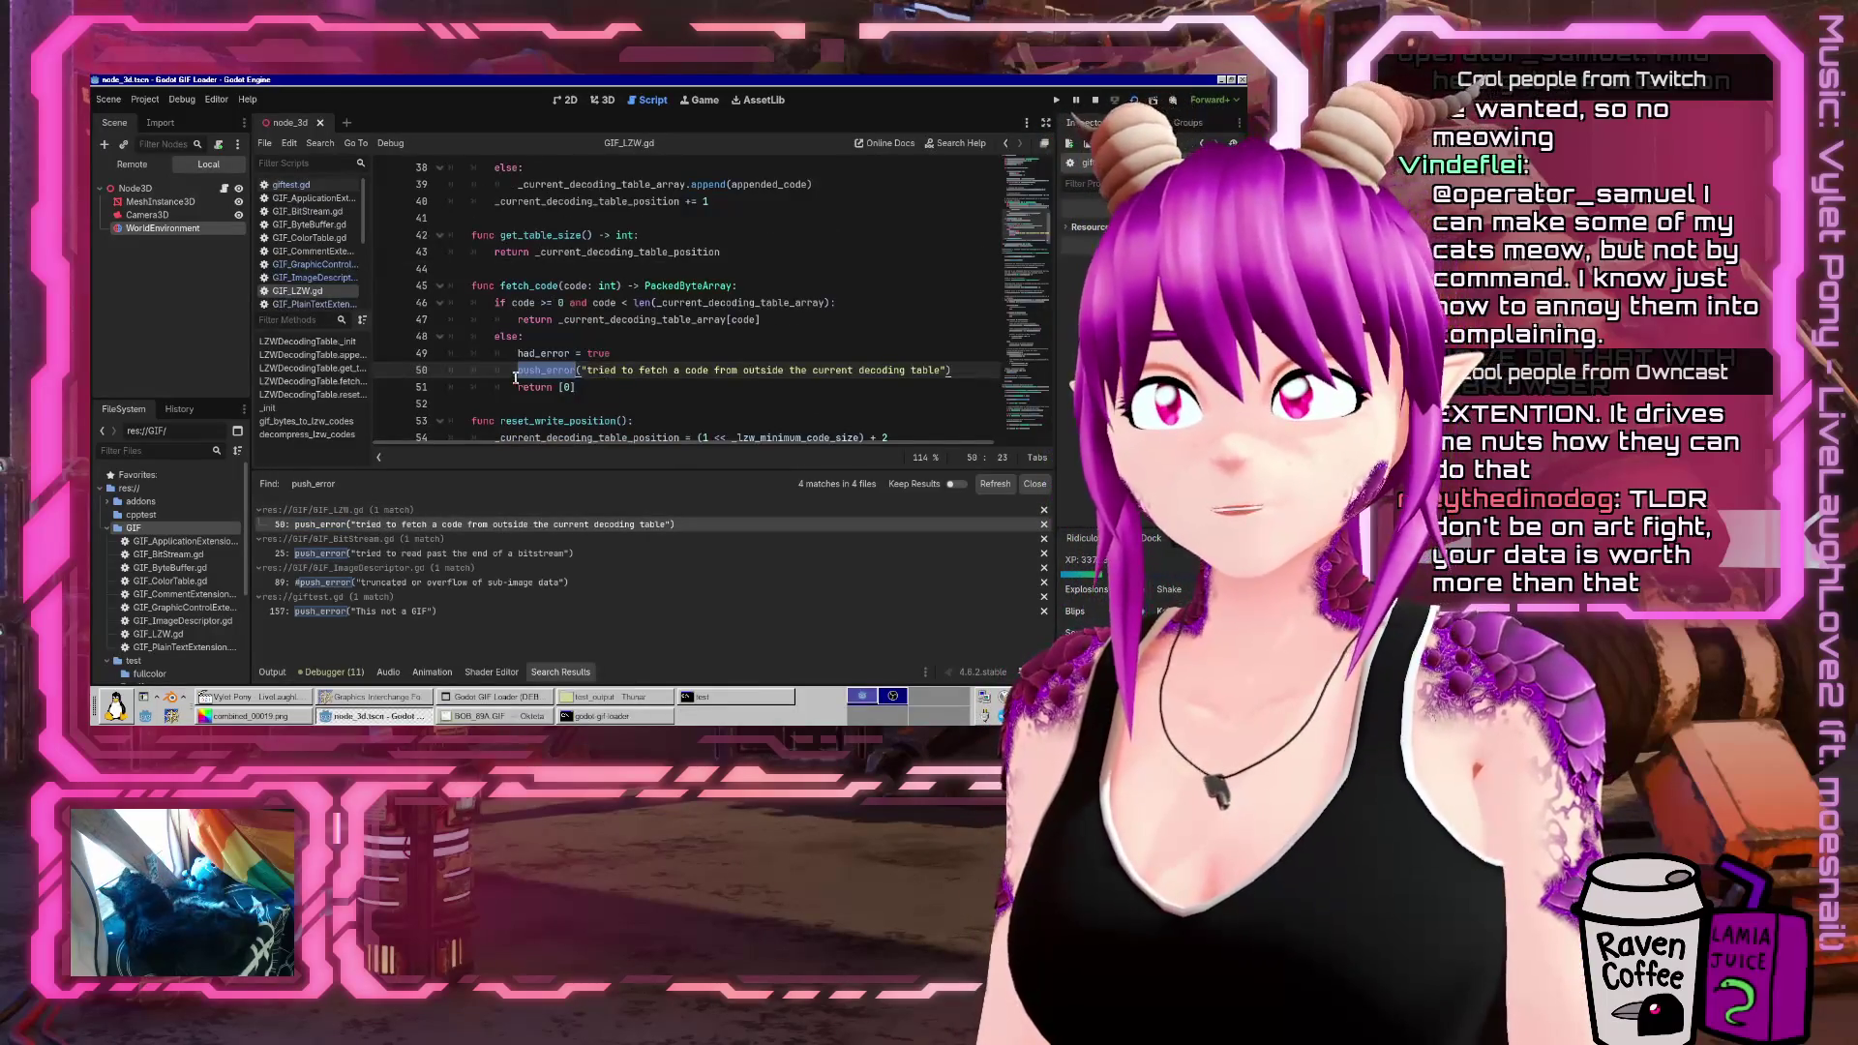
text(#)
click(542, 552)
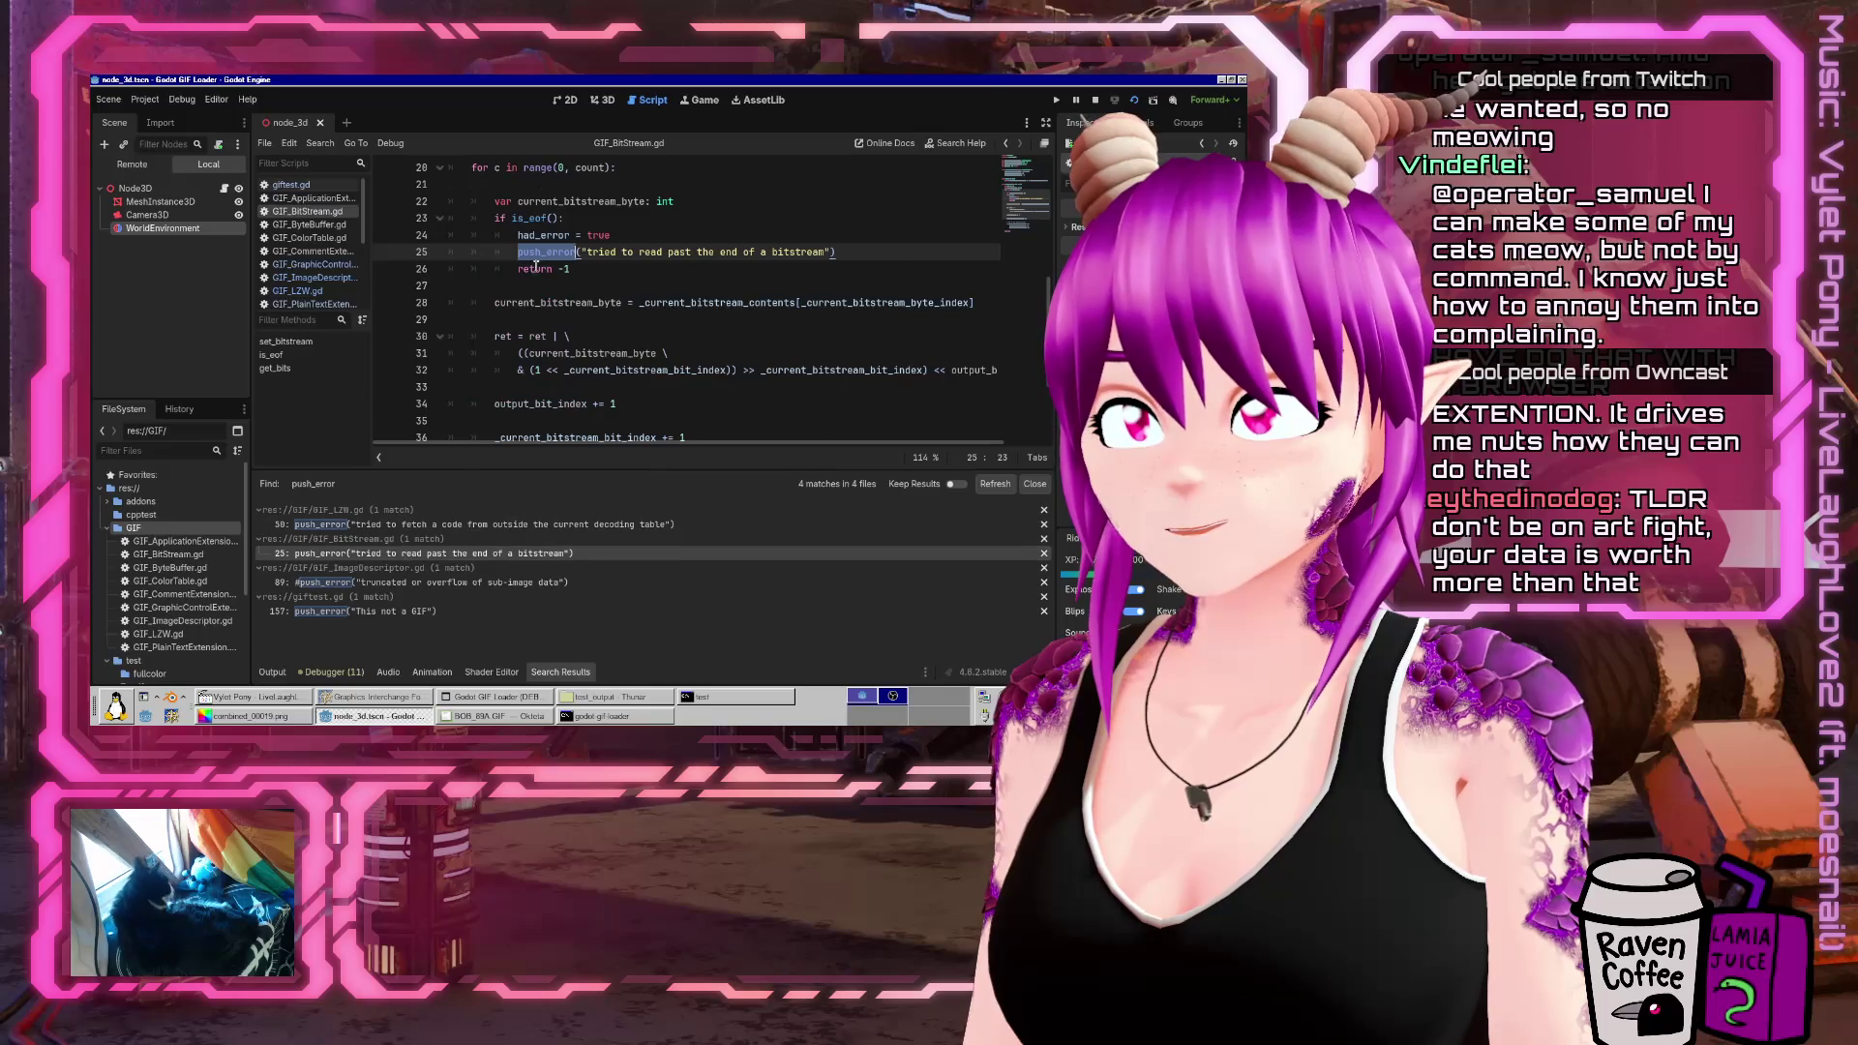
click(518, 252)
text(#)
click(429, 583)
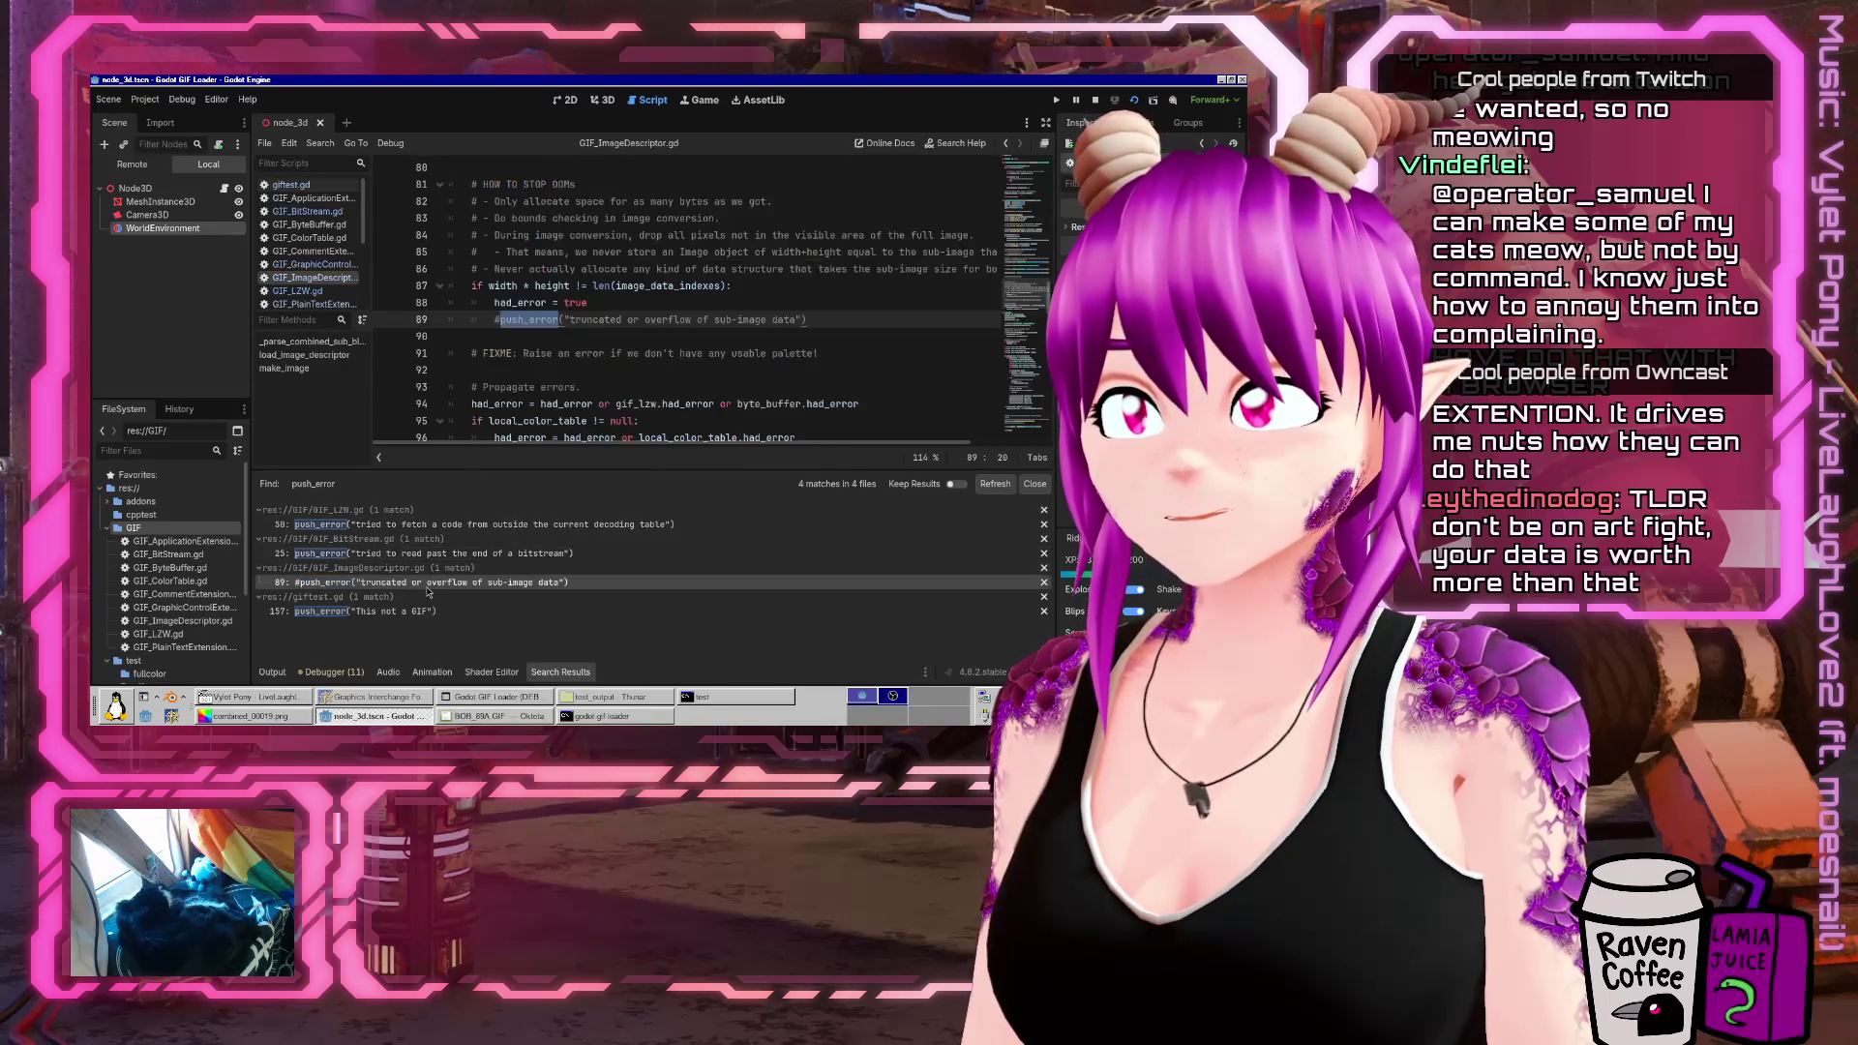
click(387, 611)
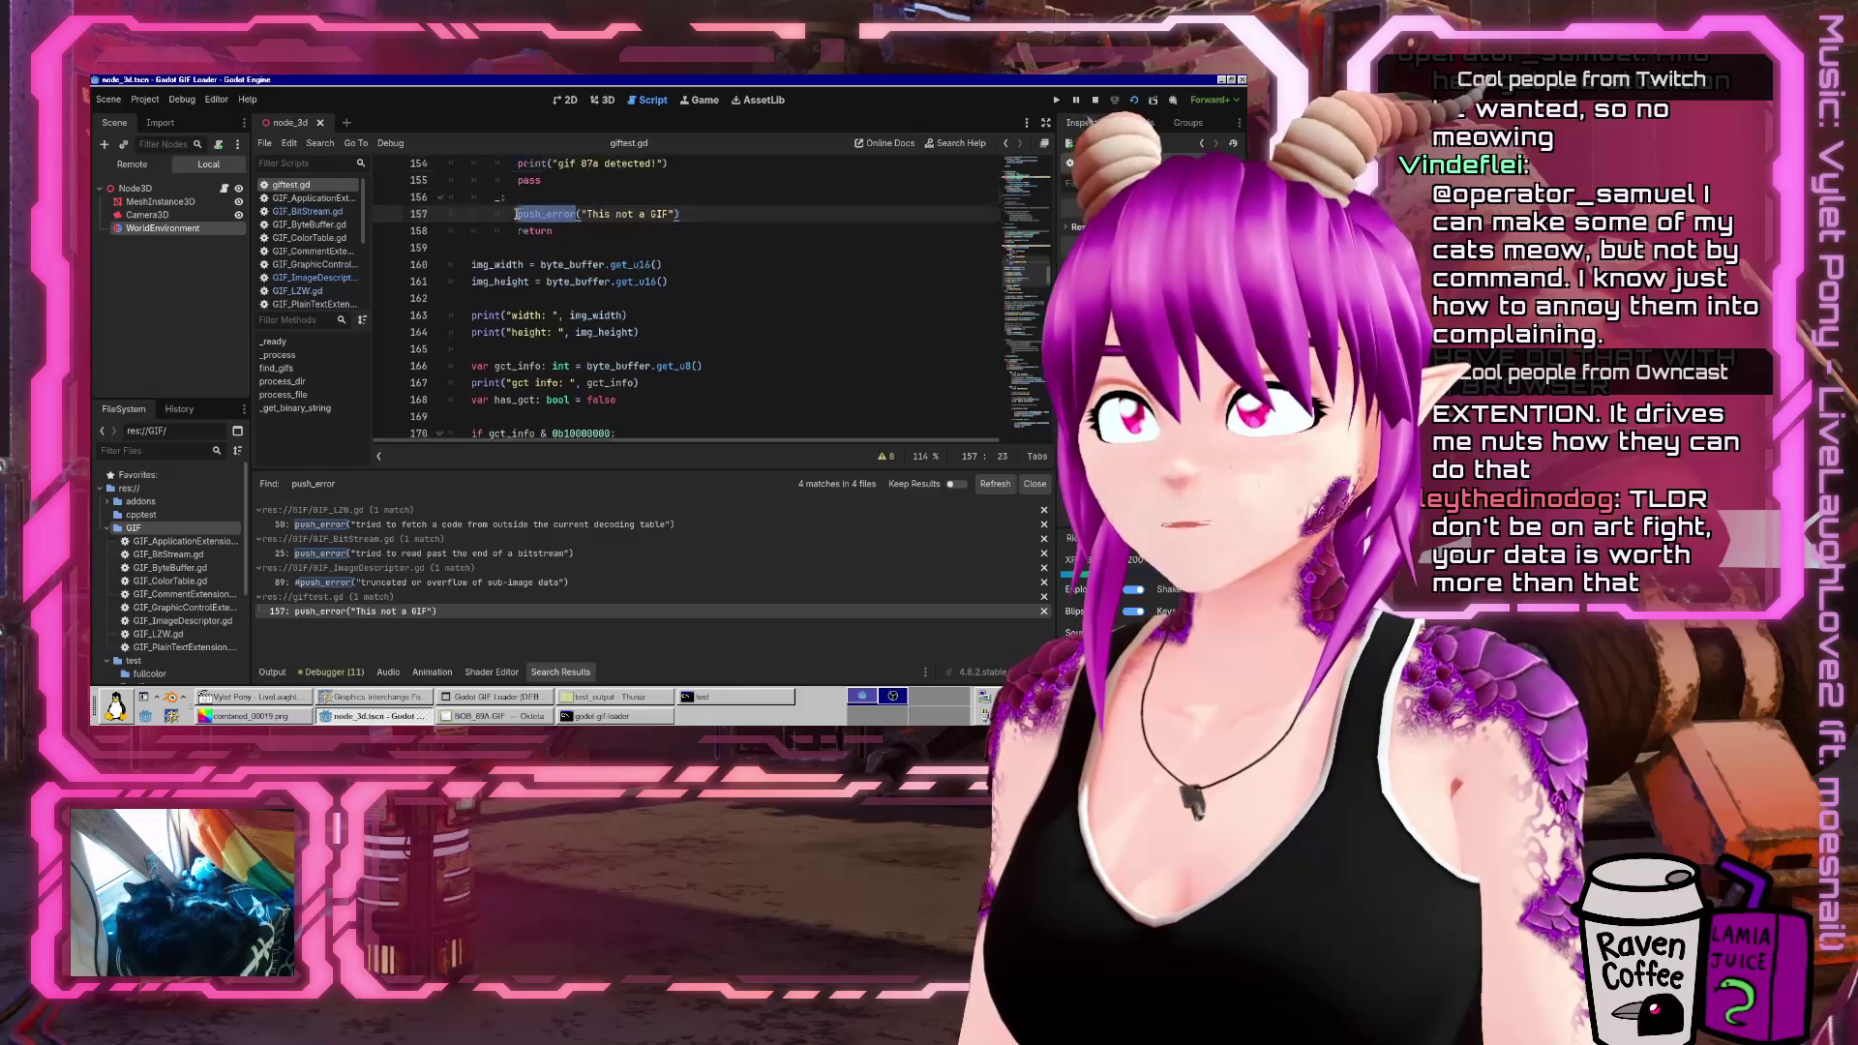
text(#)
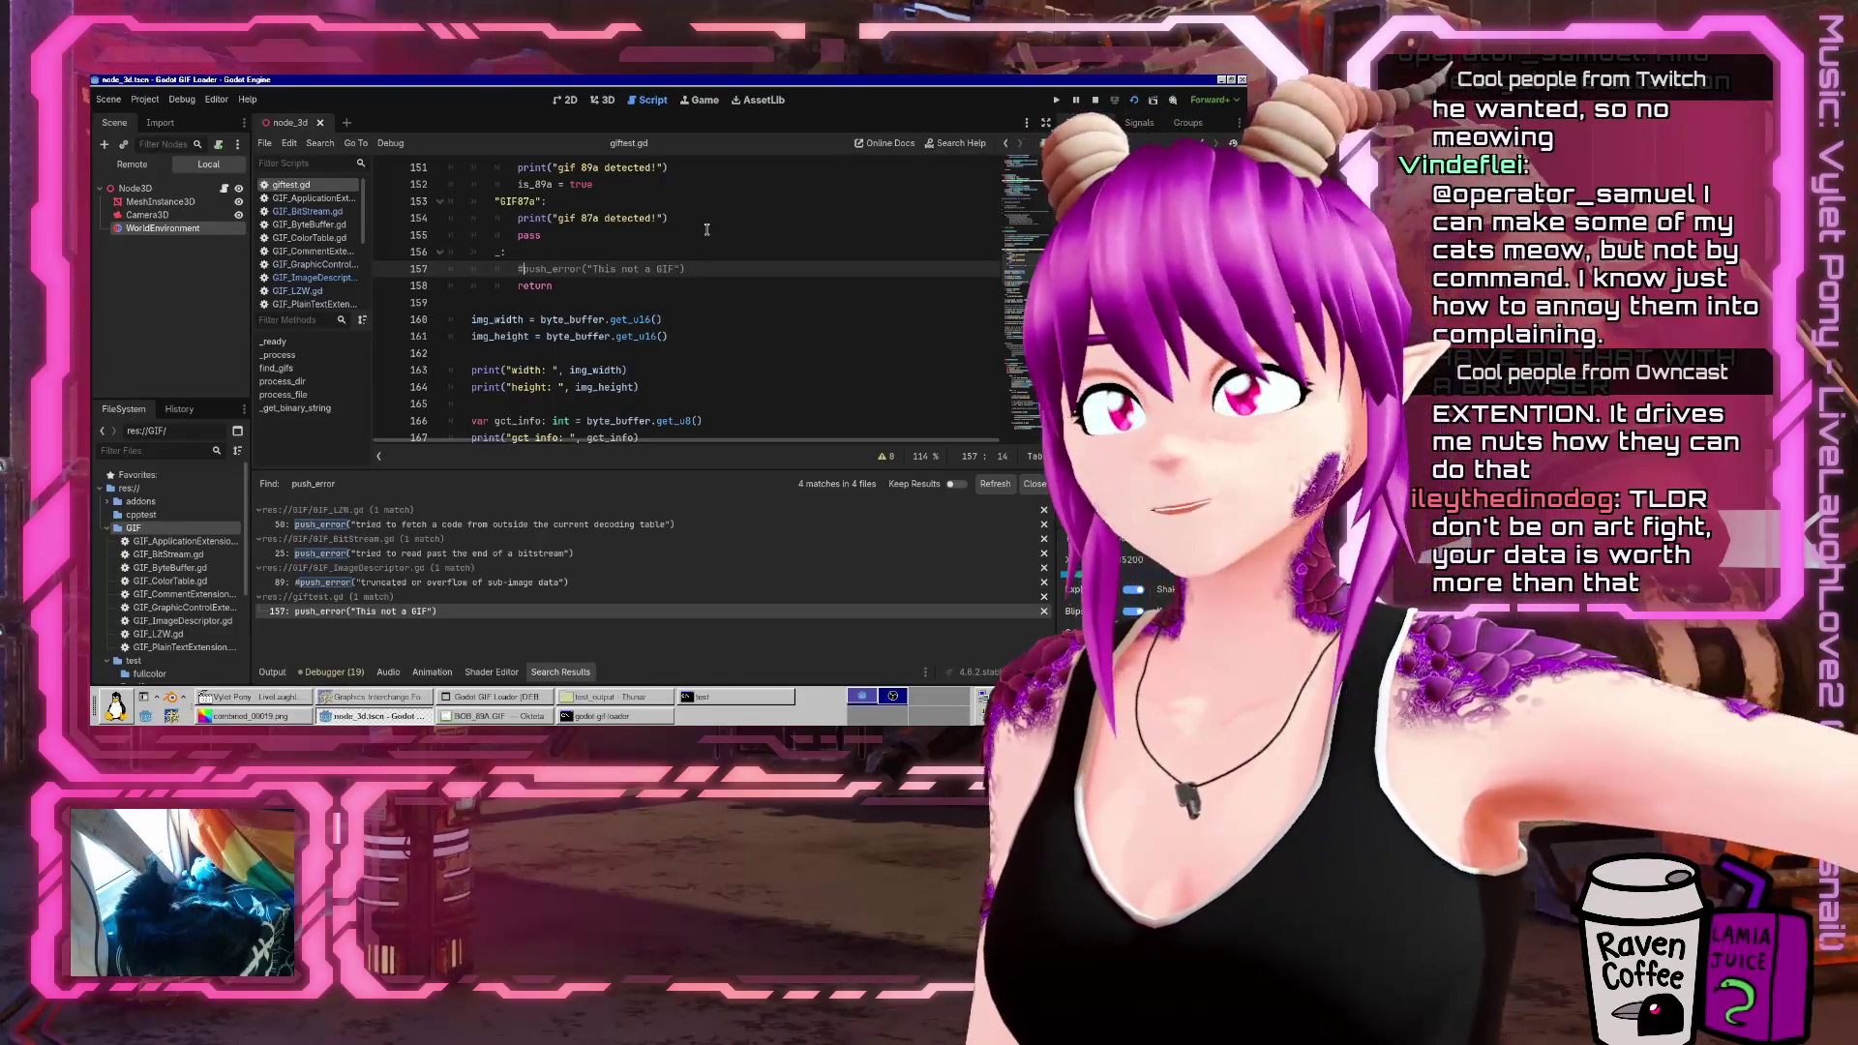
scroll(487, 256, up, 10)
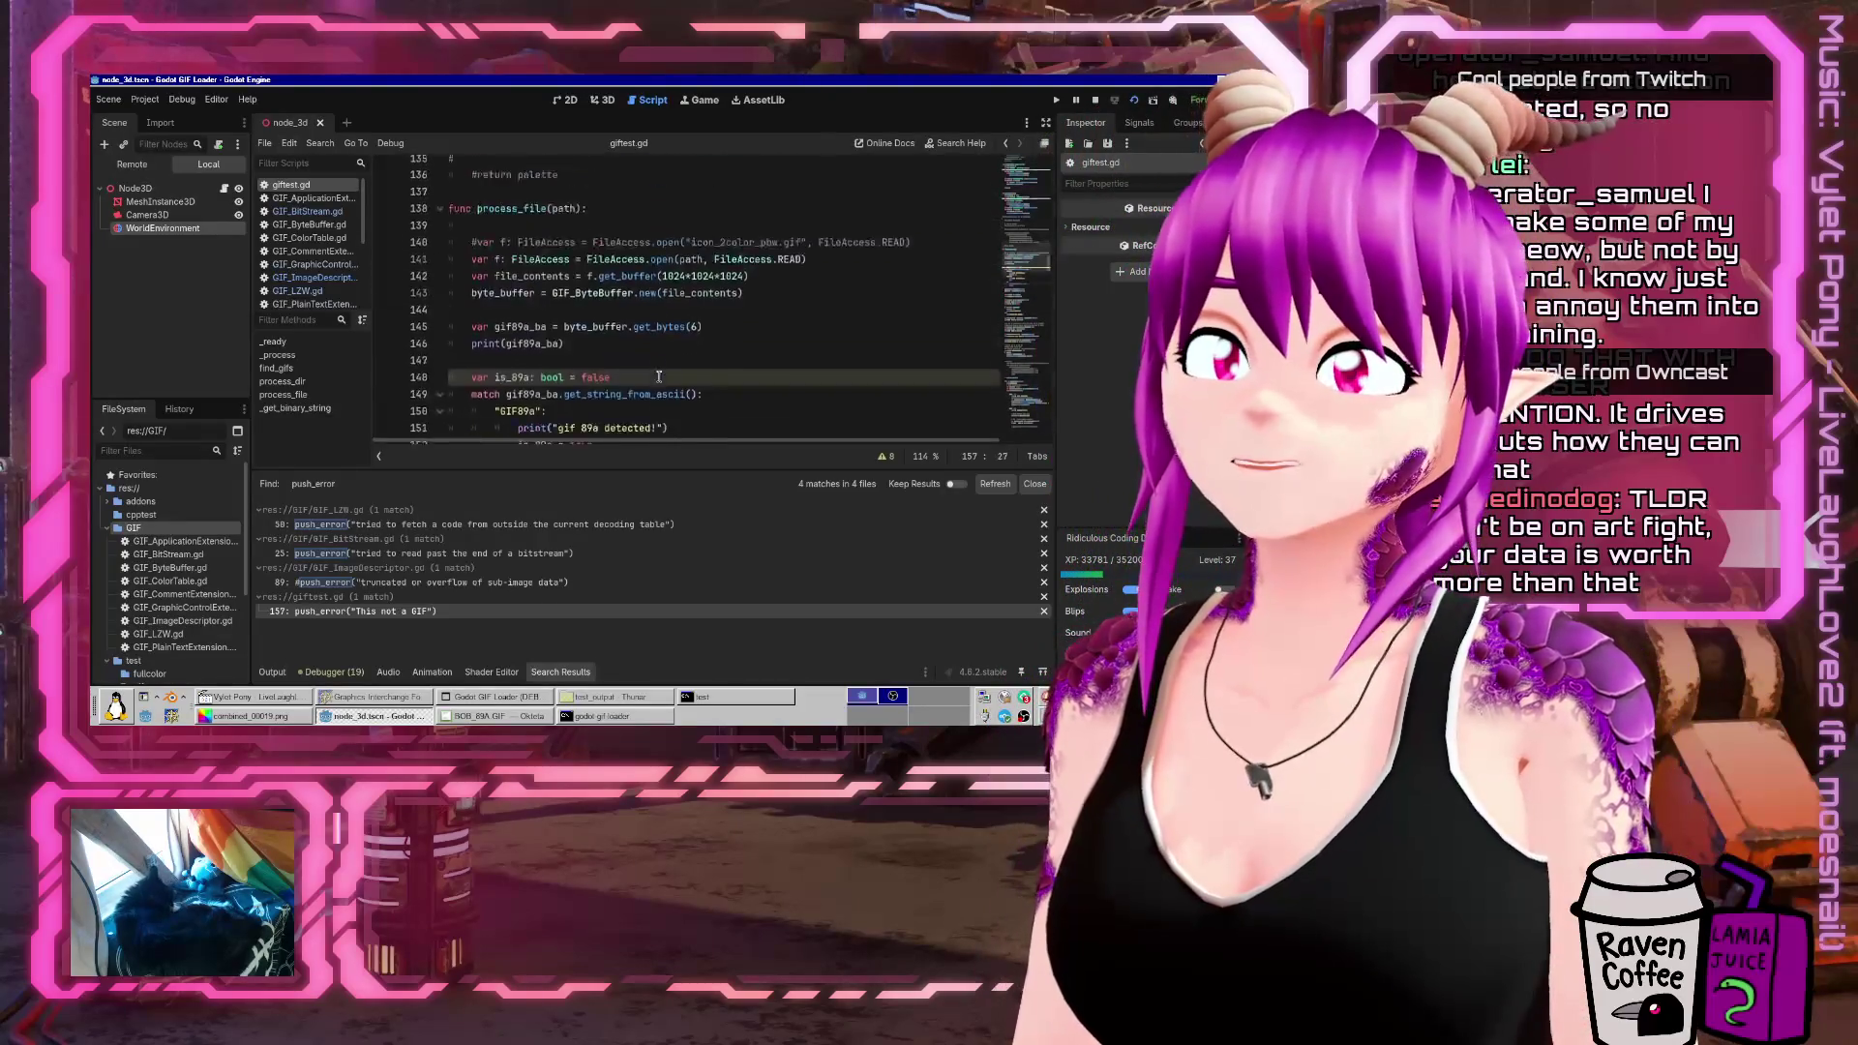
Comment out the early return on line 48 of giftest.gd, save, and run the project
scroll(487, 257, up, 20)
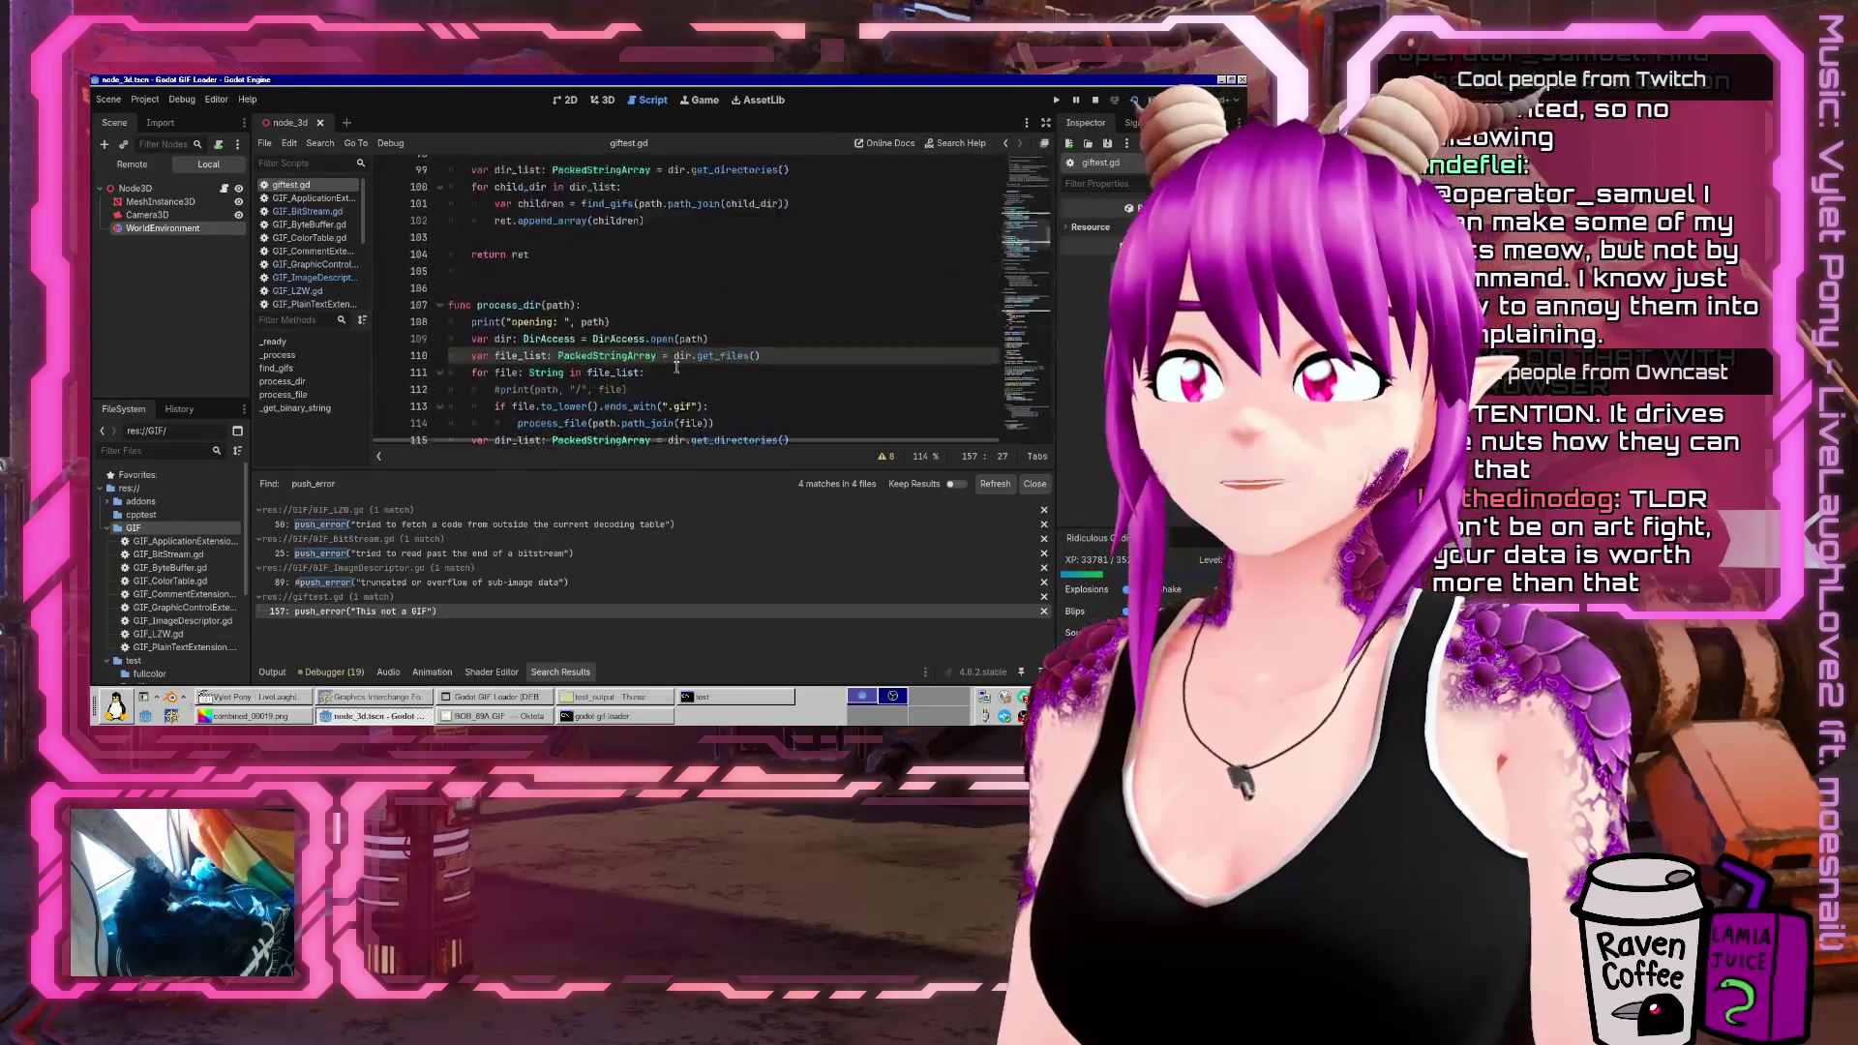
scroll(660, 350, down, 6)
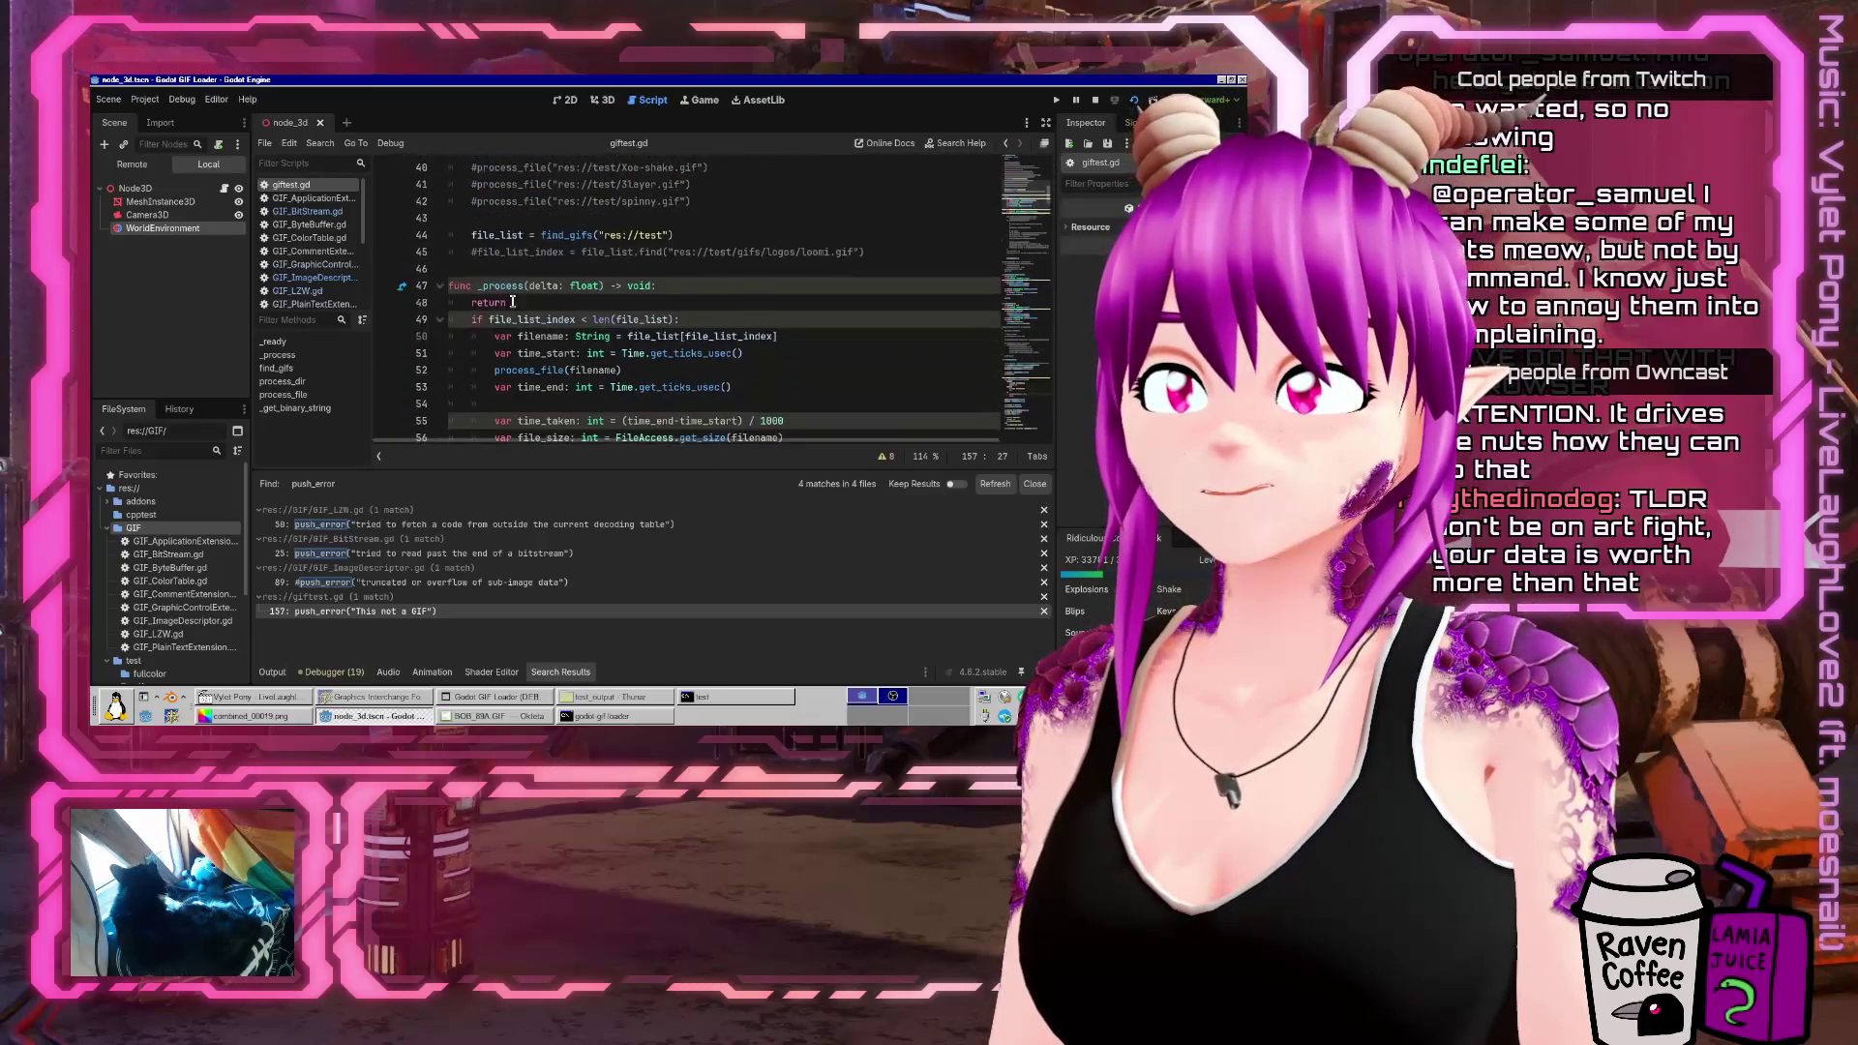
click(479, 296)
key(ctrl+k)
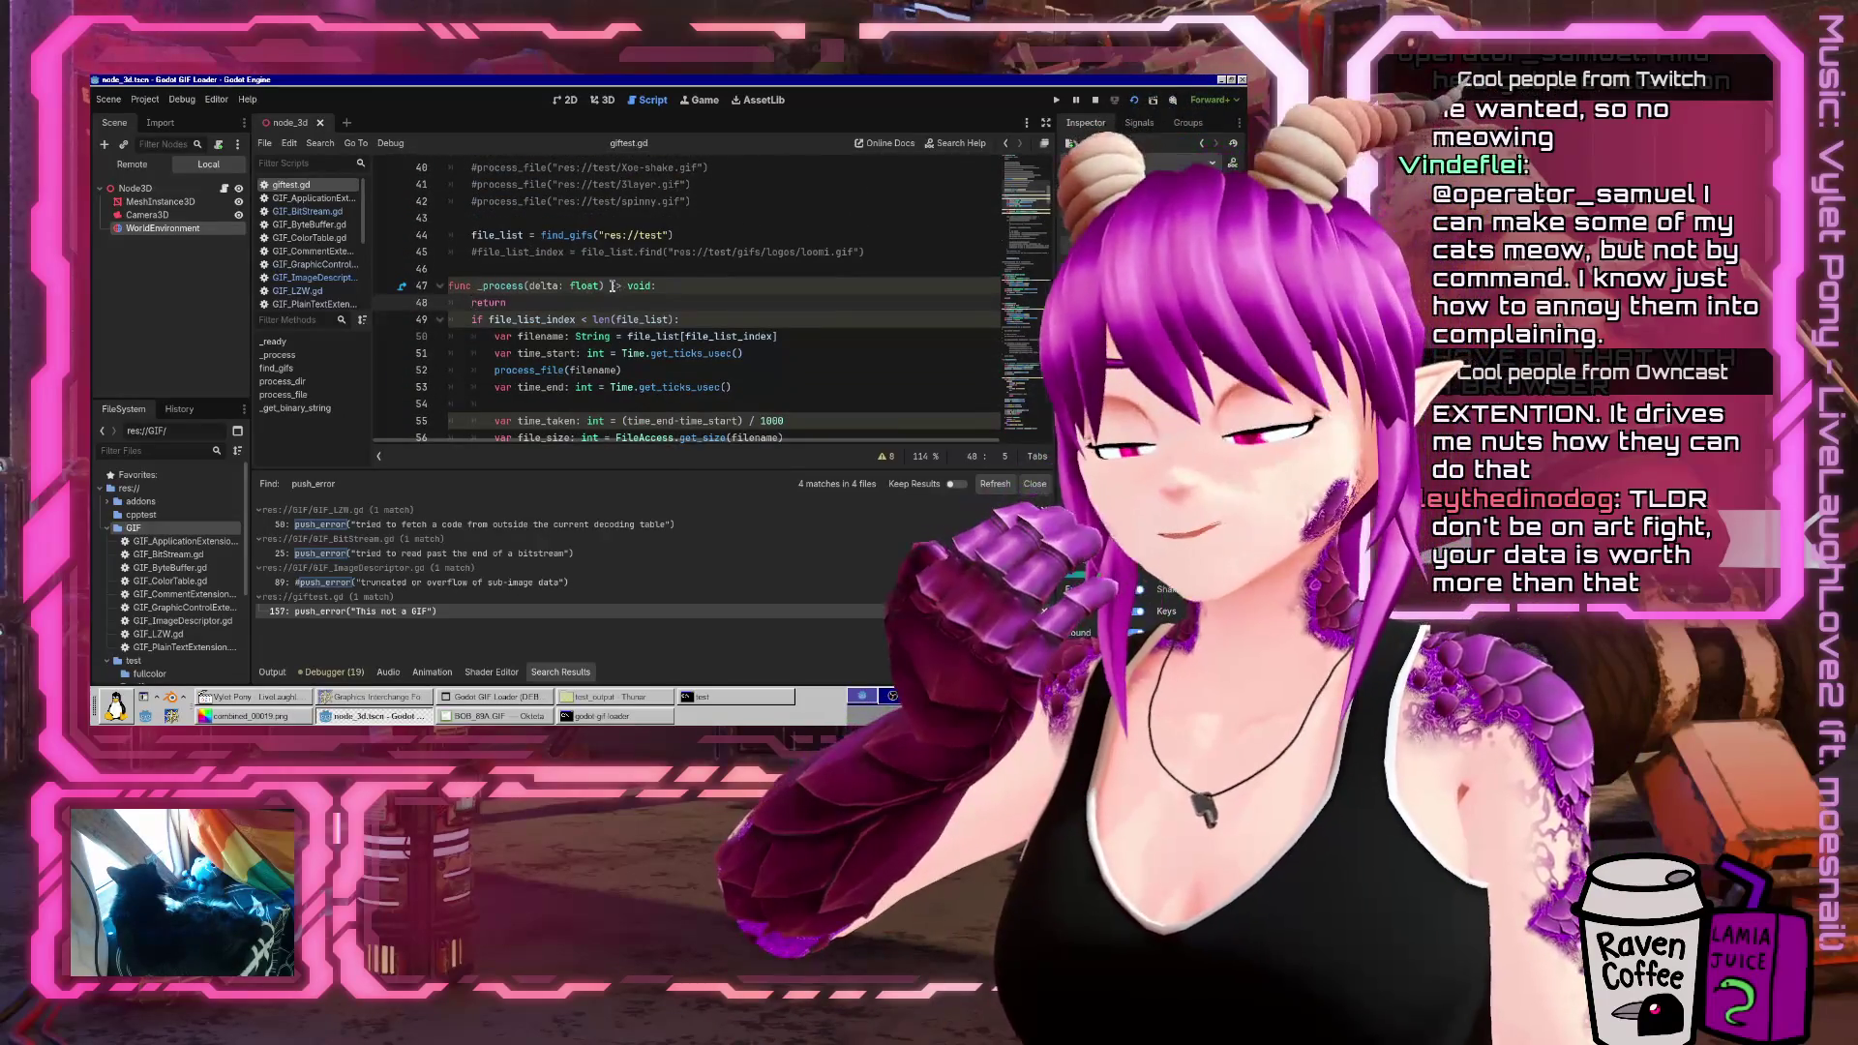
key(ctrl+s)
click(1138, 101)
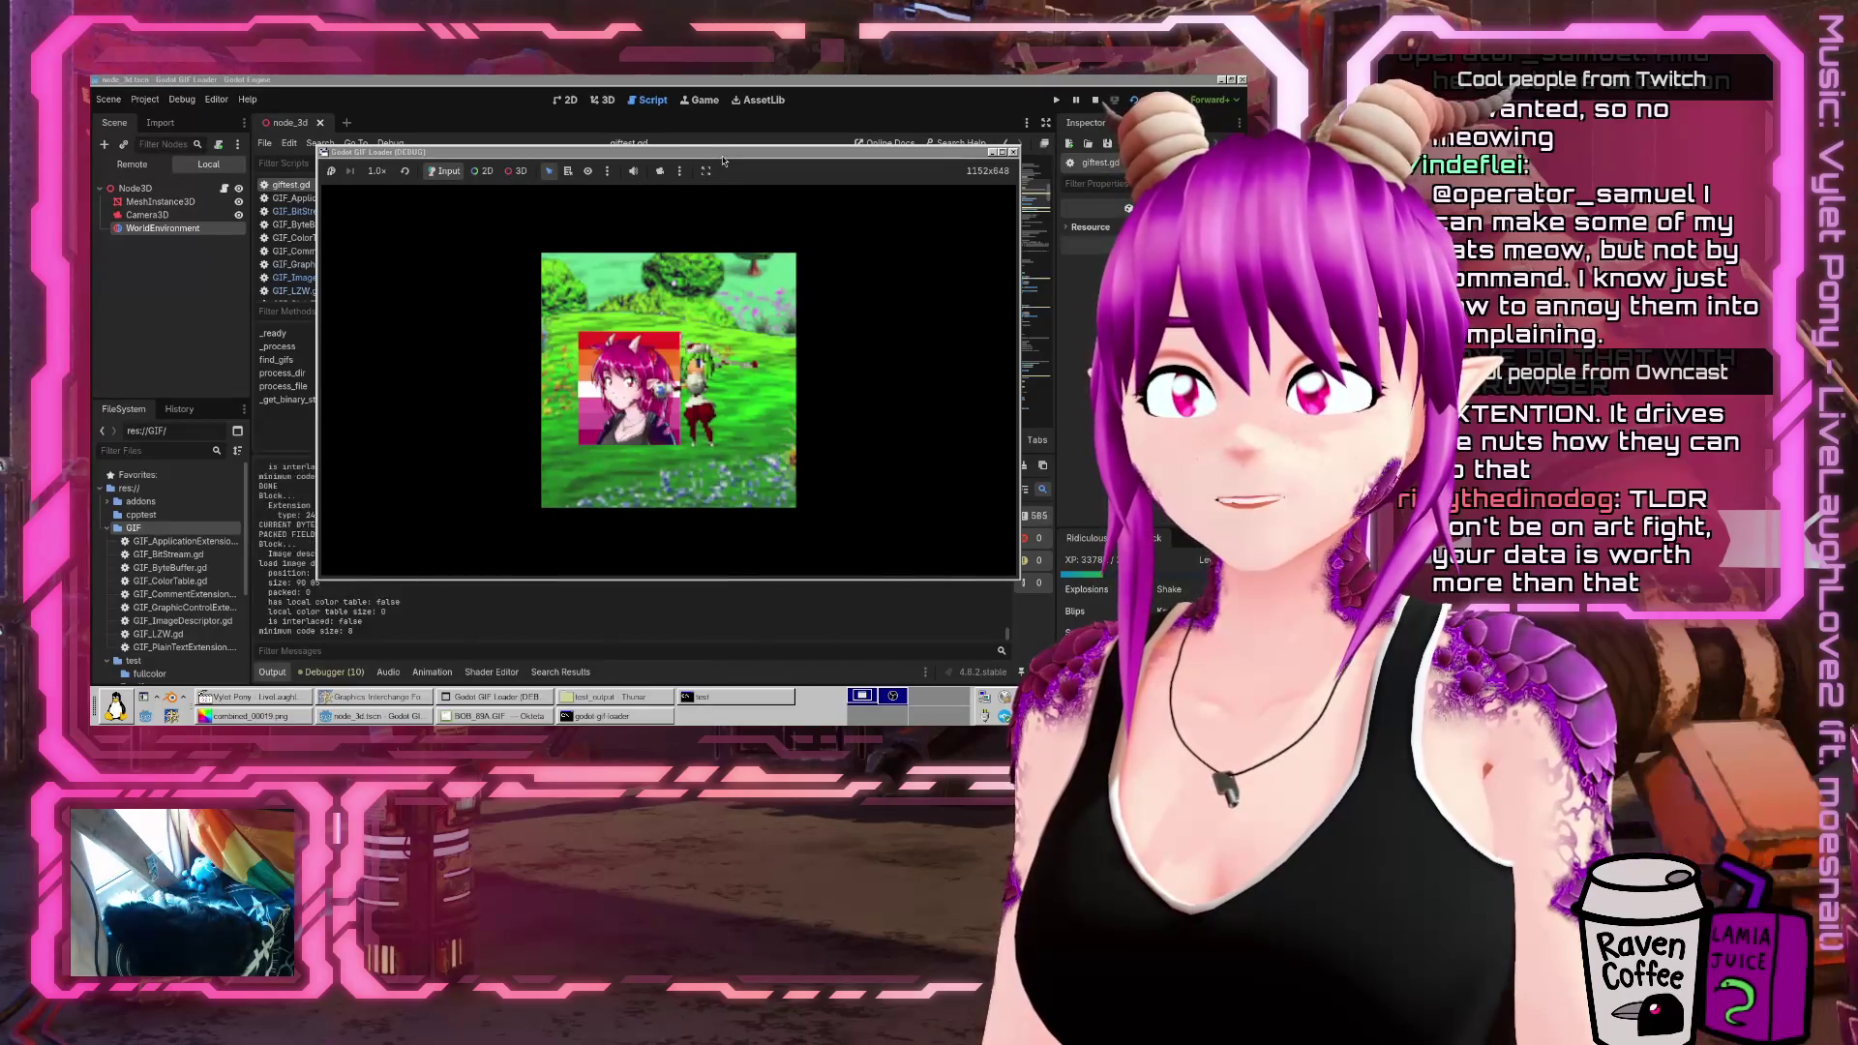
Move the game window aside and let decoding run until the line-290 assertion fails
drag(723, 161, 703, 190)
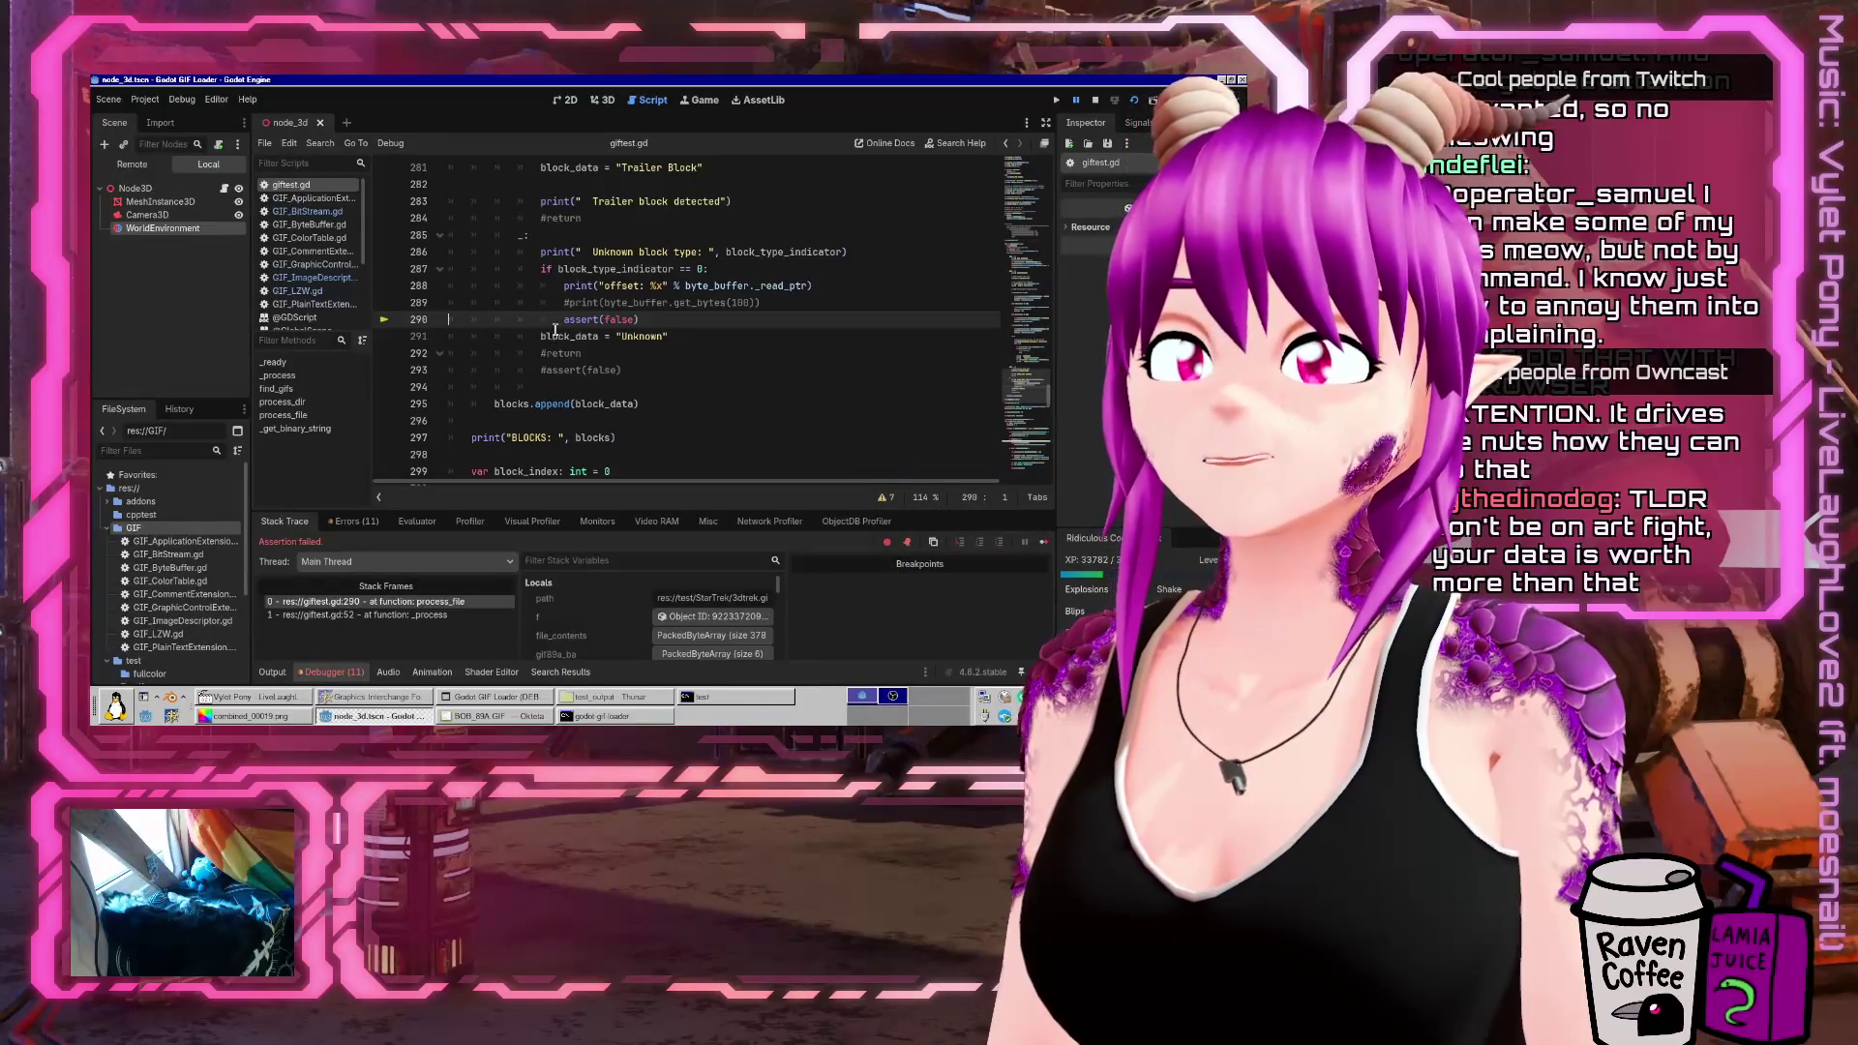
Trace the failure to _process line 52, identifying res://test/StarTrek/3dtrek.gif as the failing file
mouse_move(558, 322)
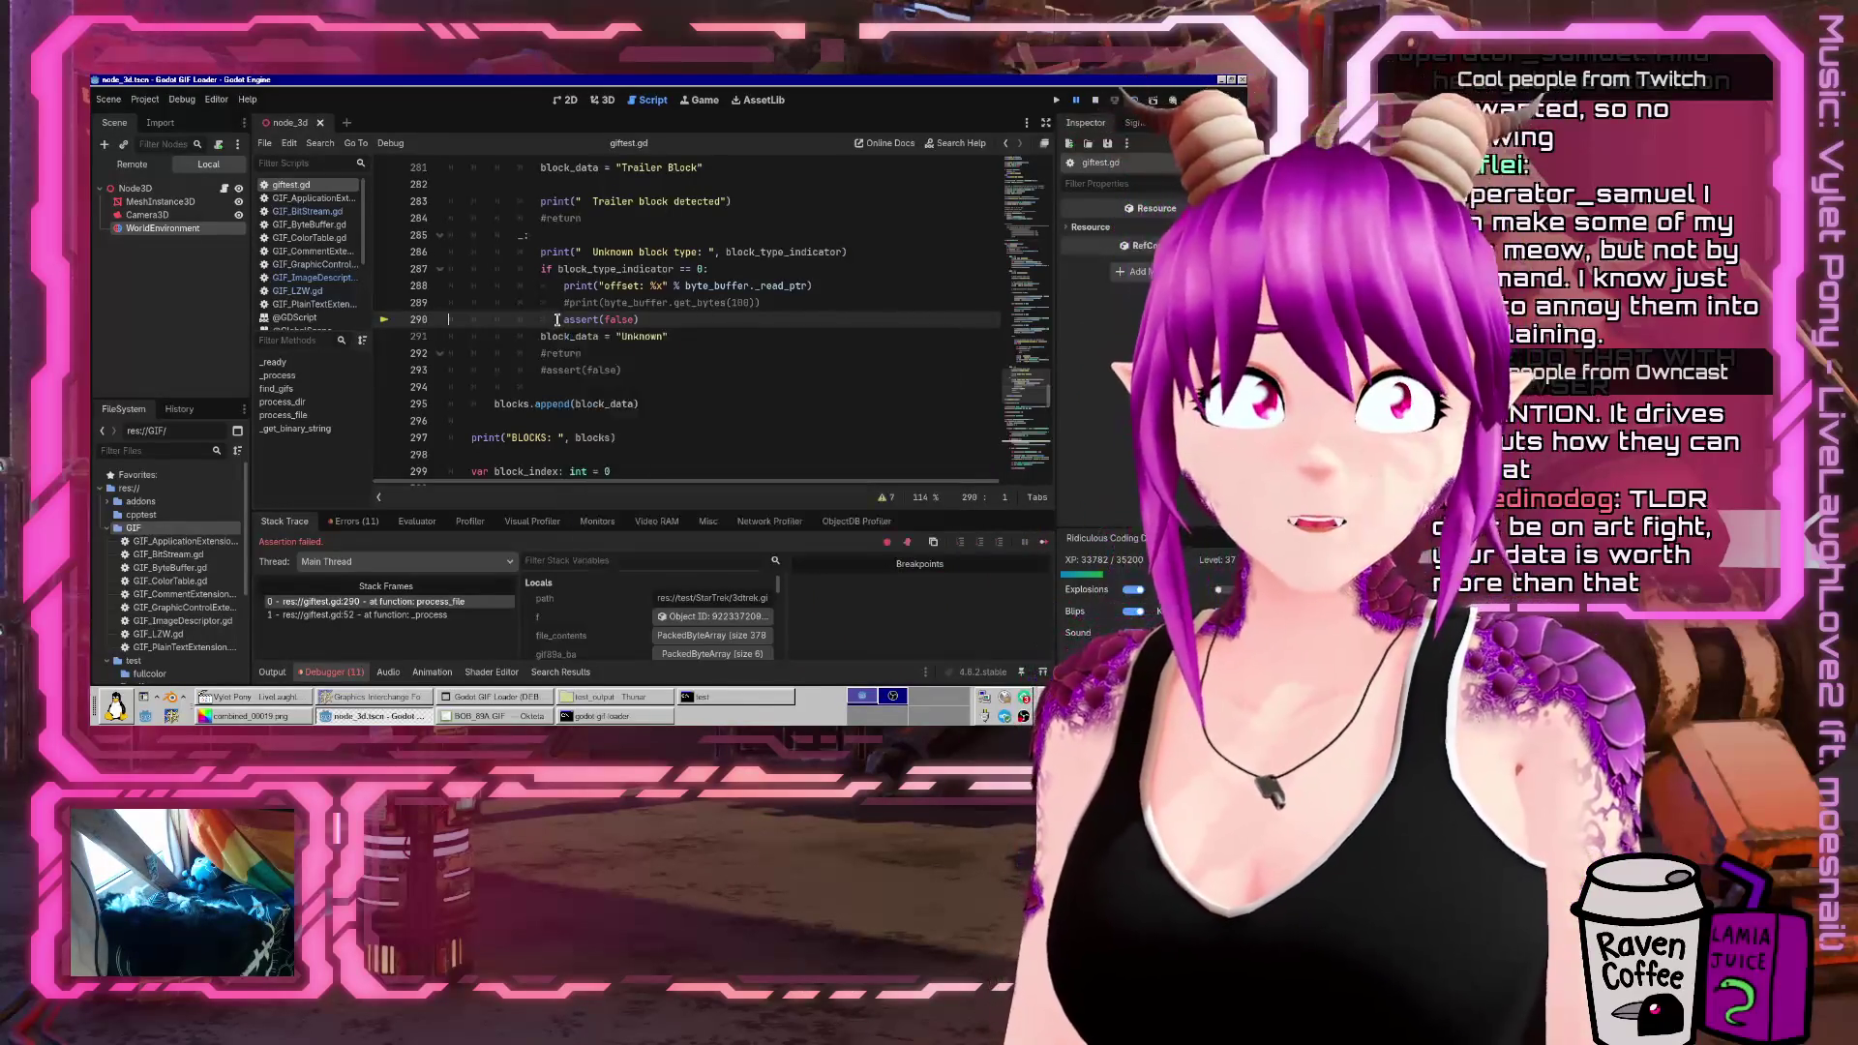
click(272, 671)
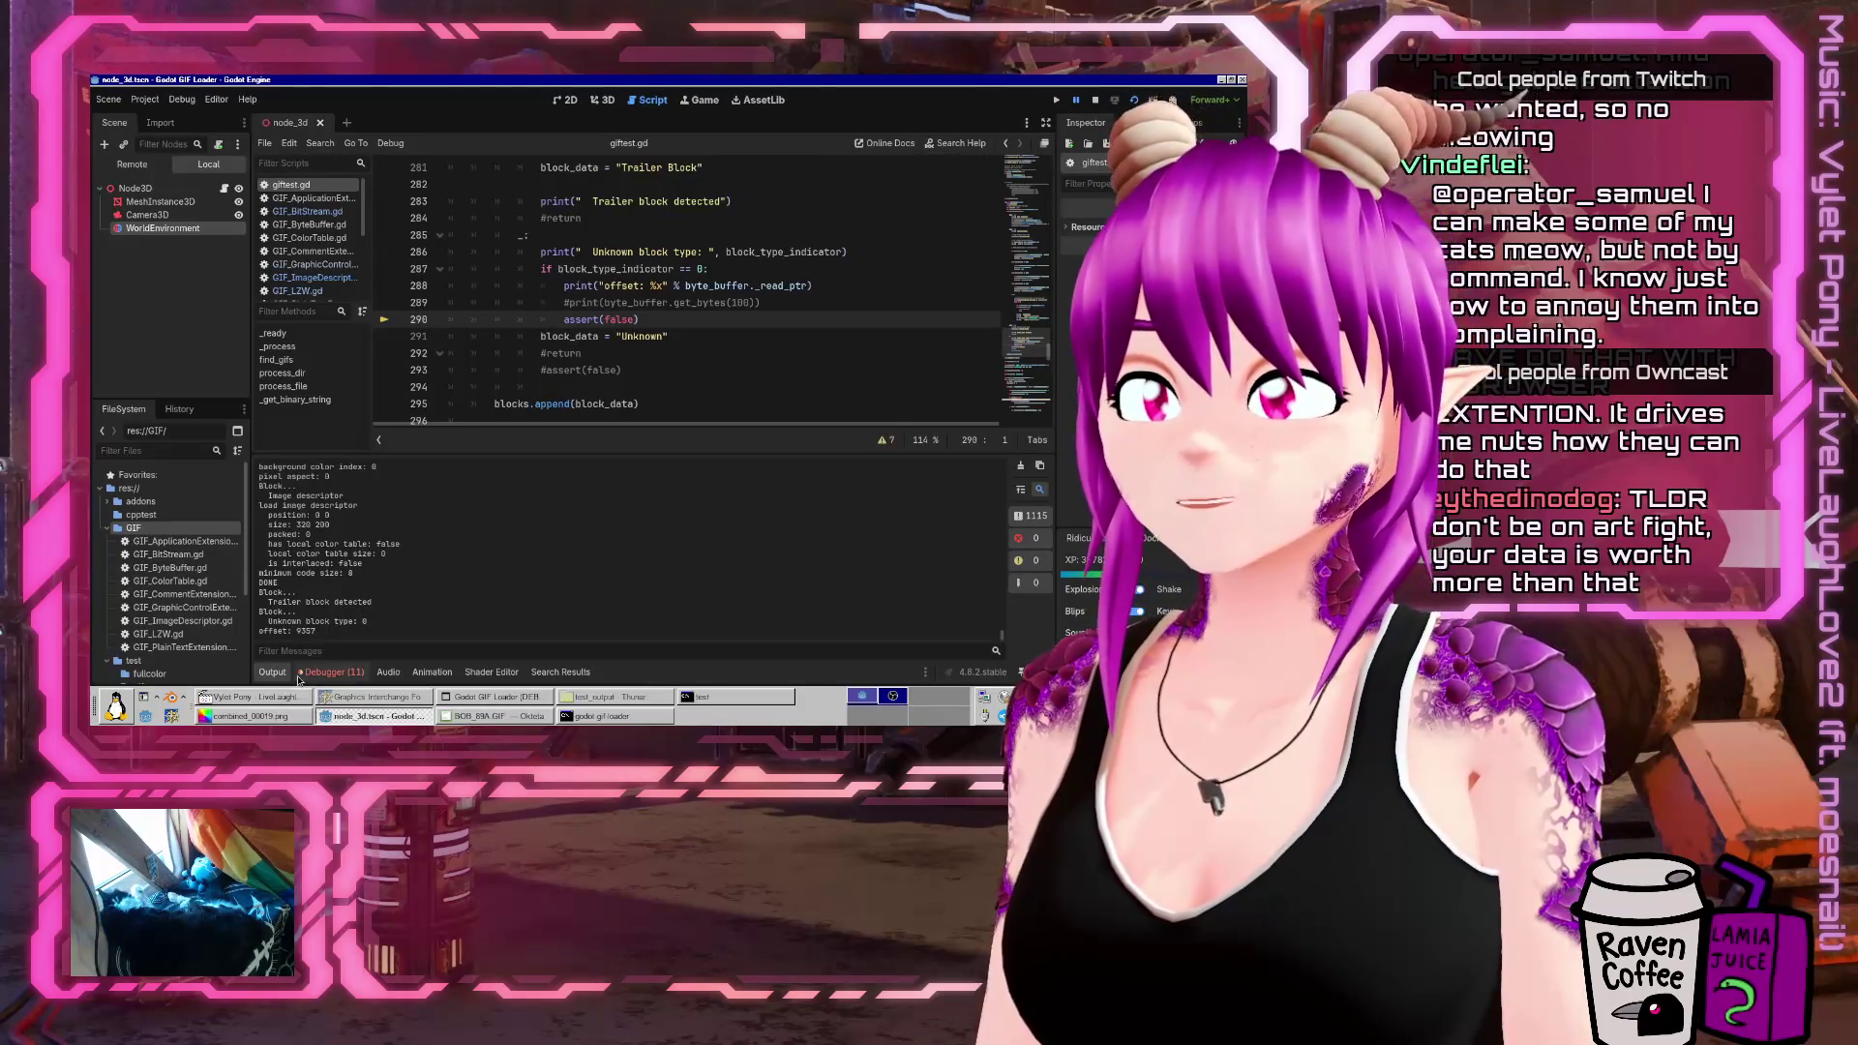
click(355, 615)
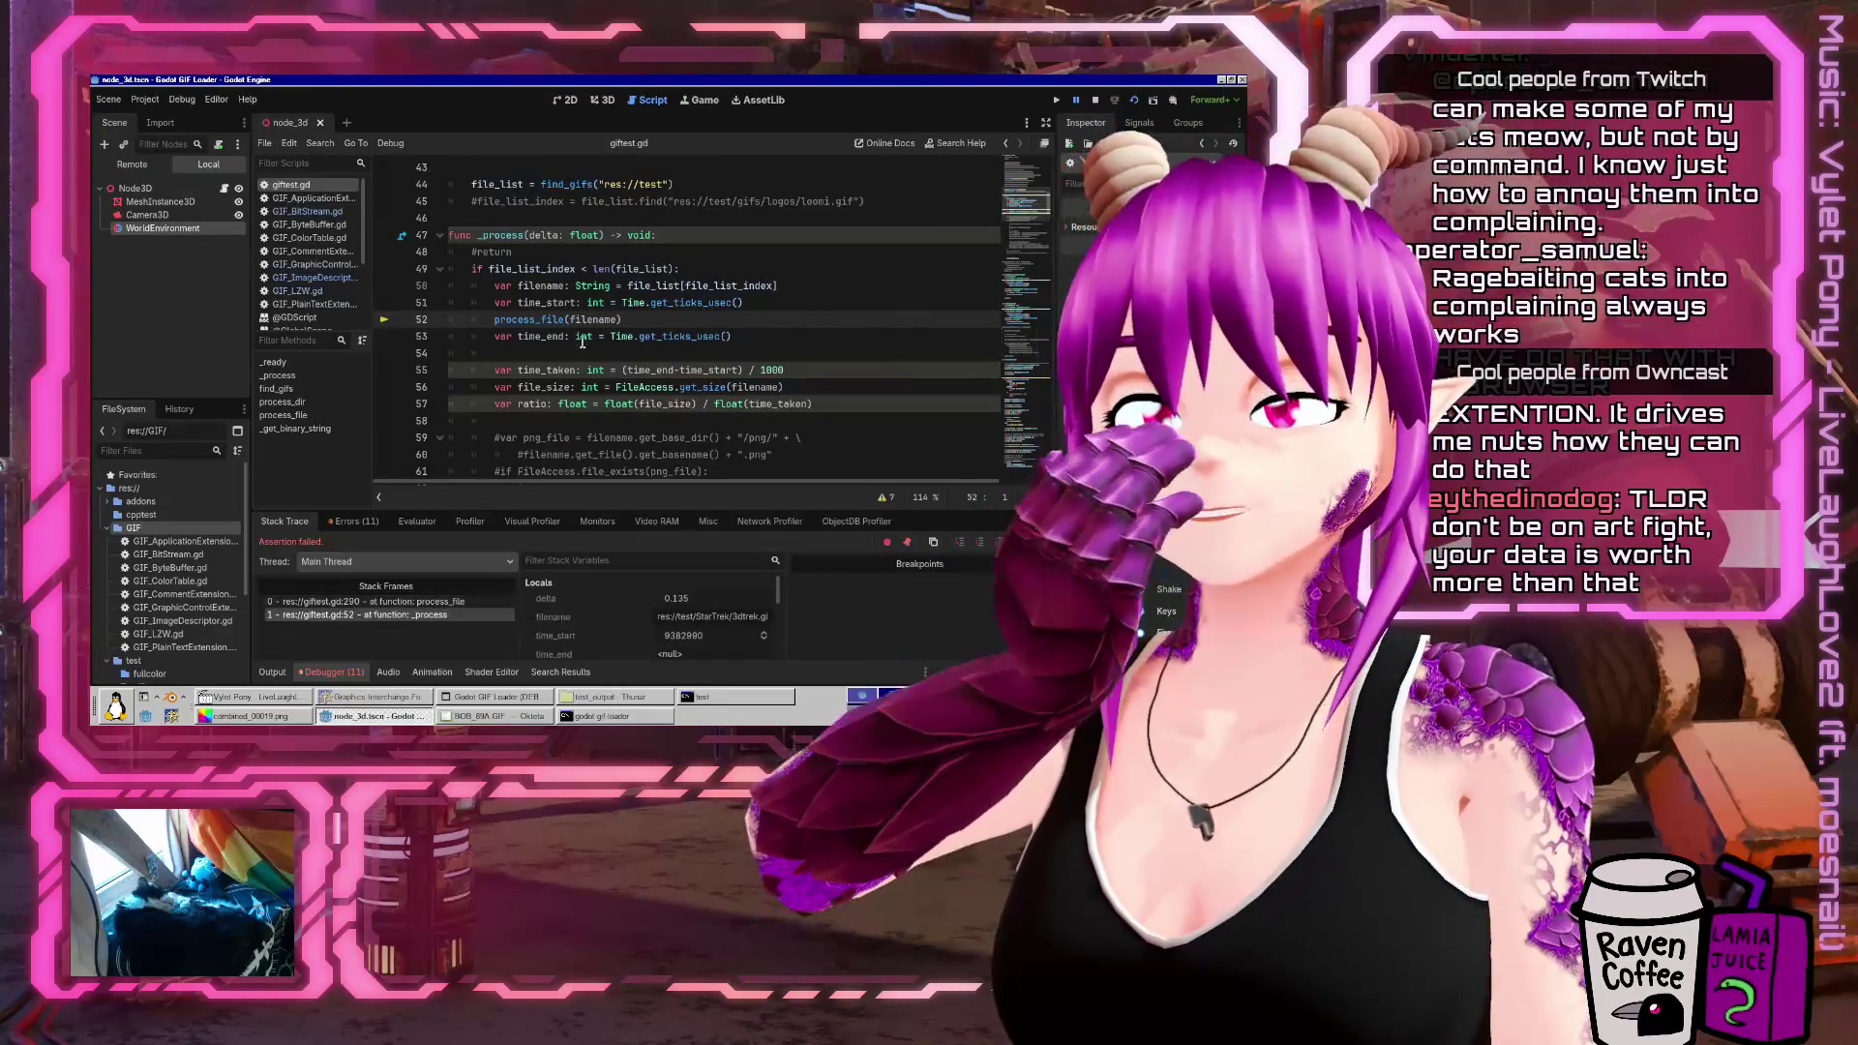
mouse_move(586, 319)
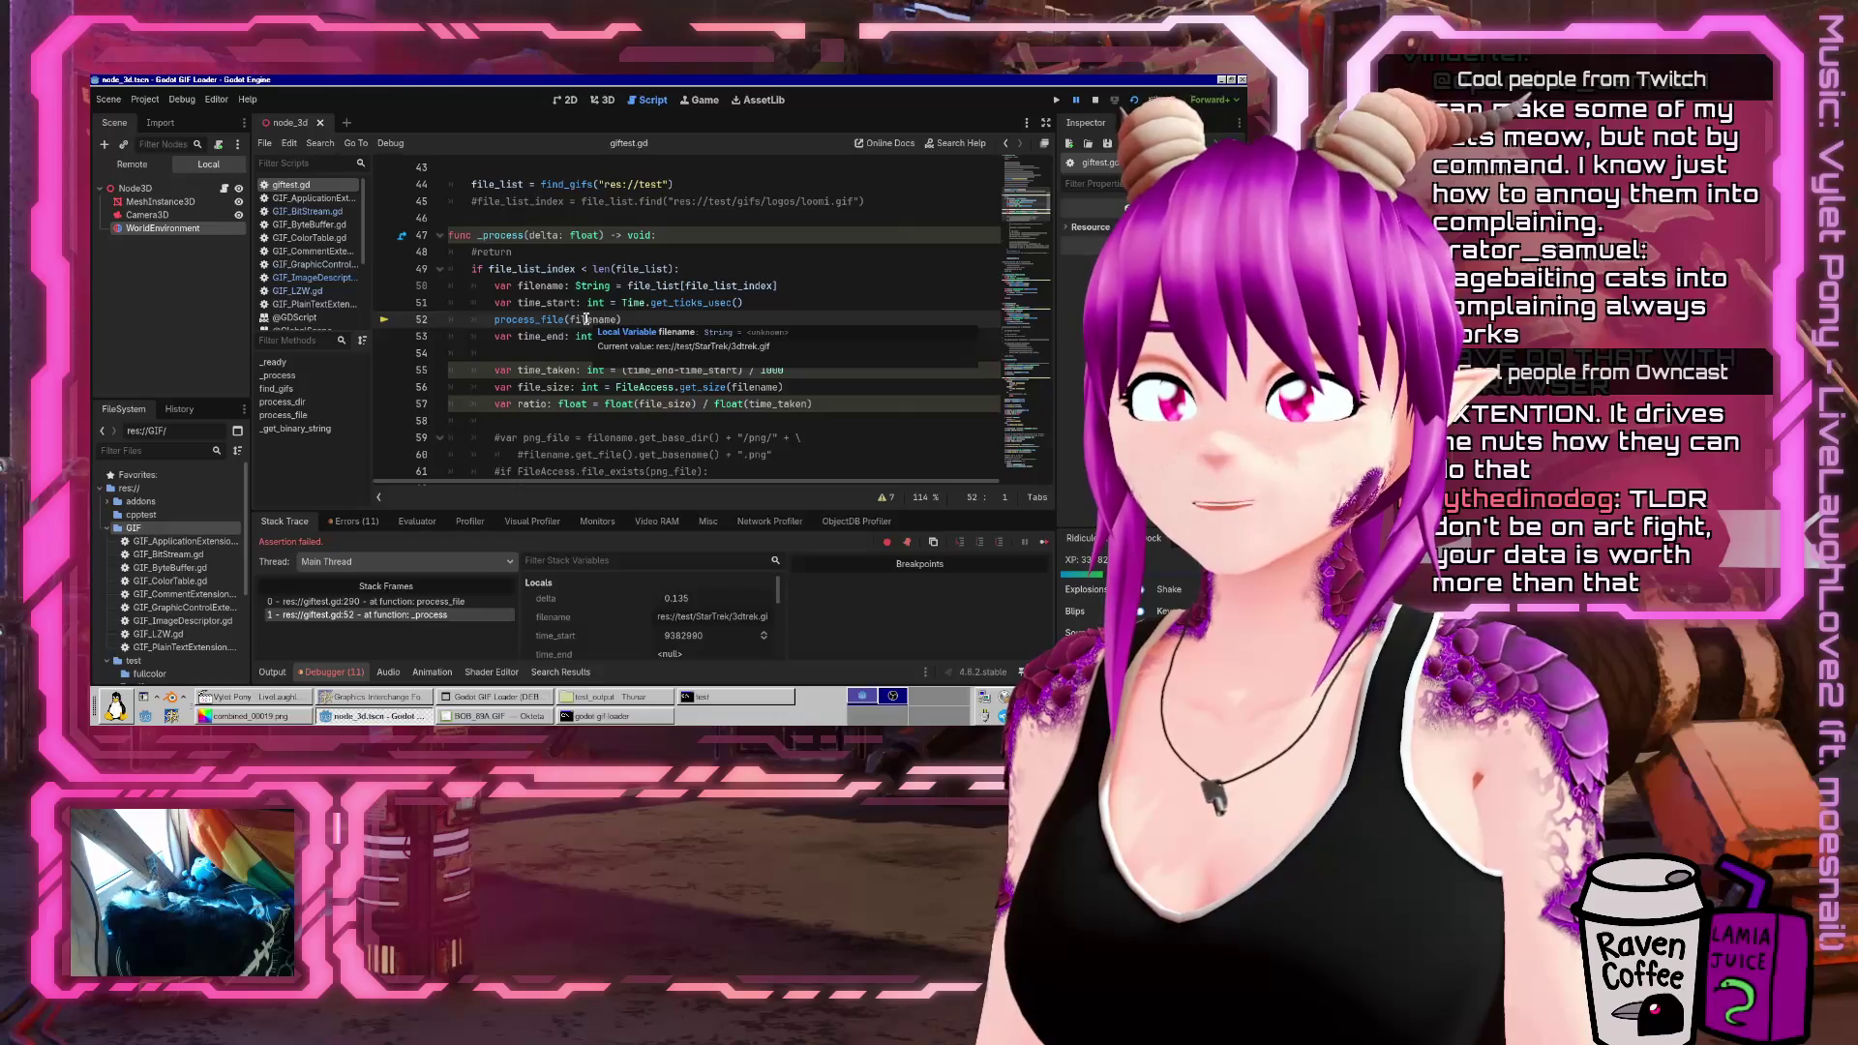
click(608, 699)
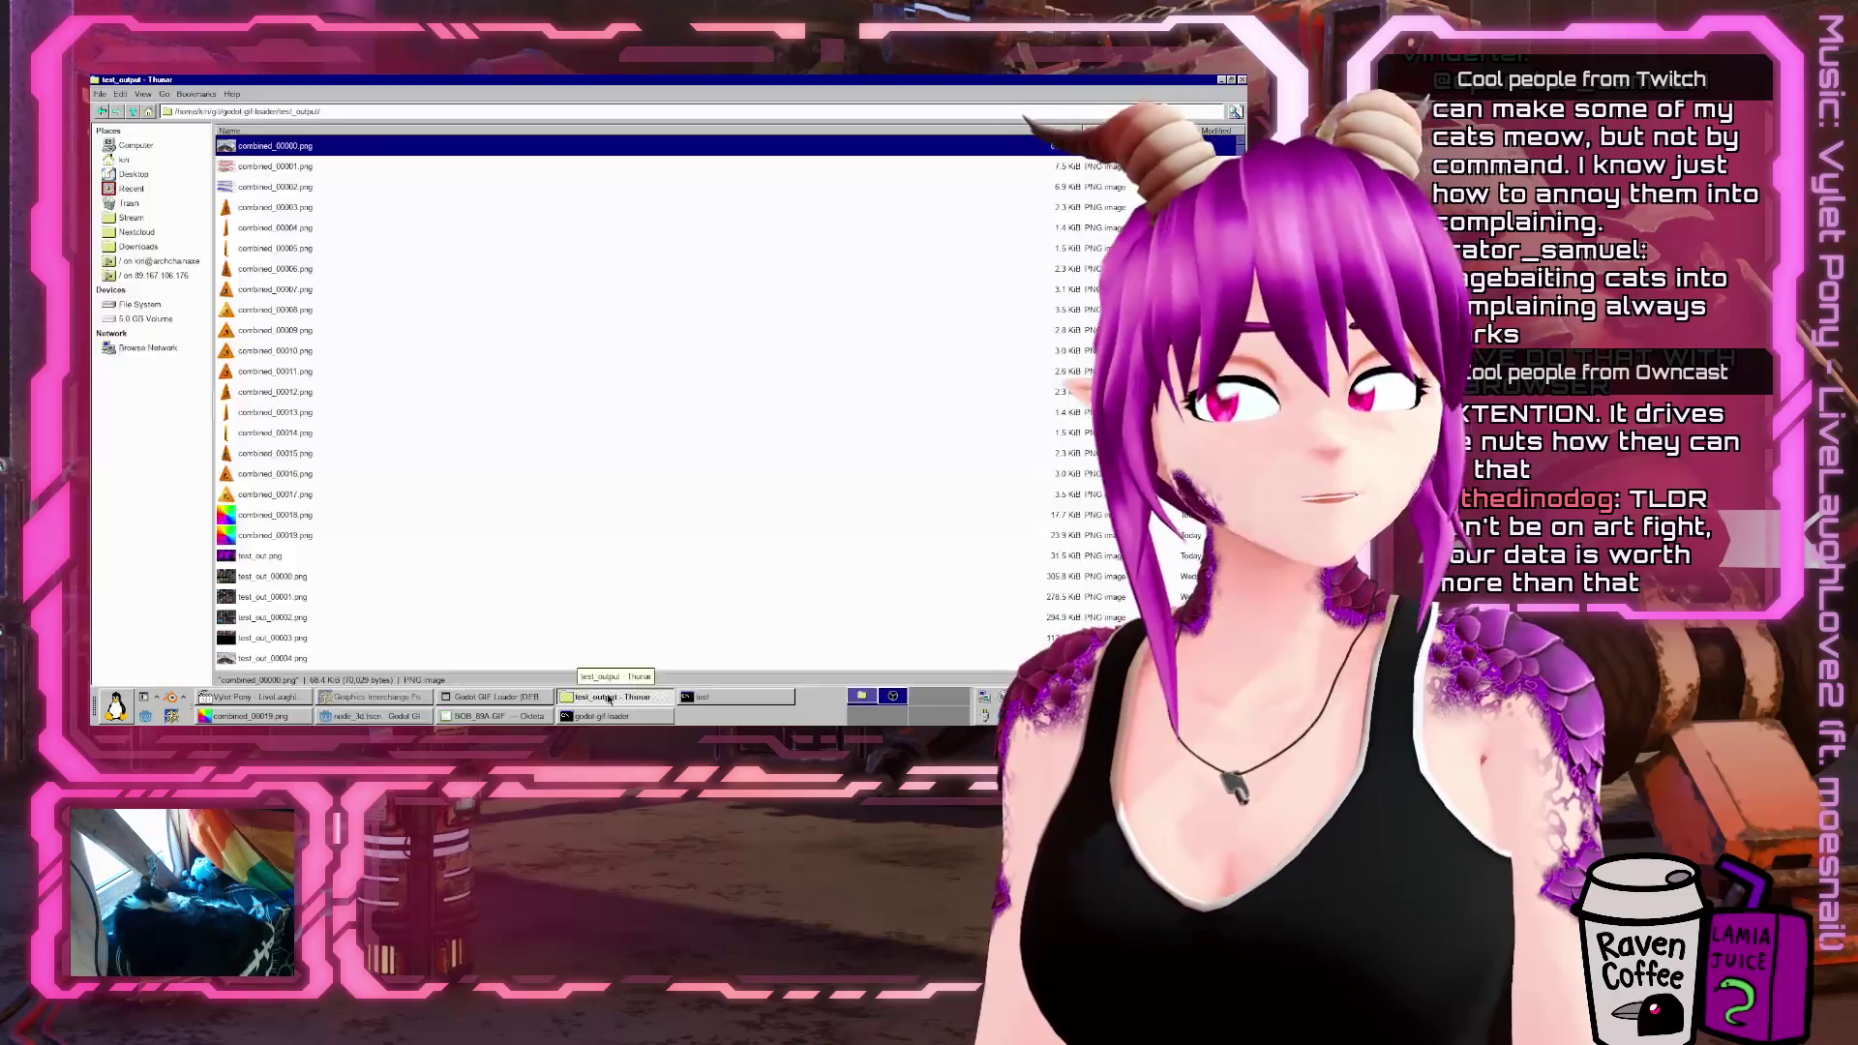
Browse to the test/StarTrek folder and select 3dtrek.gif
key(alt+Up)
click(451, 225)
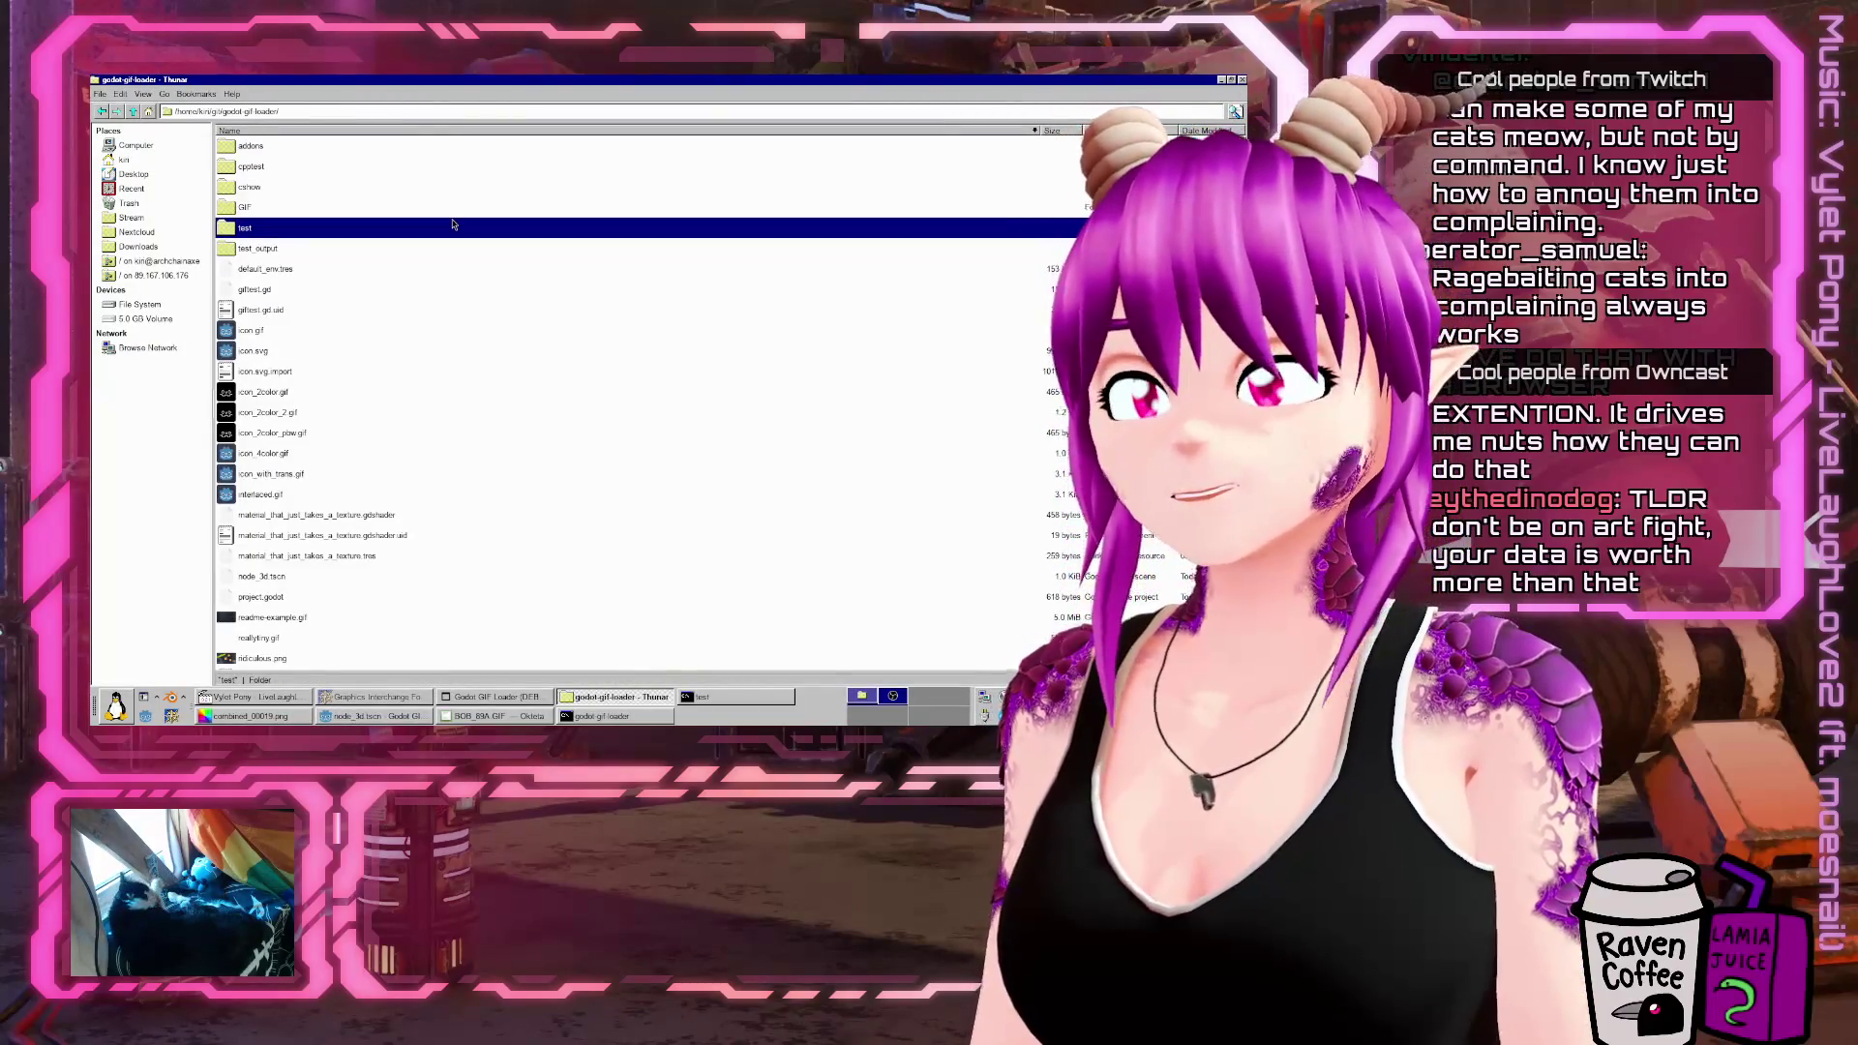
double_click(452, 225)
text(s)
key(Return)
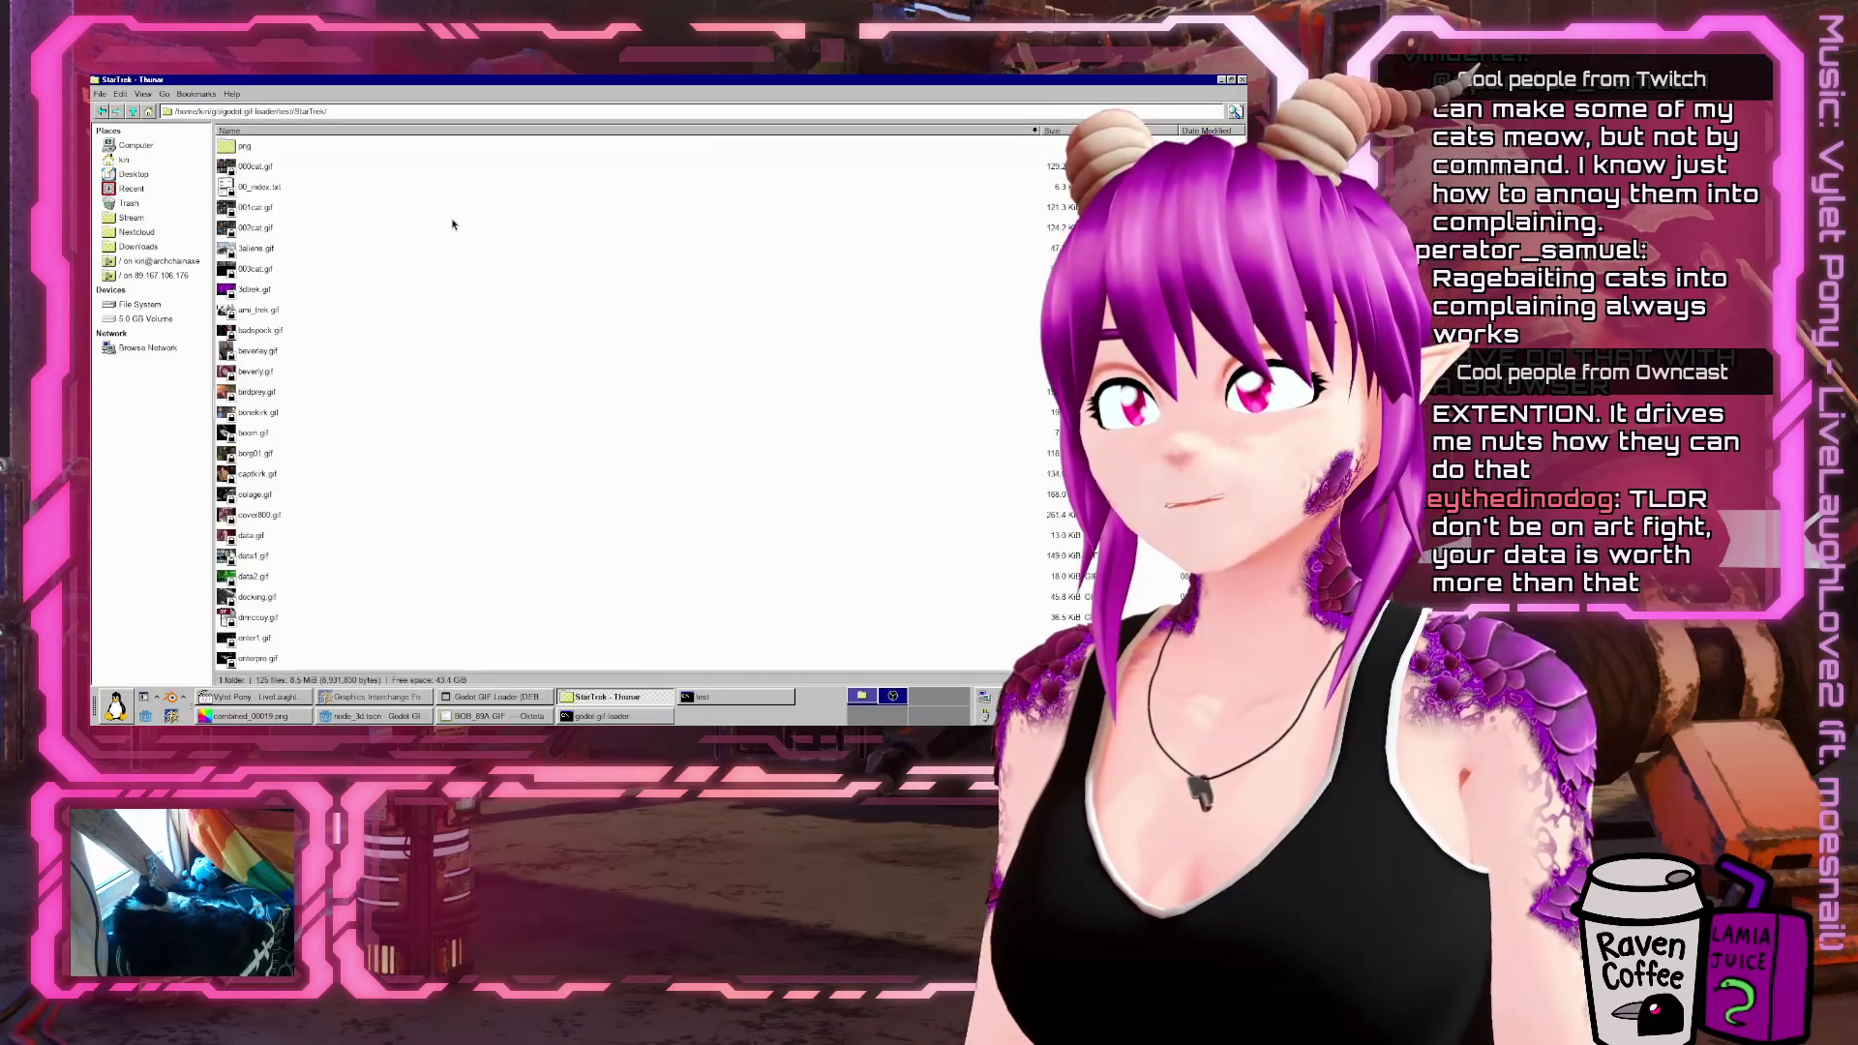
text(3d)
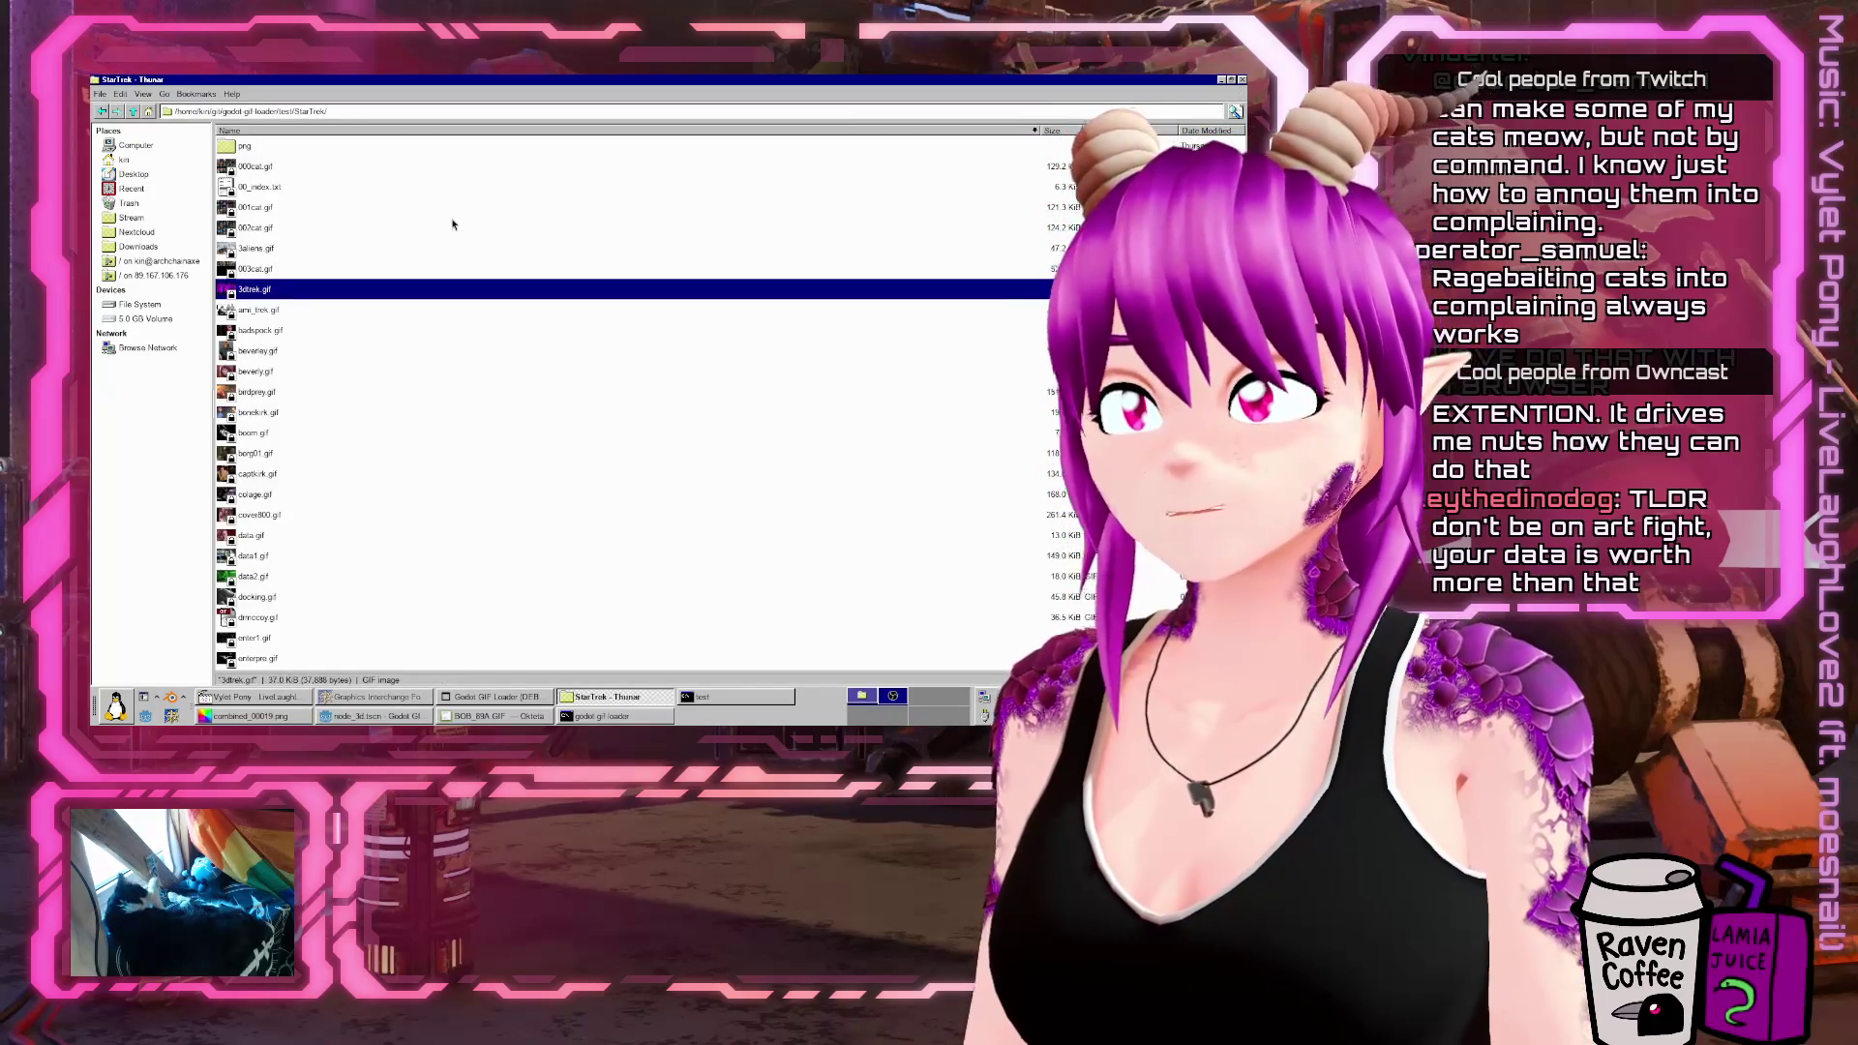
Preview 3dtrek.gif in Eye of GNOME, then drag the file into Okteta
right_click(285, 291)
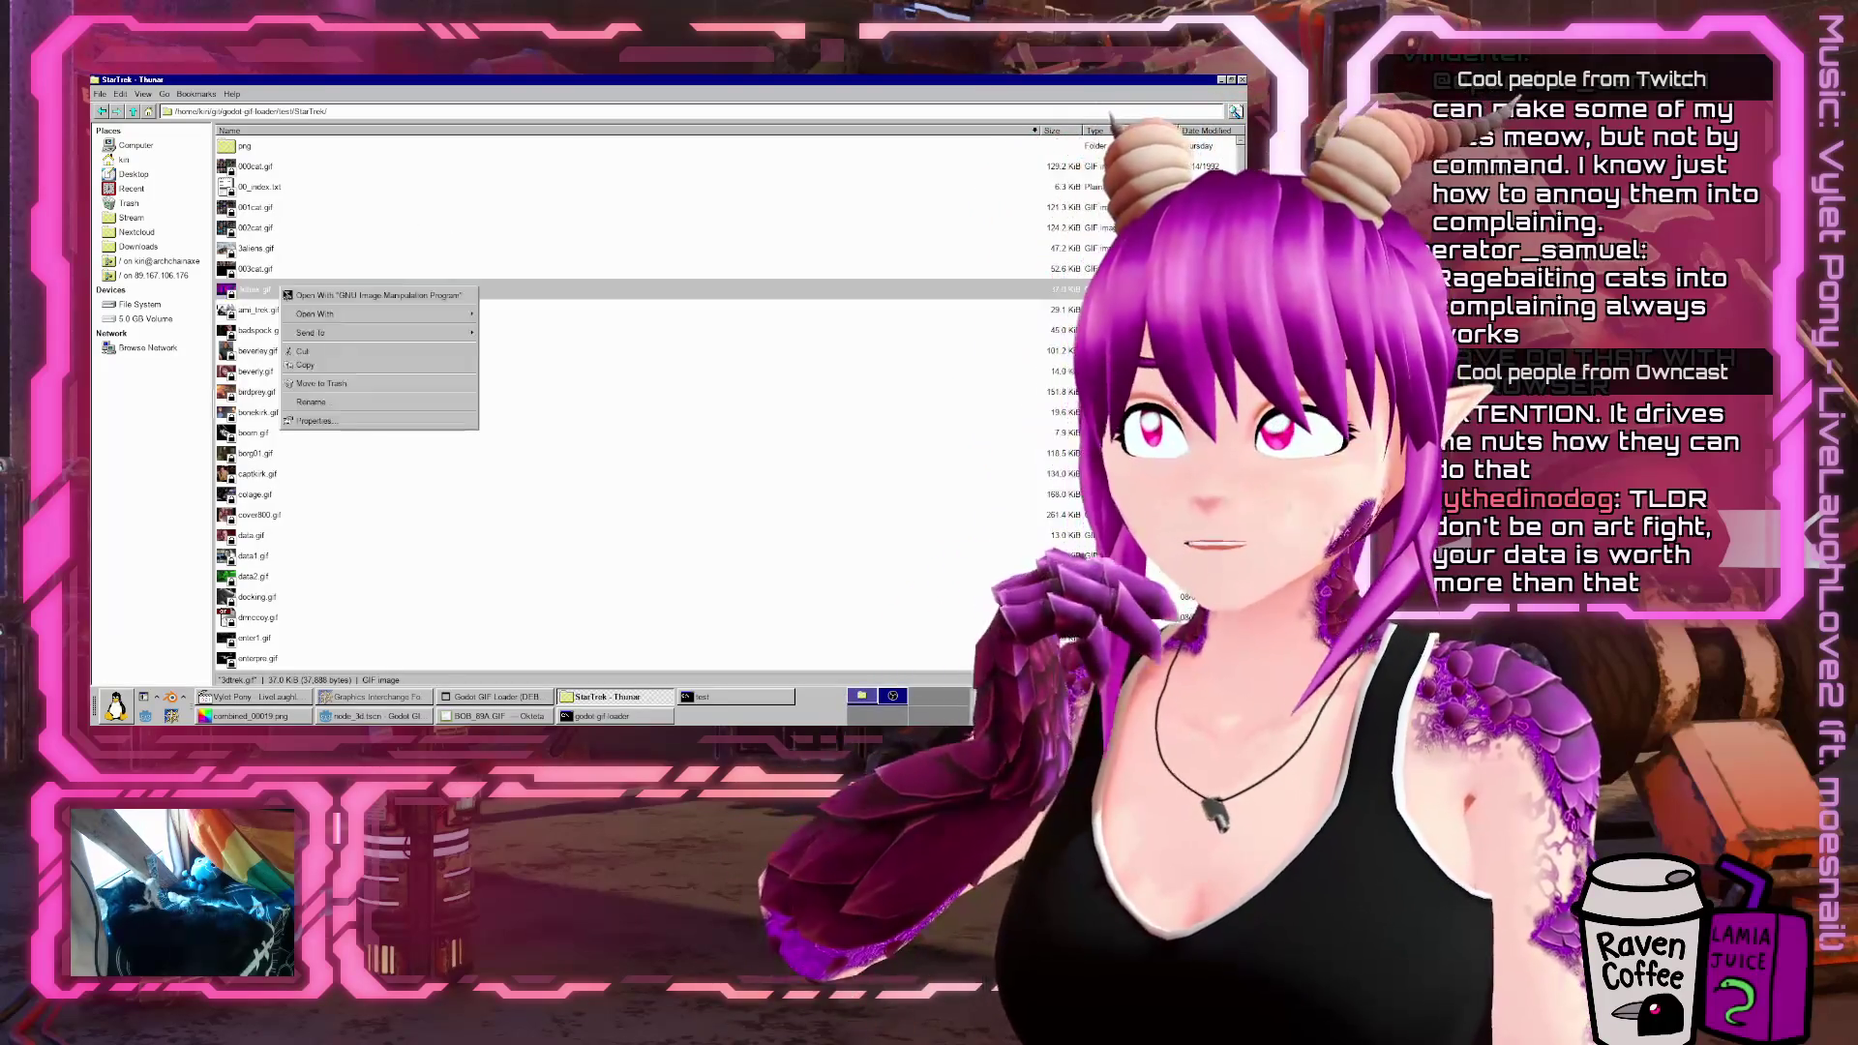
mouse_move(417, 313)
click(494, 316)
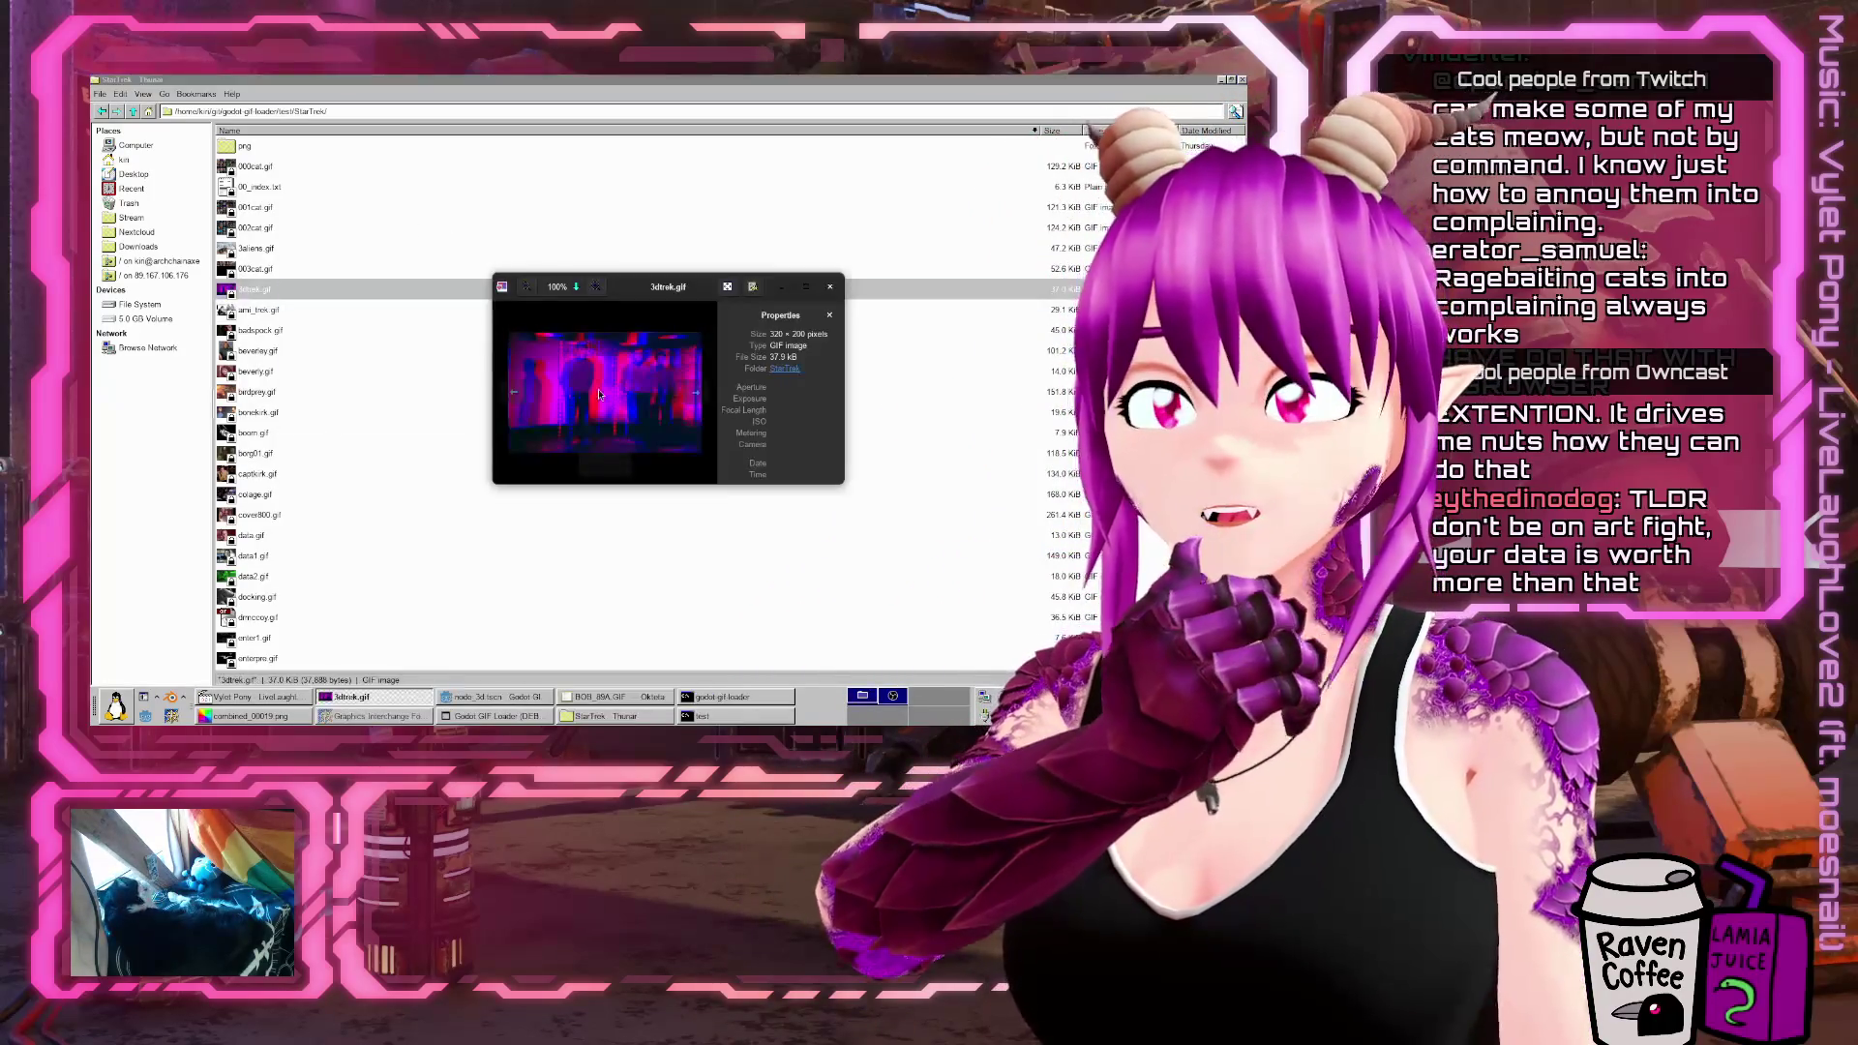
click(809, 288)
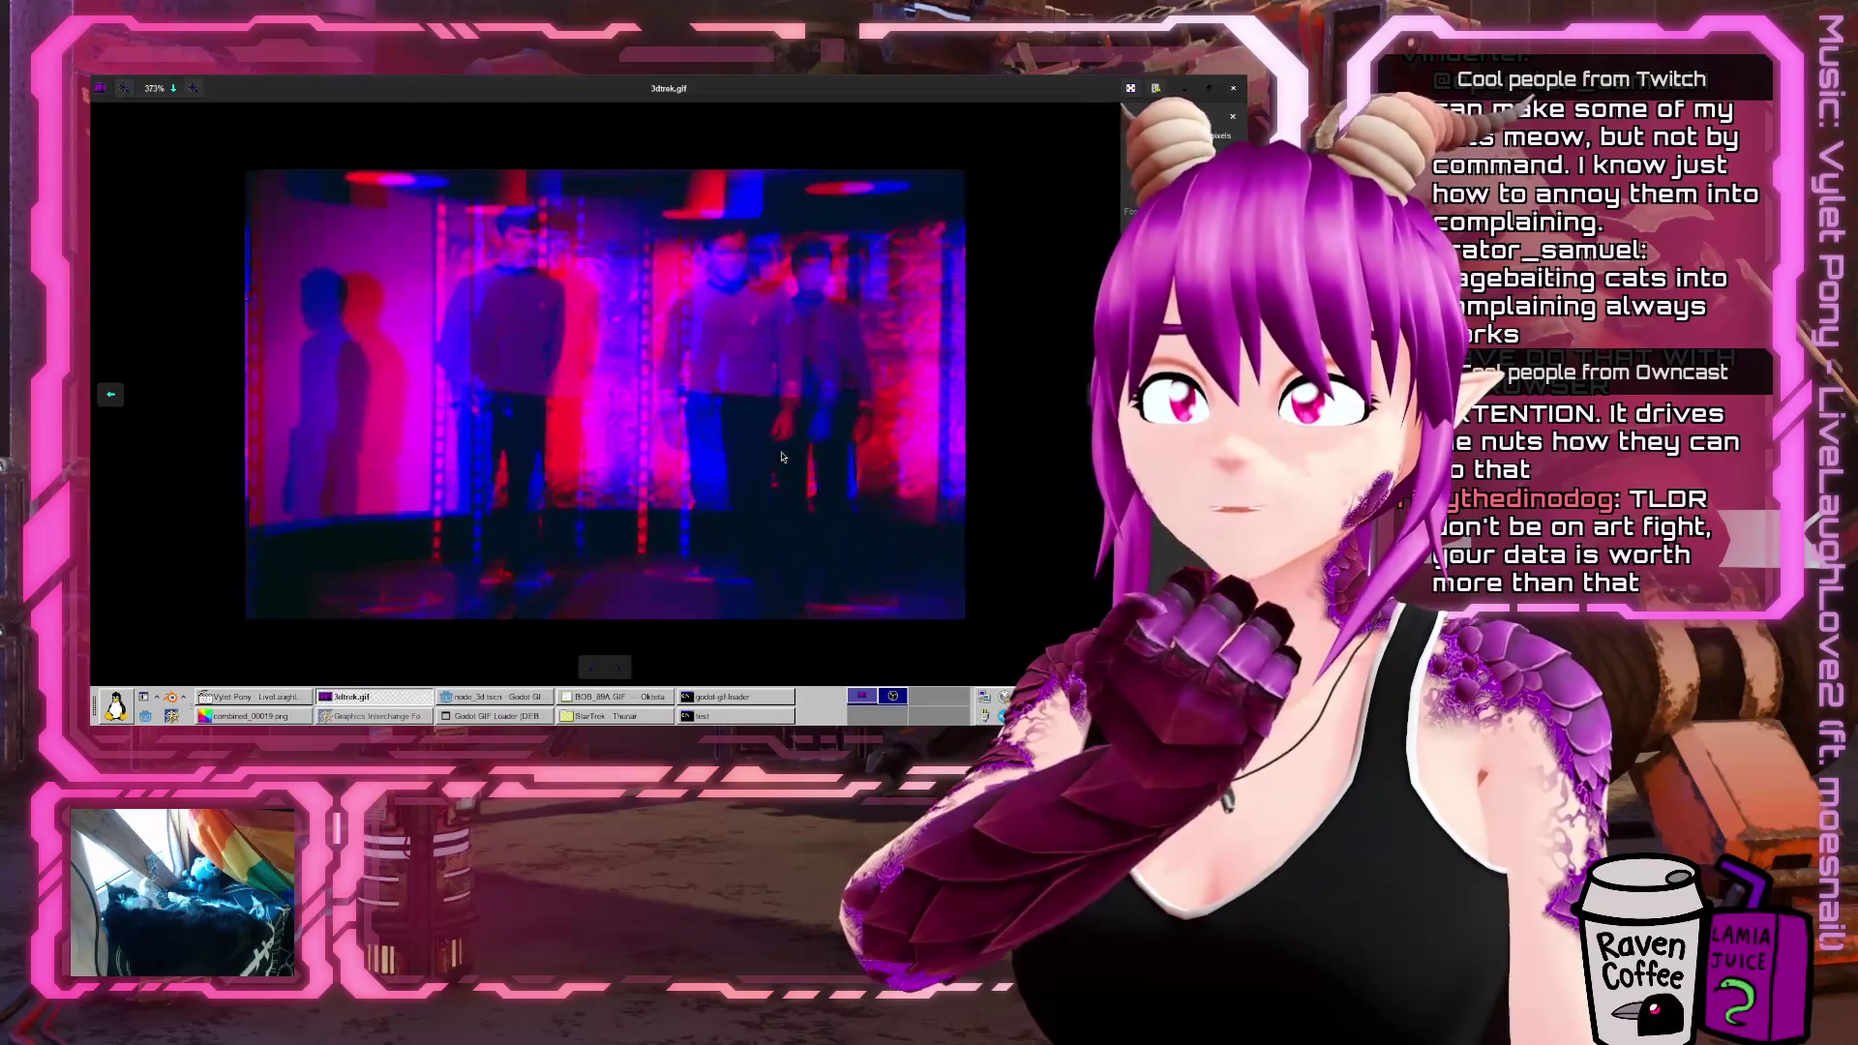
click(1211, 91)
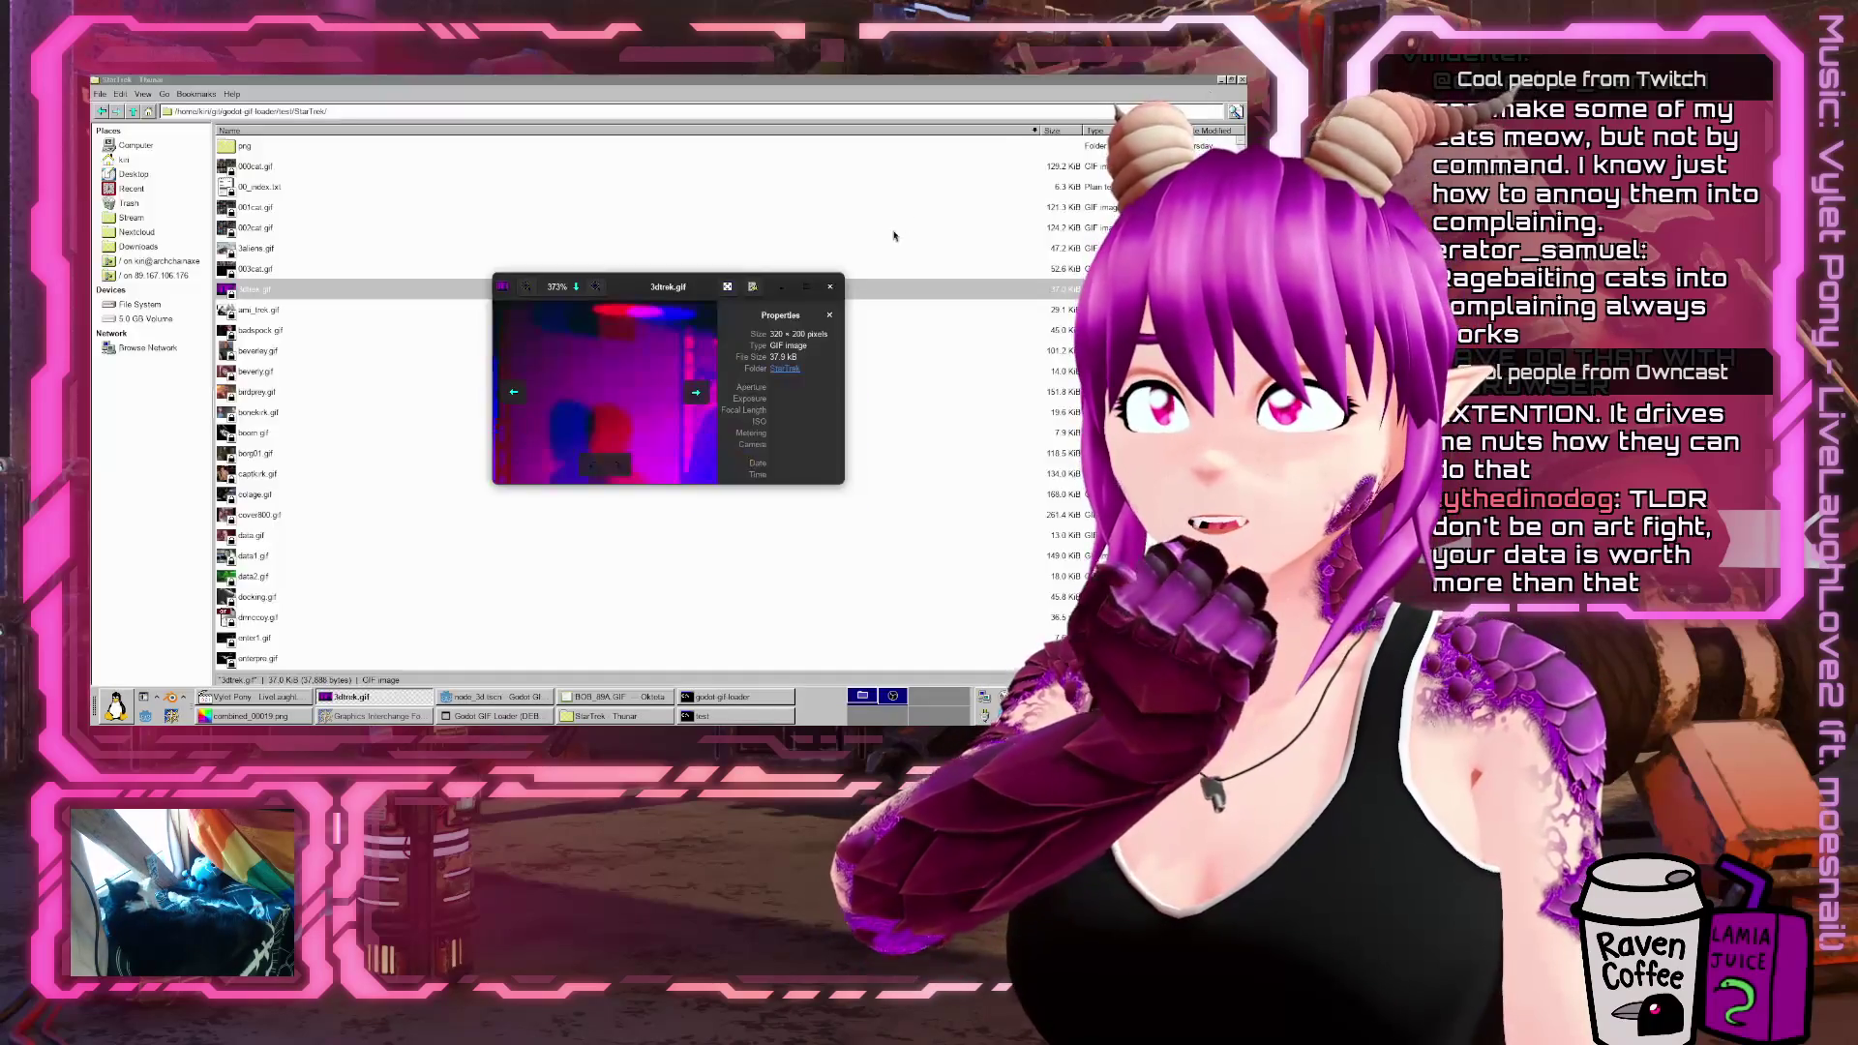
click(831, 290)
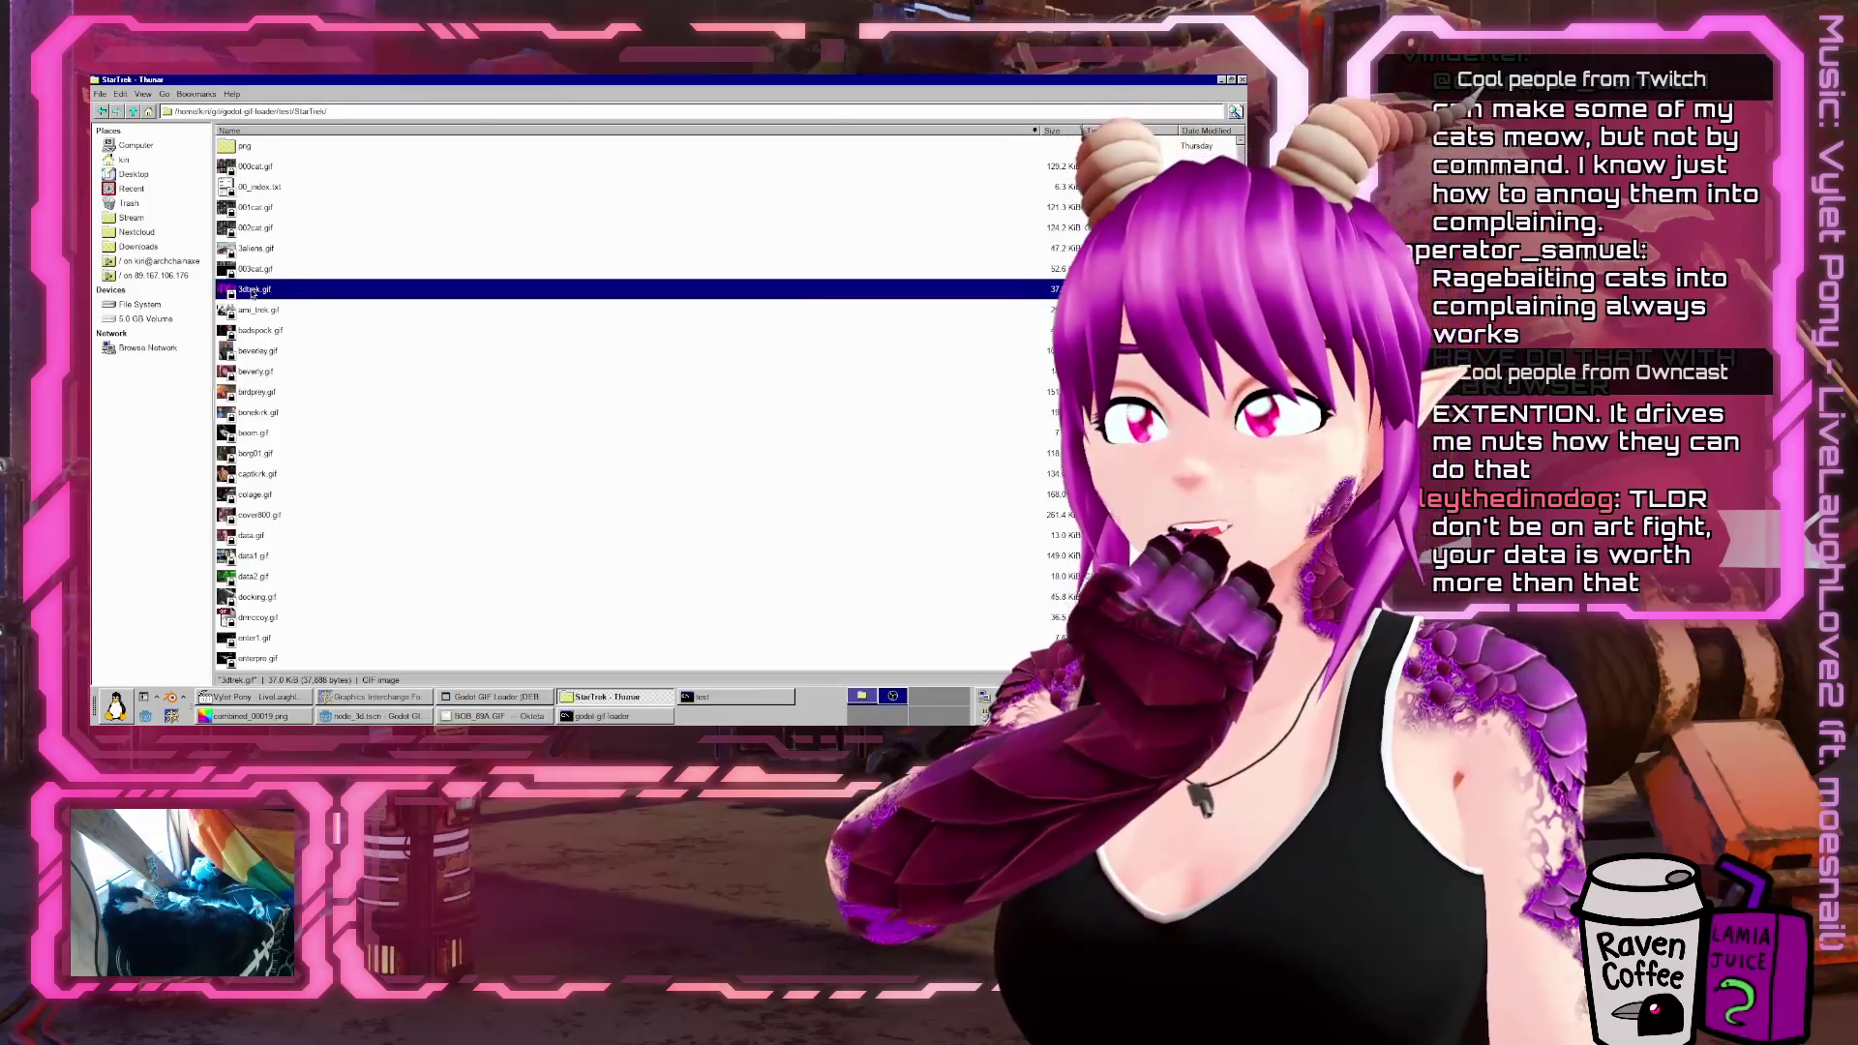
mouse_move(632, 514)
mouse_down()
mouse_move(489, 696)
mouse_move(432, 244)
mouse_up()
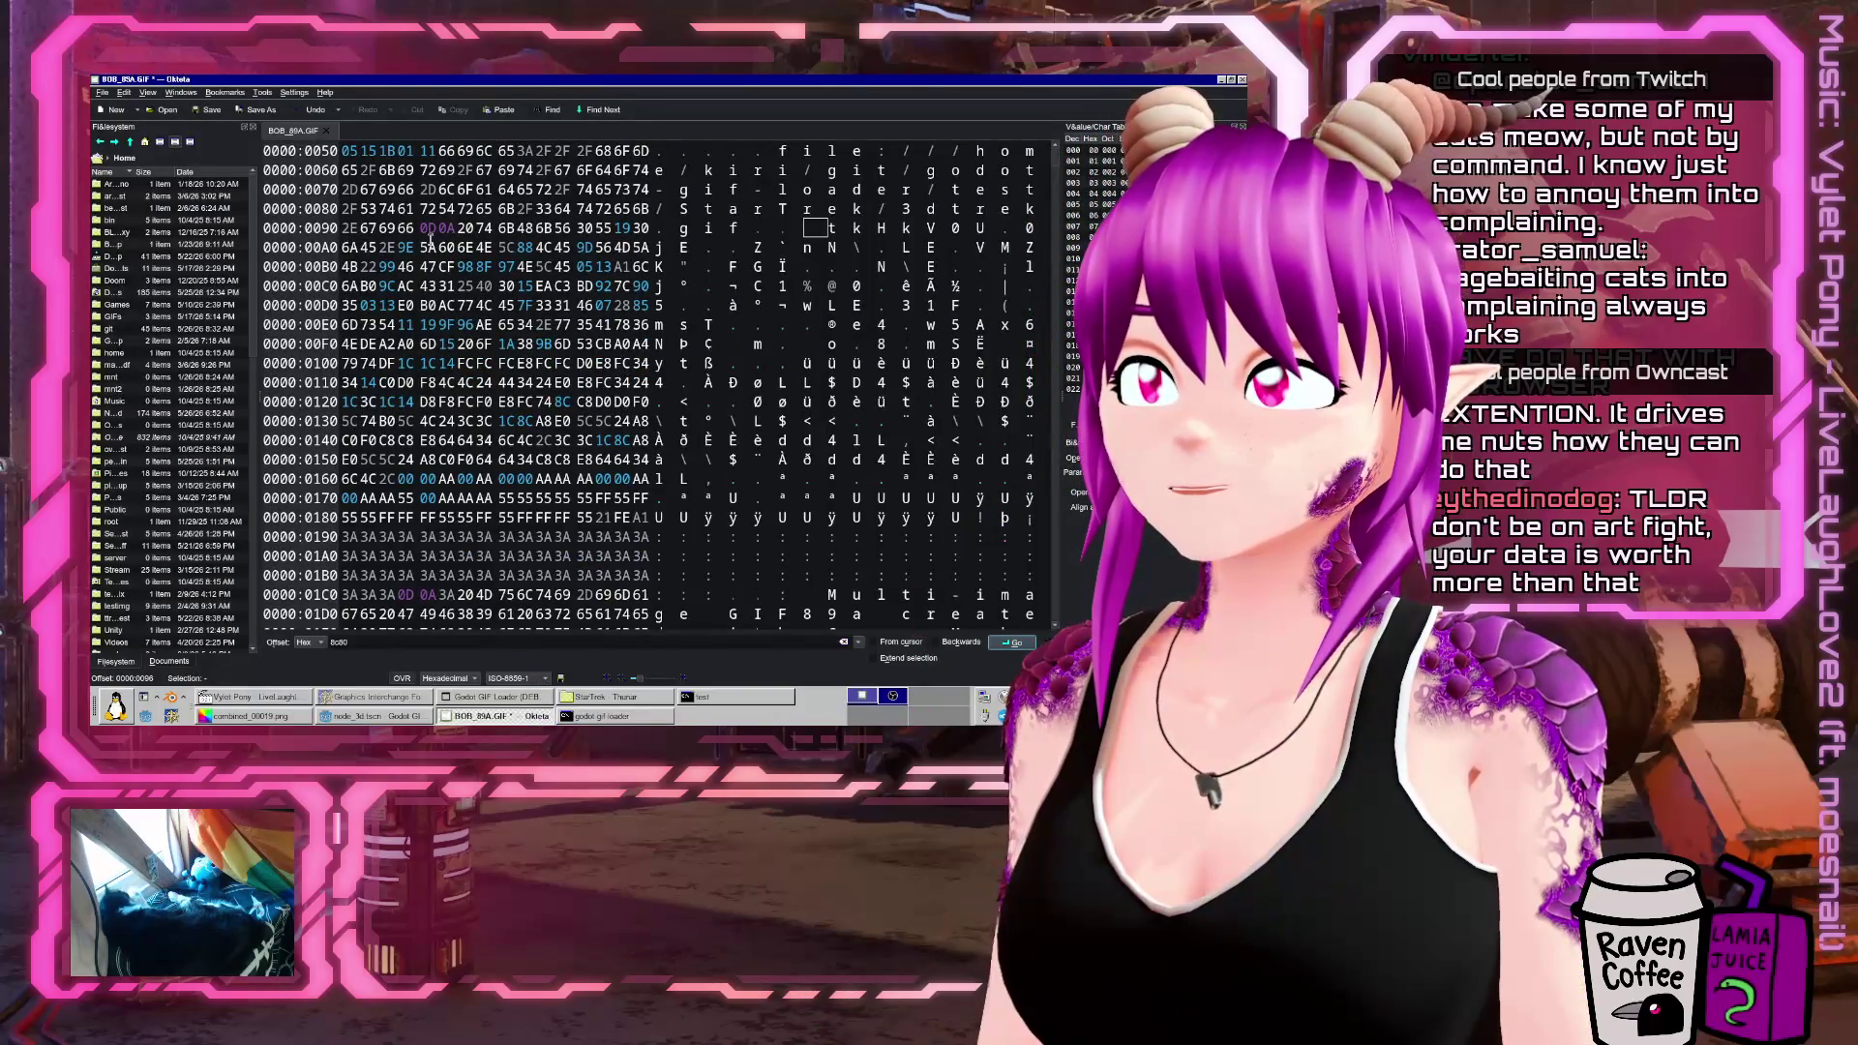
Undo the dropped path bytes and open 3dtrek.gif from git/godot-gif-loader/test/StarTrek in Okteta
key(ctrl+z)
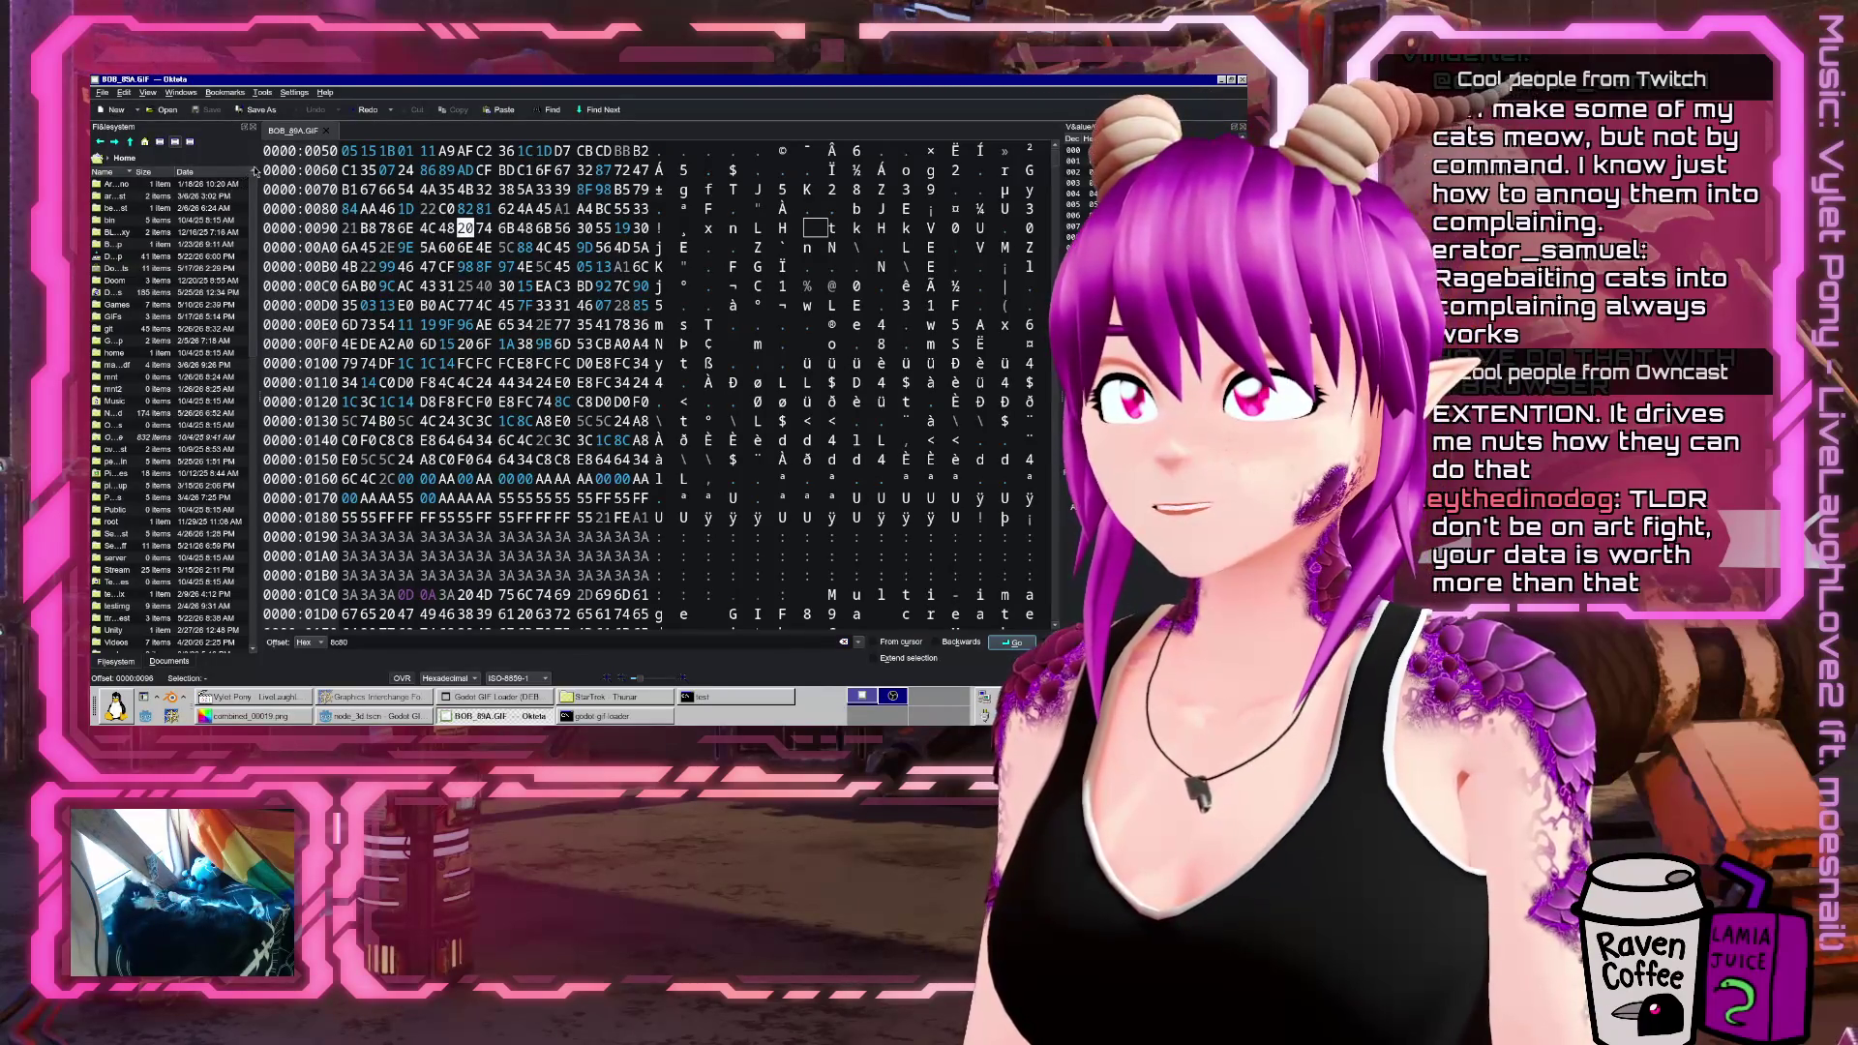
drag(260, 164, 270, 167)
click(115, 332)
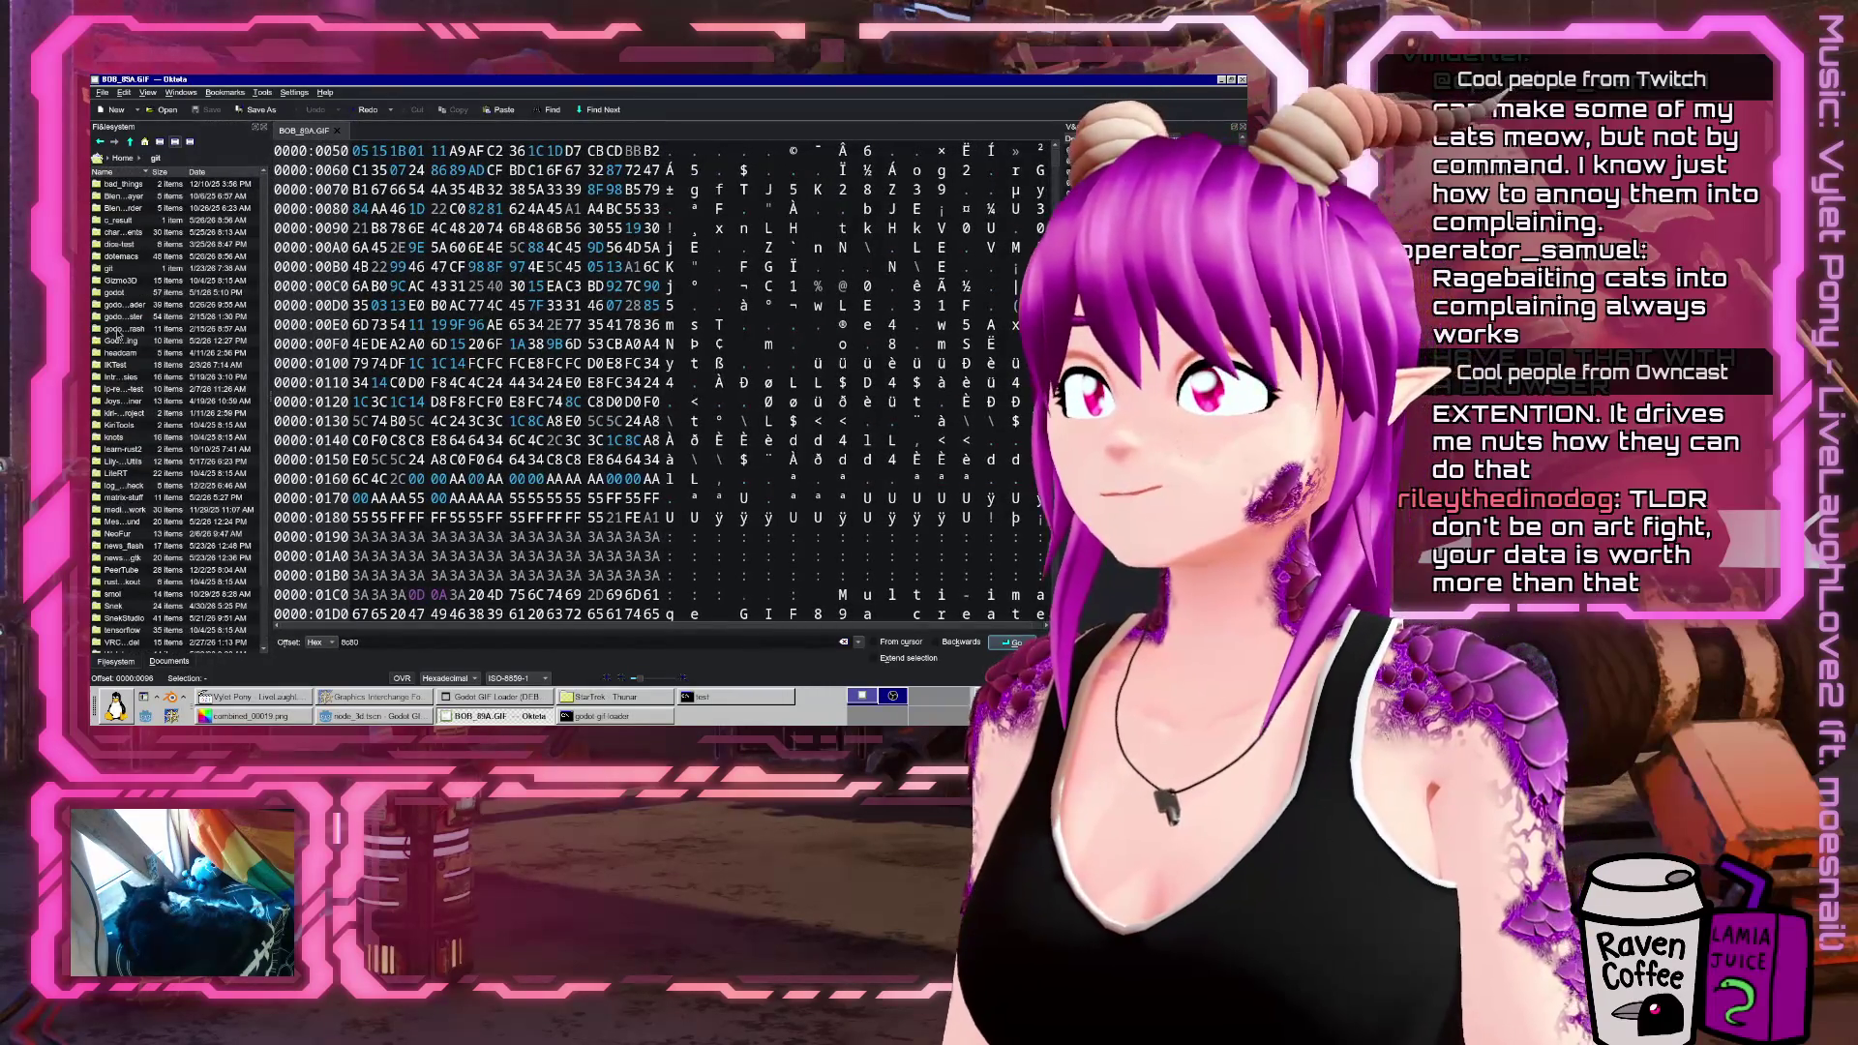
drag(268, 316, 289, 321)
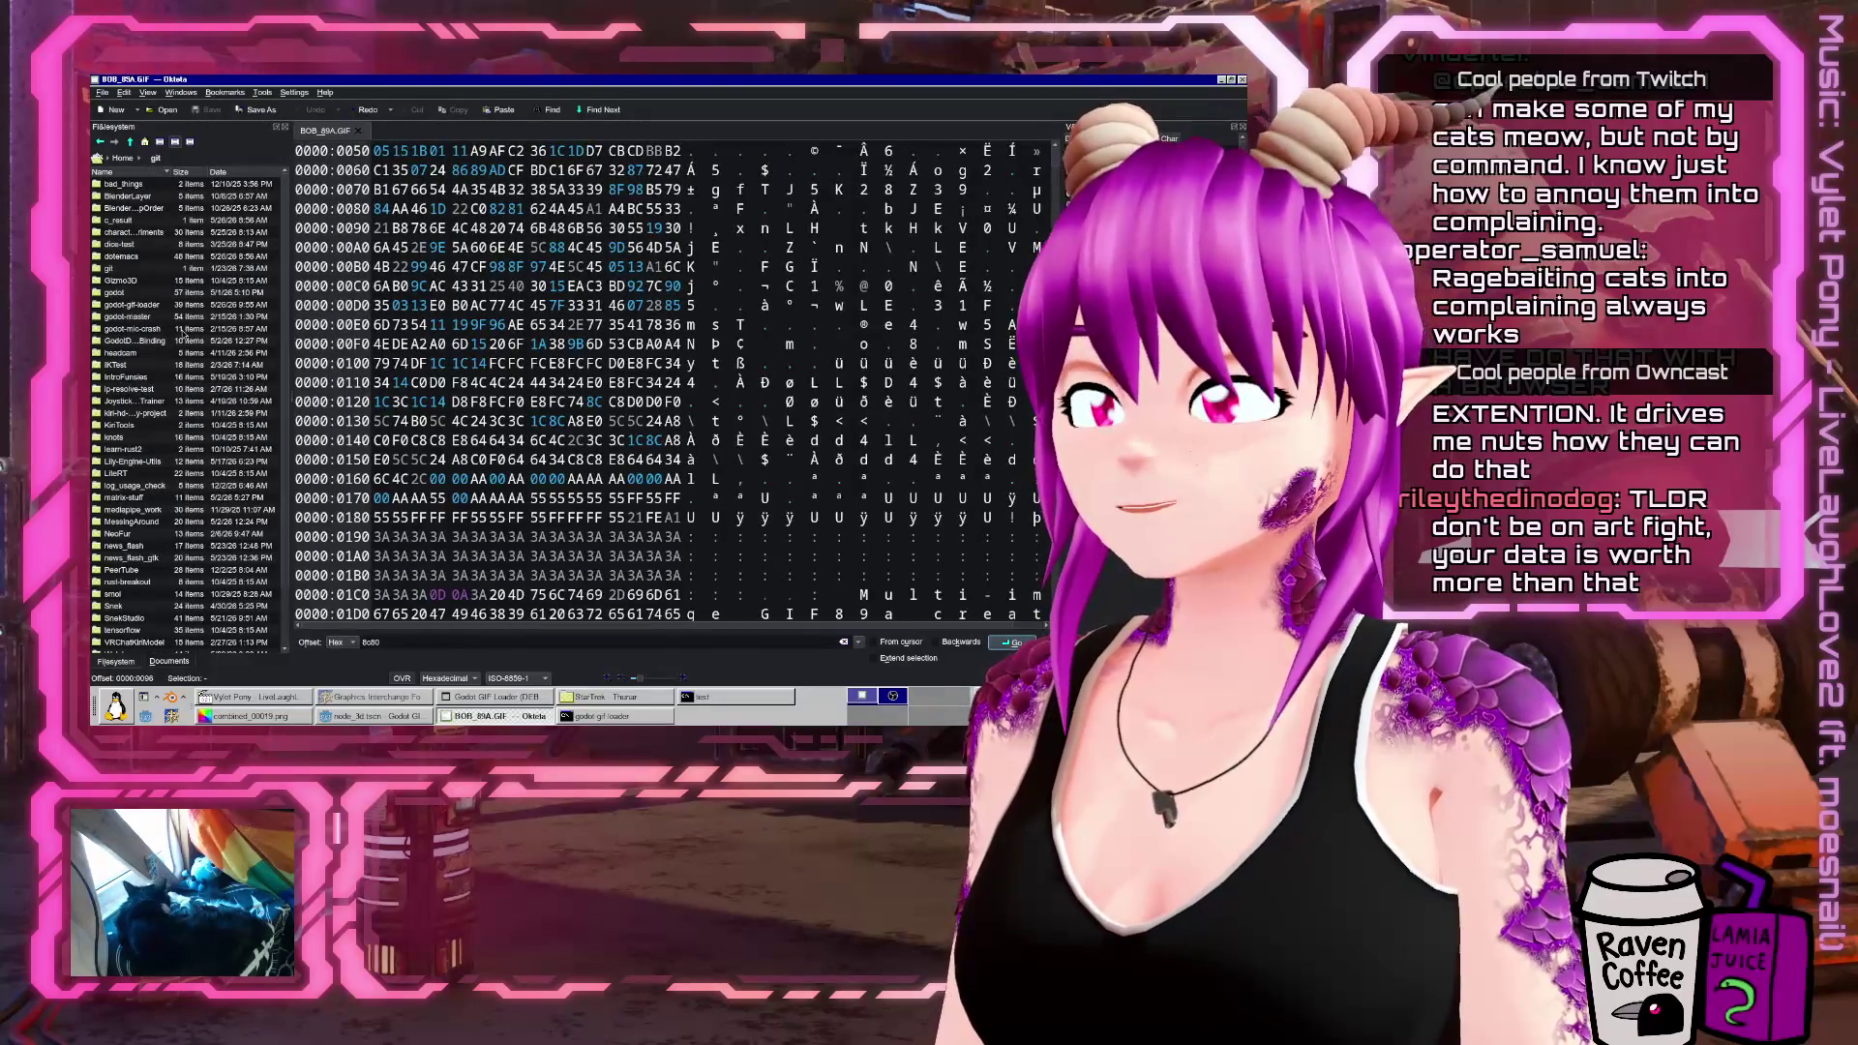
click(157, 308)
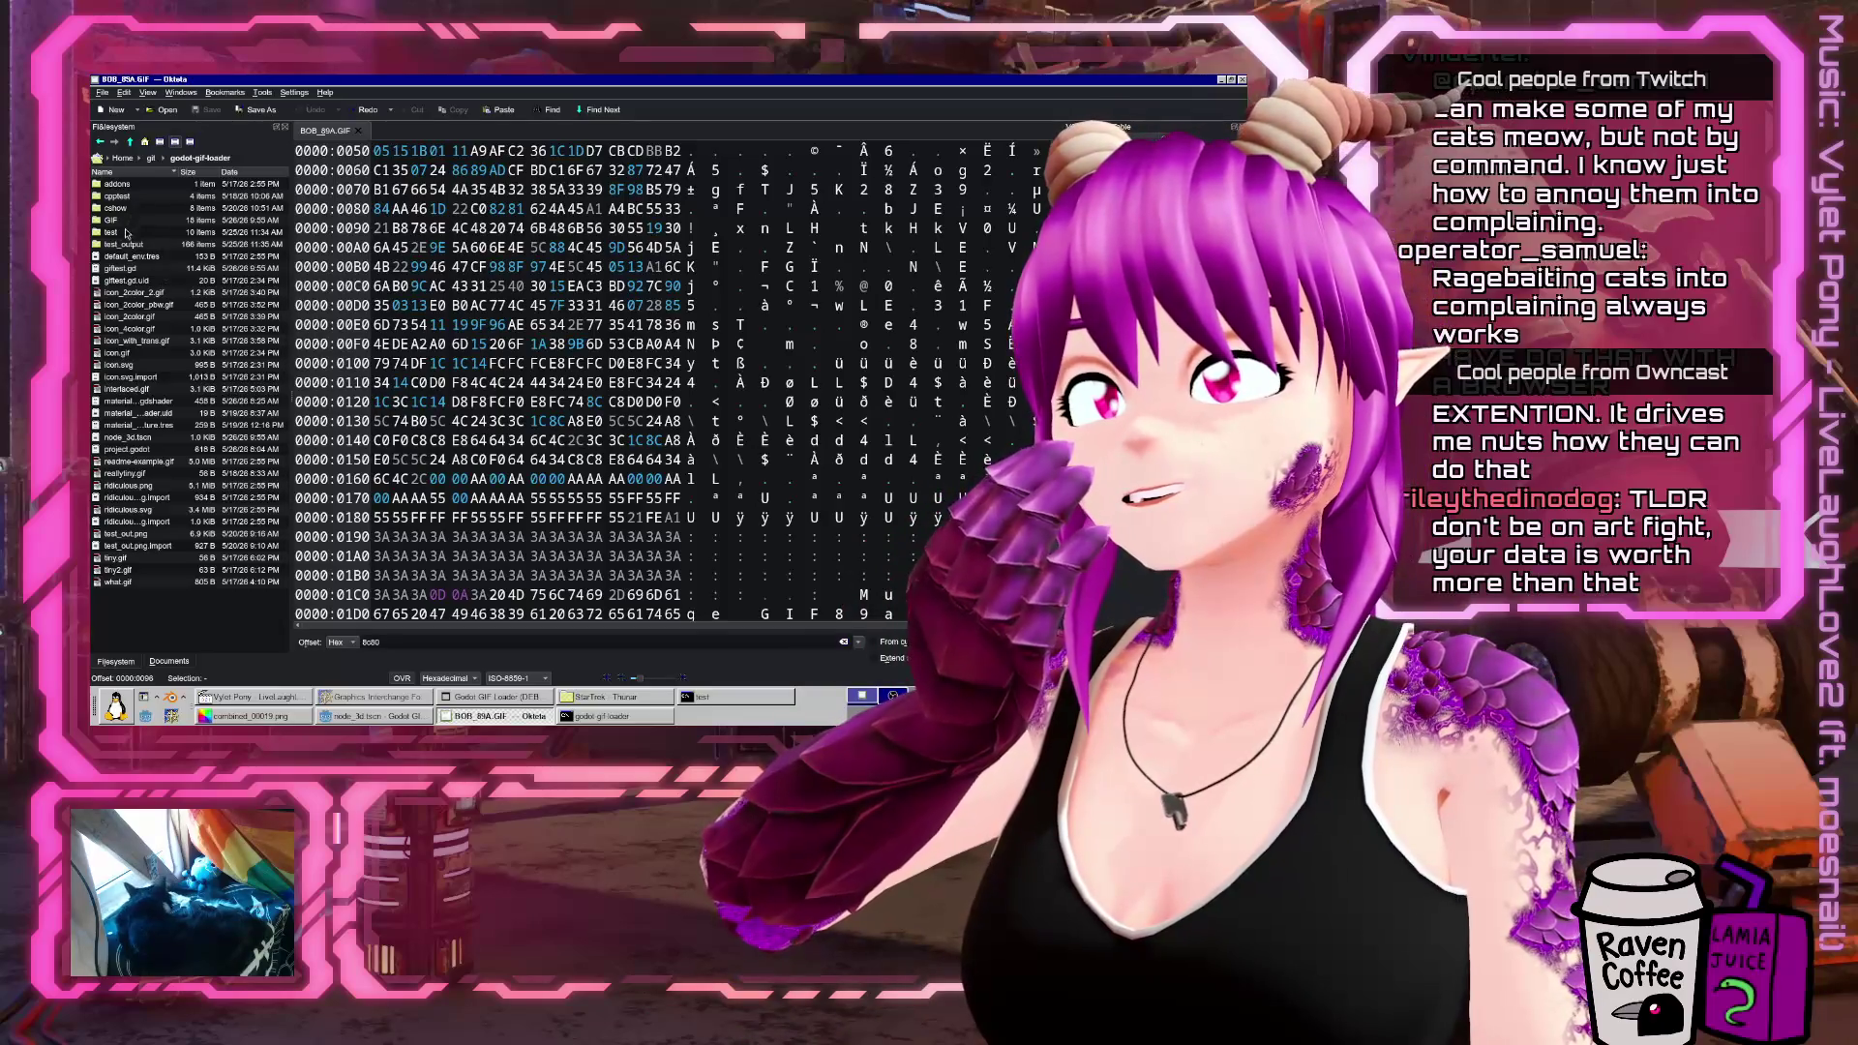
click(126, 232)
click(205, 267)
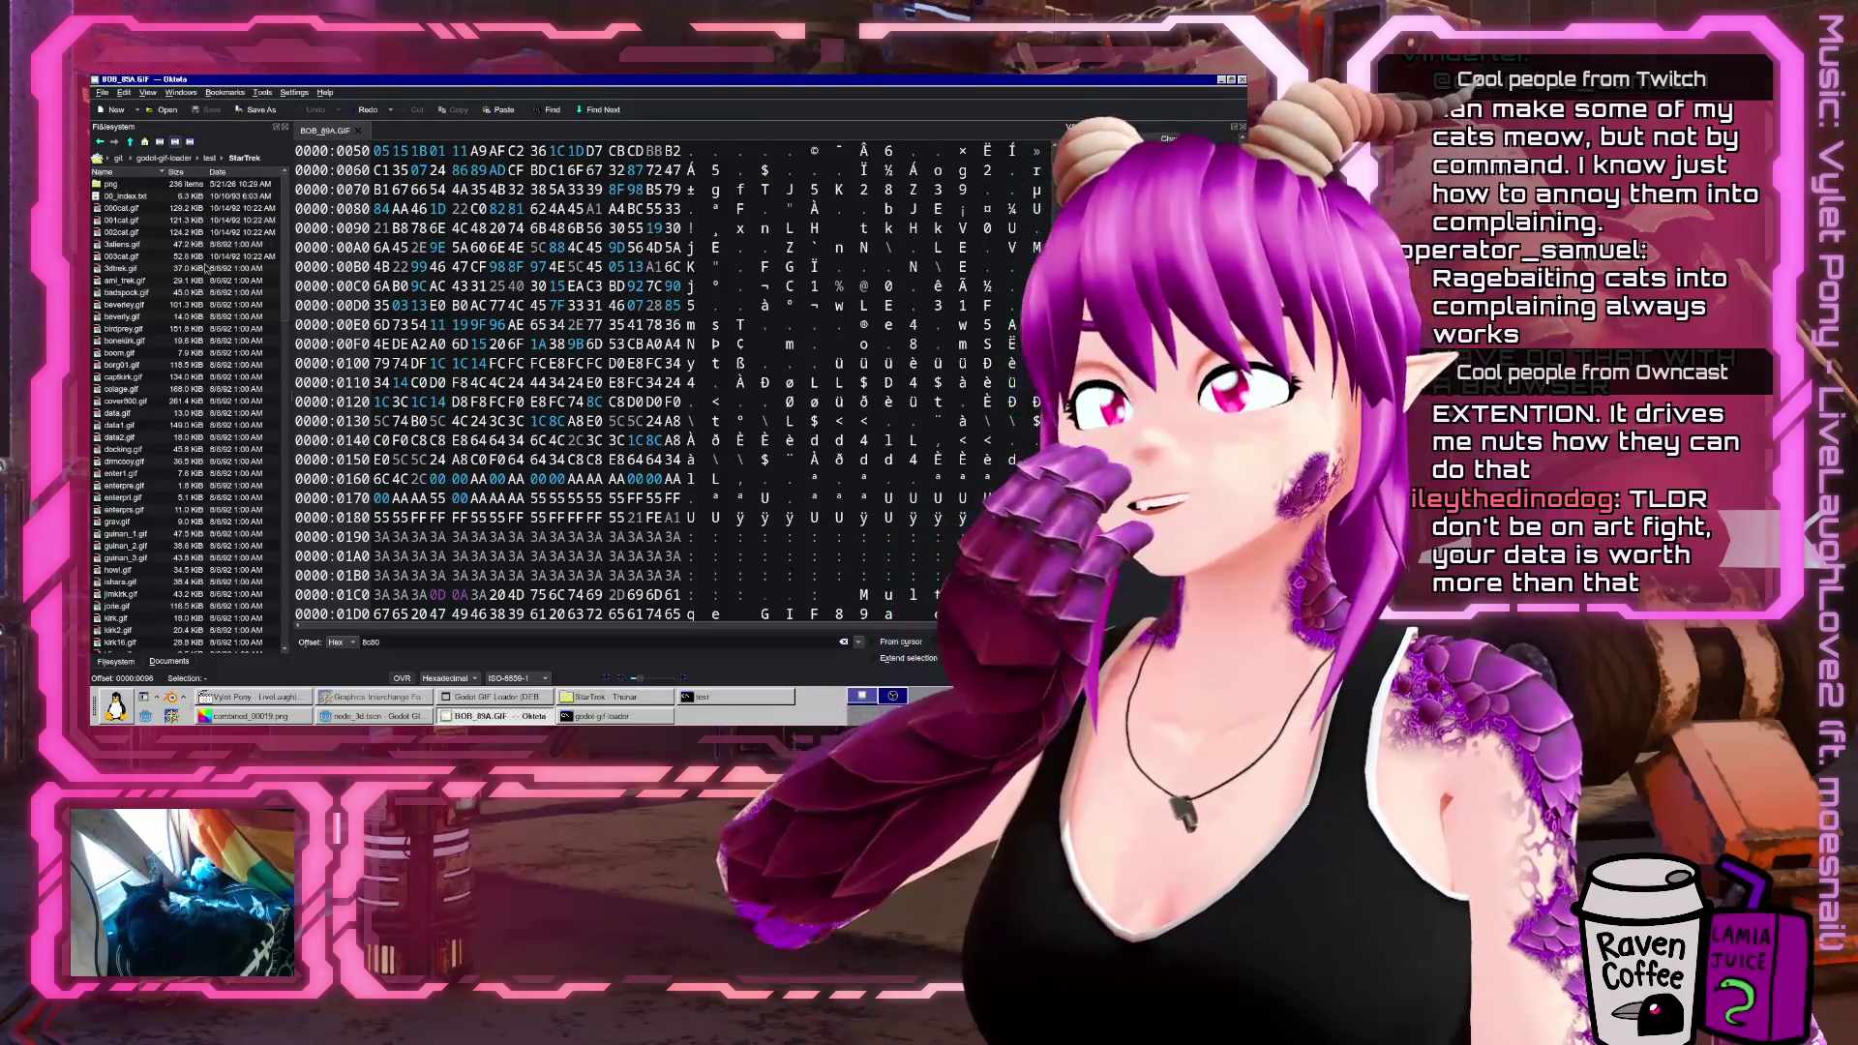
double_click(135, 269)
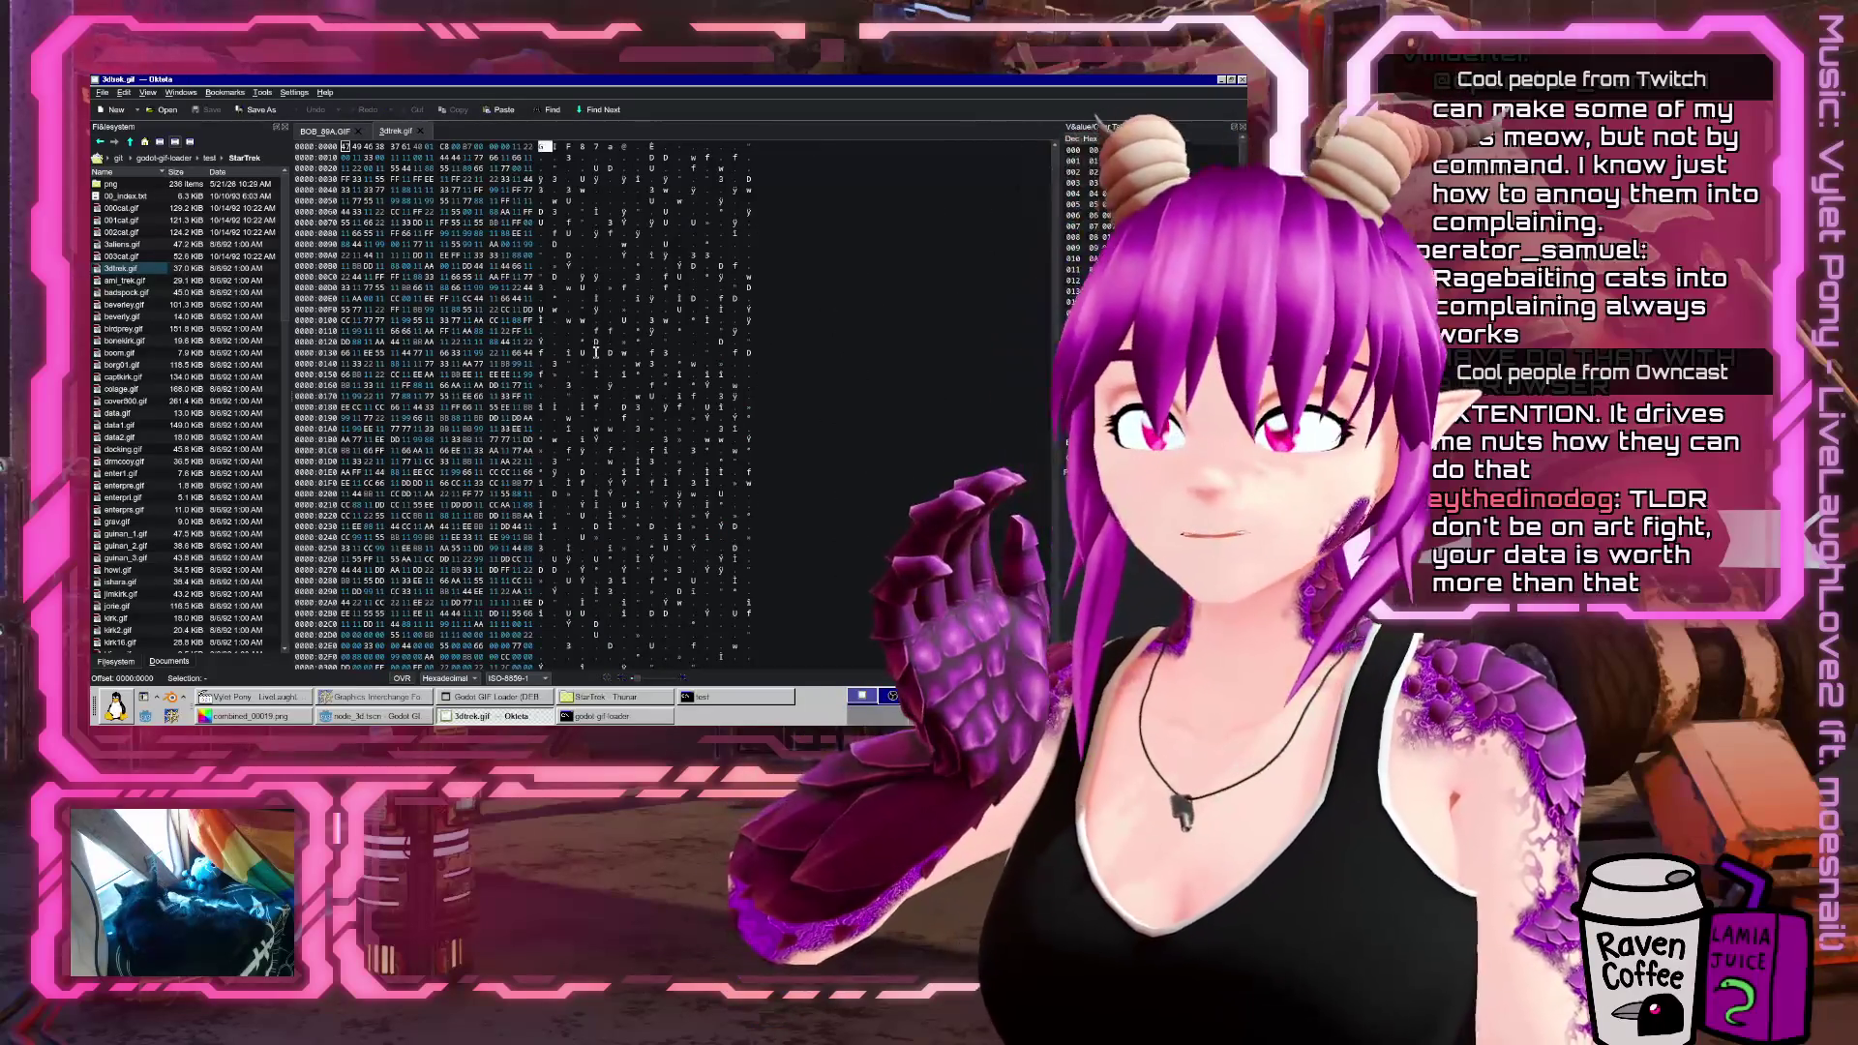
Read the failing offset in Godot's log, then jump to offset 0x9357 in 3dtrek.gif
click(480, 703)
click(480, 705)
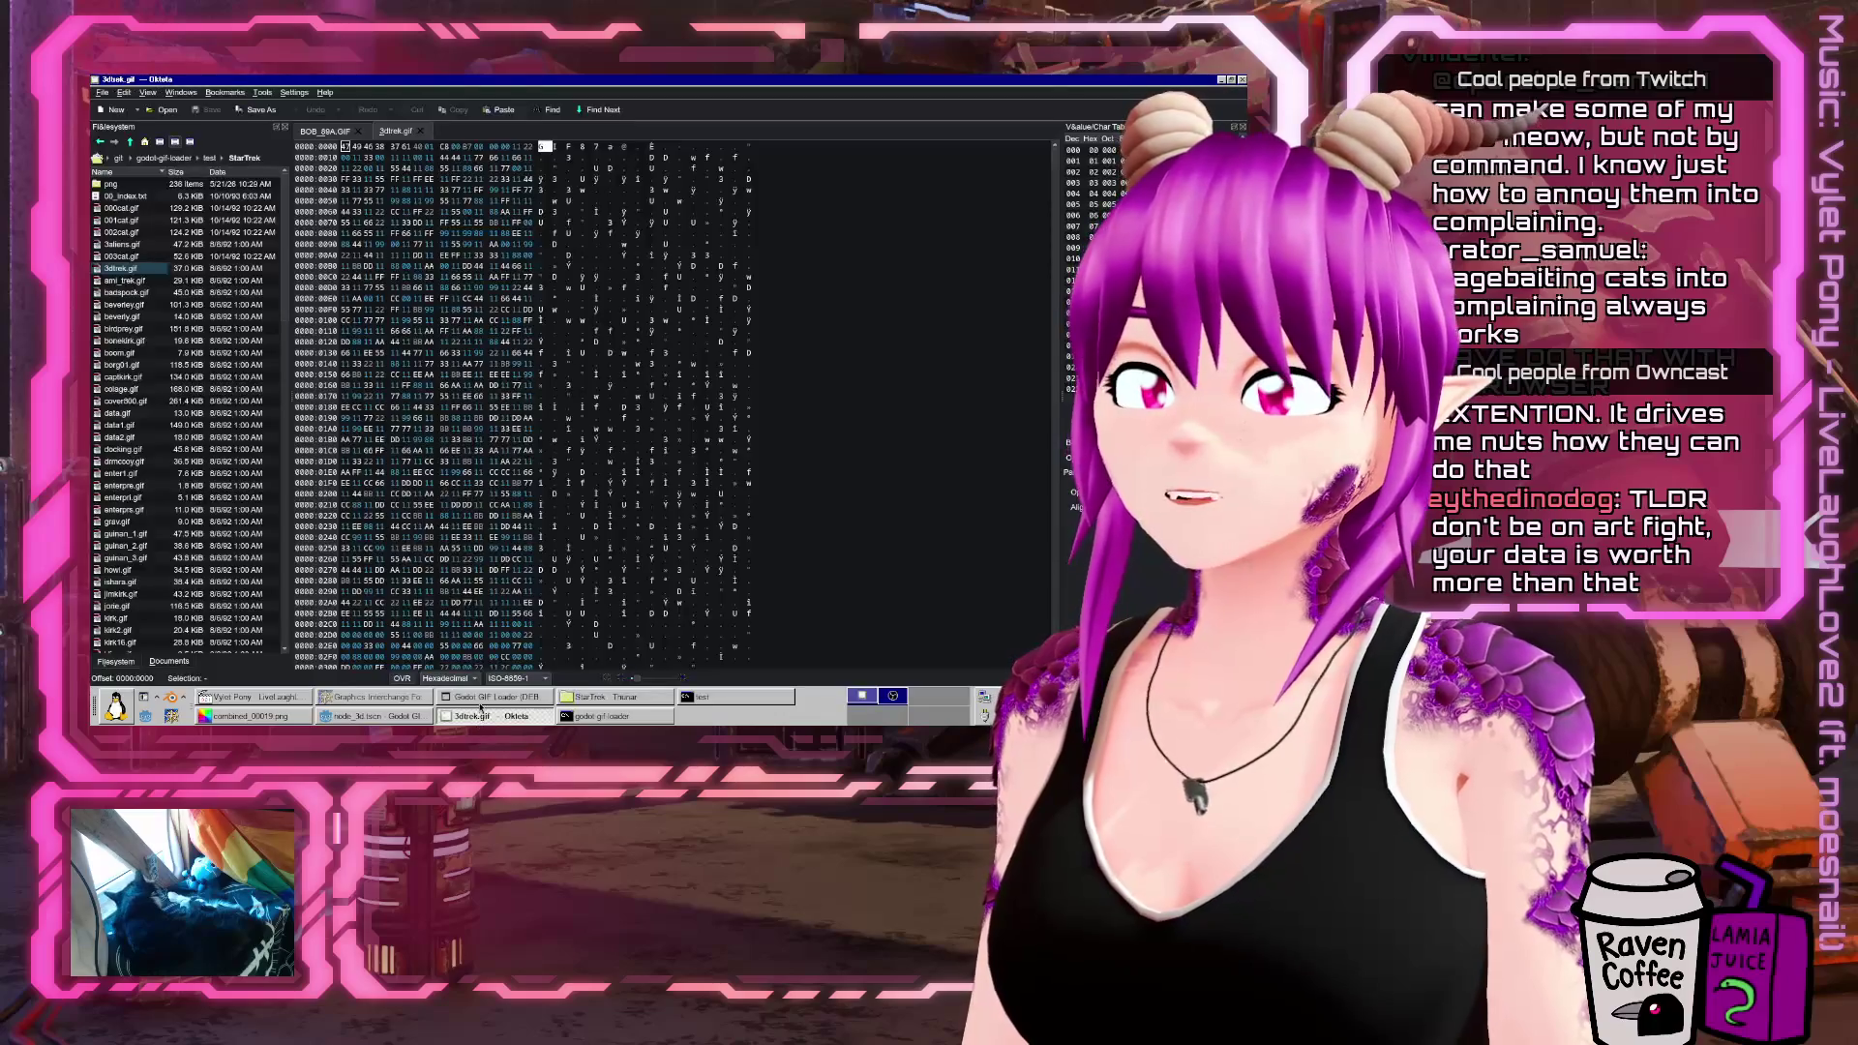
click(351, 718)
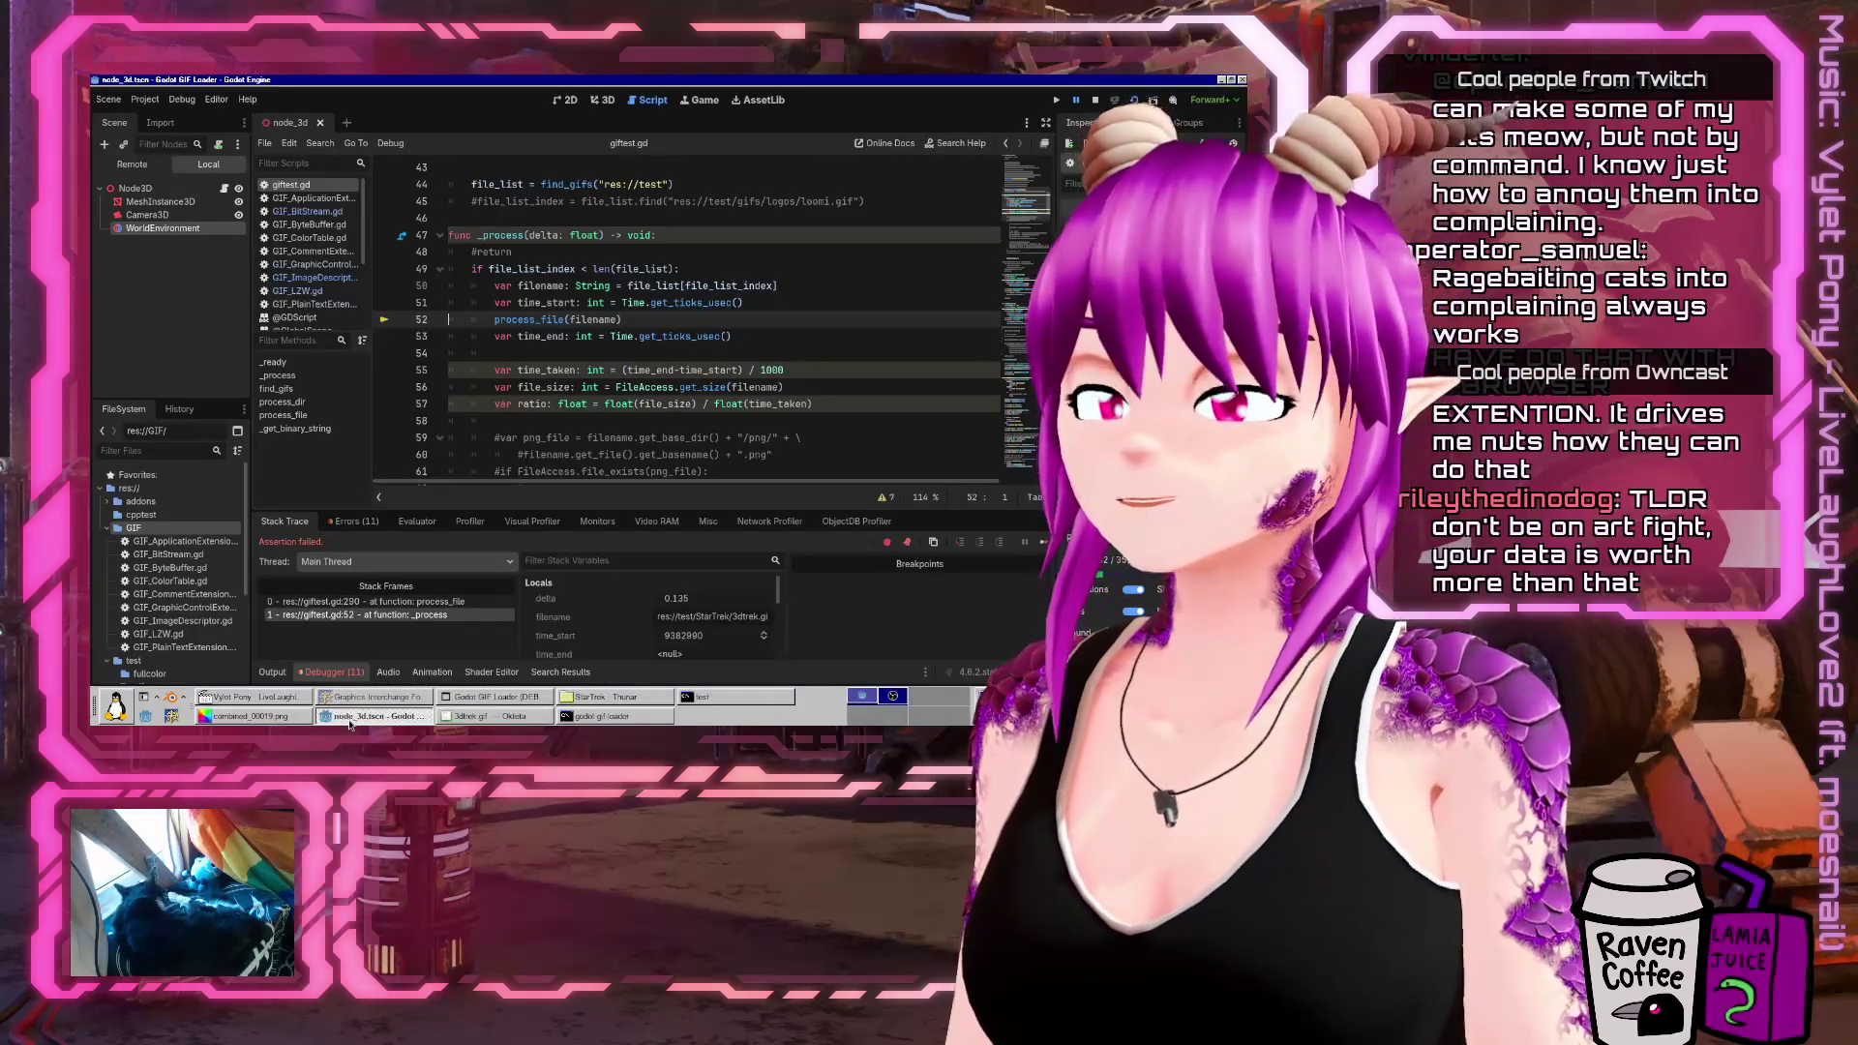
click(274, 671)
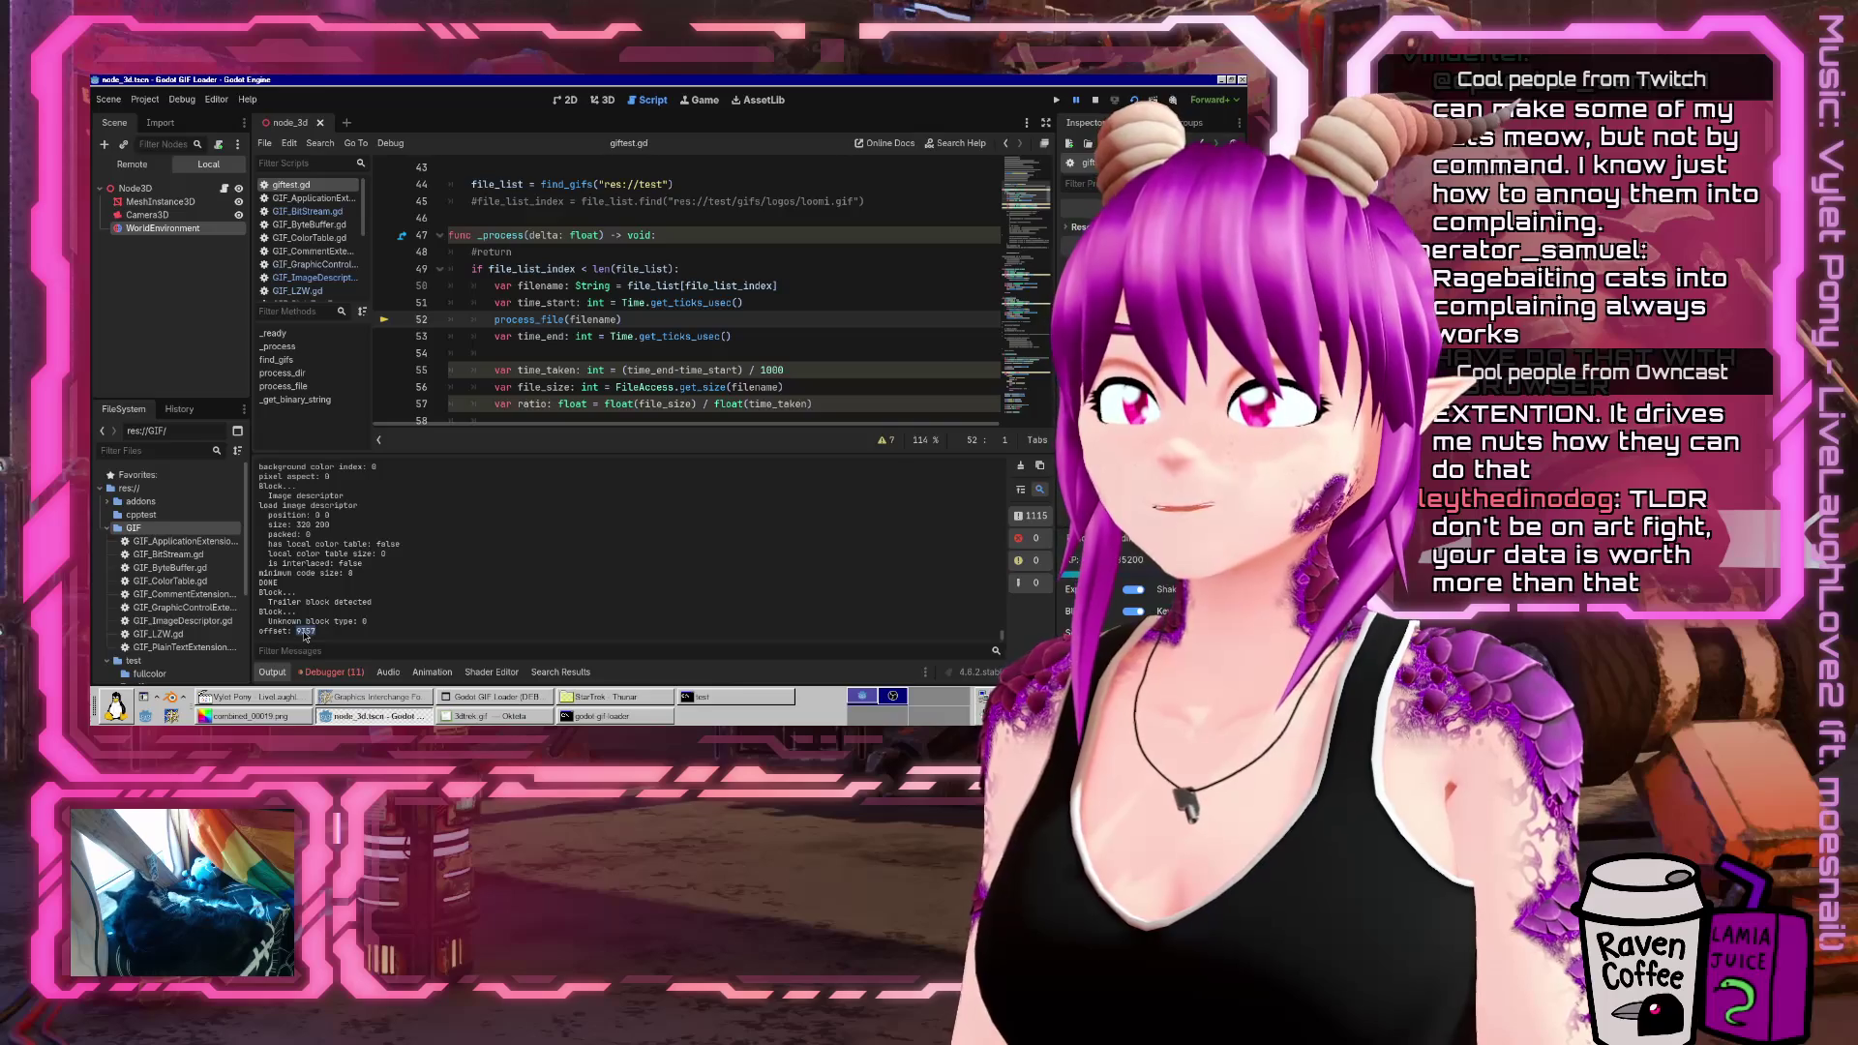
click(471, 716)
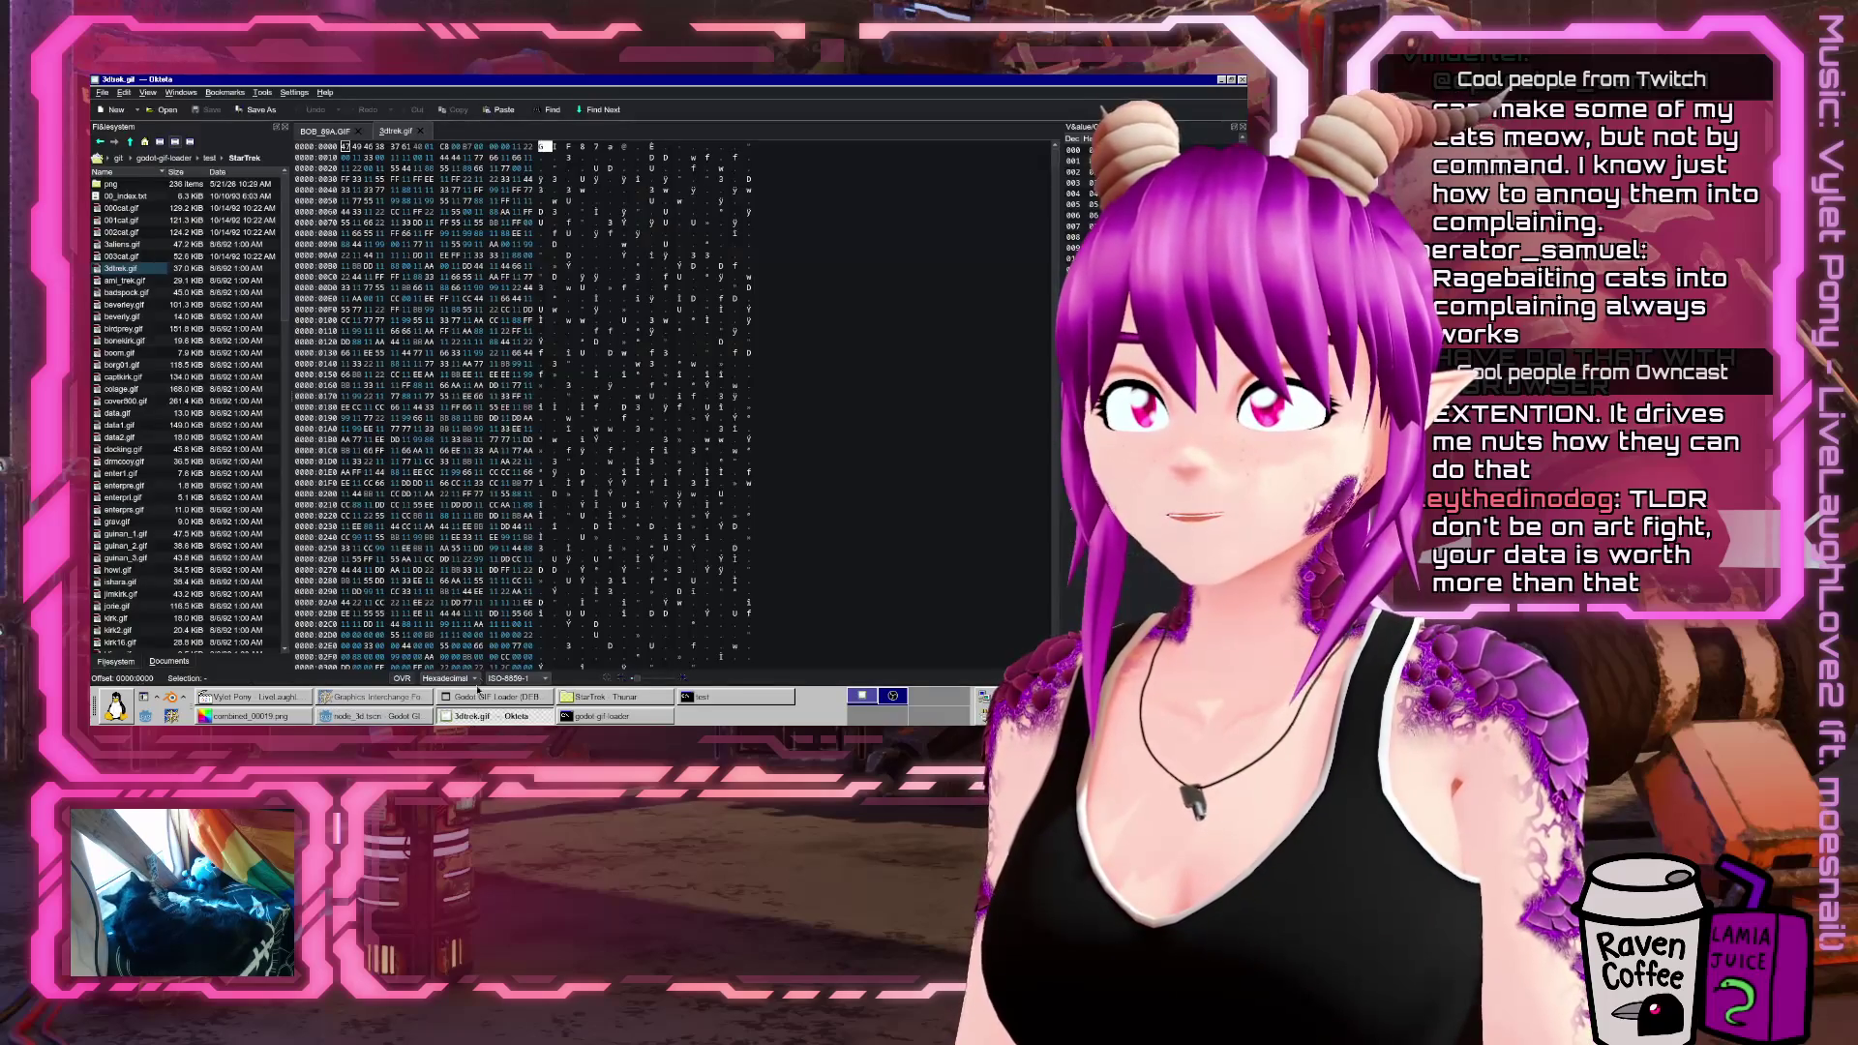
key(ctrl+g)
text(8080)
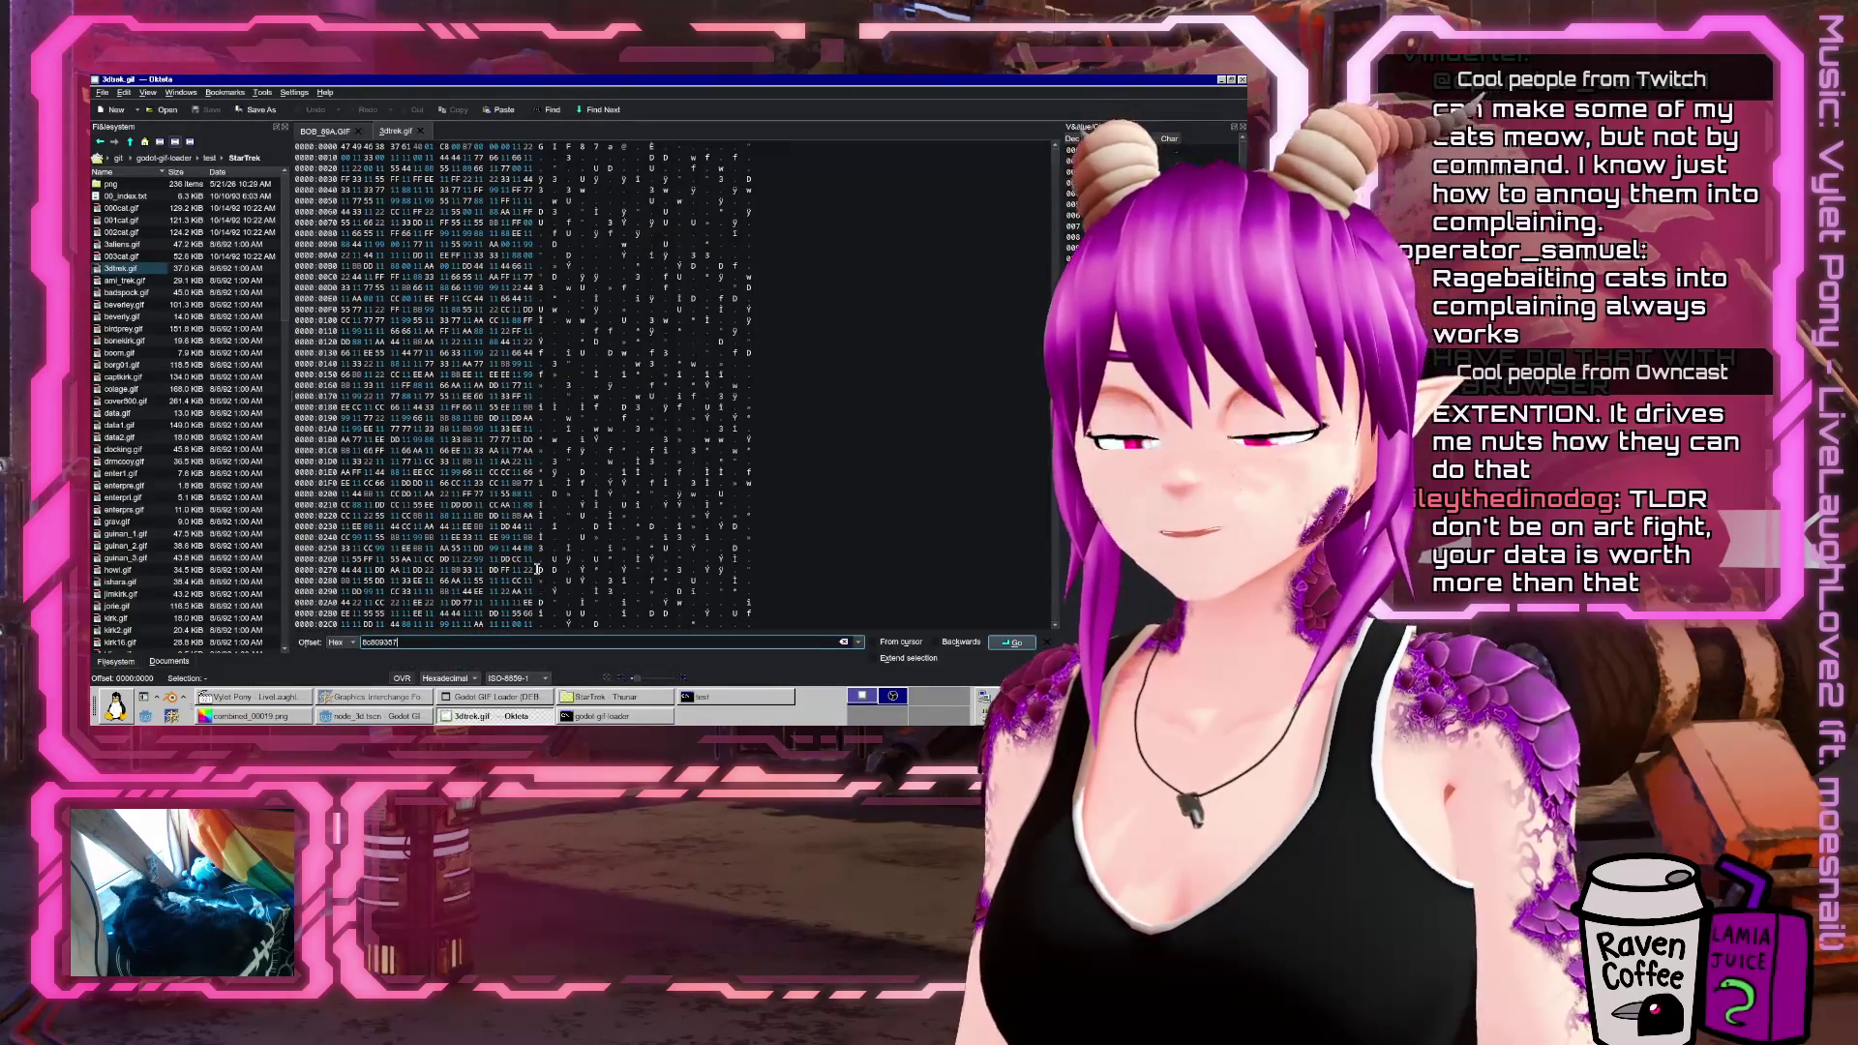
text(9357)
key(Return)
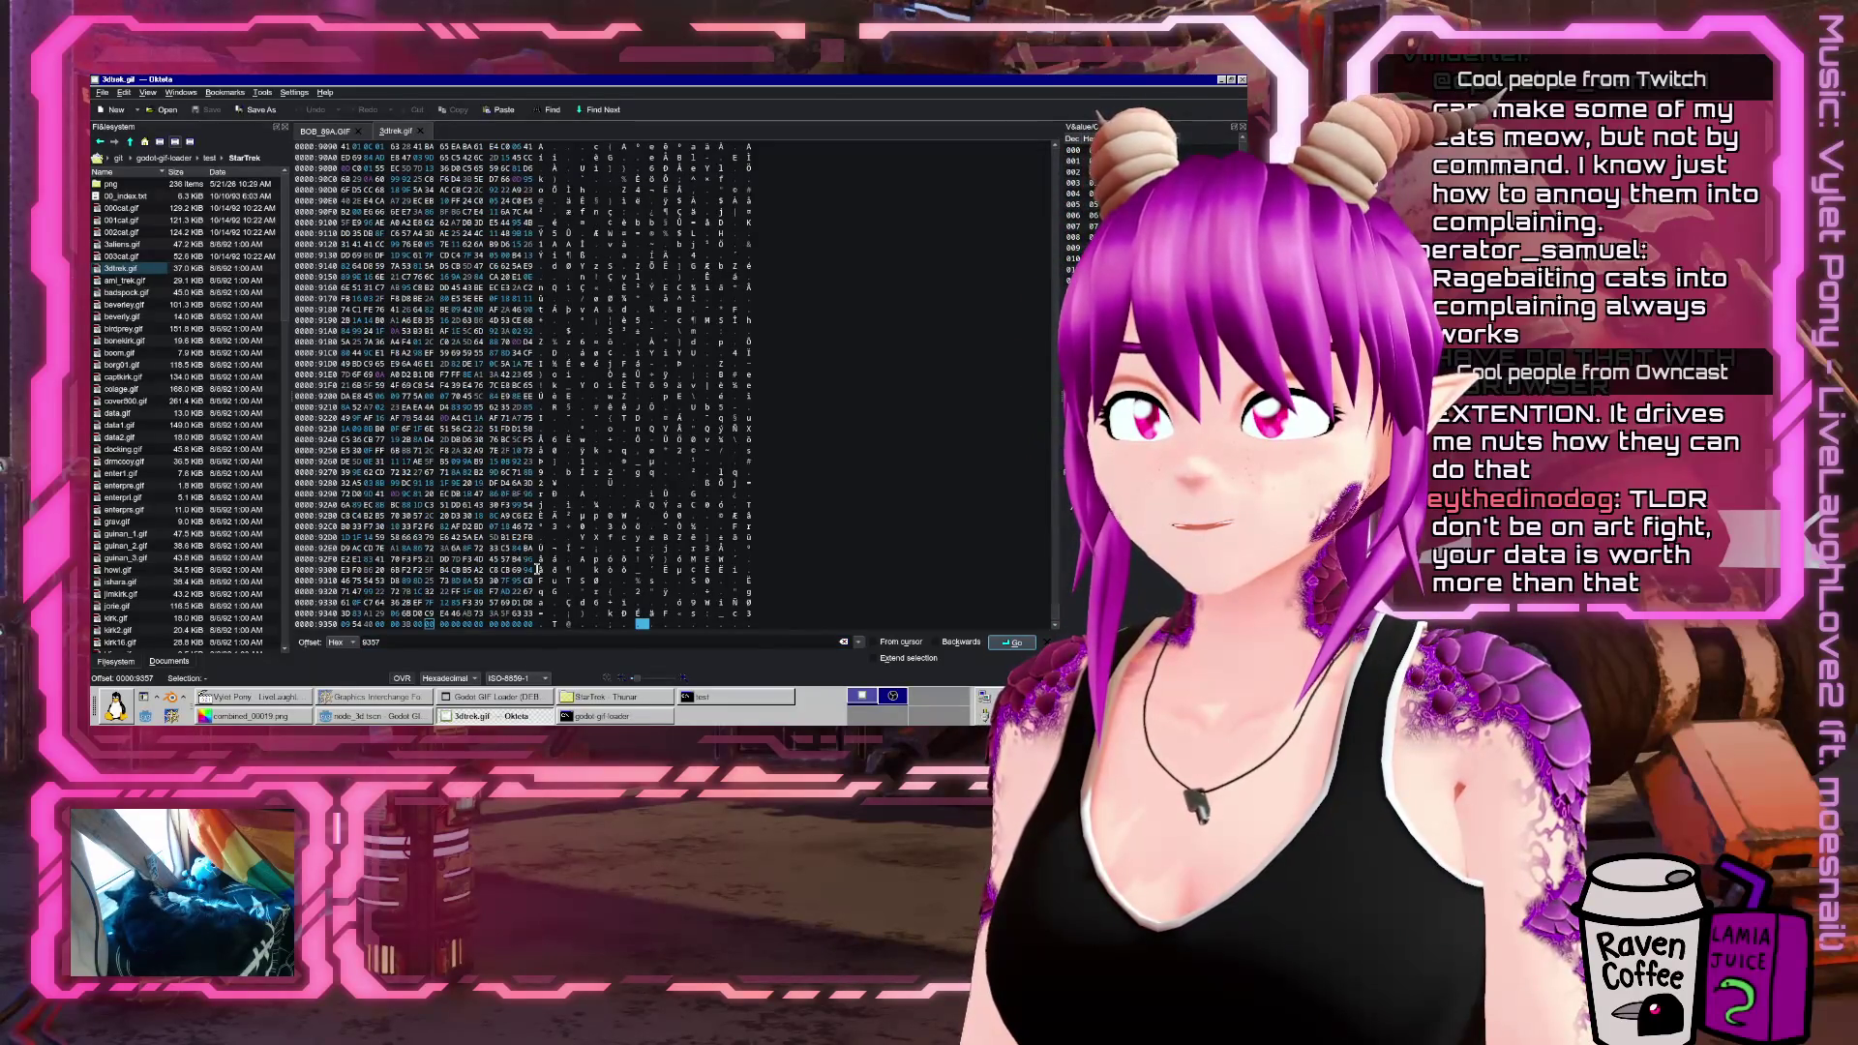
scroll(639, 515, down, 3)
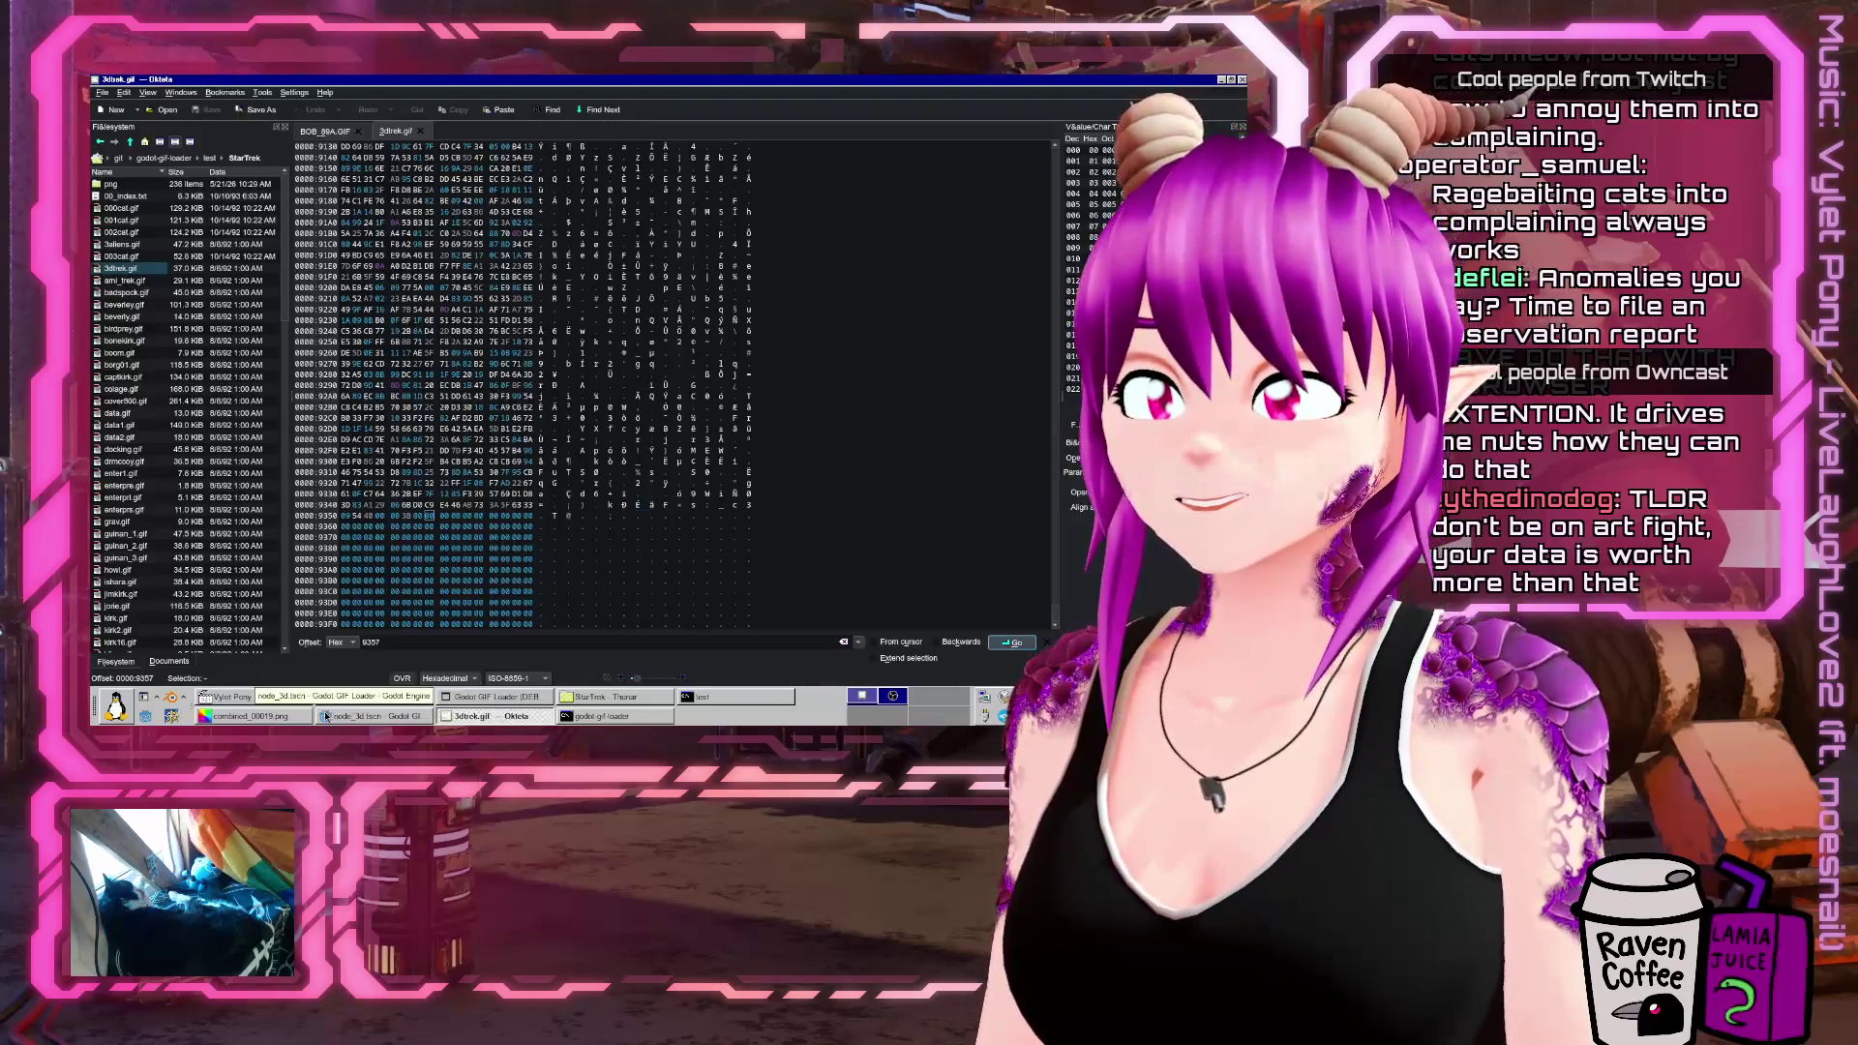
Switch from the Firefox GIF89a spec page back to the Godot editor
click(329, 716)
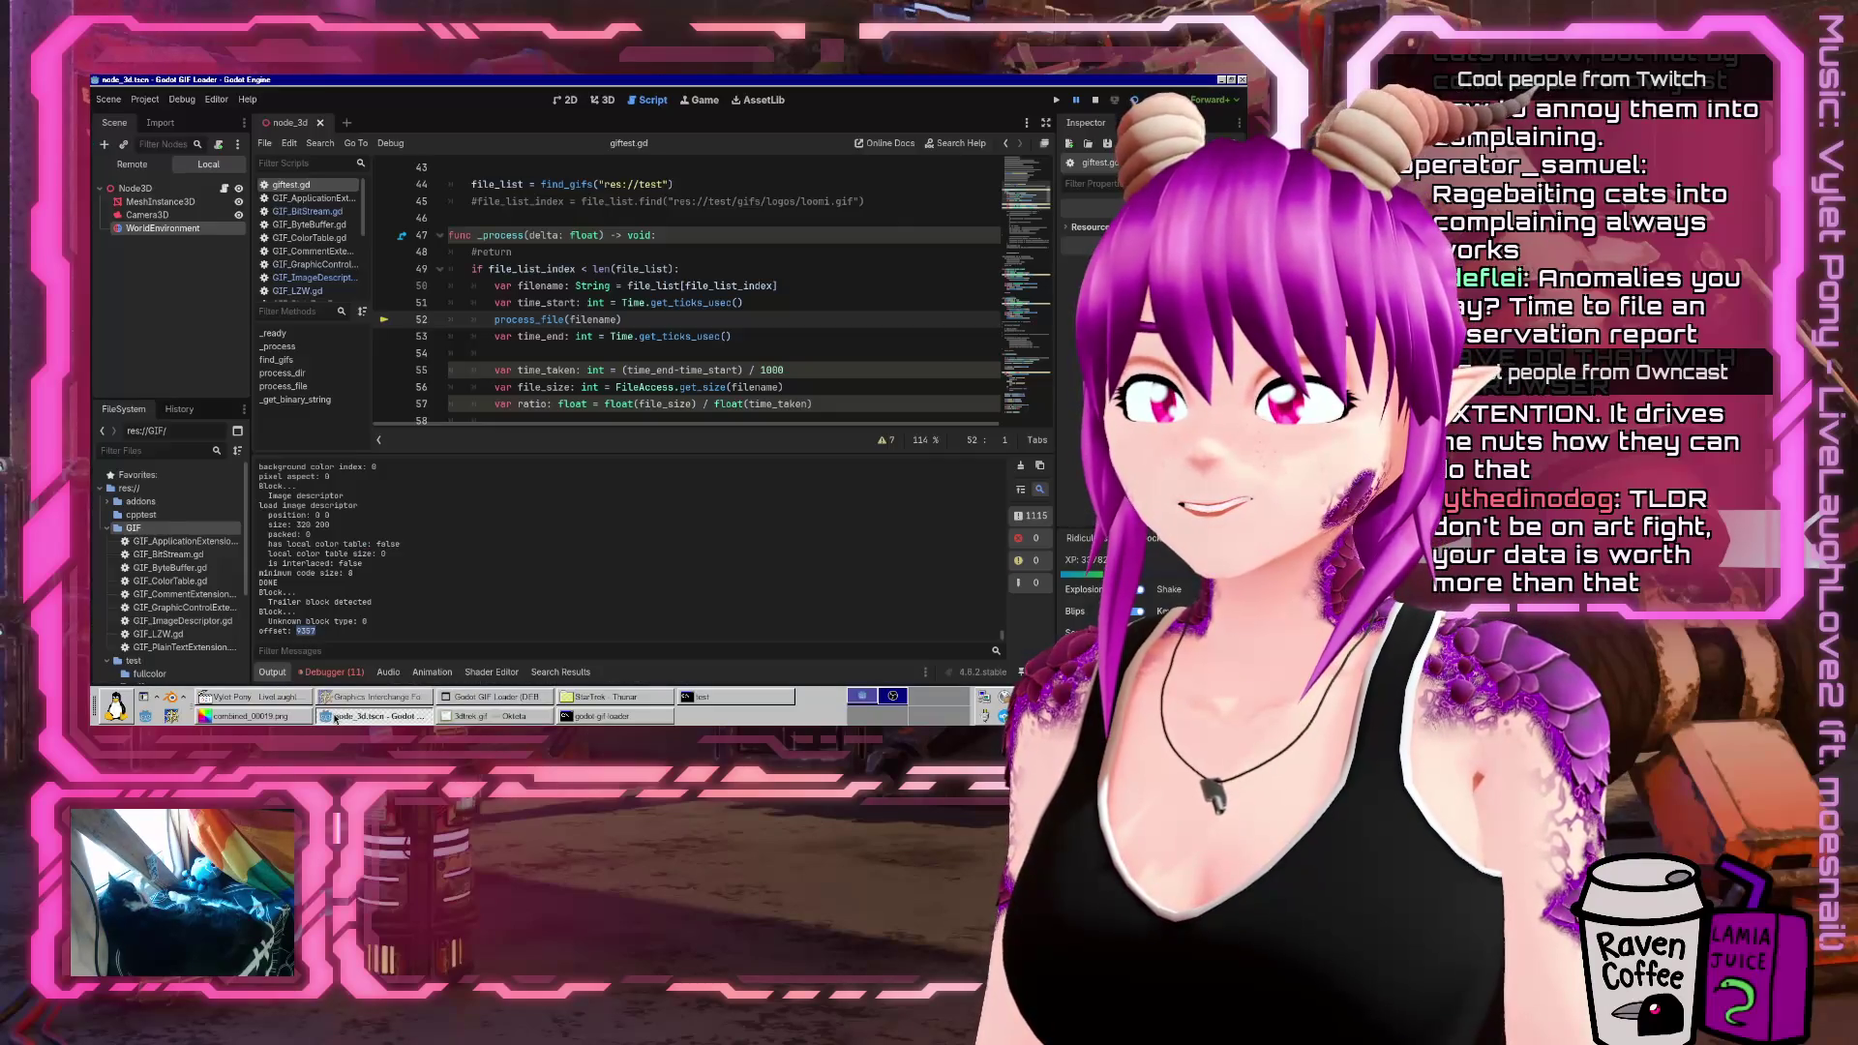
Collapse the bottom debugger panel so giftest.gd fills the script editor
click(329, 672)
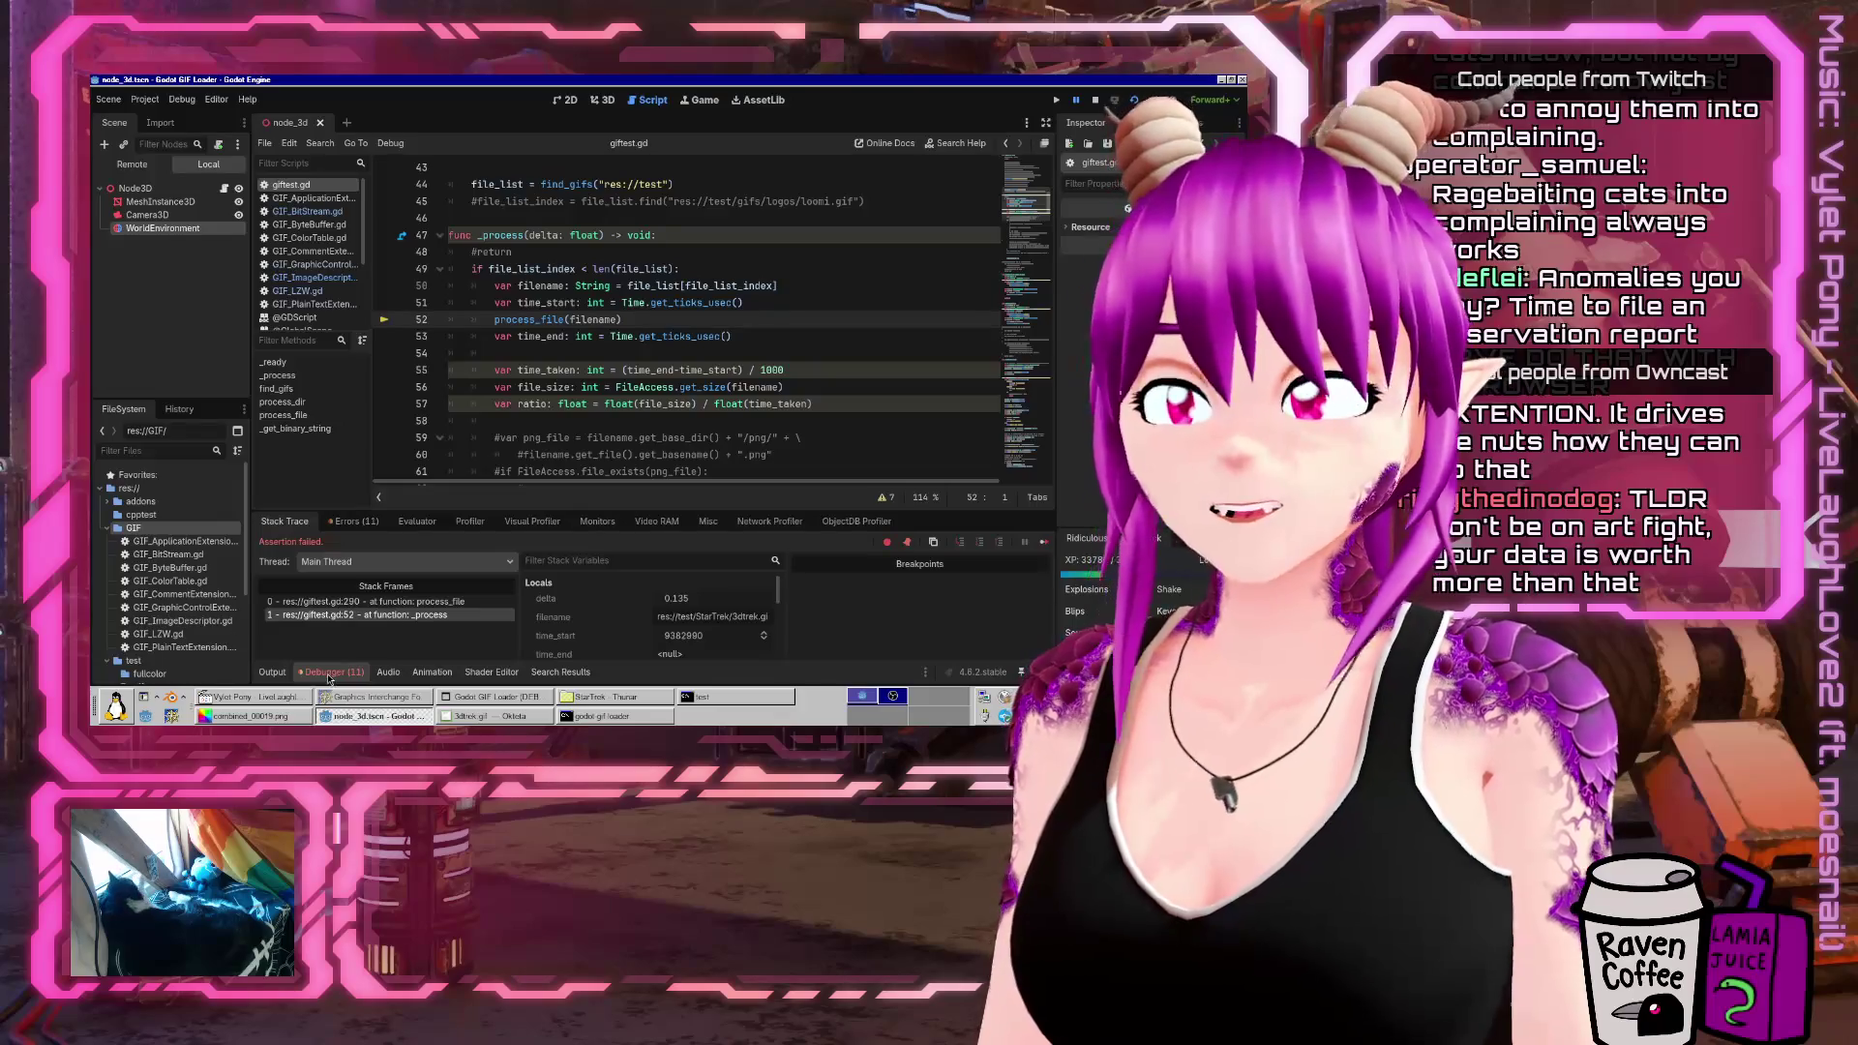
click(328, 672)
scroll(719, 478, down, 2)
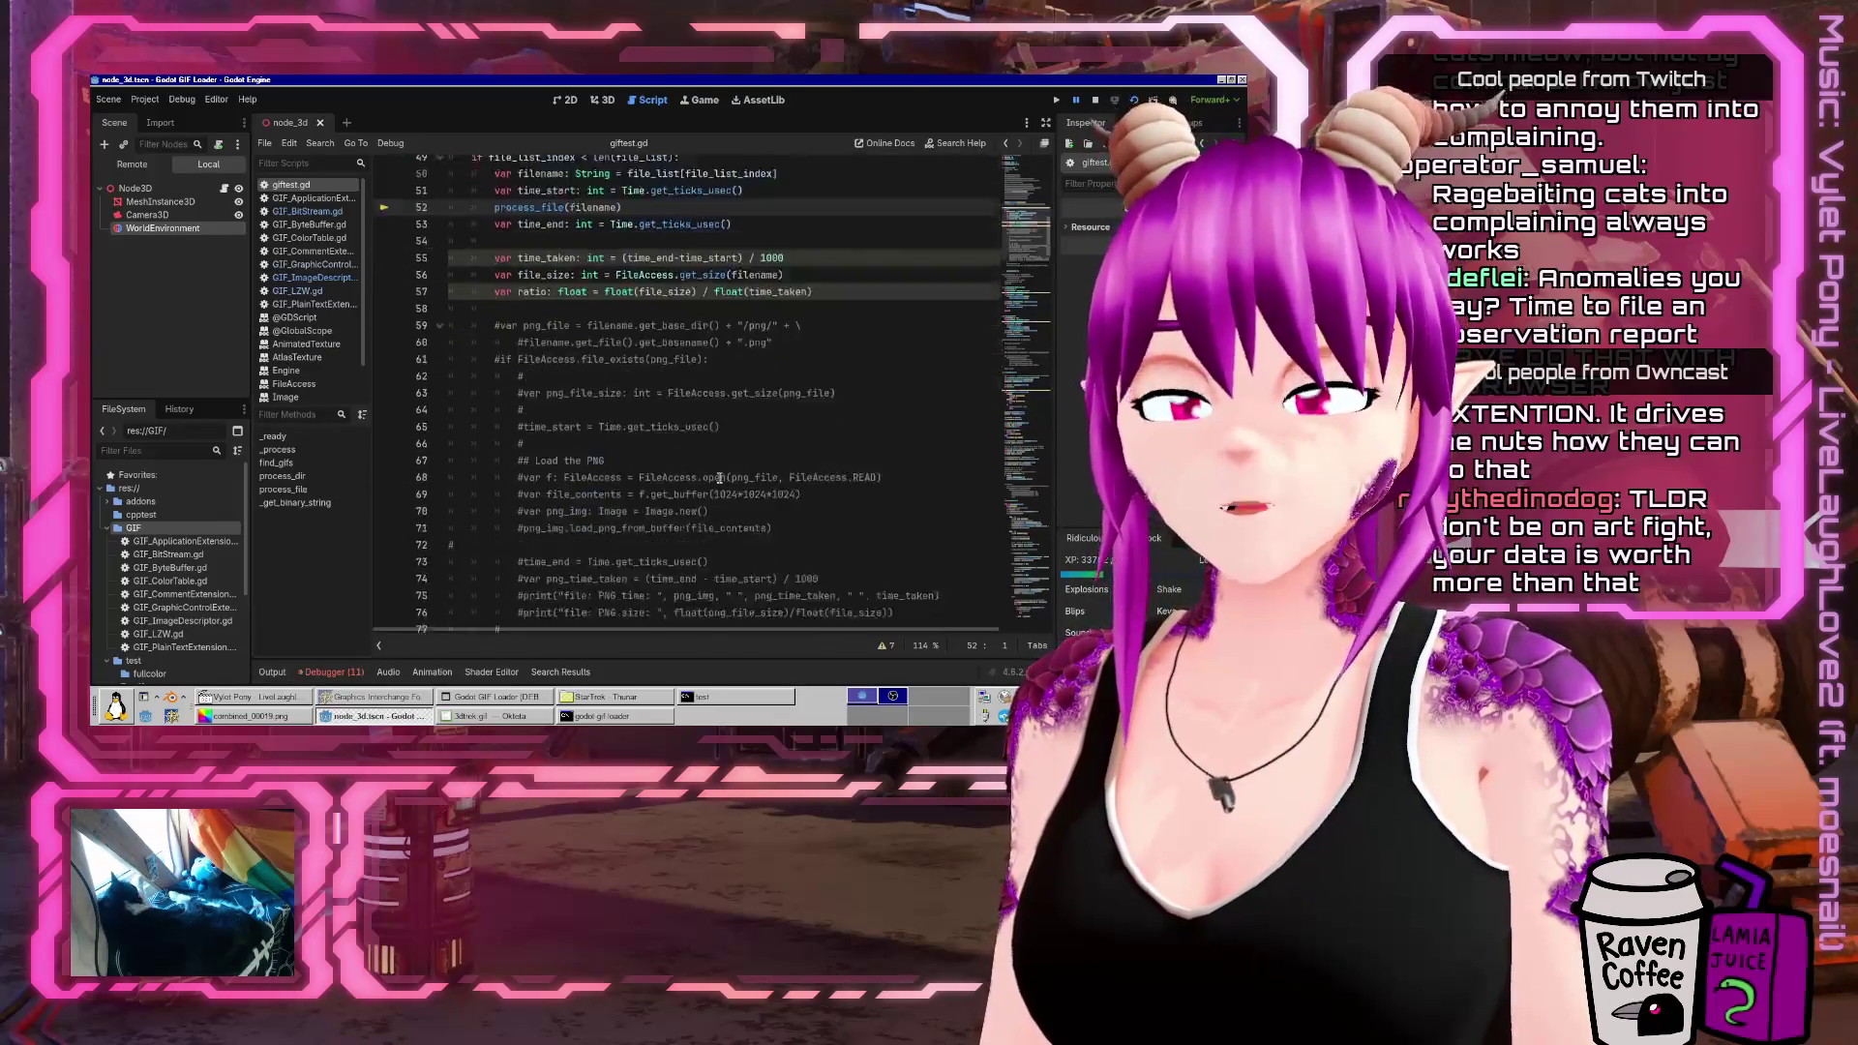
scroll(719, 478, down, 6)
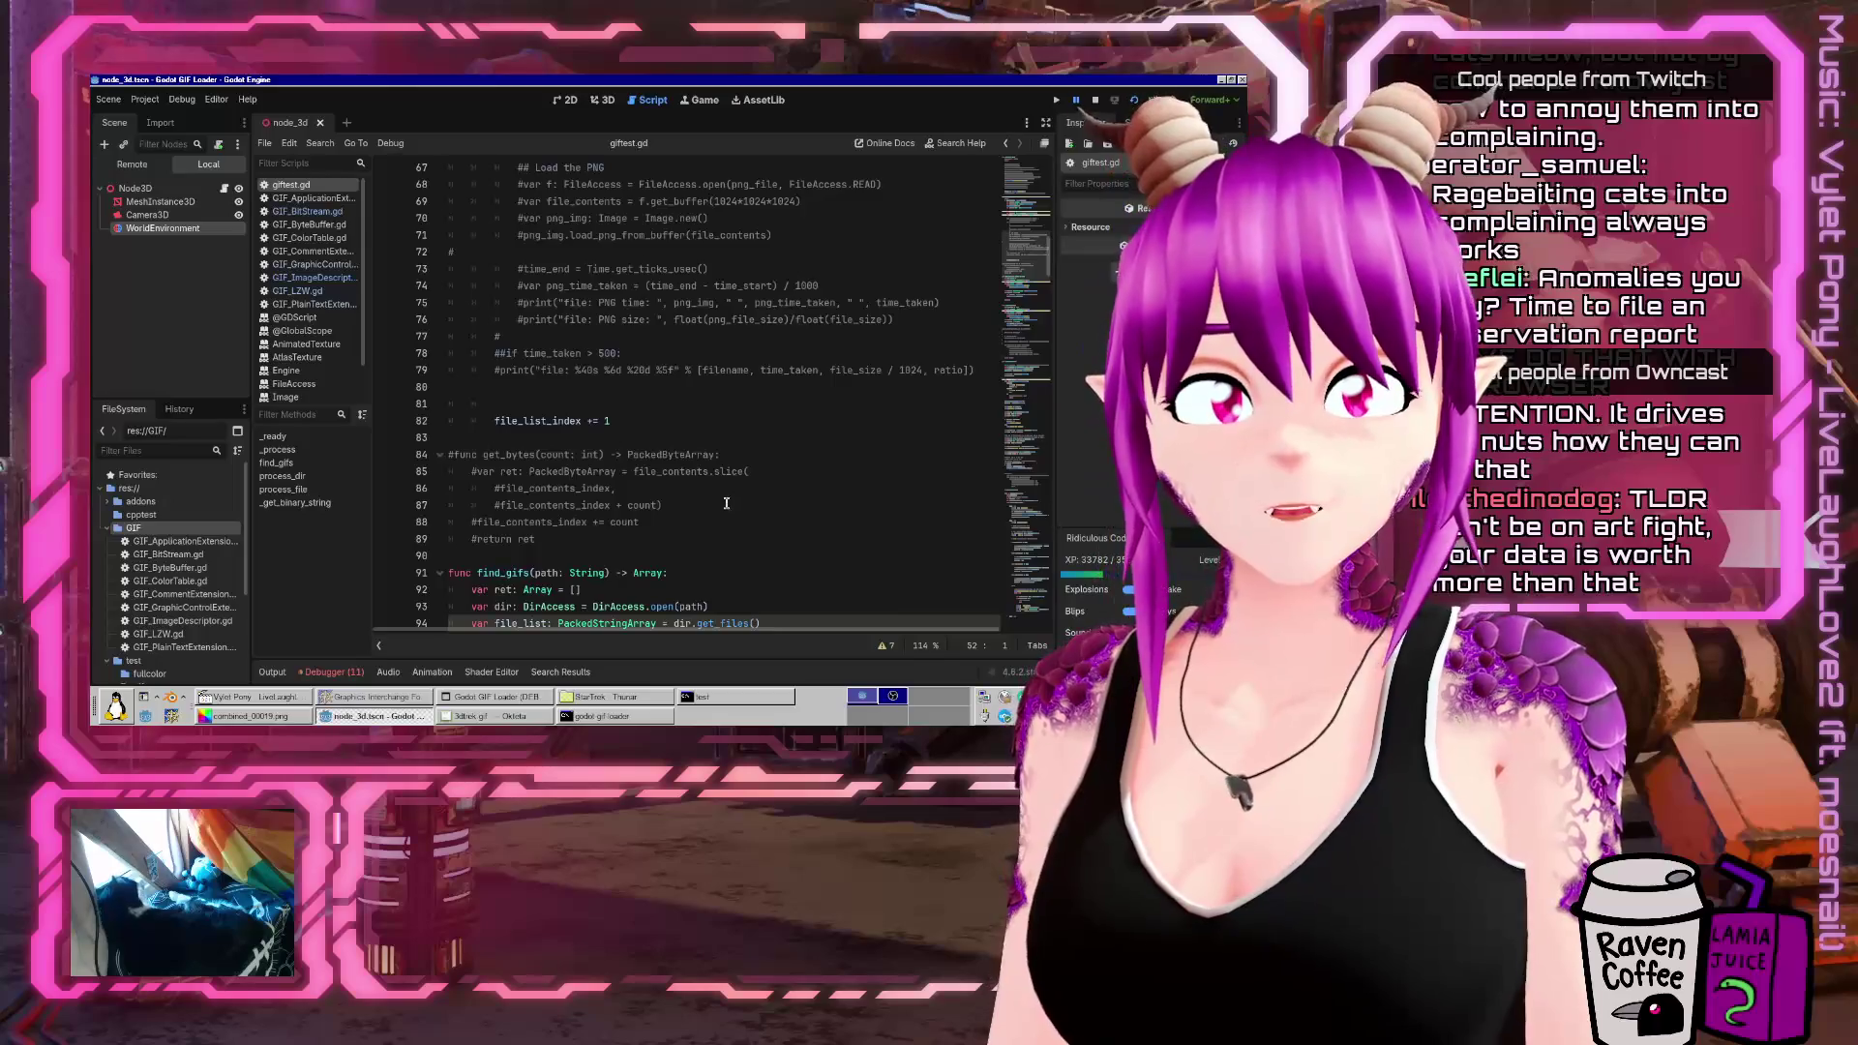
scroll(726, 503, up, 7)
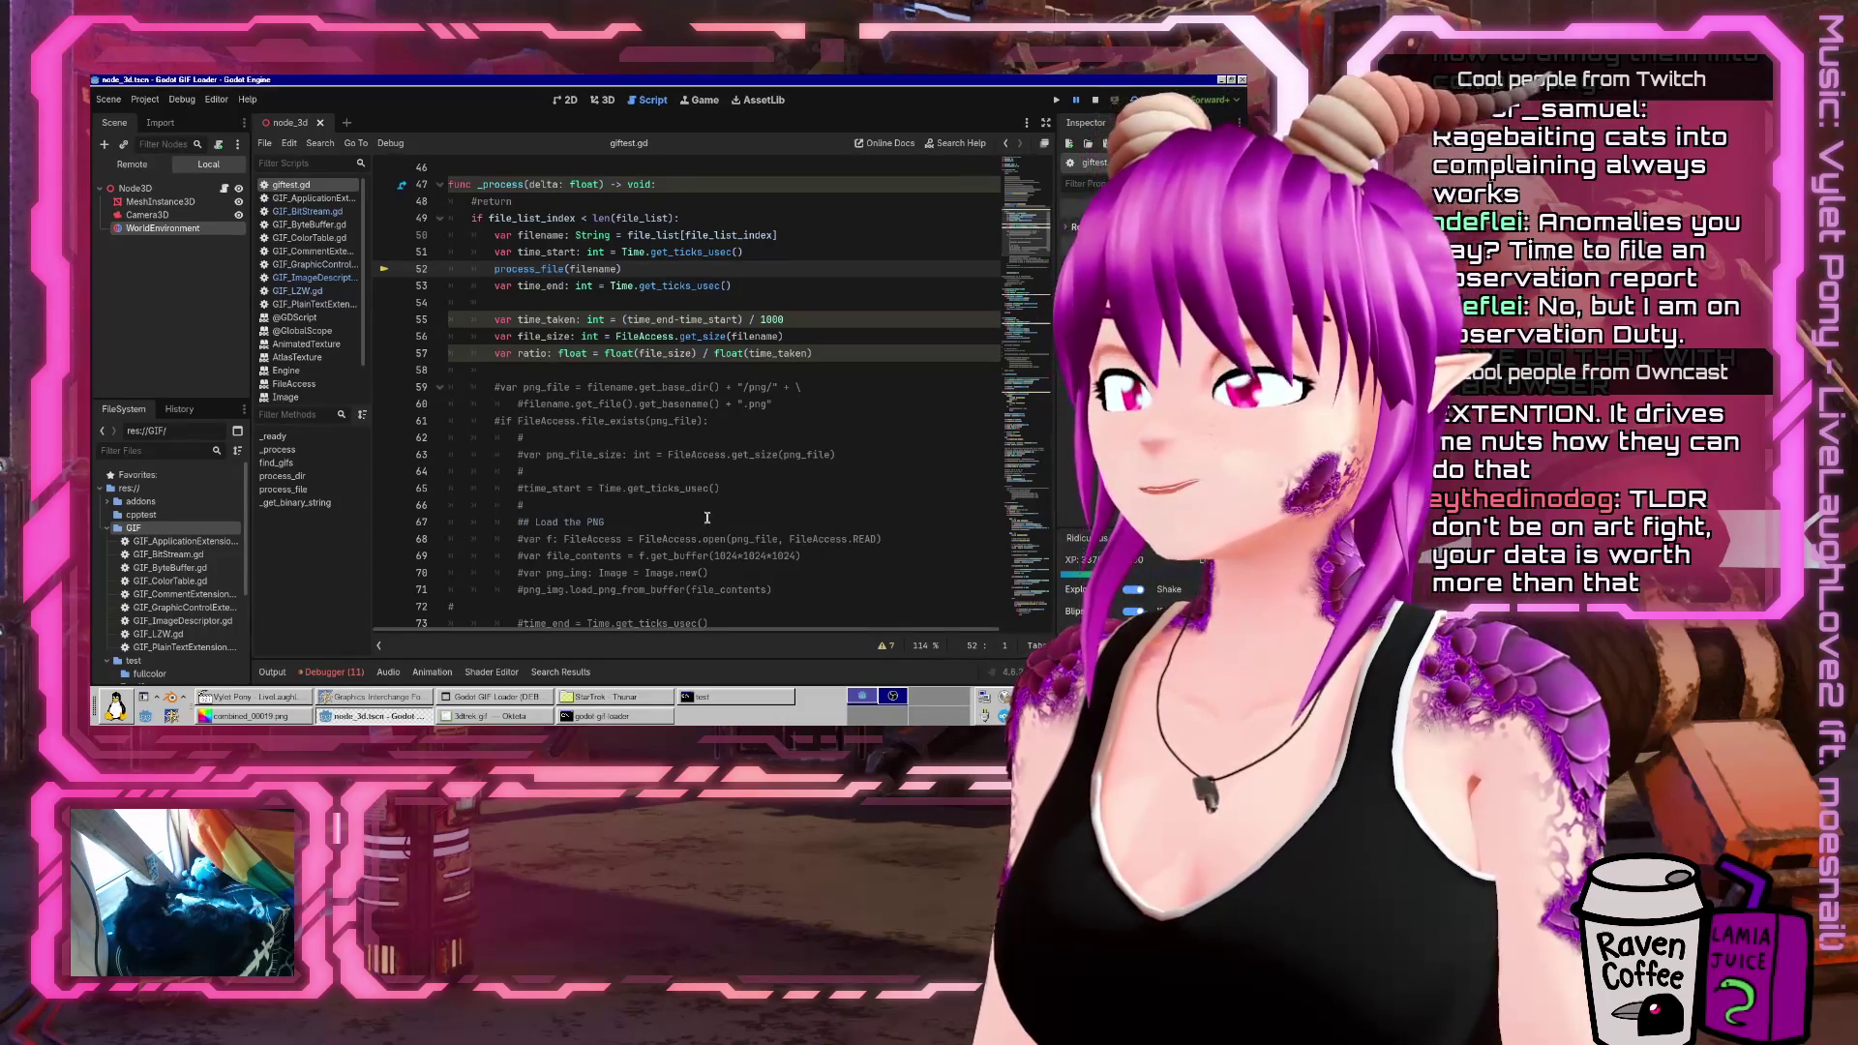
Drag the Firefox GIF specification window aside and bring up the Observation Duty page
click(372, 697)
drag(484, 79, 1458, 79)
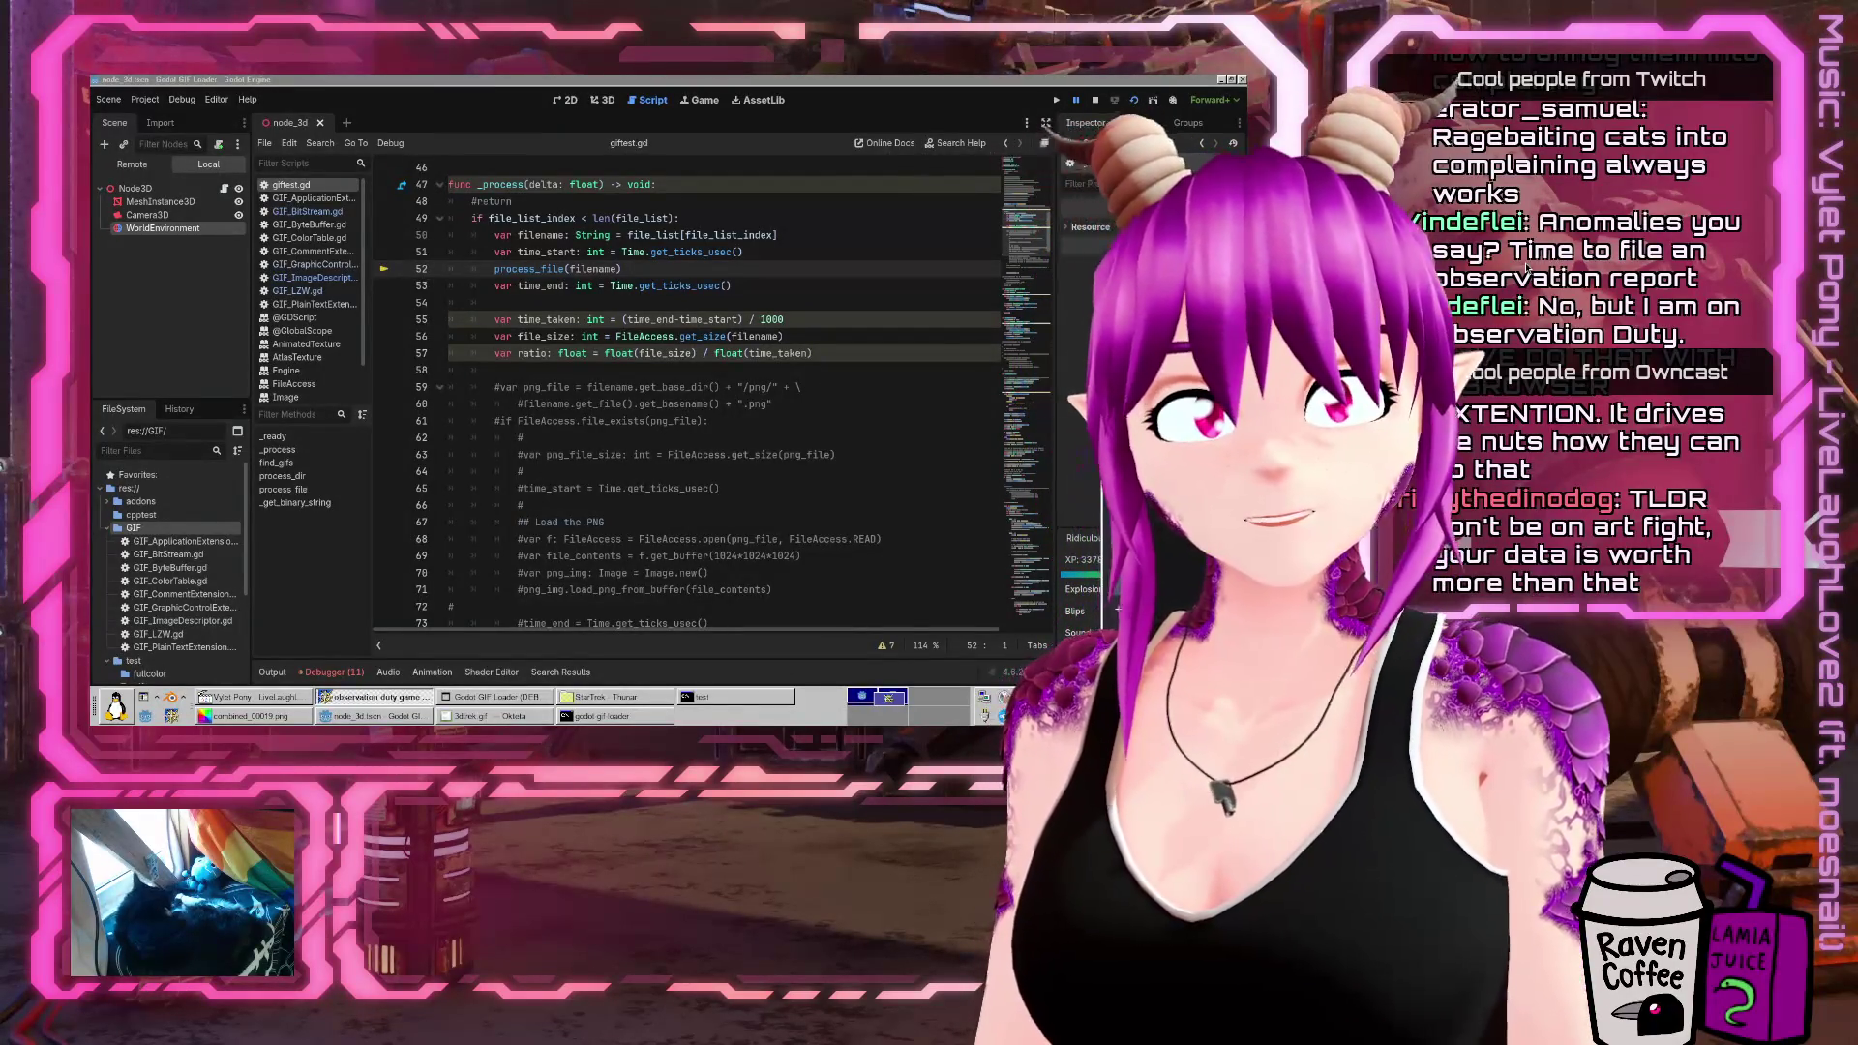
click(1705, 221)
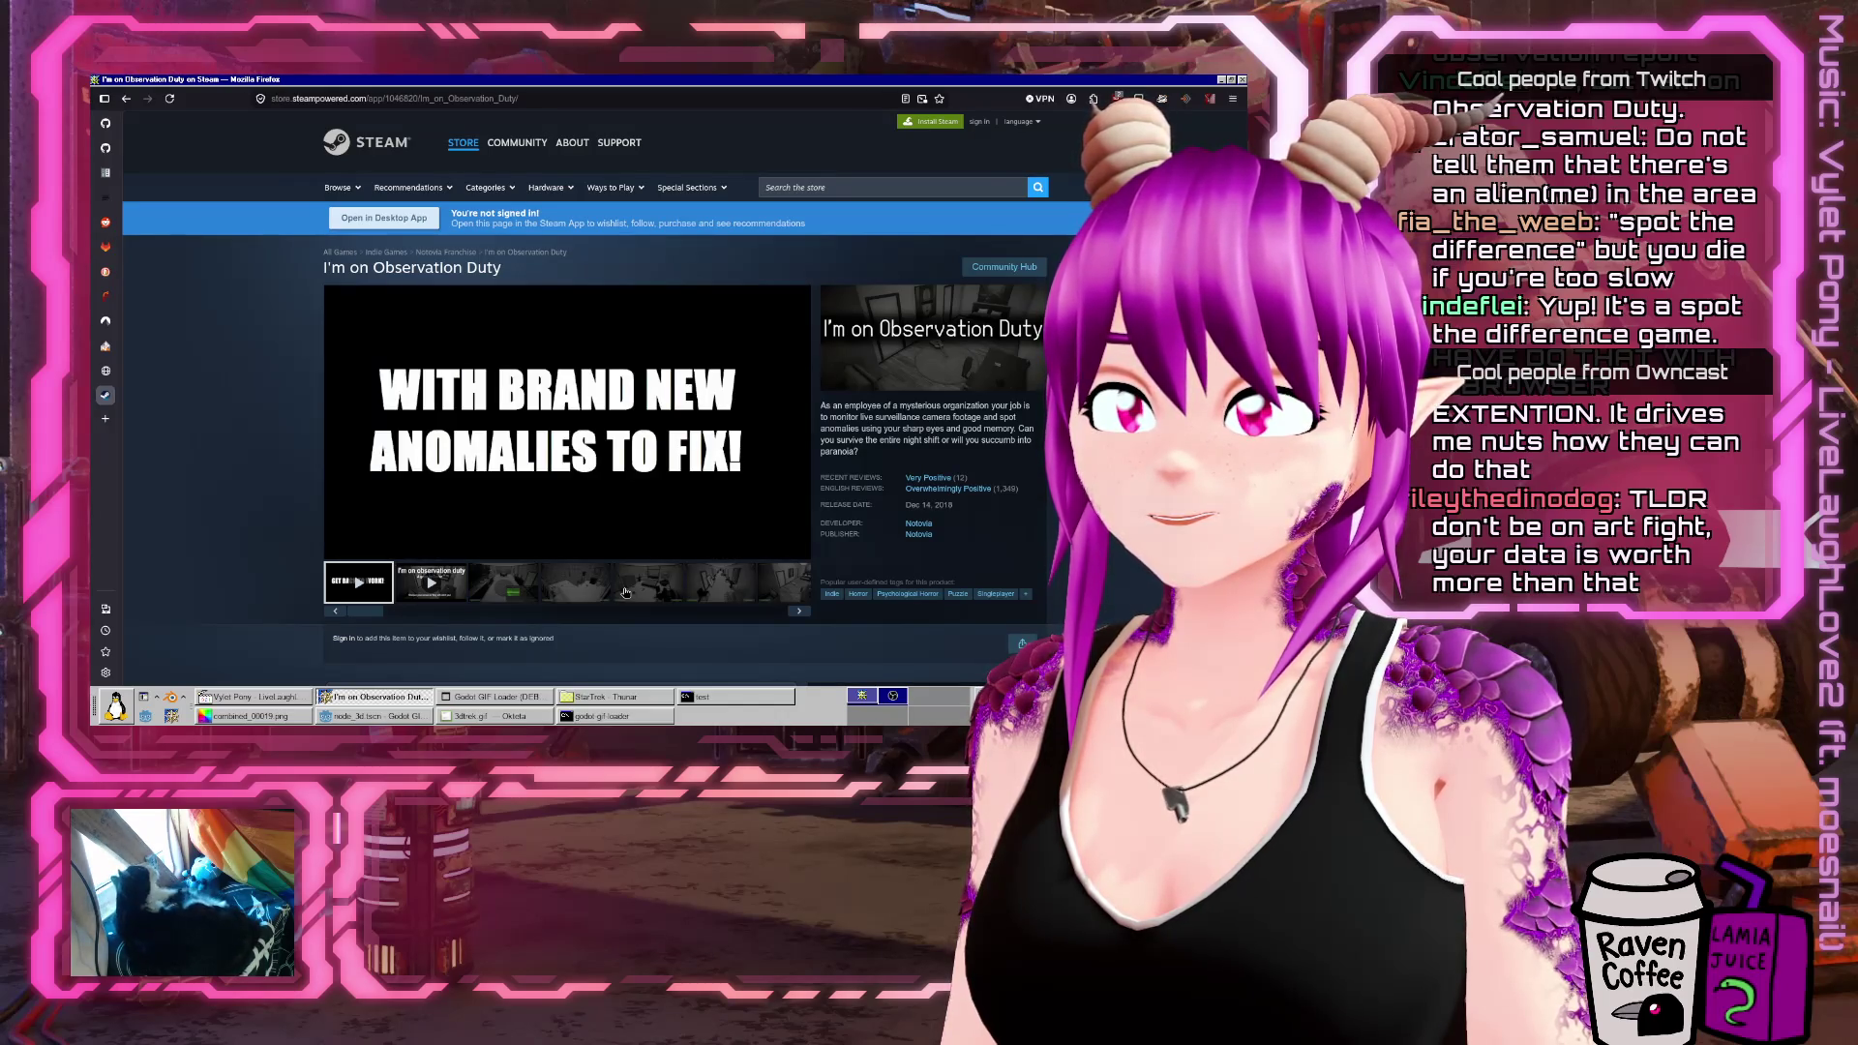
Close the I'm on Observation Duty Steam tab and return to the Godot editor
mouse_move(337, 550)
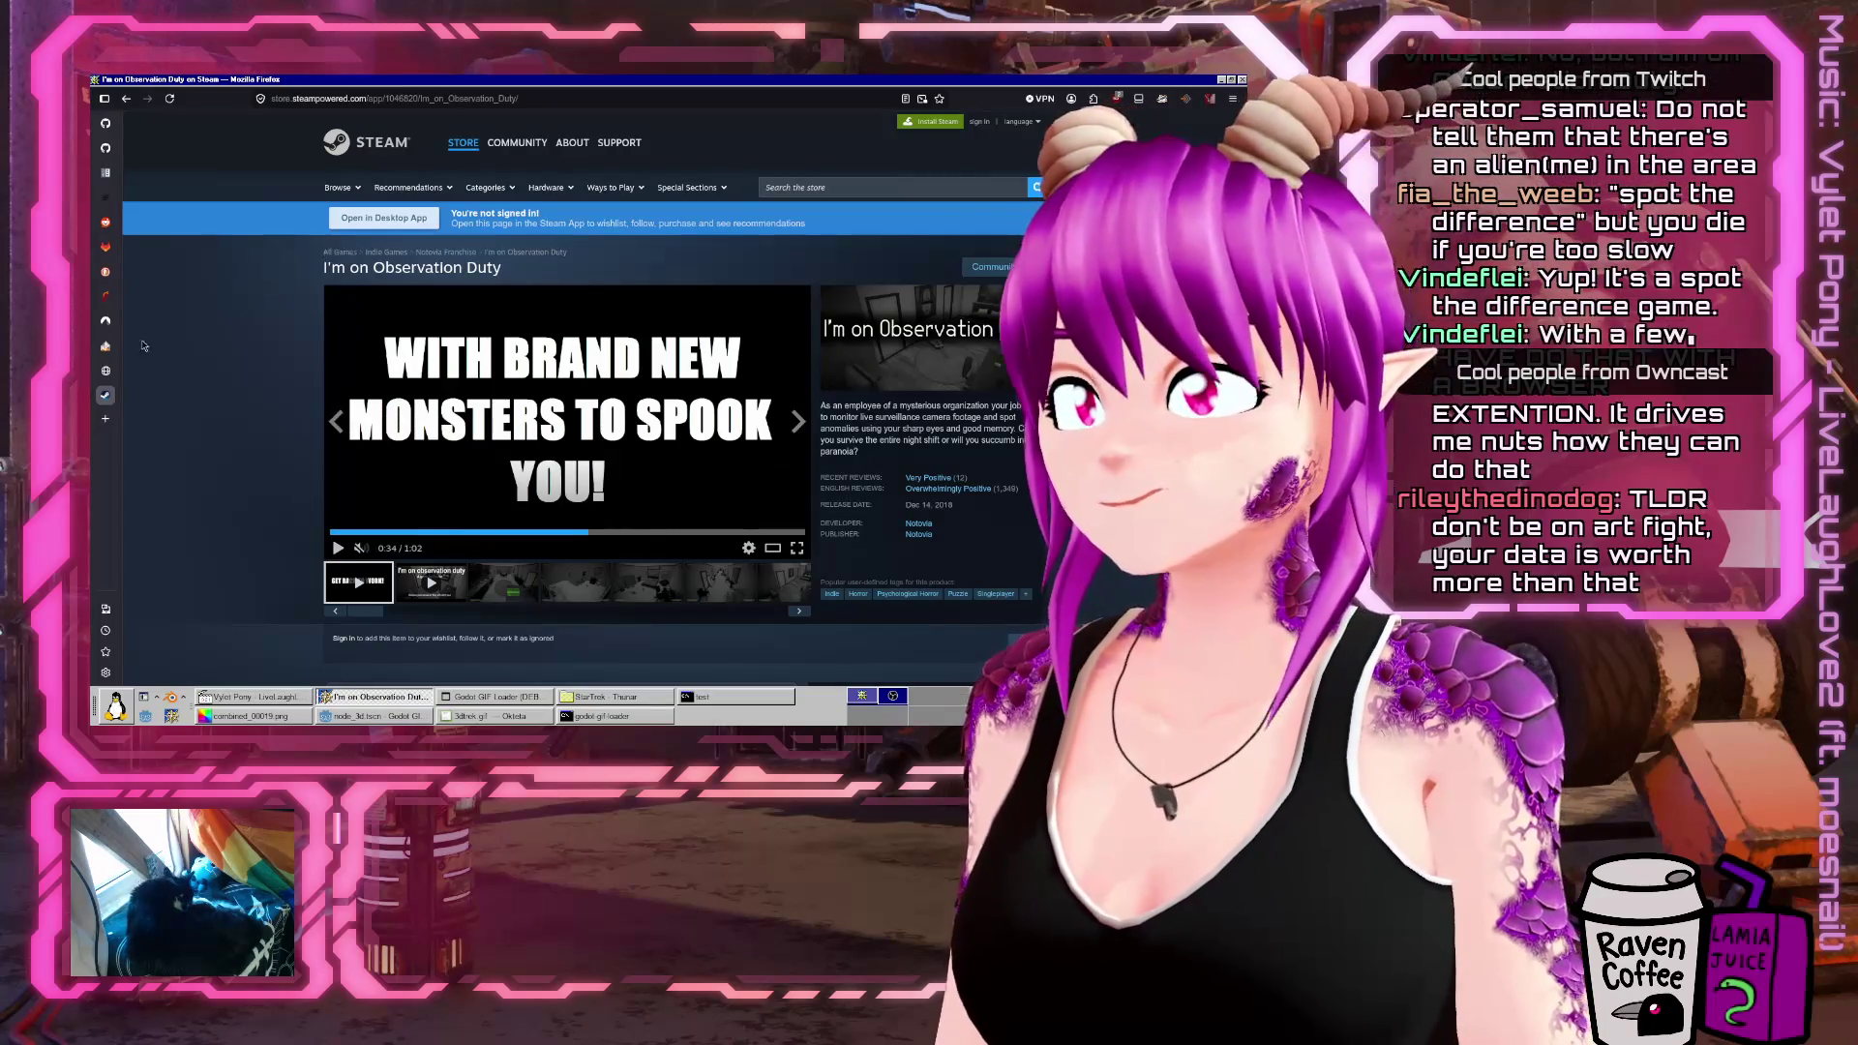
key(ctrl+w)
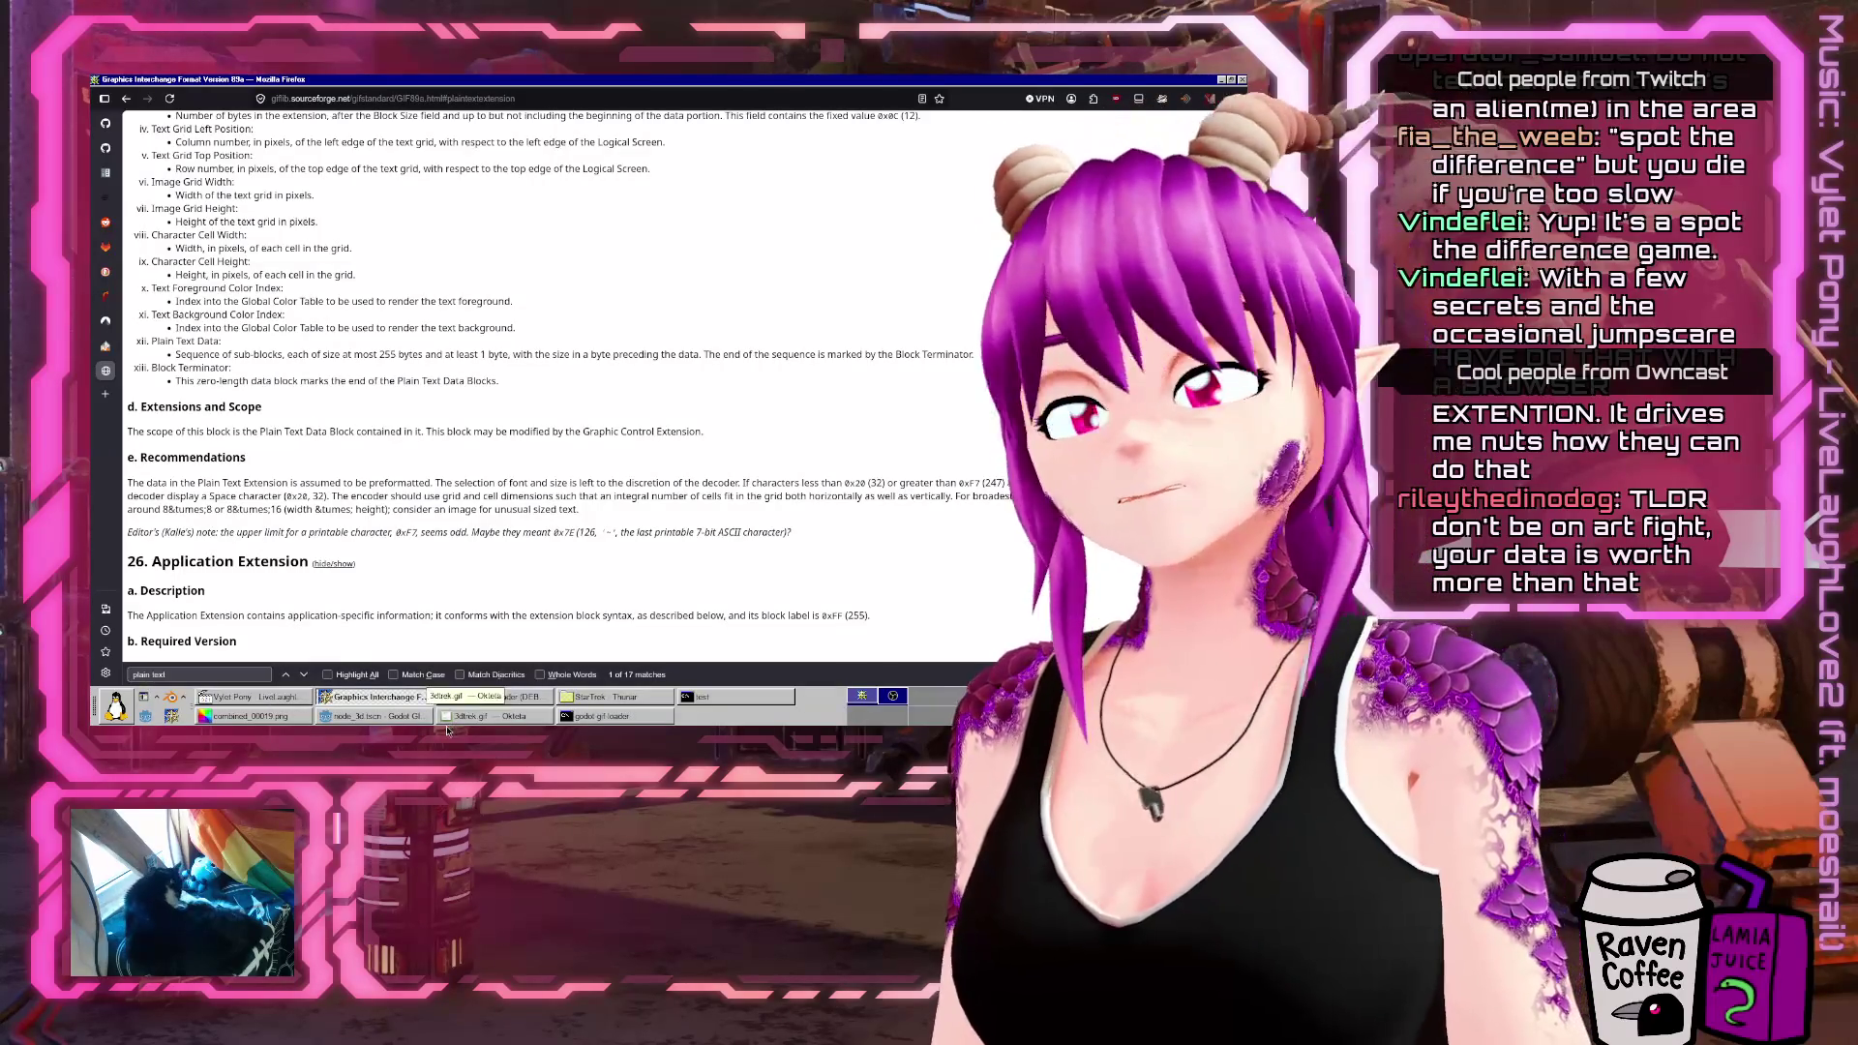
click(366, 722)
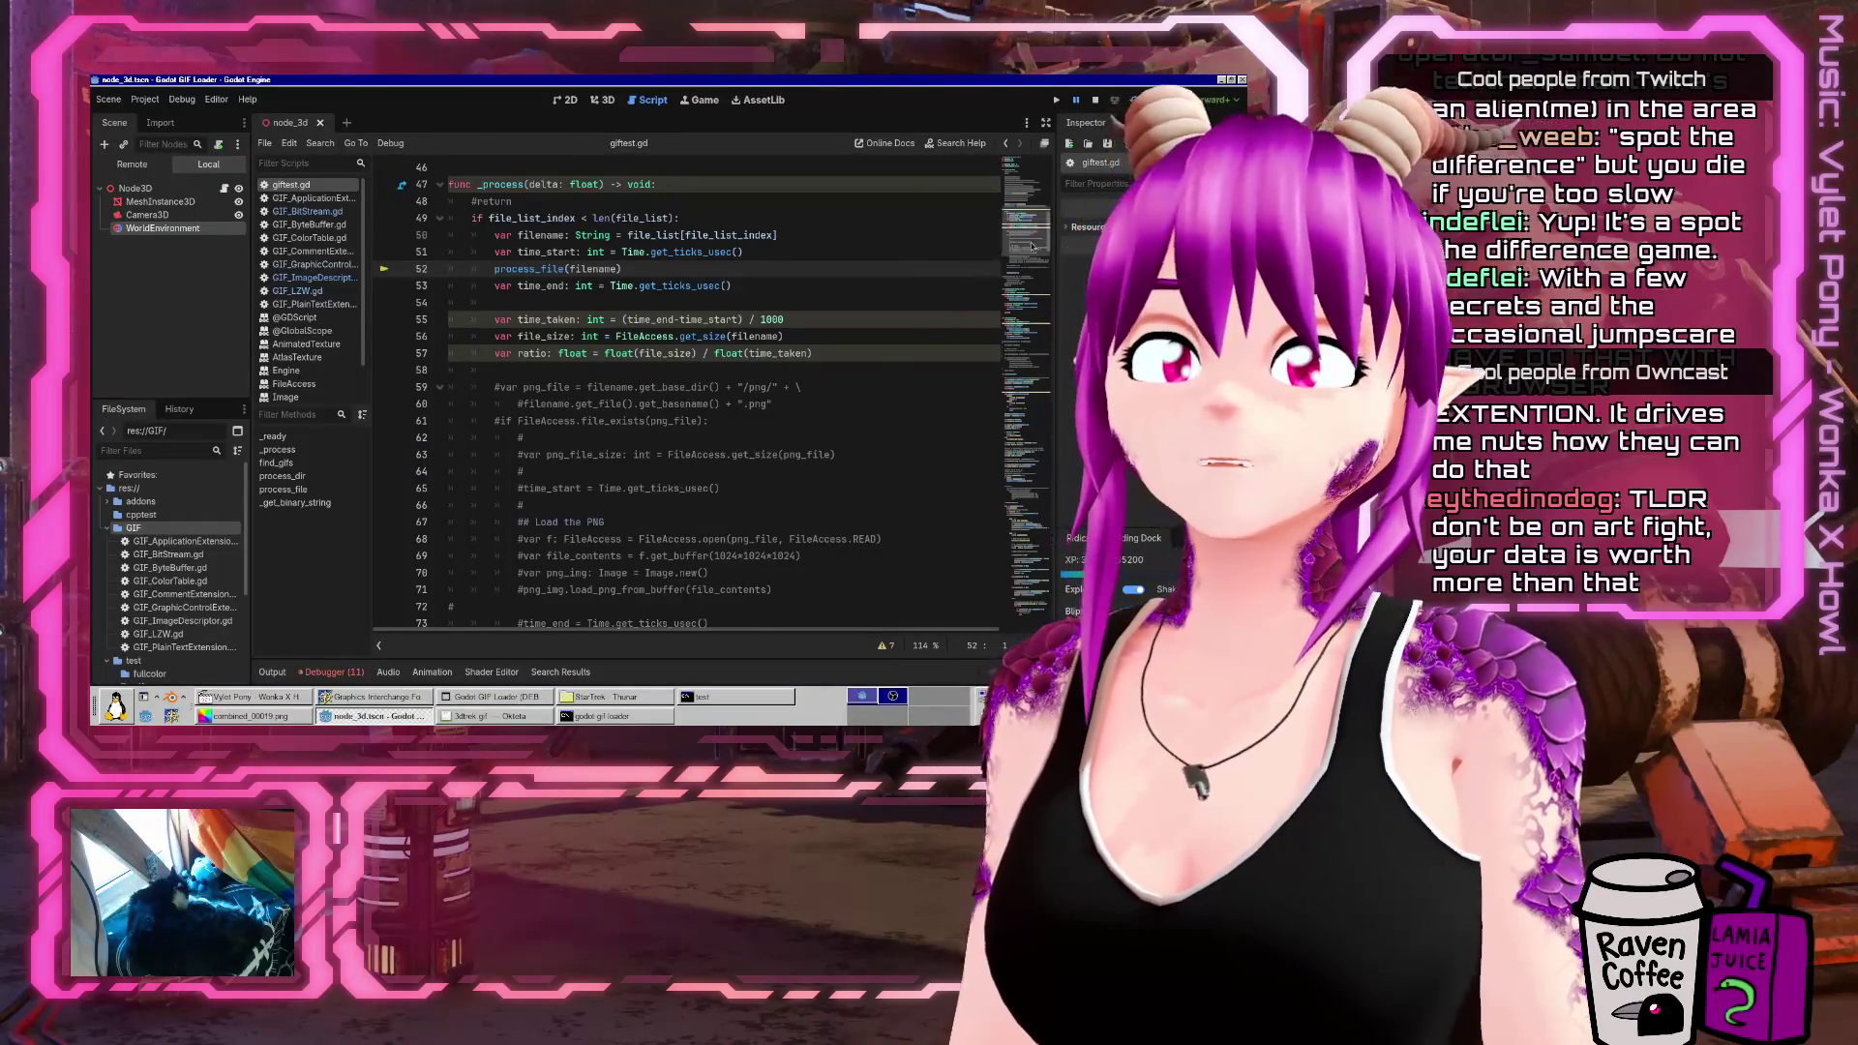
Scroll giftest.gd down to the unknown block type branch near line 290
mouse_move(1032, 248)
mouse_down()
mouse_move(1042, 619)
mouse_move(1034, 164)
mouse_up()
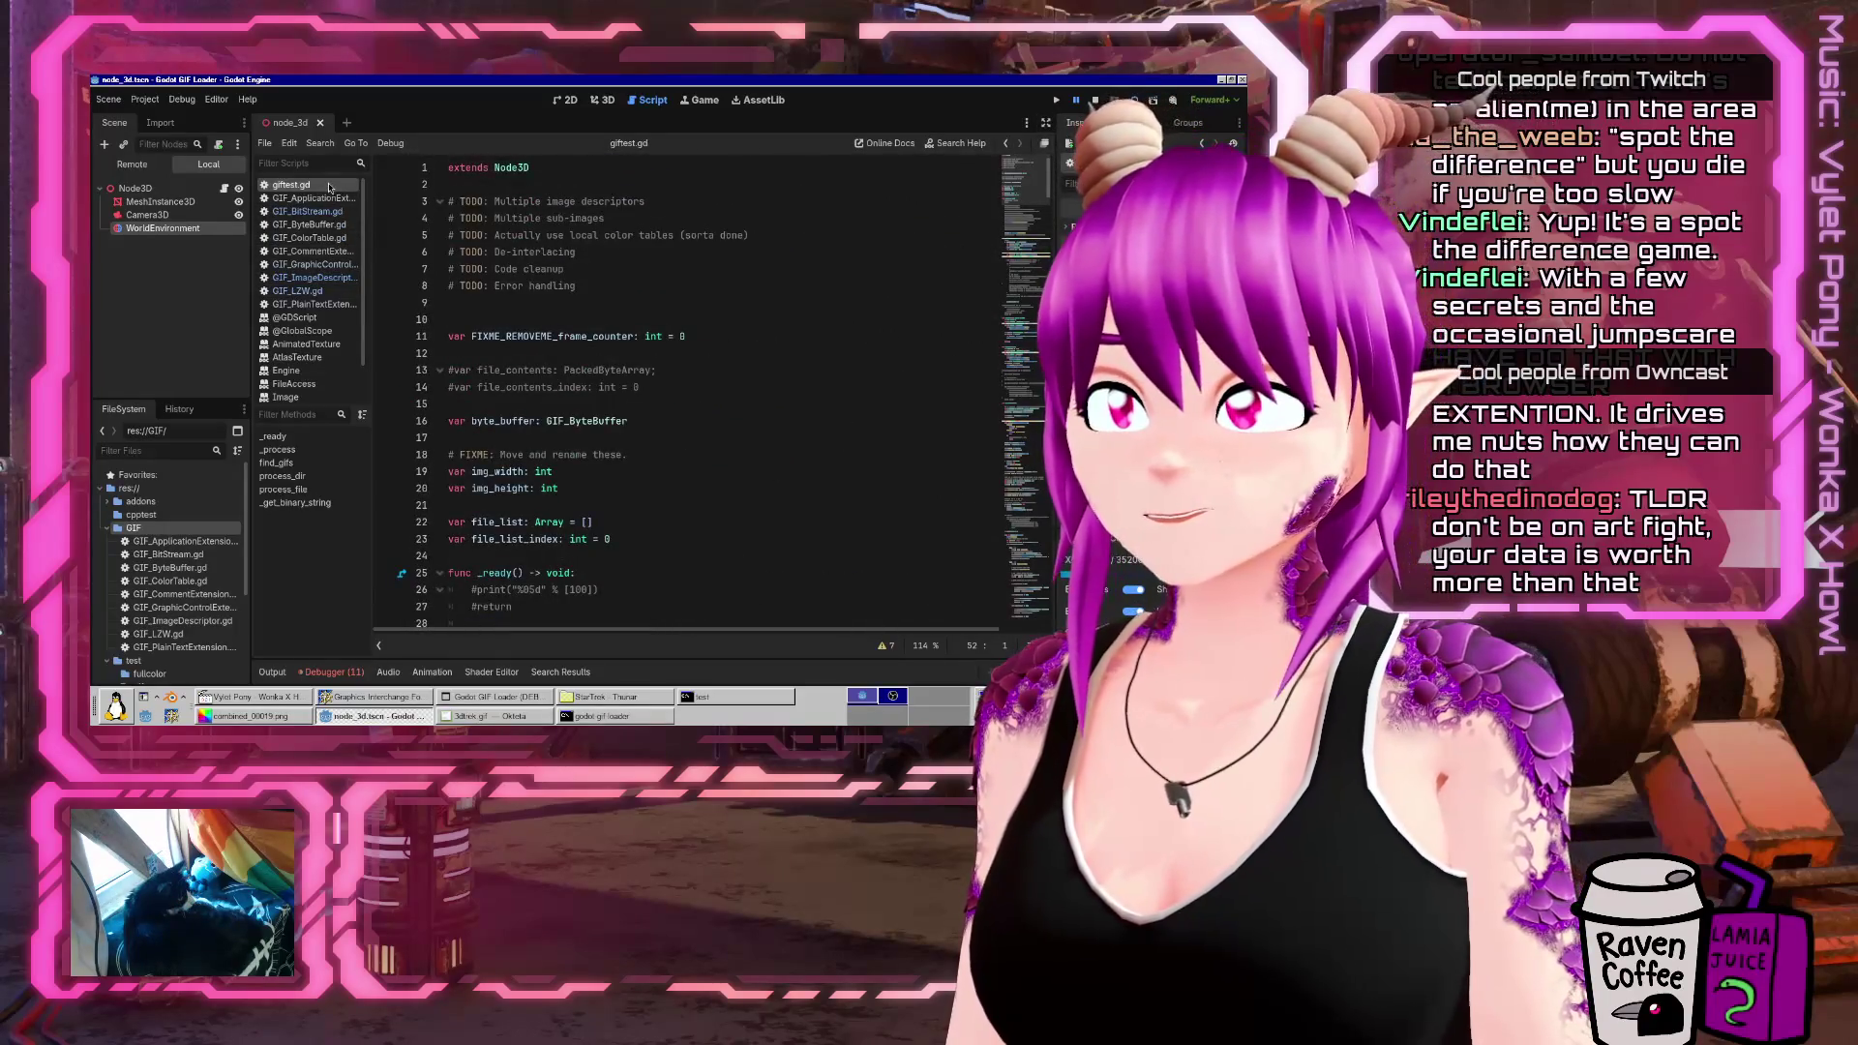
mouse_move(1007, 406)
mouse_down()
mouse_move(1007, 481)
mouse_move(651, 481)
mouse_up()
scroll(789, 472, up, 5)
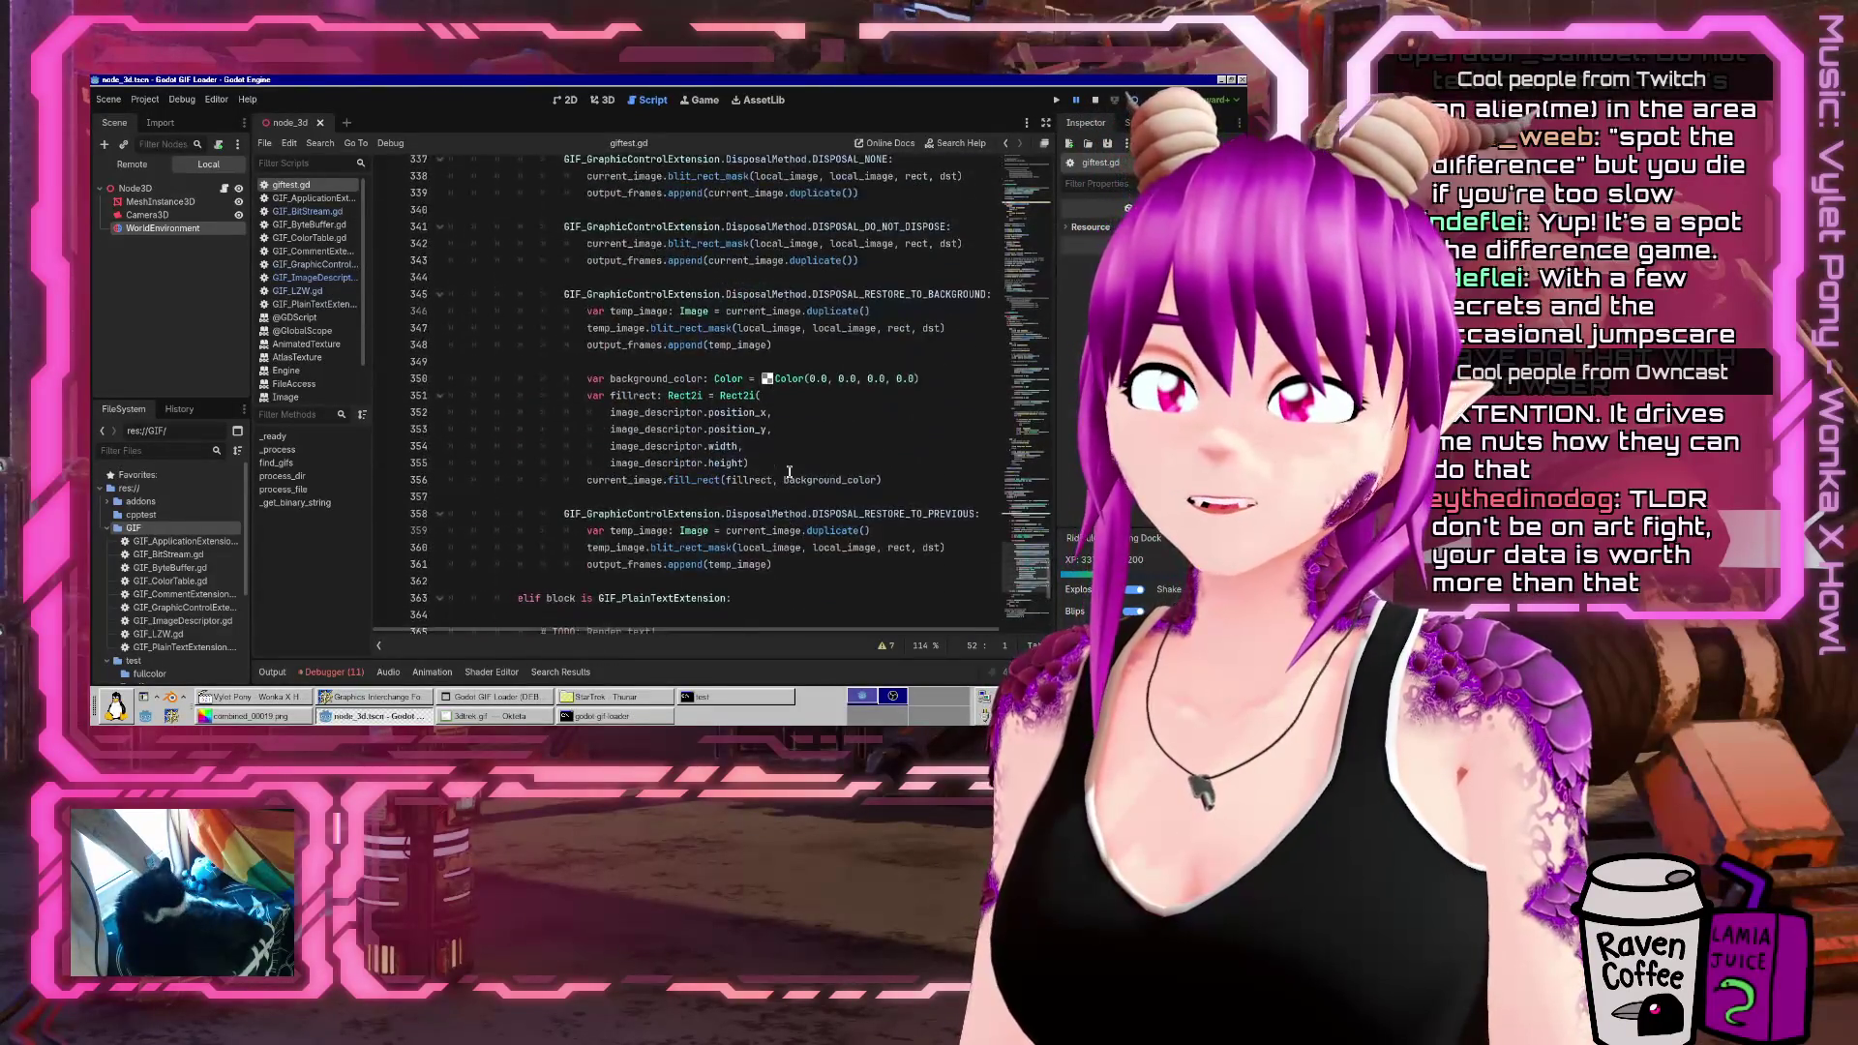
scroll(788, 472, down, 5)
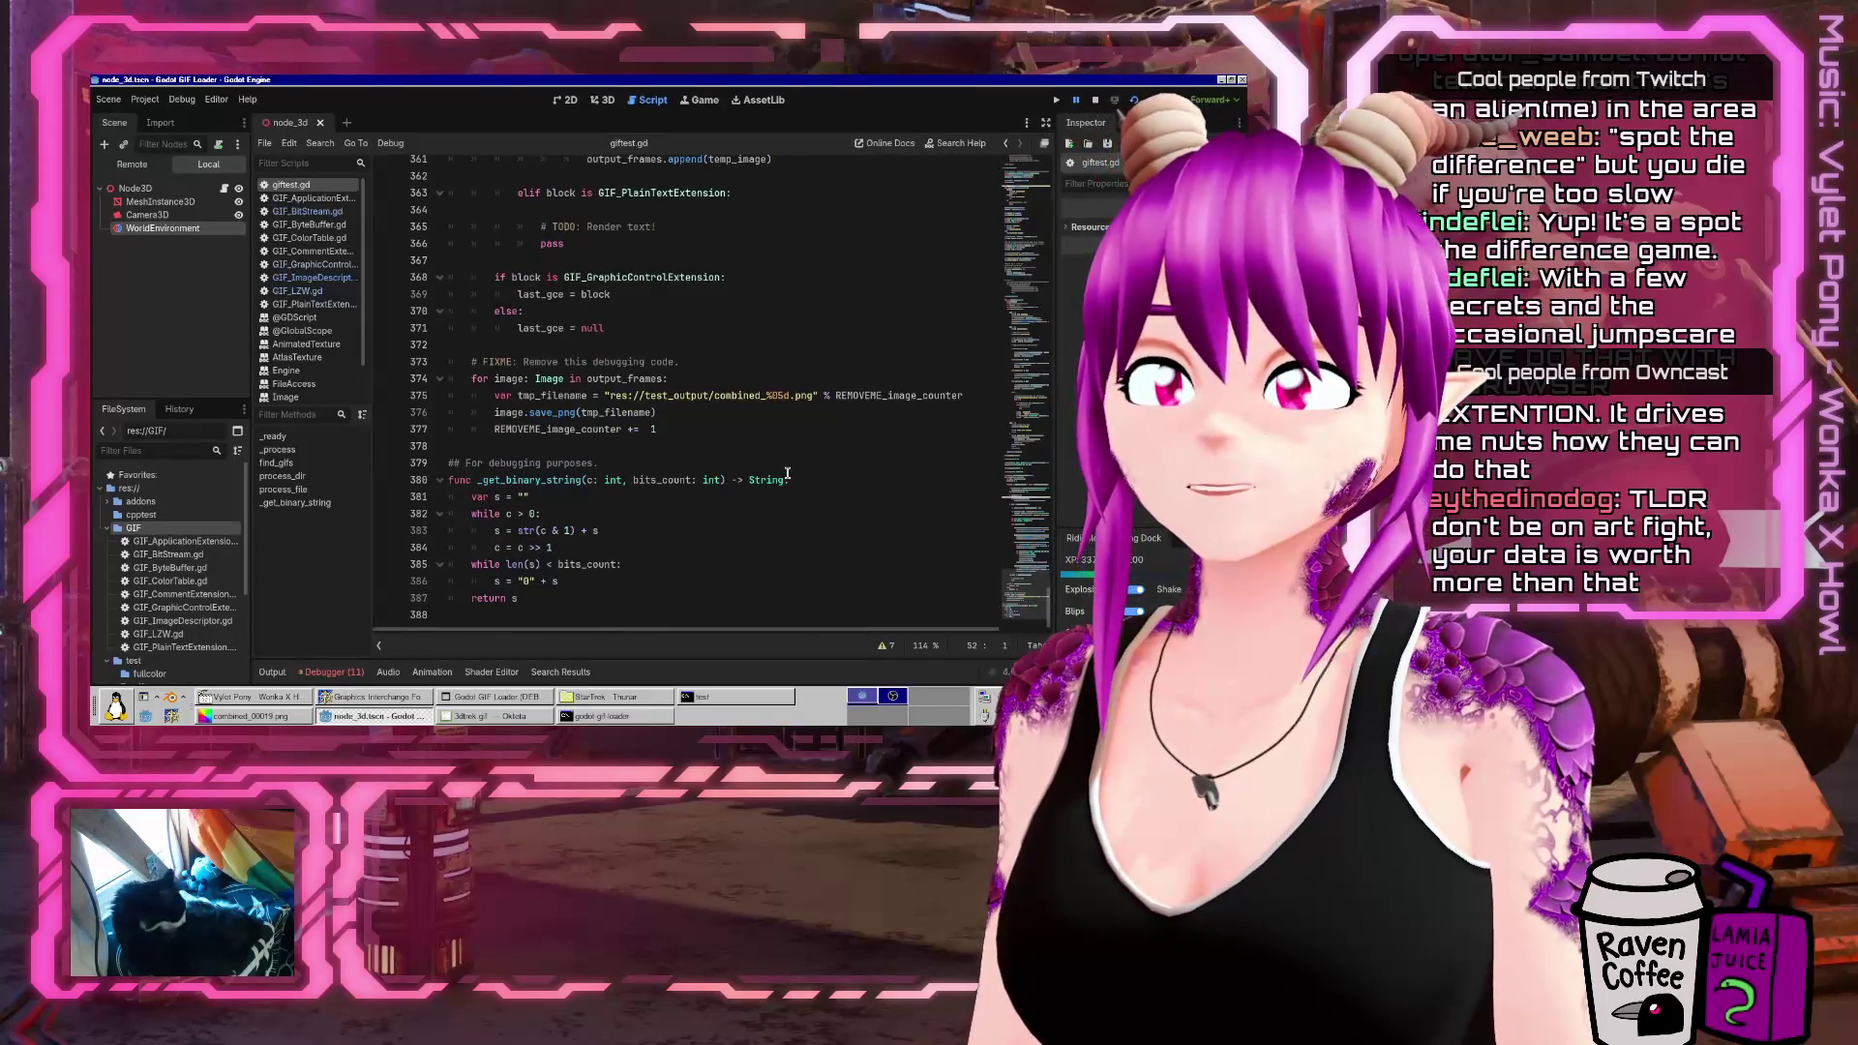
mouse_move(1027, 568)
mouse_down()
mouse_move(1047, 501)
mouse_move(1025, 620)
mouse_move(1035, 578)
mouse_up()
scroll(1036, 578, up, 7)
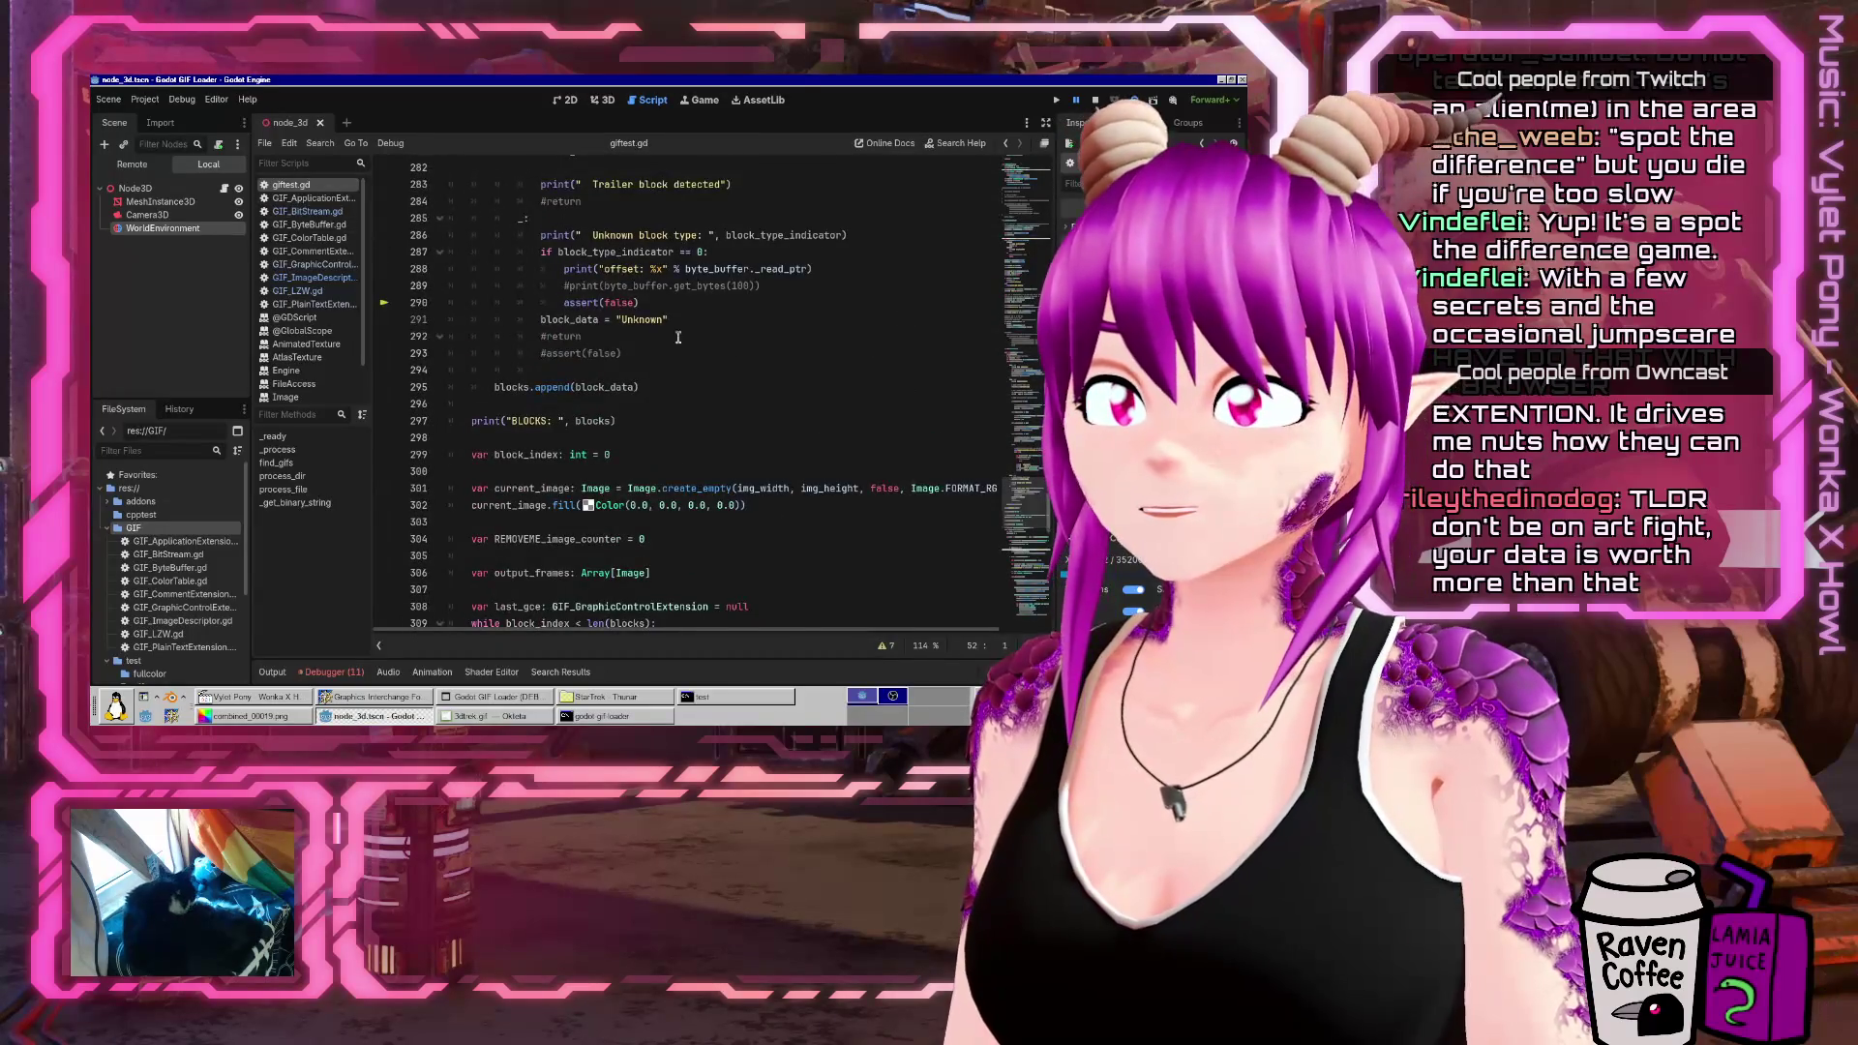
scroll(718, 457, up, 6)
Comment out assert(false) in the unknown block branch and run the project
click(718, 488)
click(718, 458)
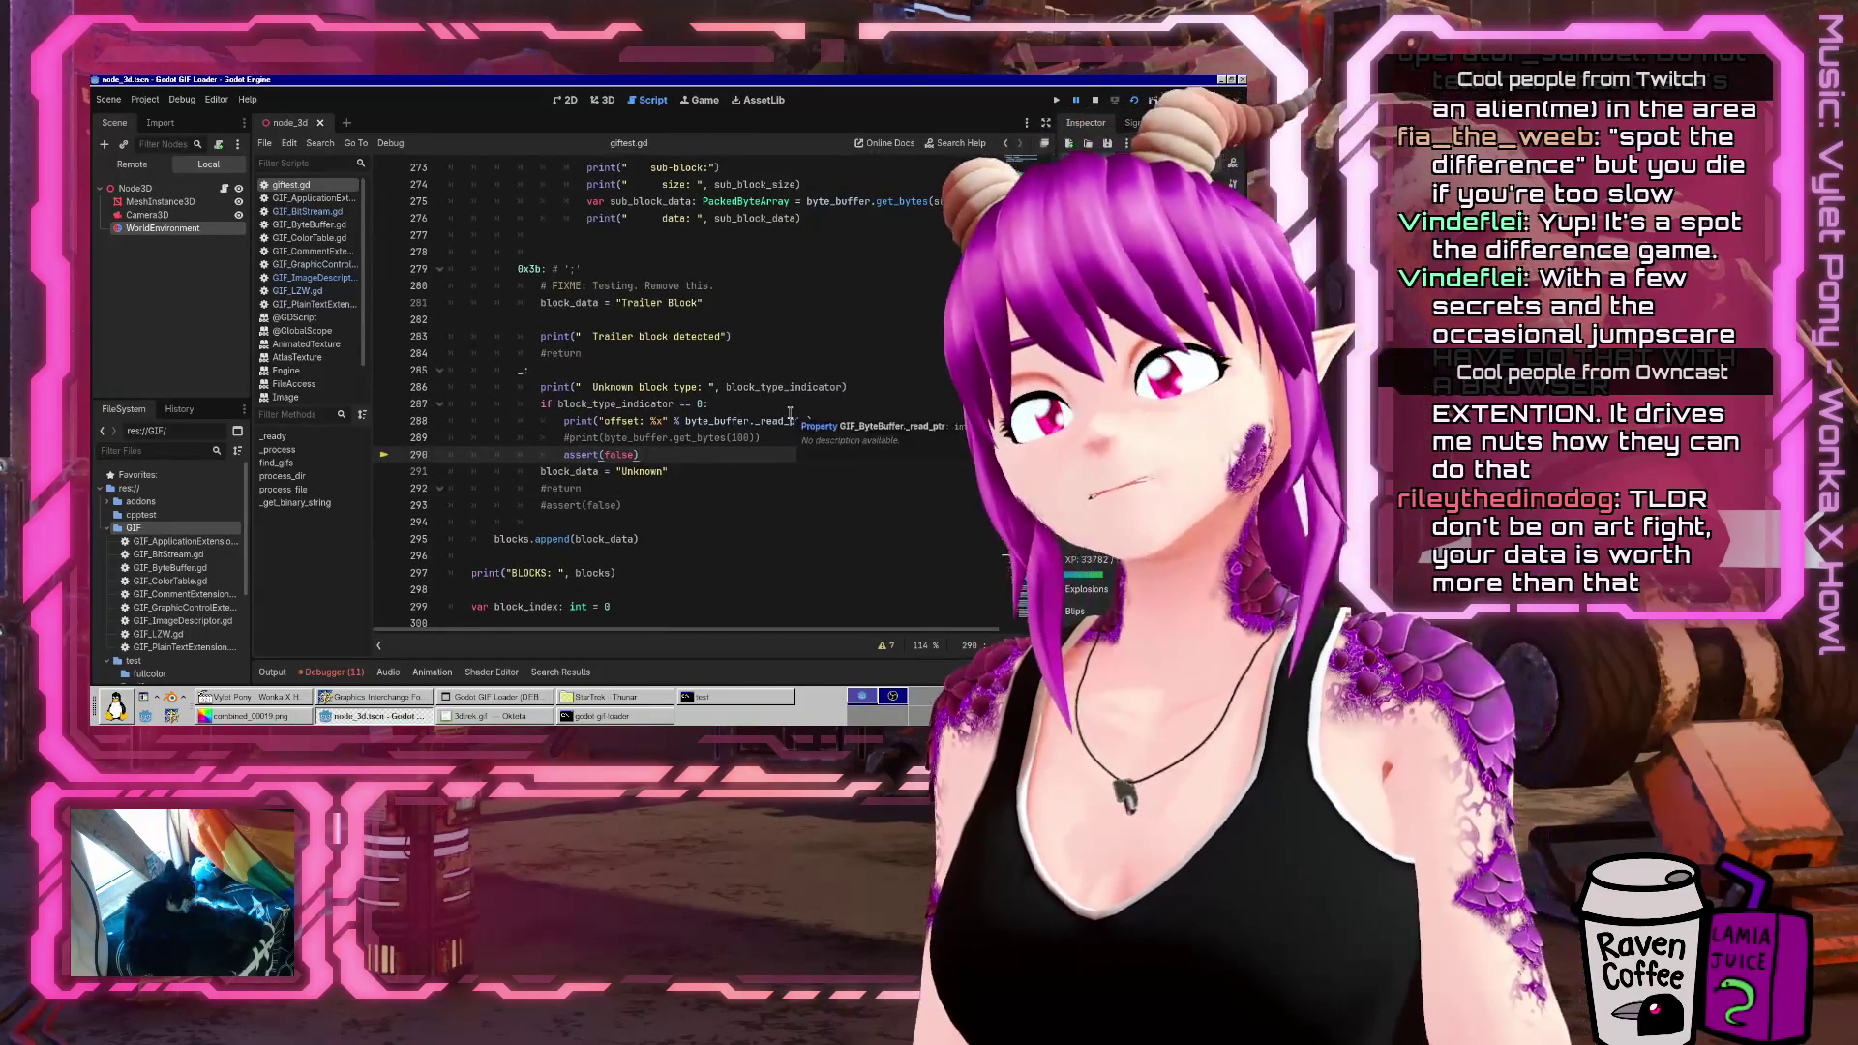
key(Home)
text(#)
click(774, 413)
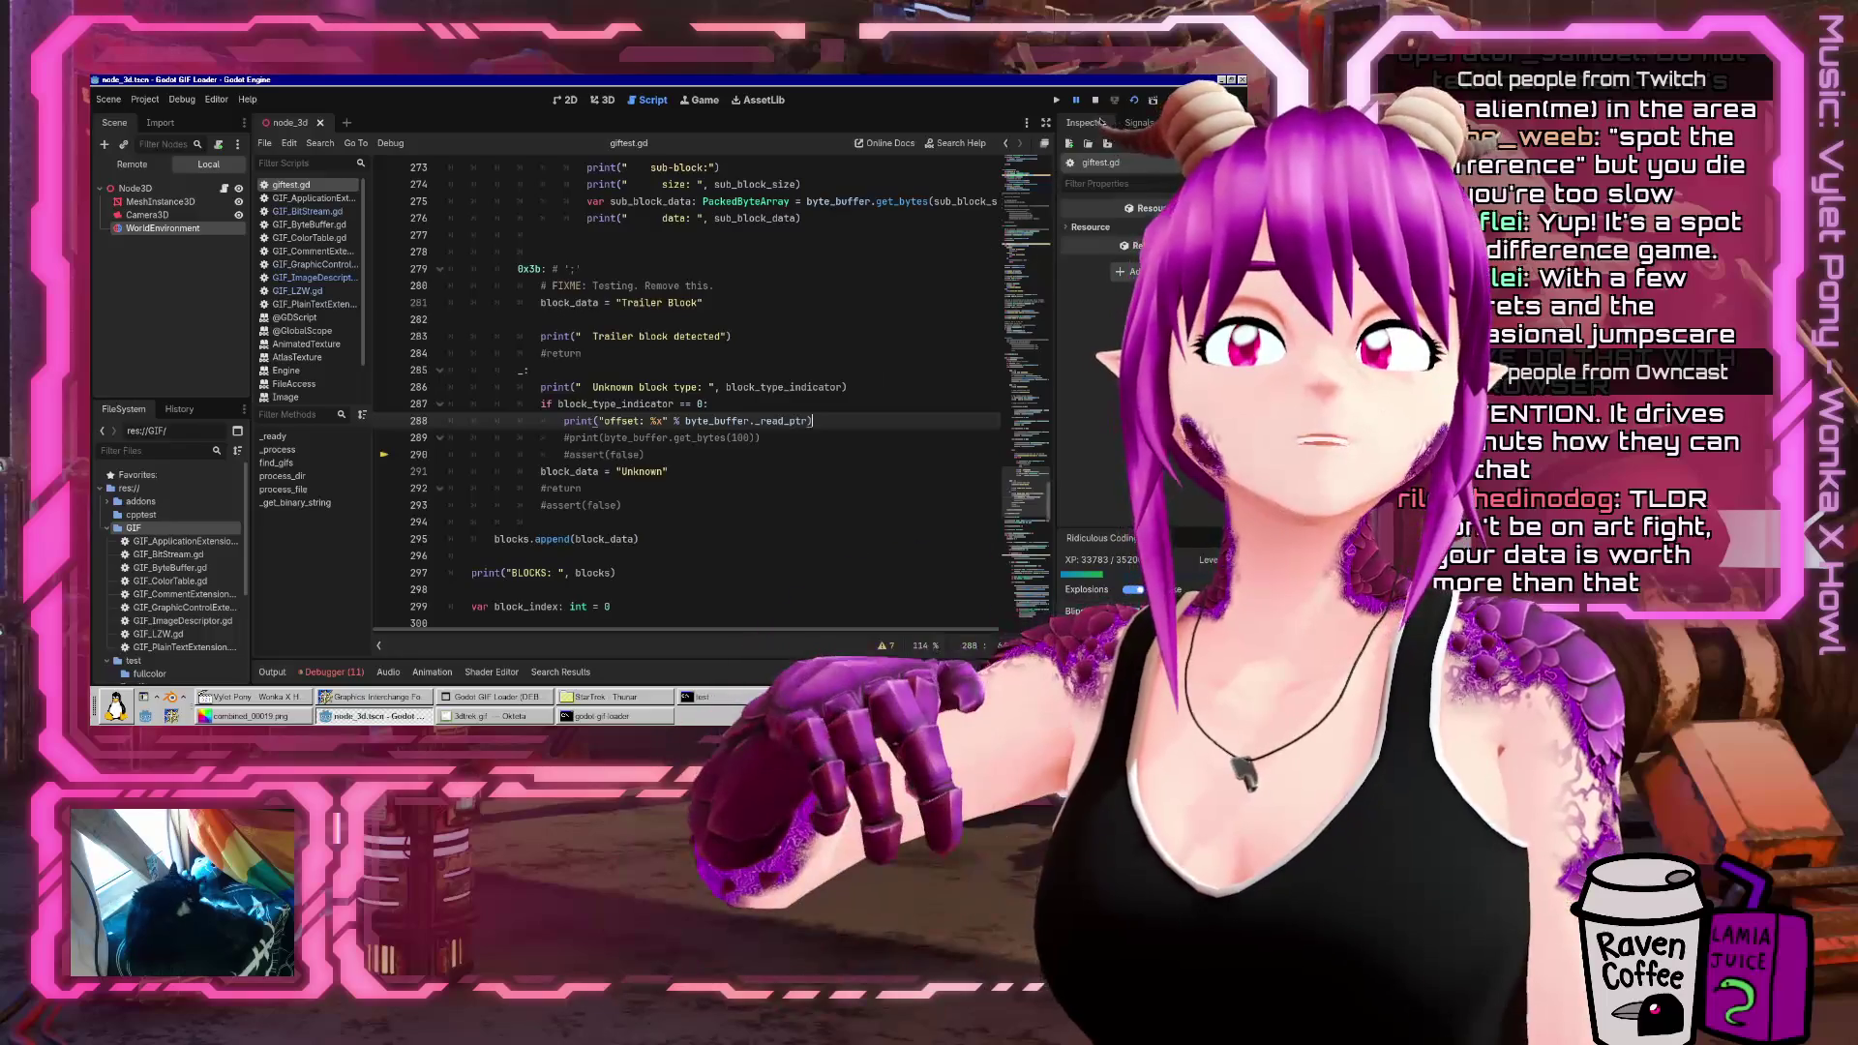
click(1133, 101)
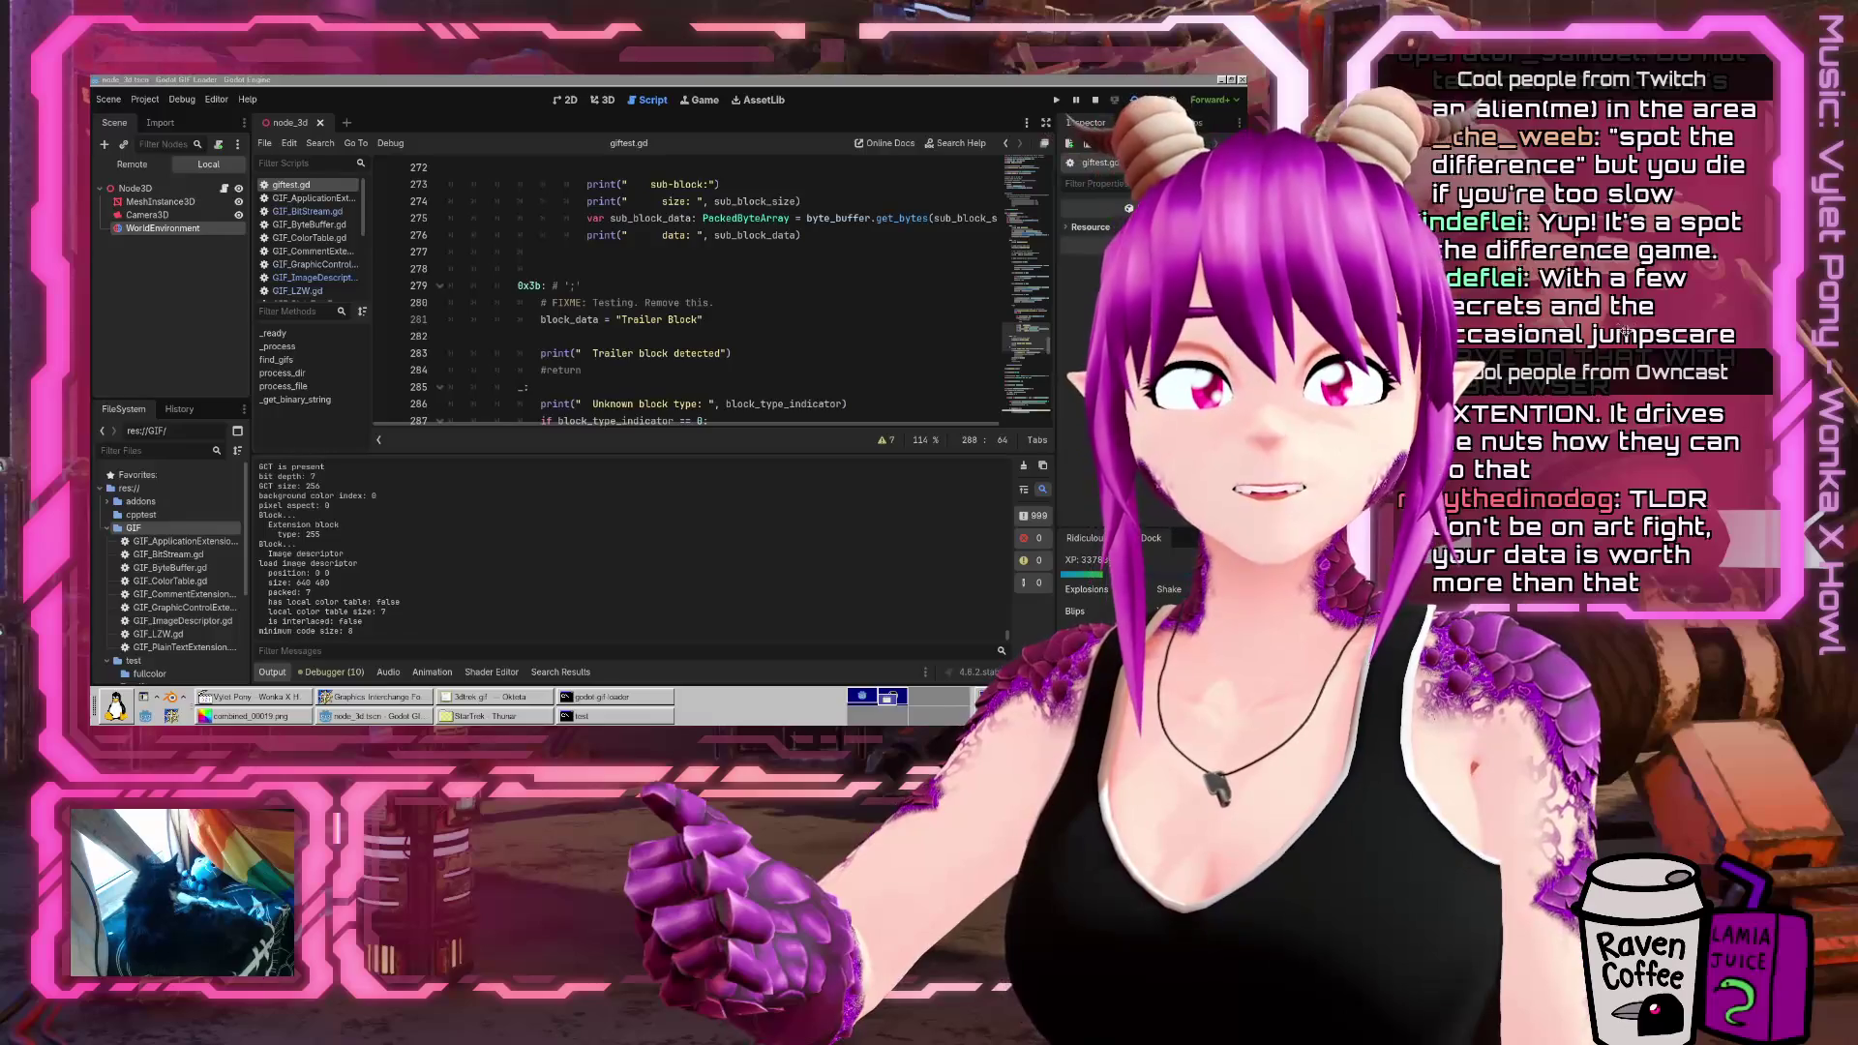
Relaunch and stop the GIF loader, then search giftest.gd for 'png'
key(F5)
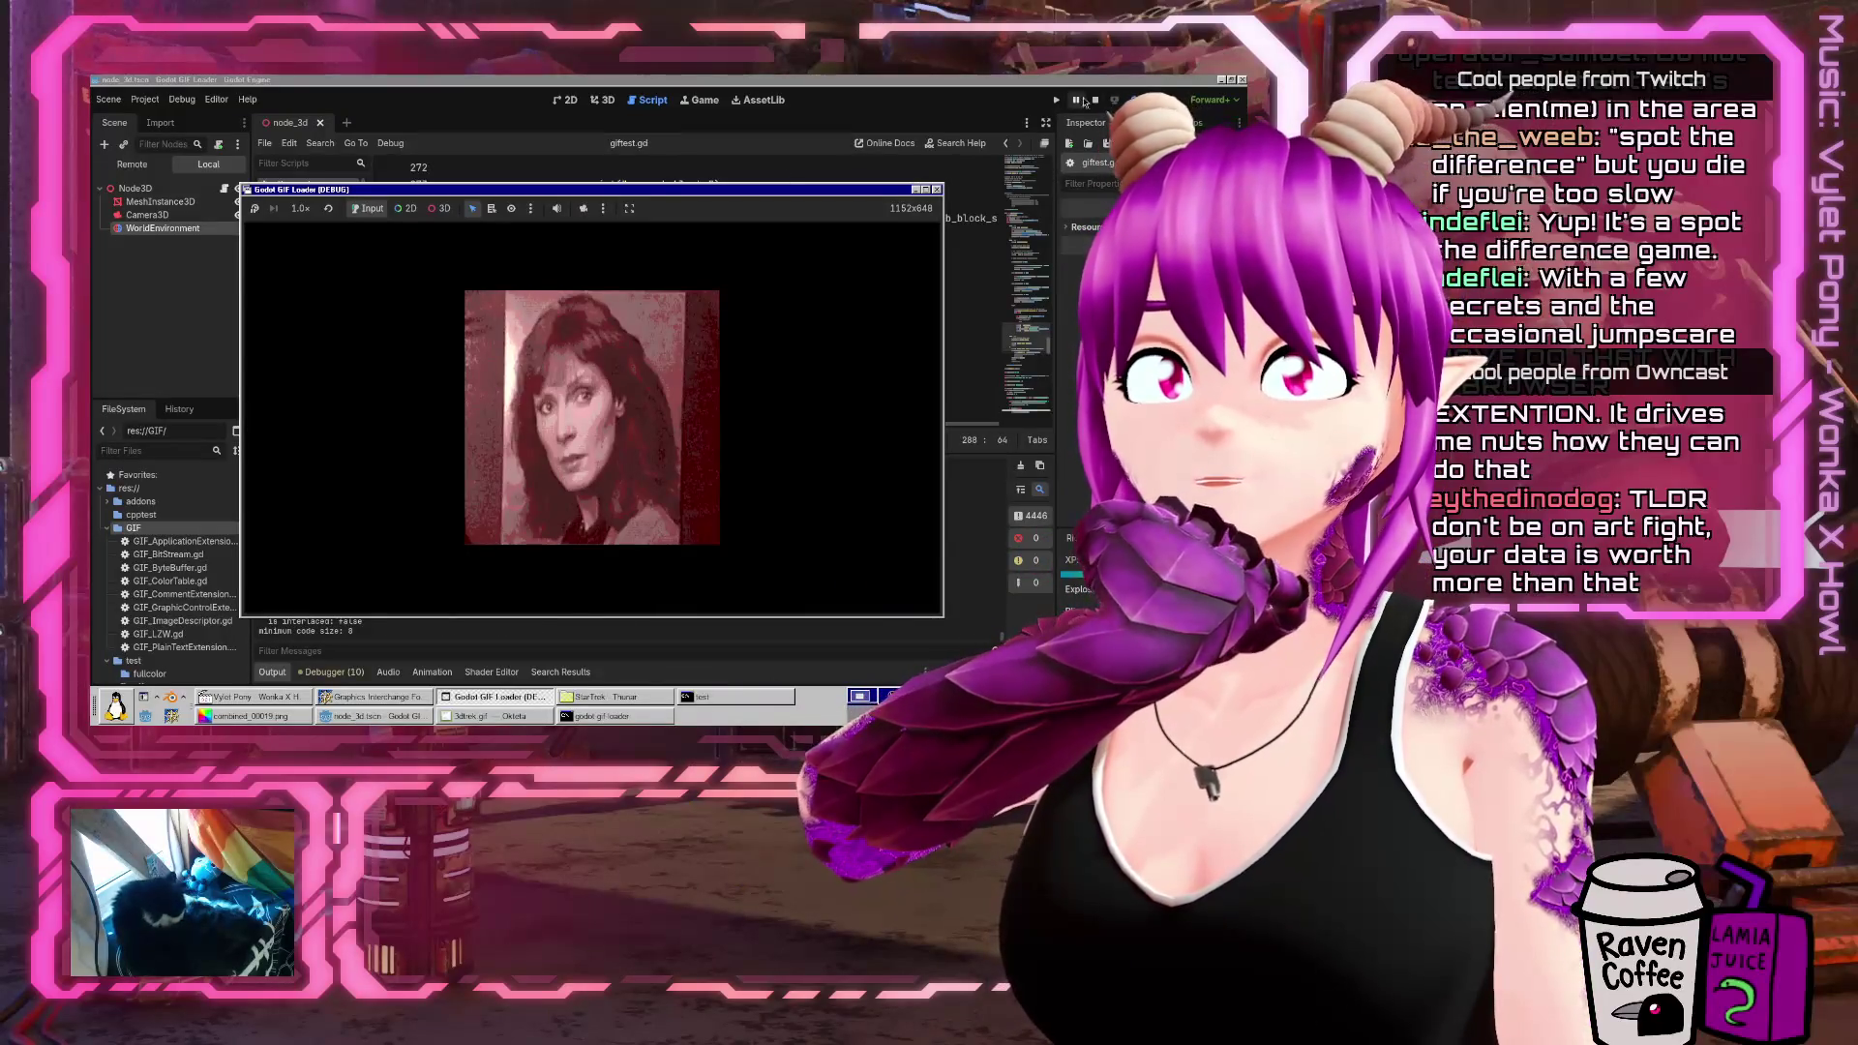
click(937, 189)
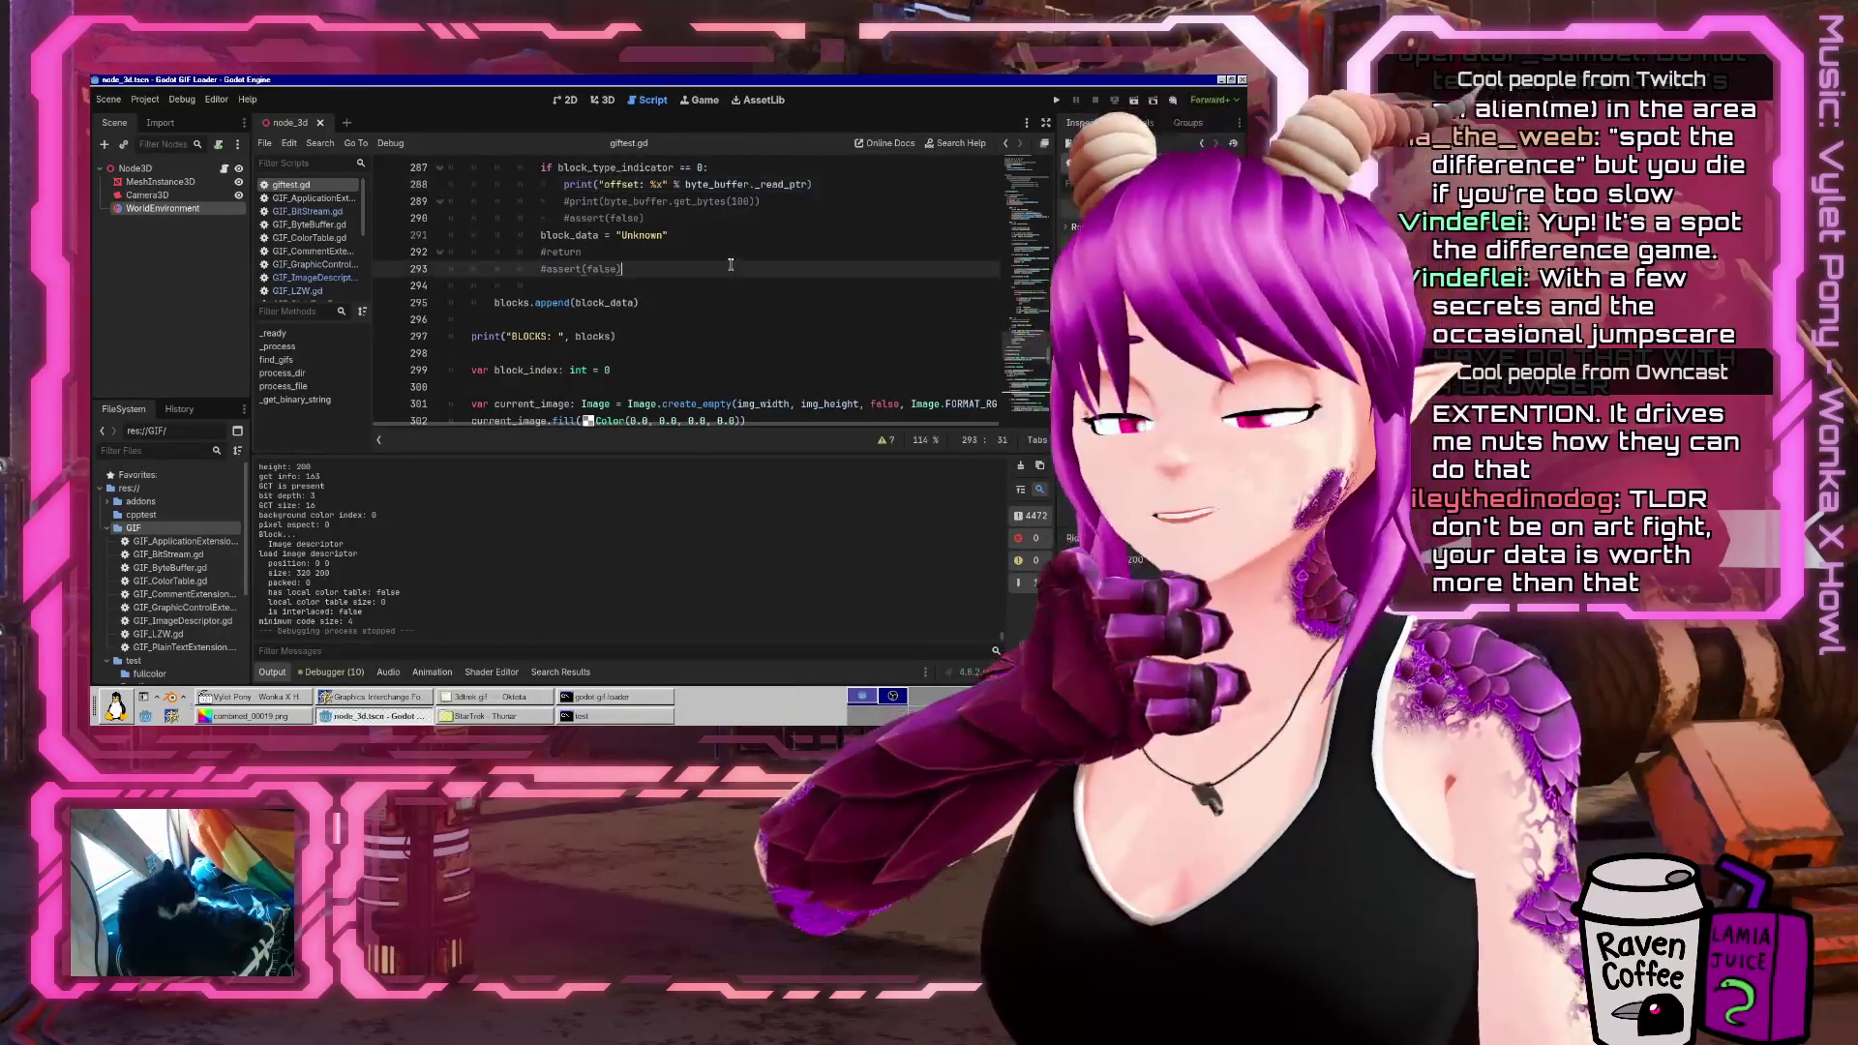
key(ctrl+f)
text(on)
key(BackSpace)
key(BackSpace)
text(p)
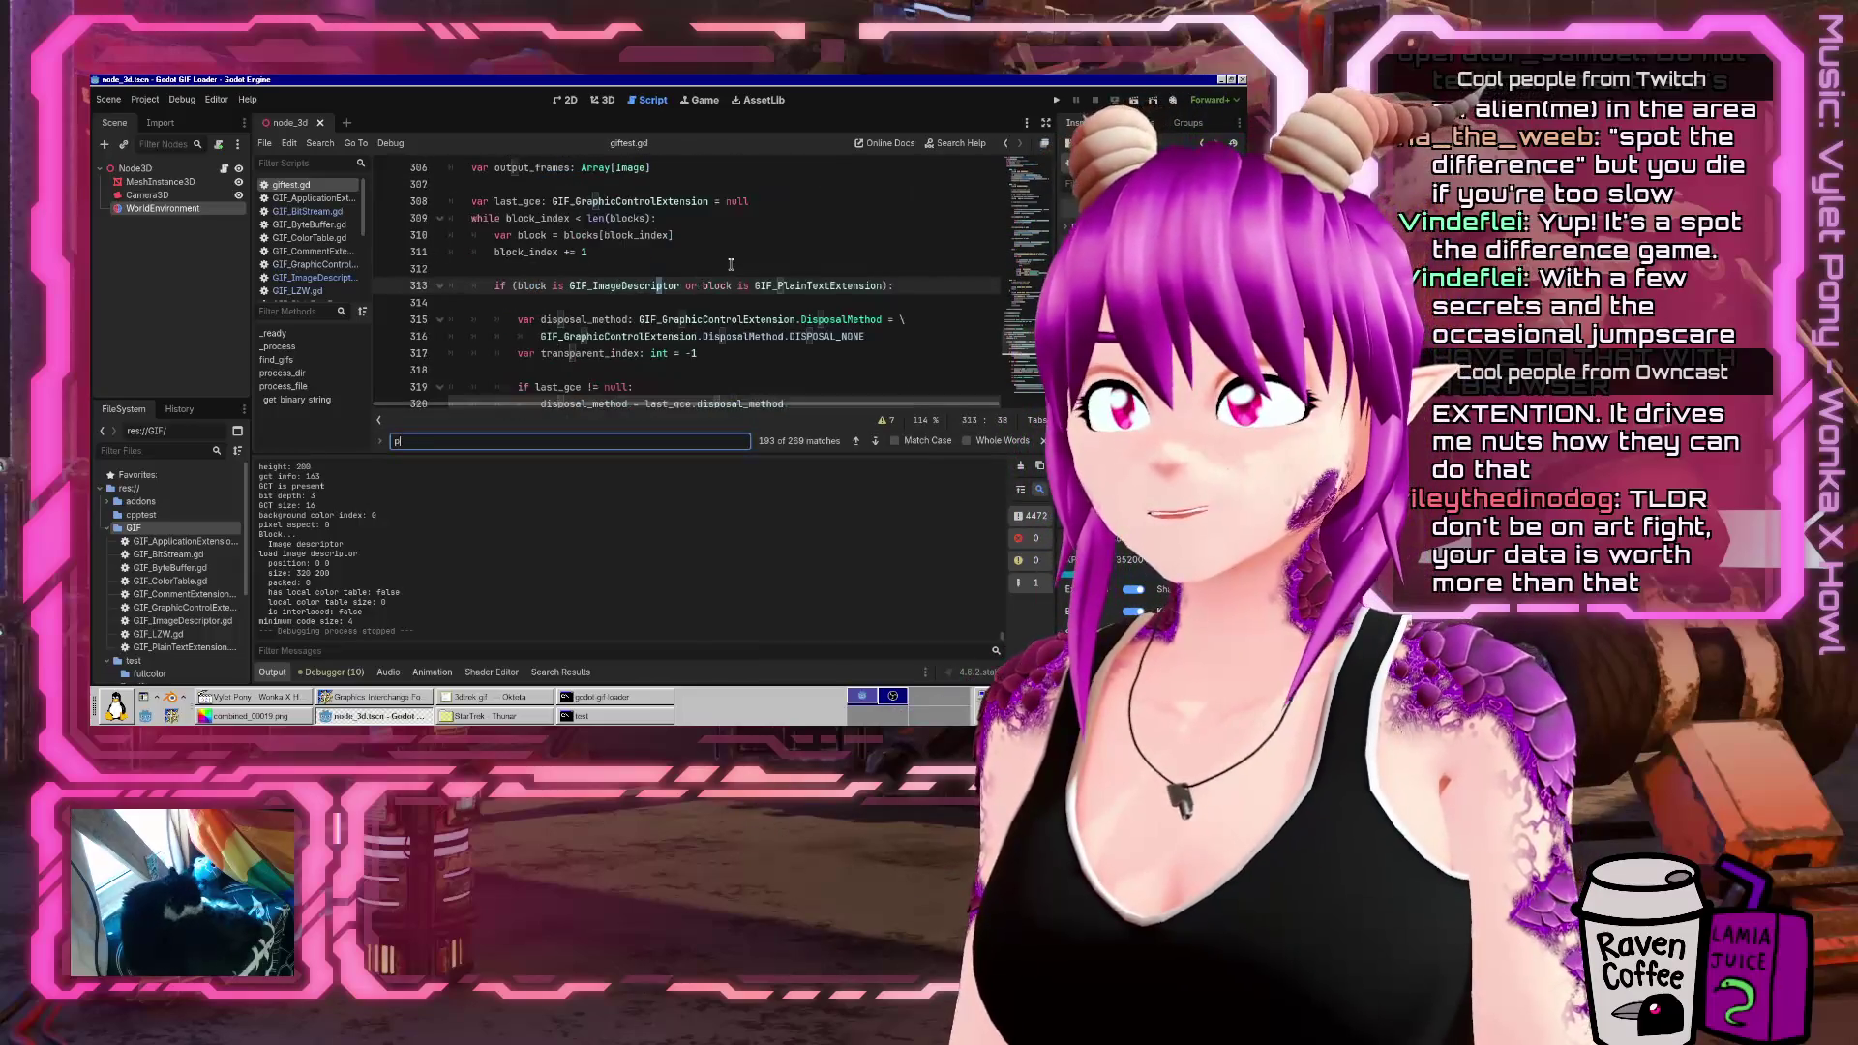
text(ng)
key(Escape)
Comment out the FIXME debug loop that saves every frame as PNG with Ctrl+K
click(731, 264)
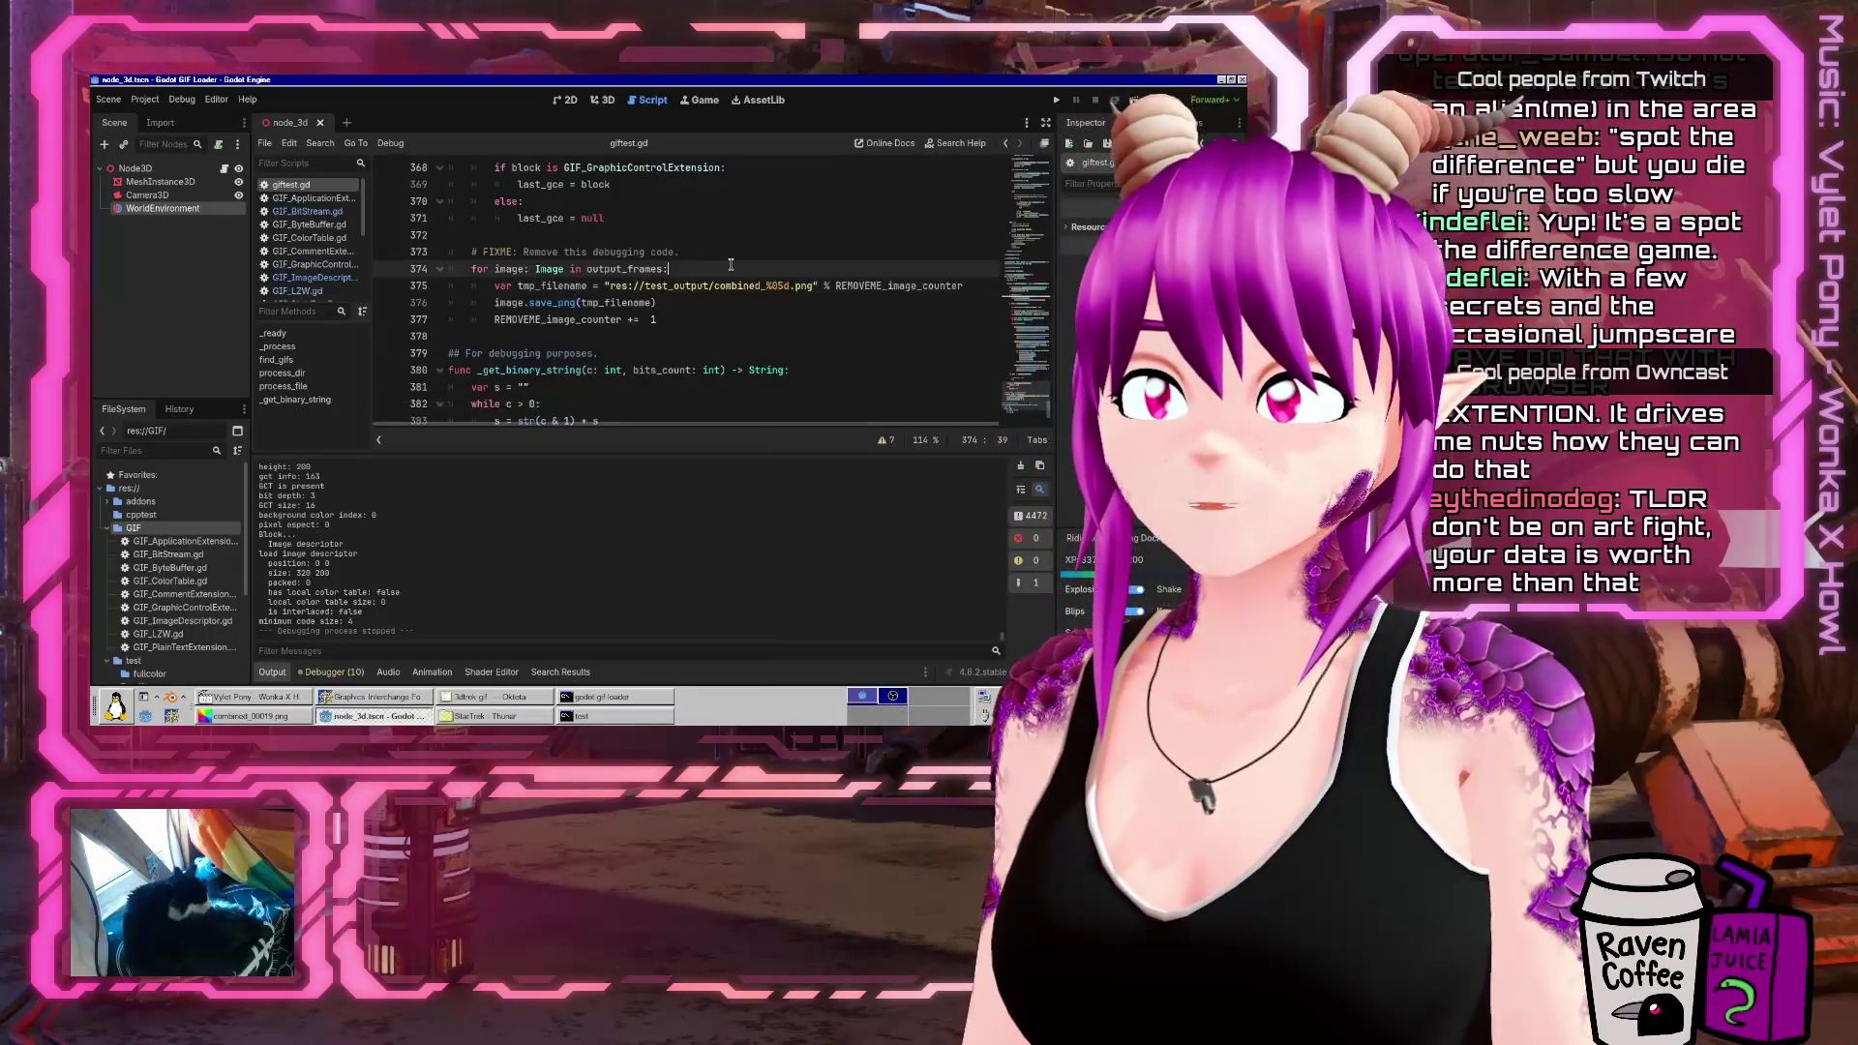
key(Up)
key(shift+Down)
key(shift+Down)
key(shift+Down)
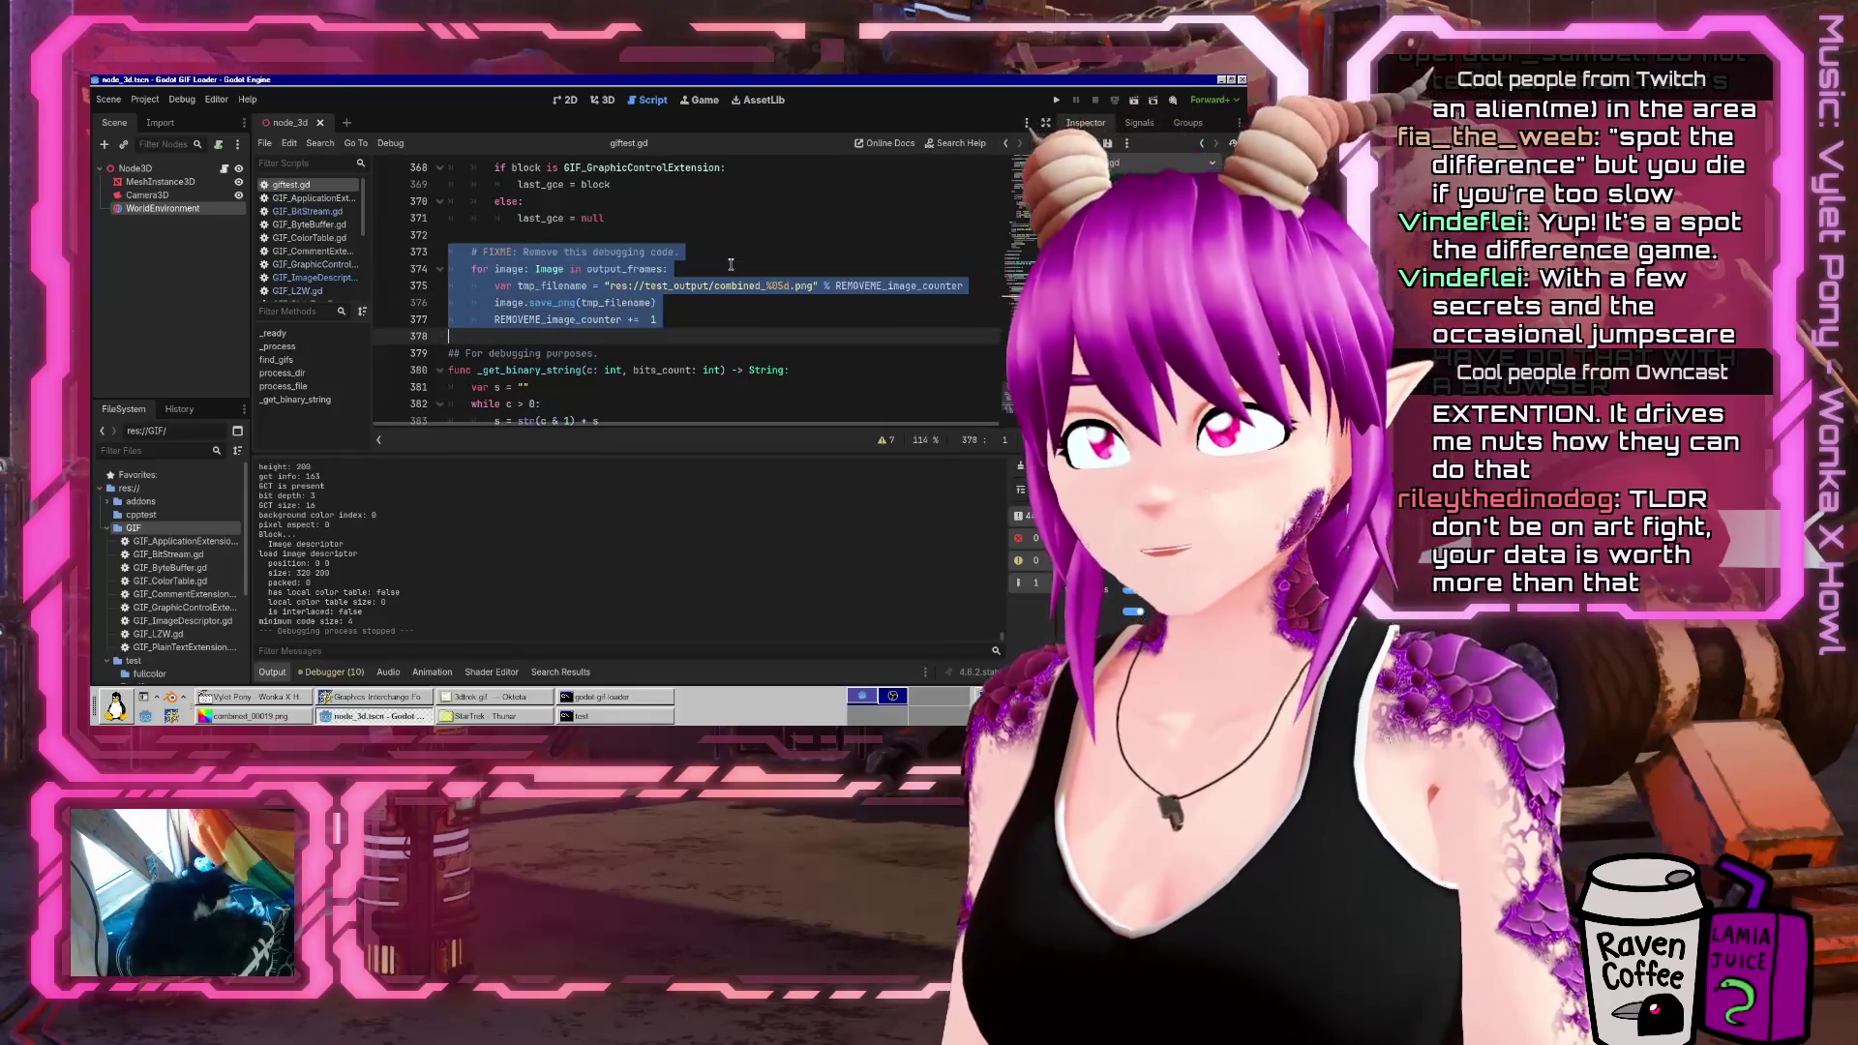
key(ctrl+k)
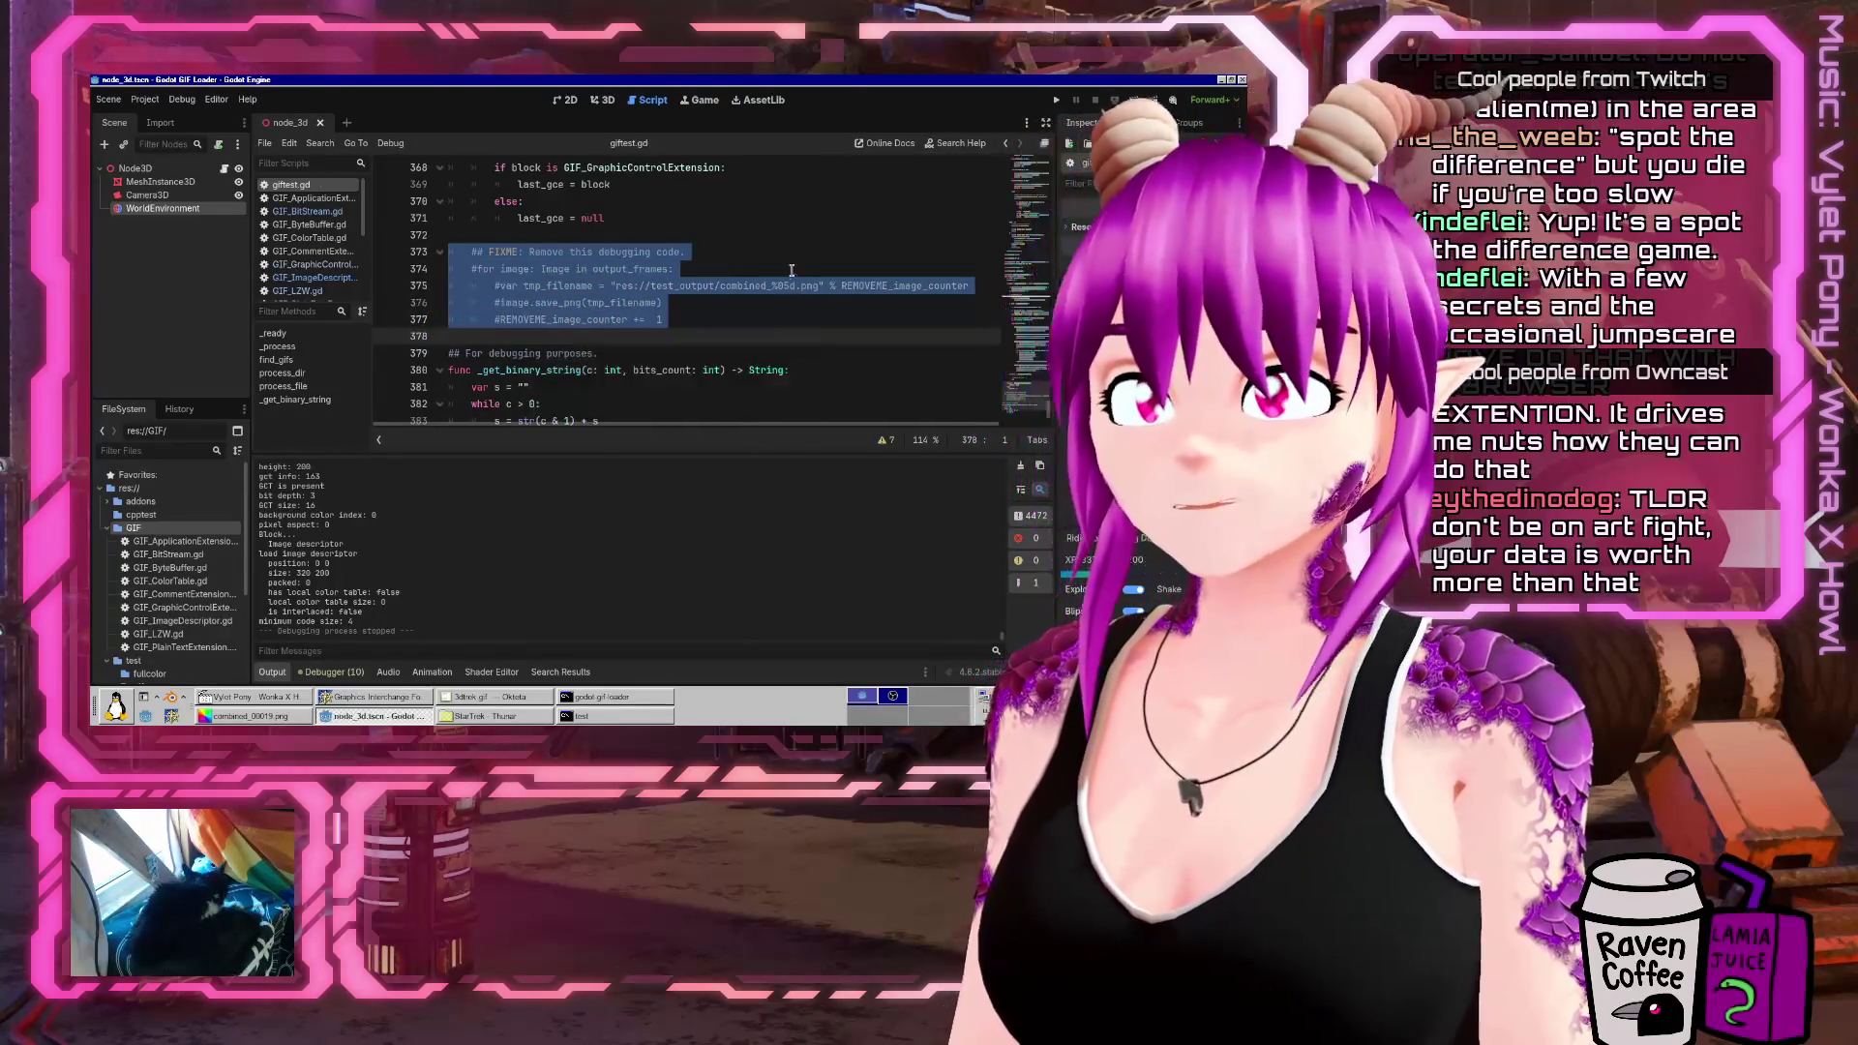
scroll(773, 313, up, 4)
scroll(773, 314, down, 4)
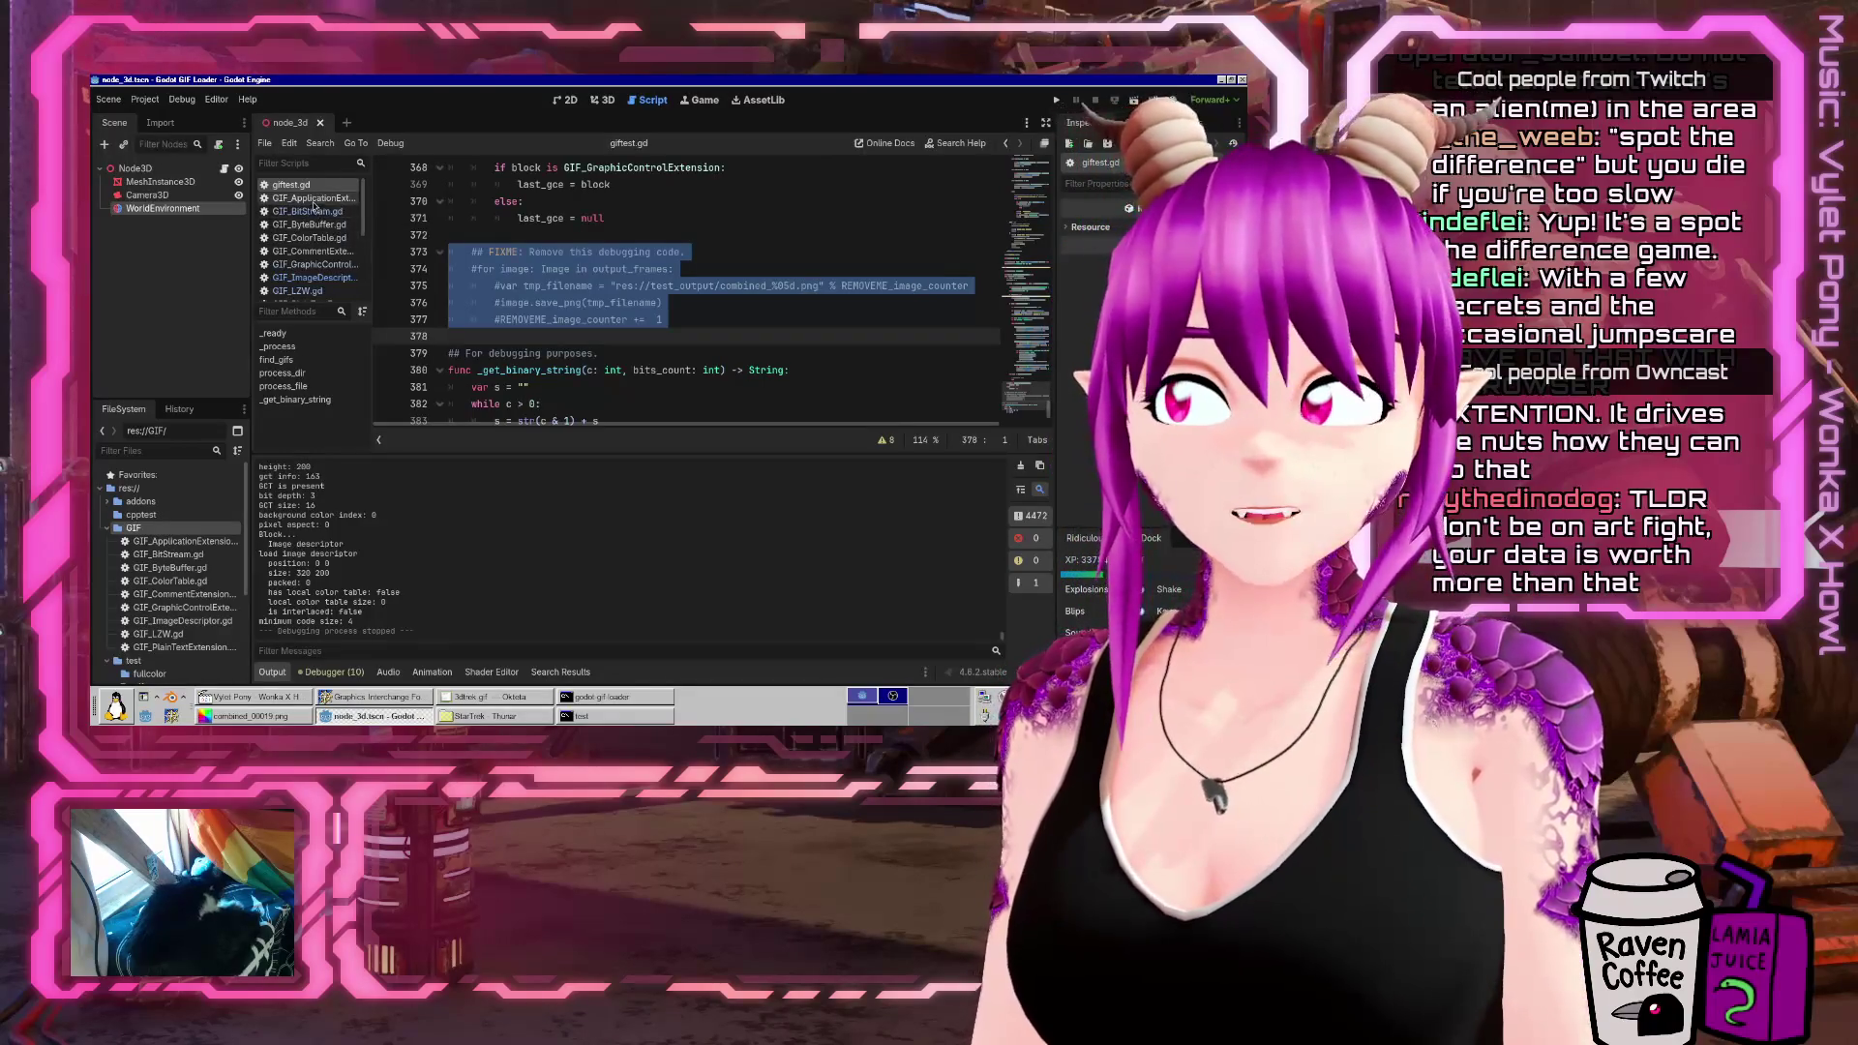
scroll(753, 188, up, 2)
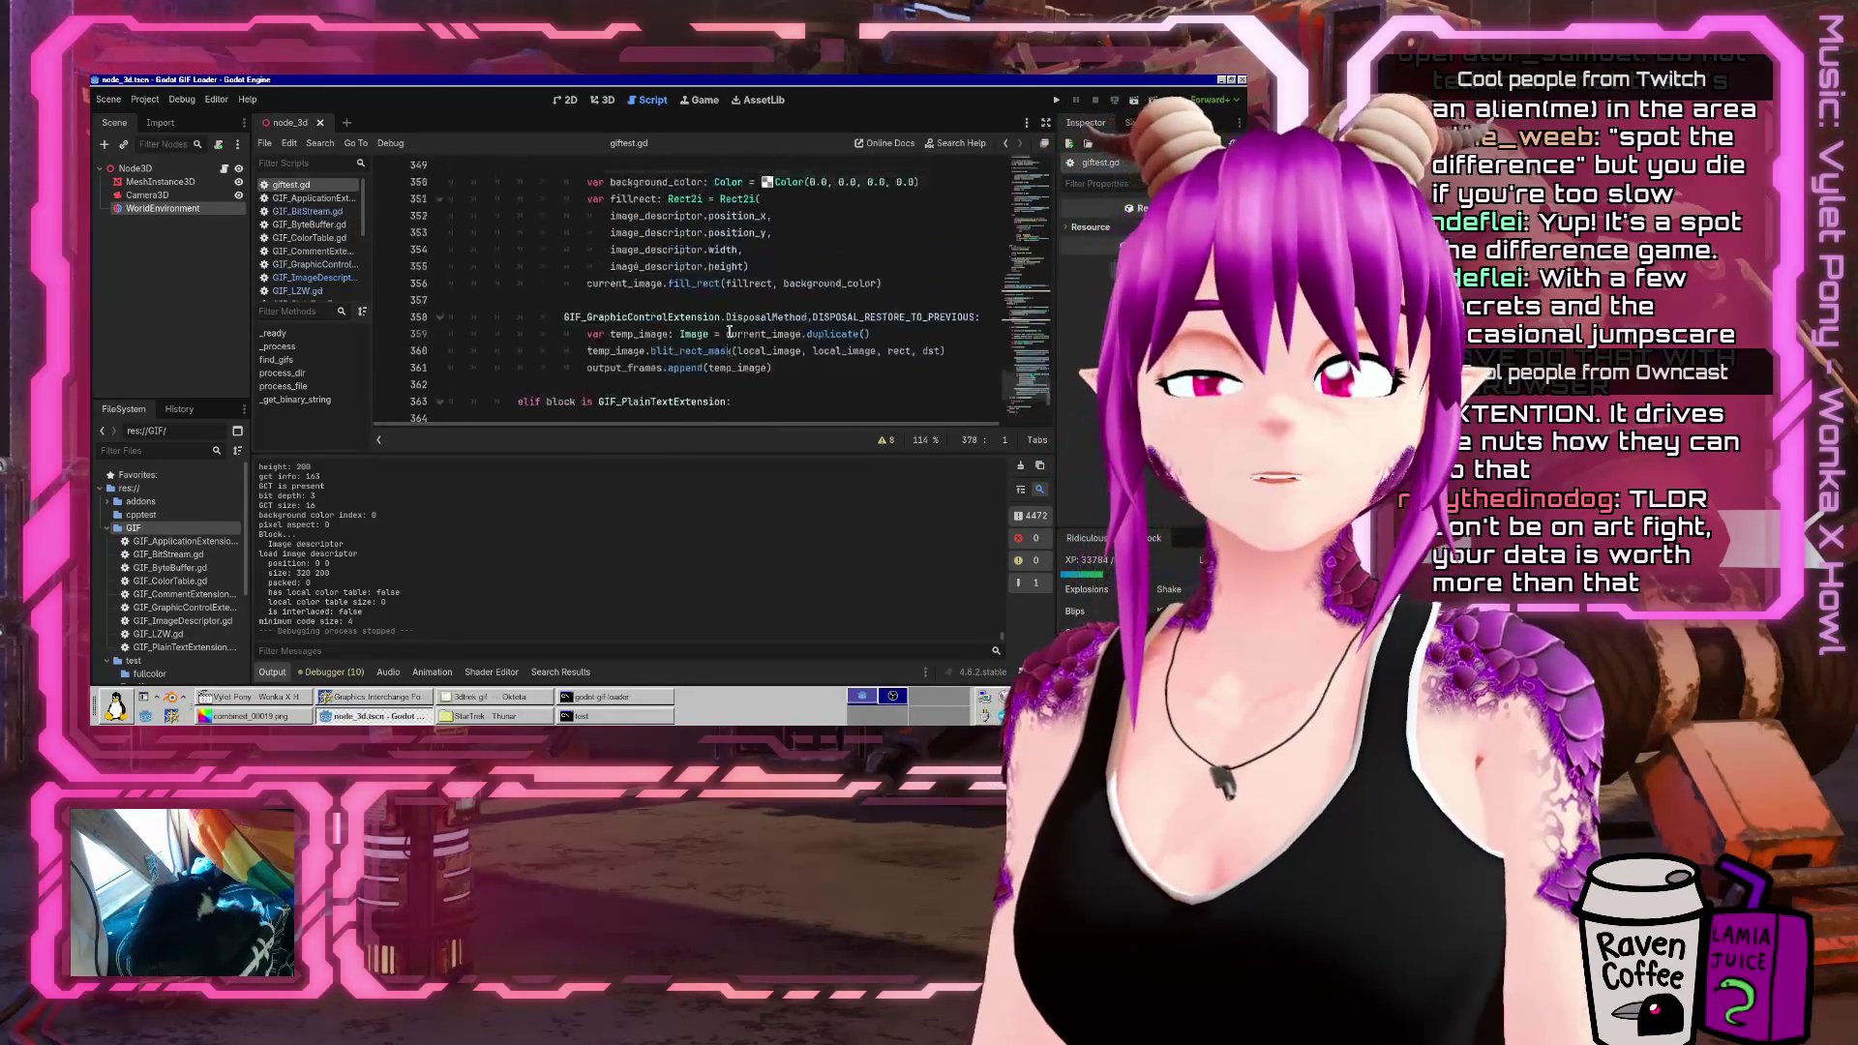
scroll(477, 274, down, 2)
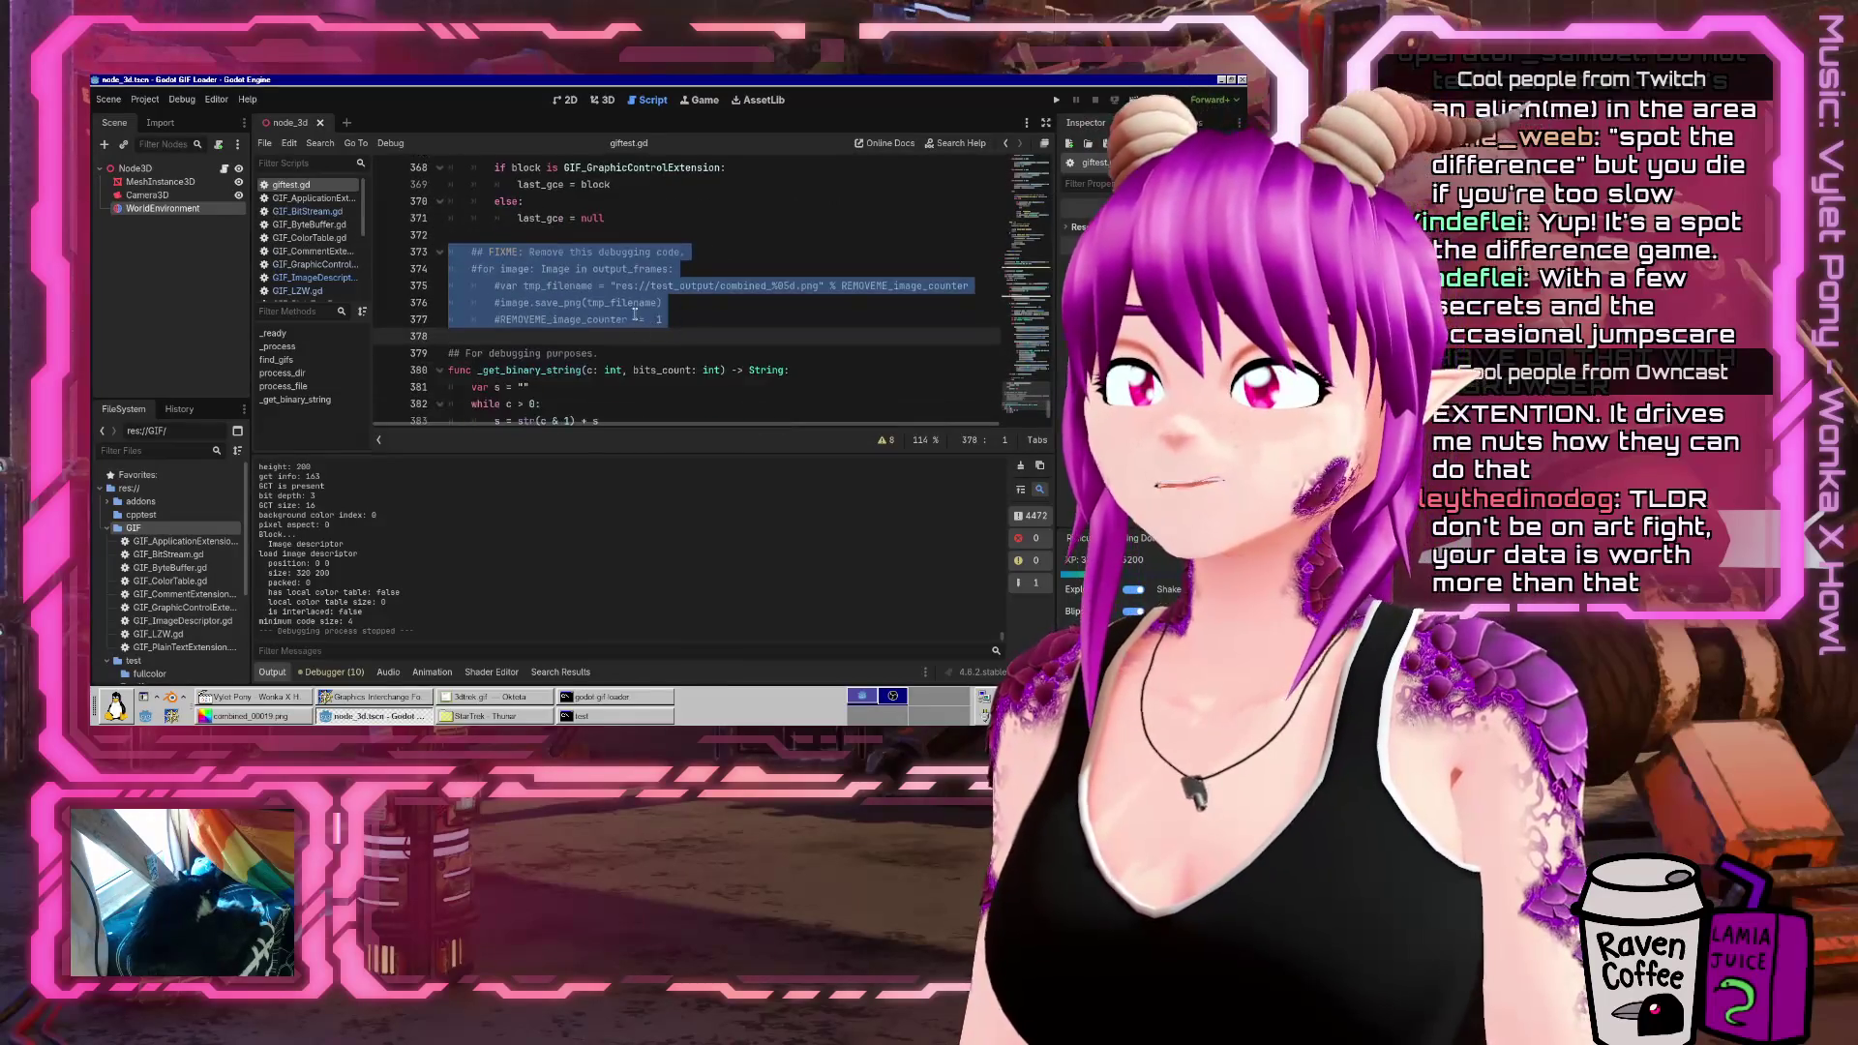
click(637, 320)
key(ctrl+shift+f)
text(save_)
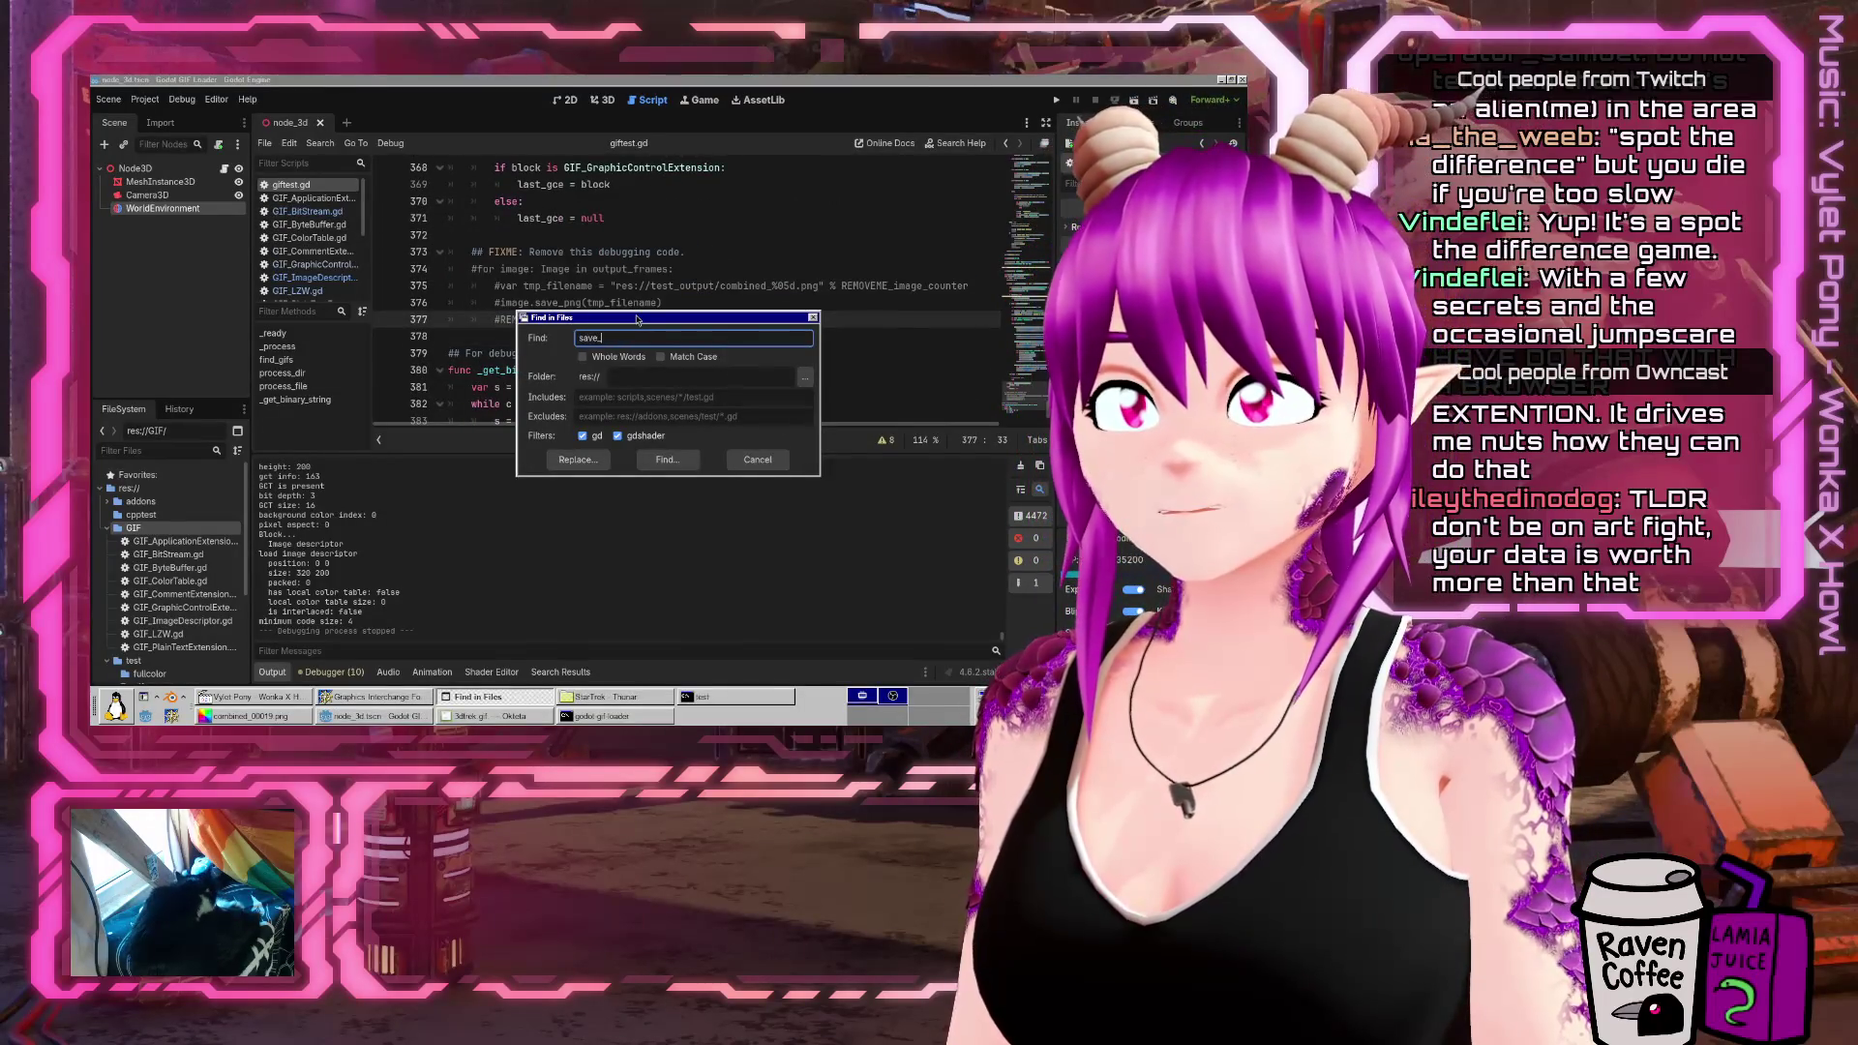
Find save_png project-wide, comment out GIF_ImageDescriptor.gd line 158, and run the project
text(png)
key(Return)
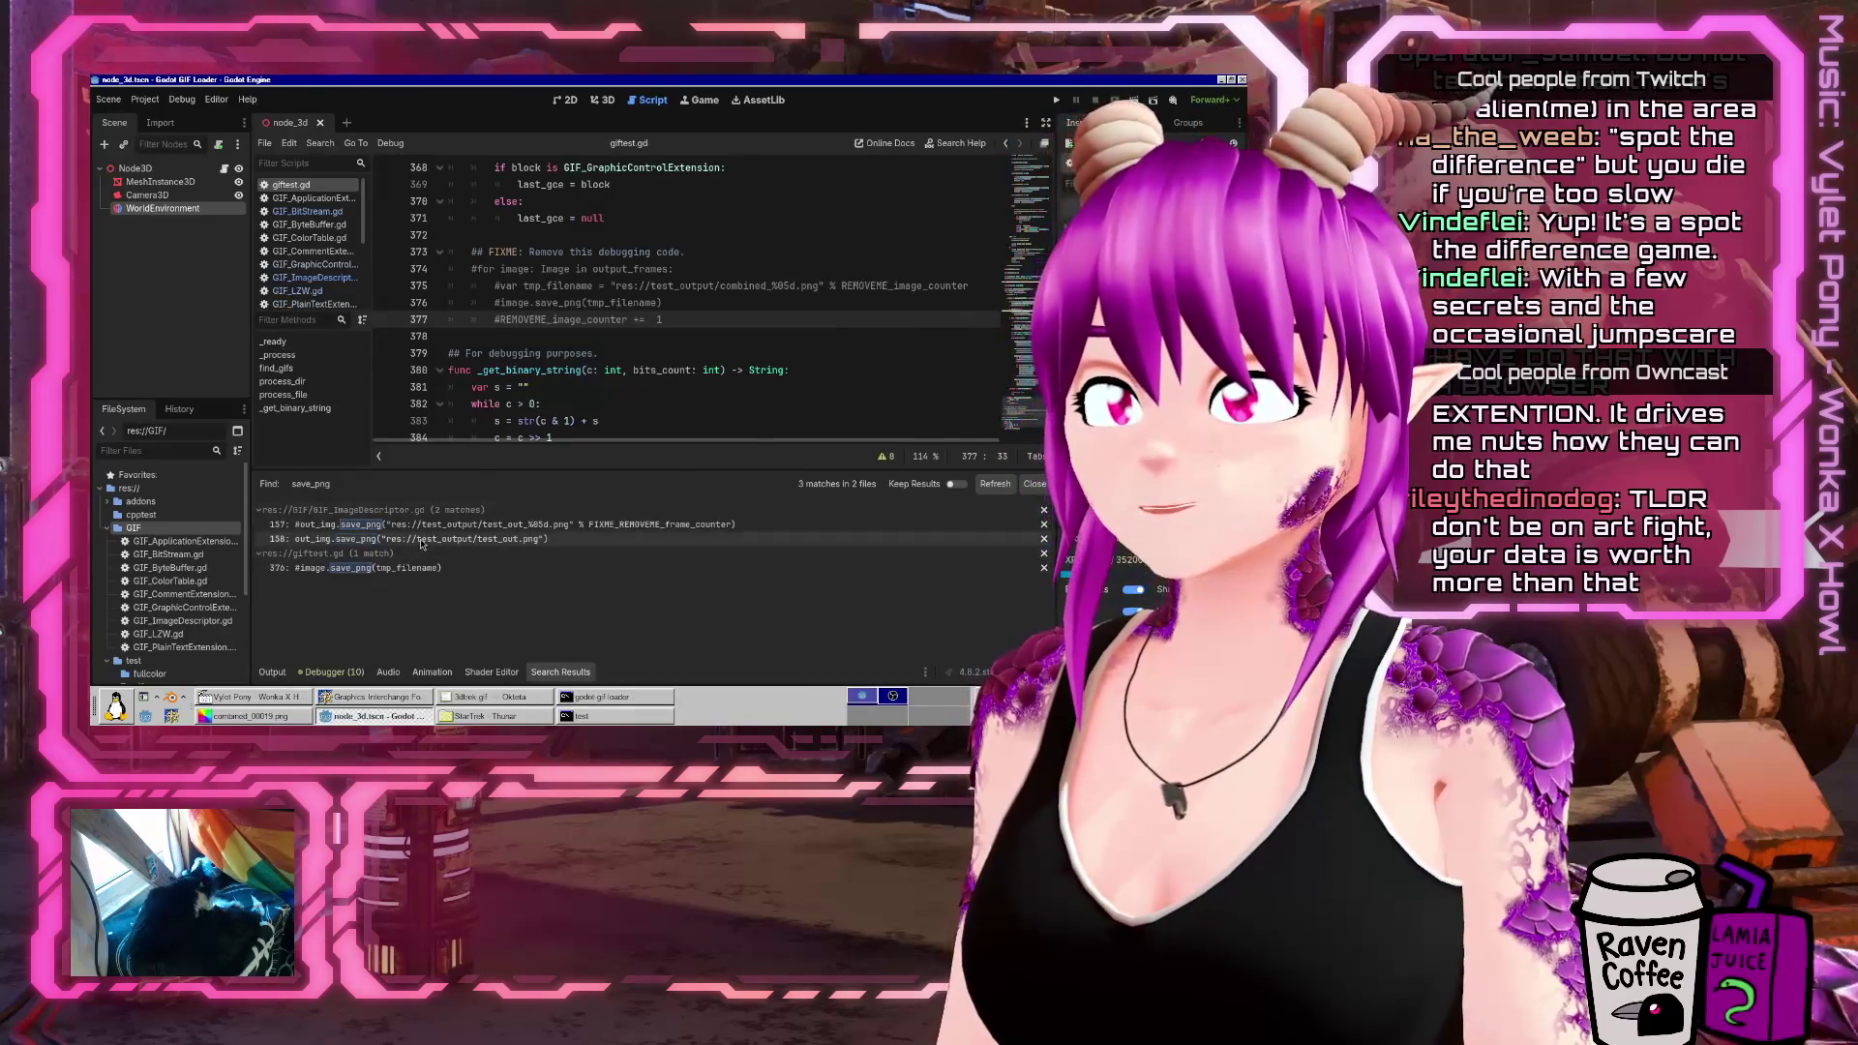
click(416, 538)
key(Home)
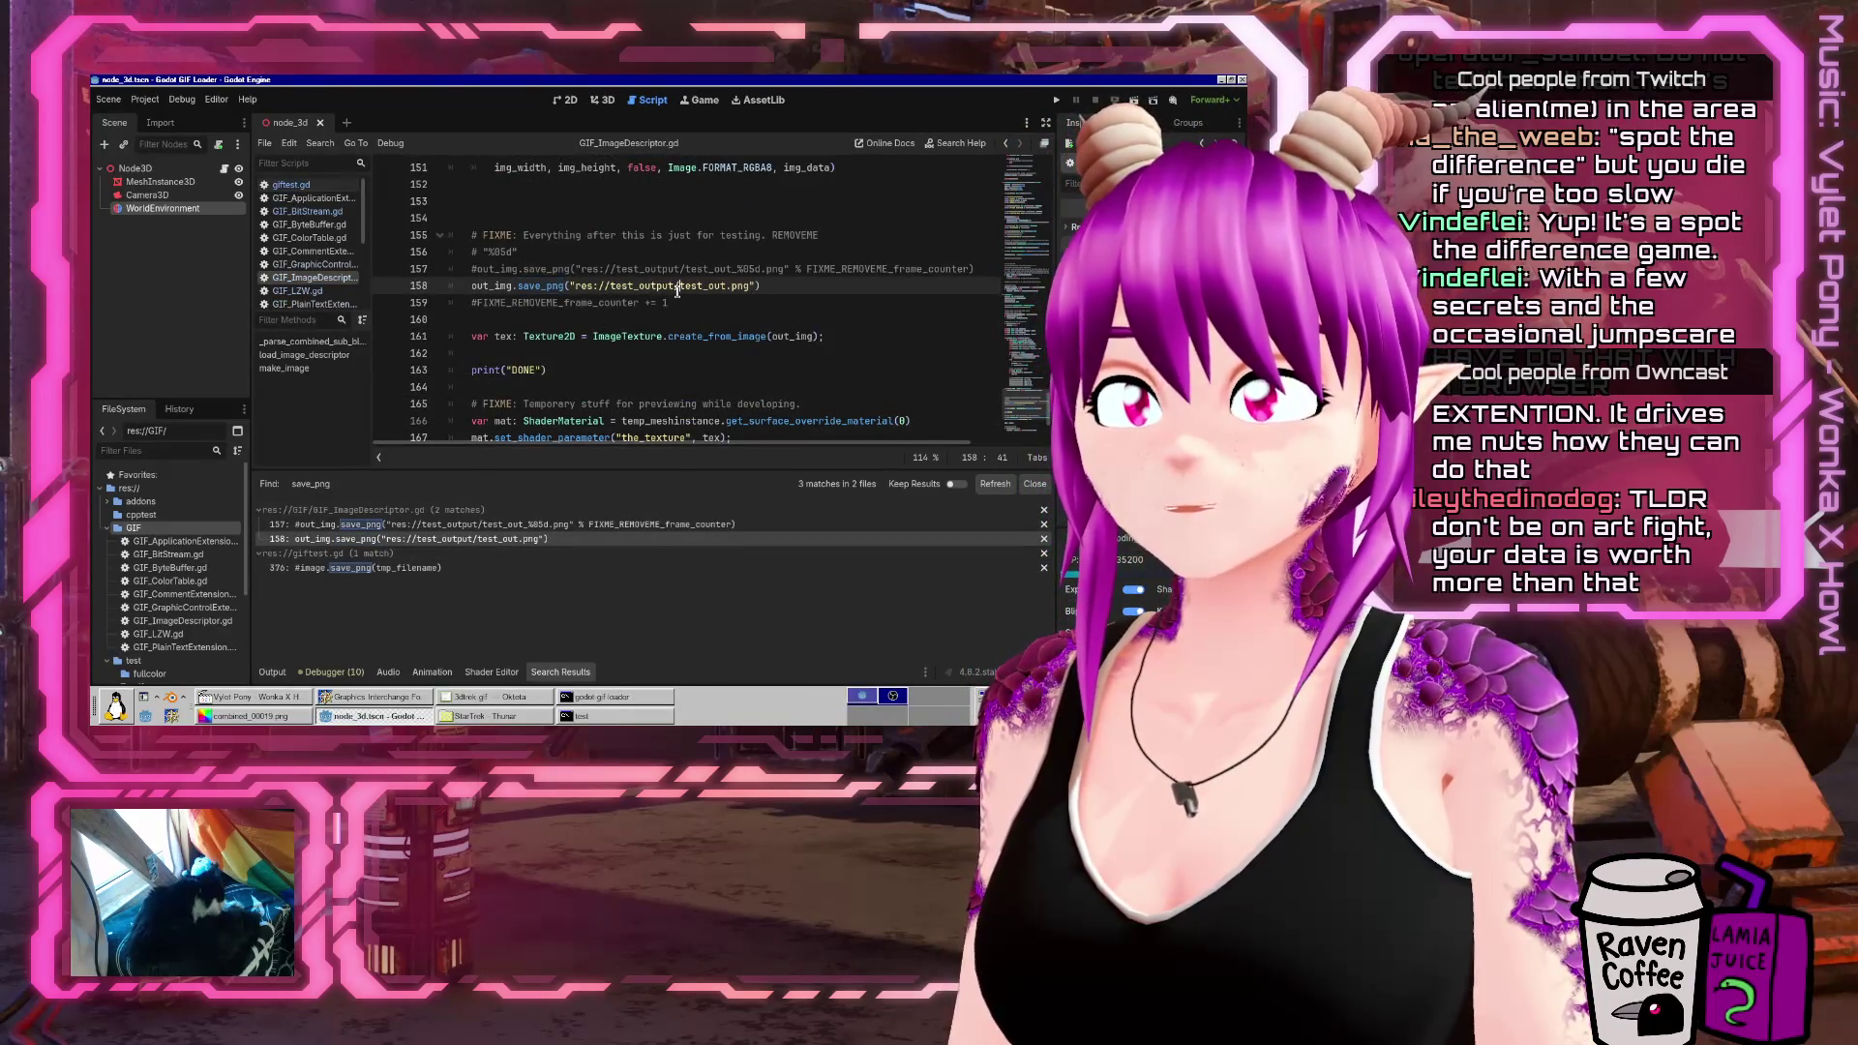
text(#)
key(F5)
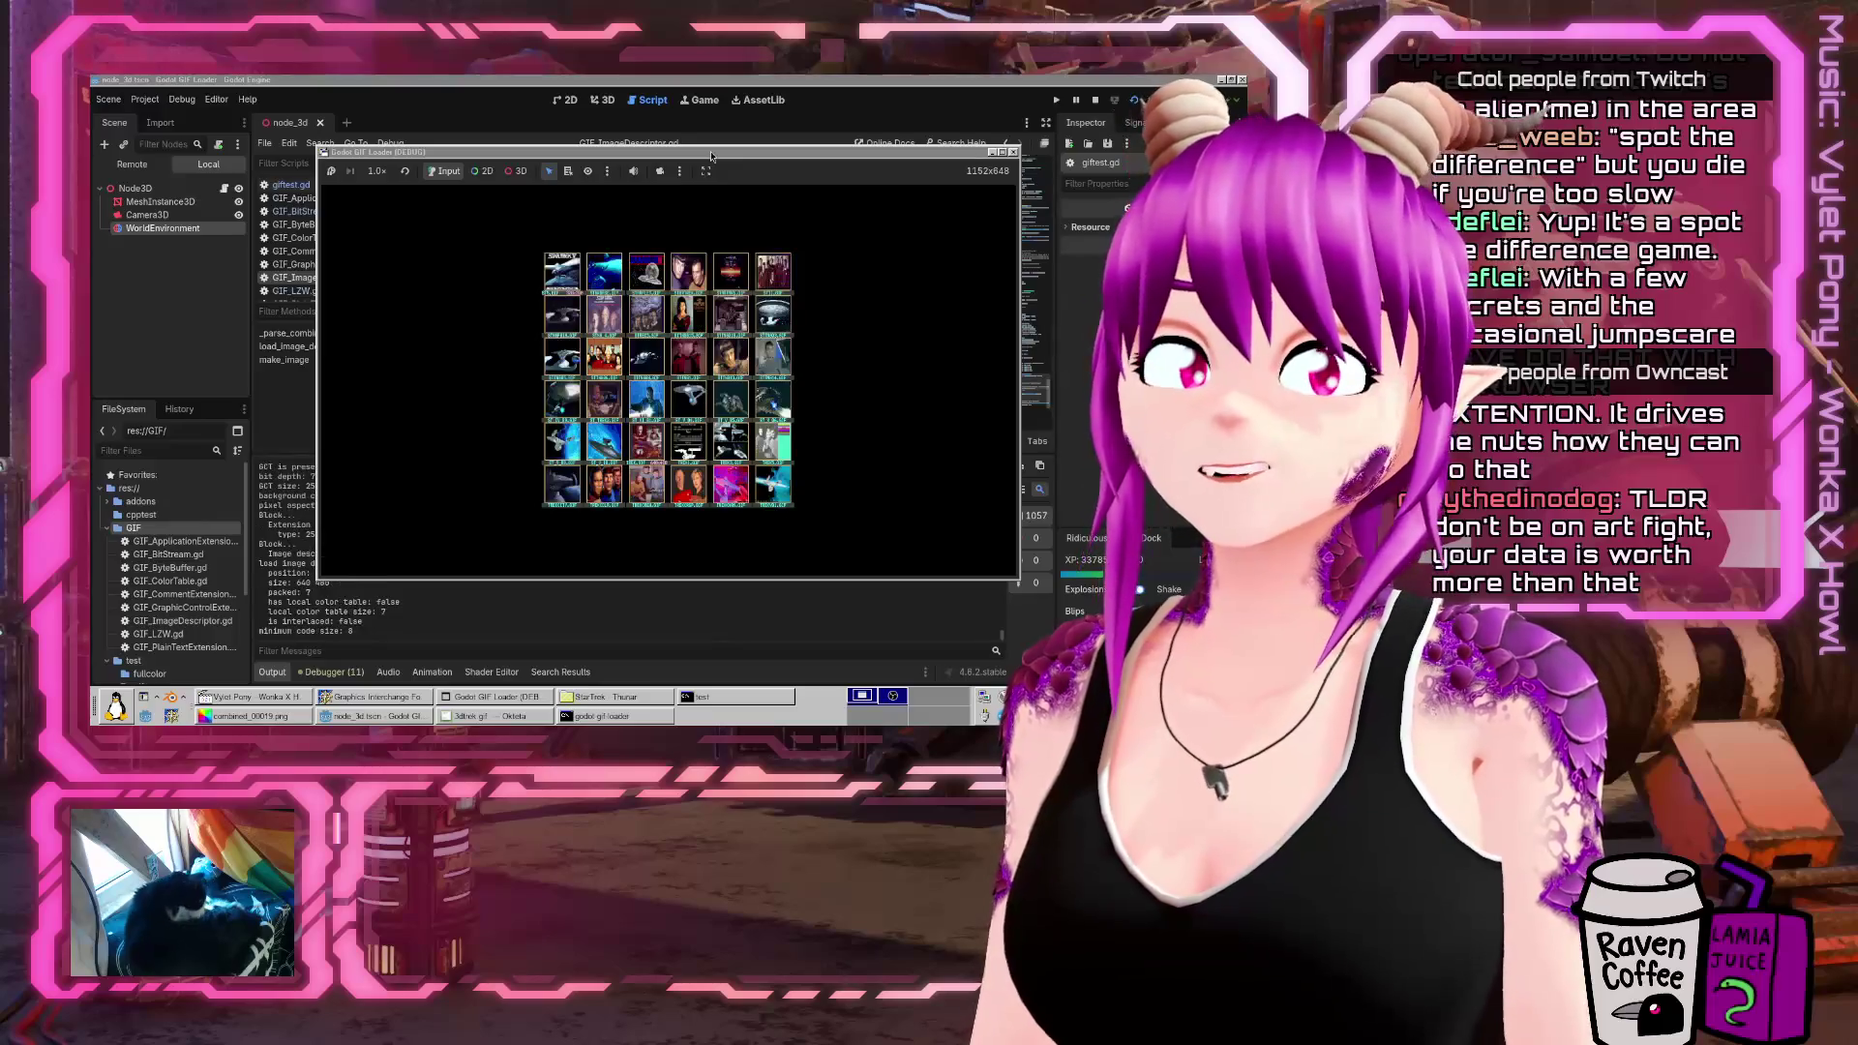
Rerun the loader, check the file_list shadowing warning under Errors, and return to Output
click(711, 157)
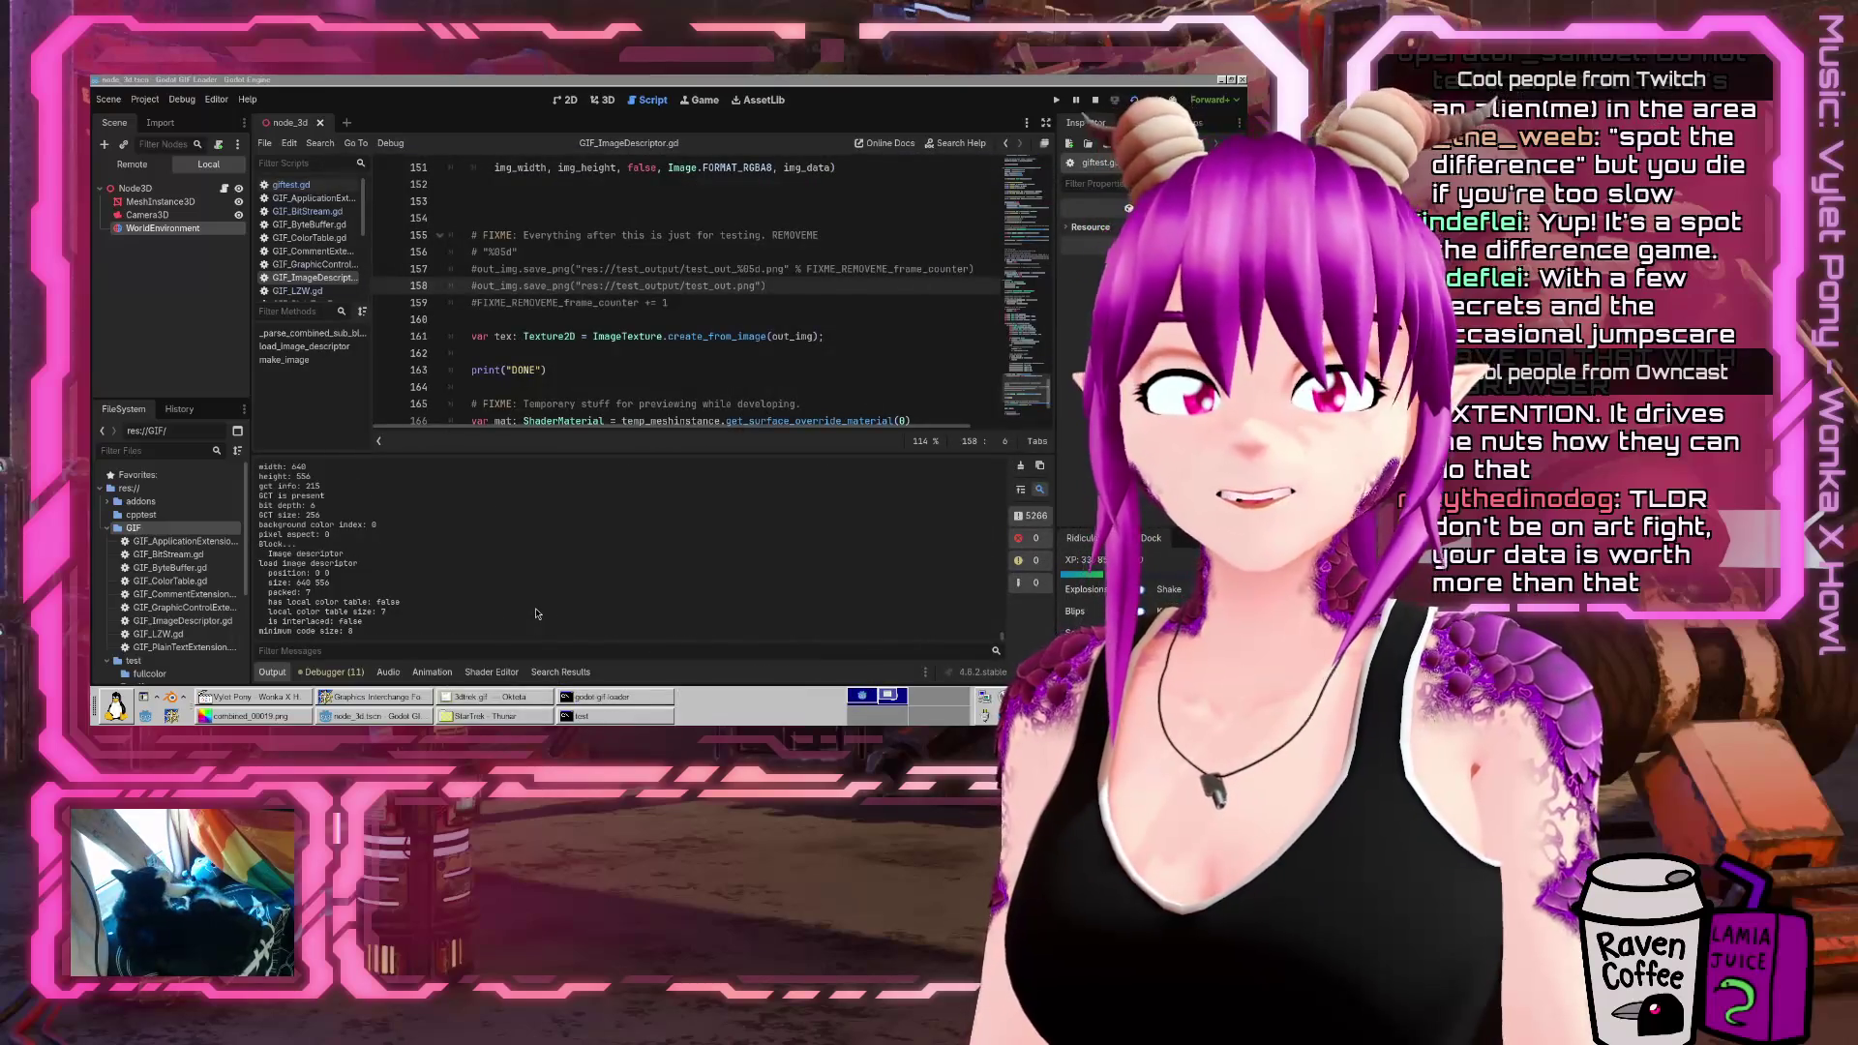
key(F5)
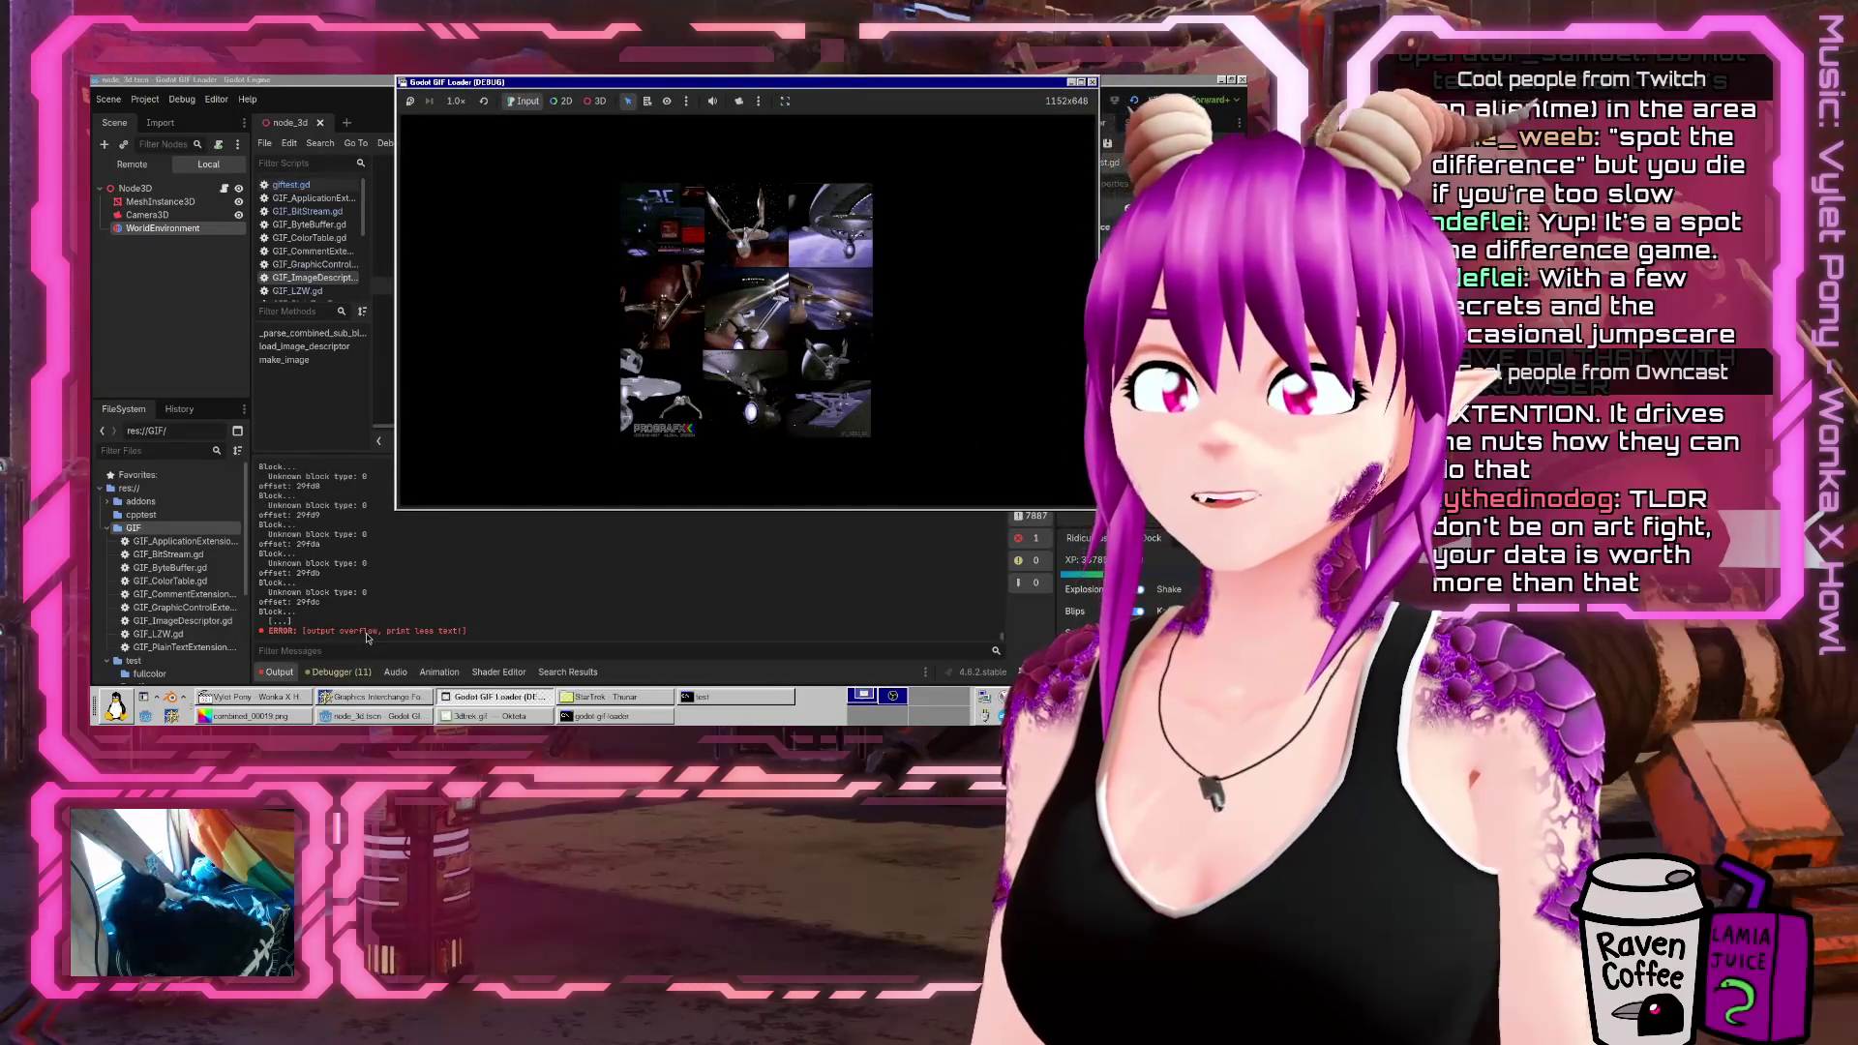
click(341, 672)
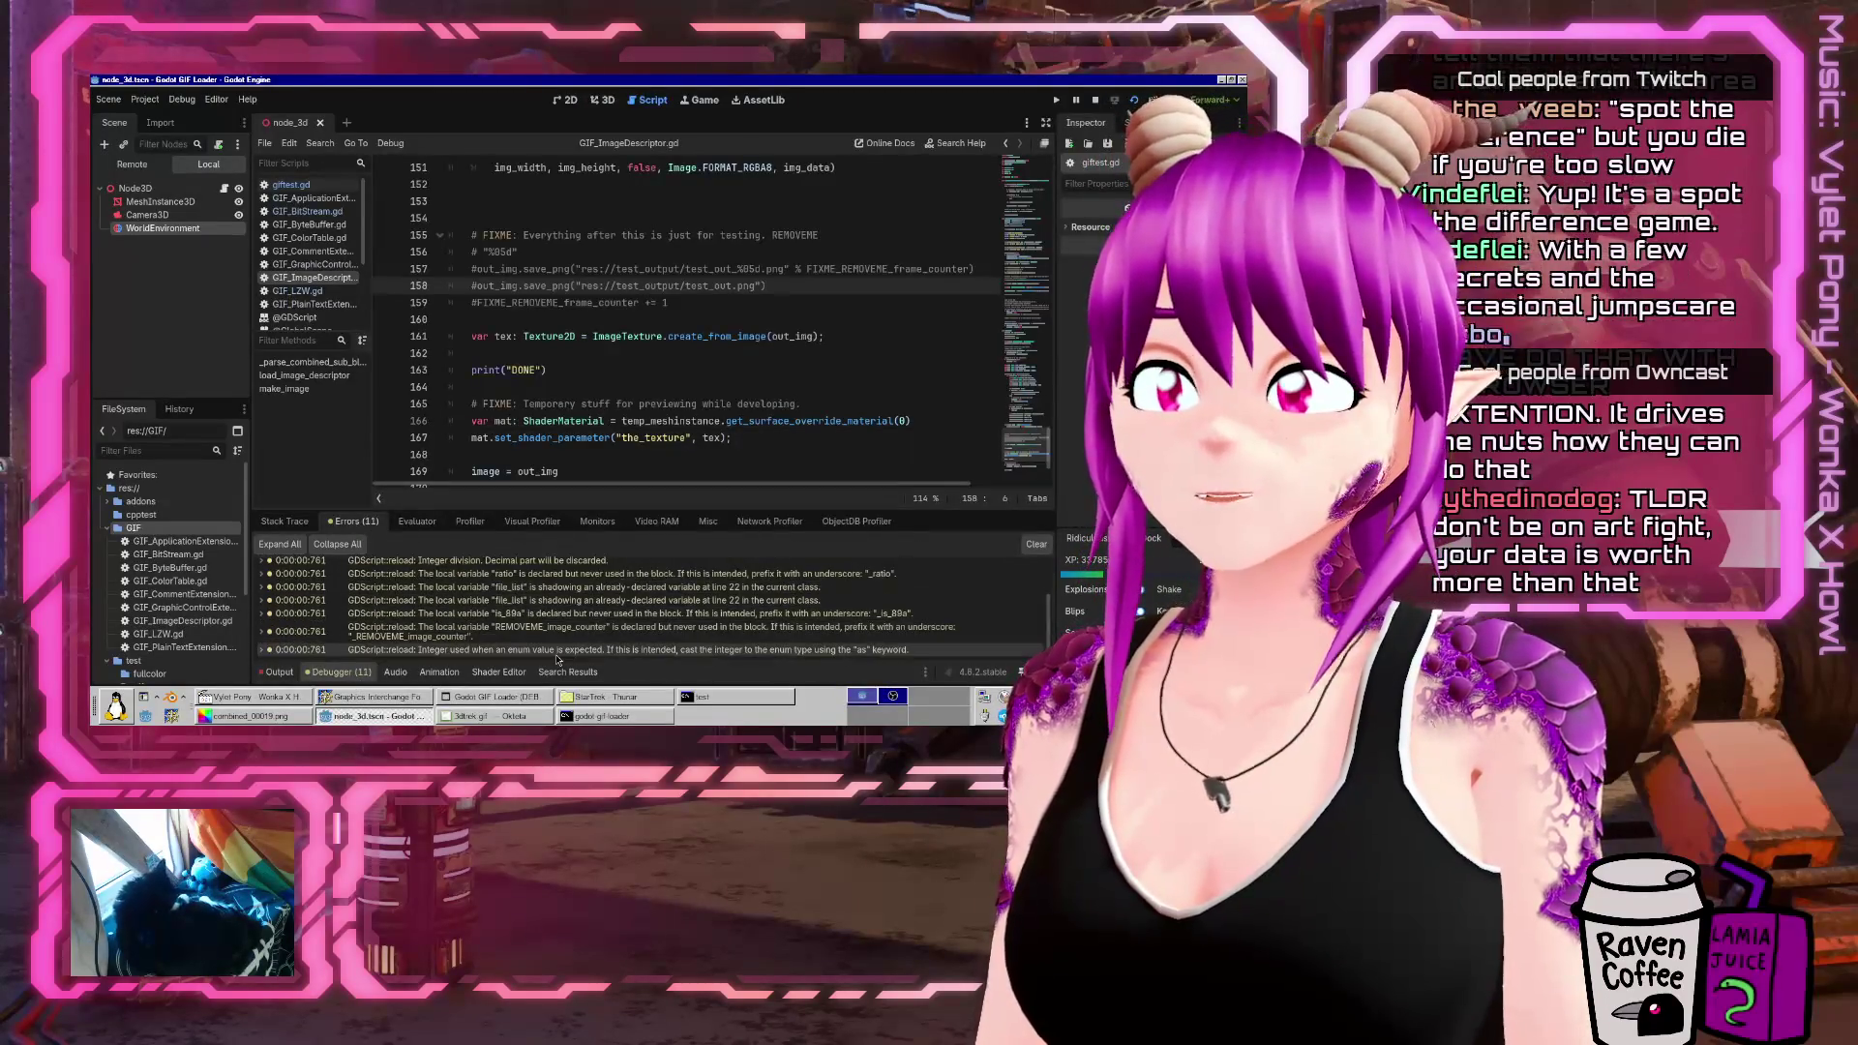
click(454, 600)
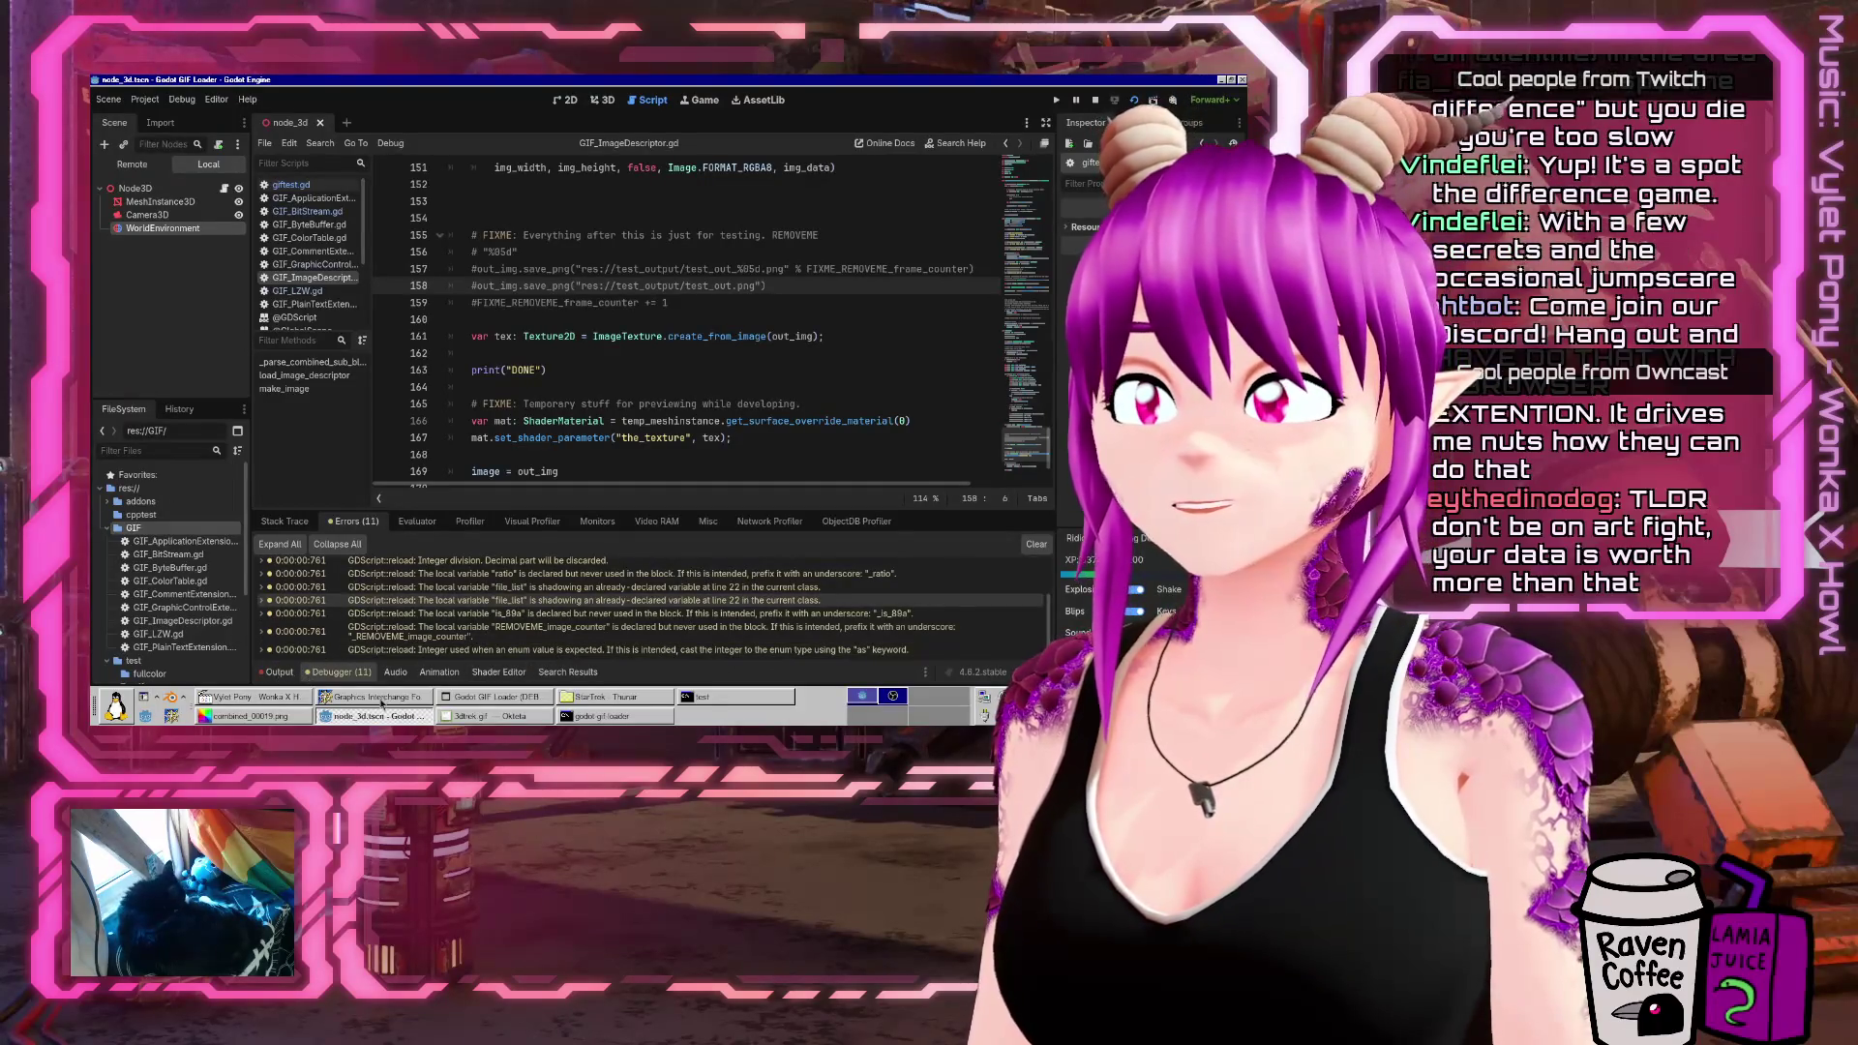
click(279, 671)
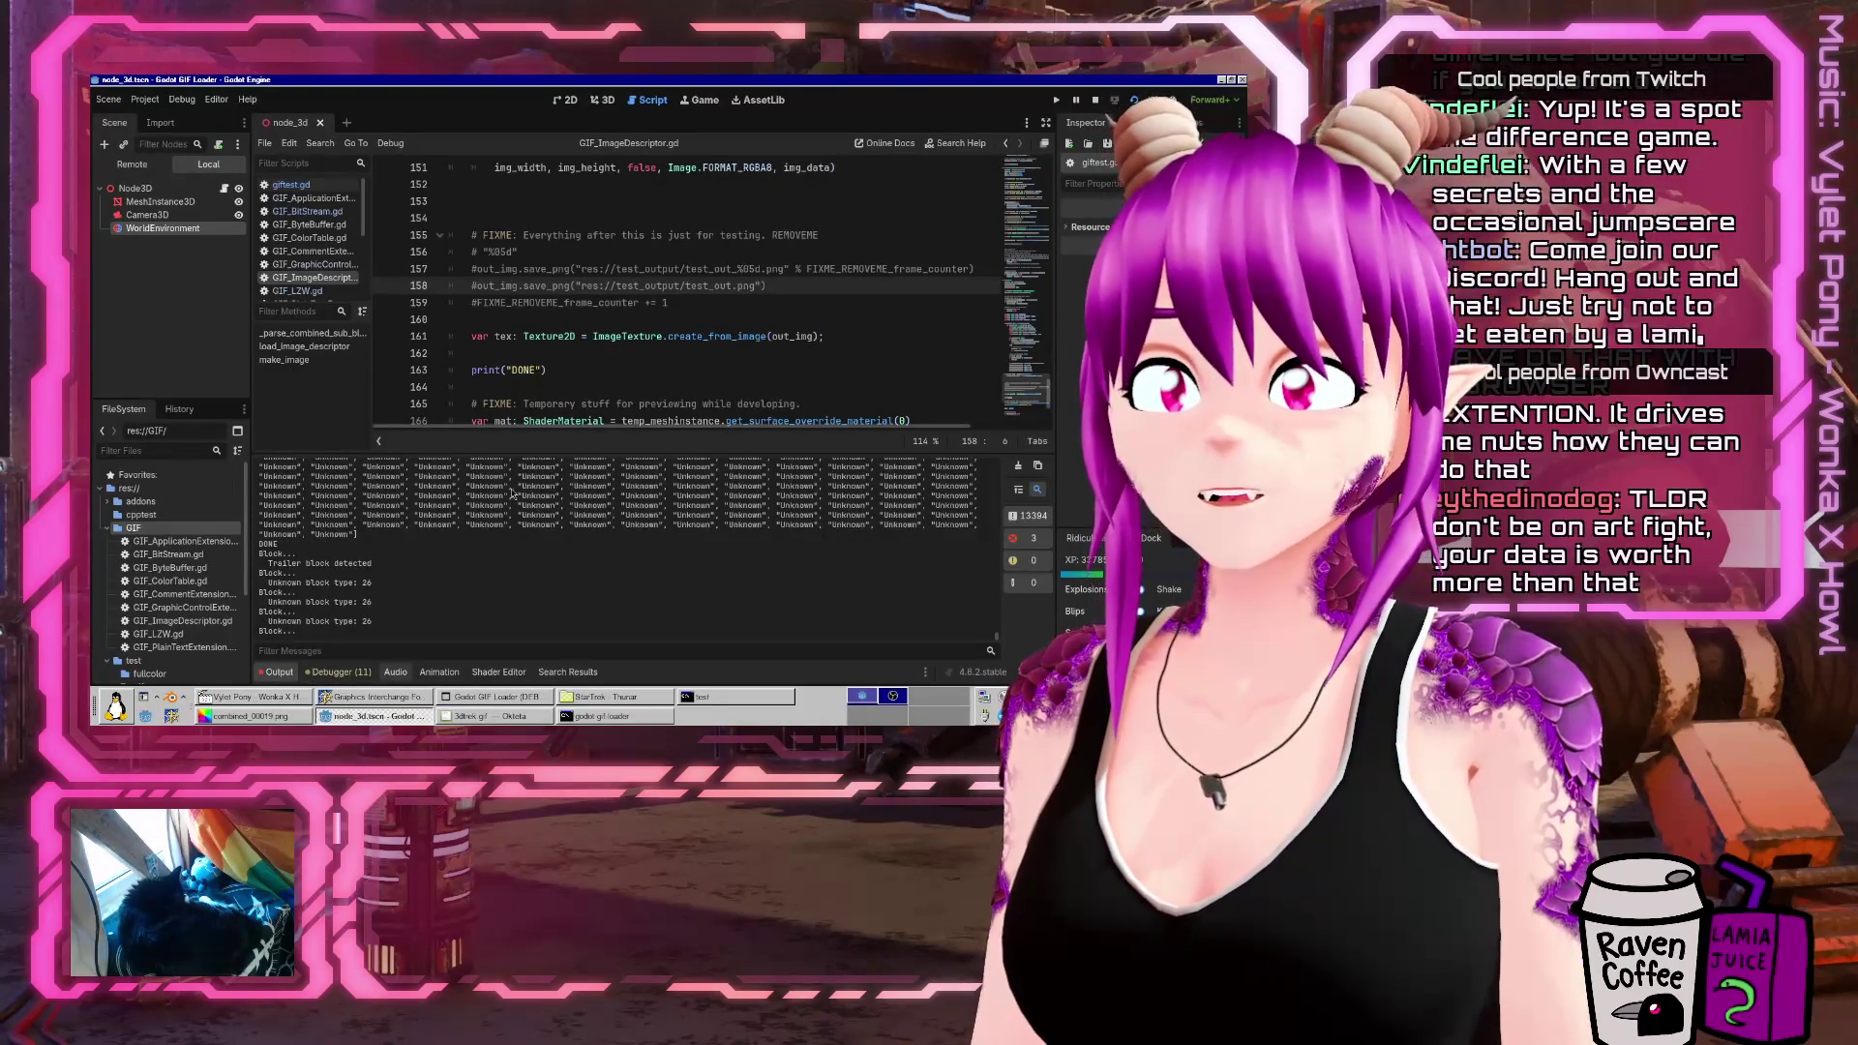
key(alt+Tab)
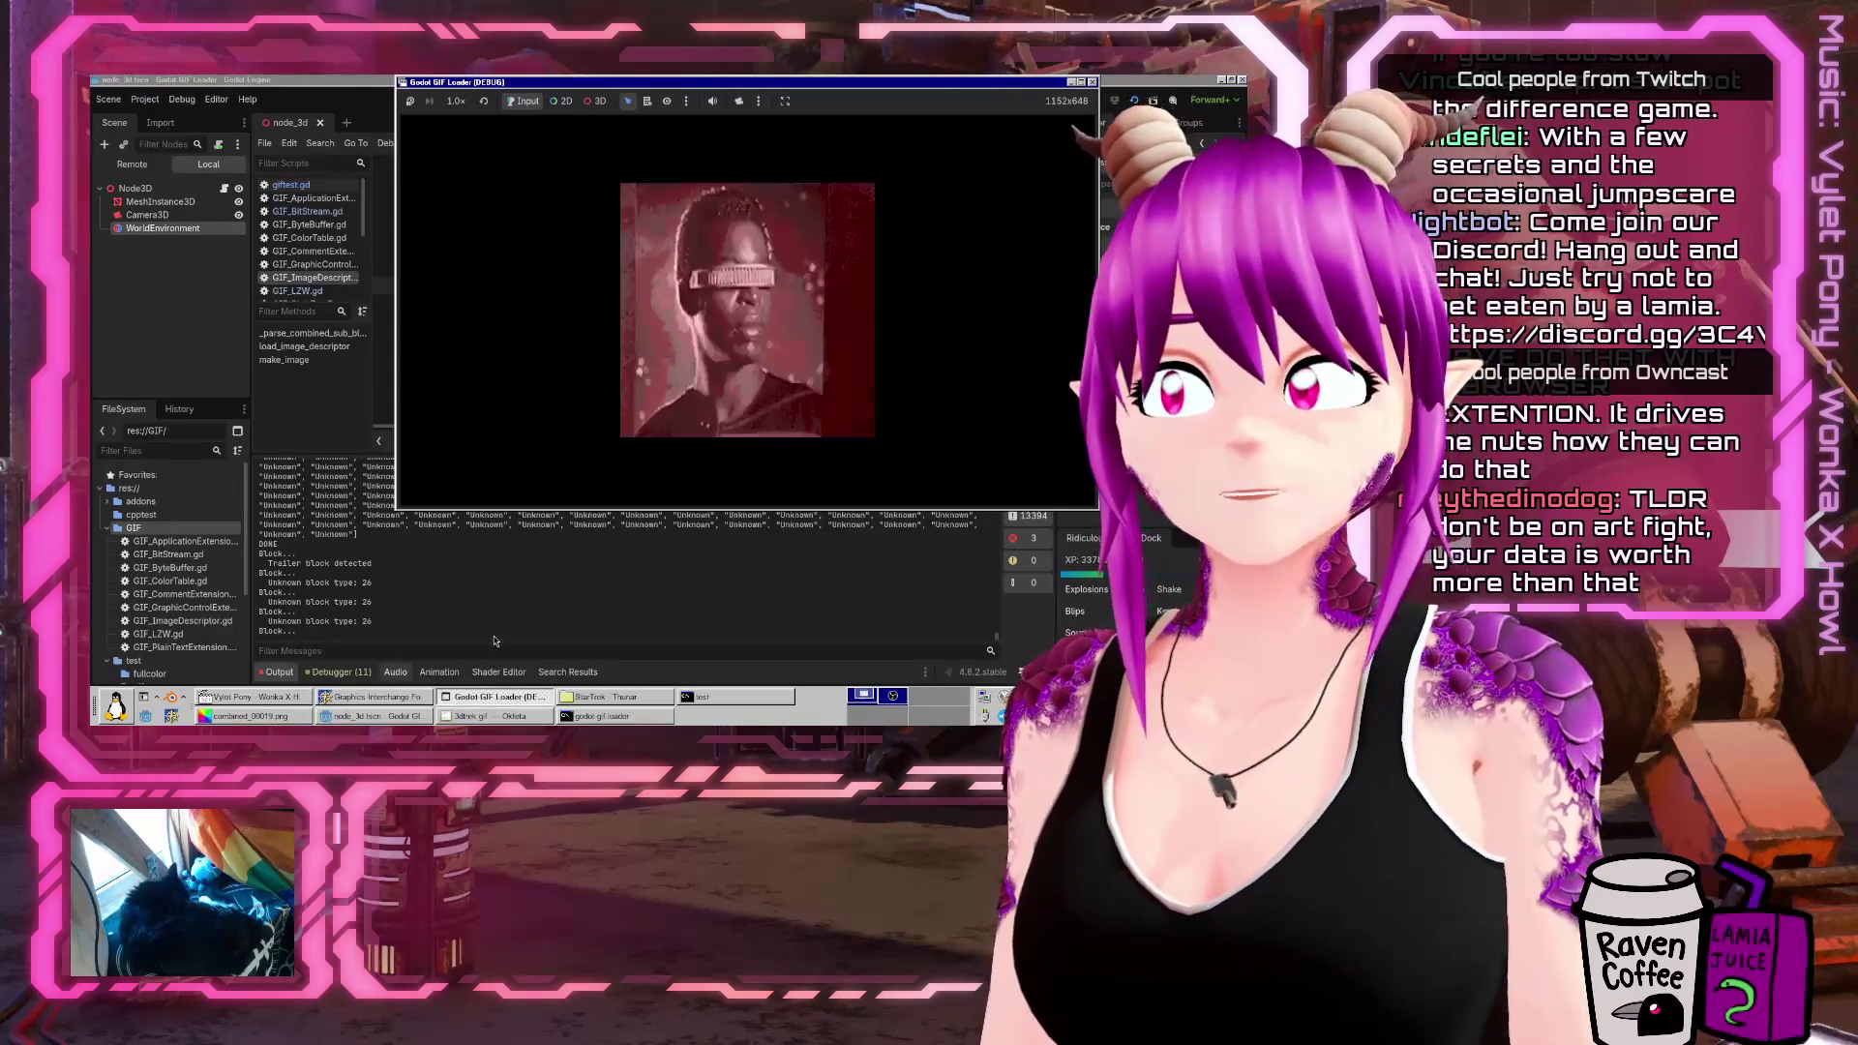
click(327, 563)
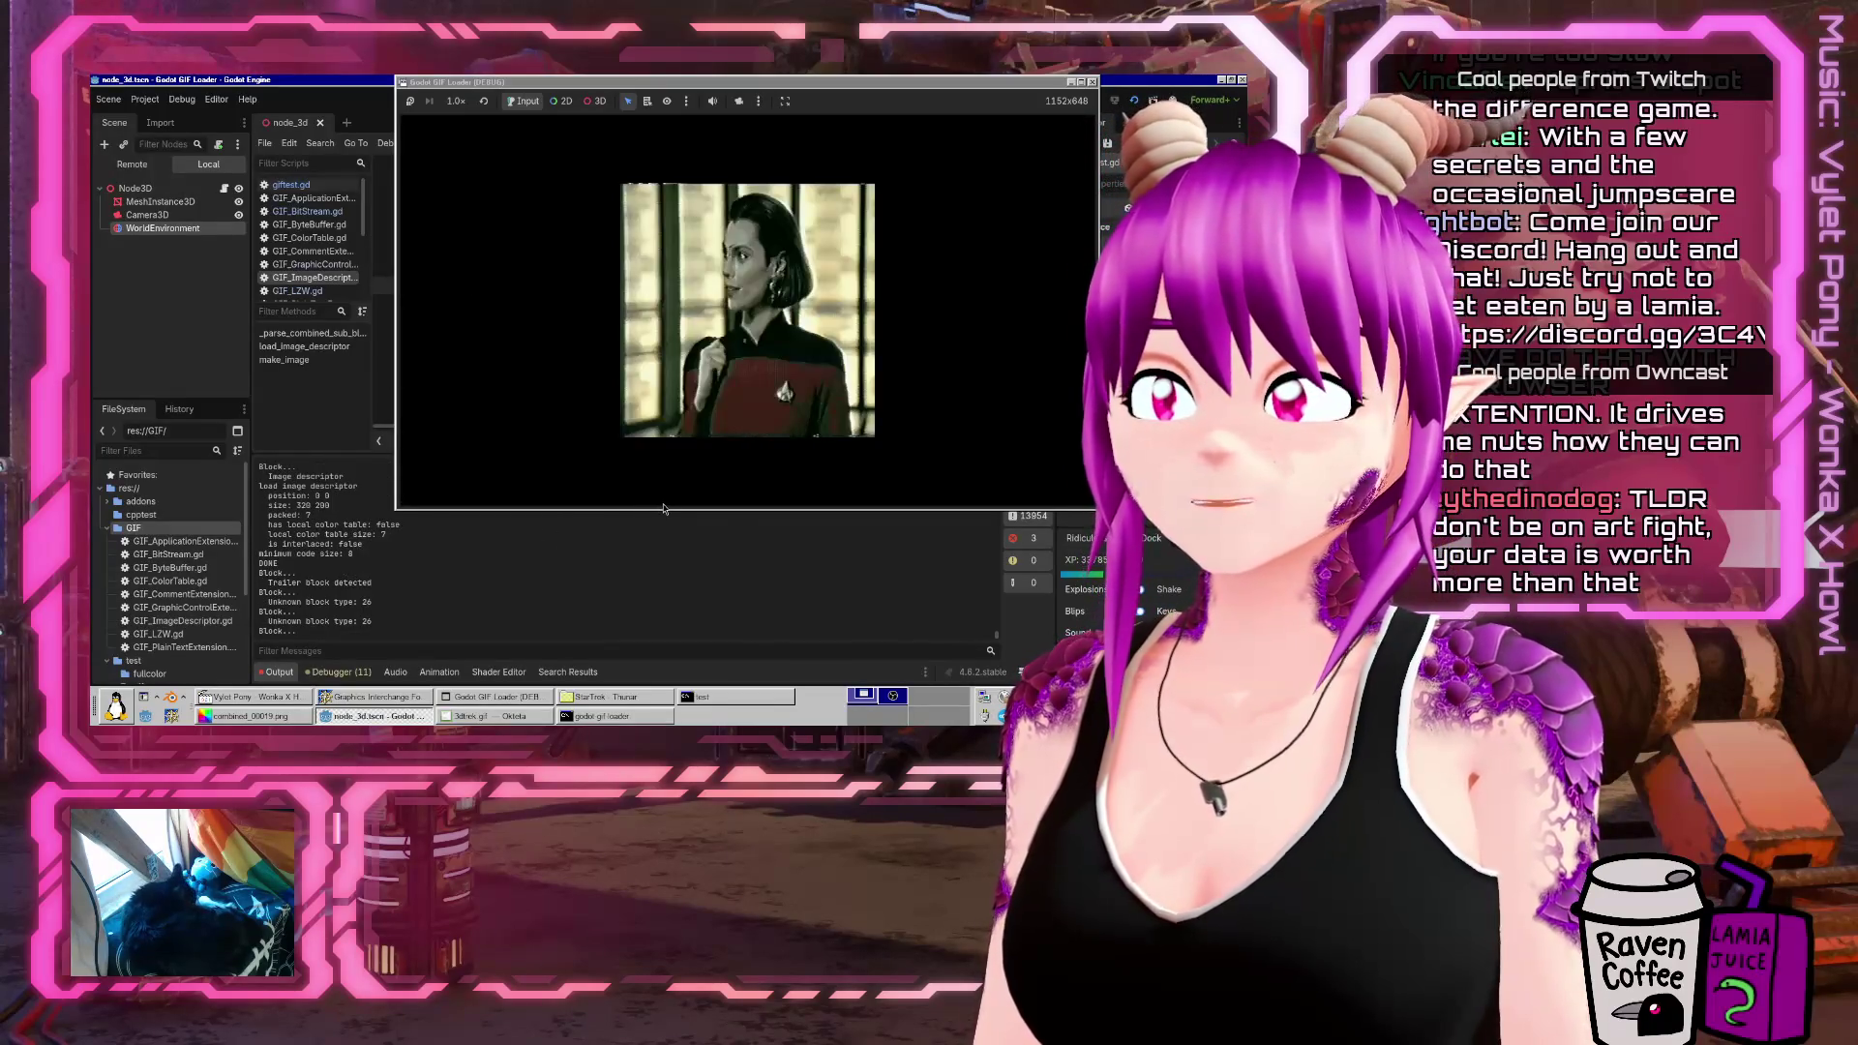
Stop the project and filter the output log for 'unknown' messages
click(1093, 99)
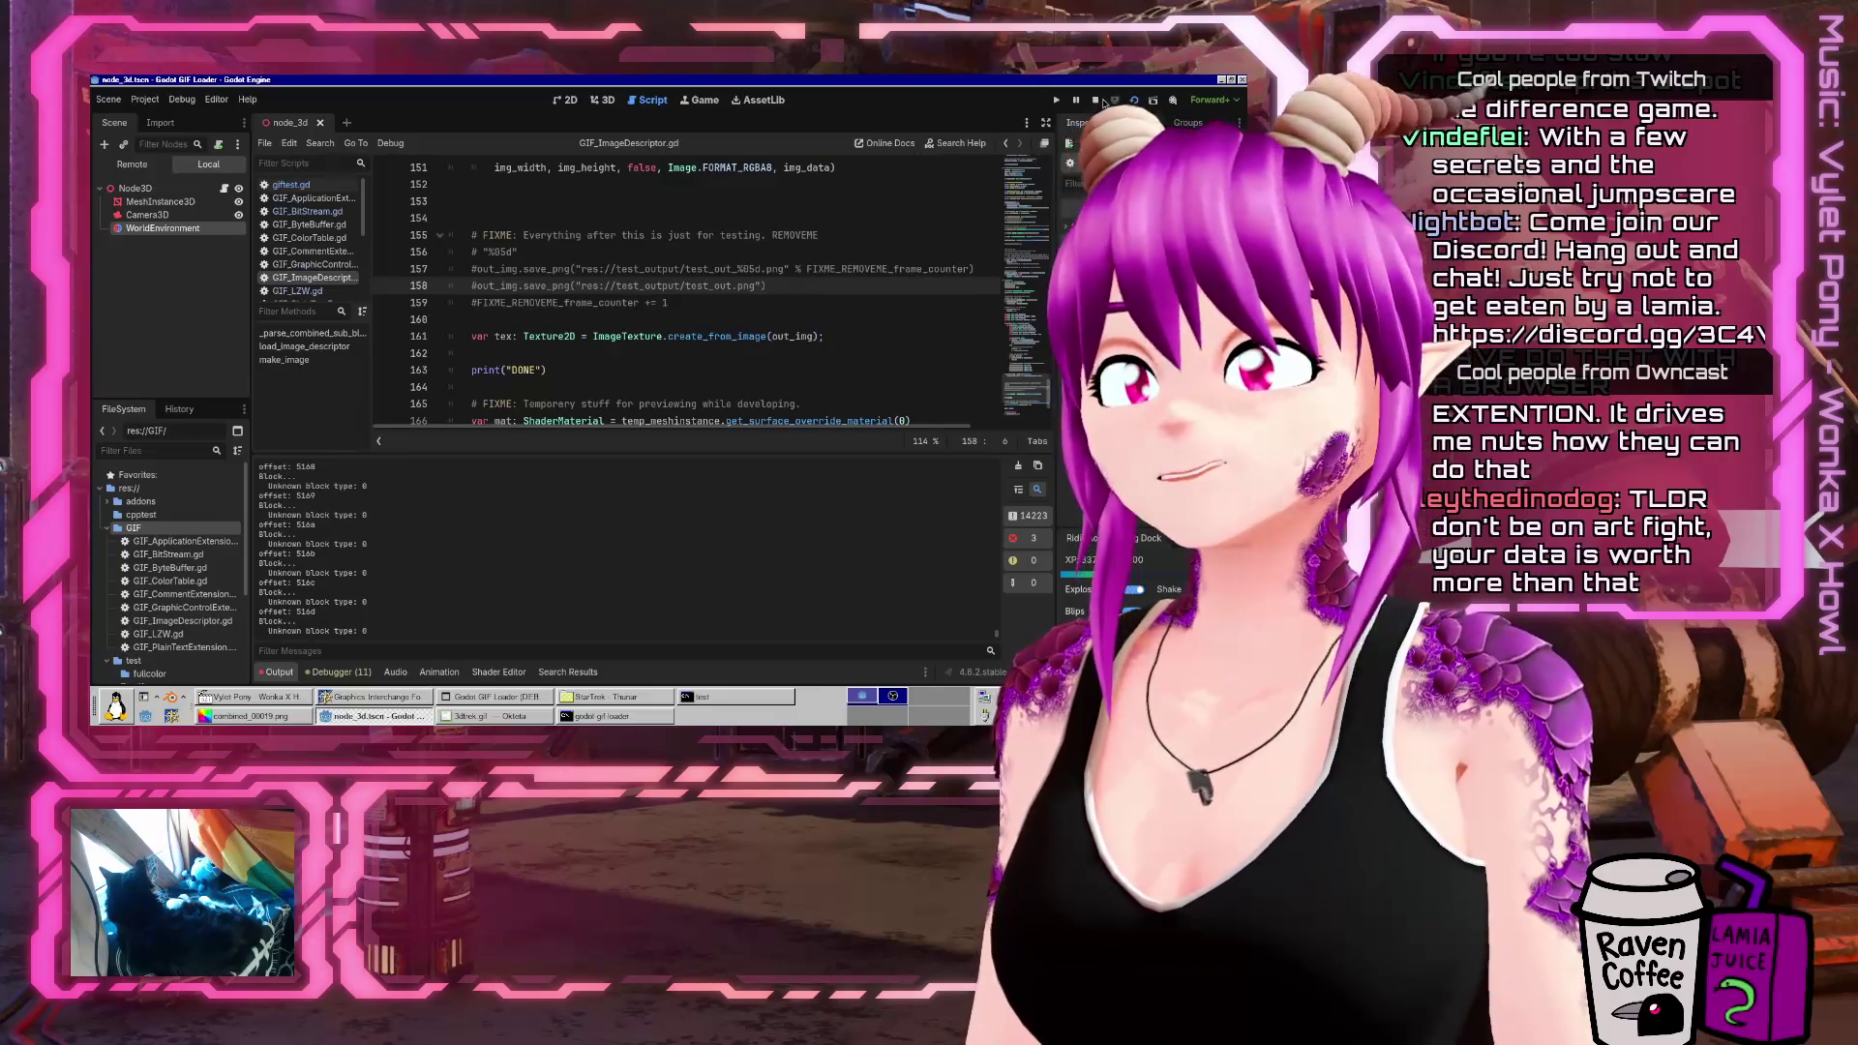
click(1094, 100)
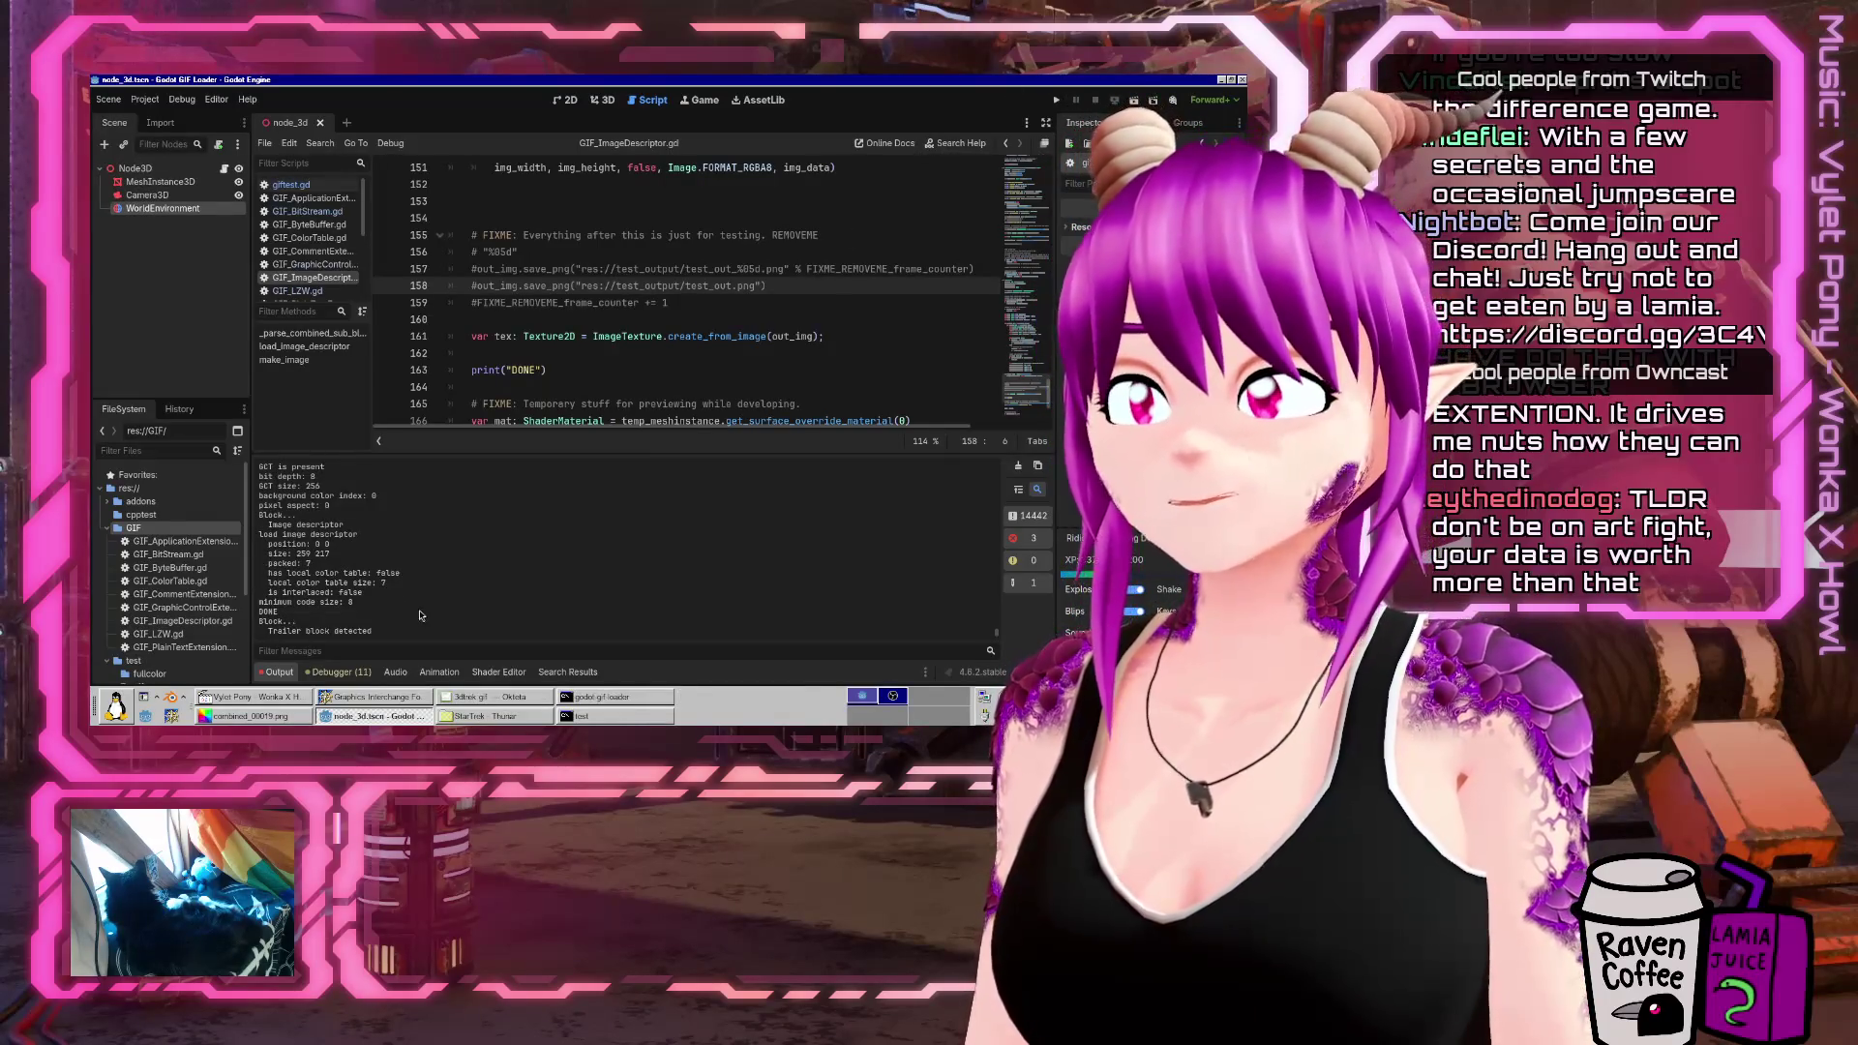
text(unknown)
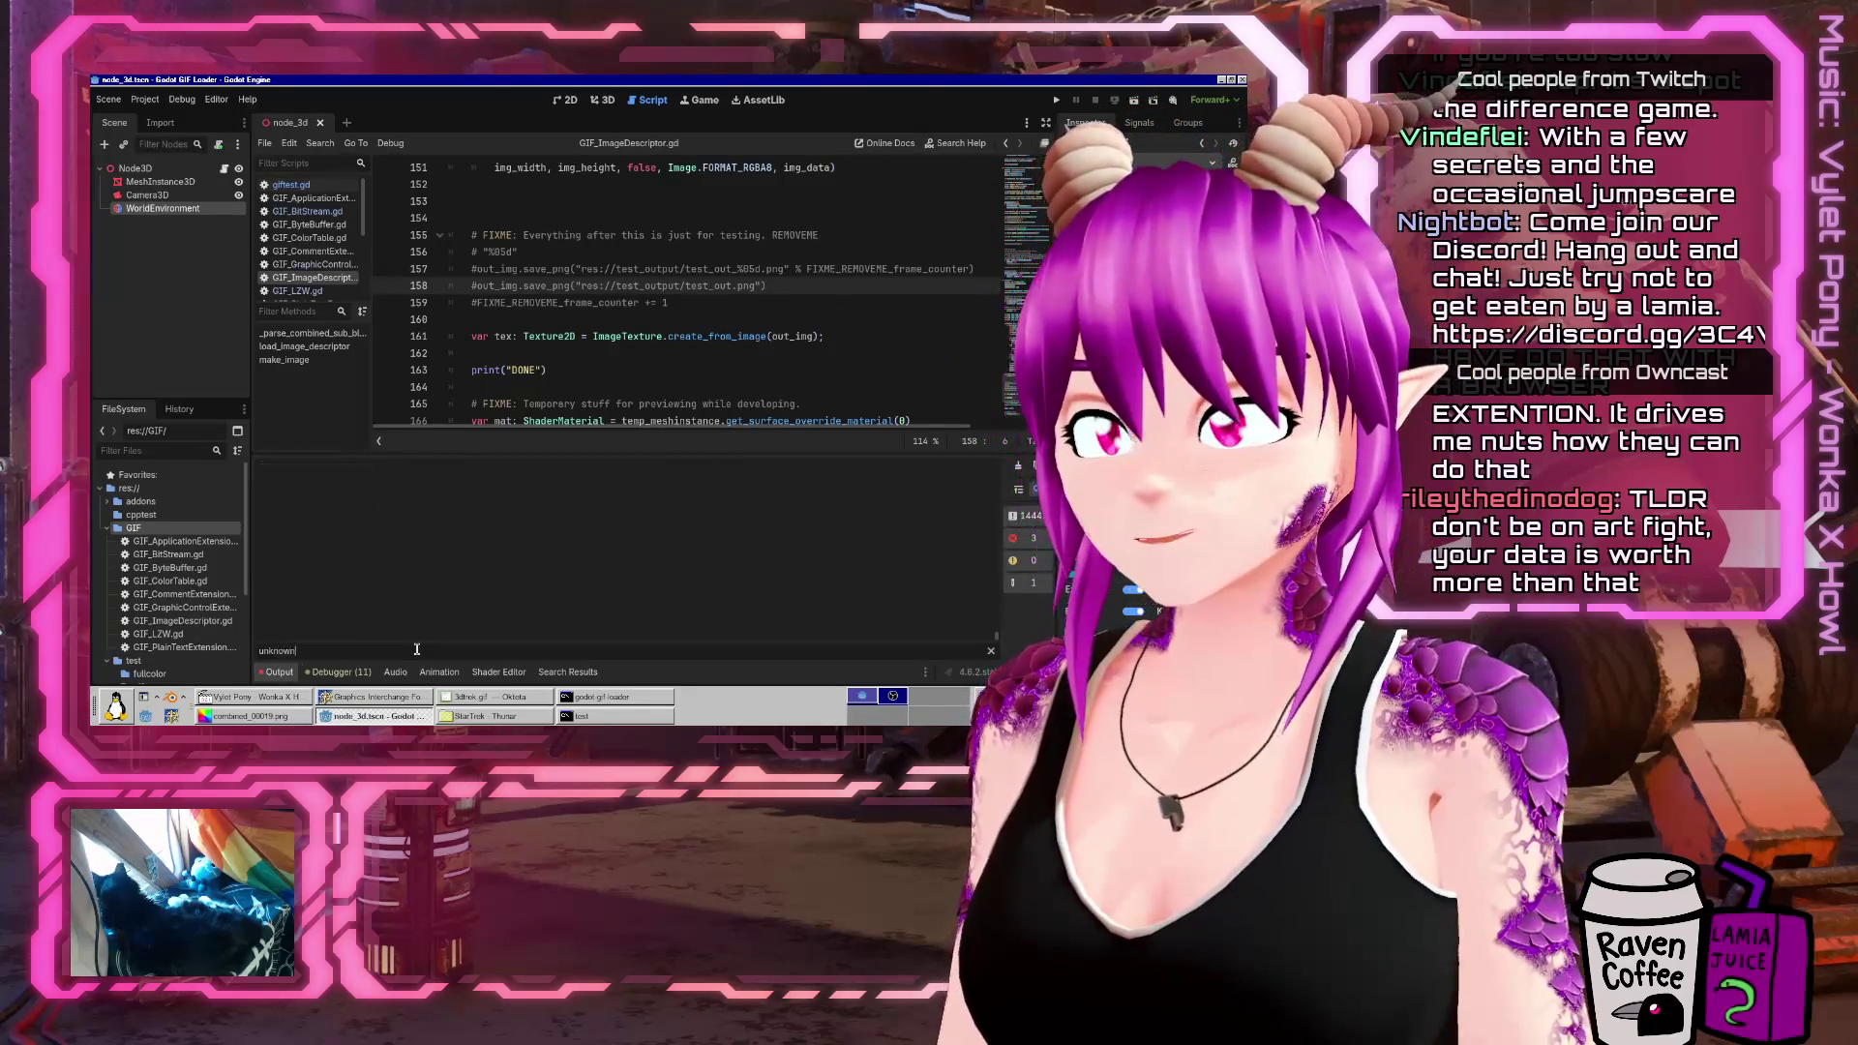
text(_block)
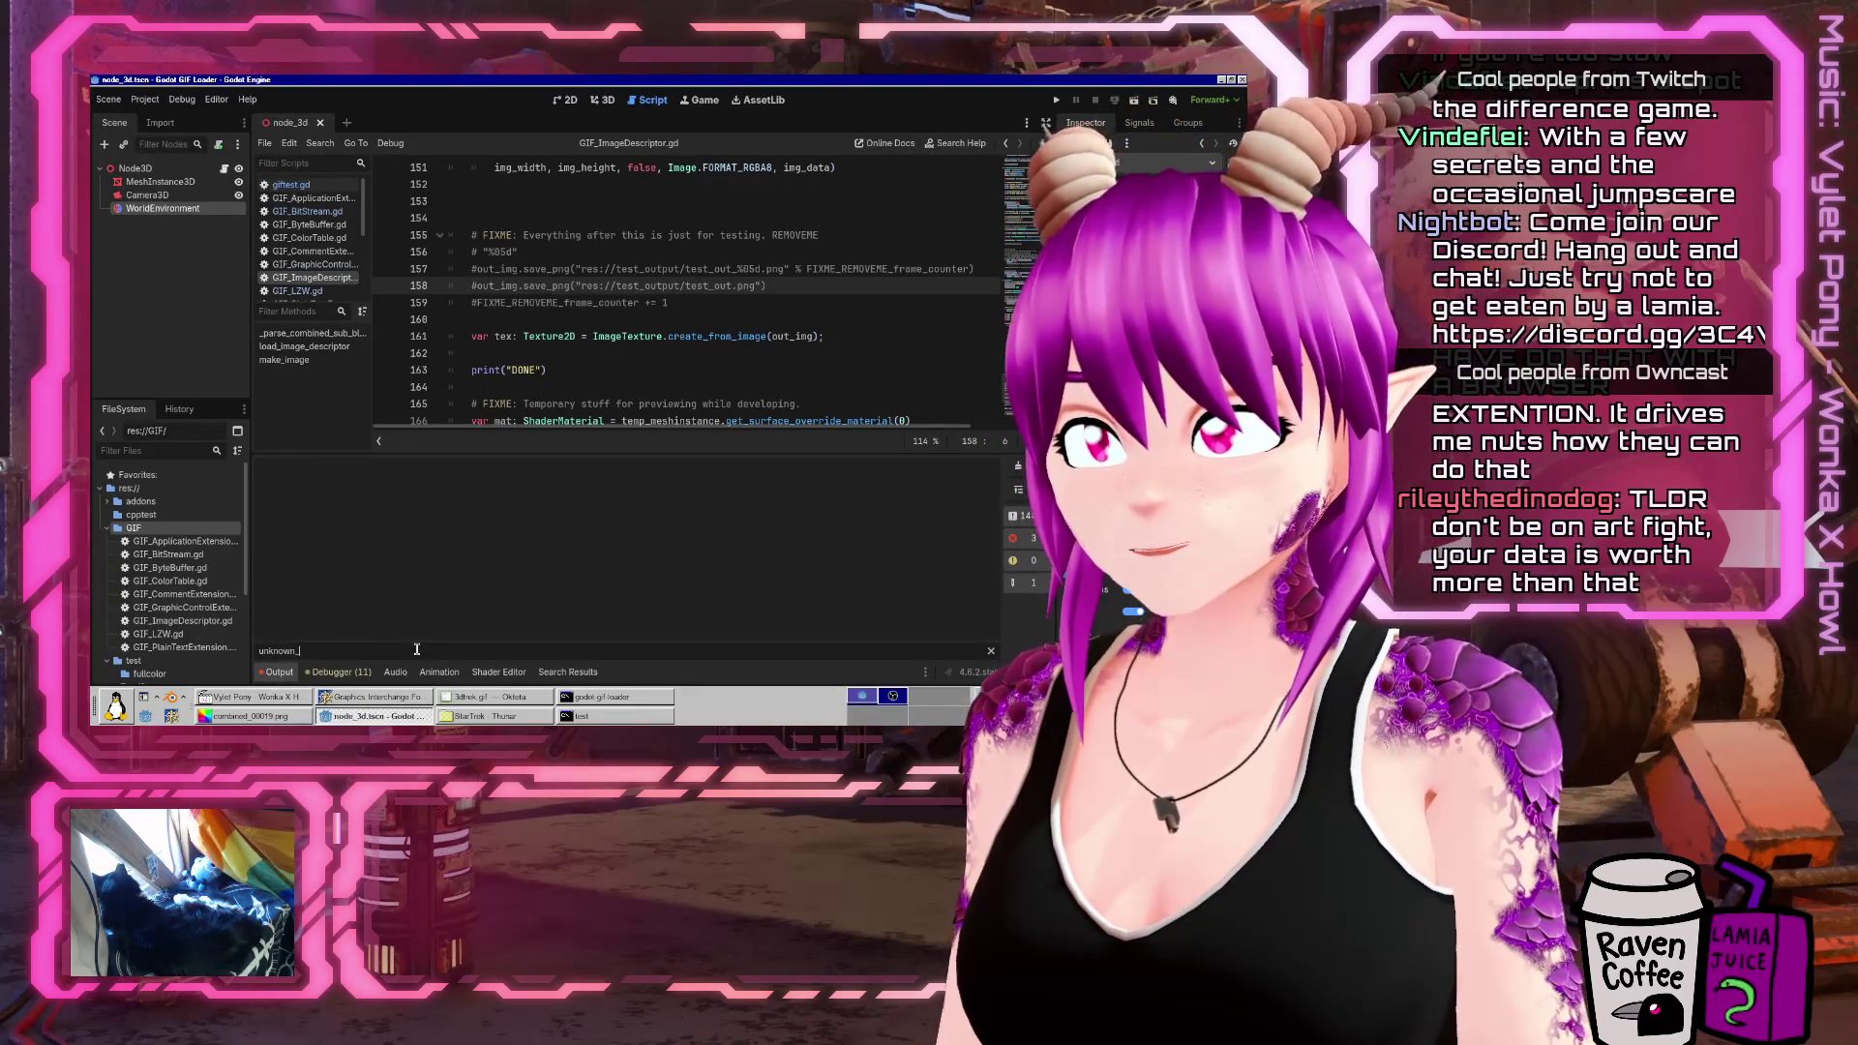
text(ck type)
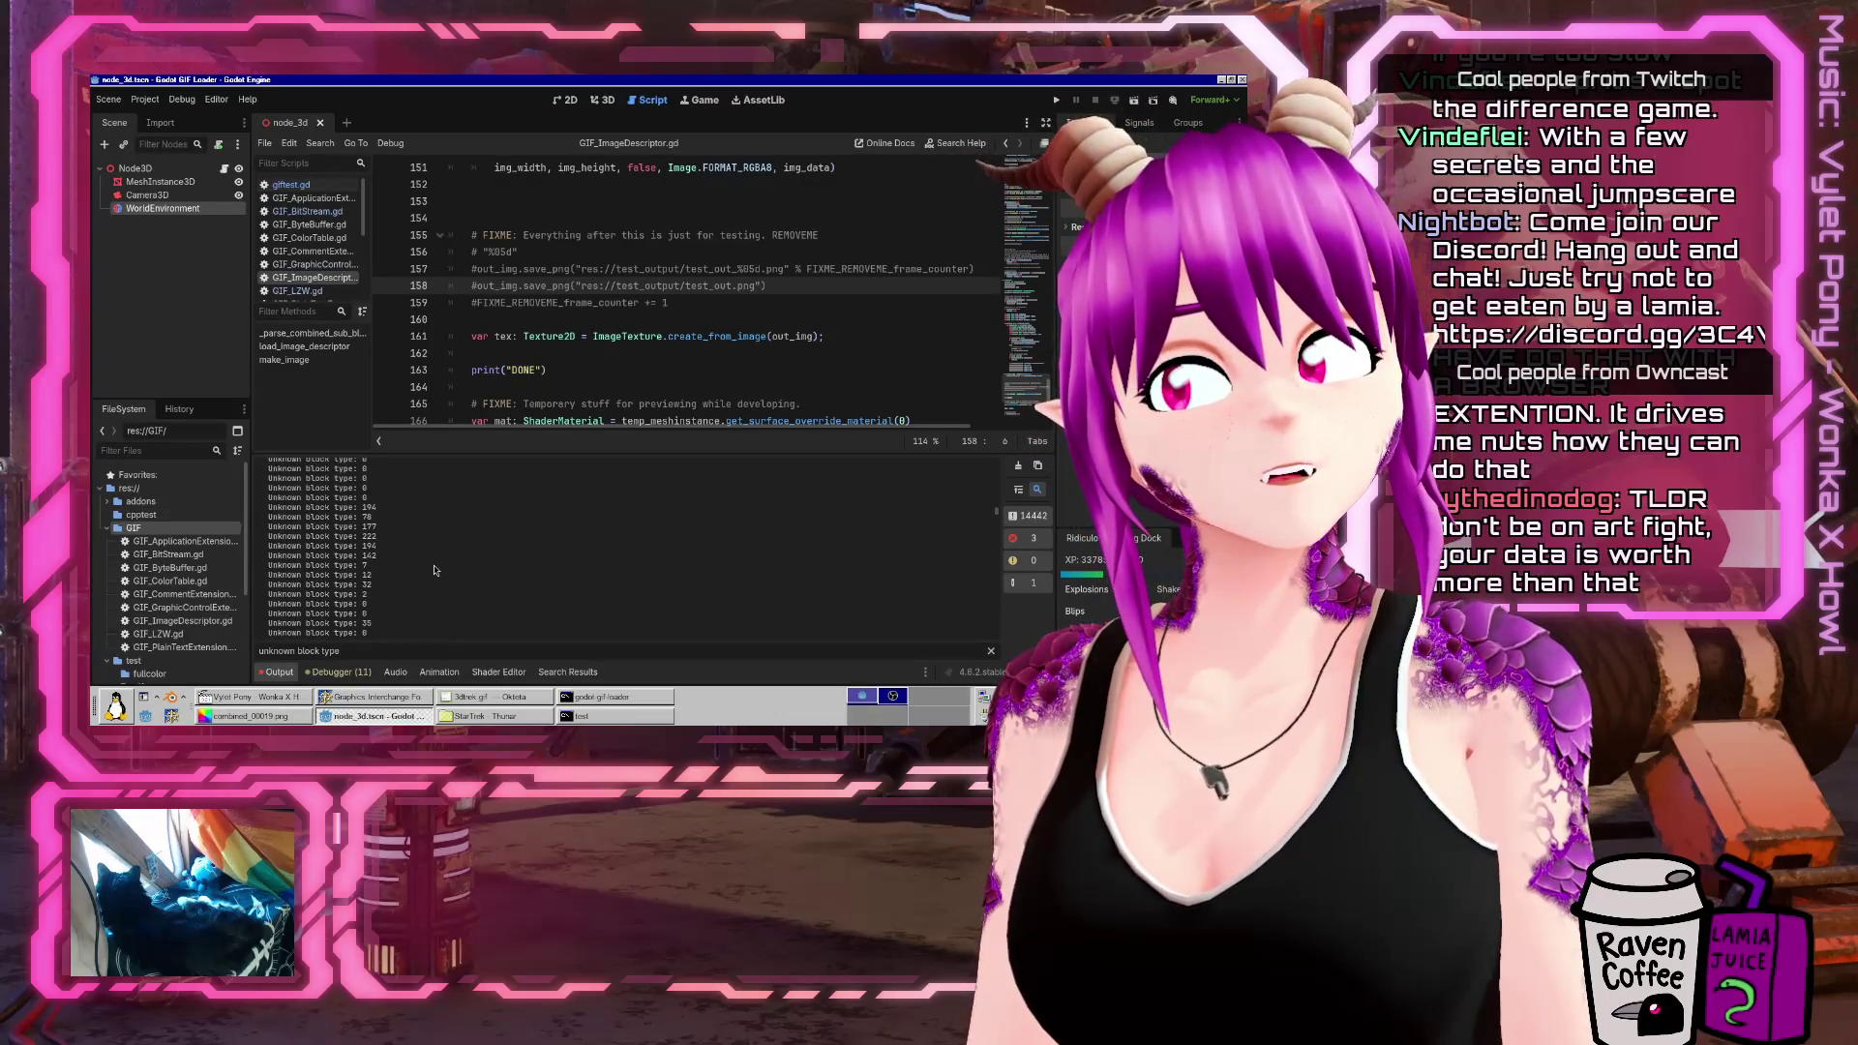
Glance at GIF_ApplicationExtension.gd, then switch back to giftest.gd
scroll(628, 356, up, 5)
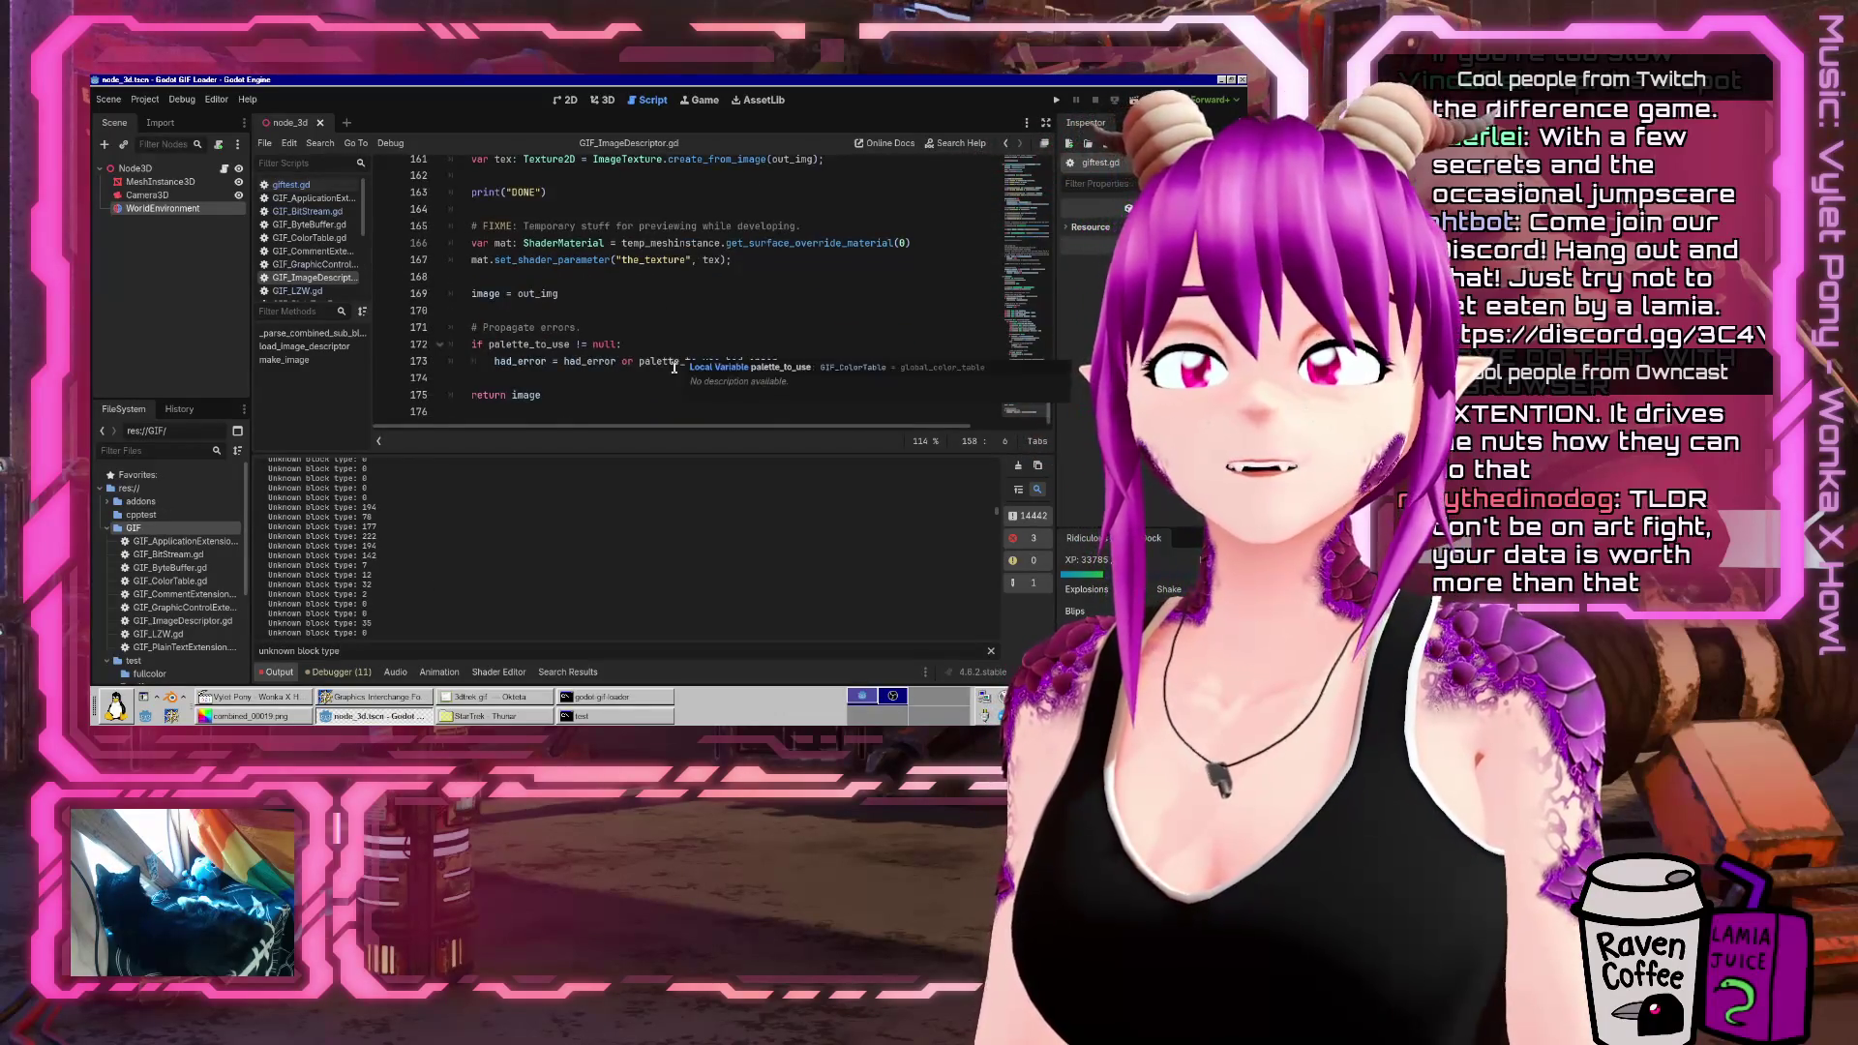
scroll(726, 388, up, 5)
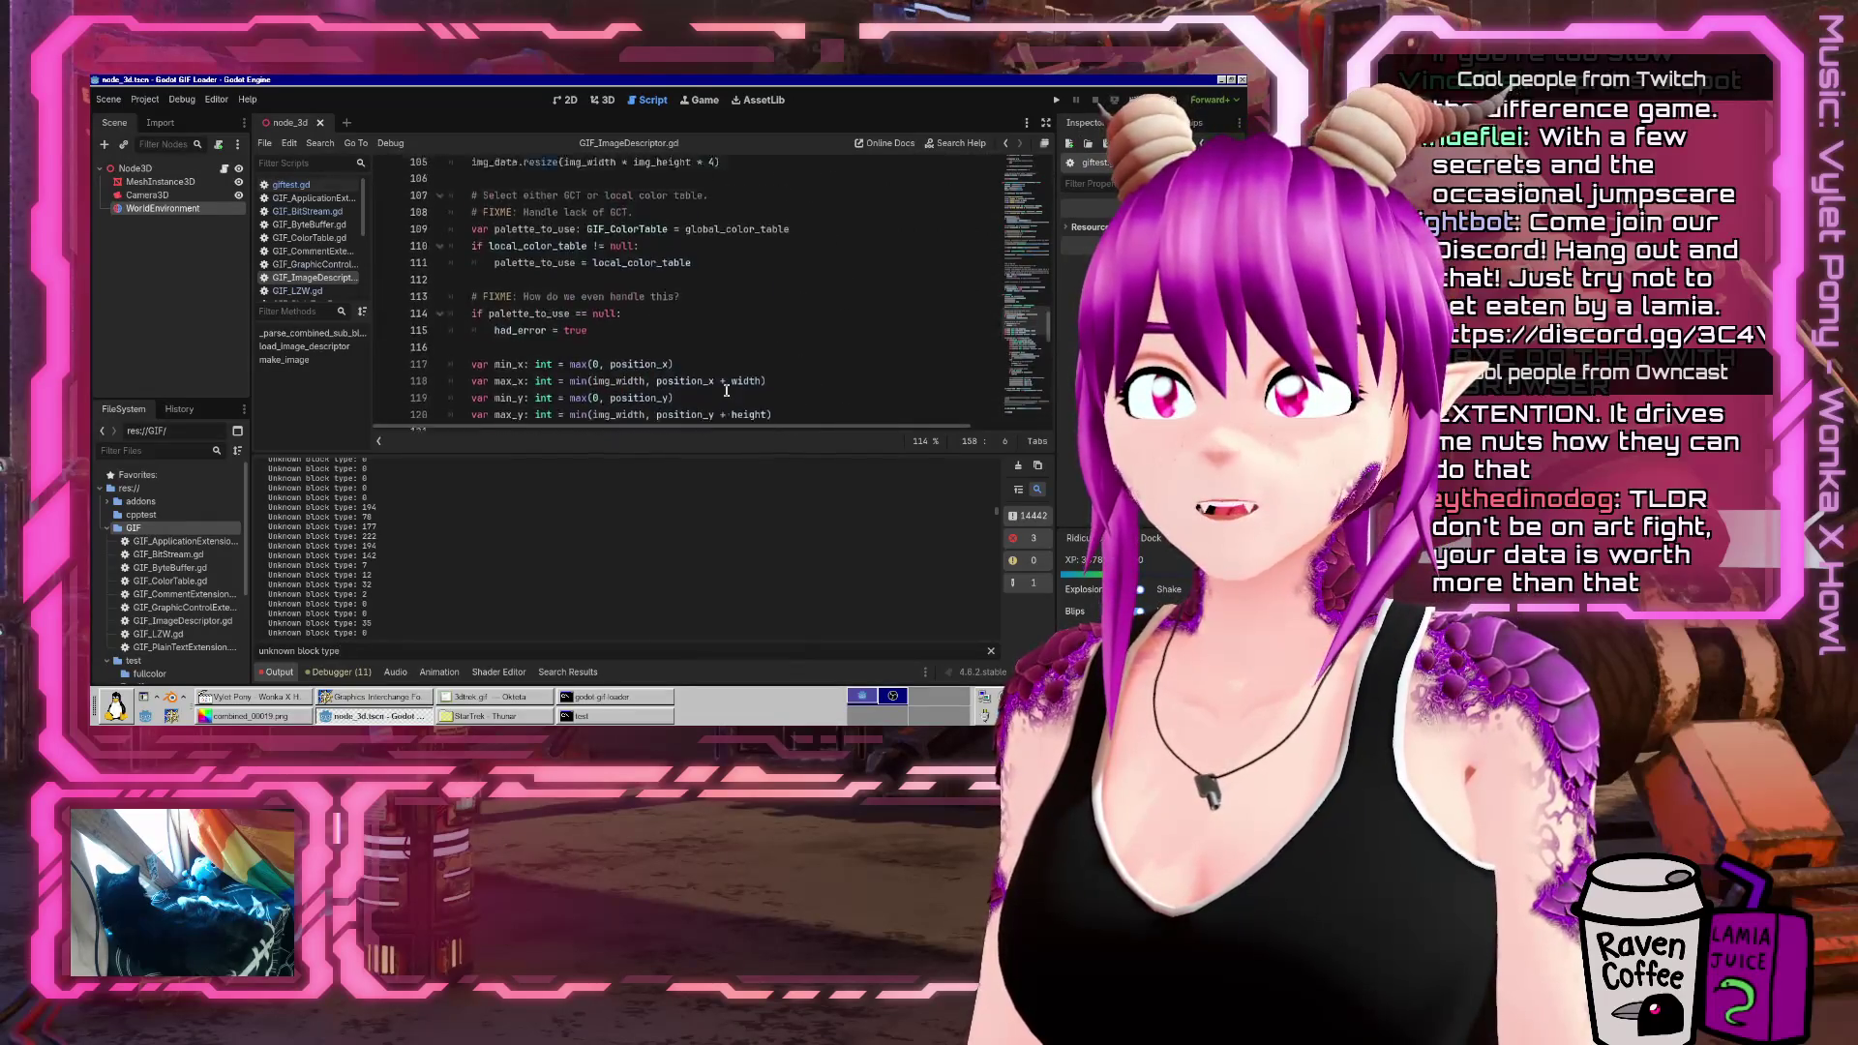
click(305, 196)
click(300, 185)
scroll(732, 353, down, 15)
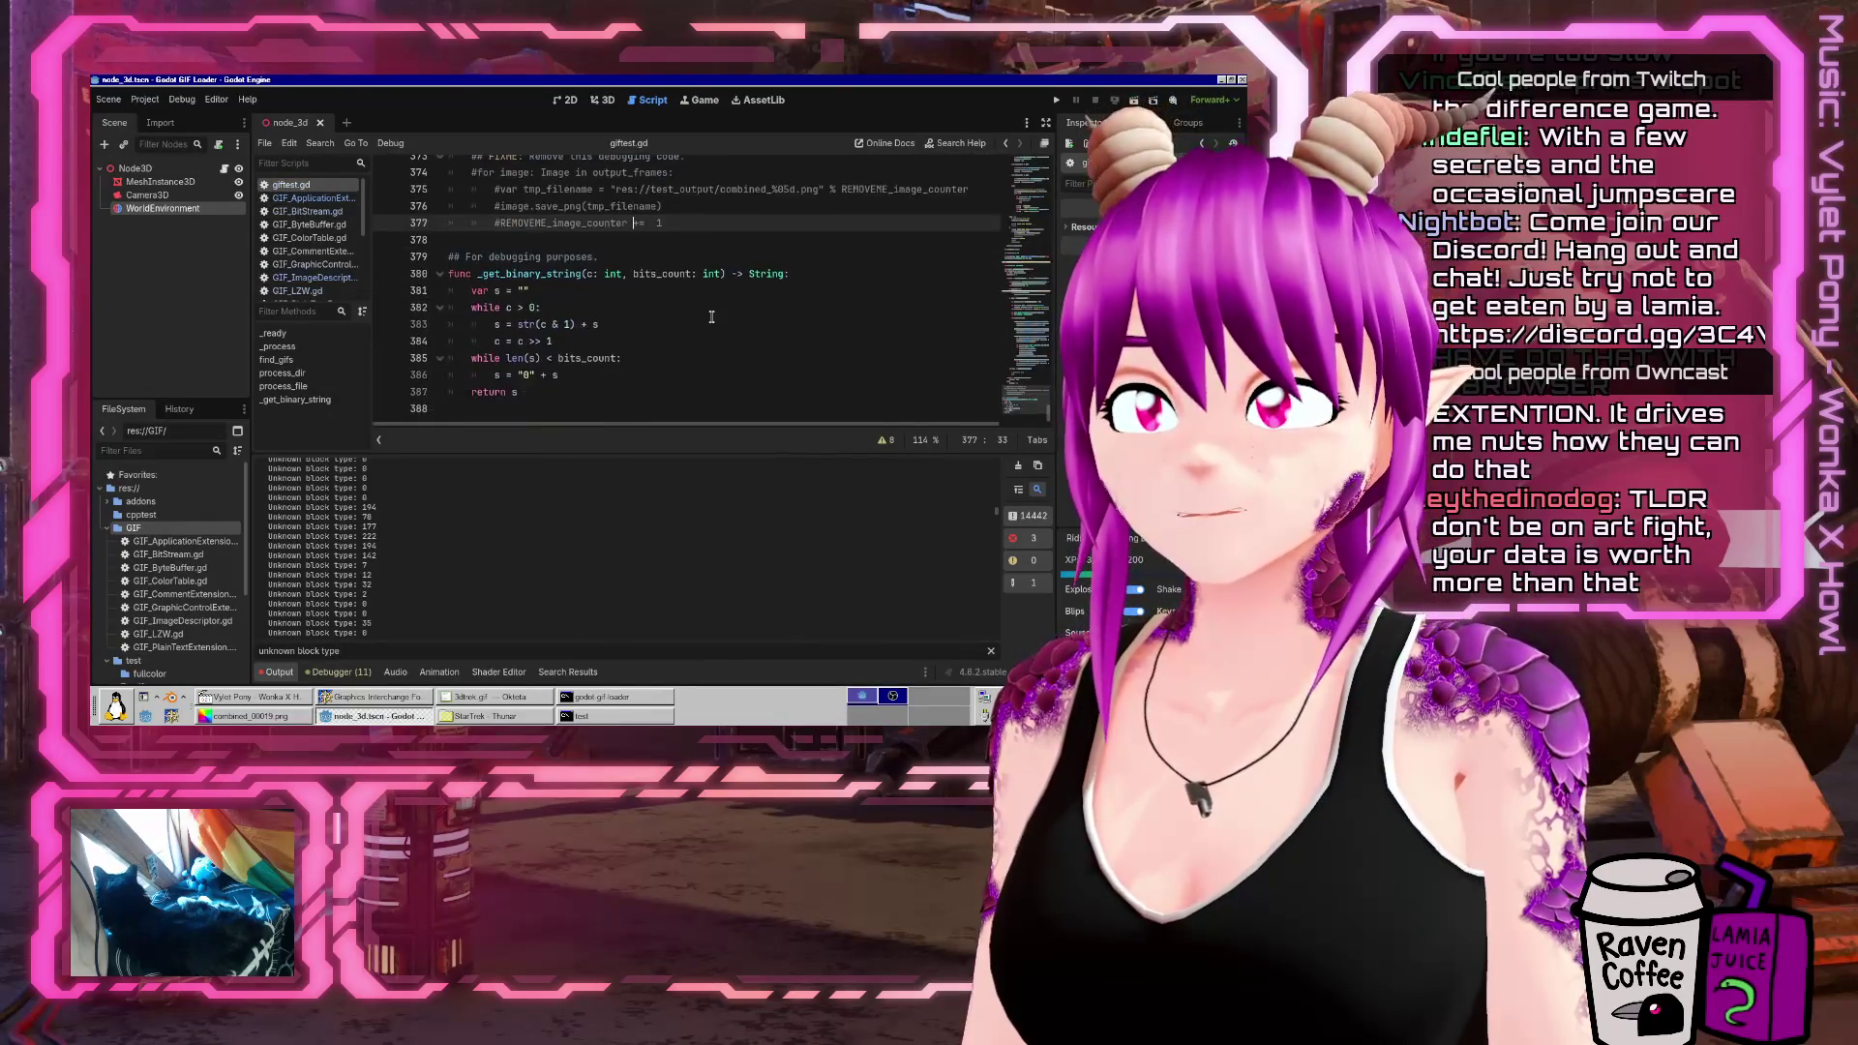
scroll(732, 353, up, 5)
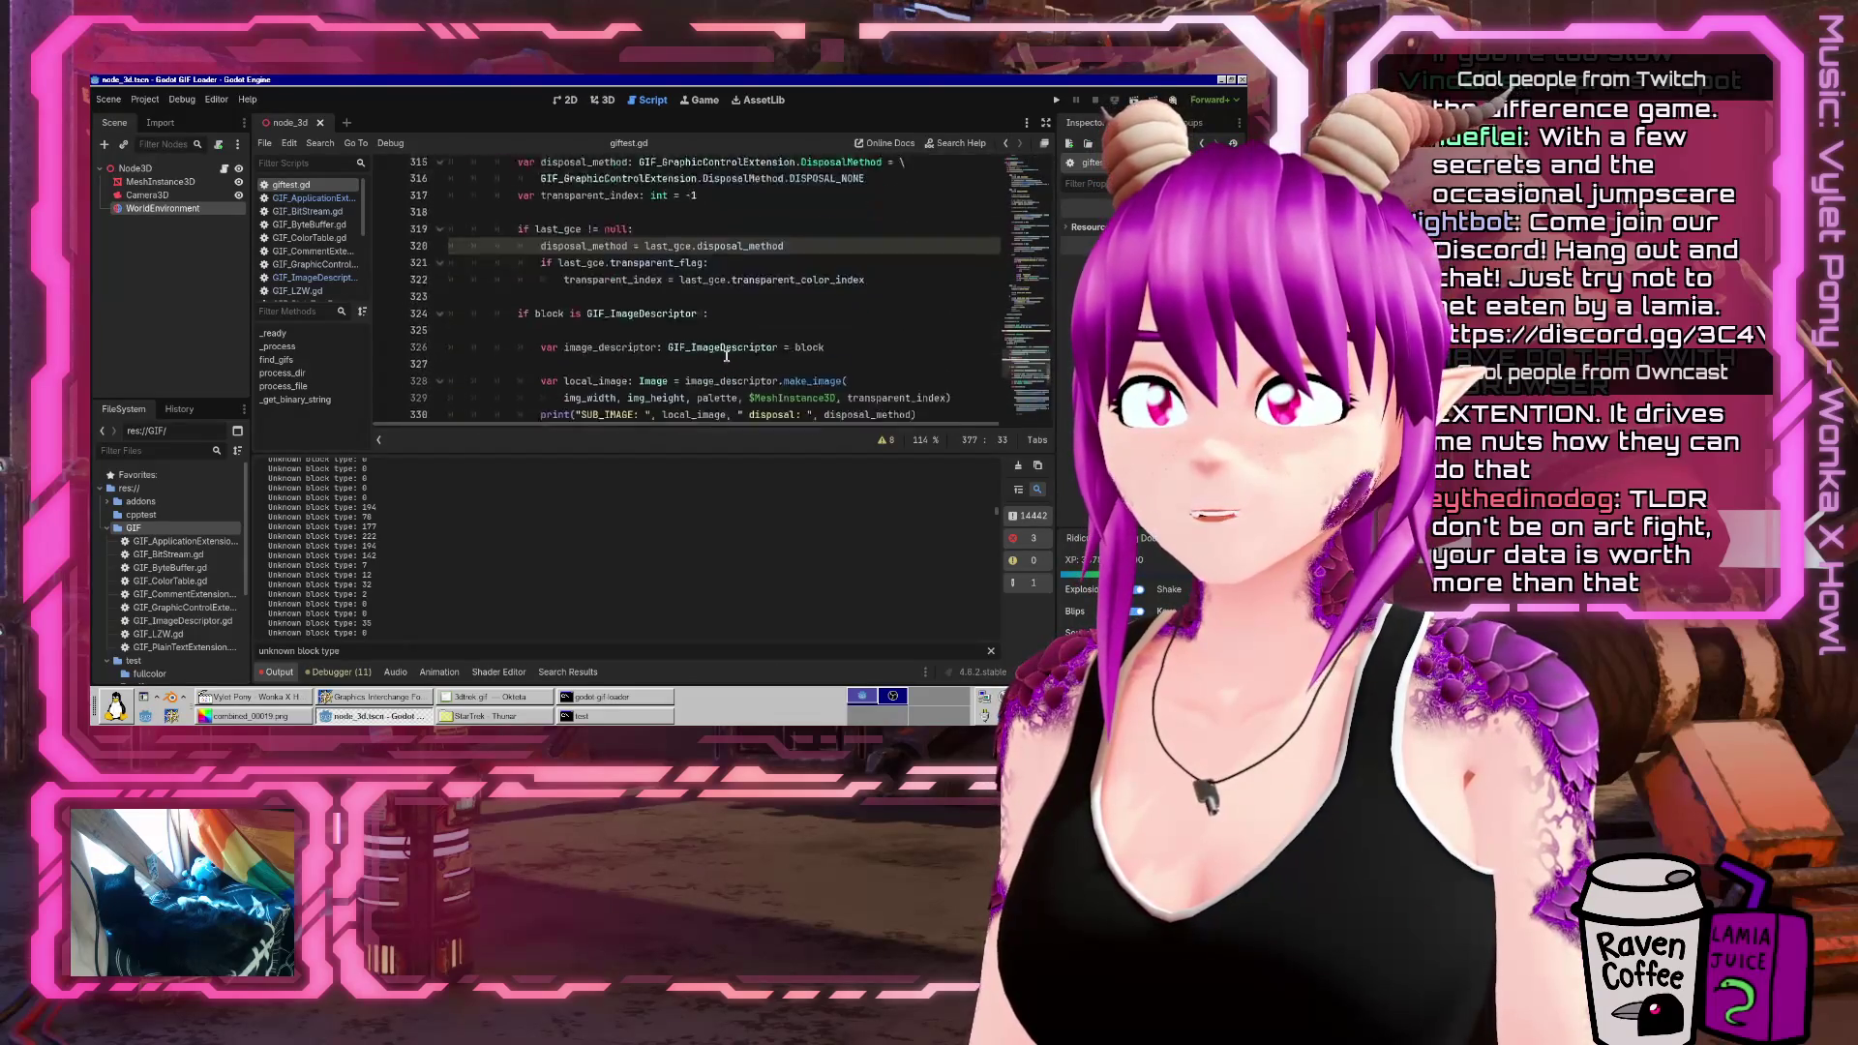
Search giftest.gd for 'unknown' and scroll to the Unknown block type print at line 286
key(ctrl+f)
text(uin)
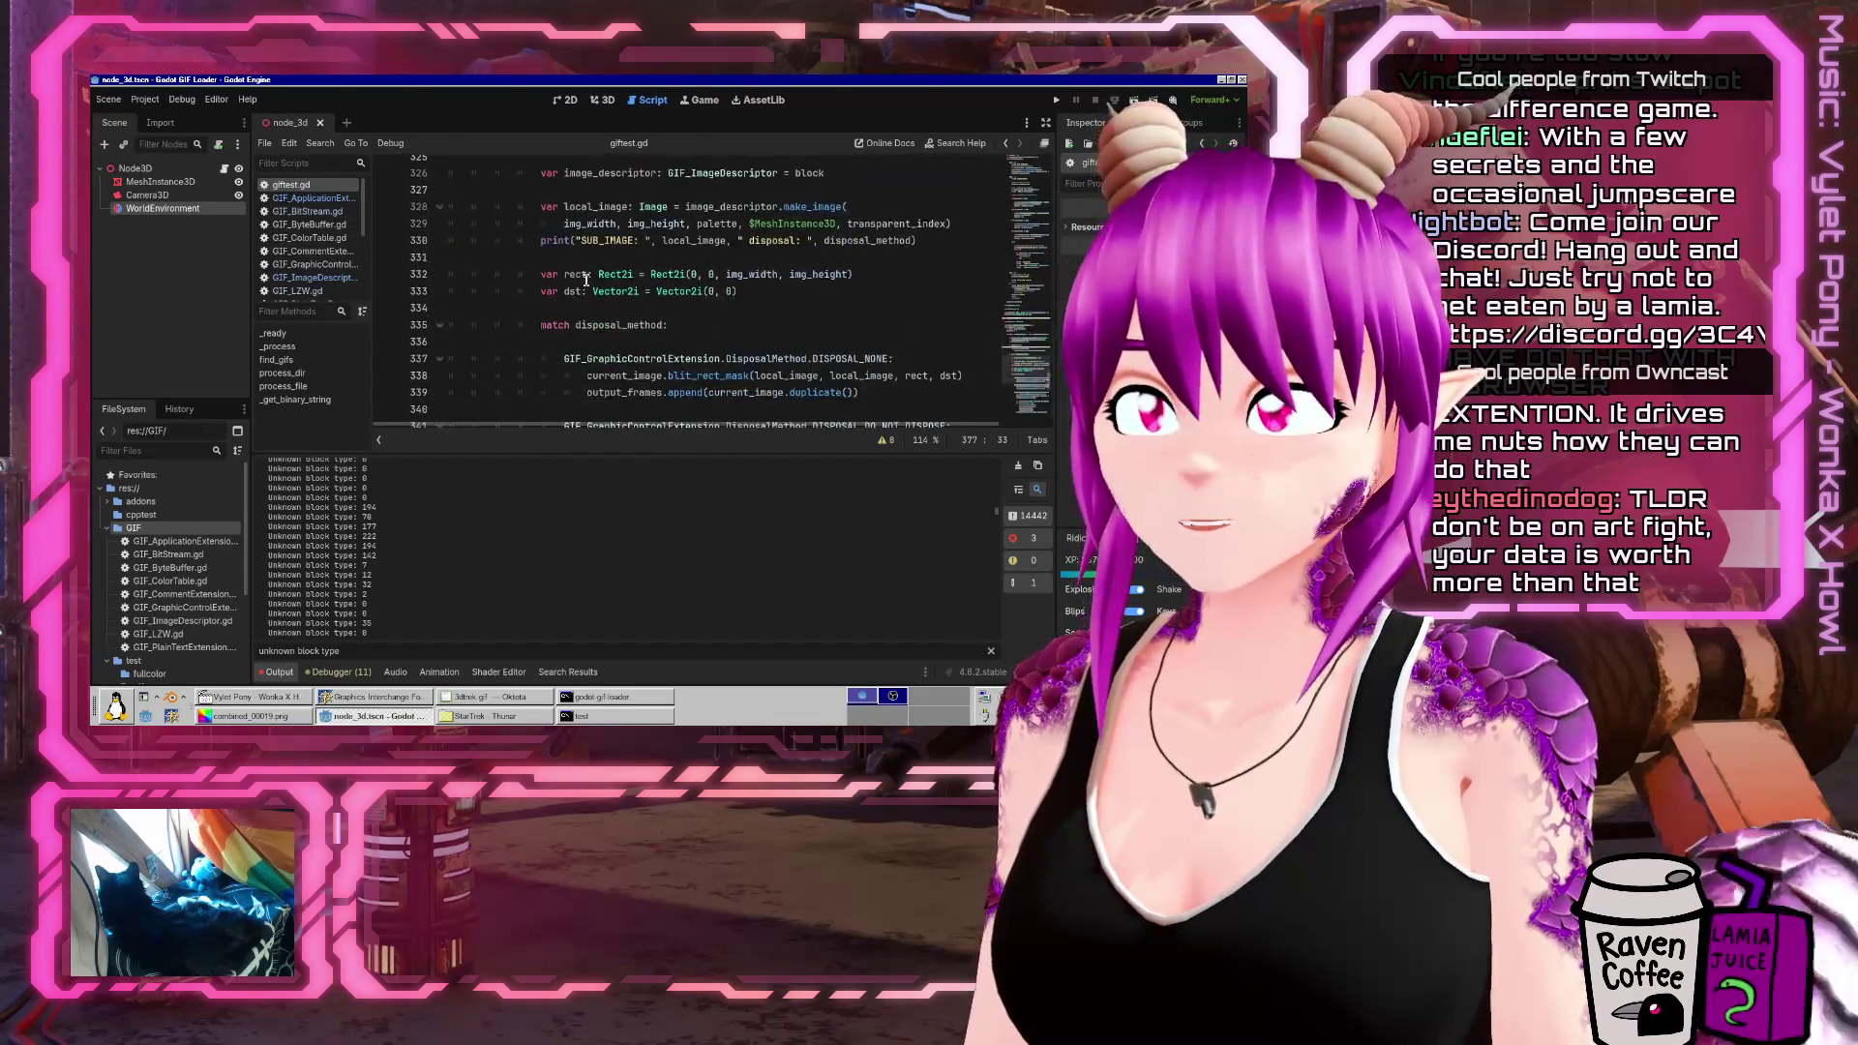
key(BackSpace)
key(BackSpace)
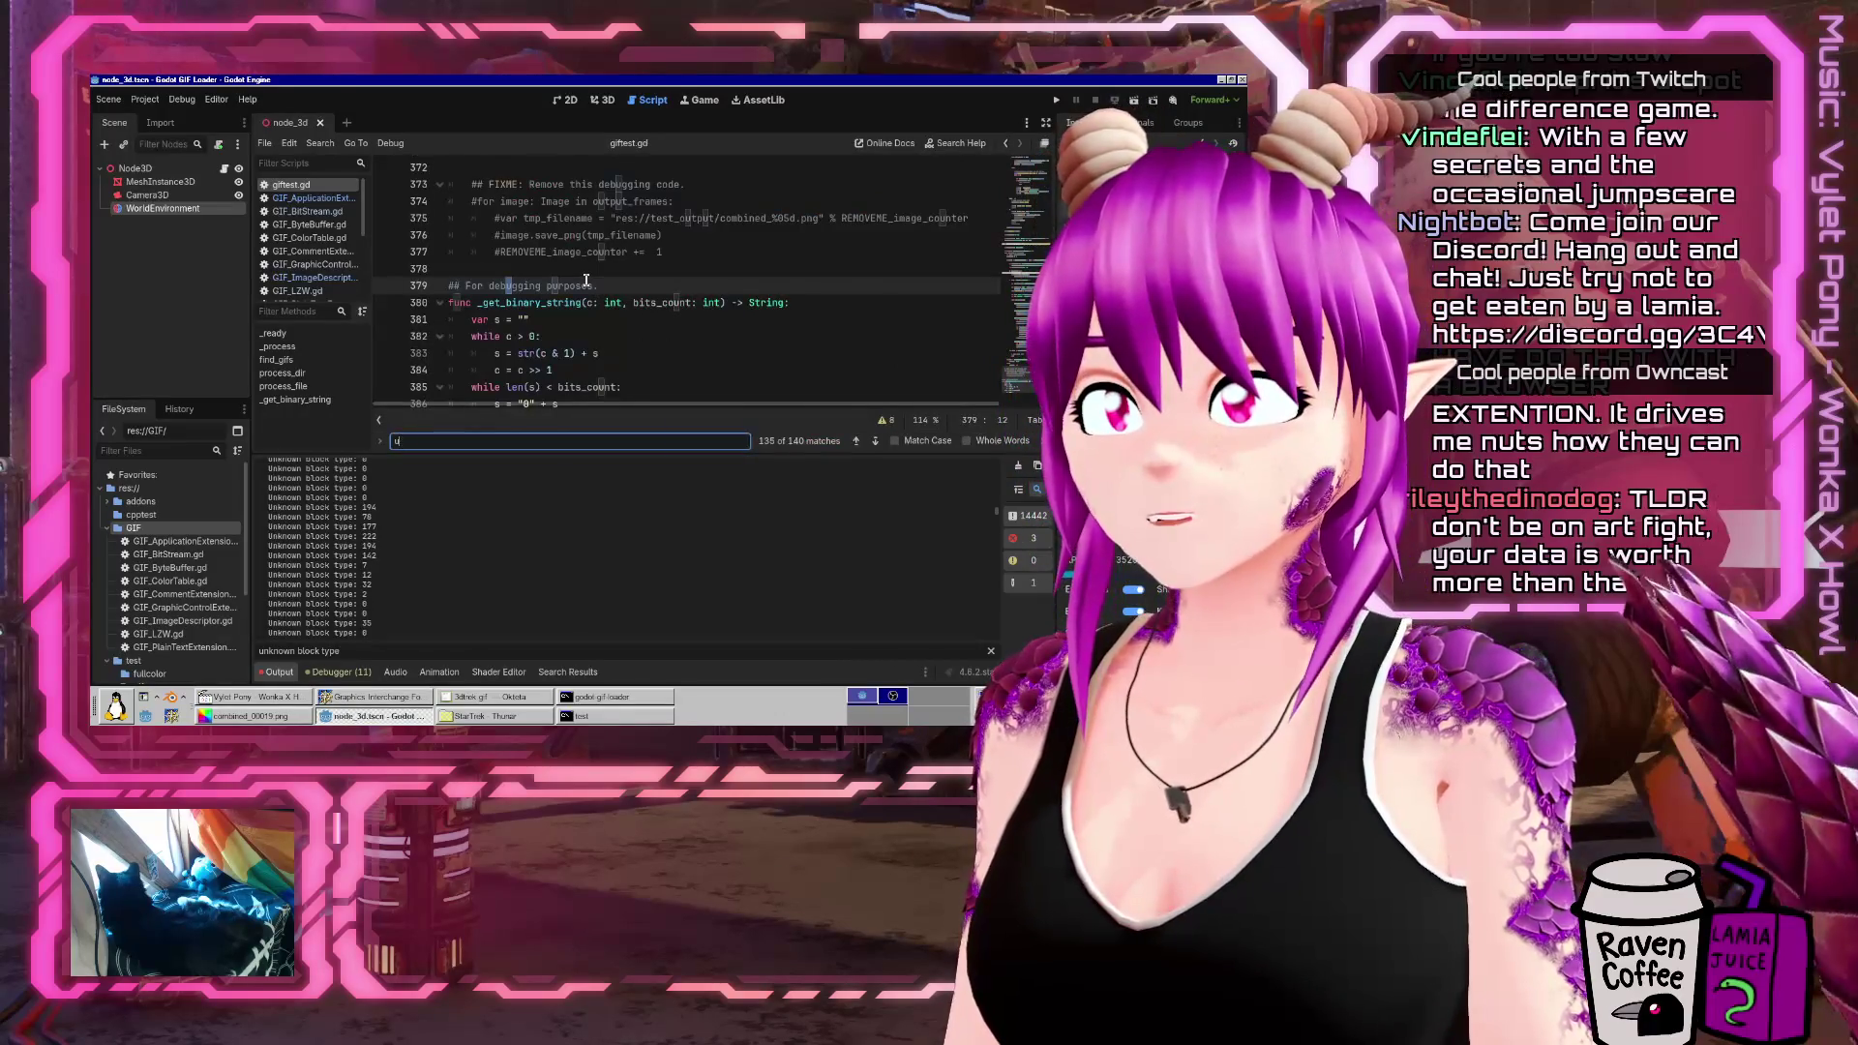
text(nkown)
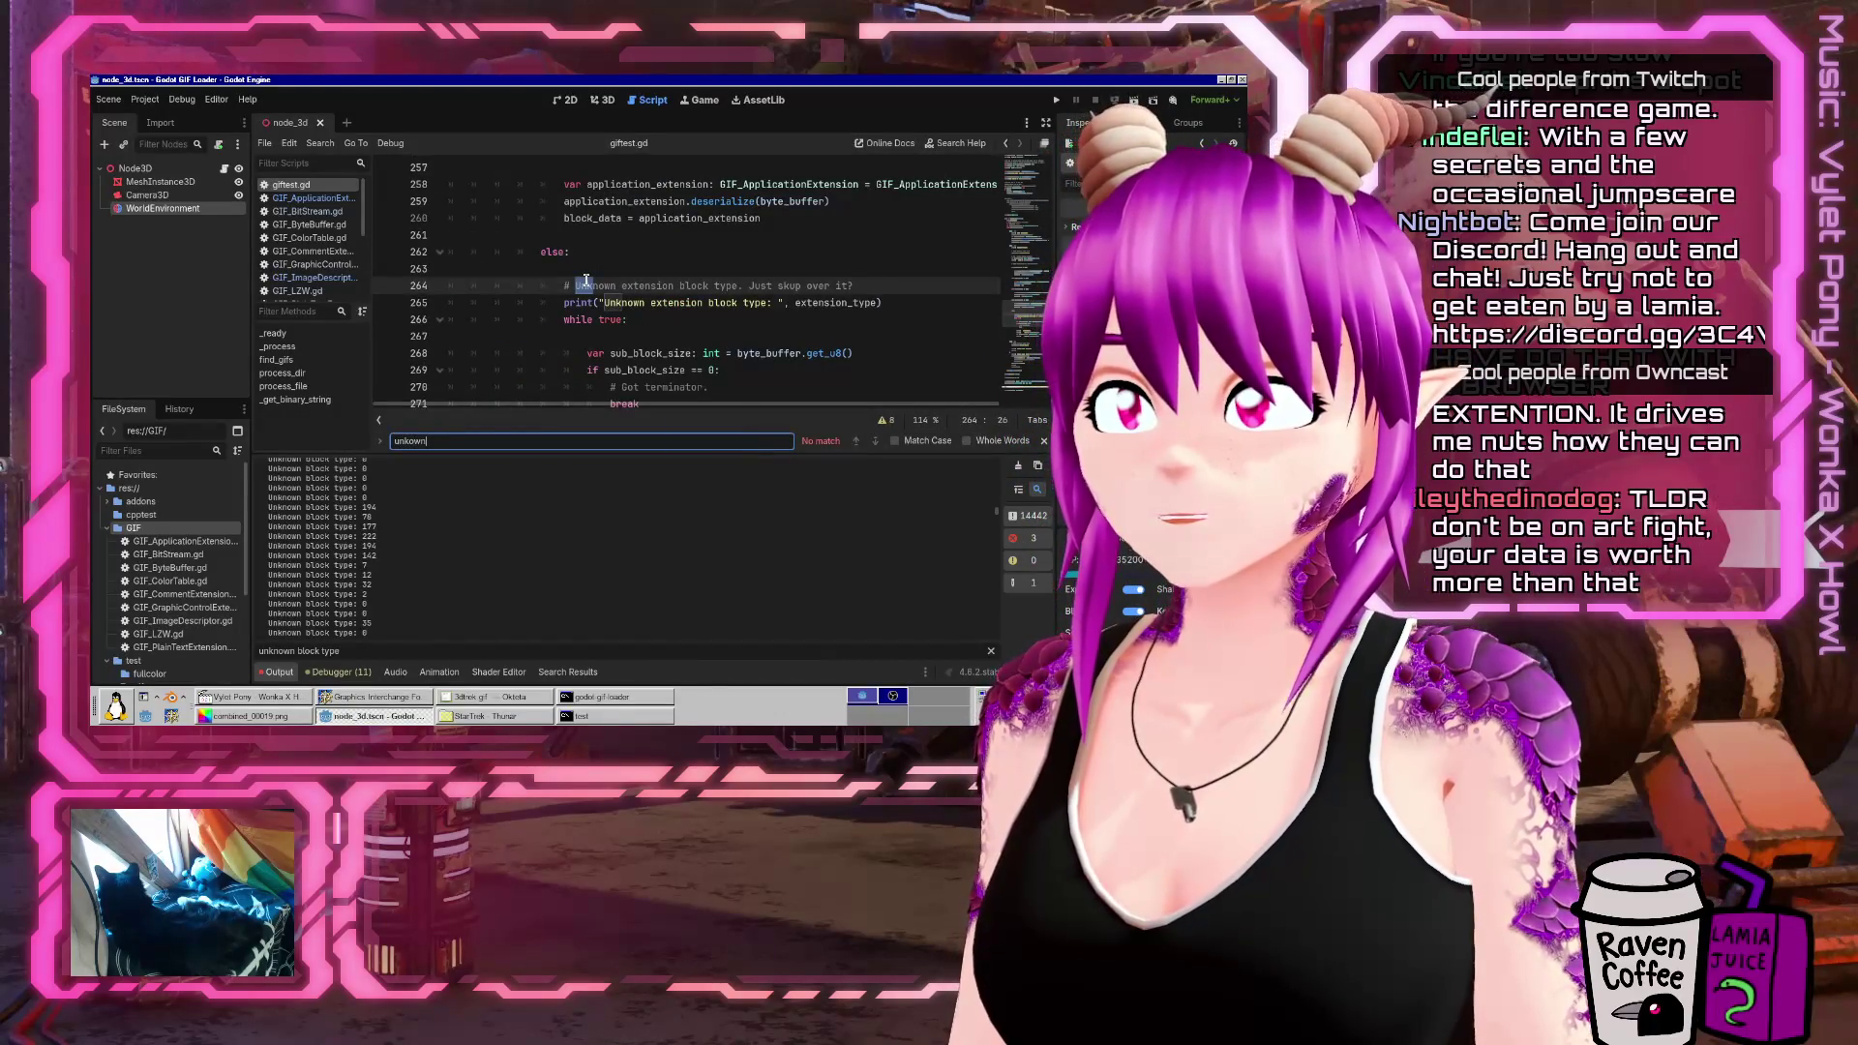
key(Escape)
key(Down)
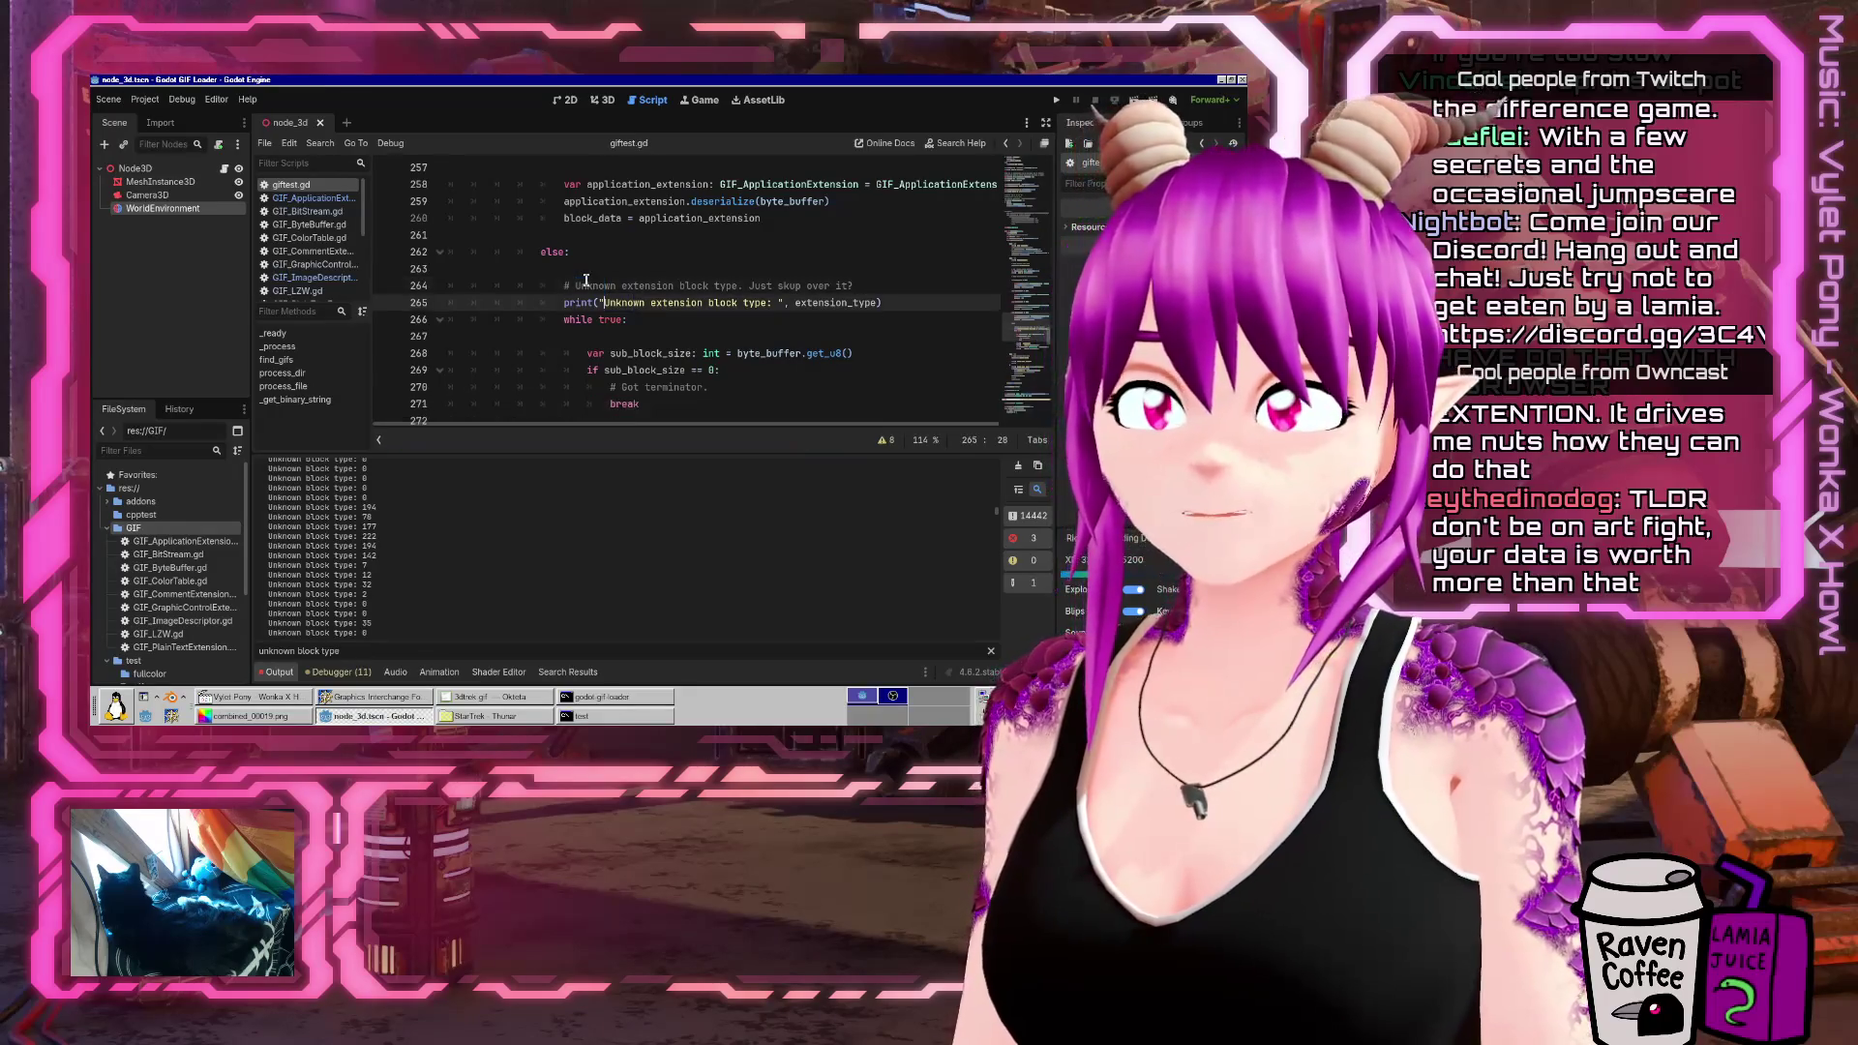
scroll(751, 389, down, 5)
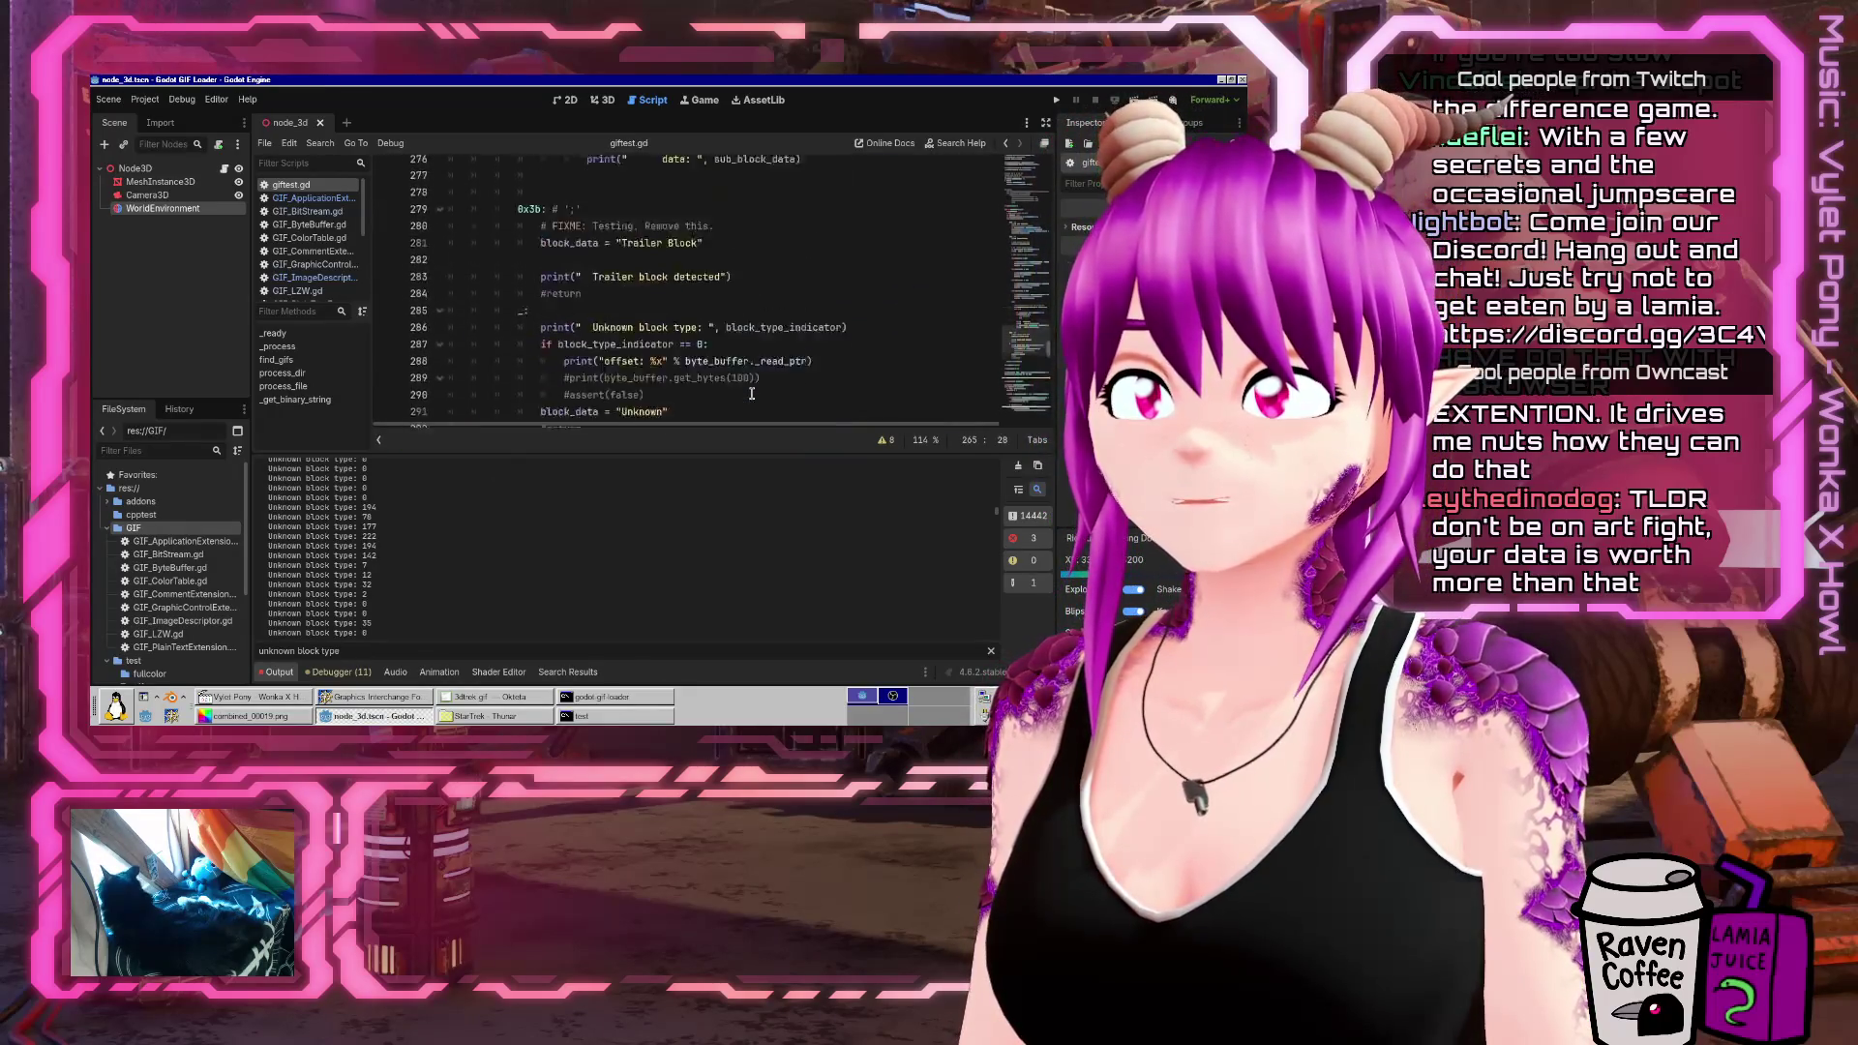
scroll(751, 388, up, 20)
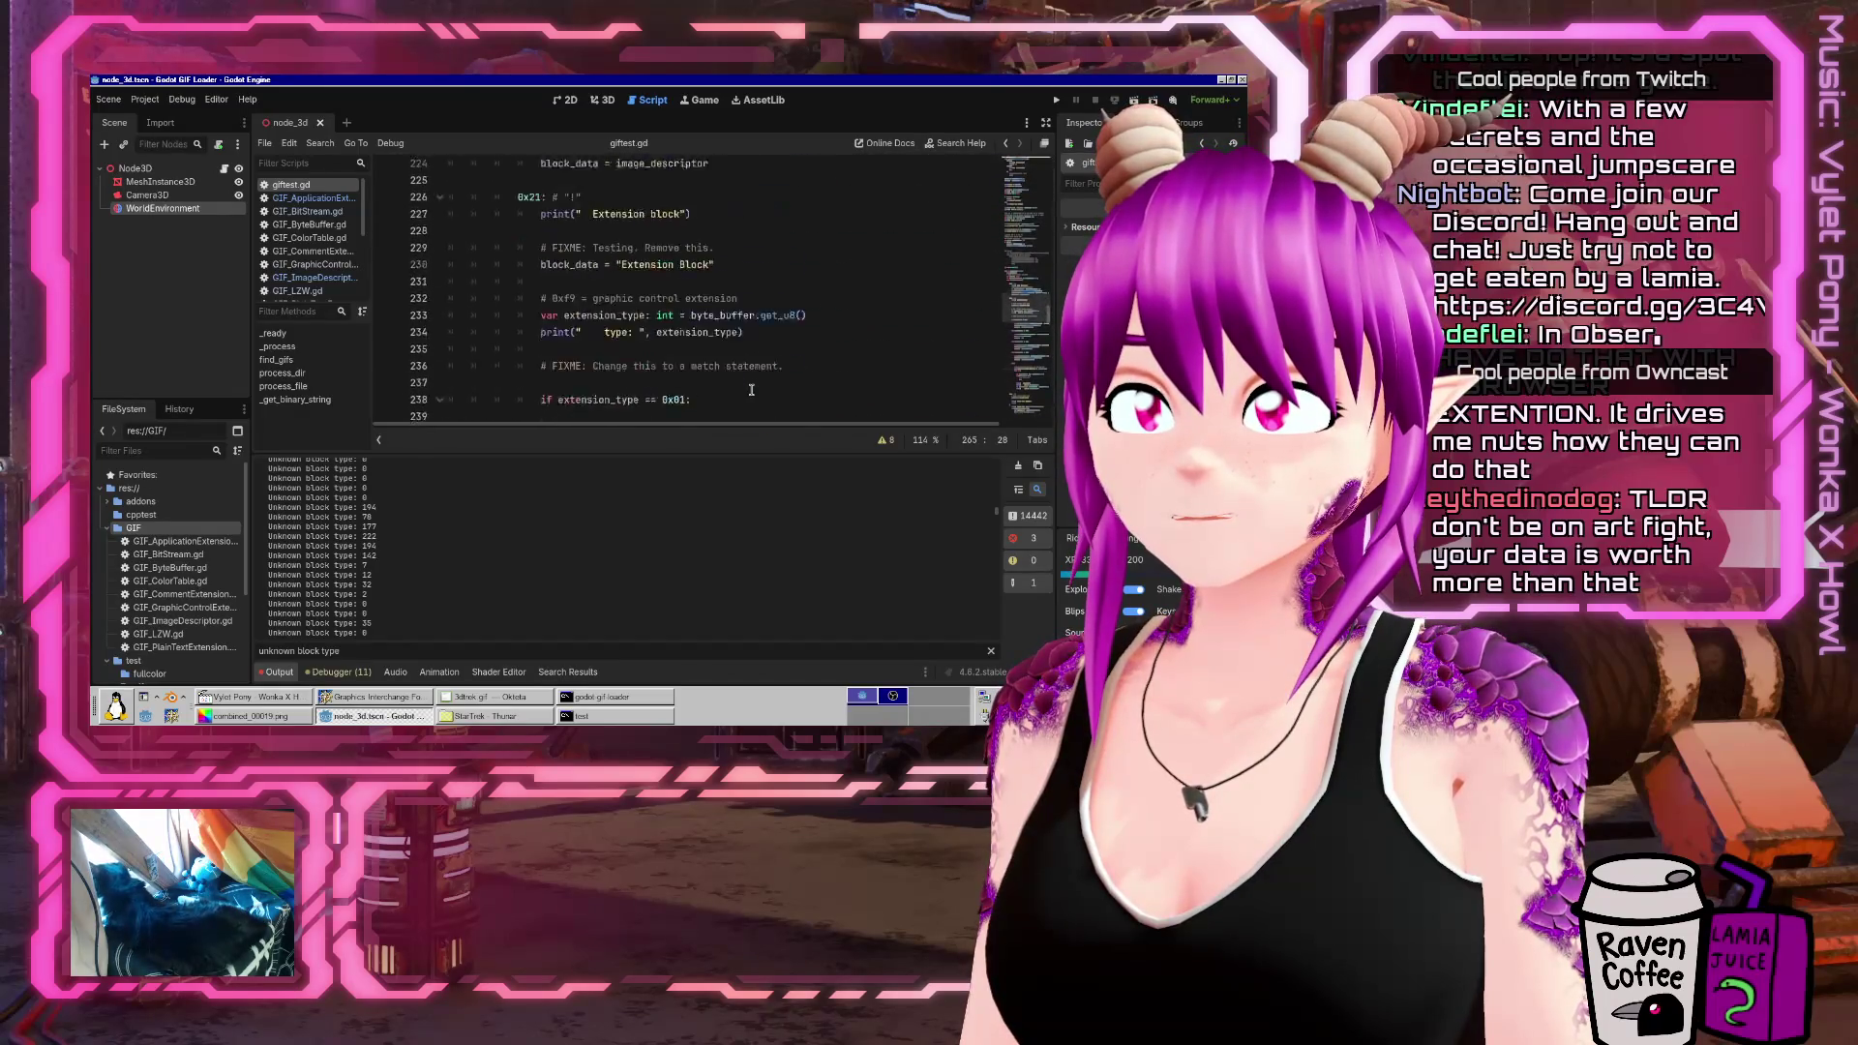
scroll(751, 389, down, 19)
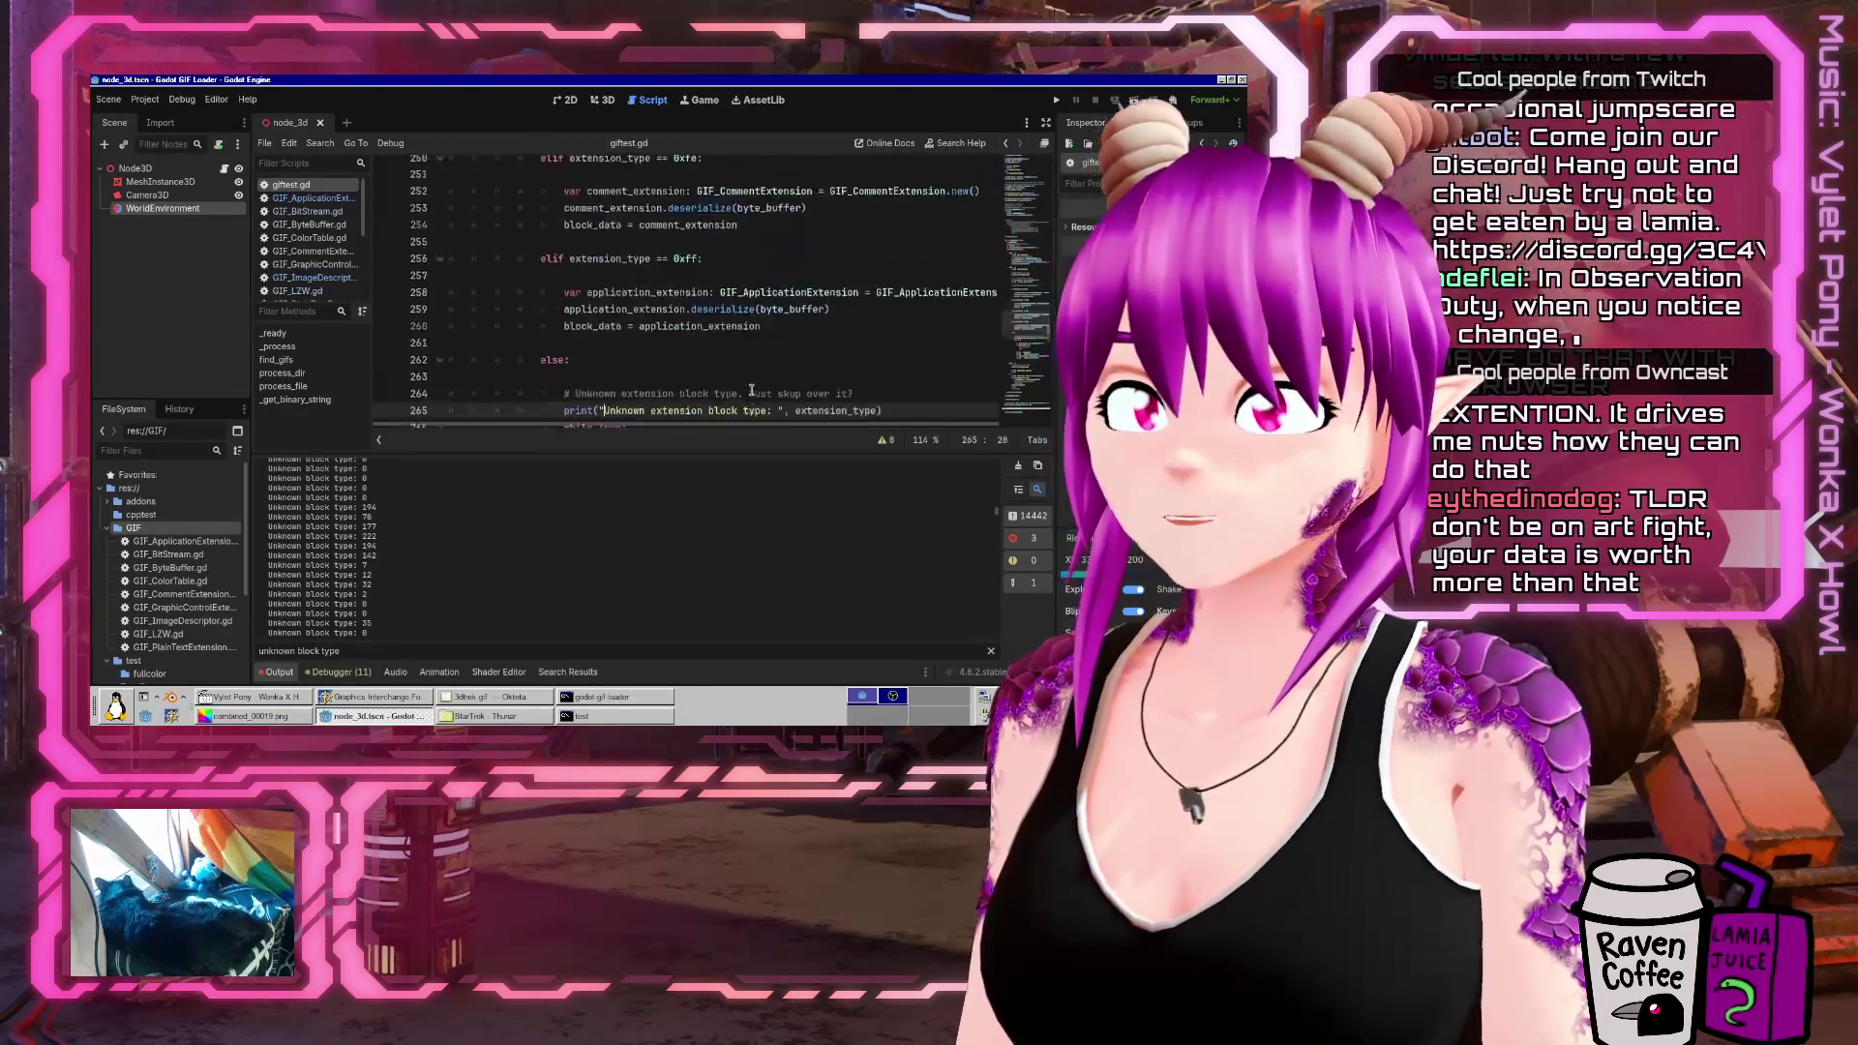
scroll(747, 389, down, 4)
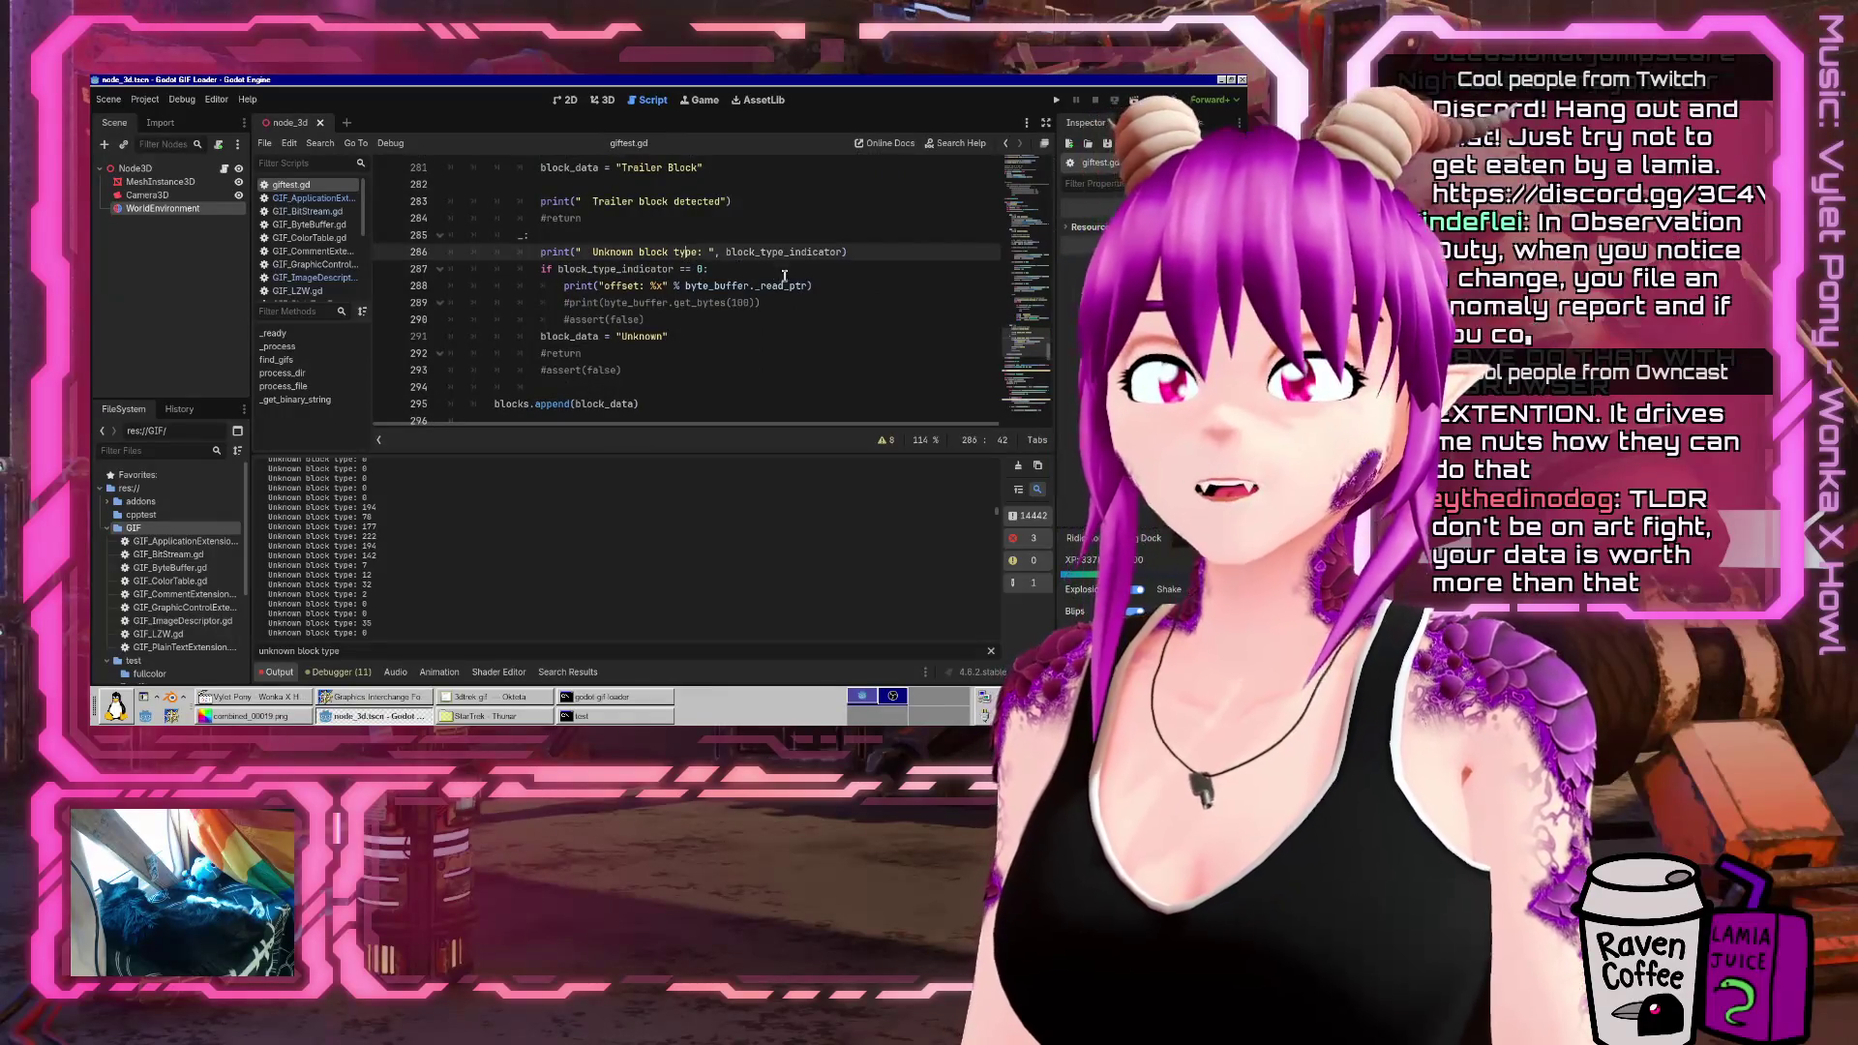
Add the file path as an extra argument to the Unknown block type print
click(812, 274)
key(Up)
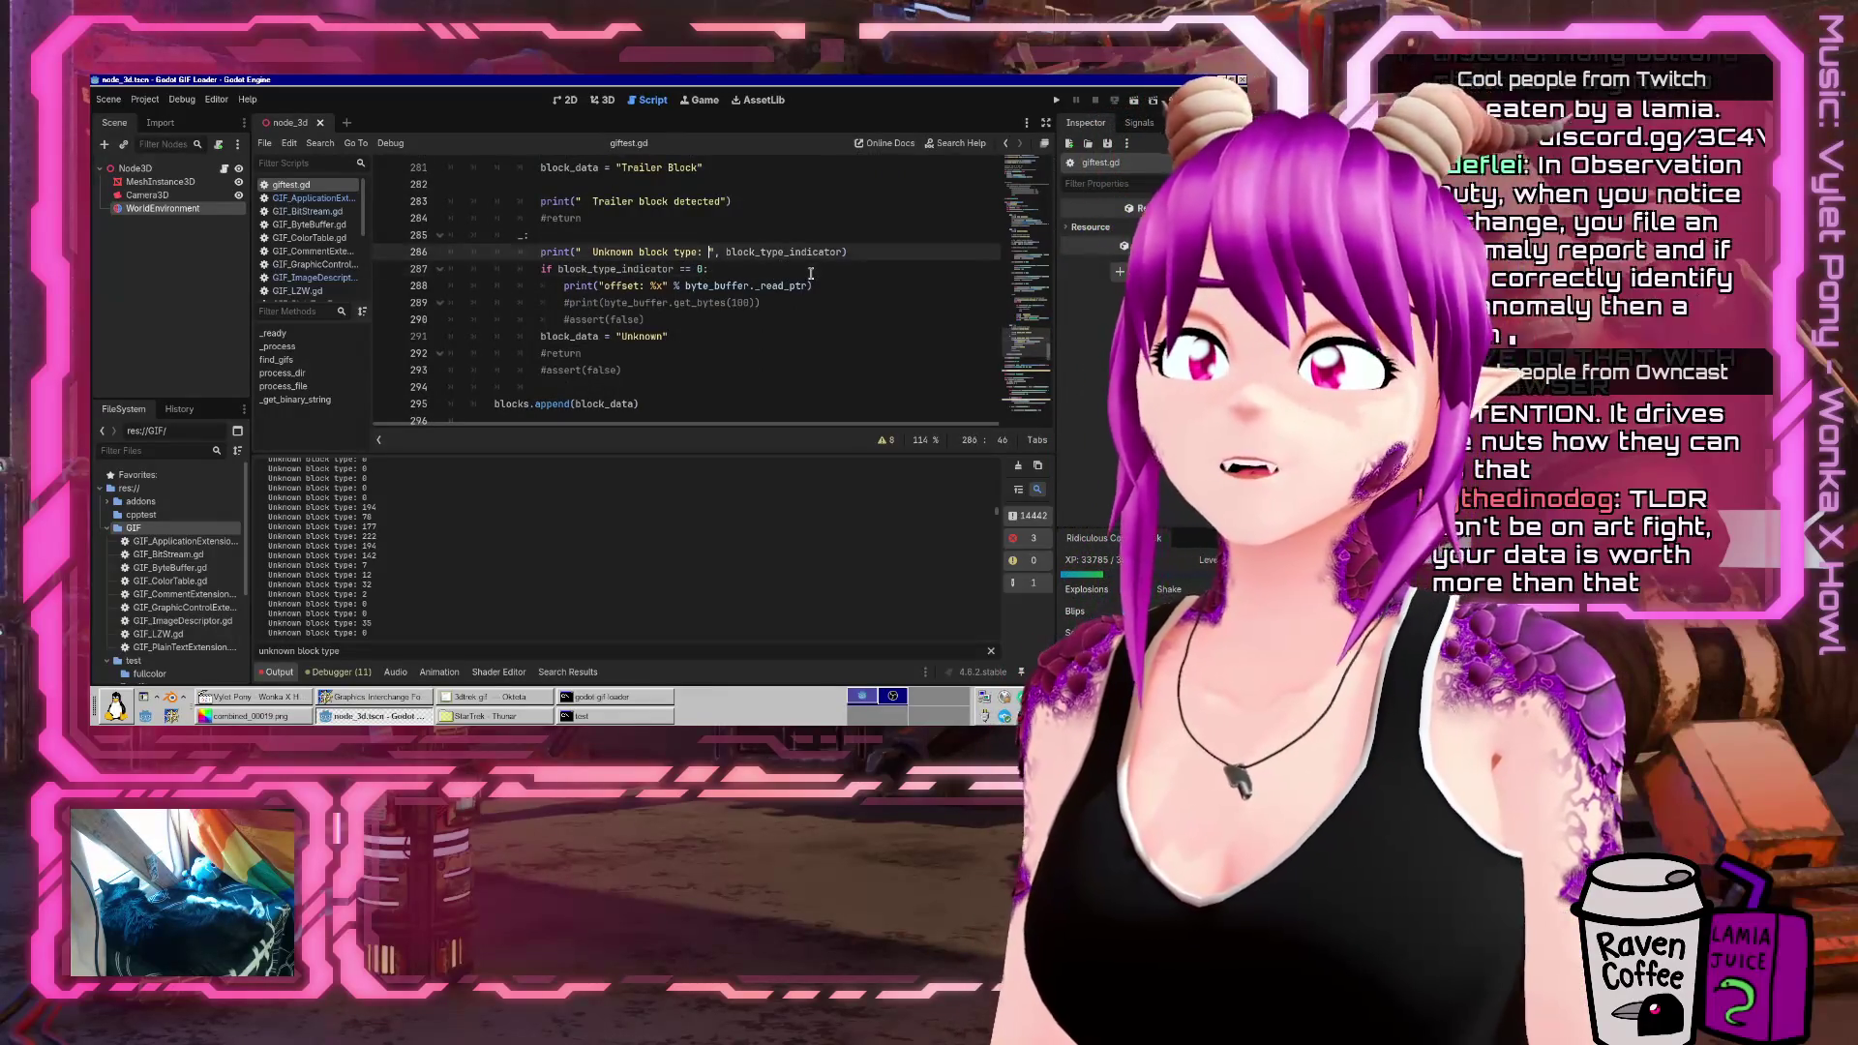
text(, " ", )
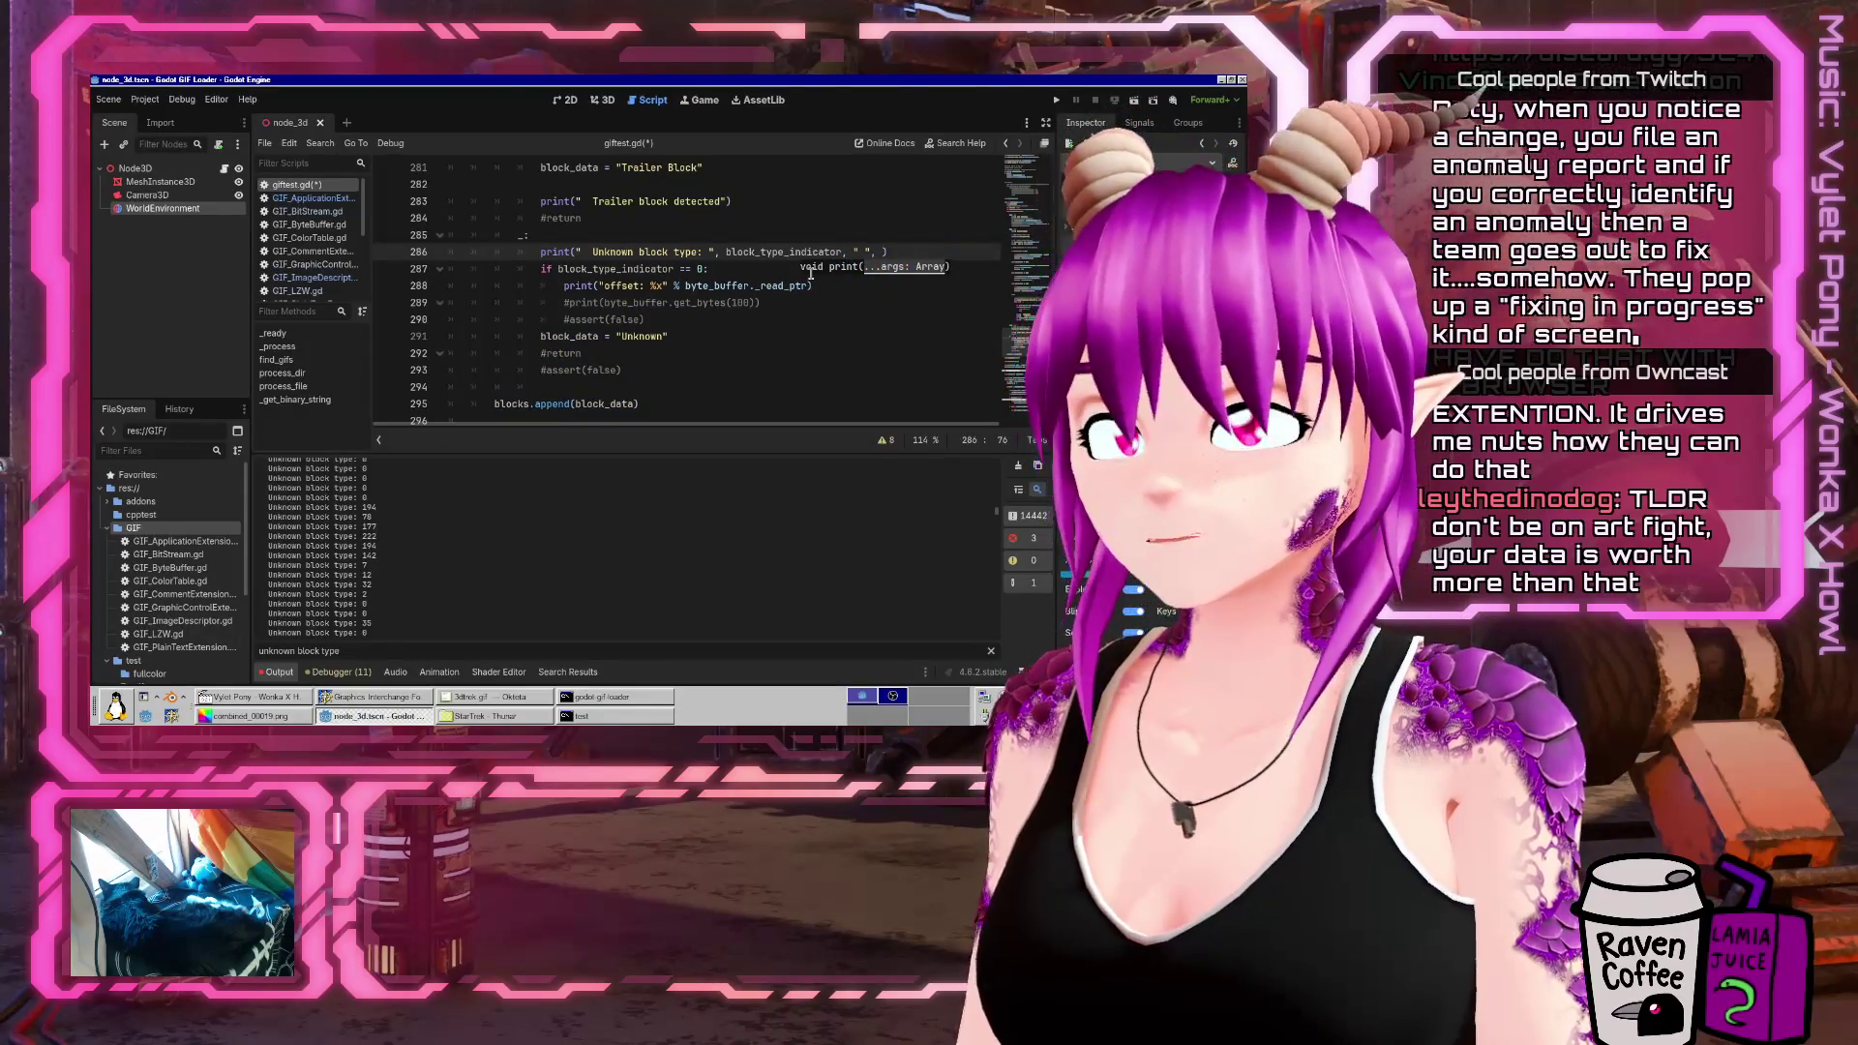
text(file)
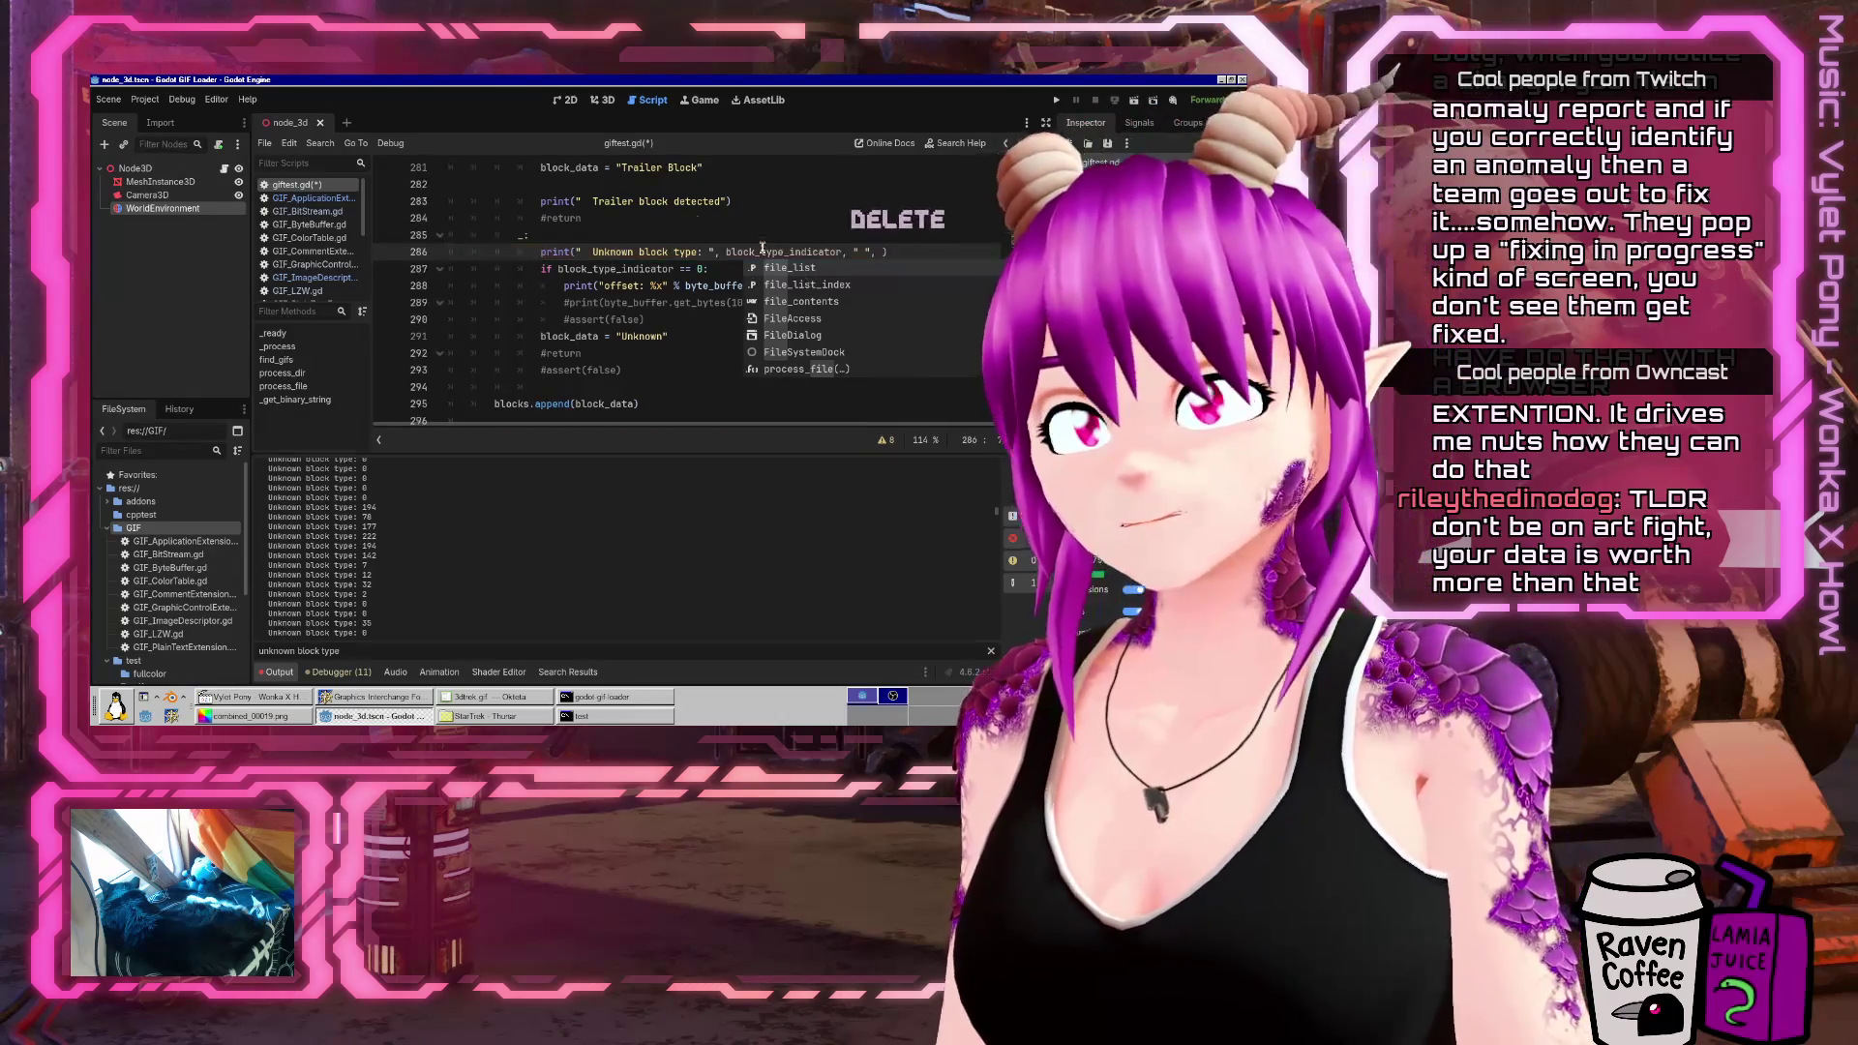
click(547, 217)
scroll(565, 319, up, 15)
scroll(565, 319, up, 15)
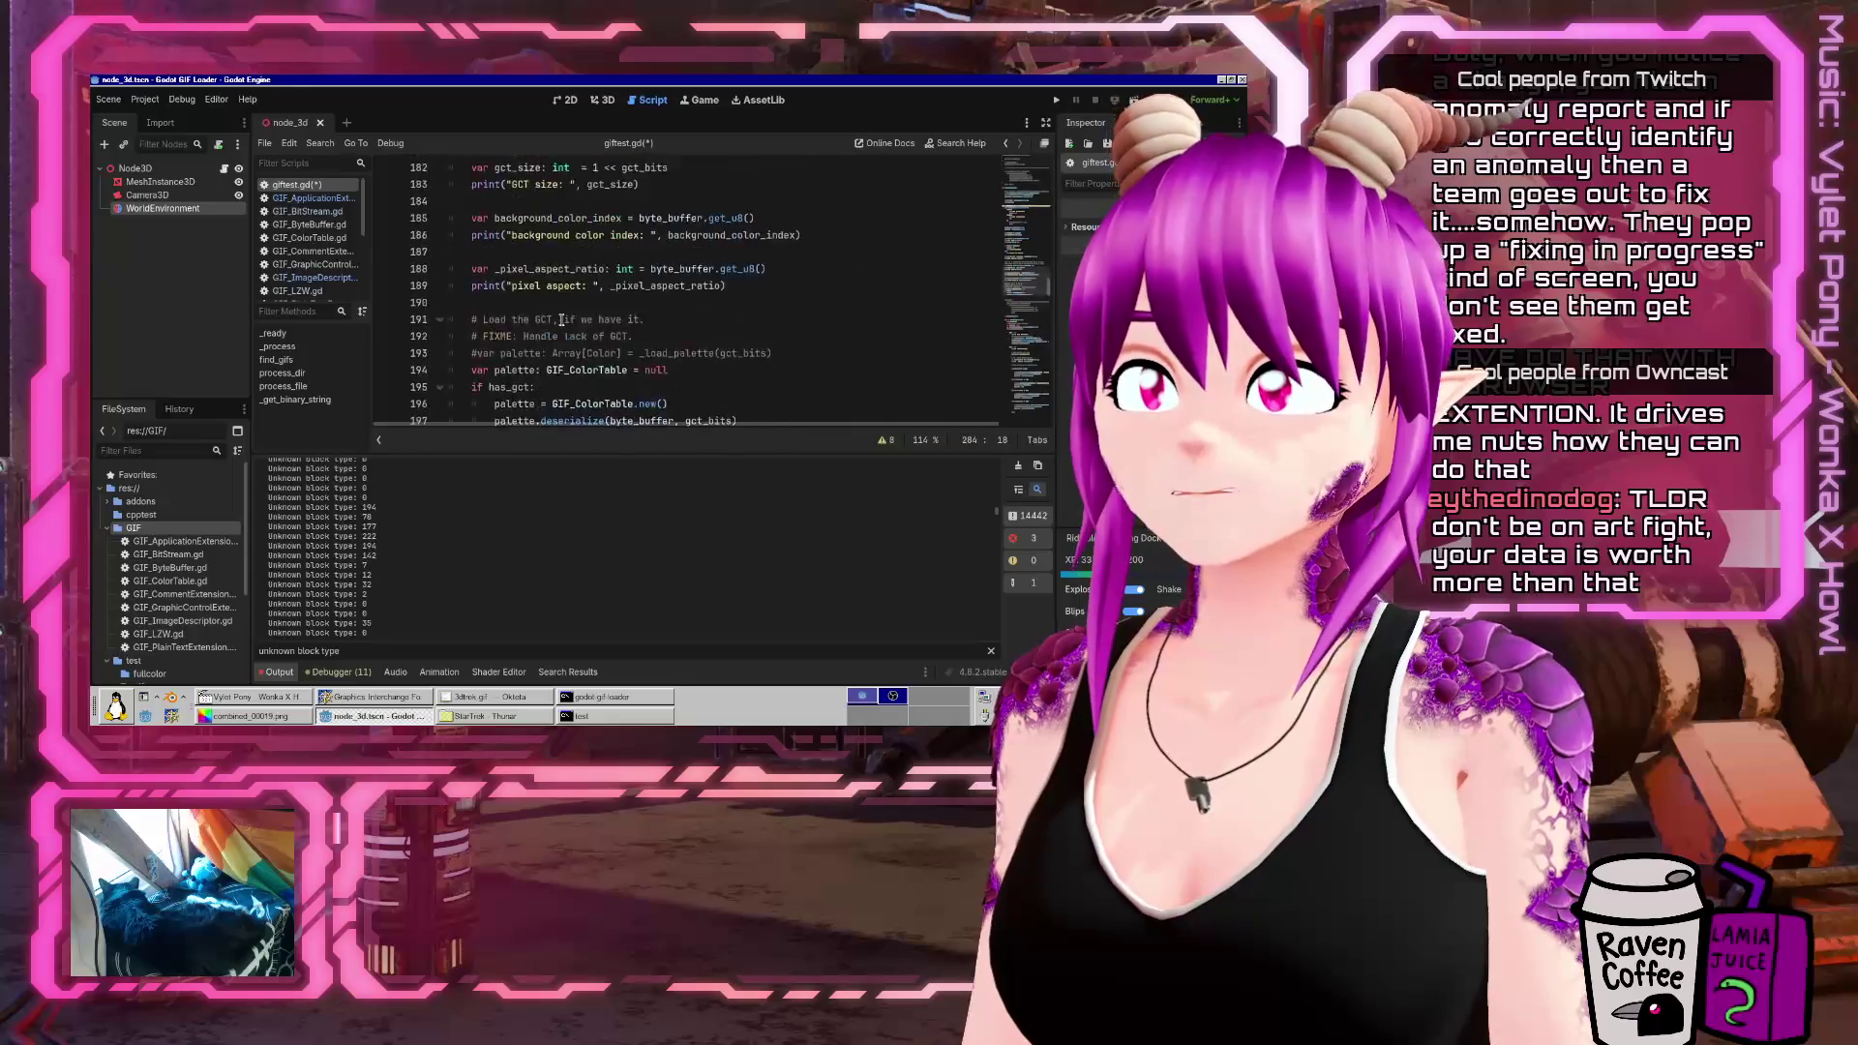
scroll(560, 315, down, 5)
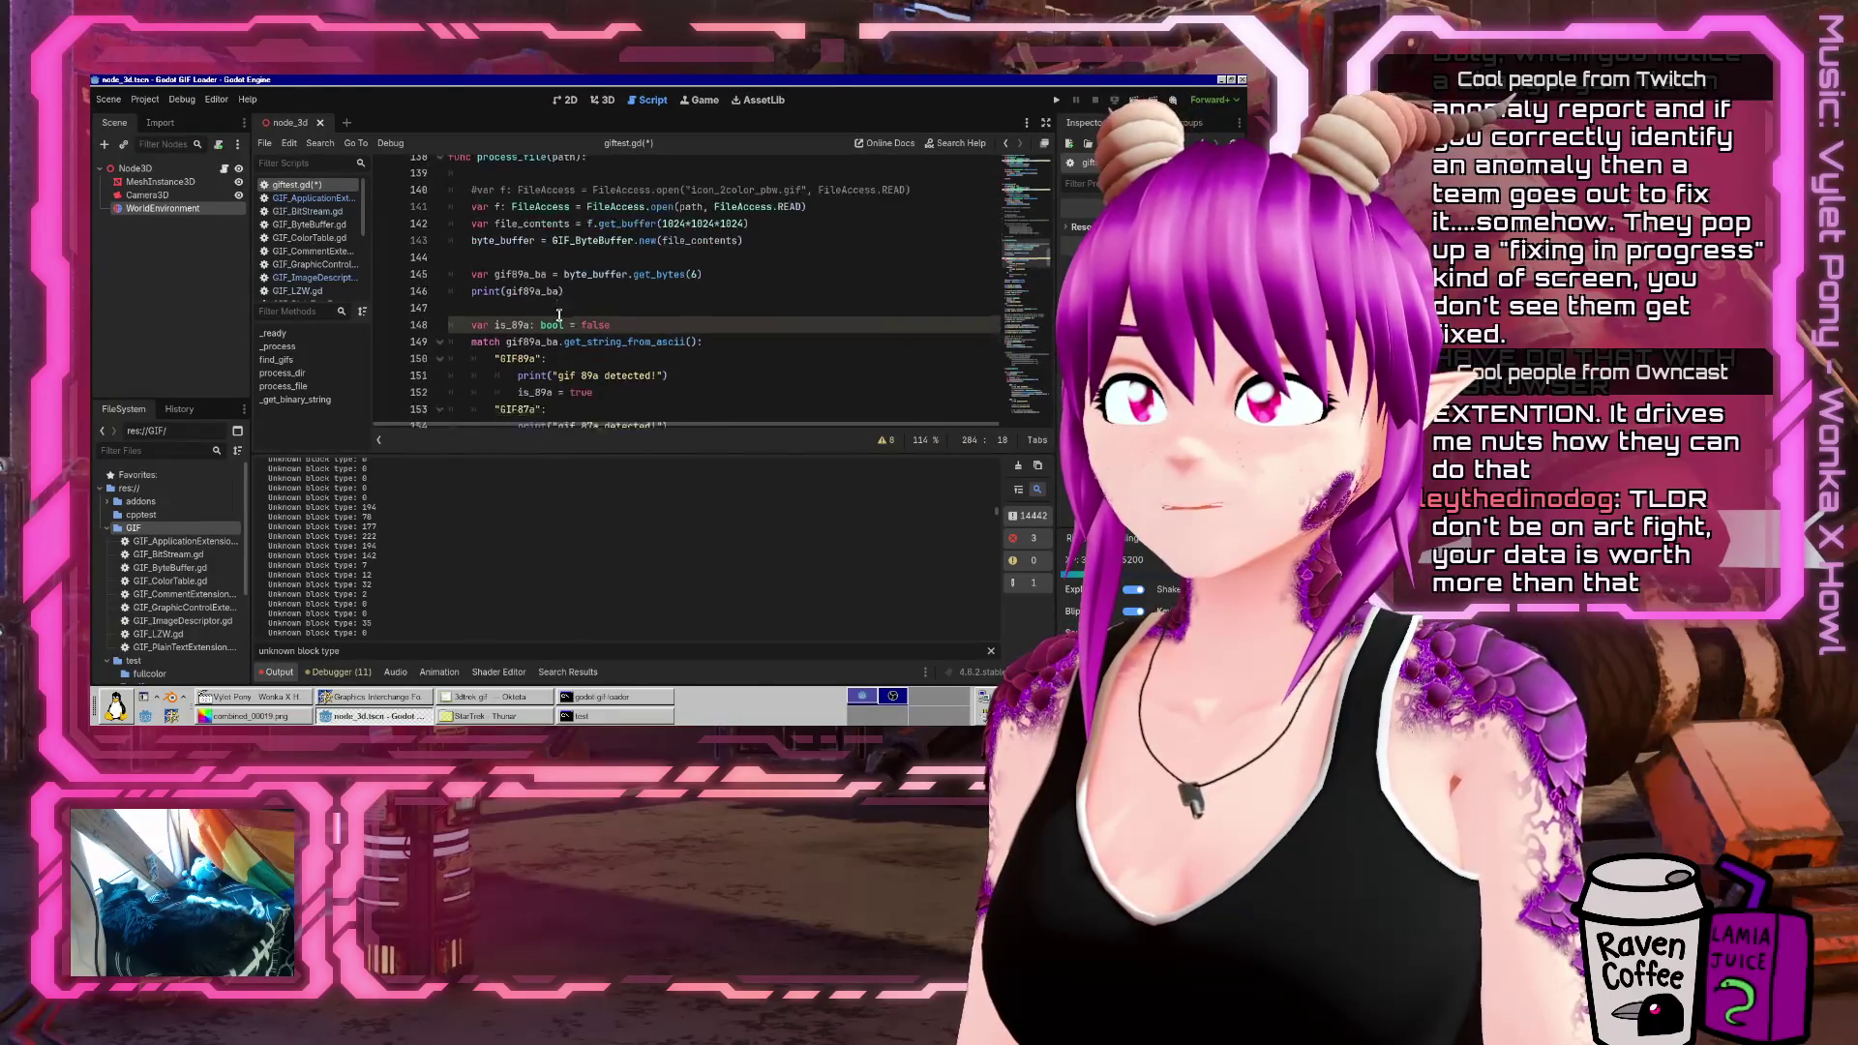
scroll(666, 315, up, 3)
scroll(667, 316, up, 2)
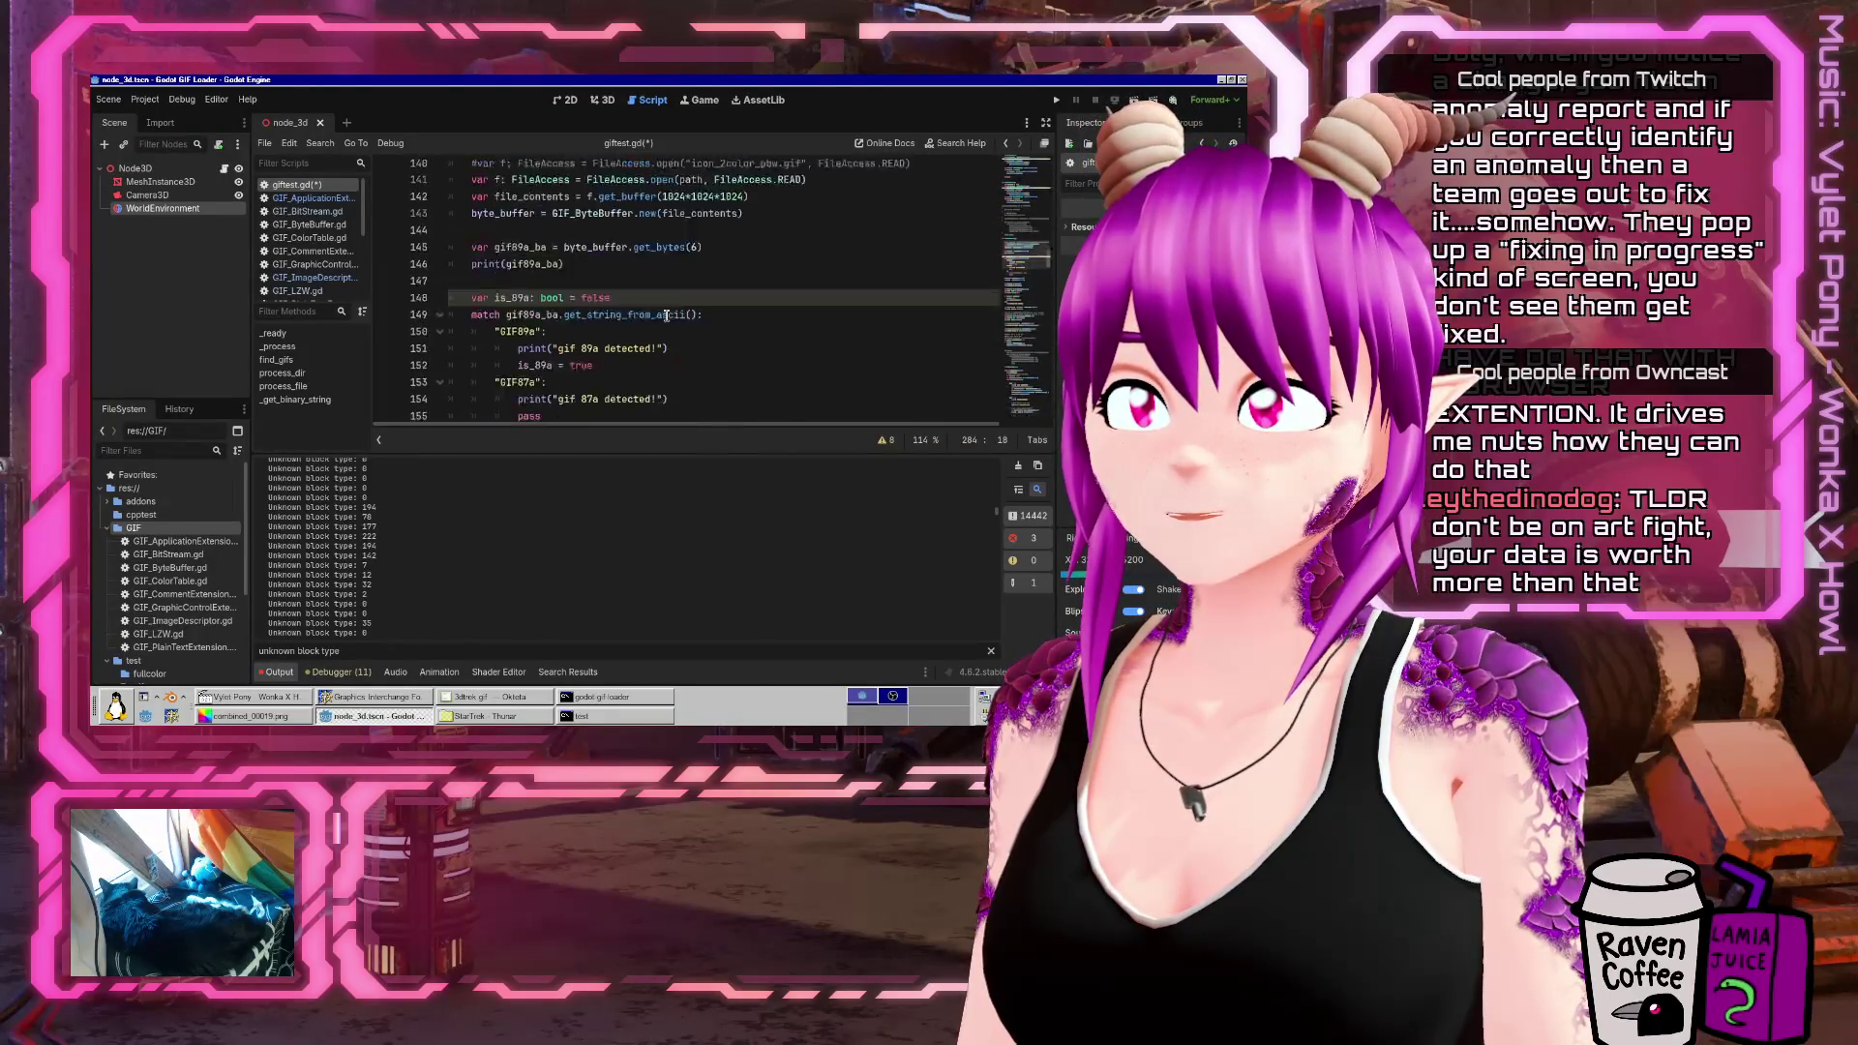
scroll(666, 315, down, 20)
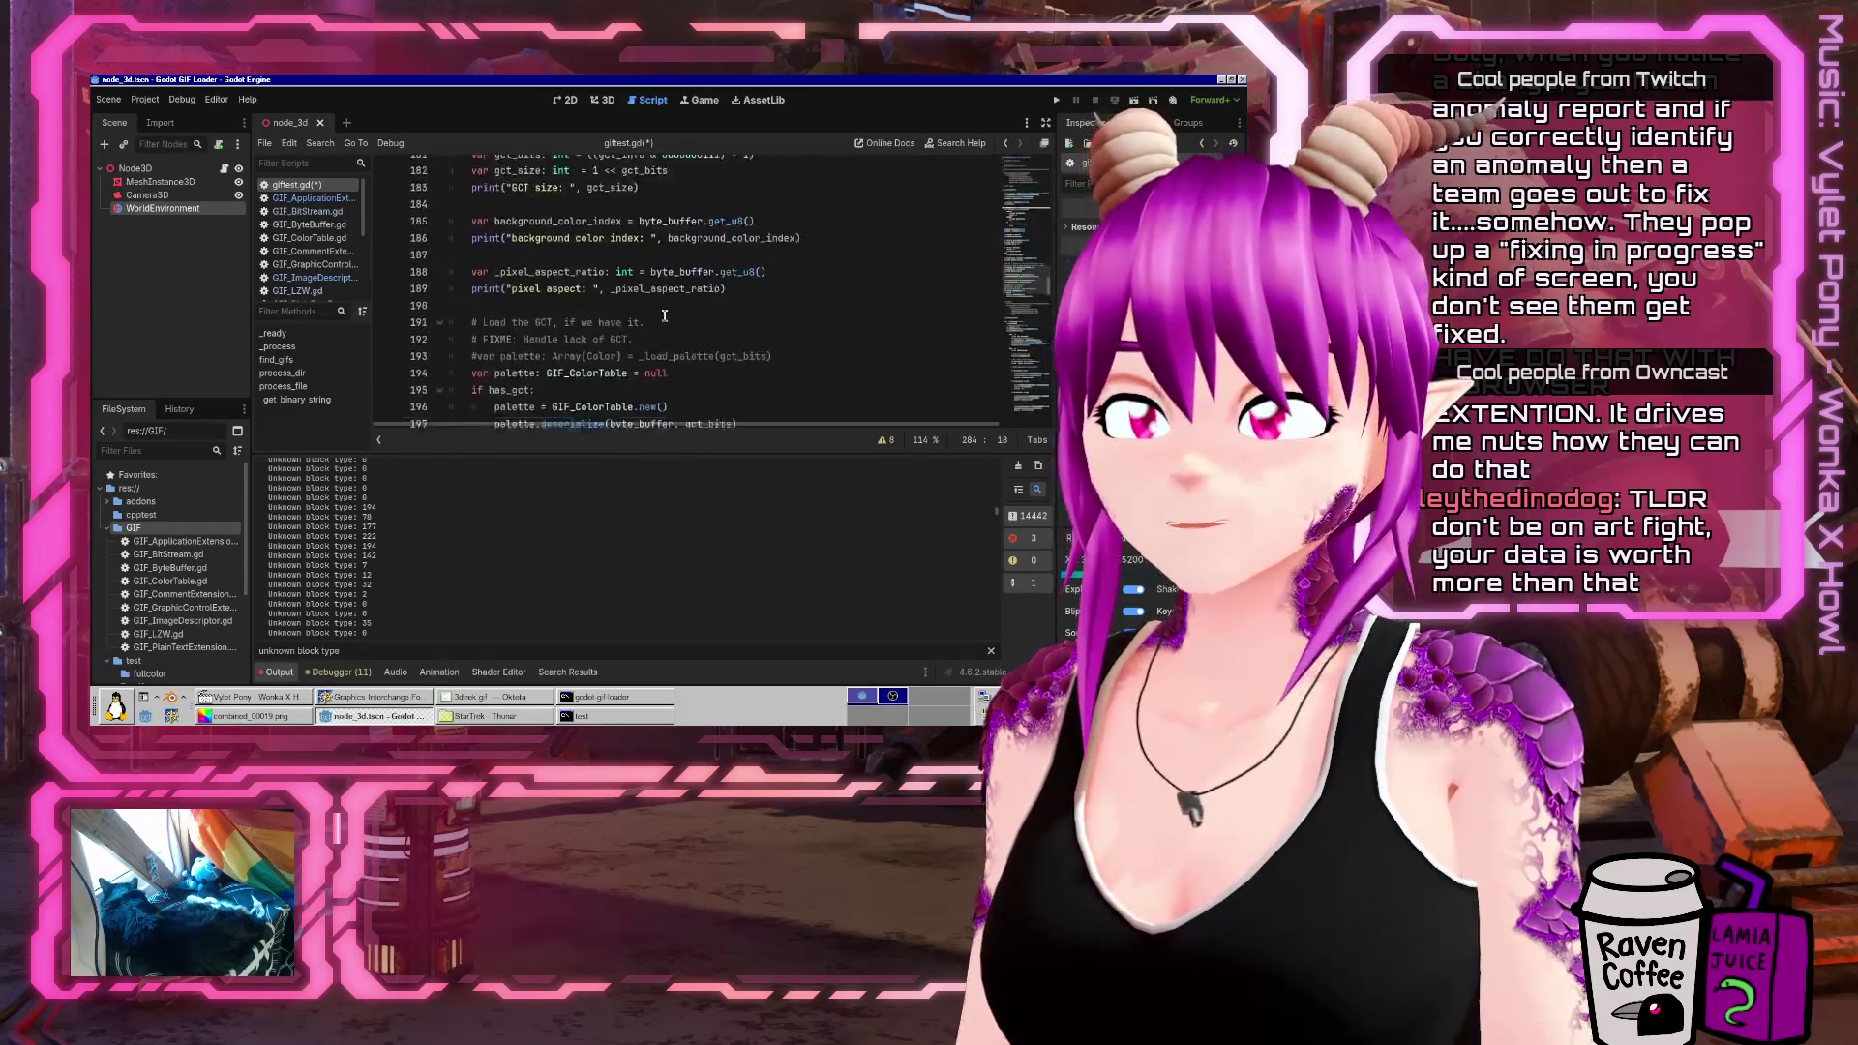
scroll(658, 322, down, 8)
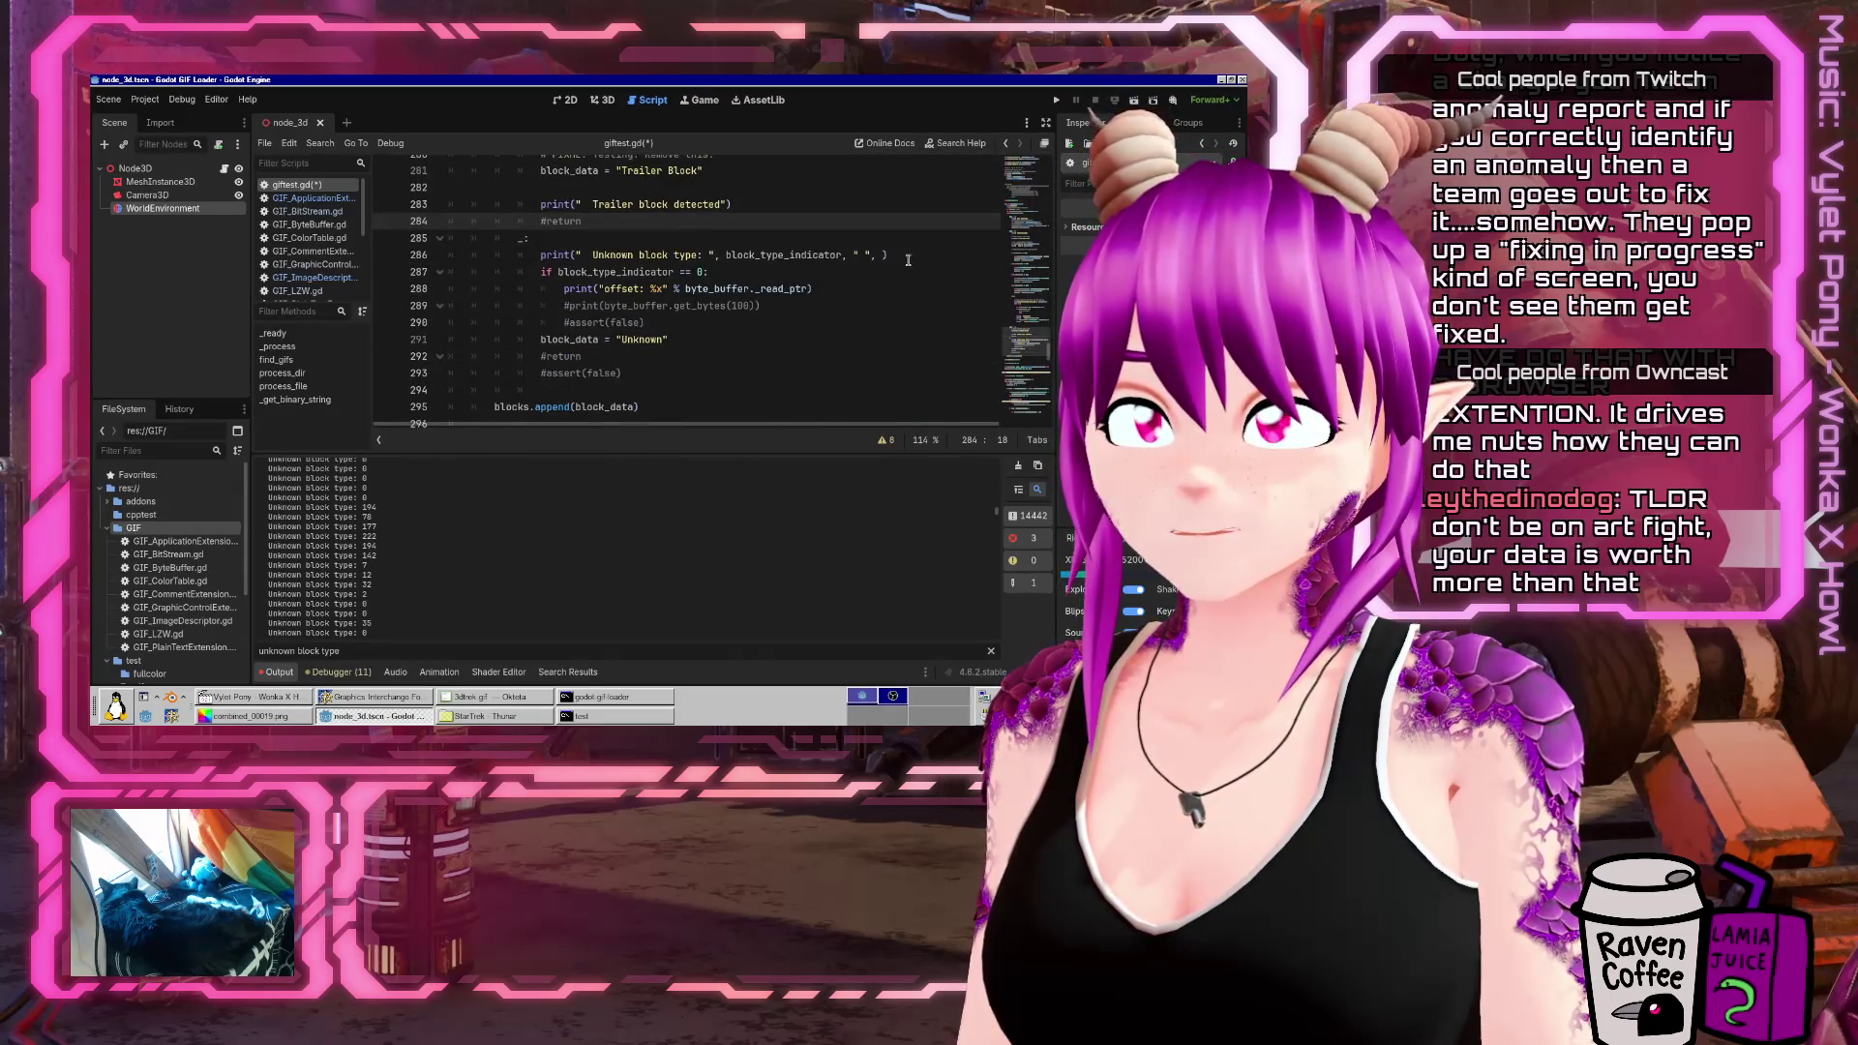
click(890, 254)
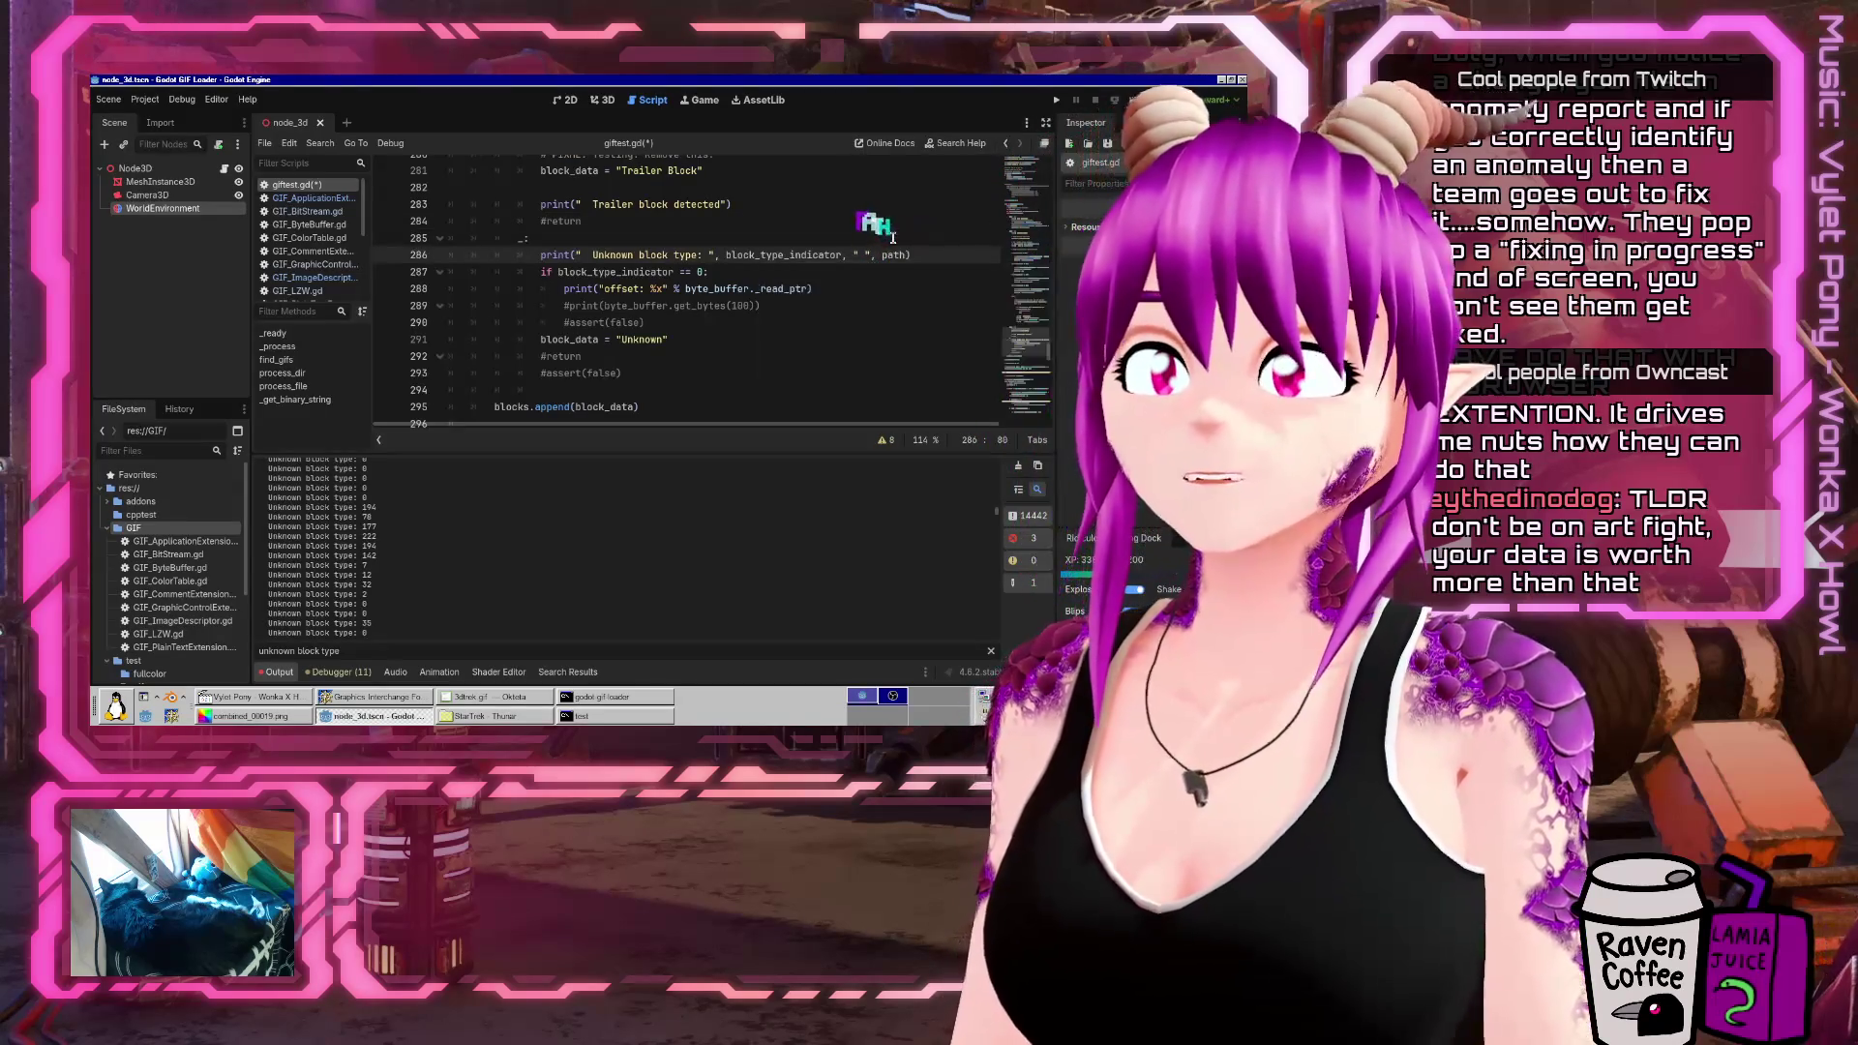
text(path)
Rewrite the print as a hex % format with [block_type_indicator, byte_buffer._read_ptr - 1] and %s
click(892, 237)
key(Down)
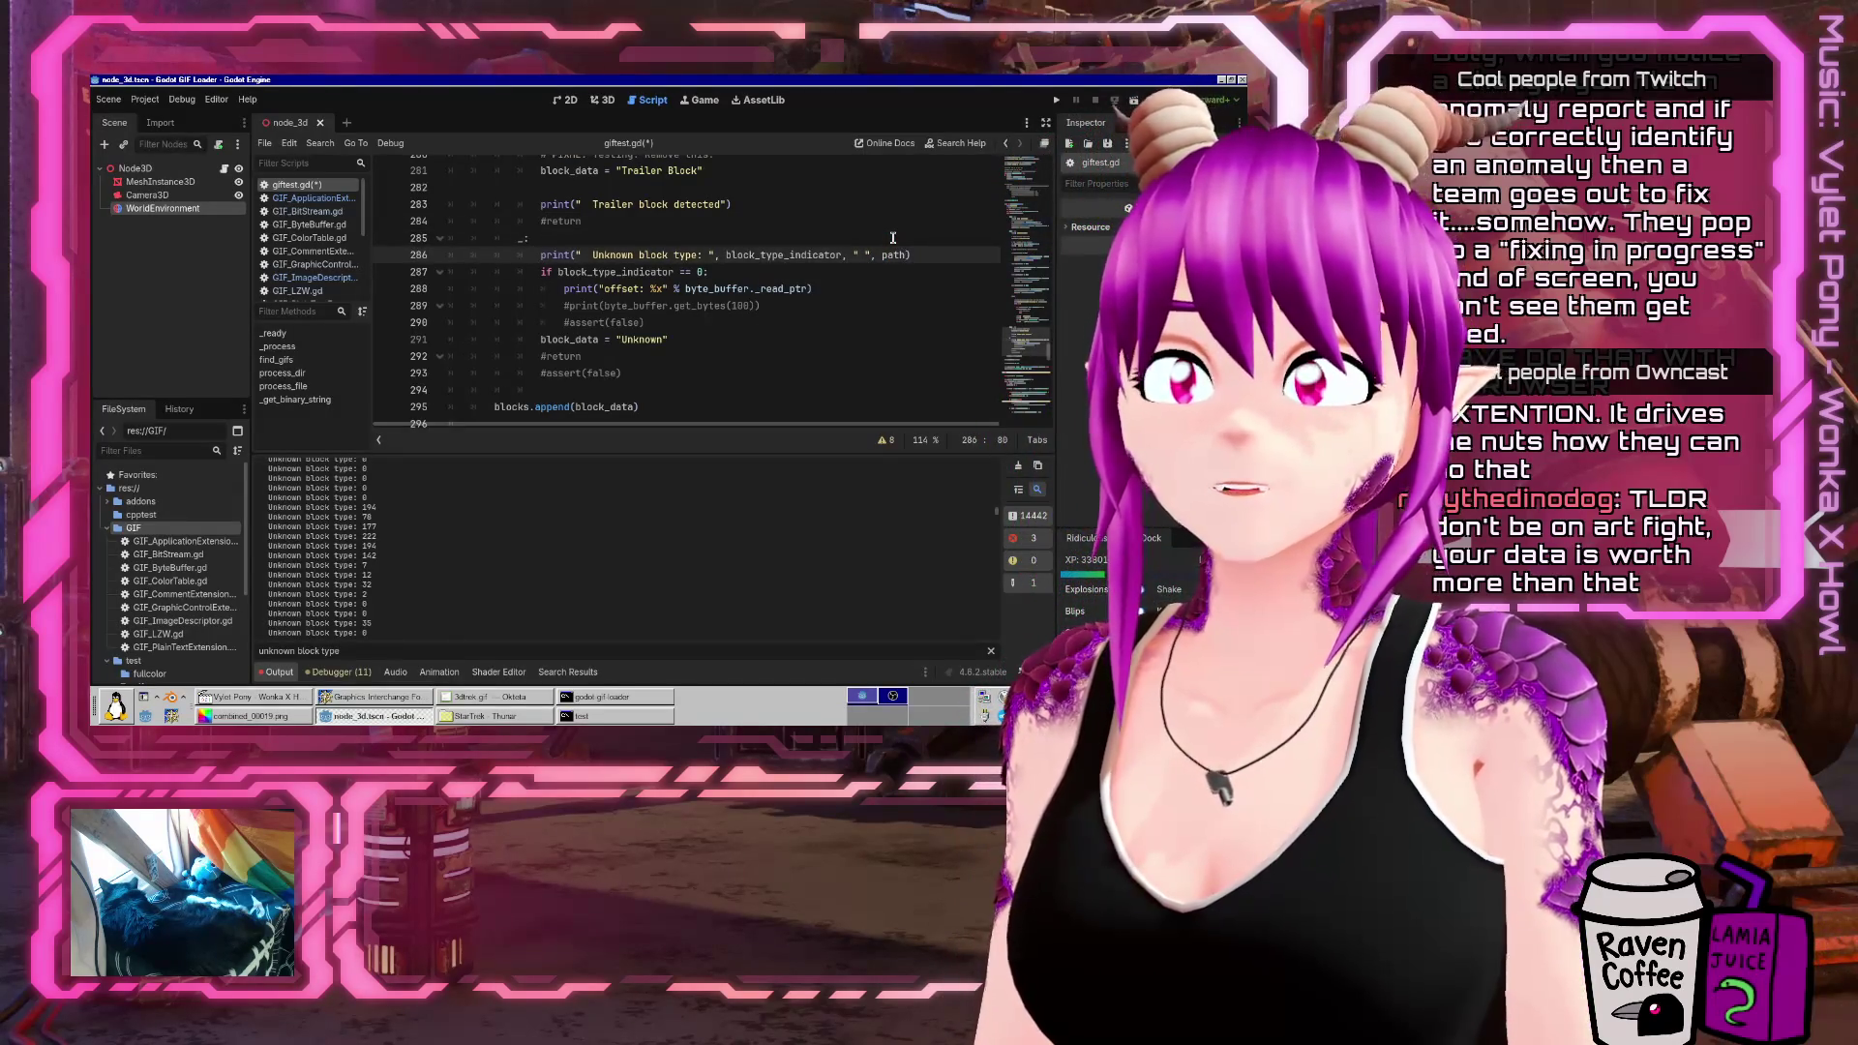
key(Down)
key(Down)
key(Up)
key(Up)
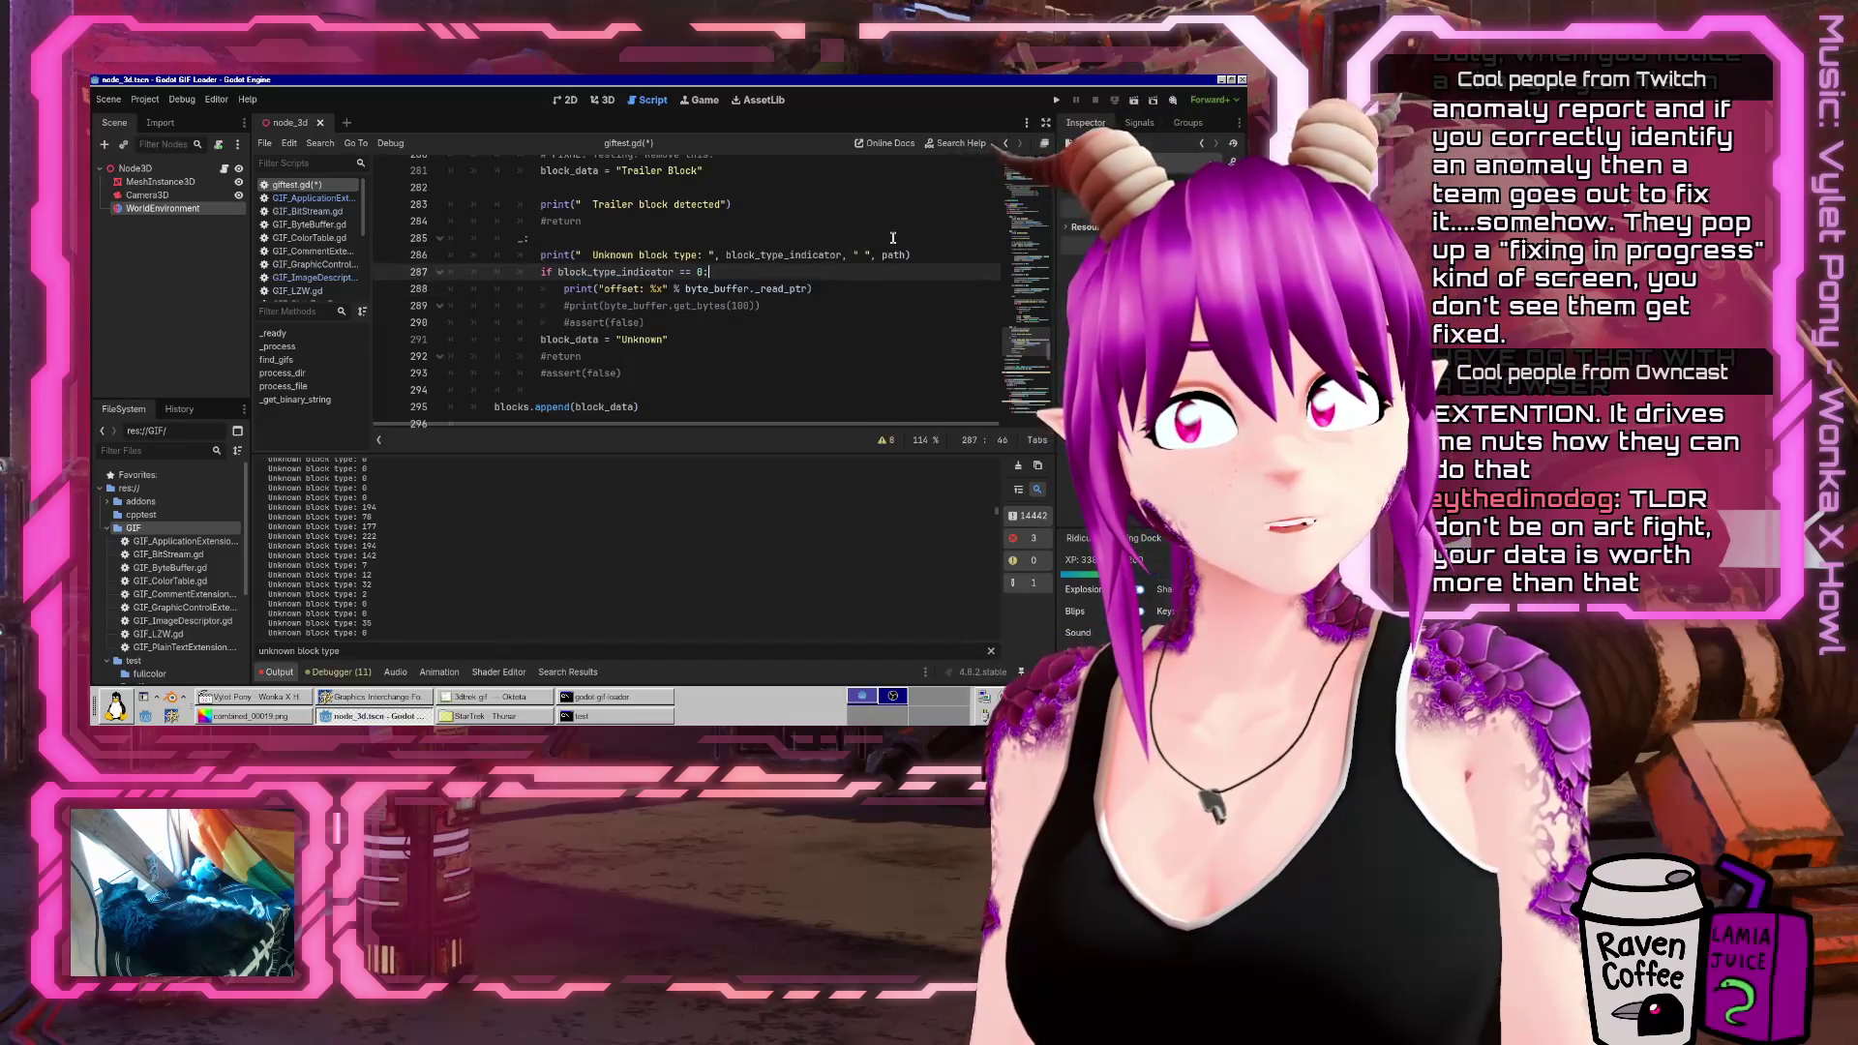
key(BackSpace)
key(BackSpace)
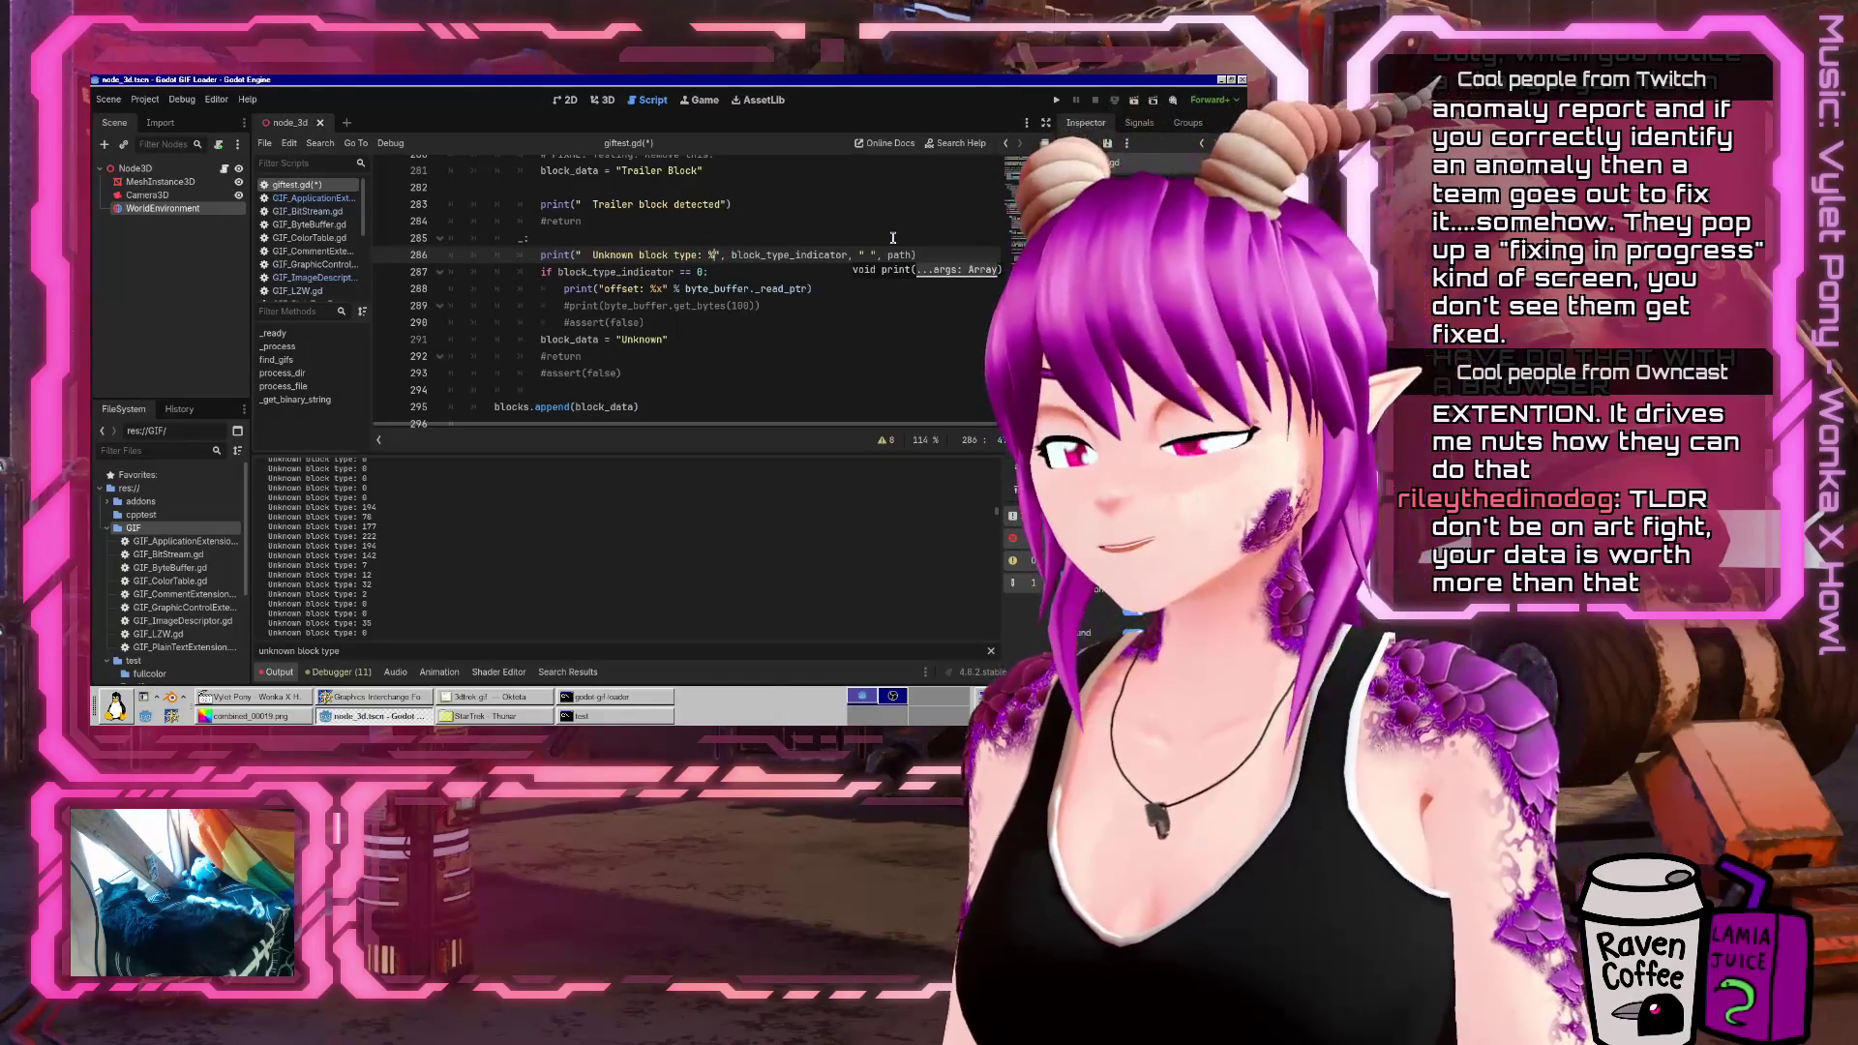
key(BackSpace)
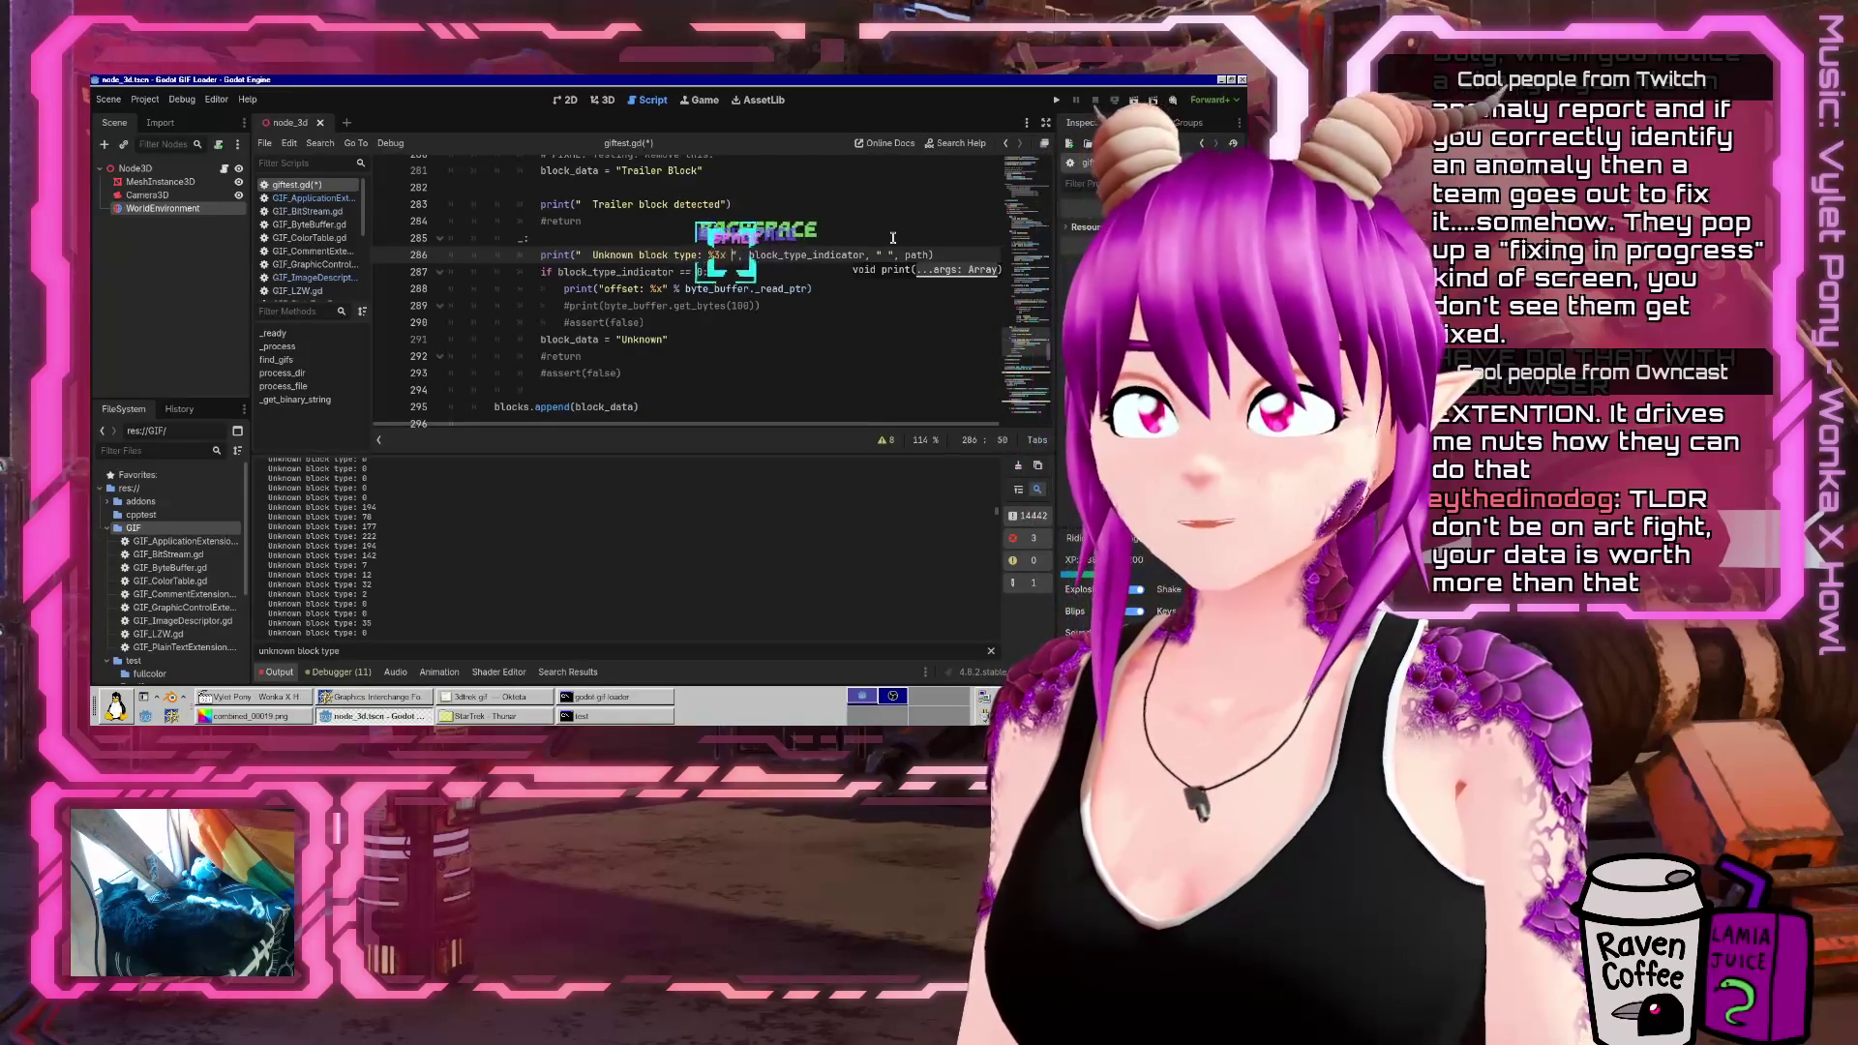
text(x)
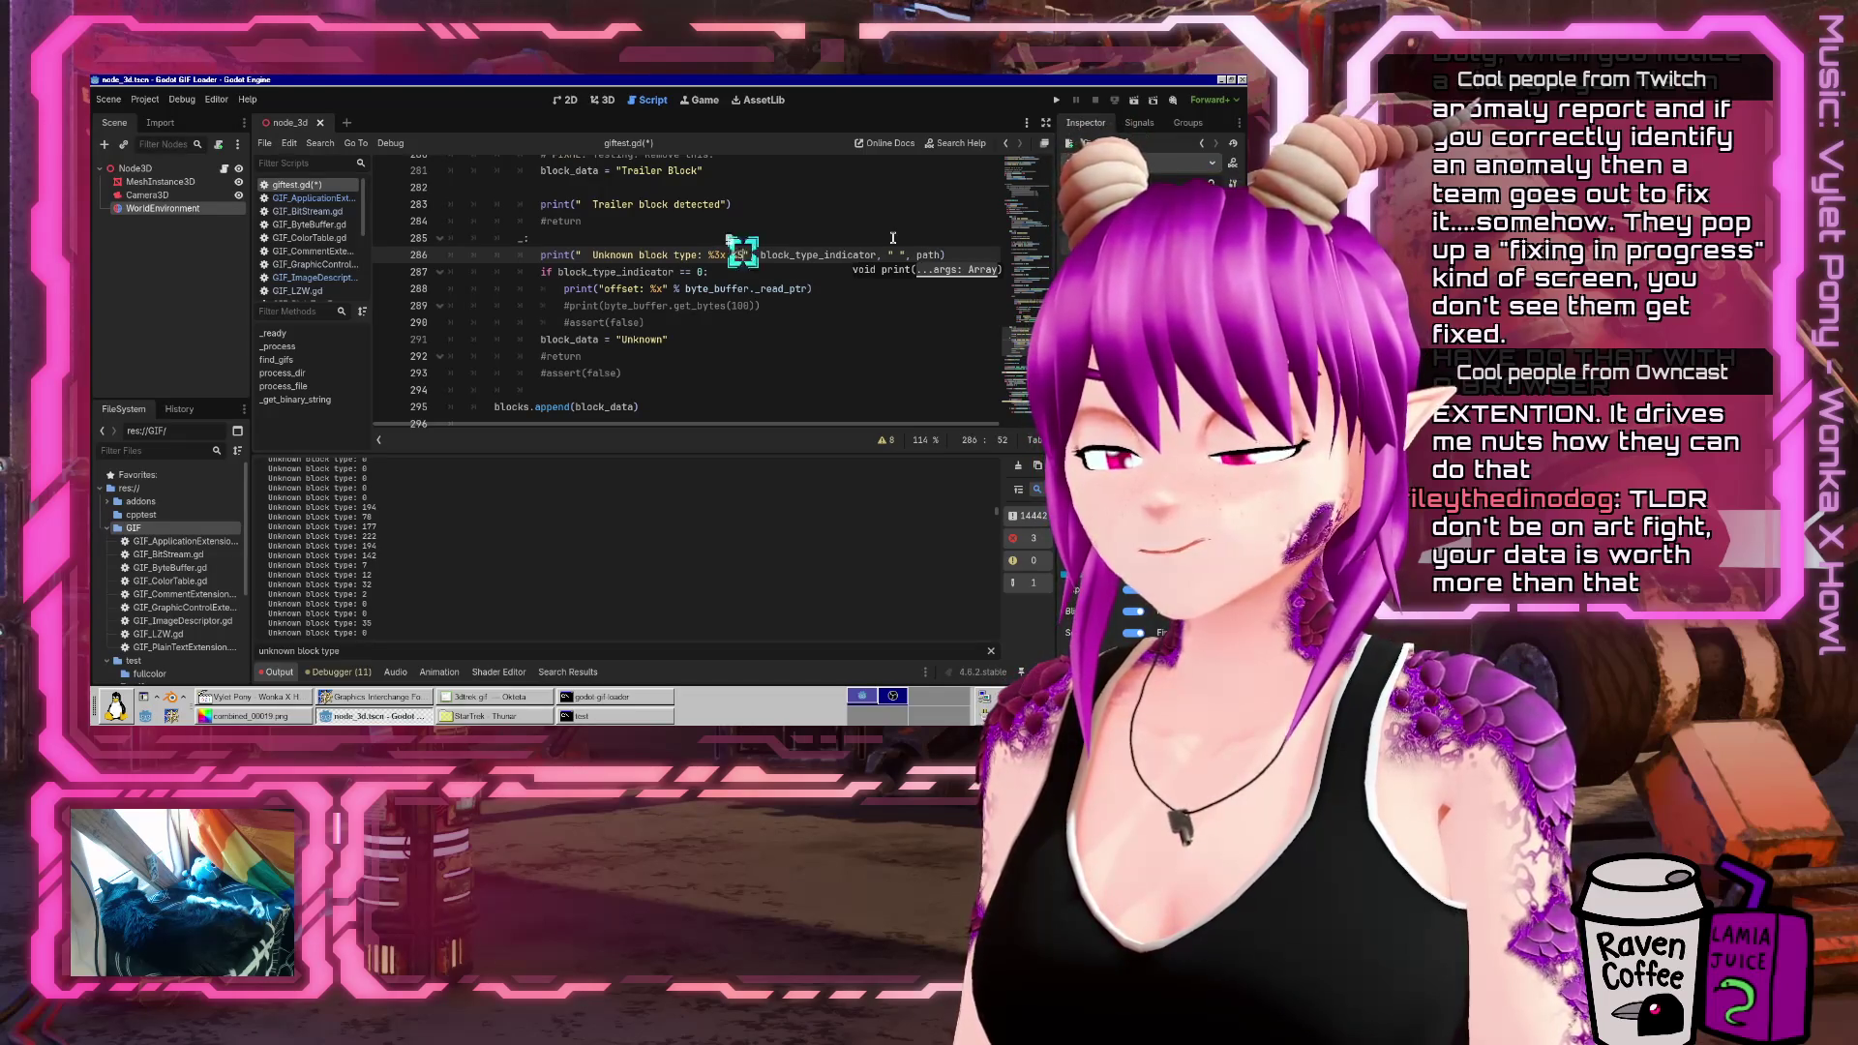
text(x)
key(Delete)
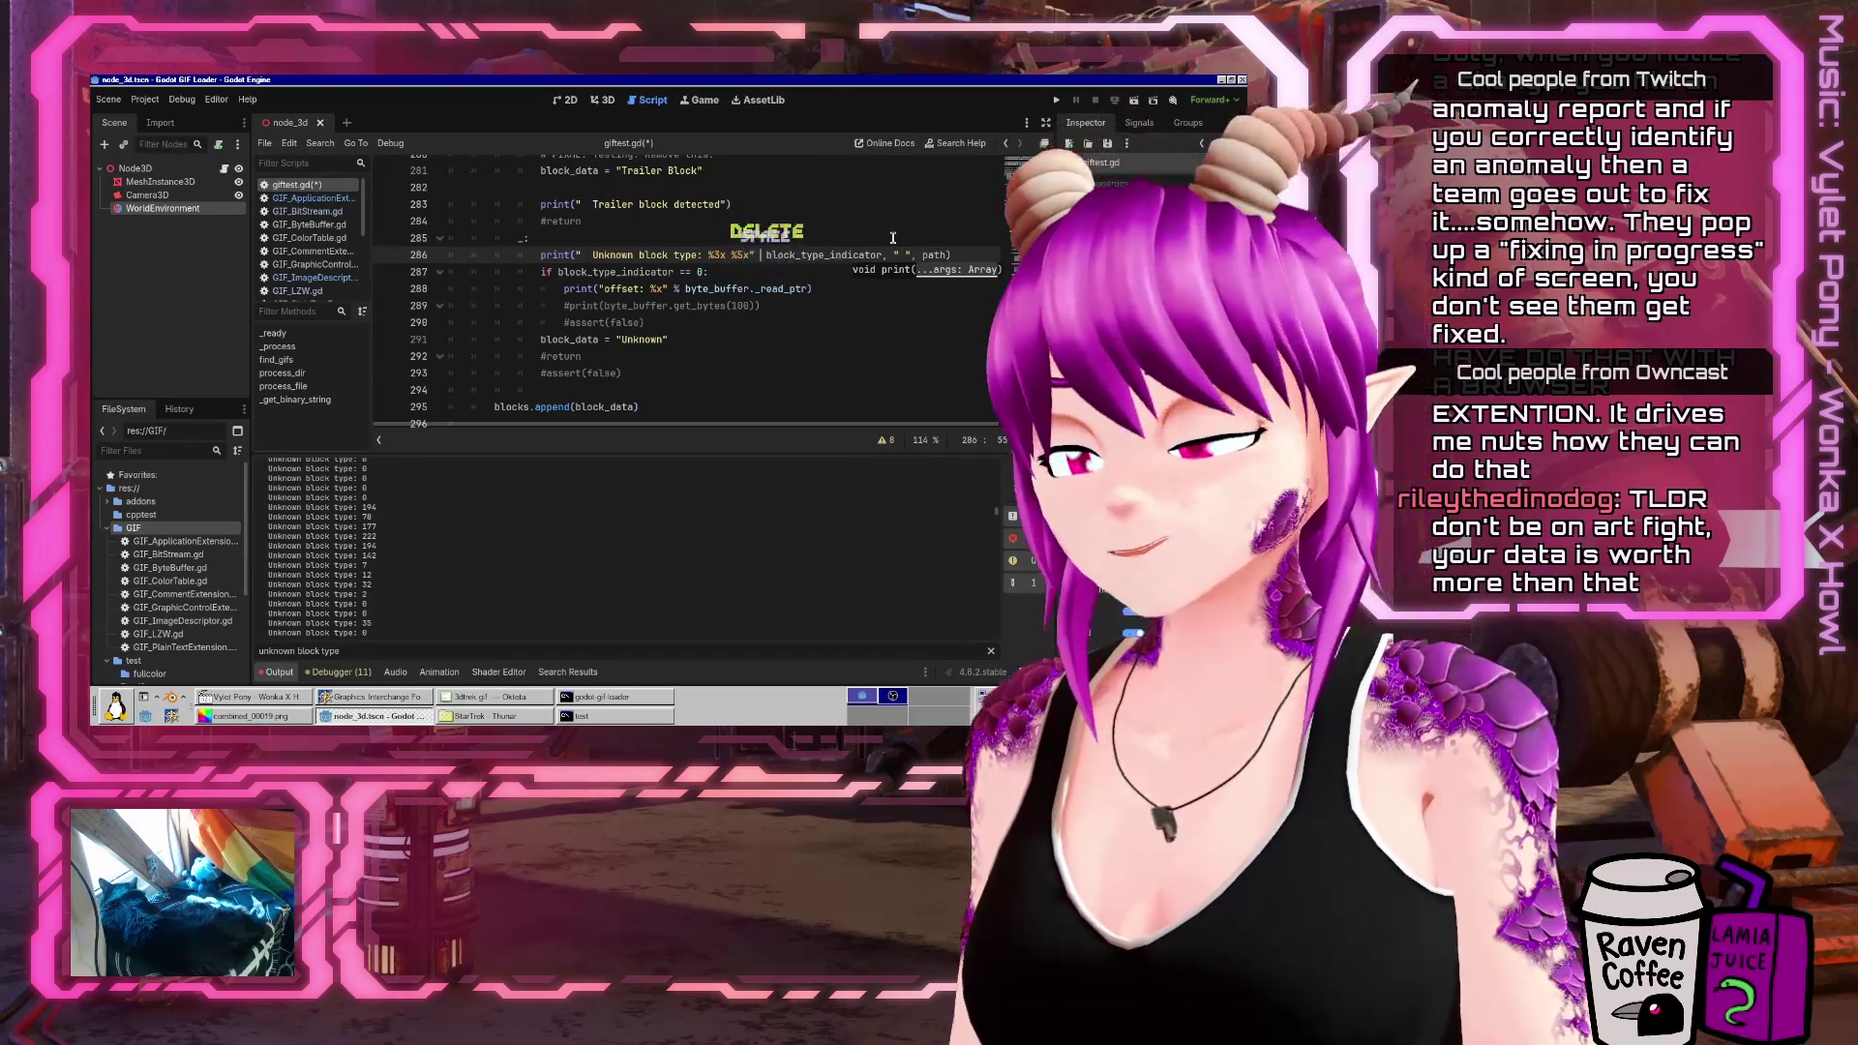
text(%)
key(Right)
text([)
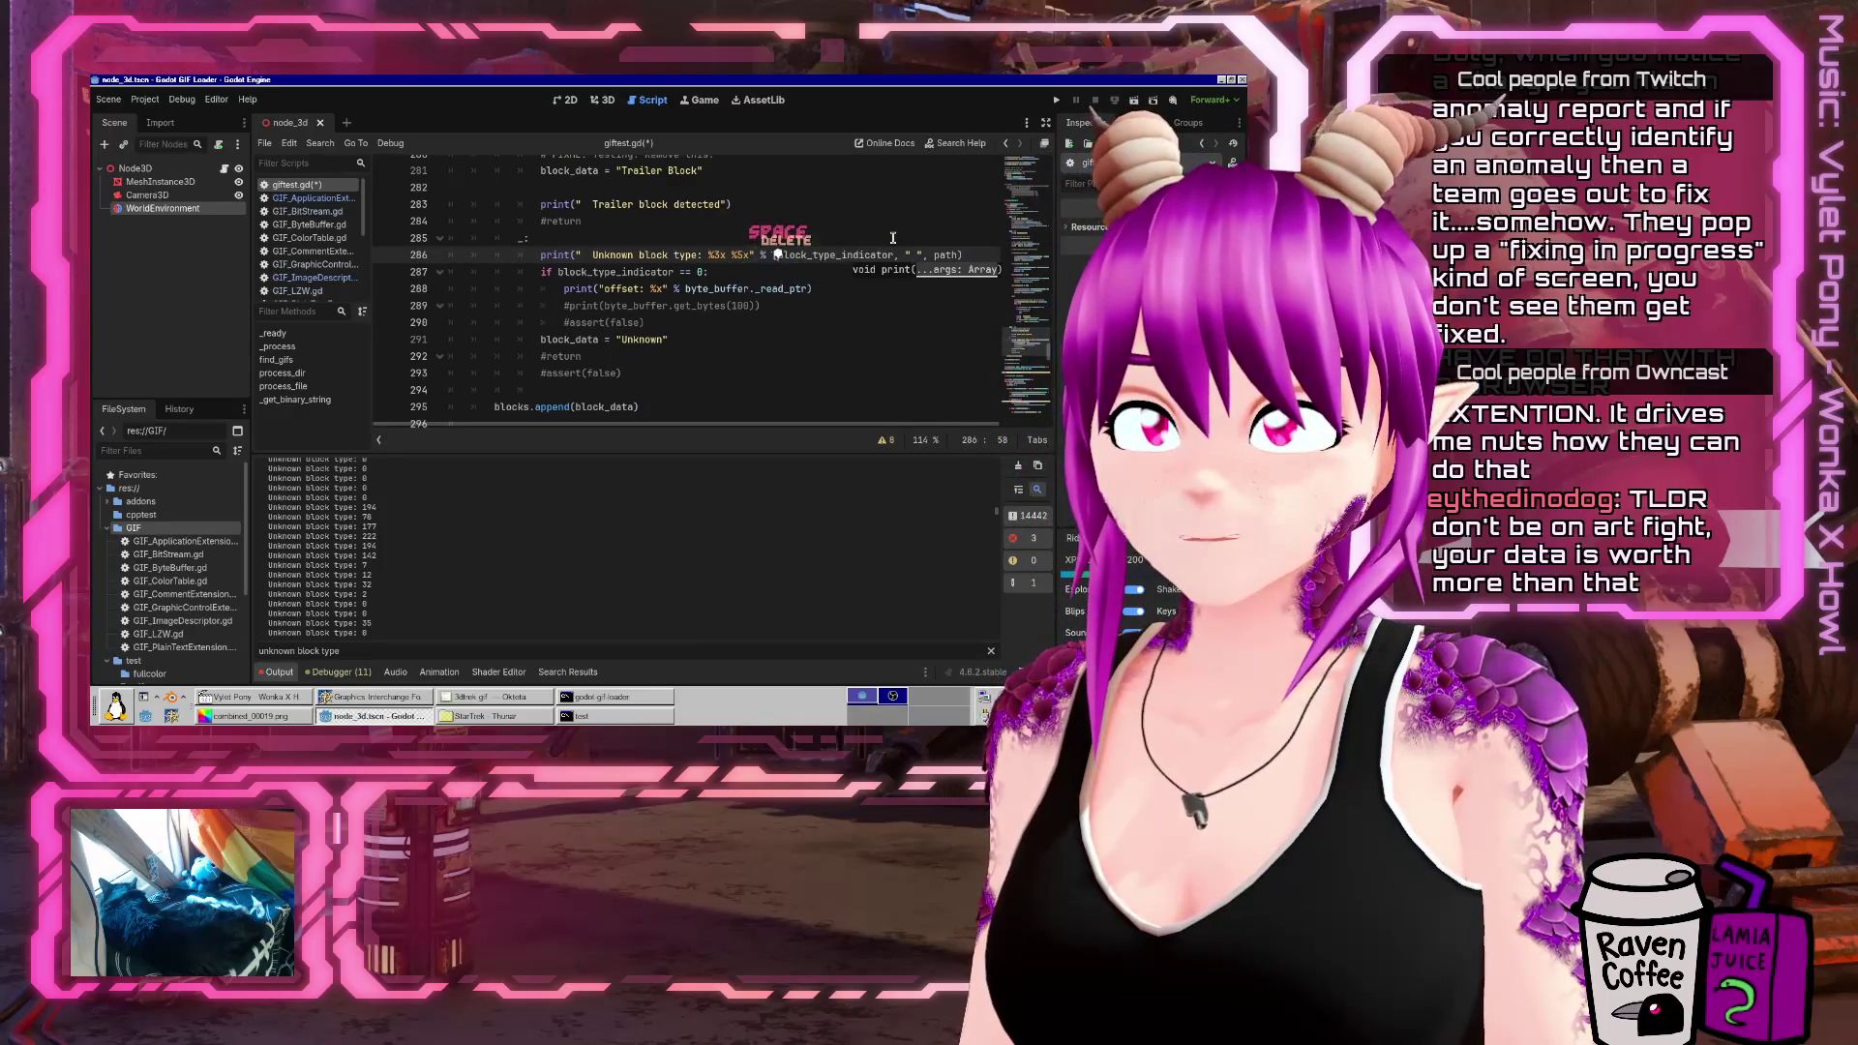
key(ctrl+Right)
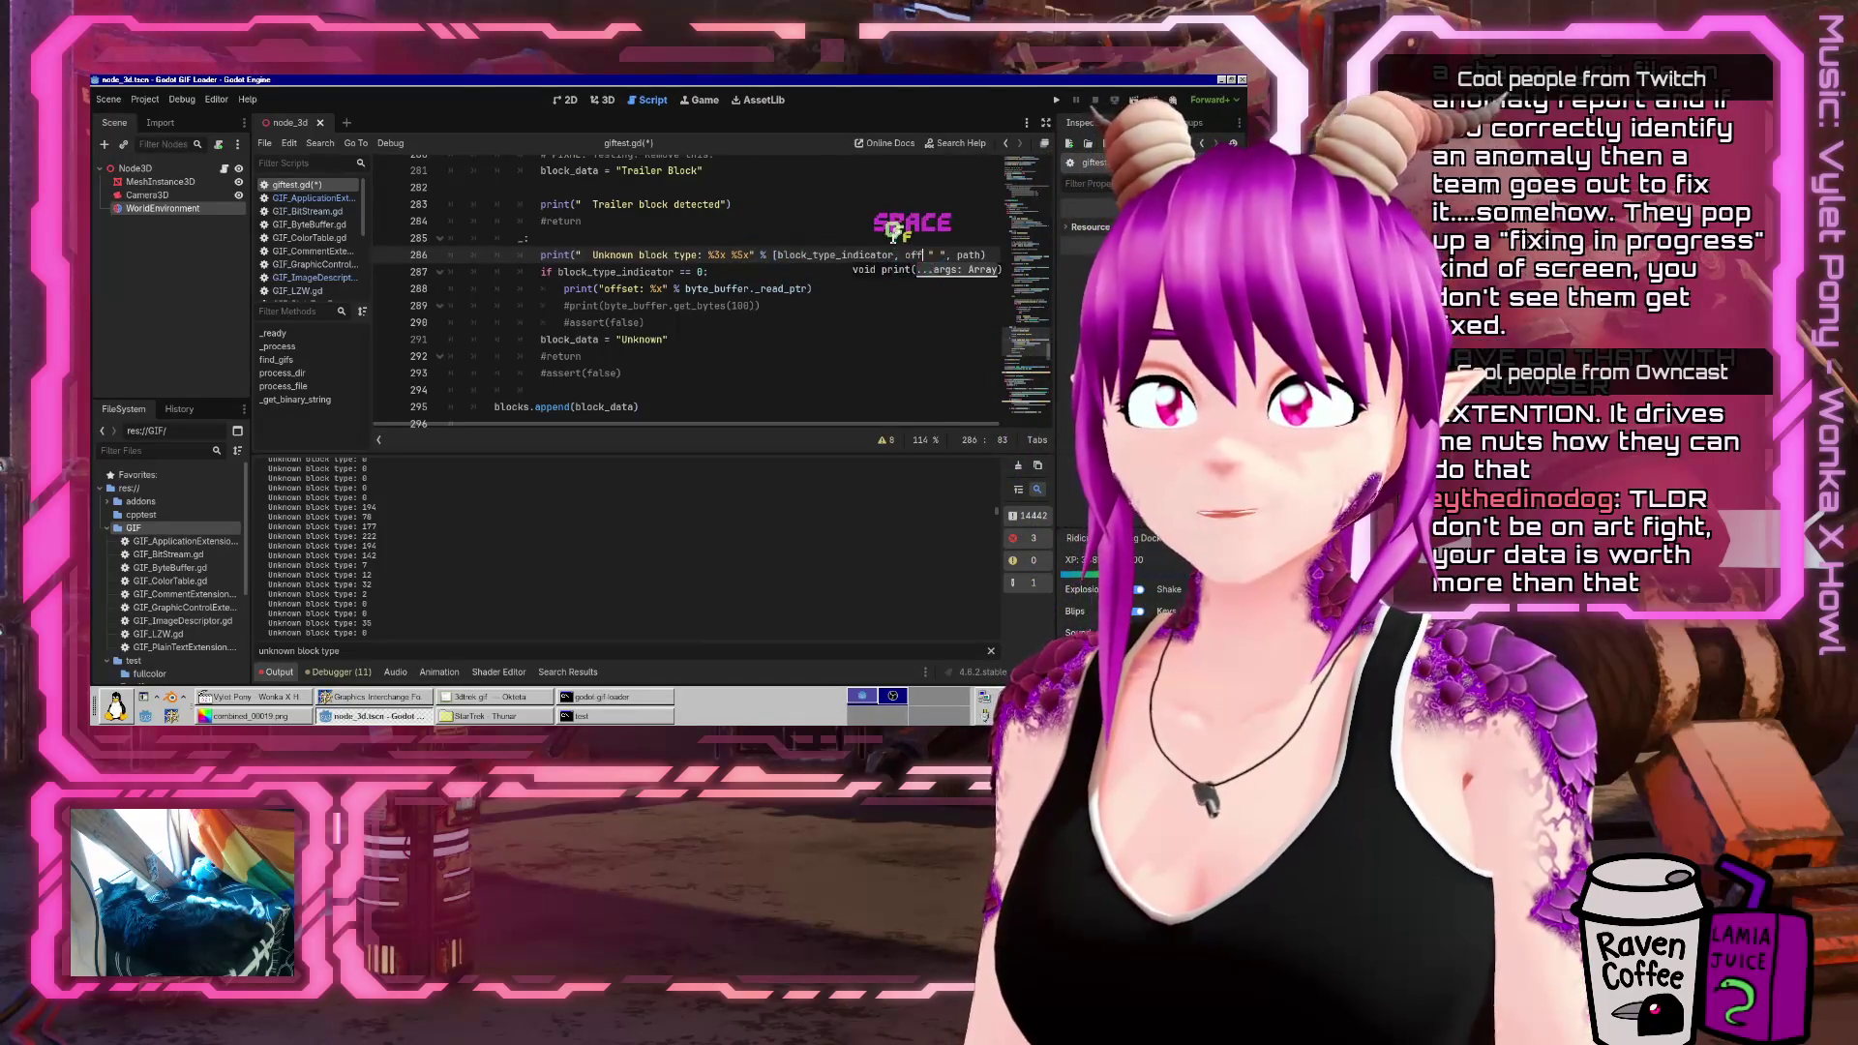
key(BackSpace)
key(Down)
key(Down)
key(Up)
key(Up)
key(End)
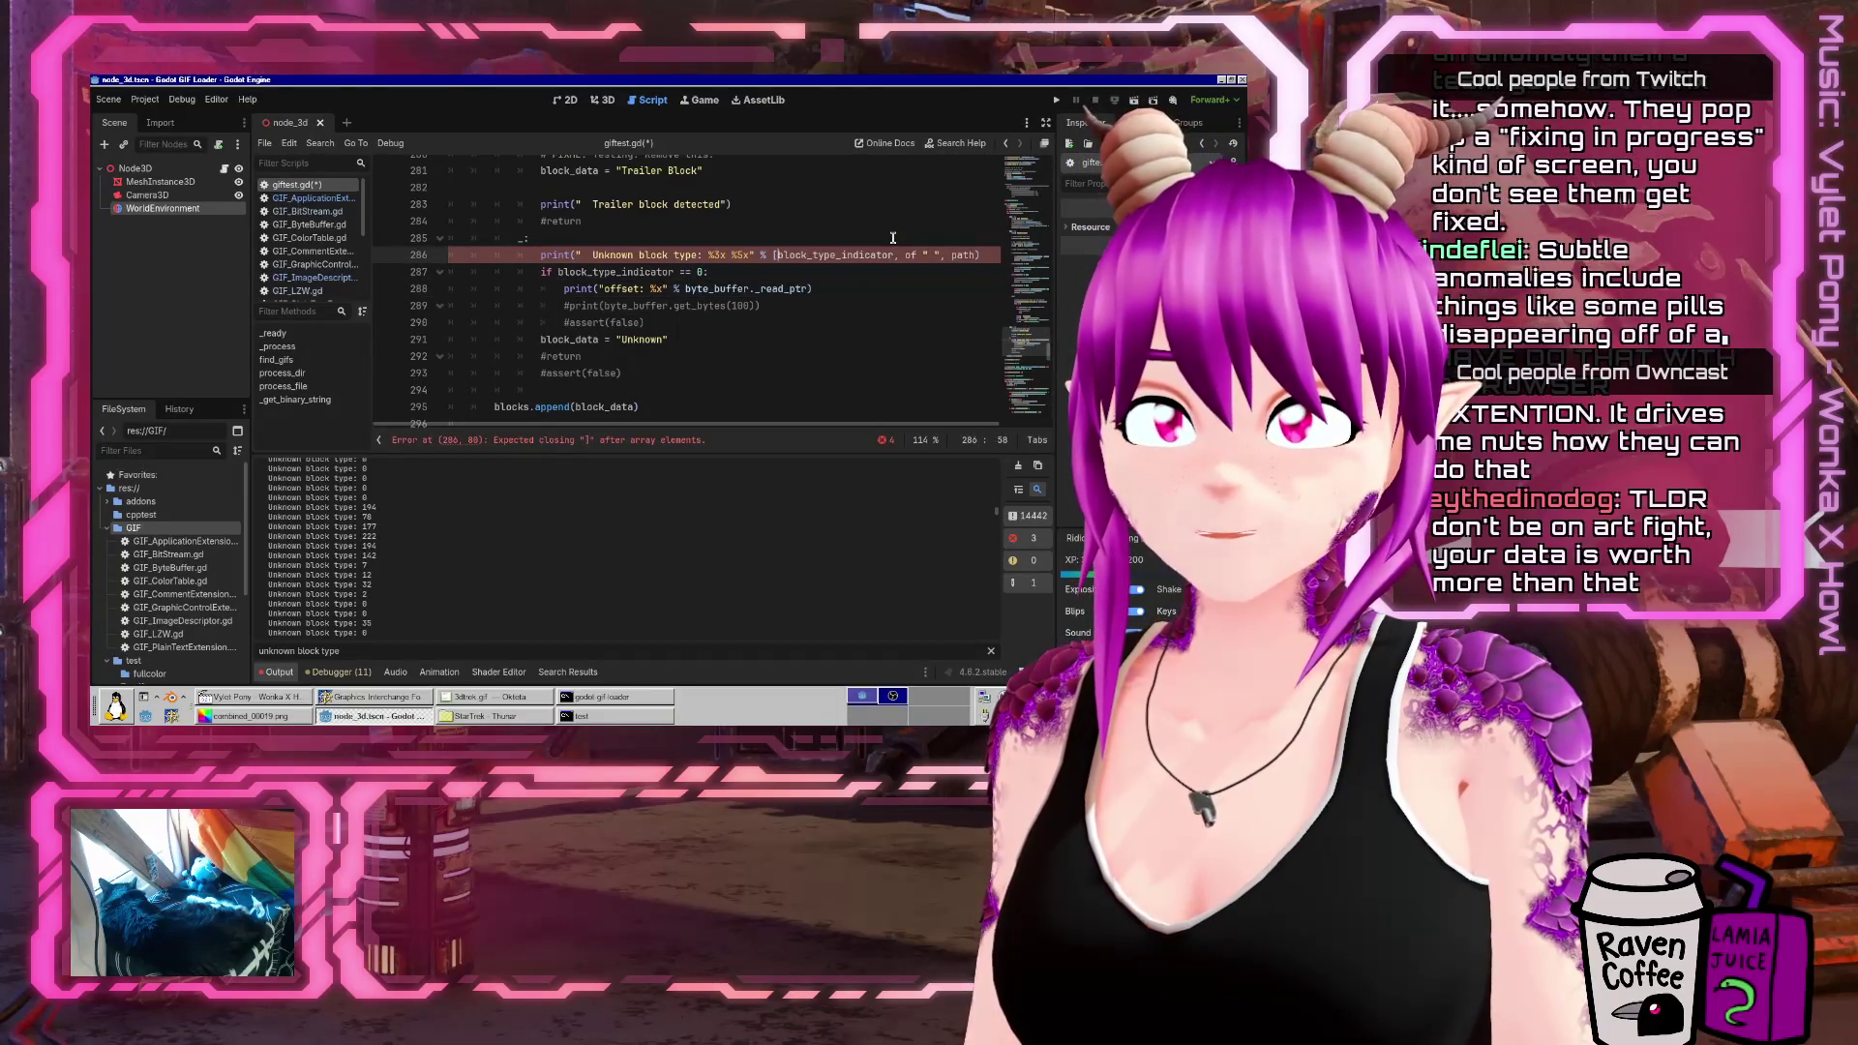
key(ctrl+Right)
key(ctrl+Right)
text(byte_buffer._read_ptr - 1)
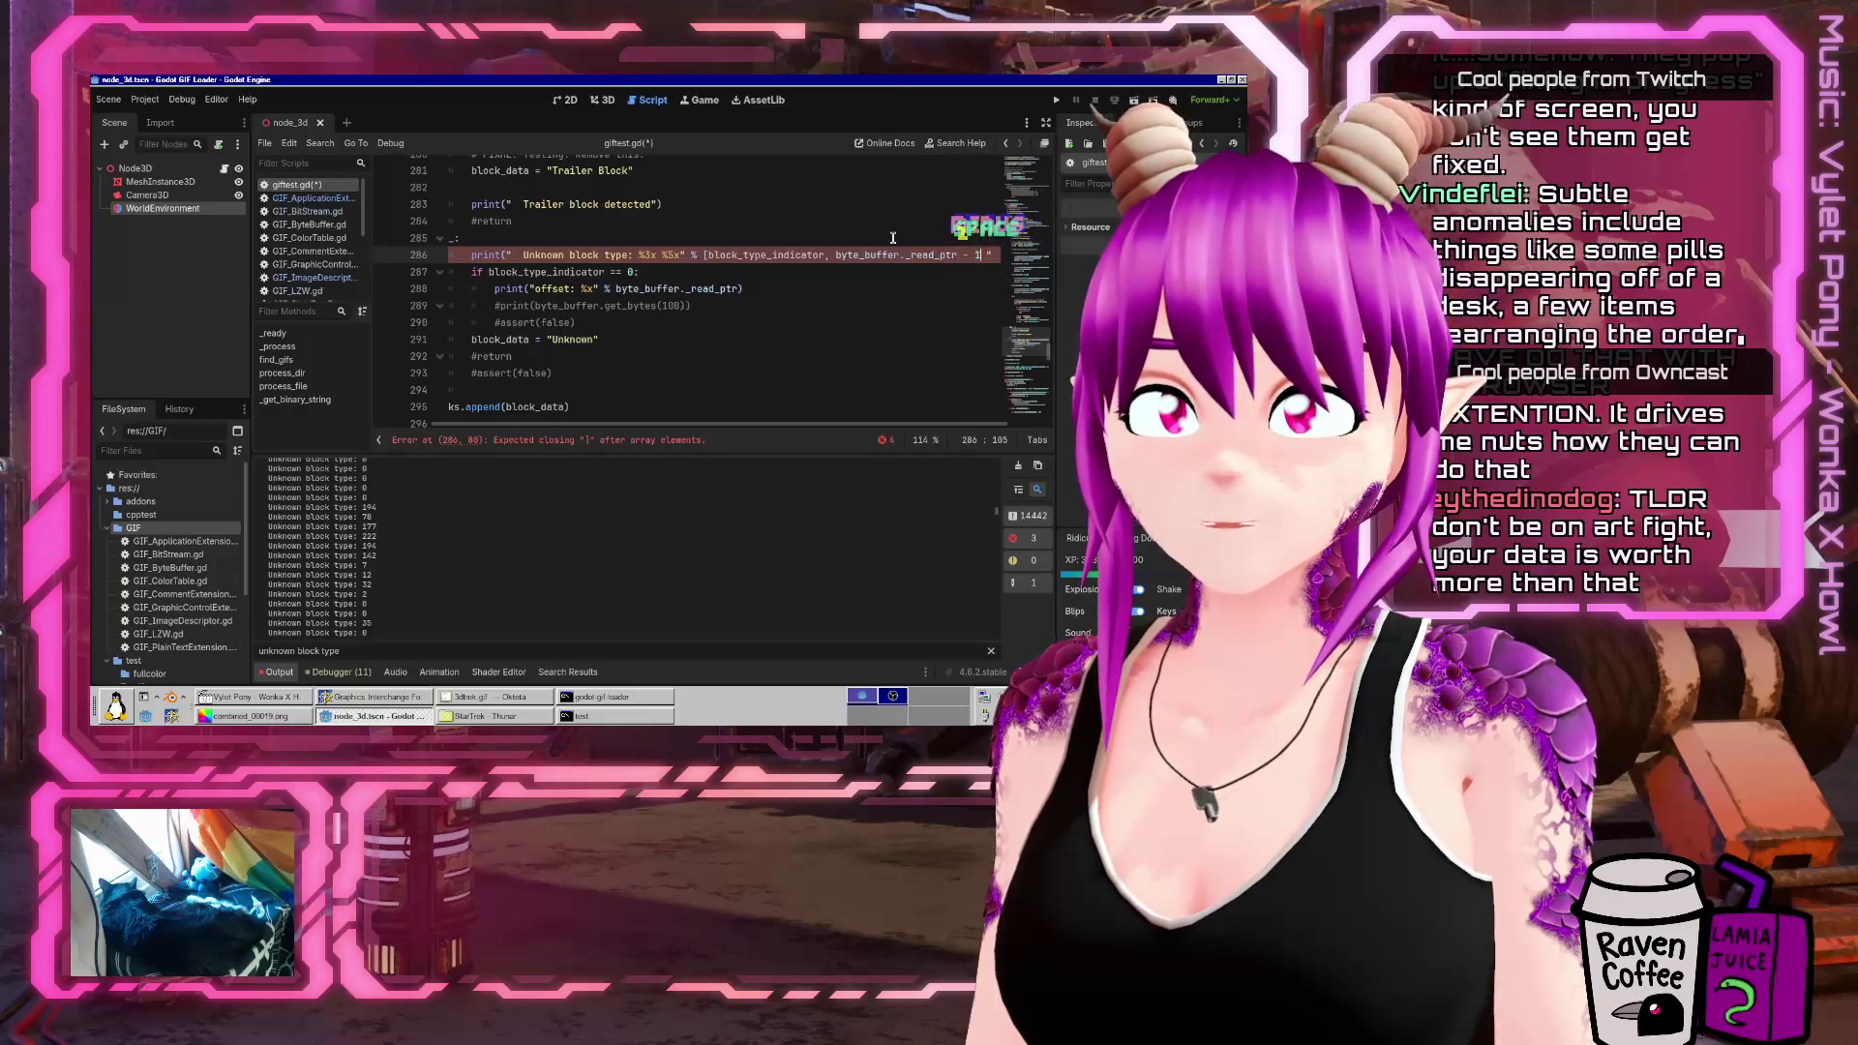
key(ctrl+Right)
key(ctrl+Right)
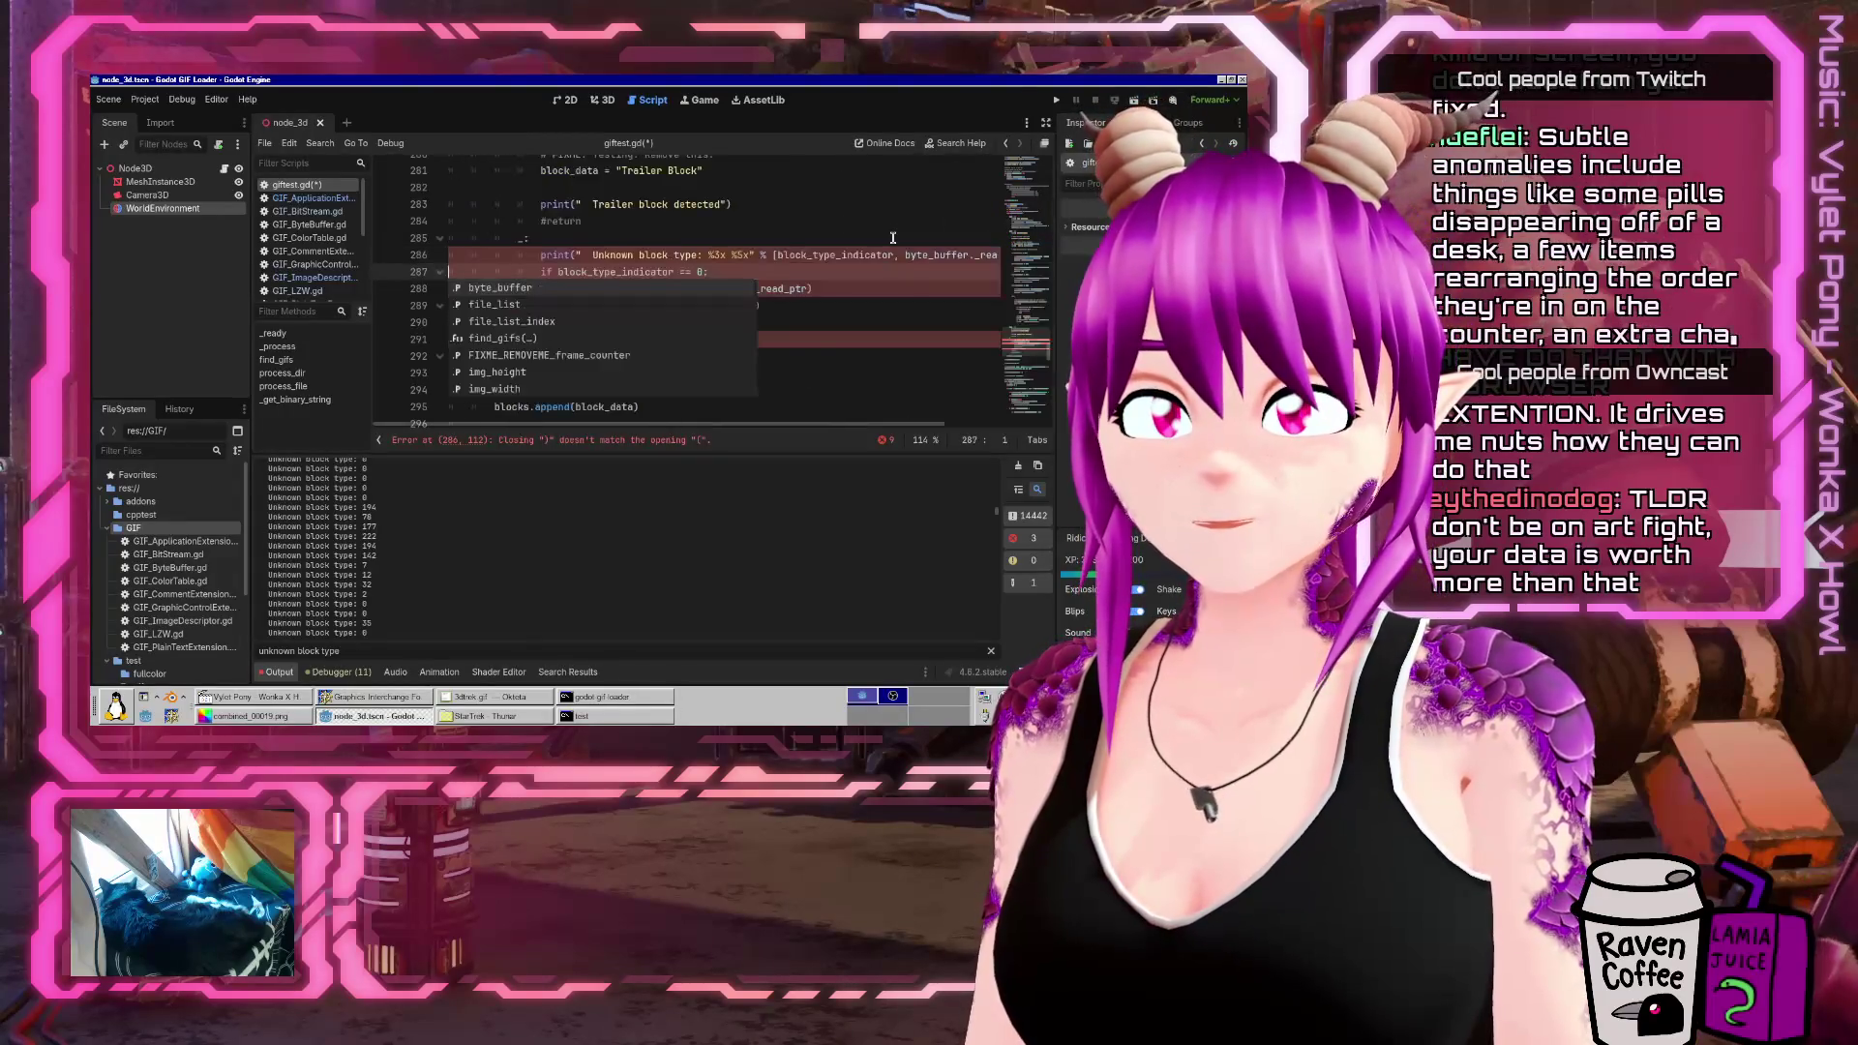
key(Left)
key(BackSpace)
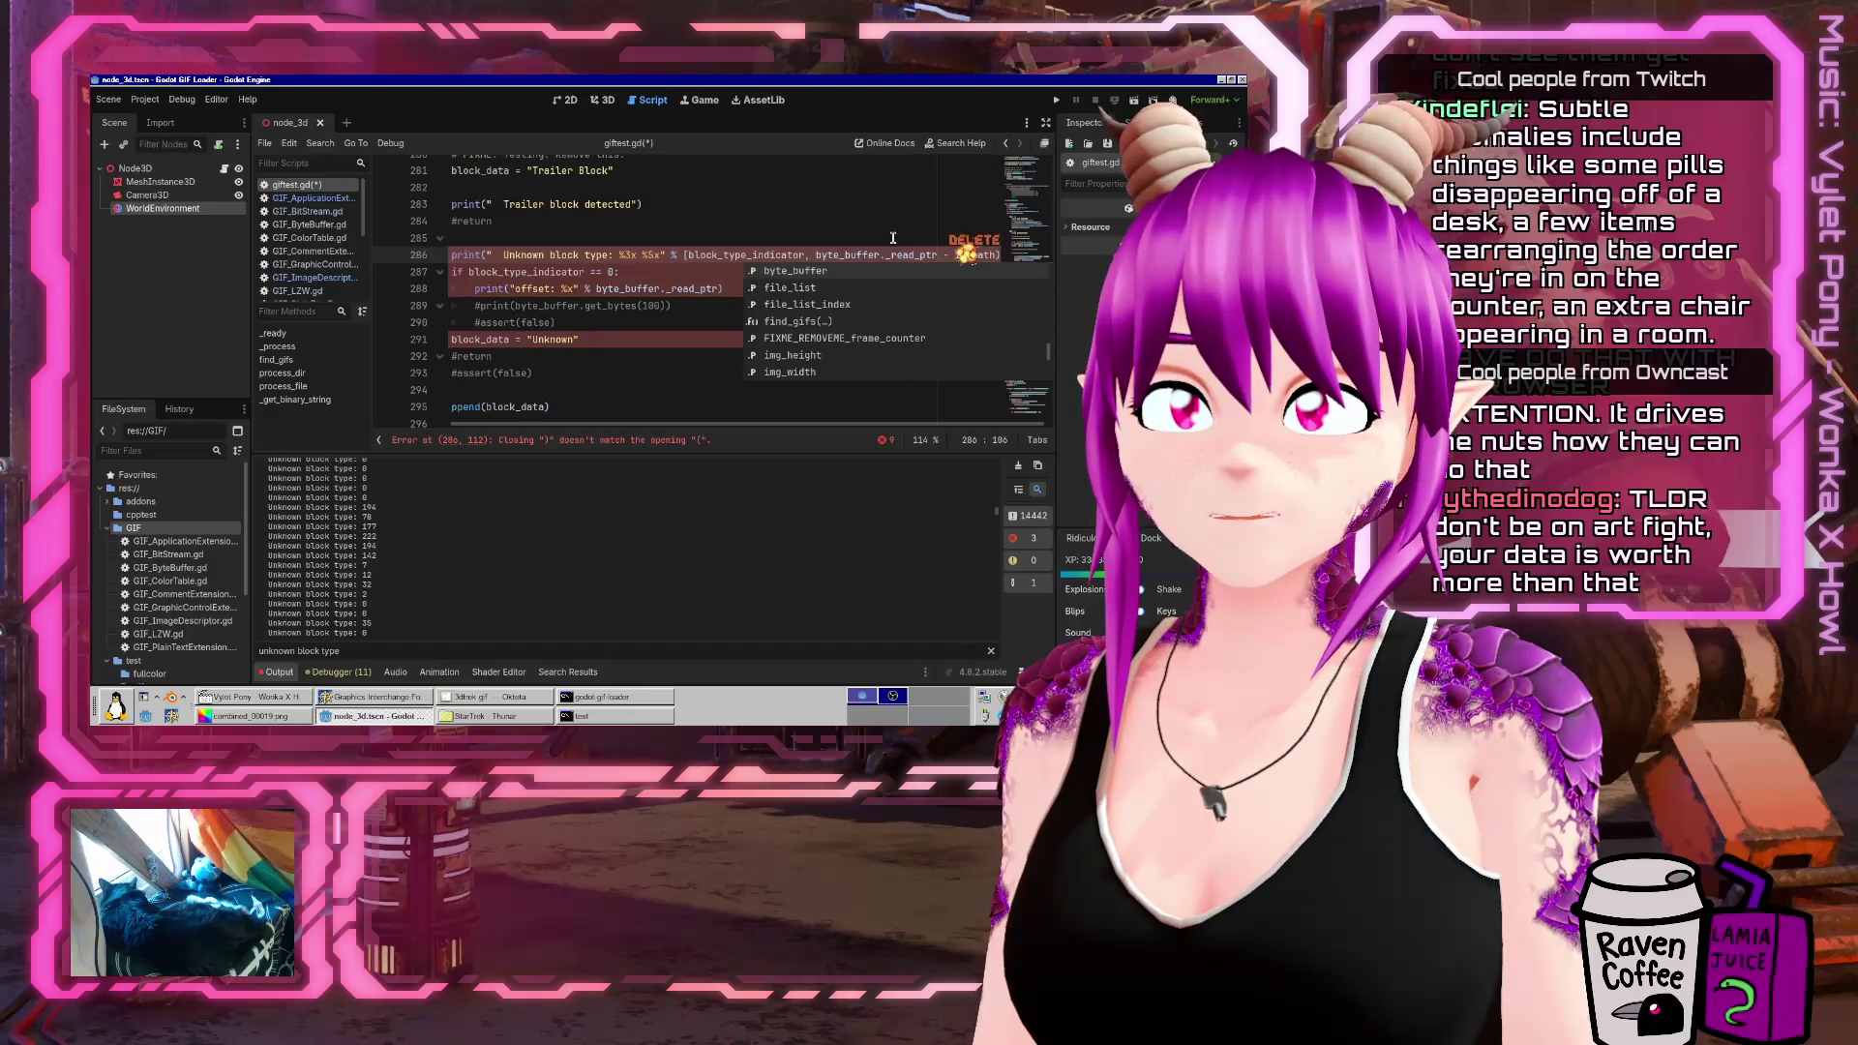
text(])
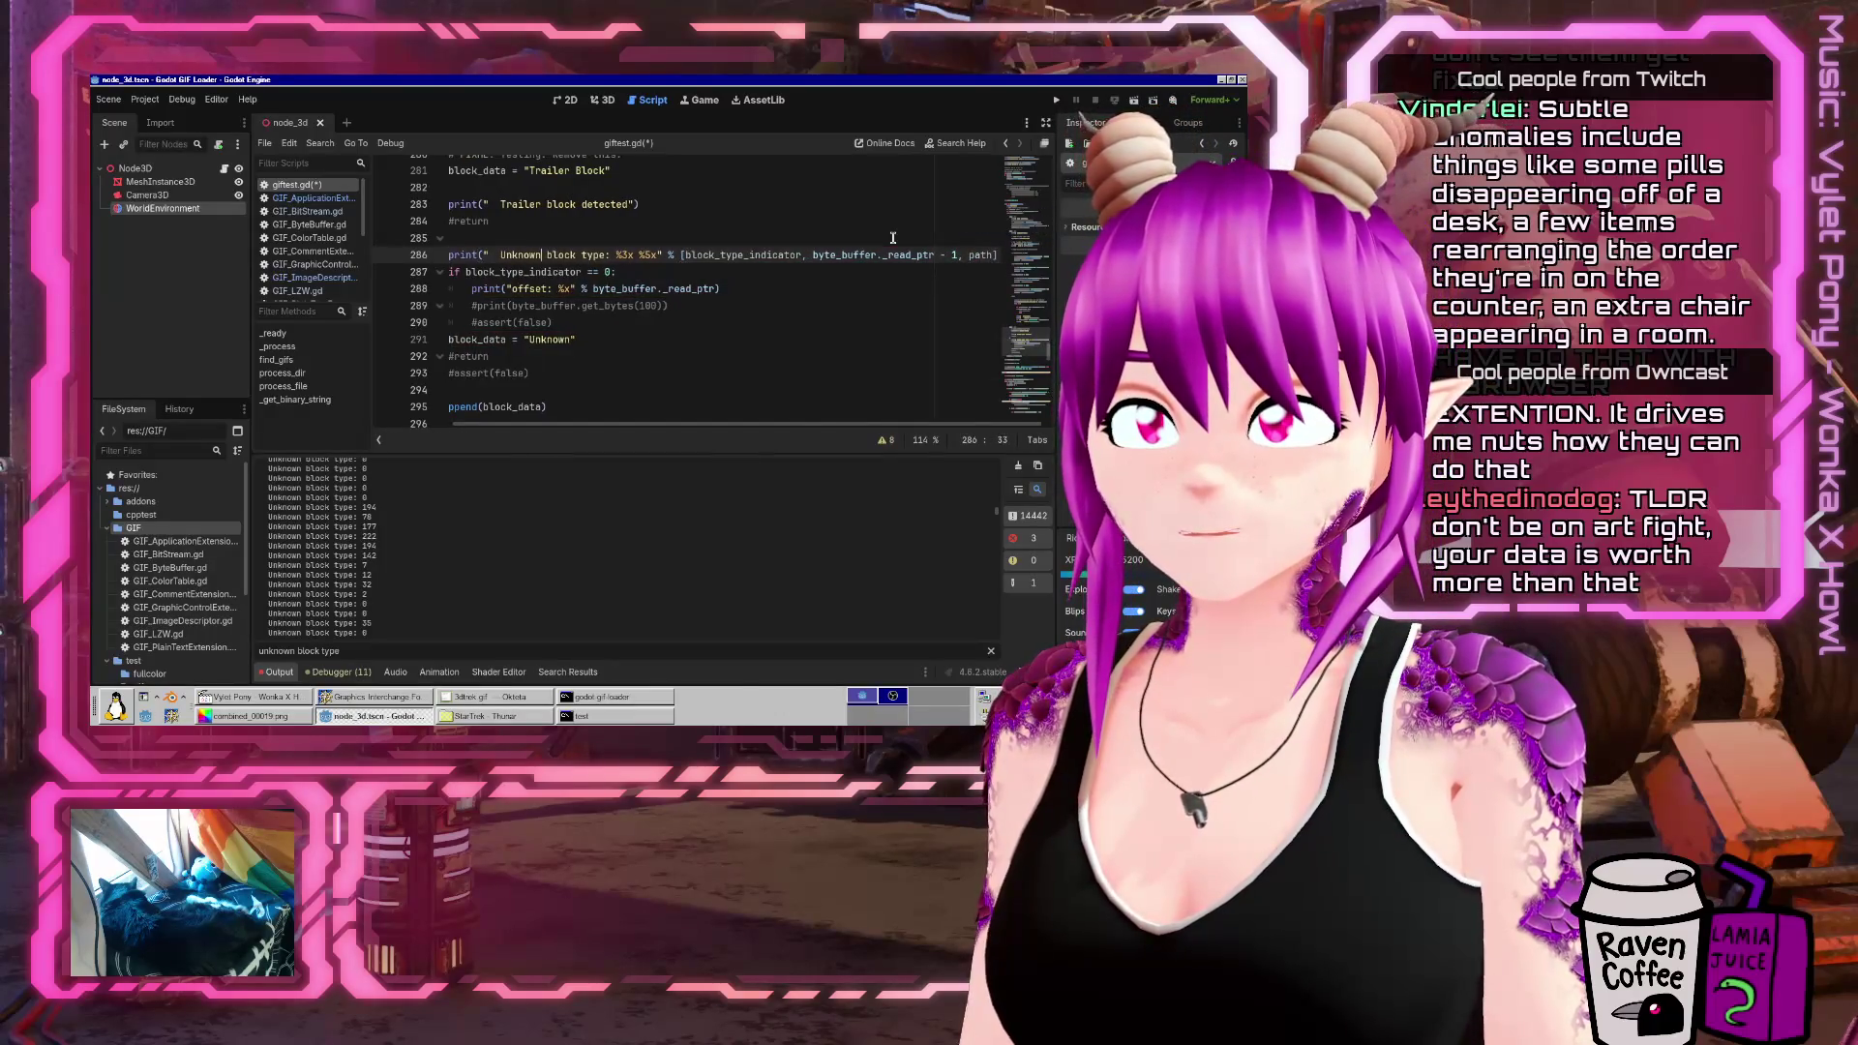
text( %s)
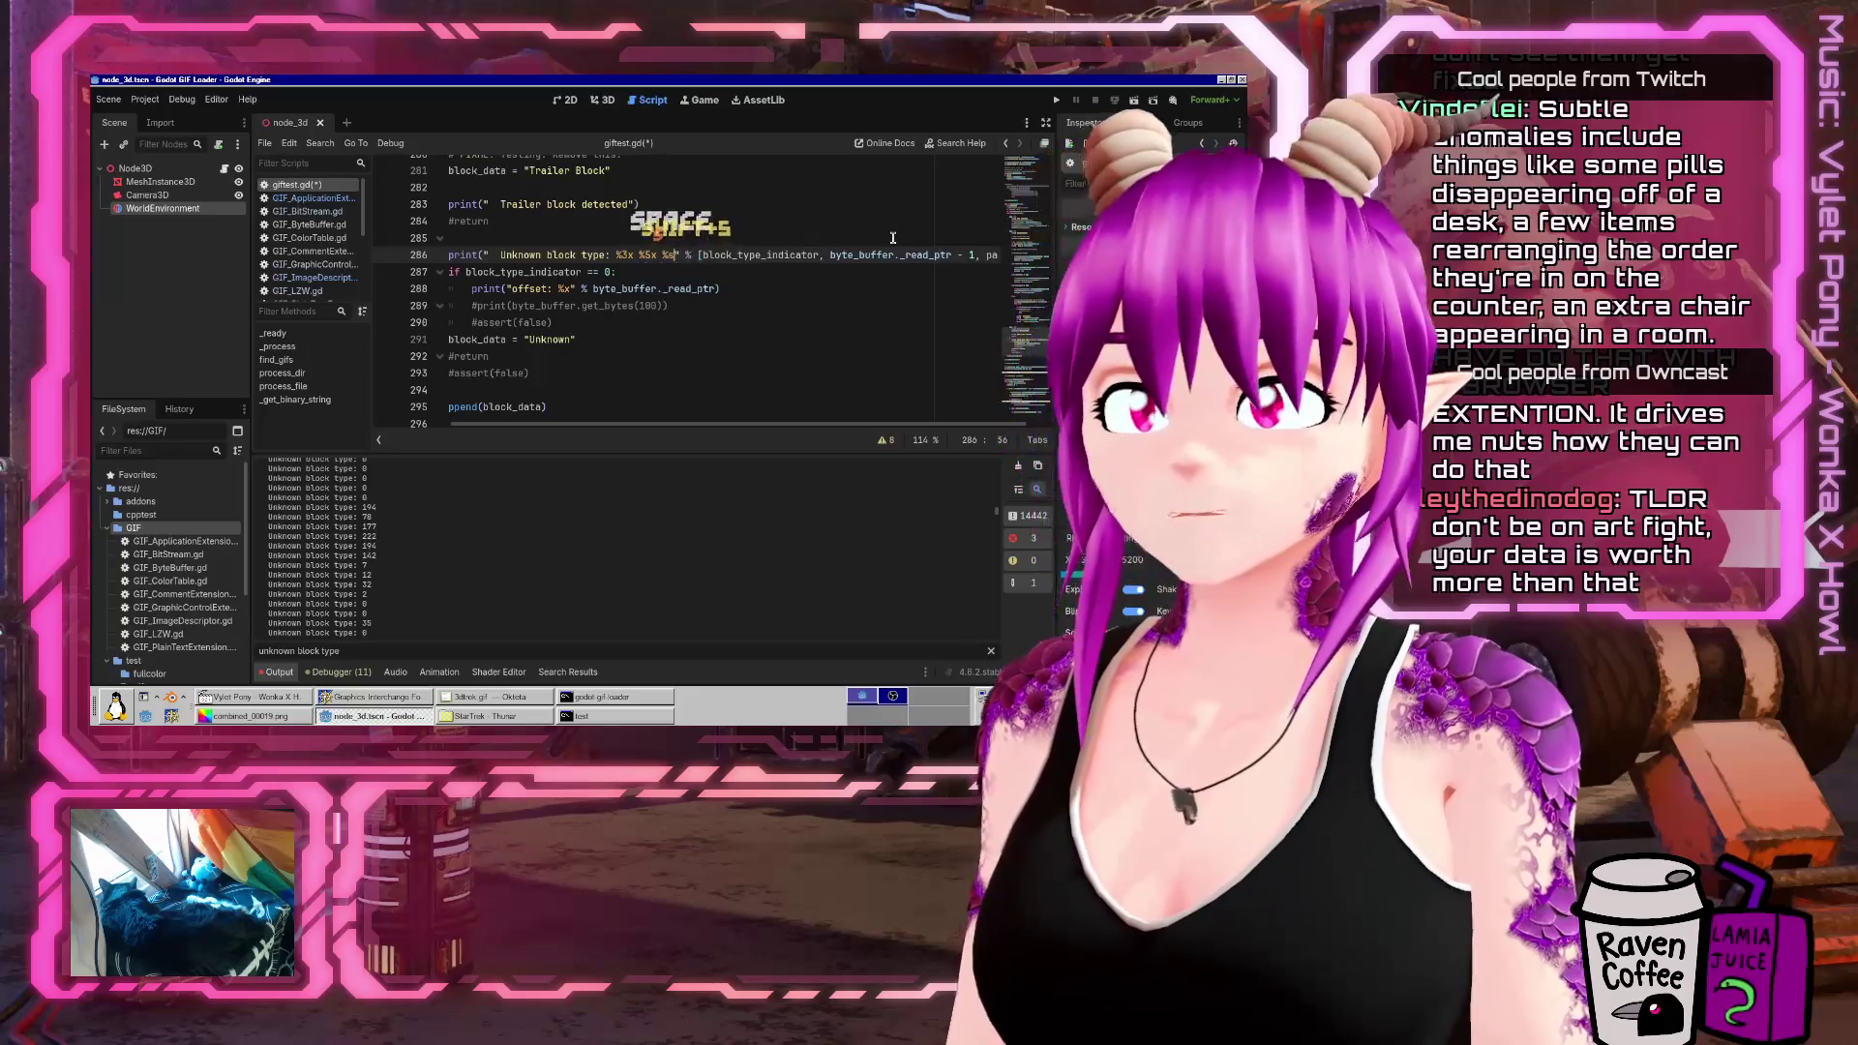
Save, then move the print line indented inside the block_type_indicator == 0 check
key(ctrl+s)
key(Down)
key(Down)
key(Up)
key(Up)
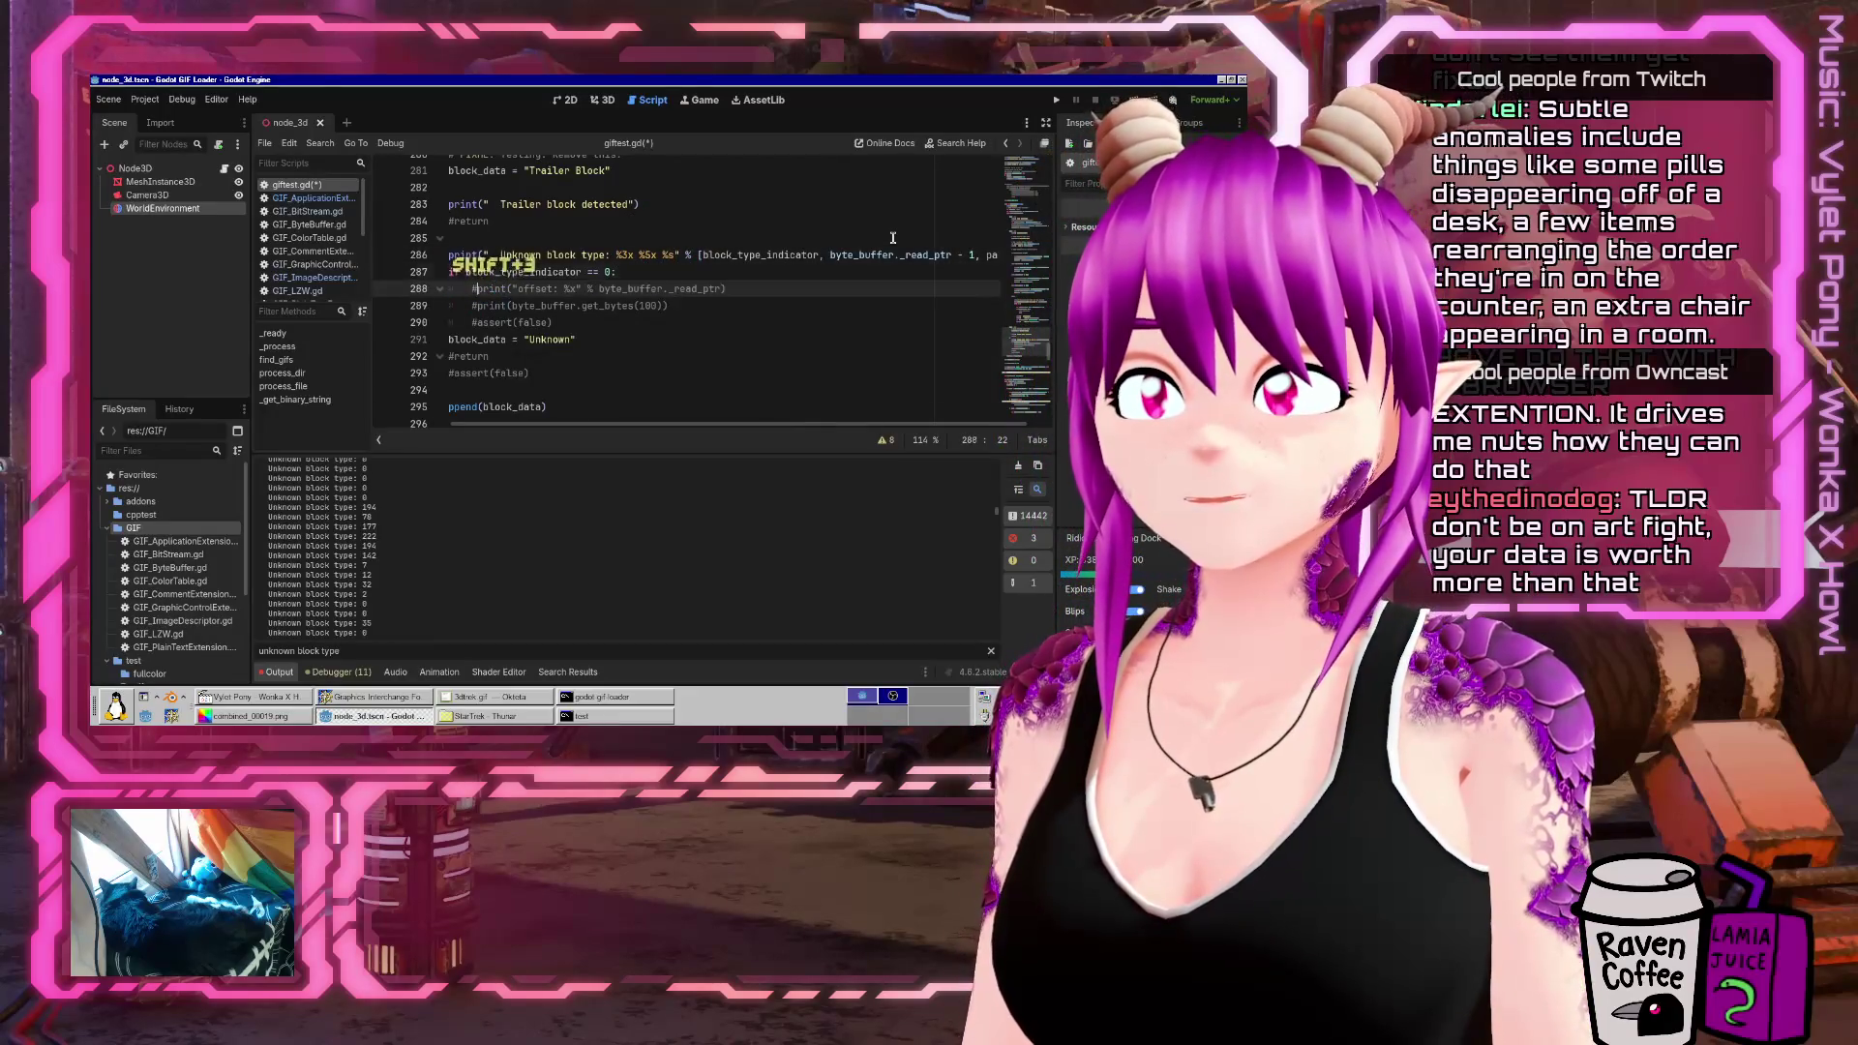
key(shift+Down)
key(Tab)
key(ctrl+x)
key(ctrl+v)
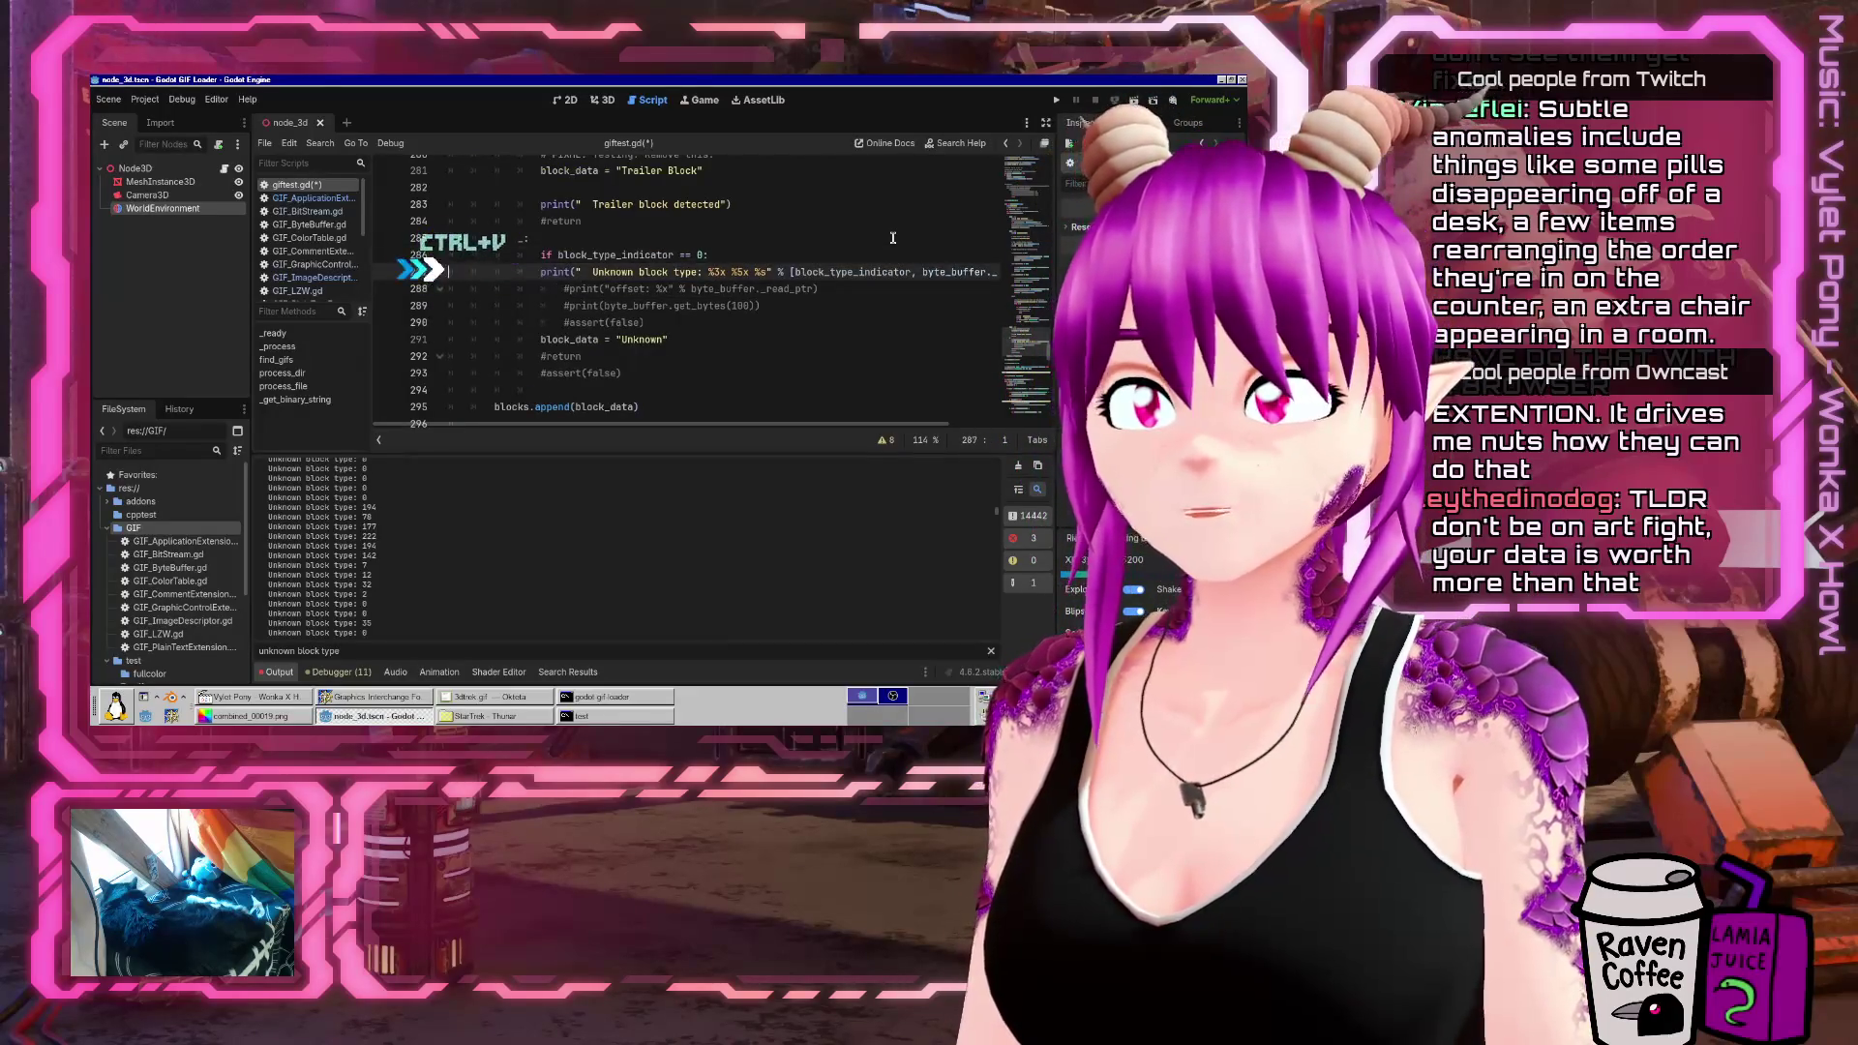
key(Tab)
key(Down)
key(Down)
key(Down)
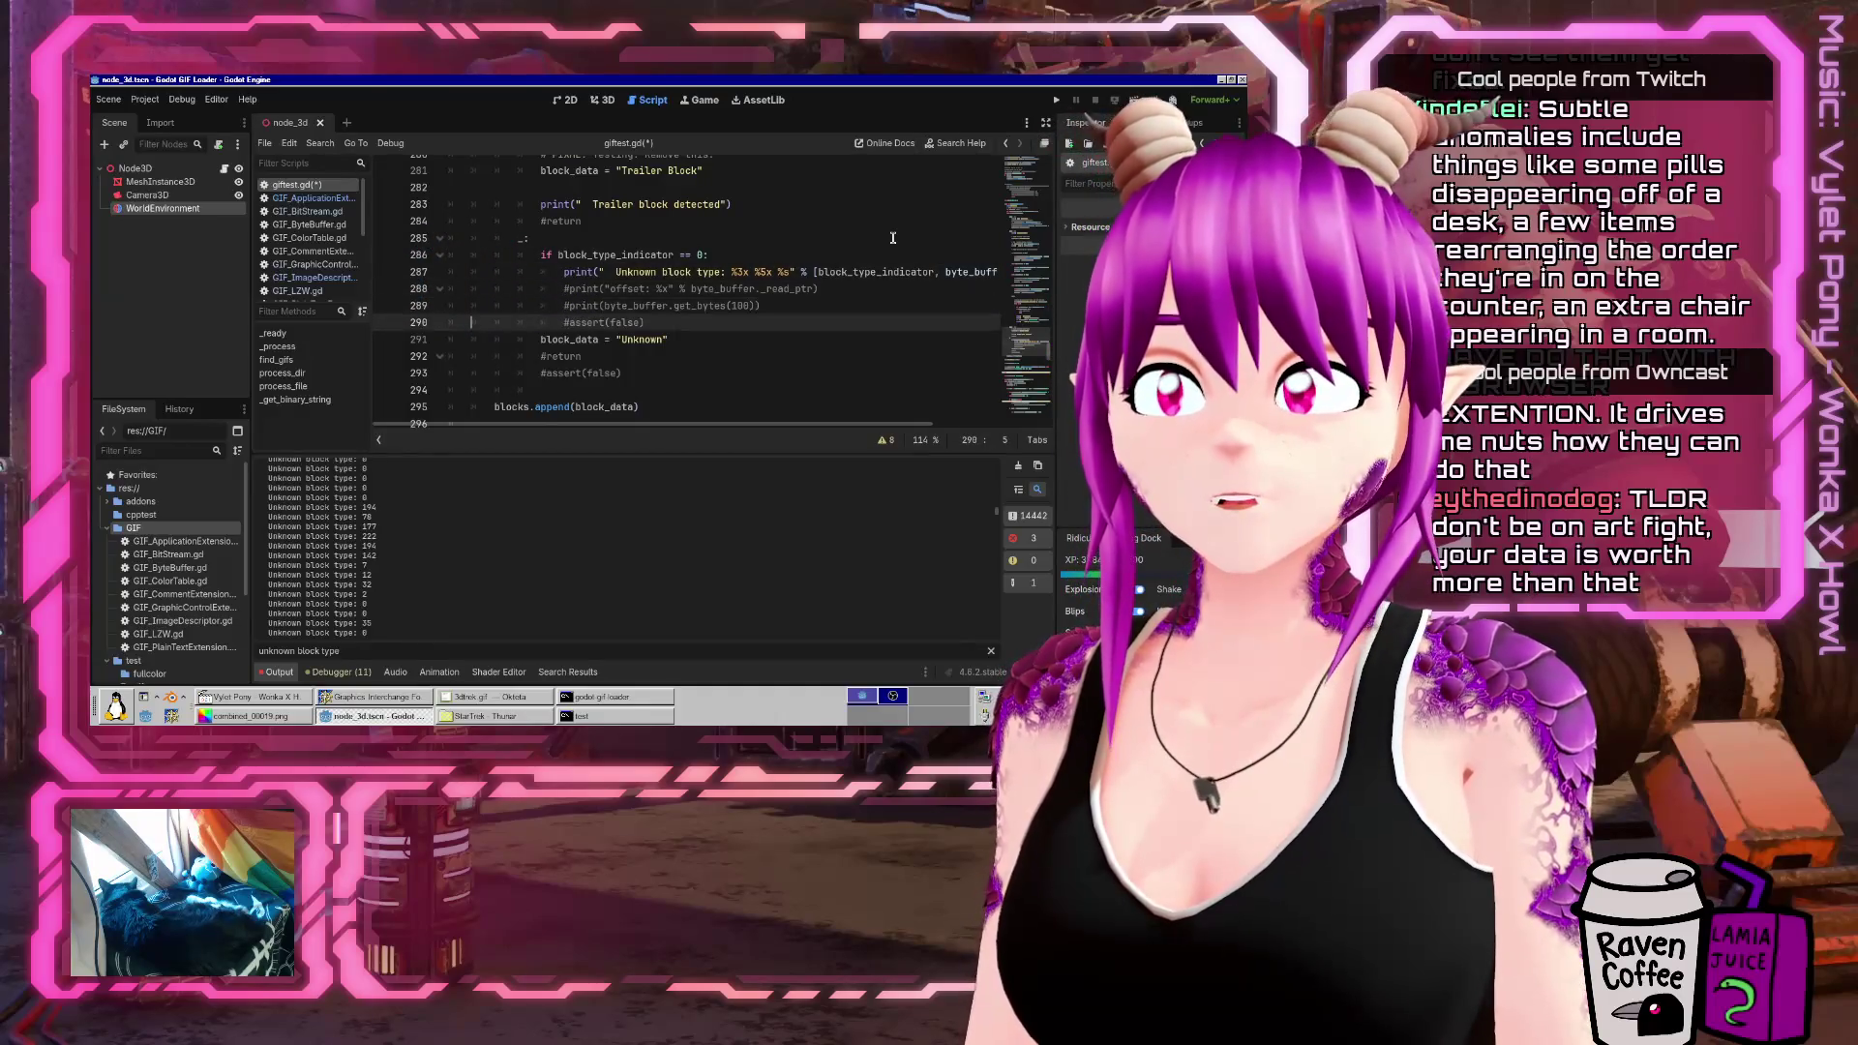
Run the GIF loader scene twice to watch decoded StarTrek GIFs, then stop it
click(1136, 102)
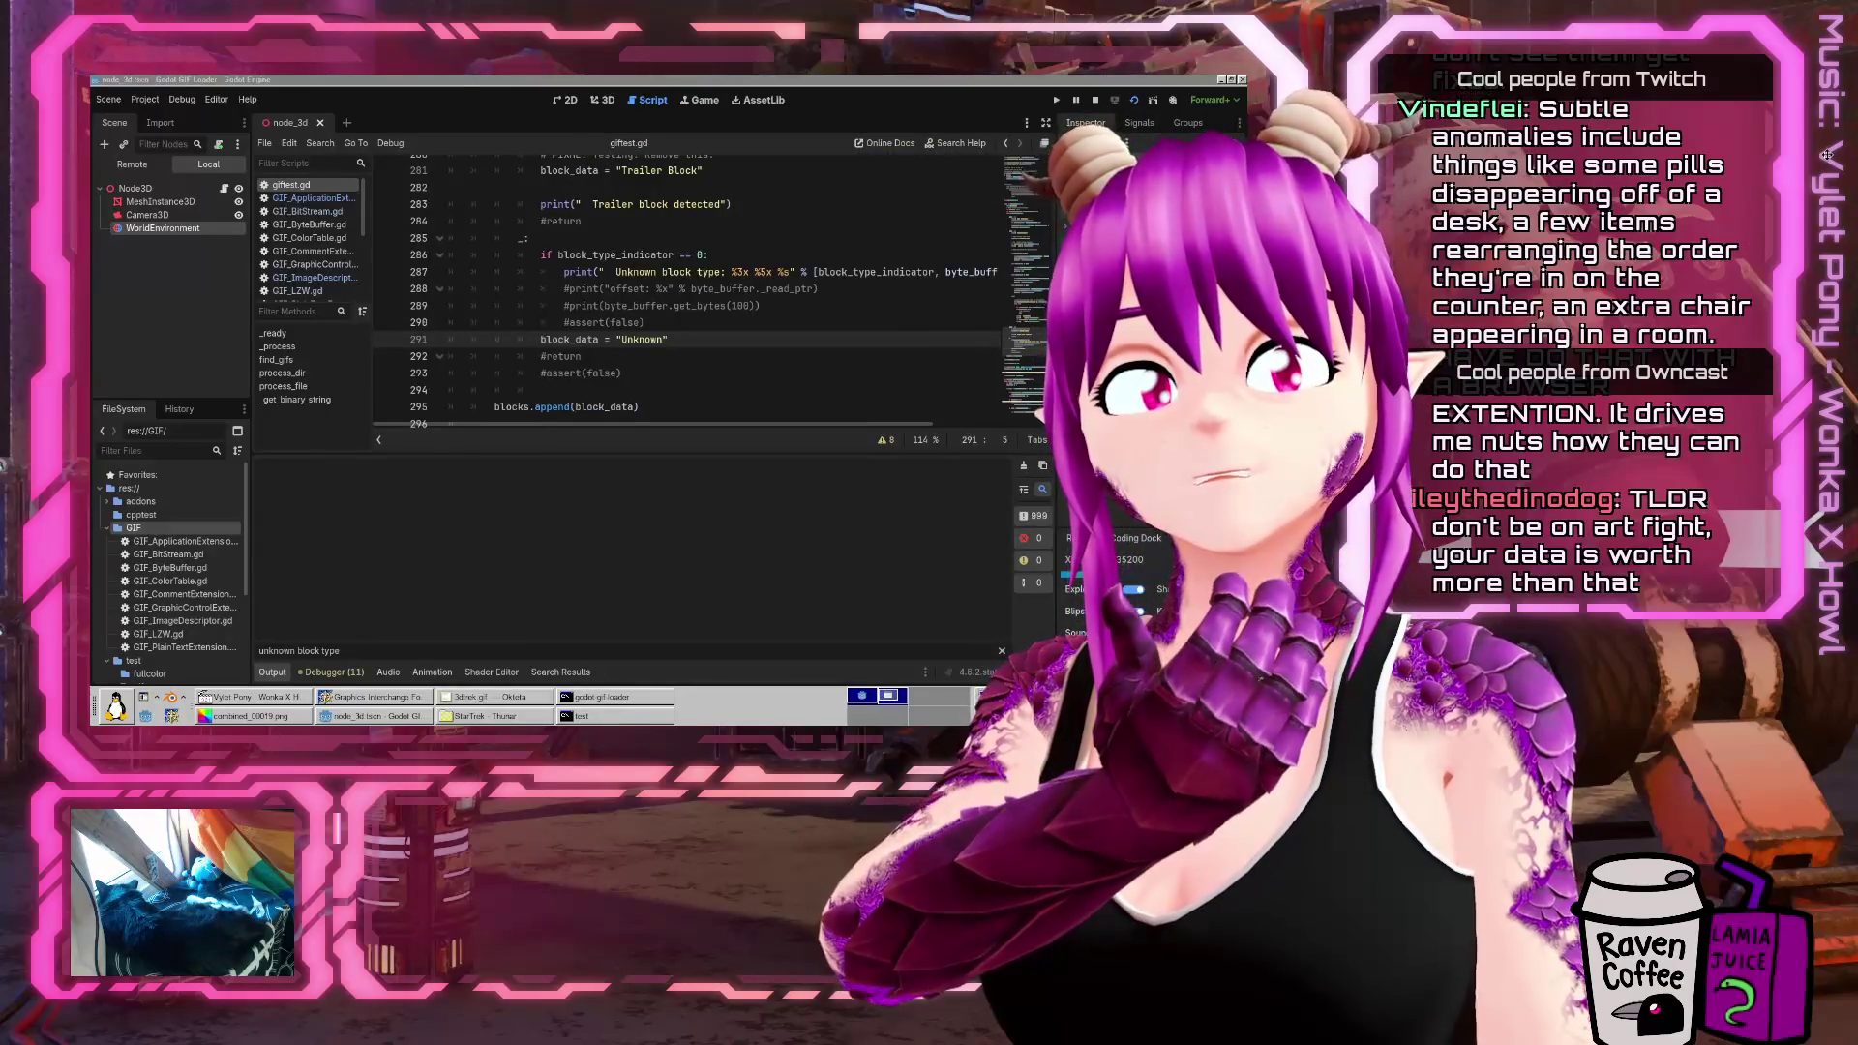
key(F6)
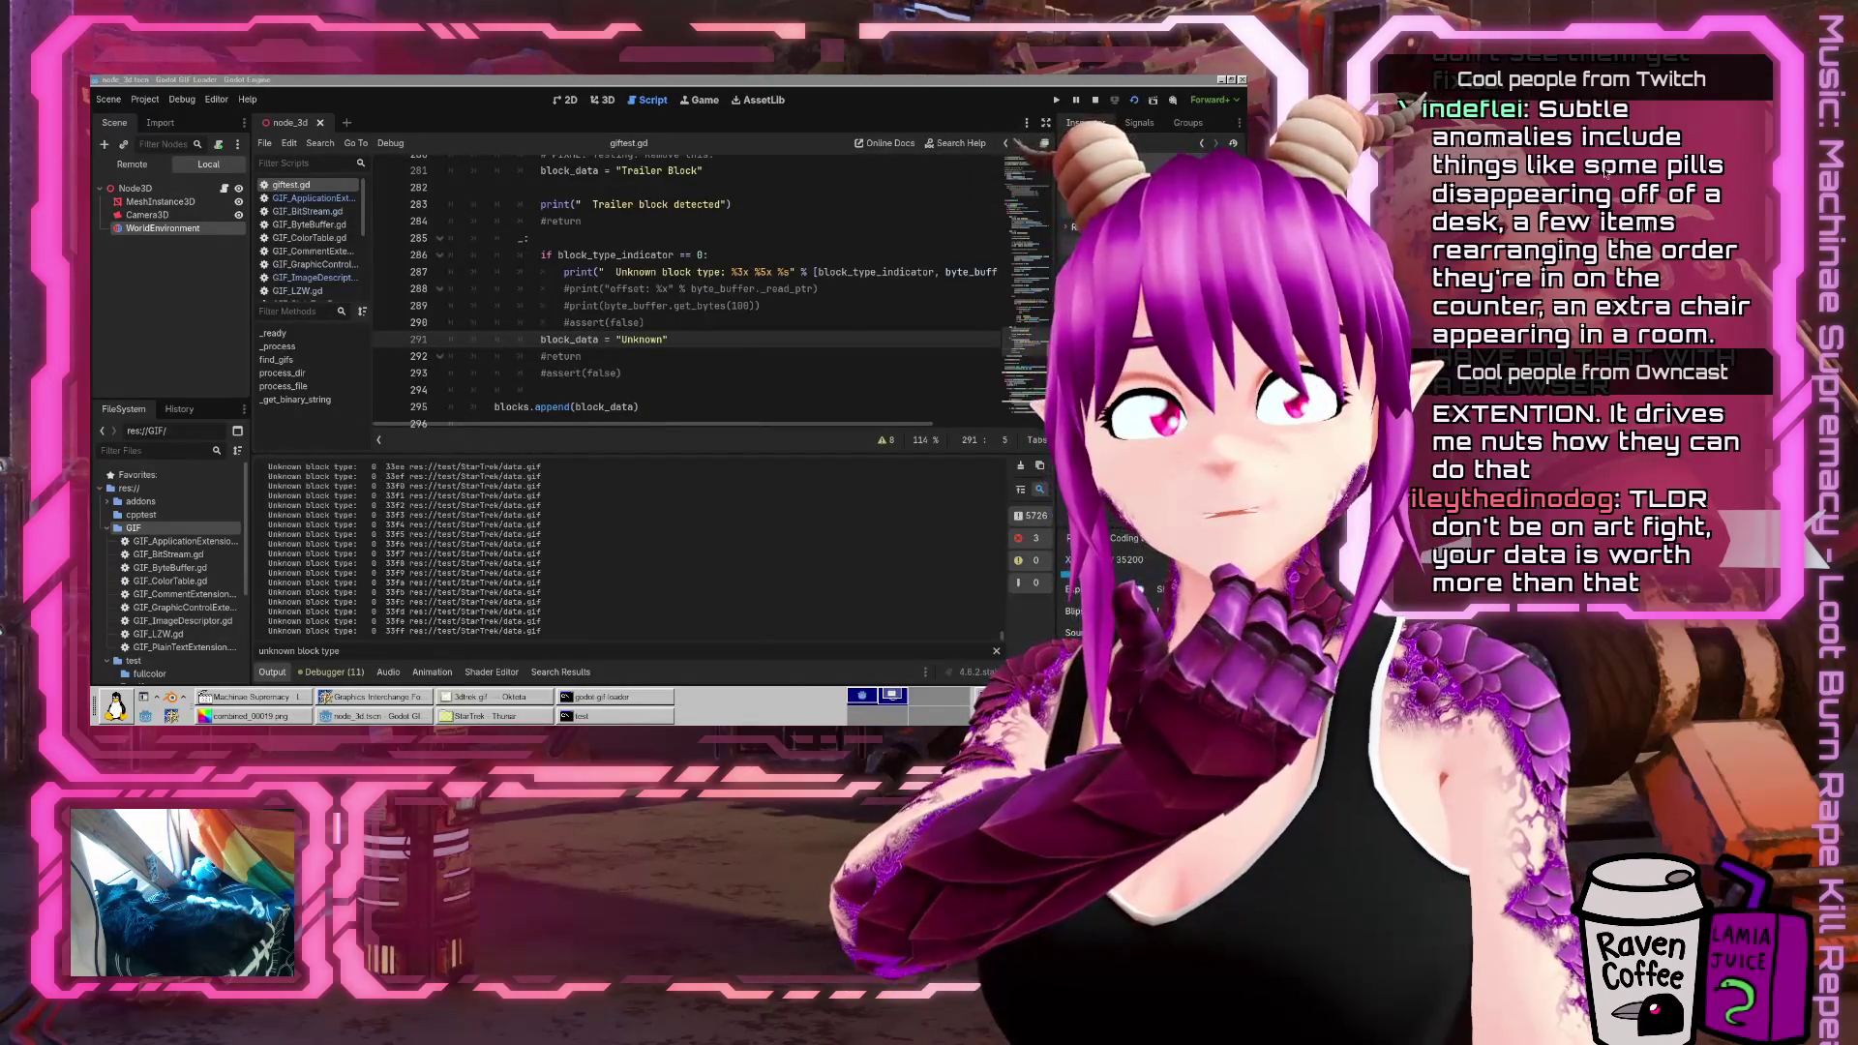
click(1093, 100)
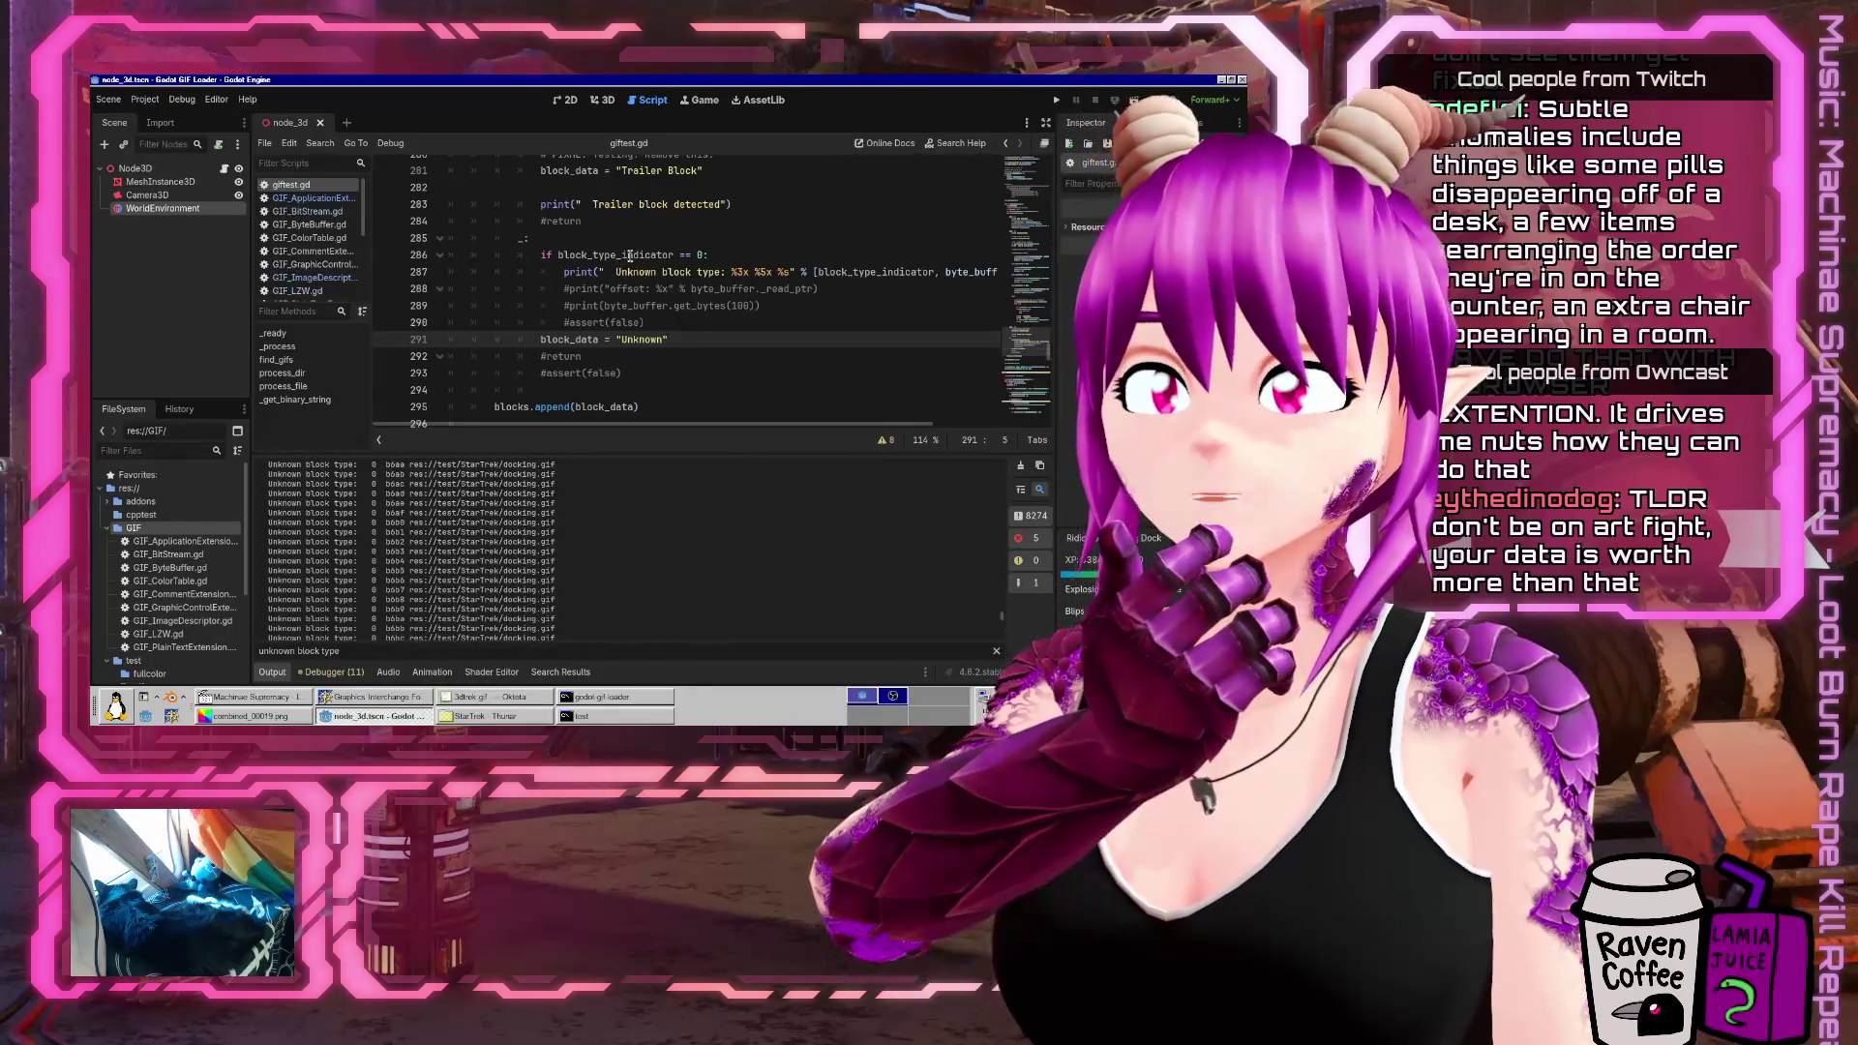
click(684, 255)
Change the check to block_type_indicator != 0, rerun, and review the type 1a output
key(BackSpace)
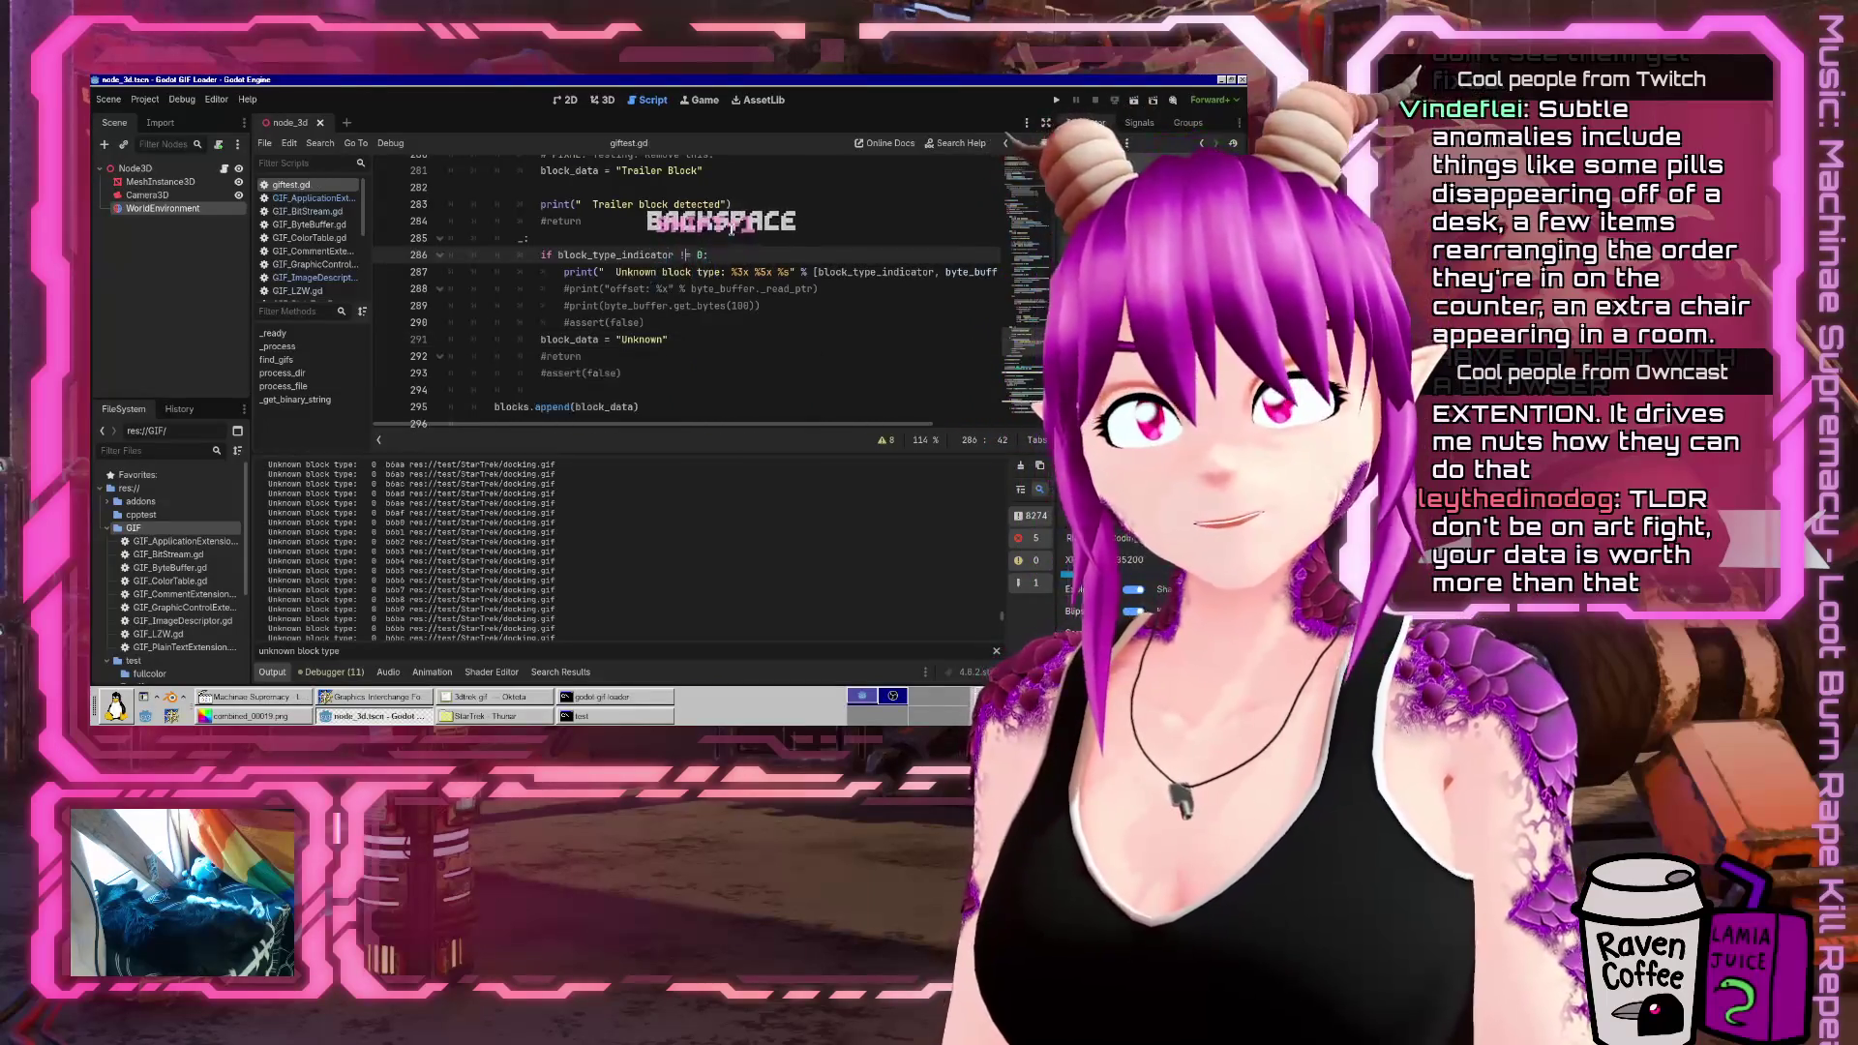
text(!)
click(1133, 101)
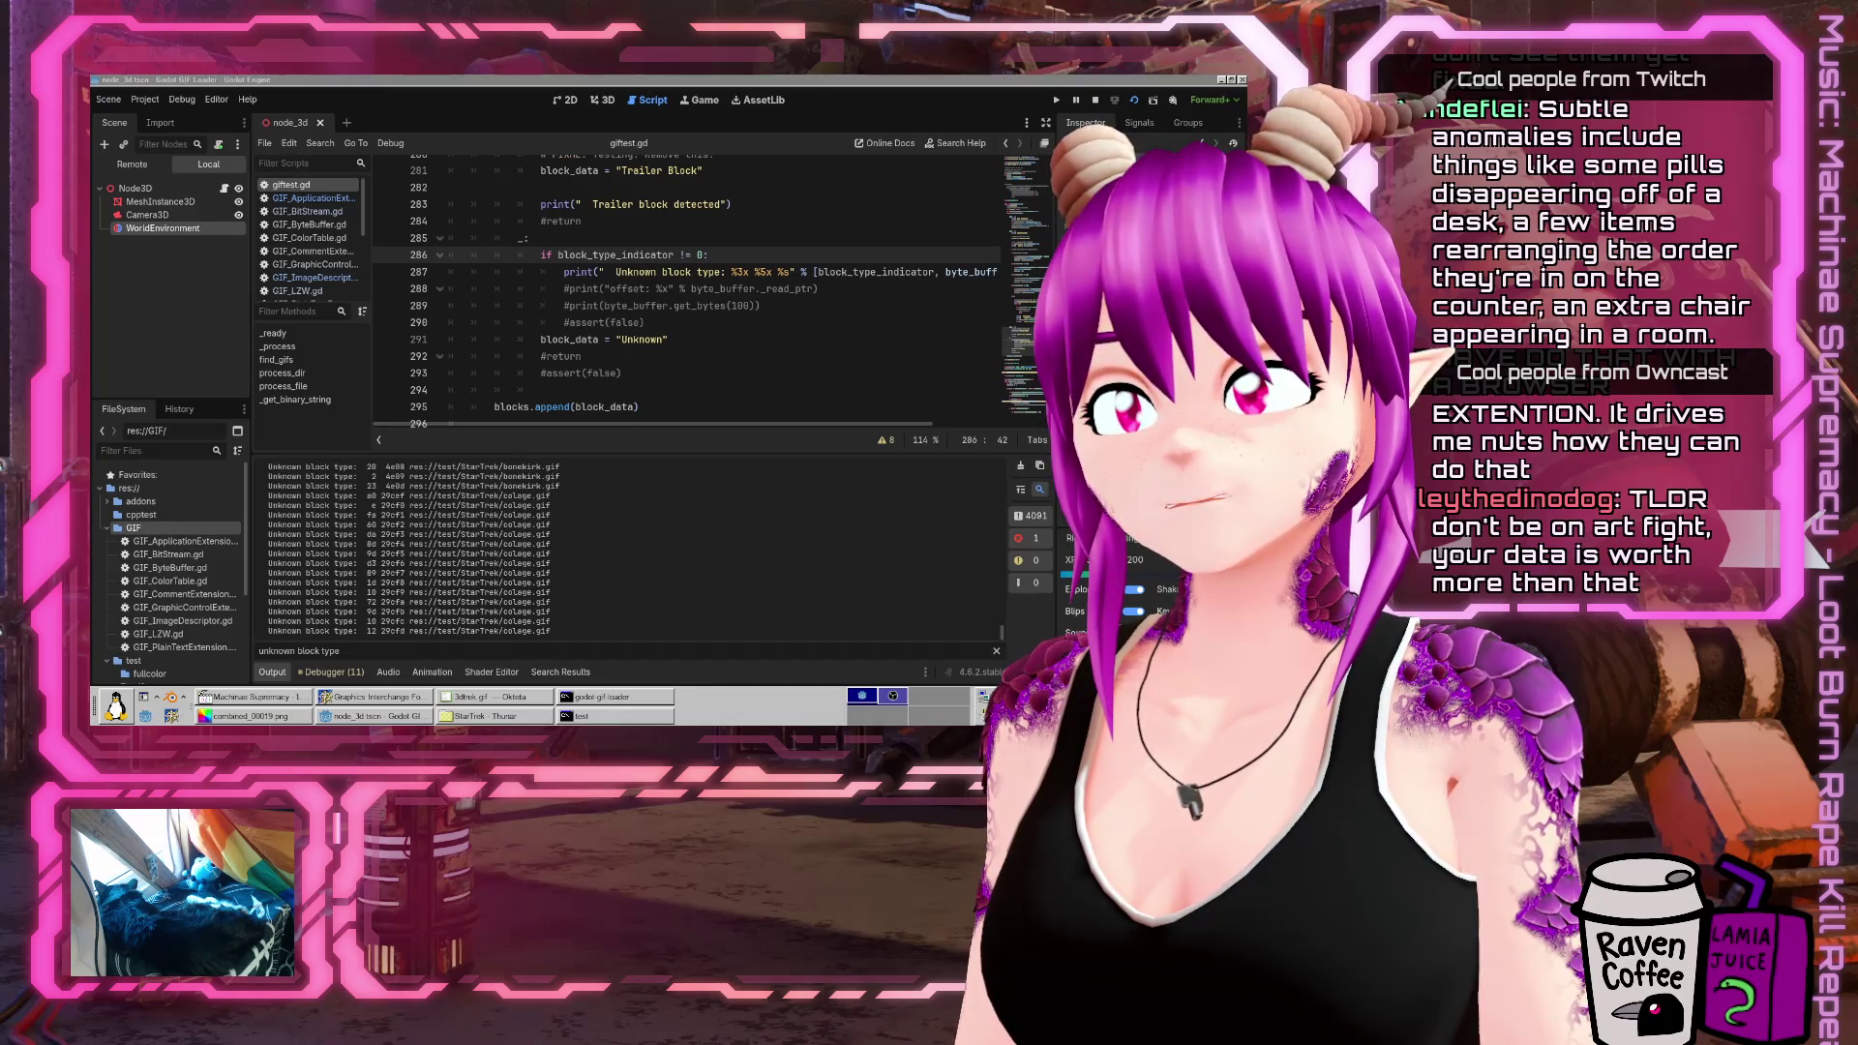
scroll(660, 542, up, 5)
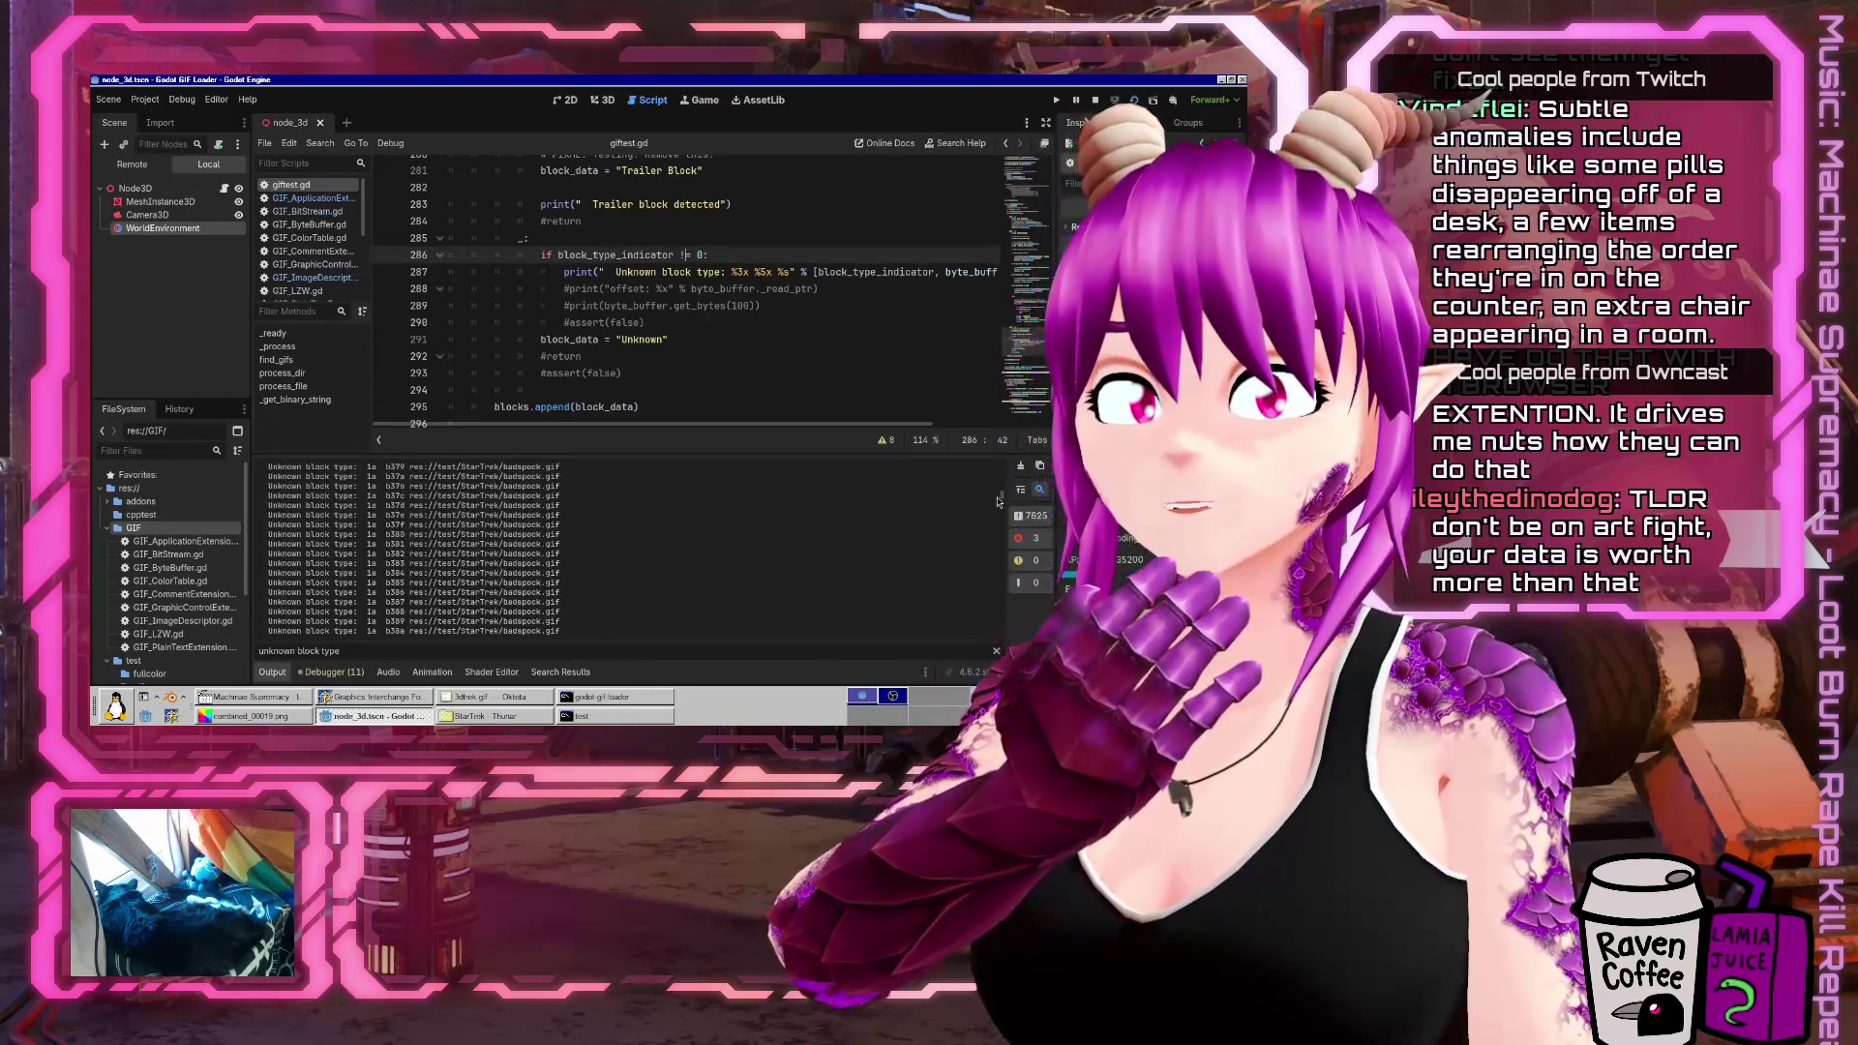
mouse_move(1003, 498)
mouse_down()
mouse_move(1003, 476)
mouse_move(985, 629)
mouse_up()
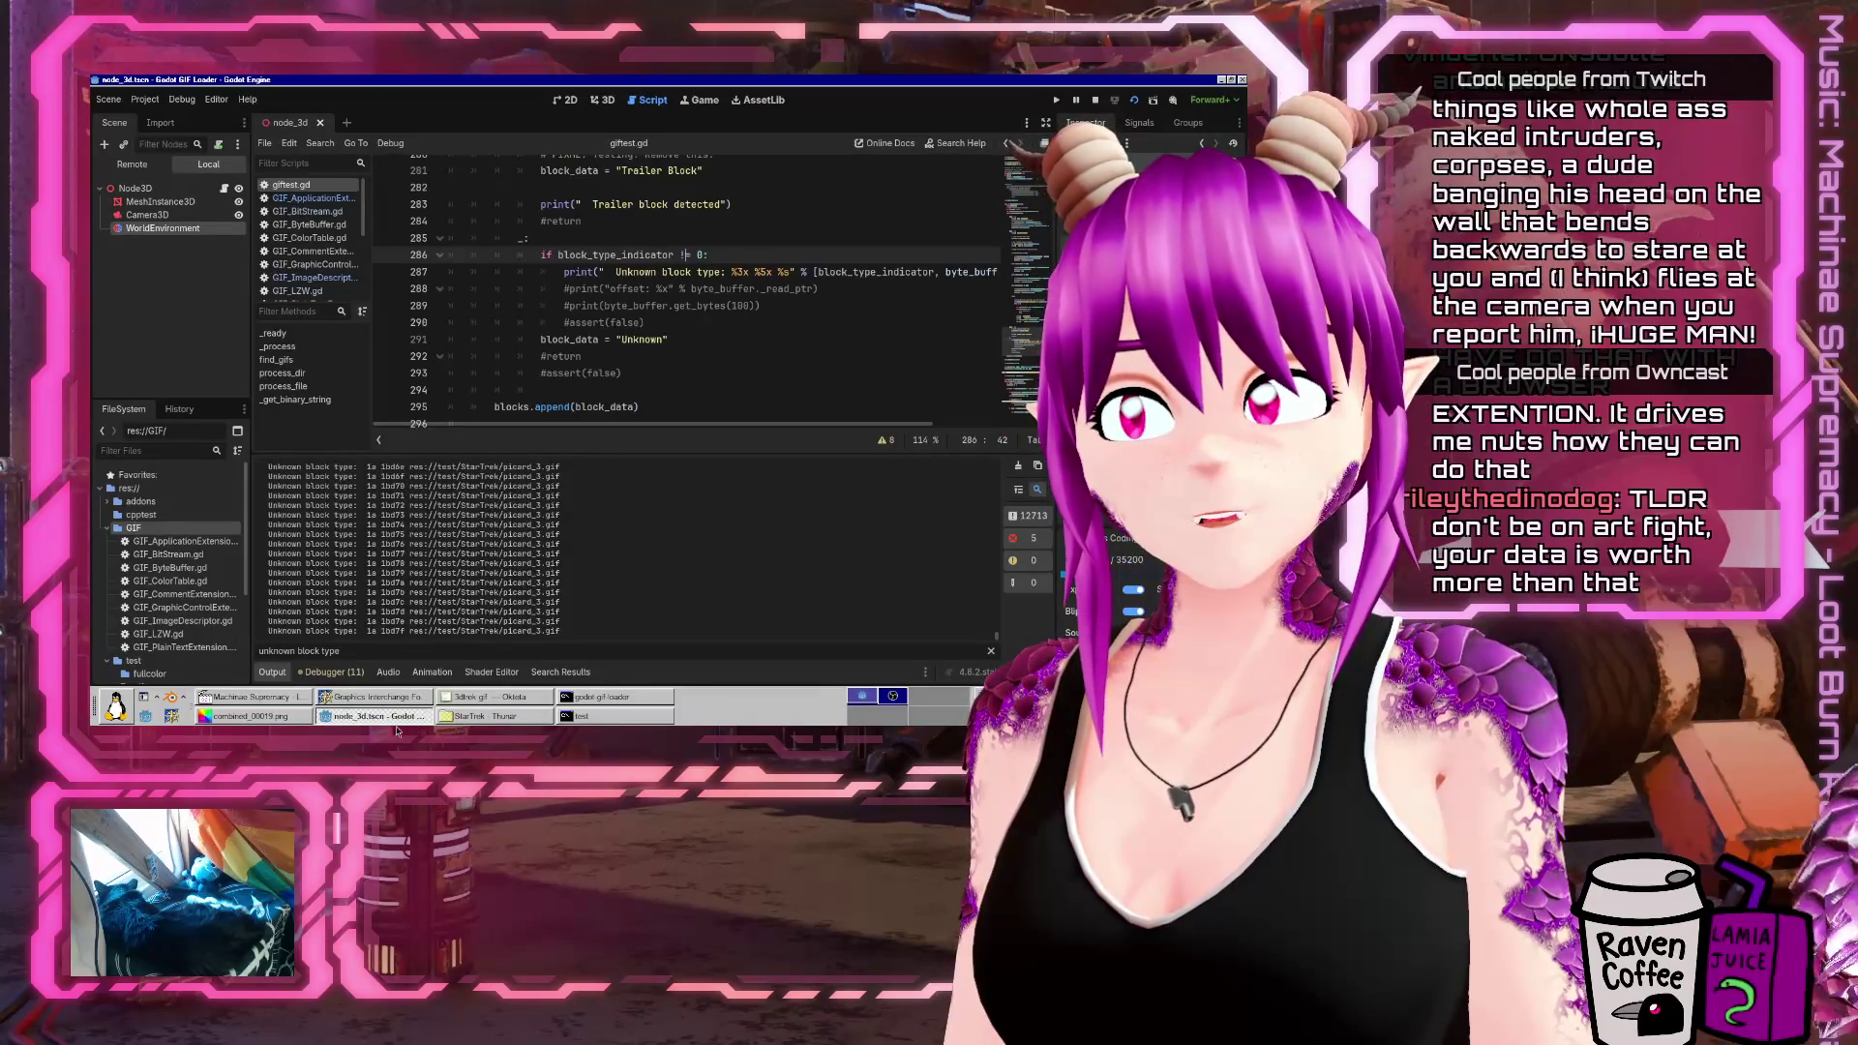
click(377, 697)
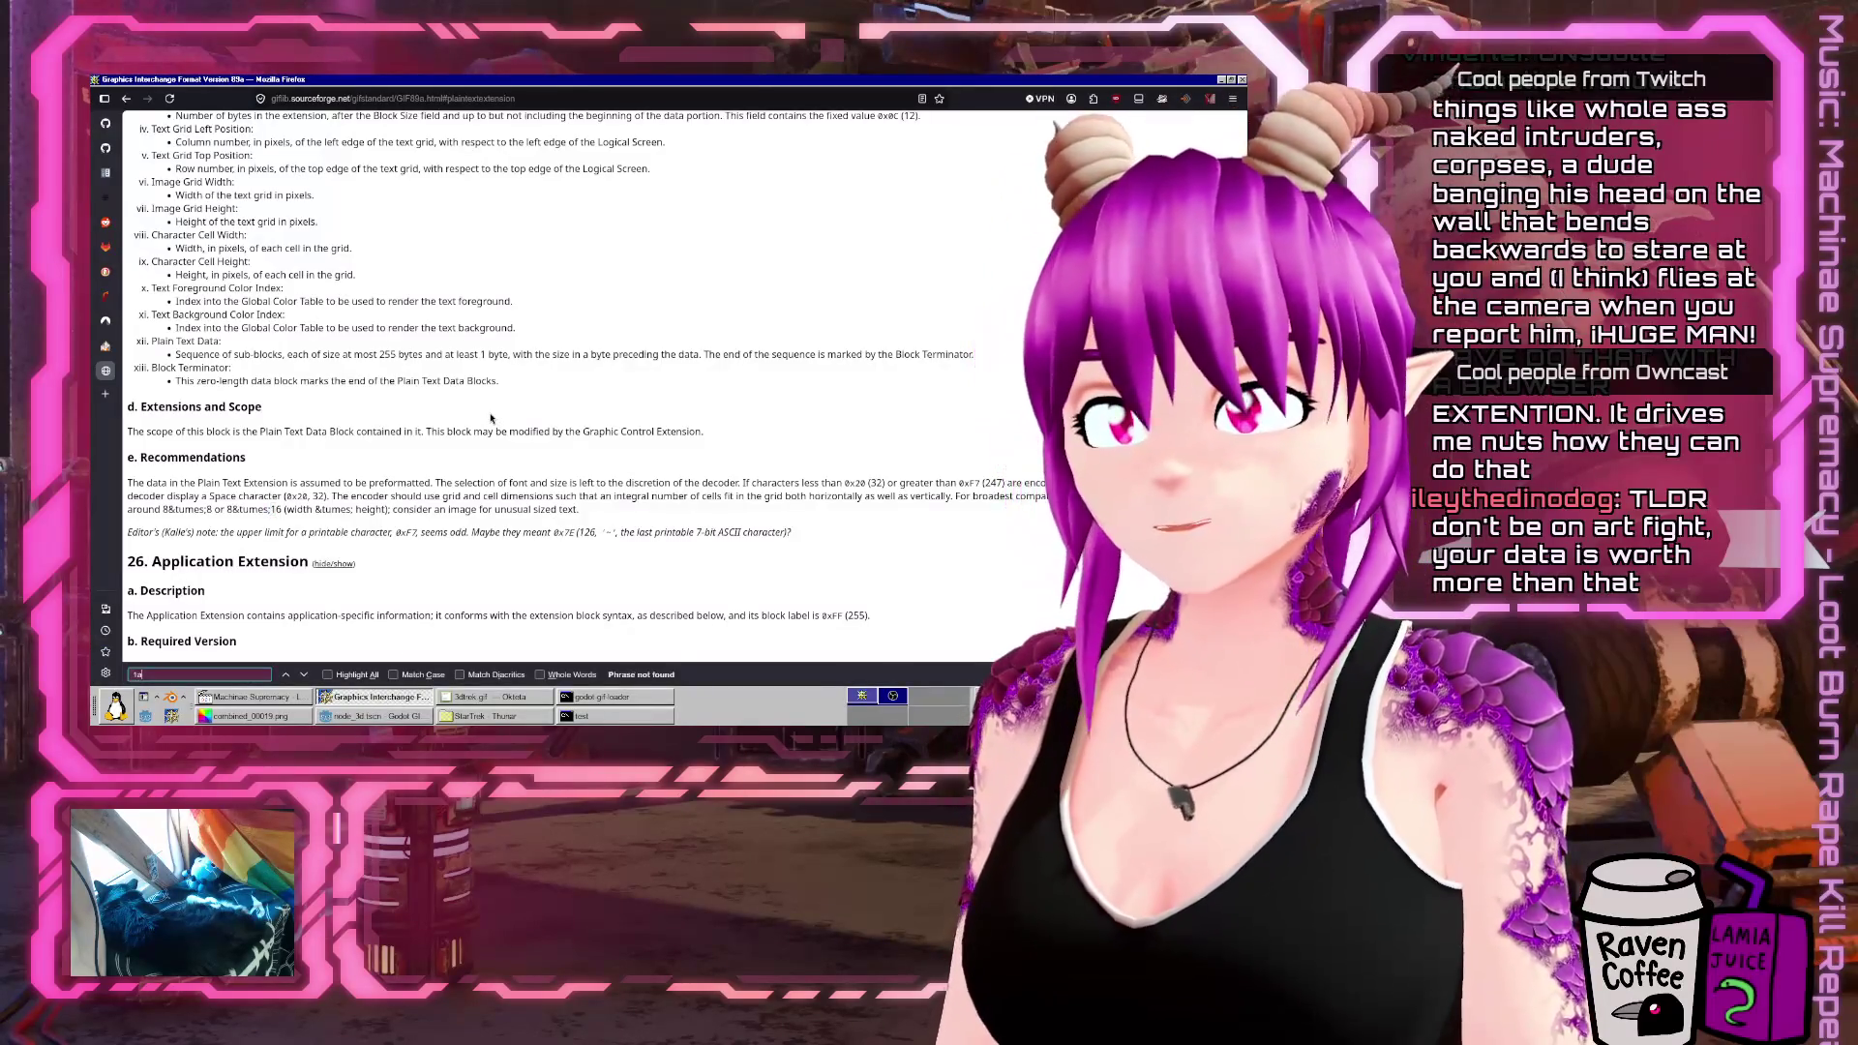
Search the web in a new tab for gif 1a, then for the quoted "gif" "1a" terms
key(ctrl+t)
text(gif 1a)
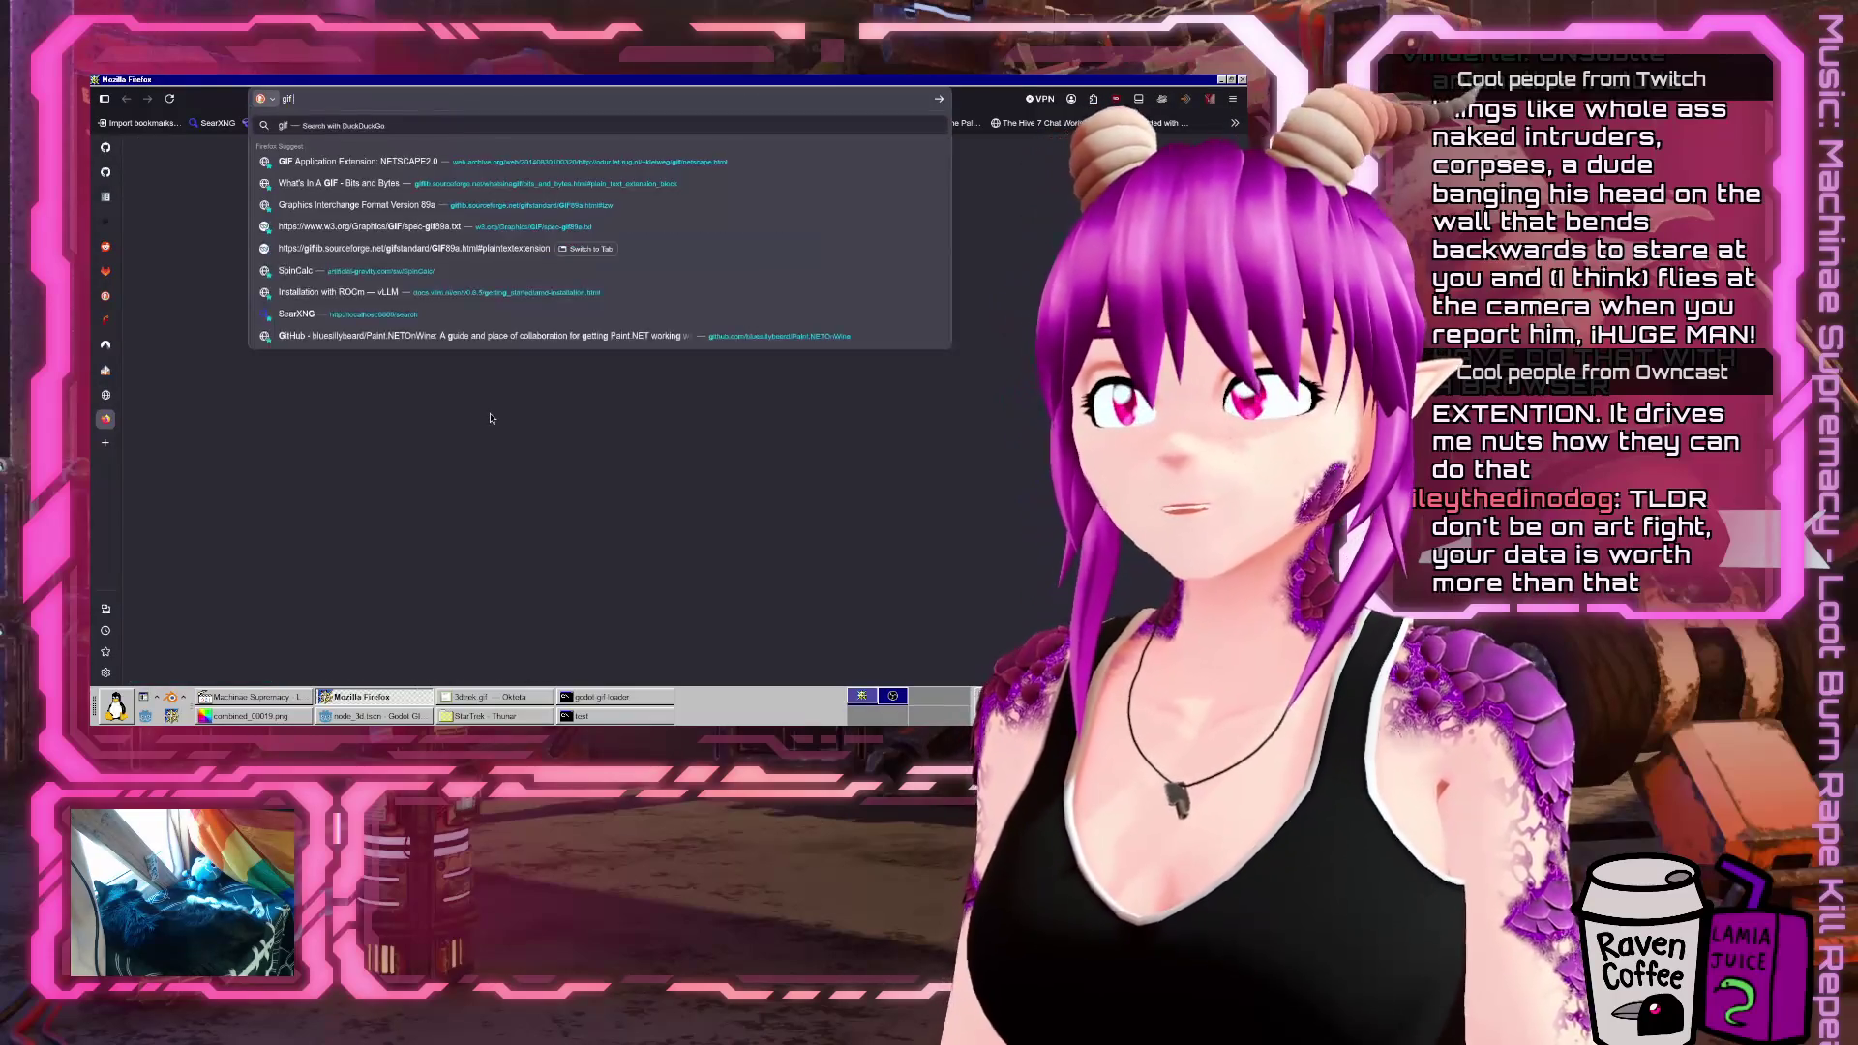
key(Return)
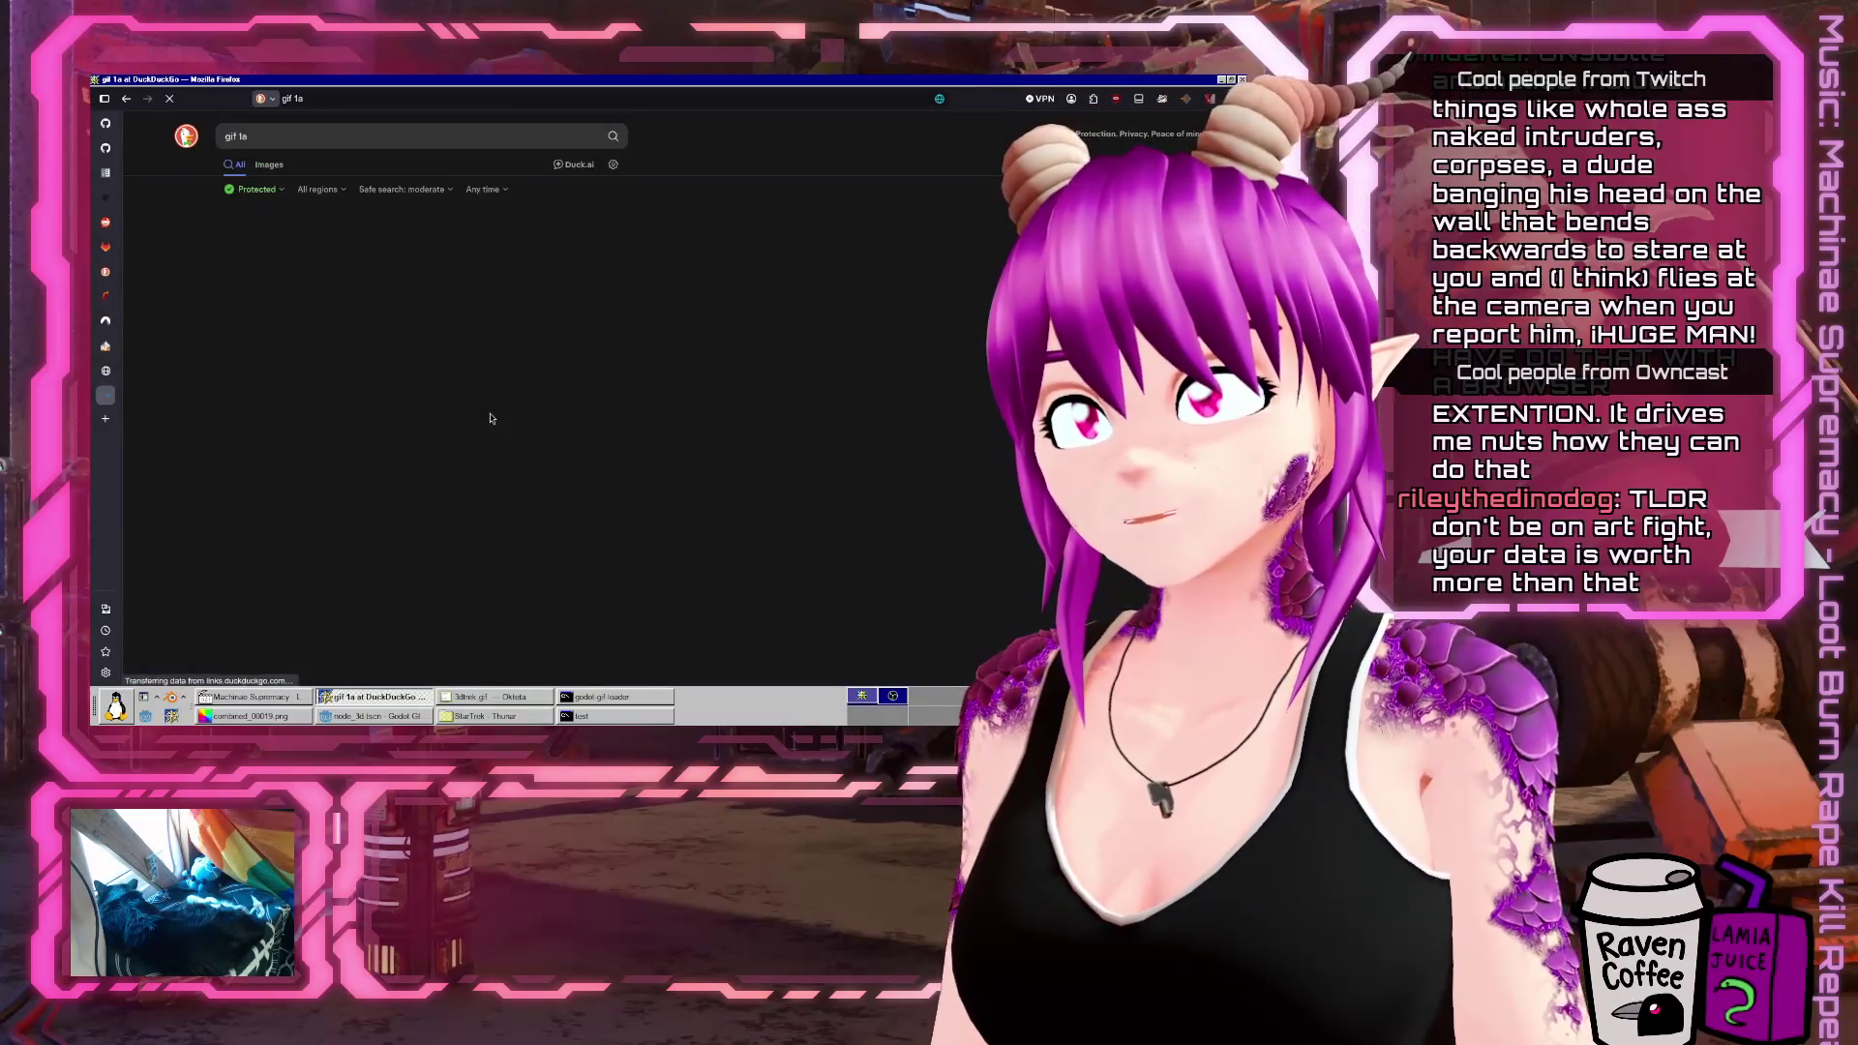
click(355, 139)
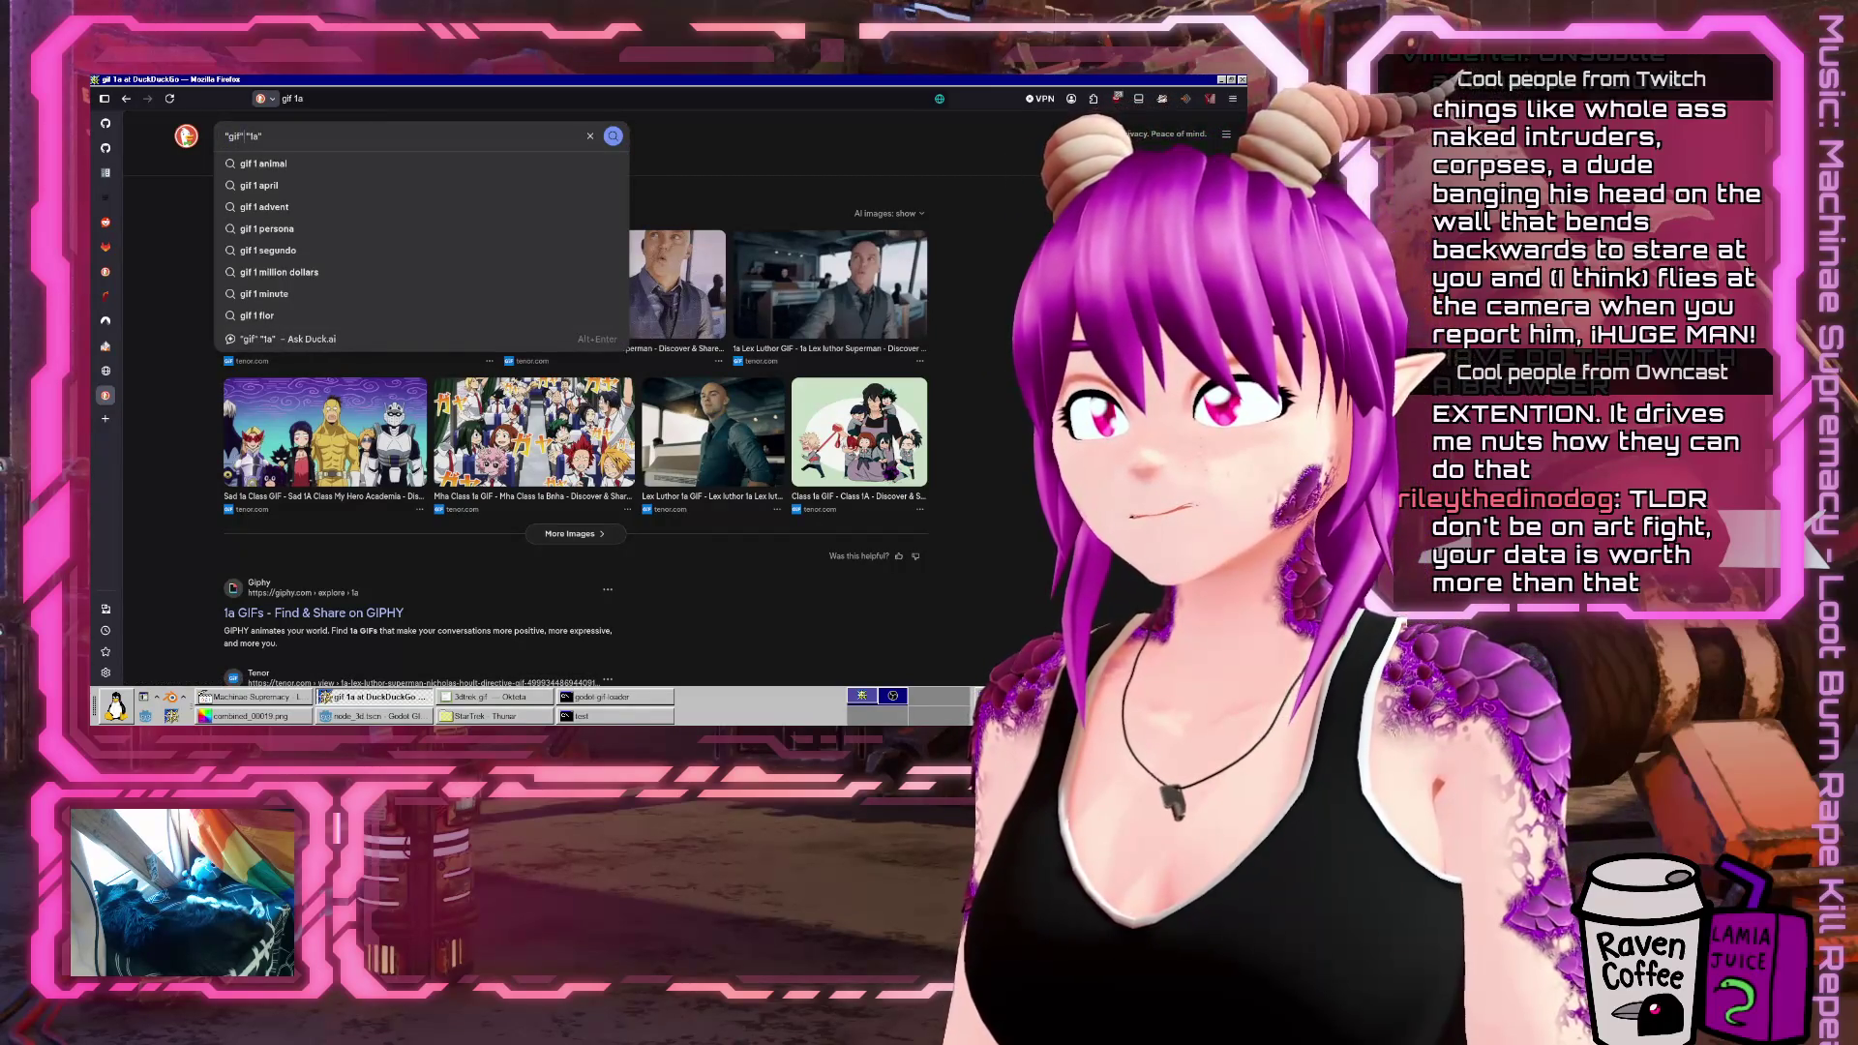
key(Return)
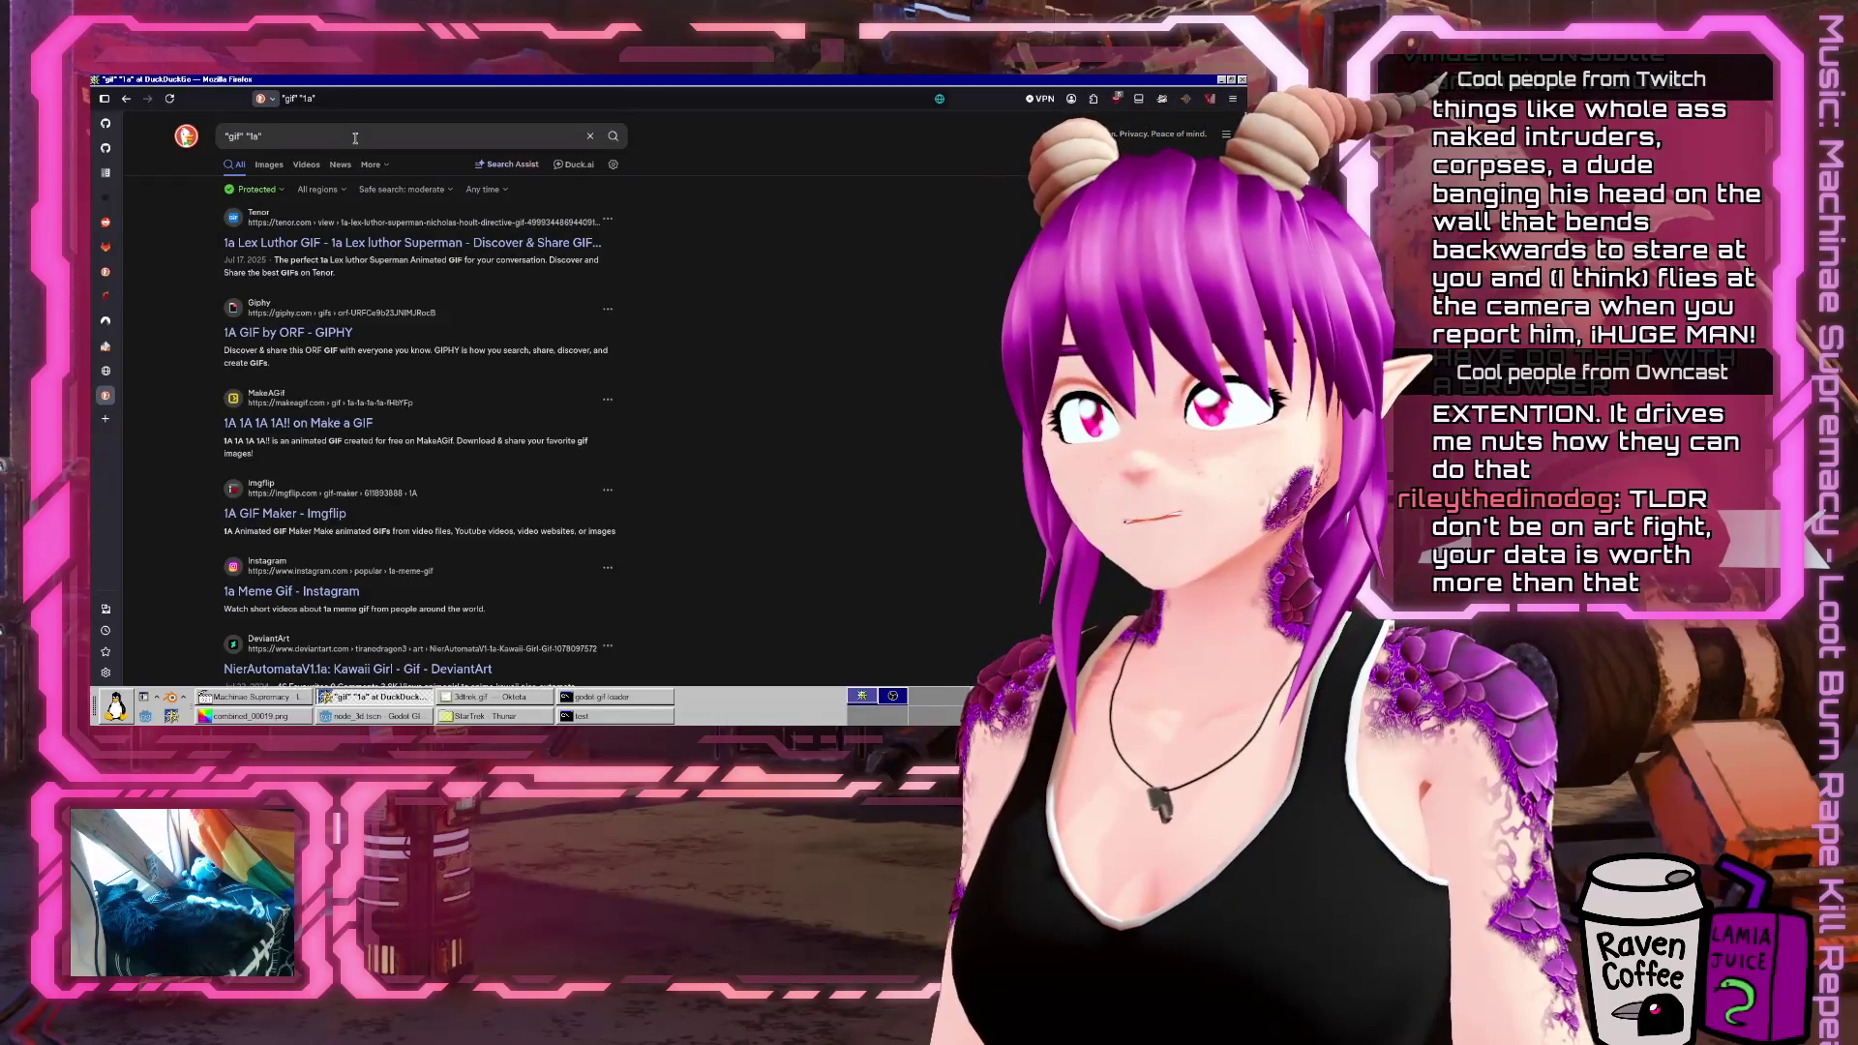
Refine the search with the phrase "block type", find nothing, and return to Godot
text("block type)
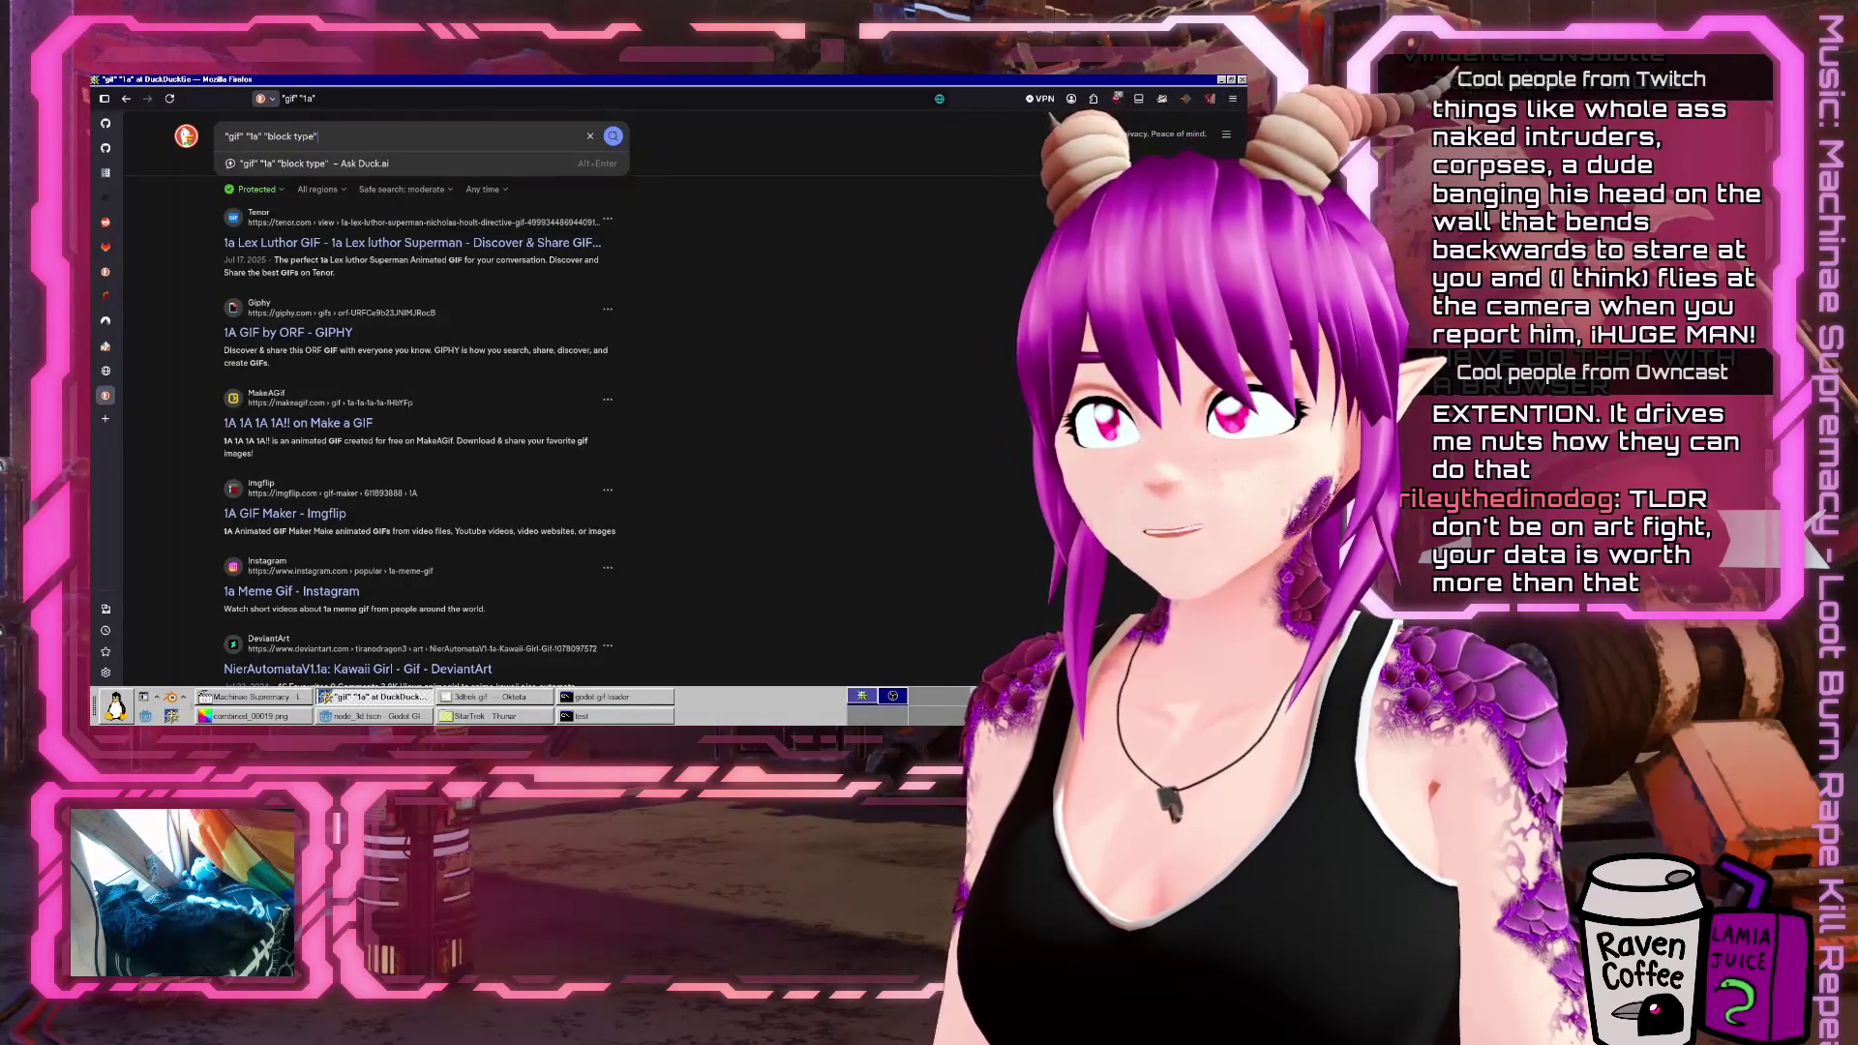
key(Return)
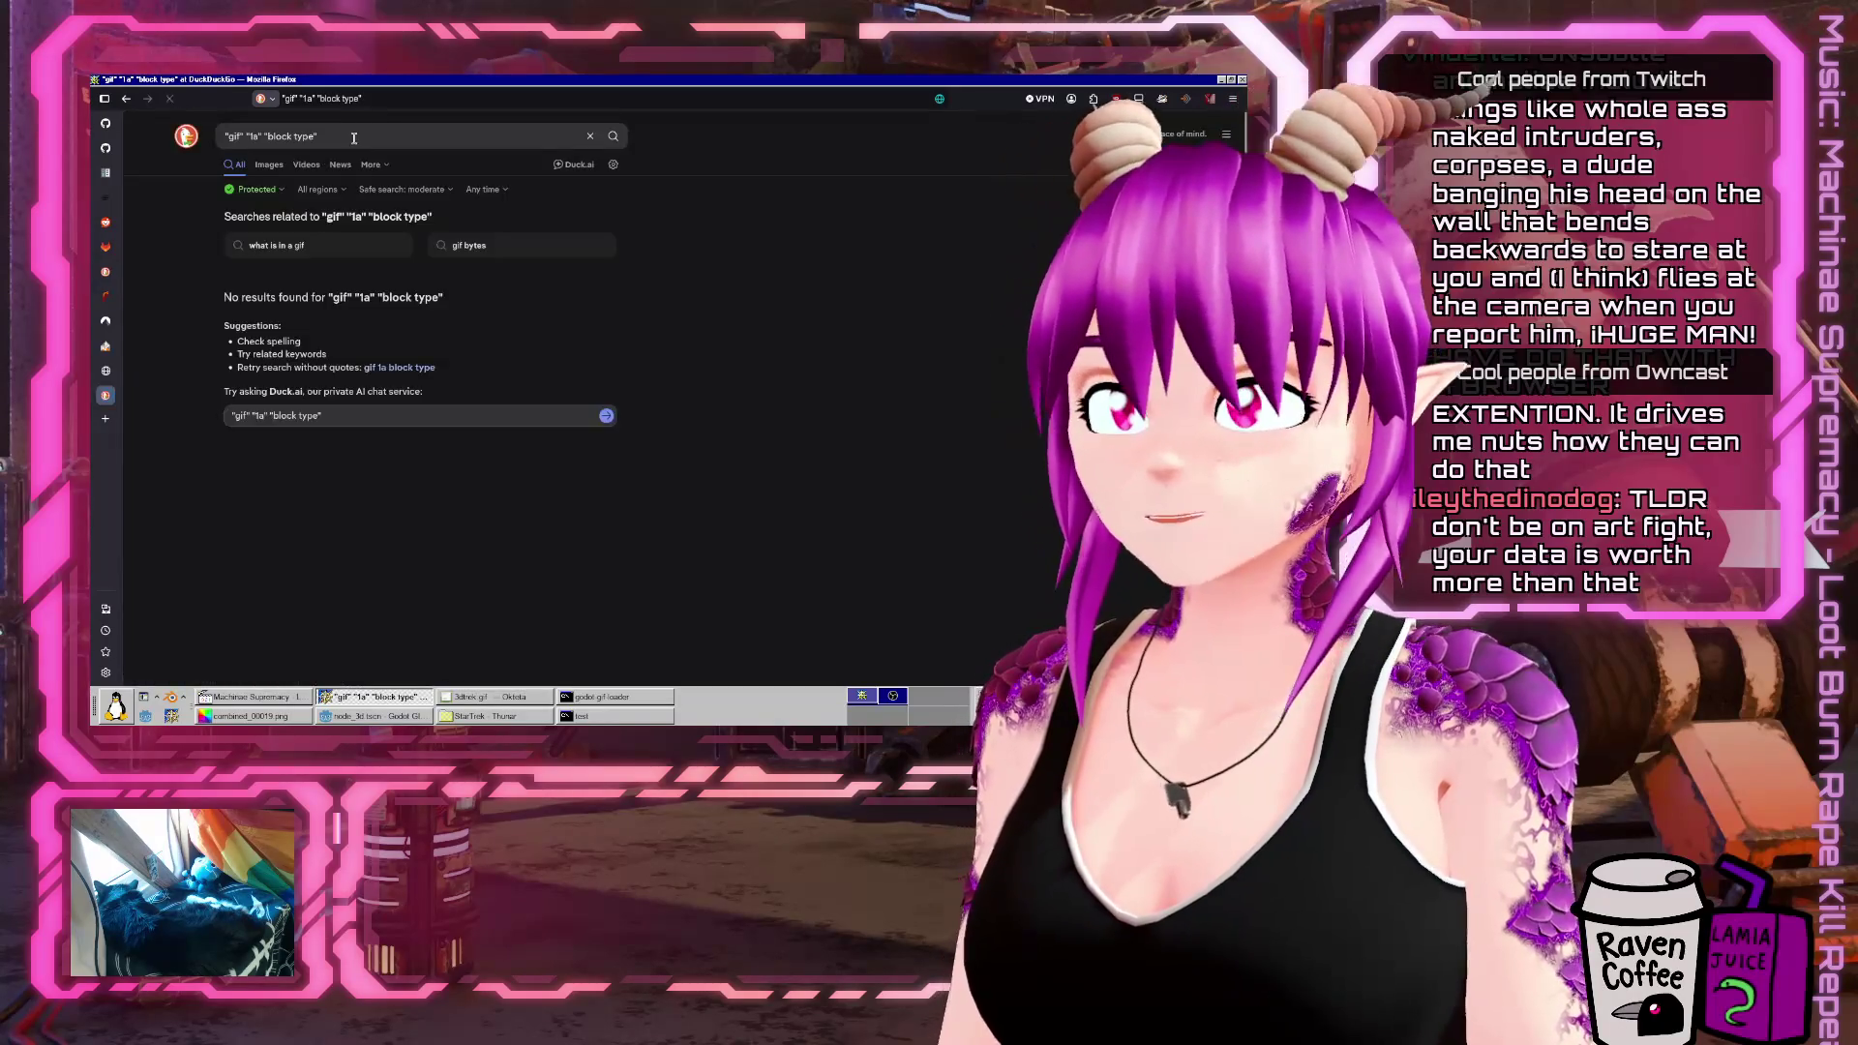
key(ctrl+w)
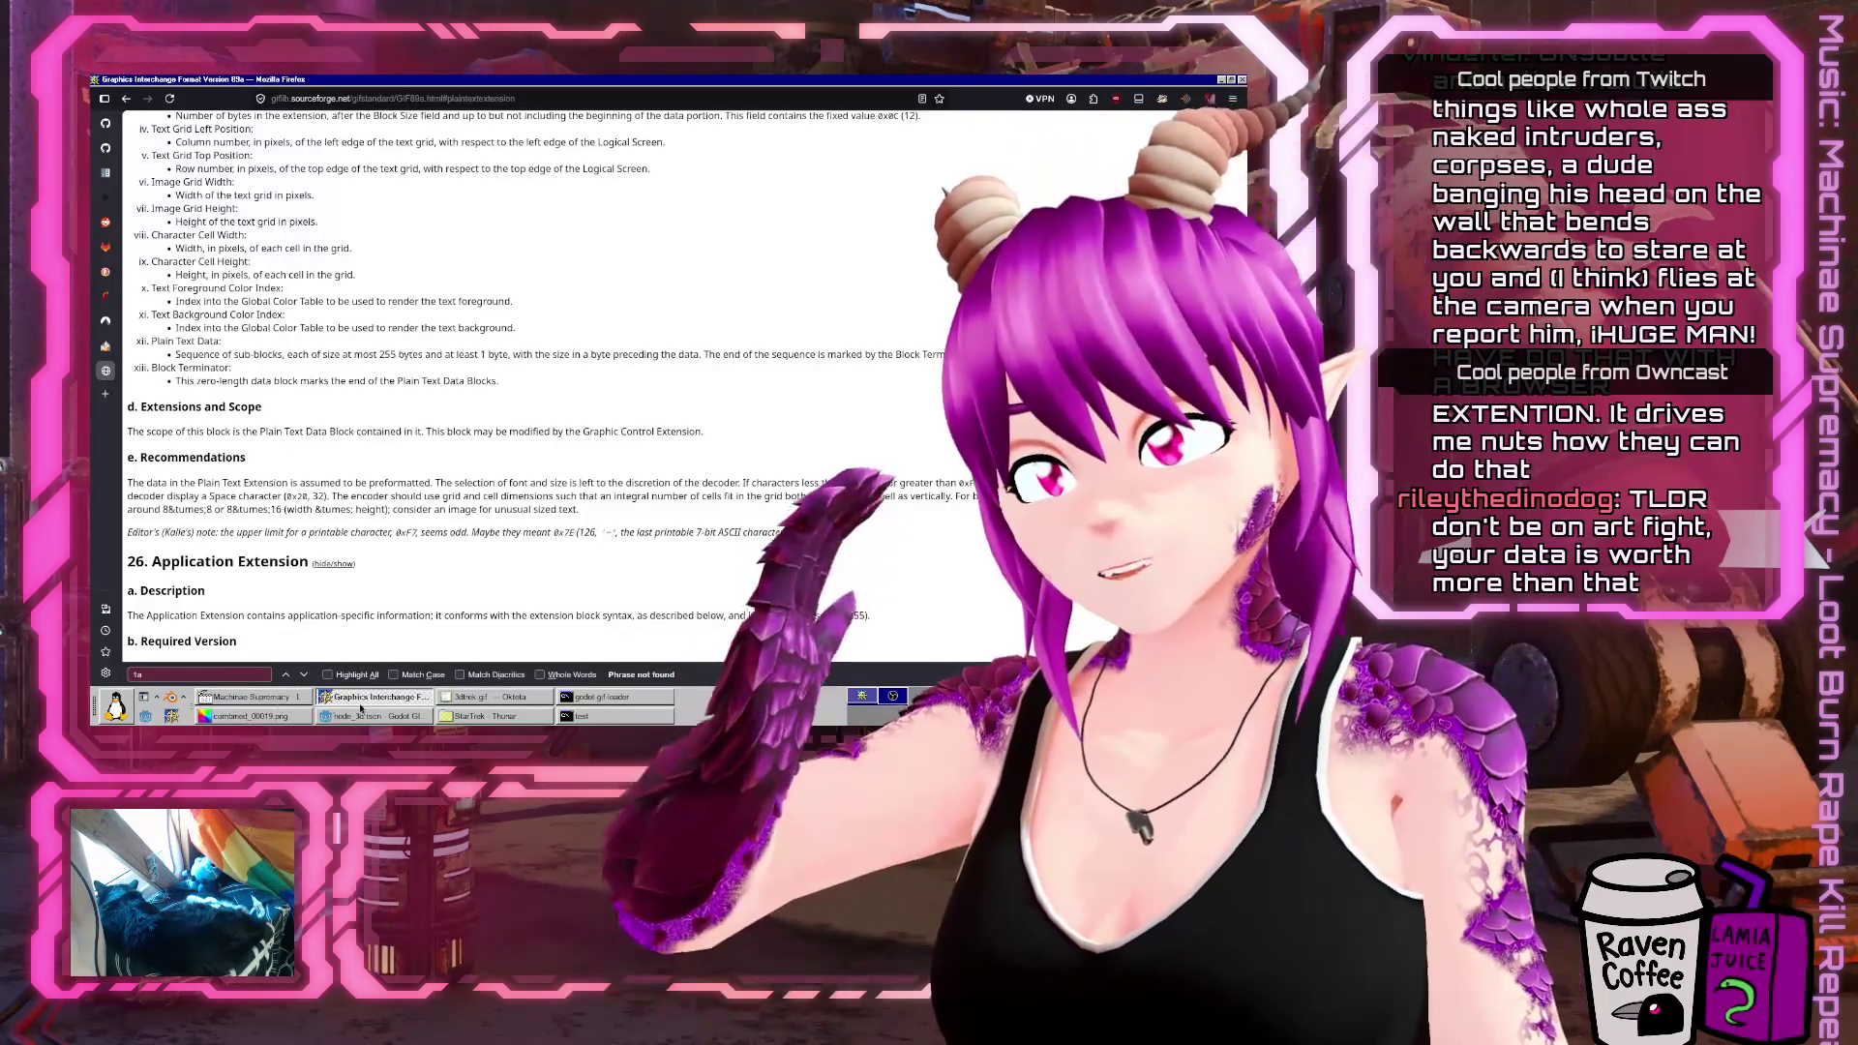
click(414, 712)
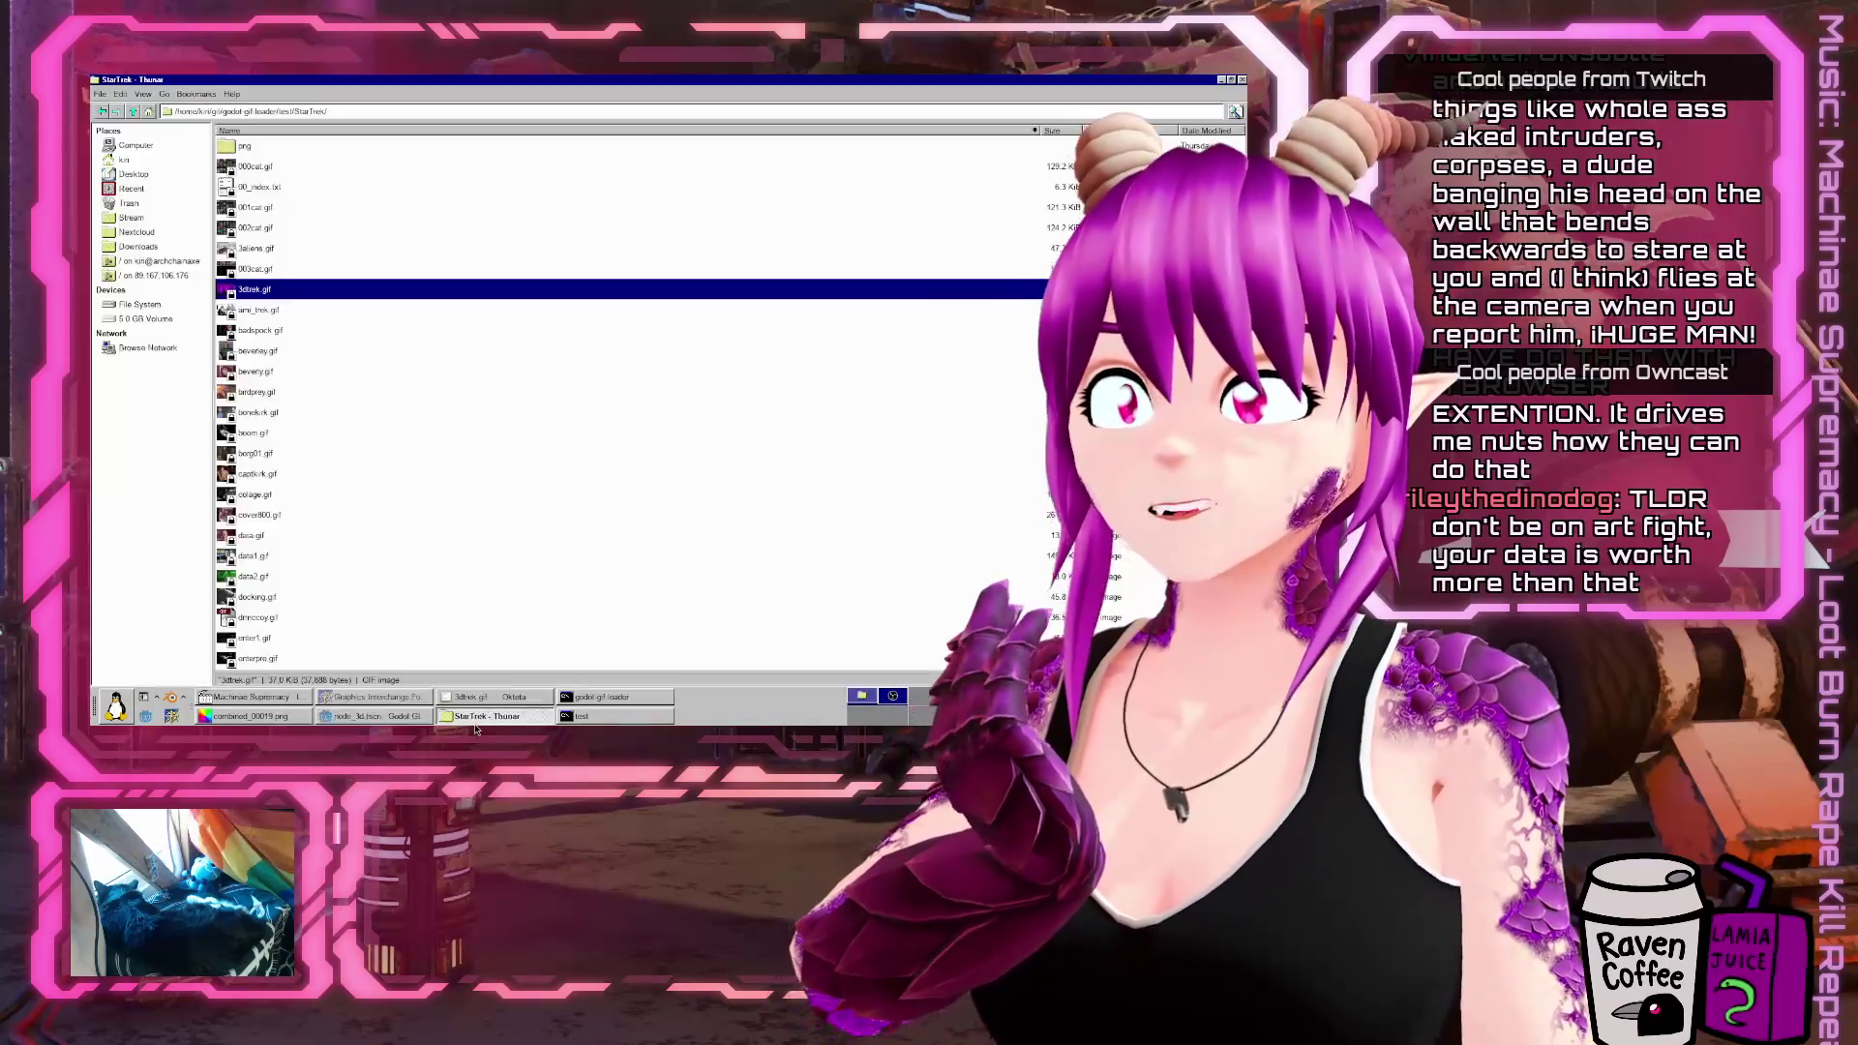
Preview badspock.gif from the StarTrek folder in Eye of GNOME, then bring Okteta forward
key(alt+Tab)
click(333, 356)
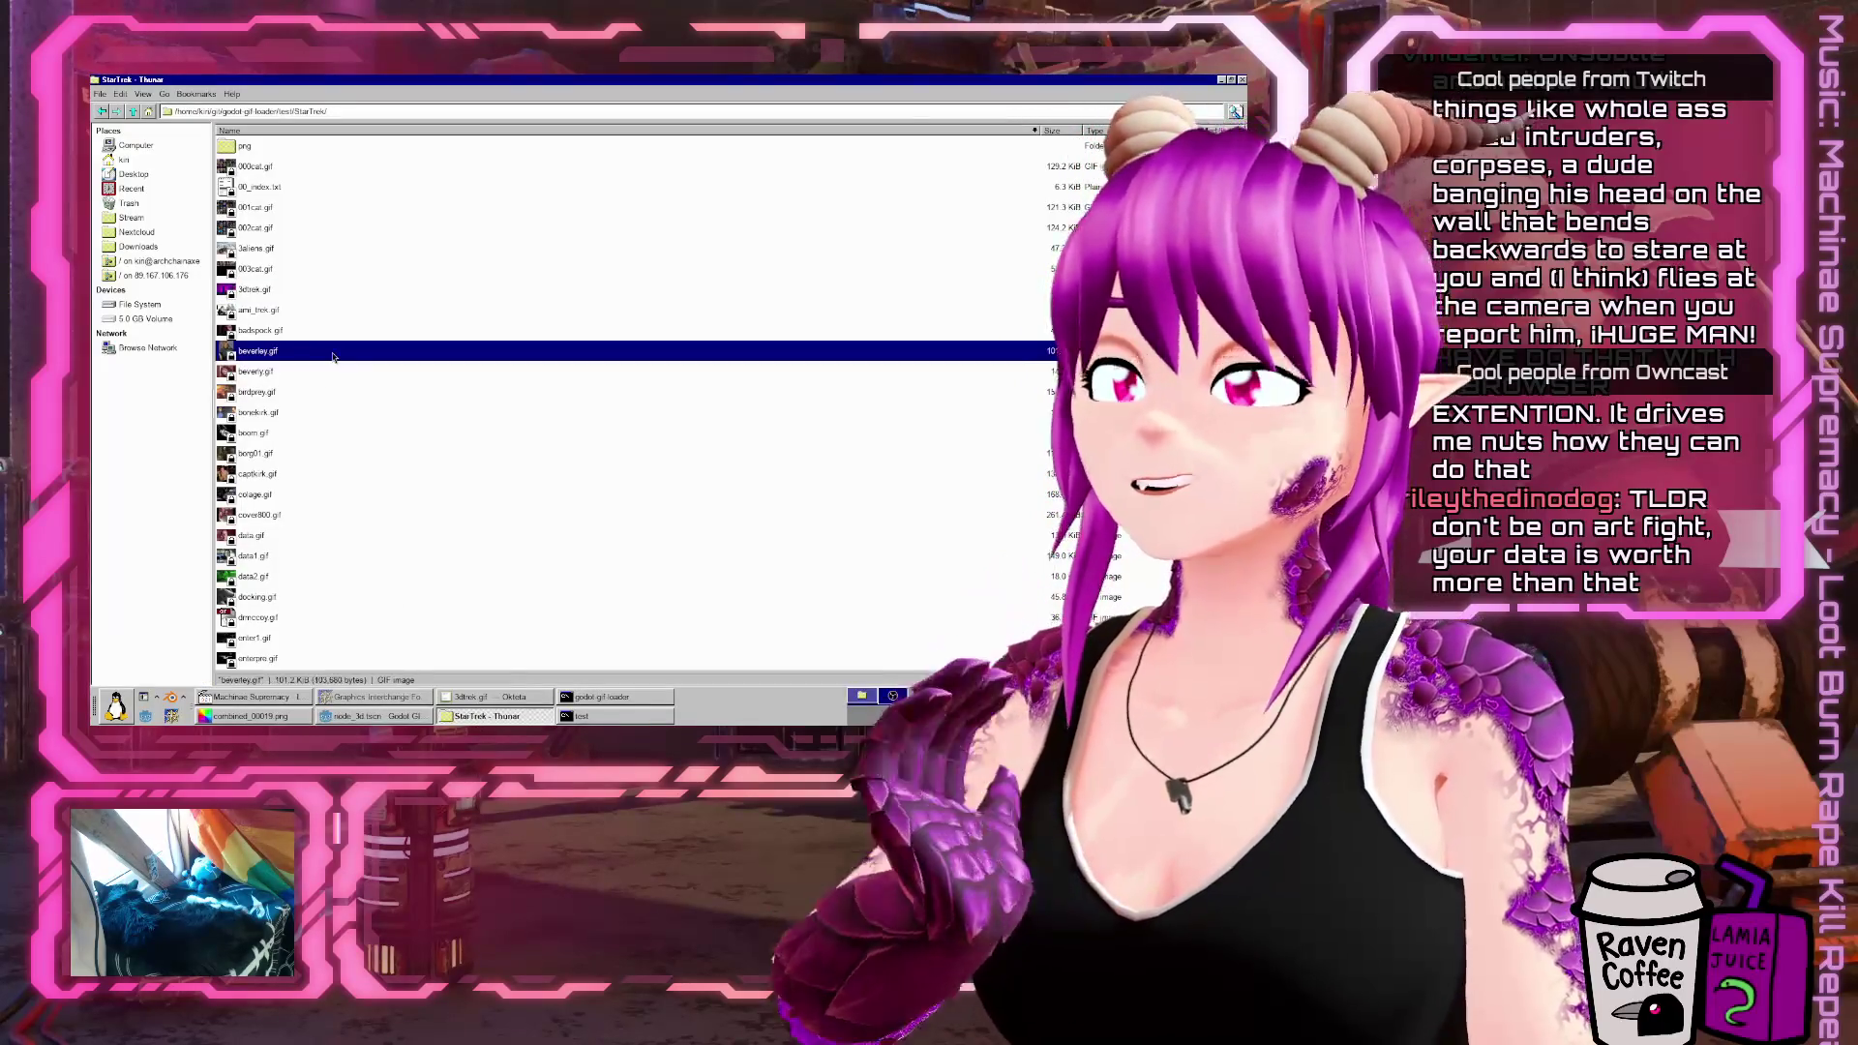
key(Up)
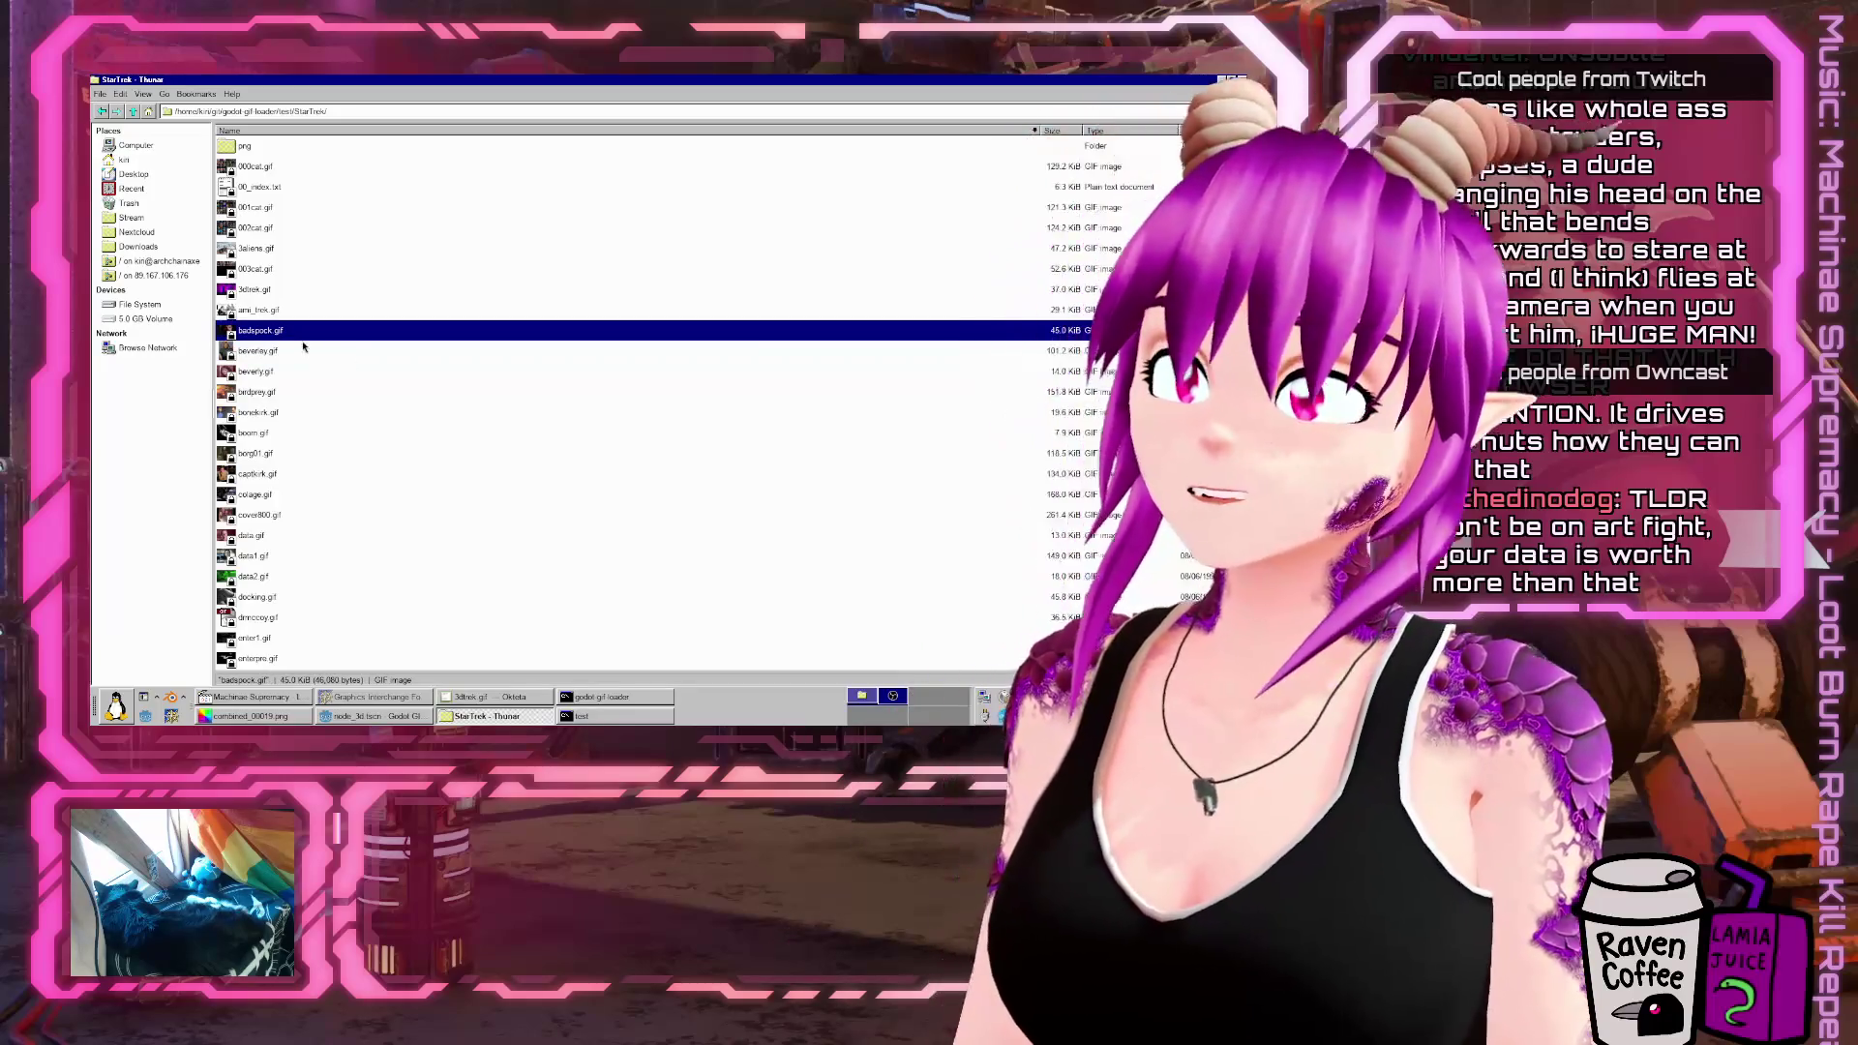
right_click(277, 336)
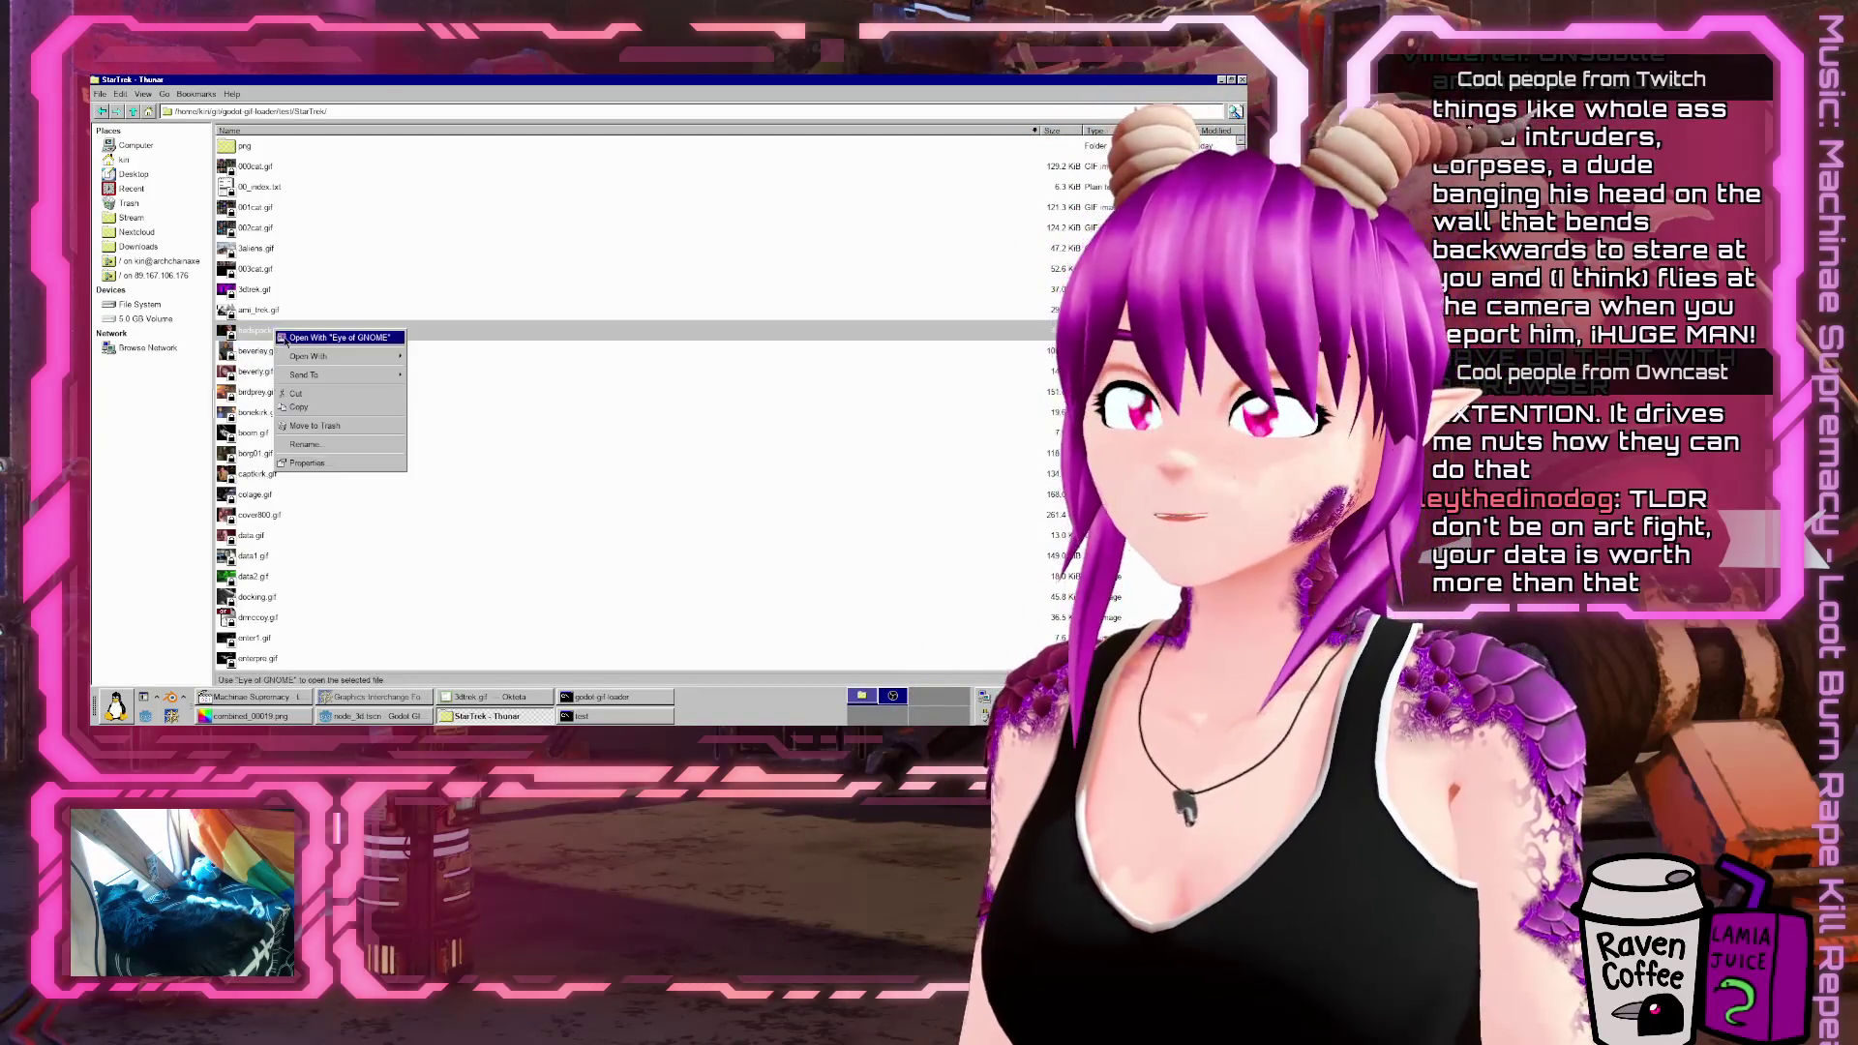
click(319, 345)
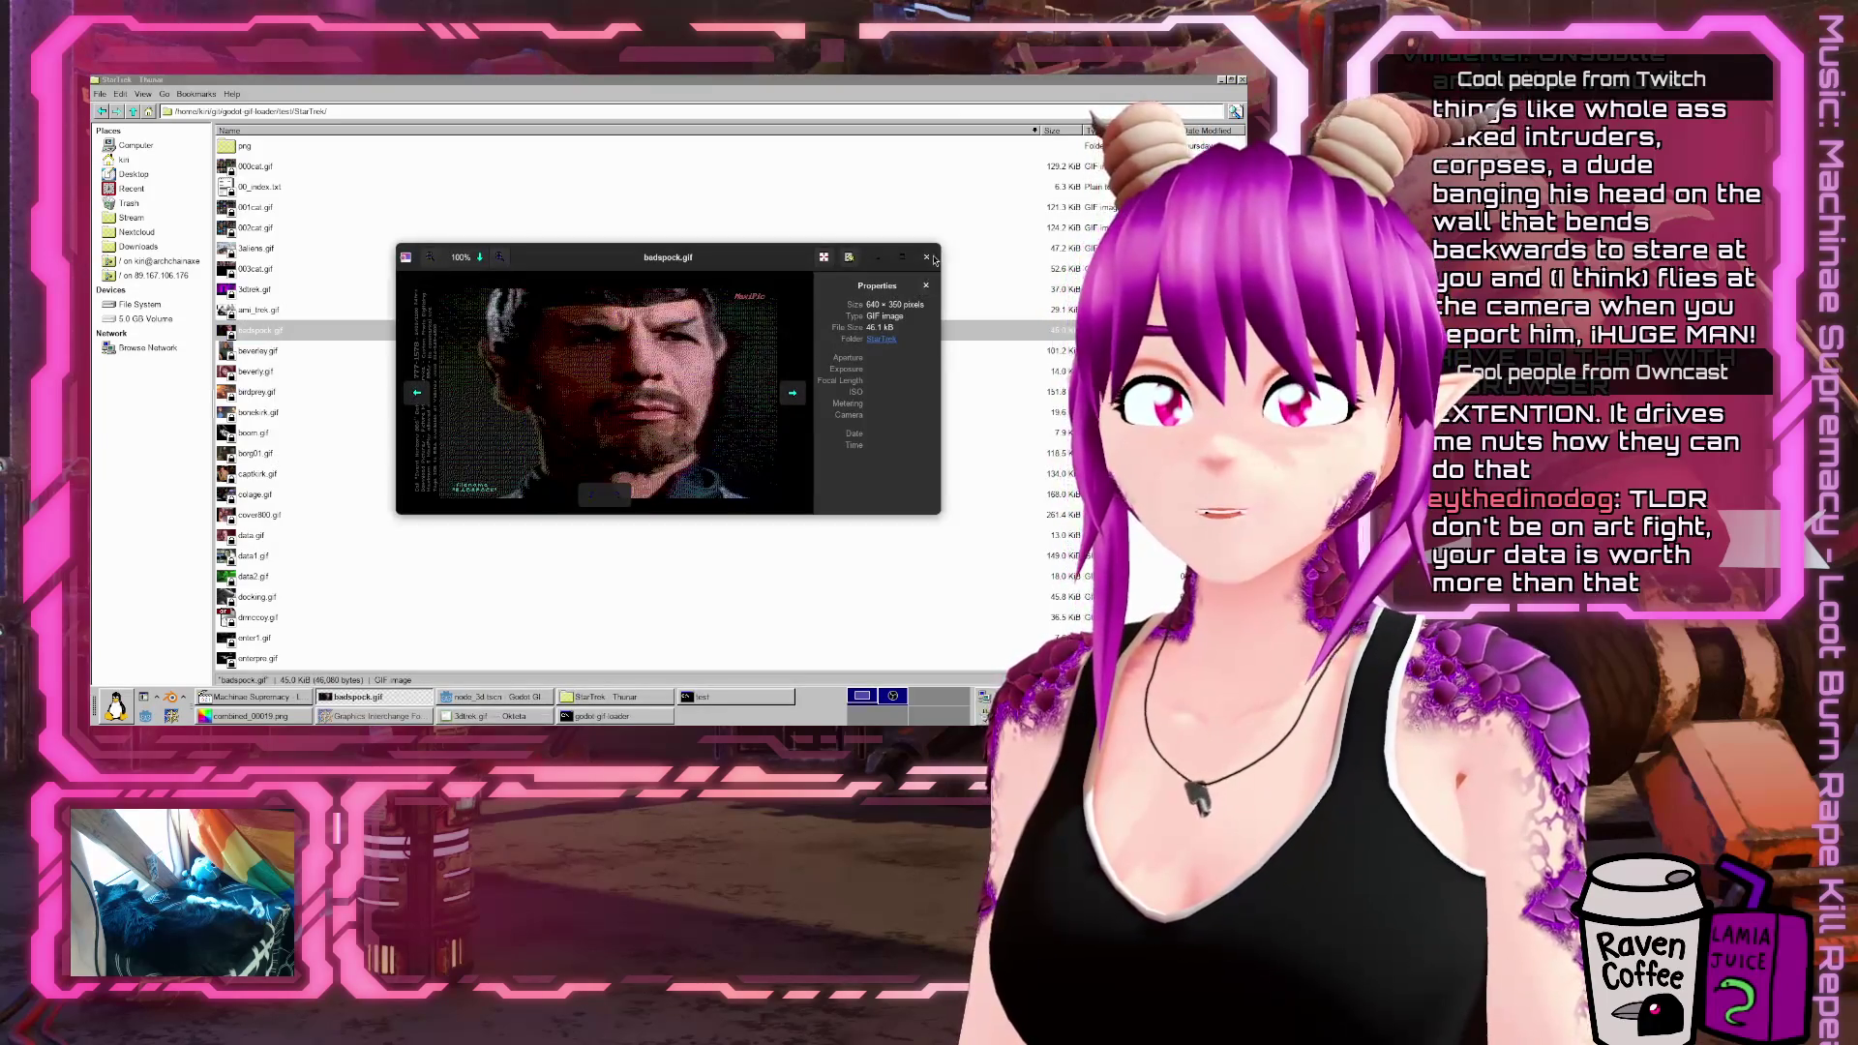
click(927, 257)
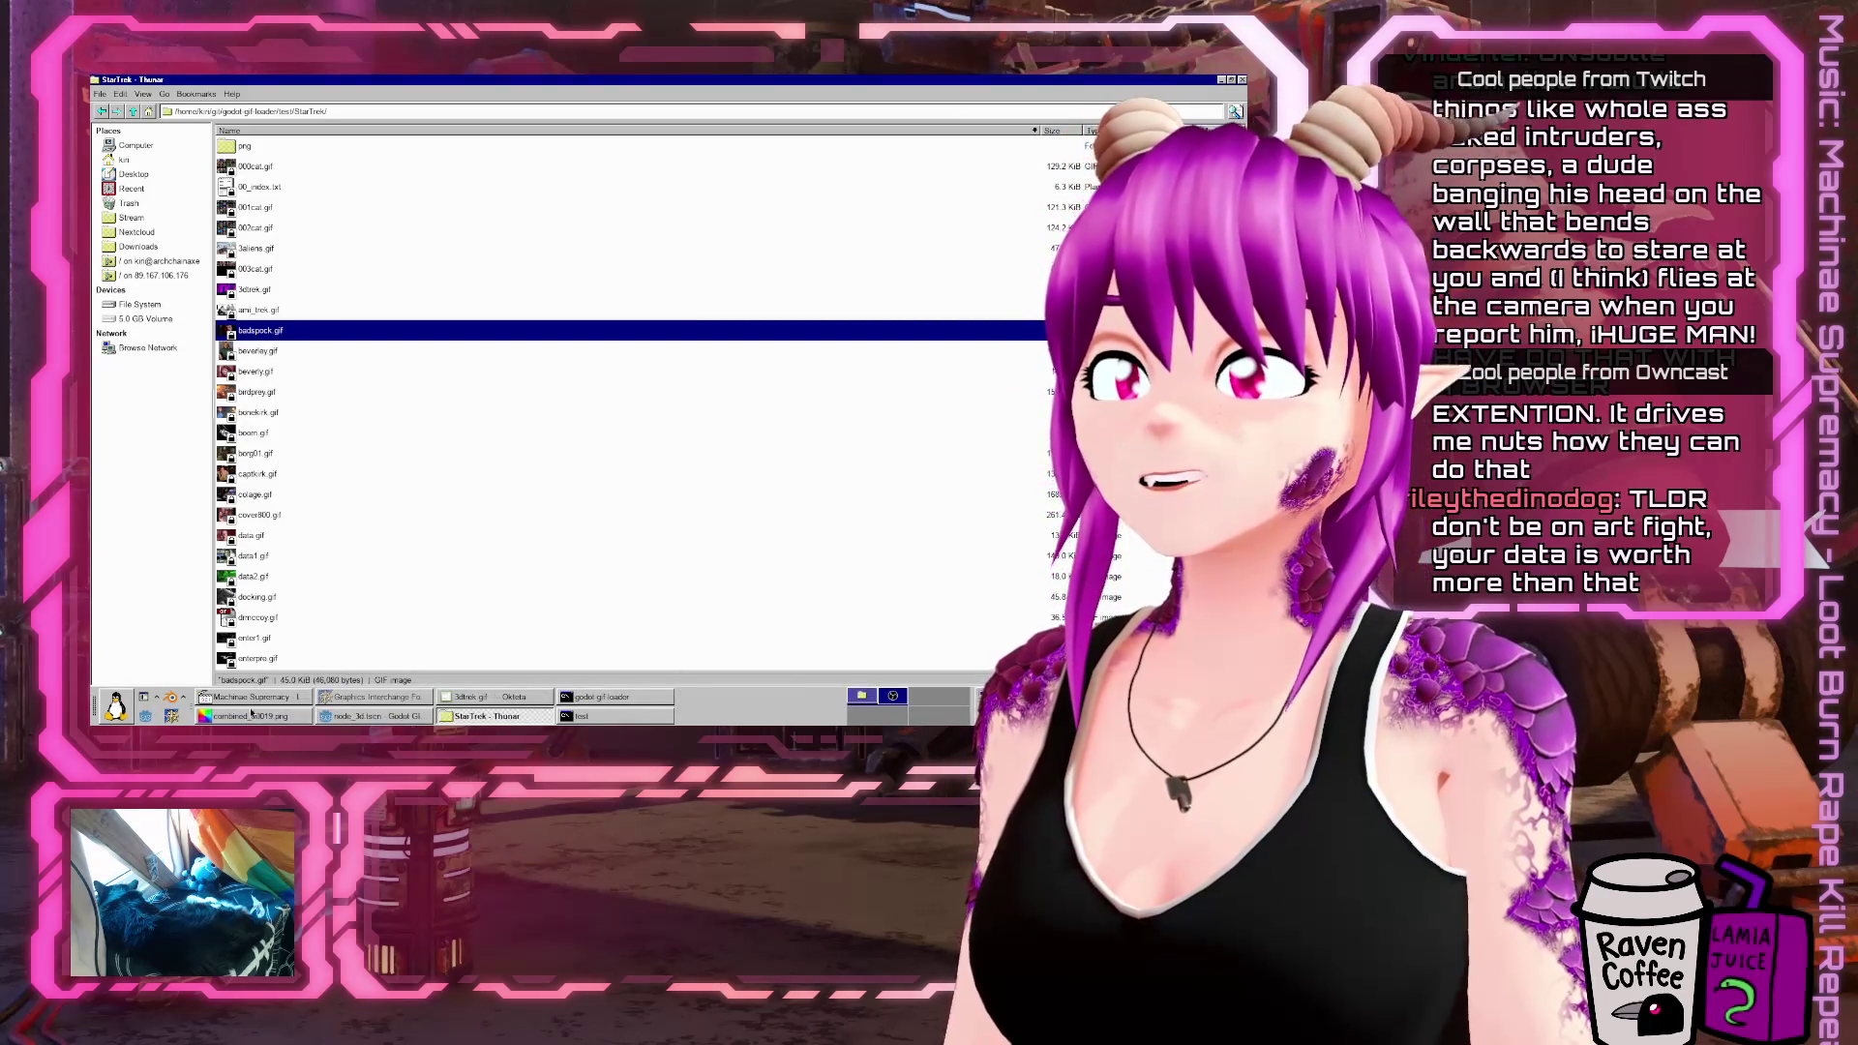
click(373, 716)
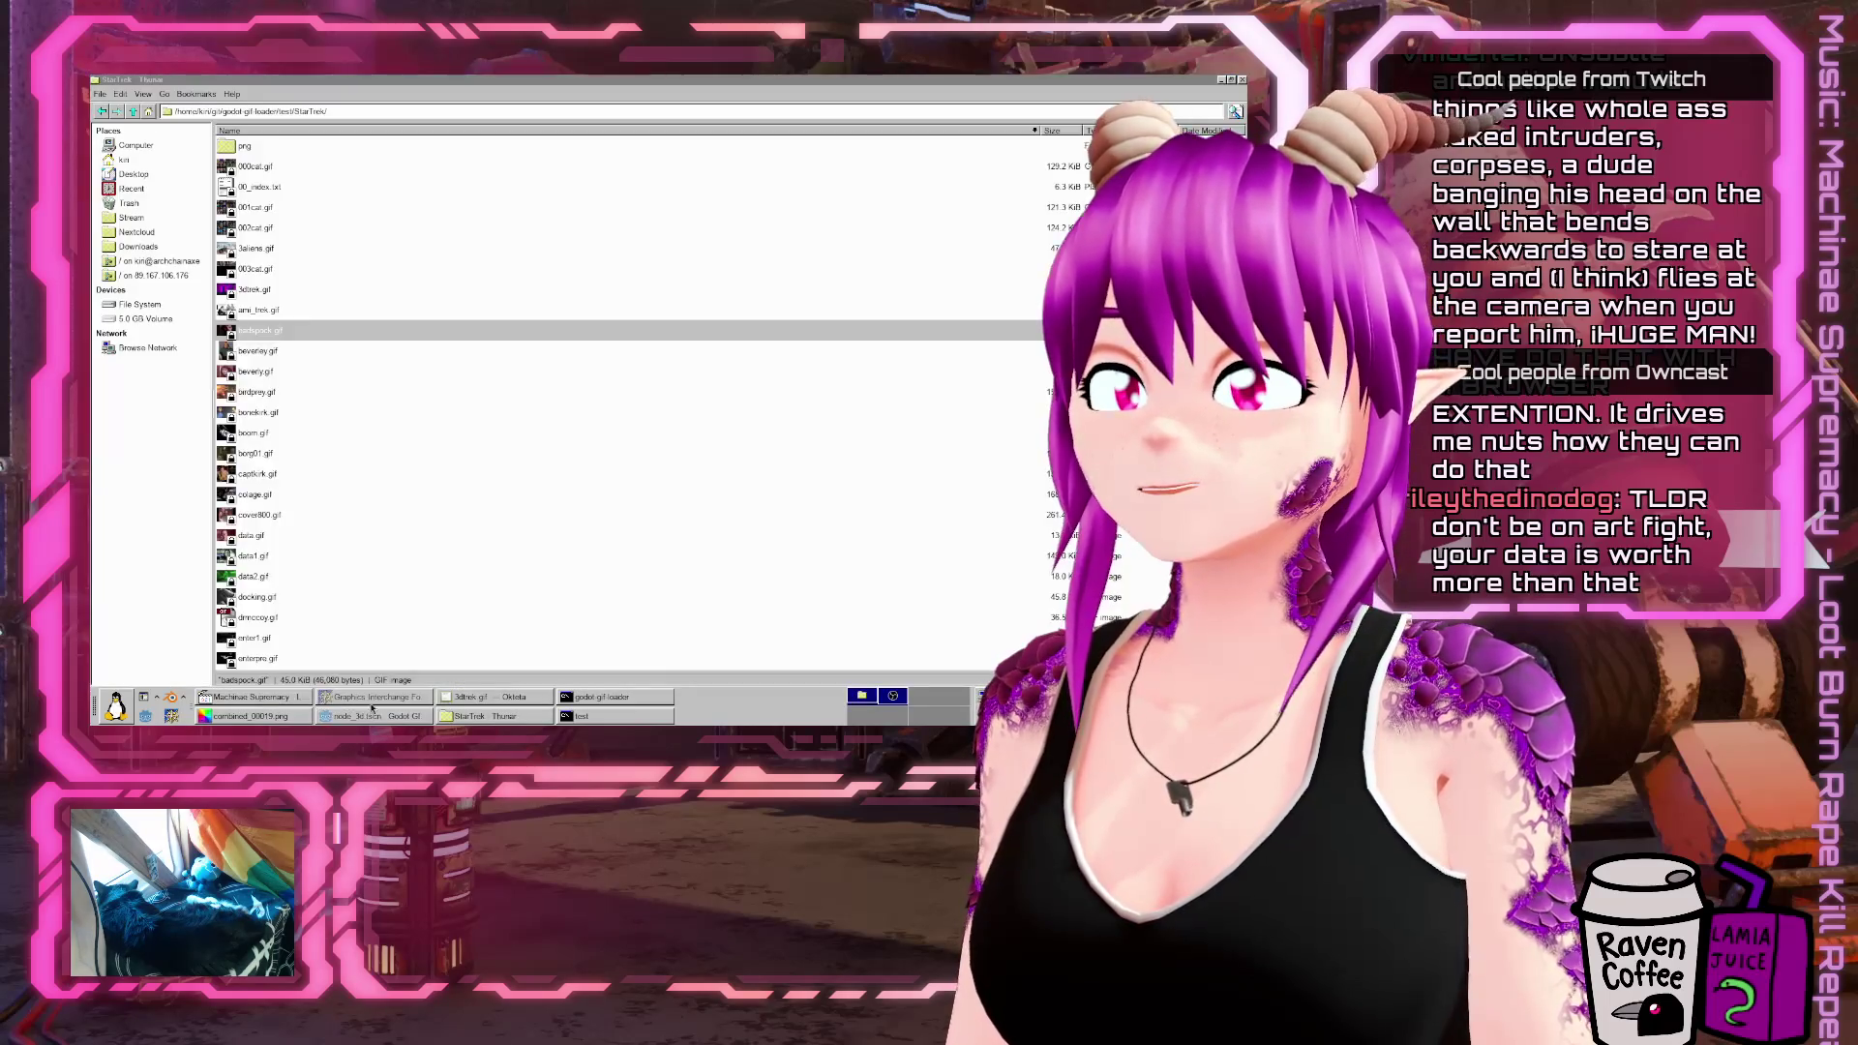
click(493, 697)
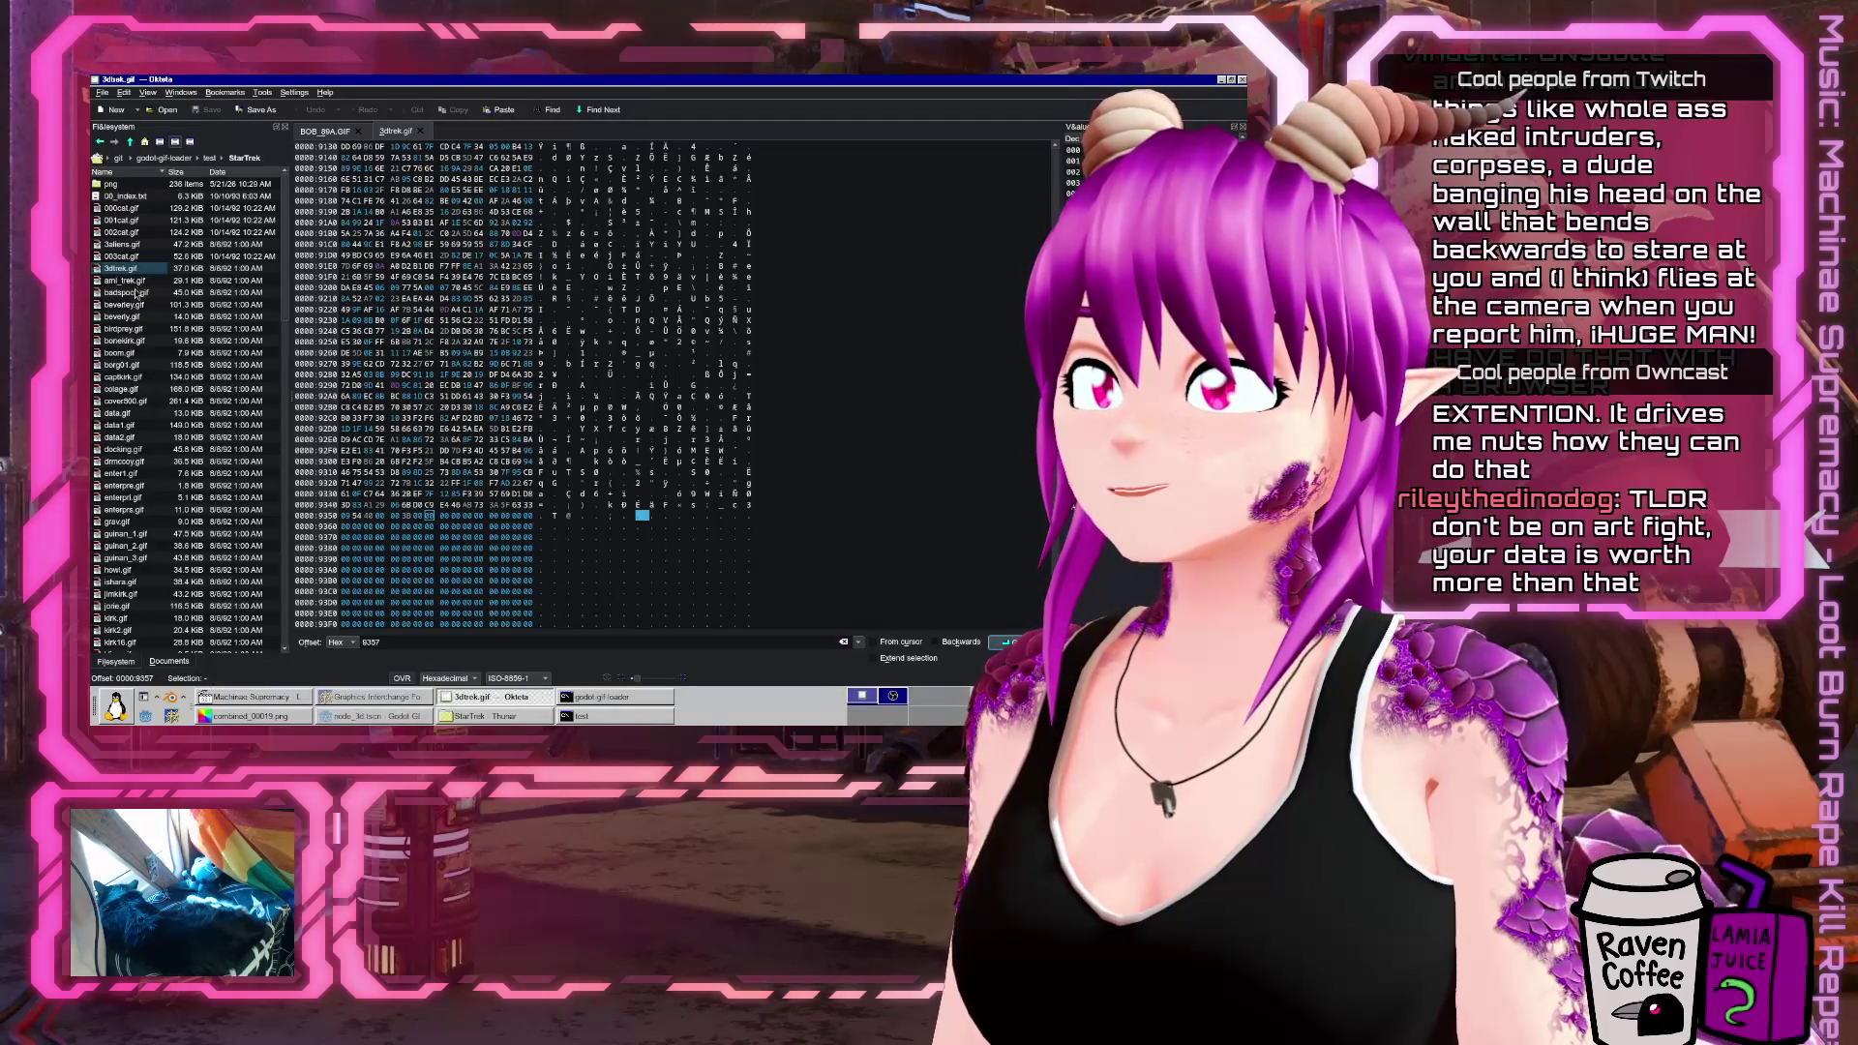
Open badspock.gif in Okteta, scroll to its trailing 1A bytes, and launch a terminal
click(120, 293)
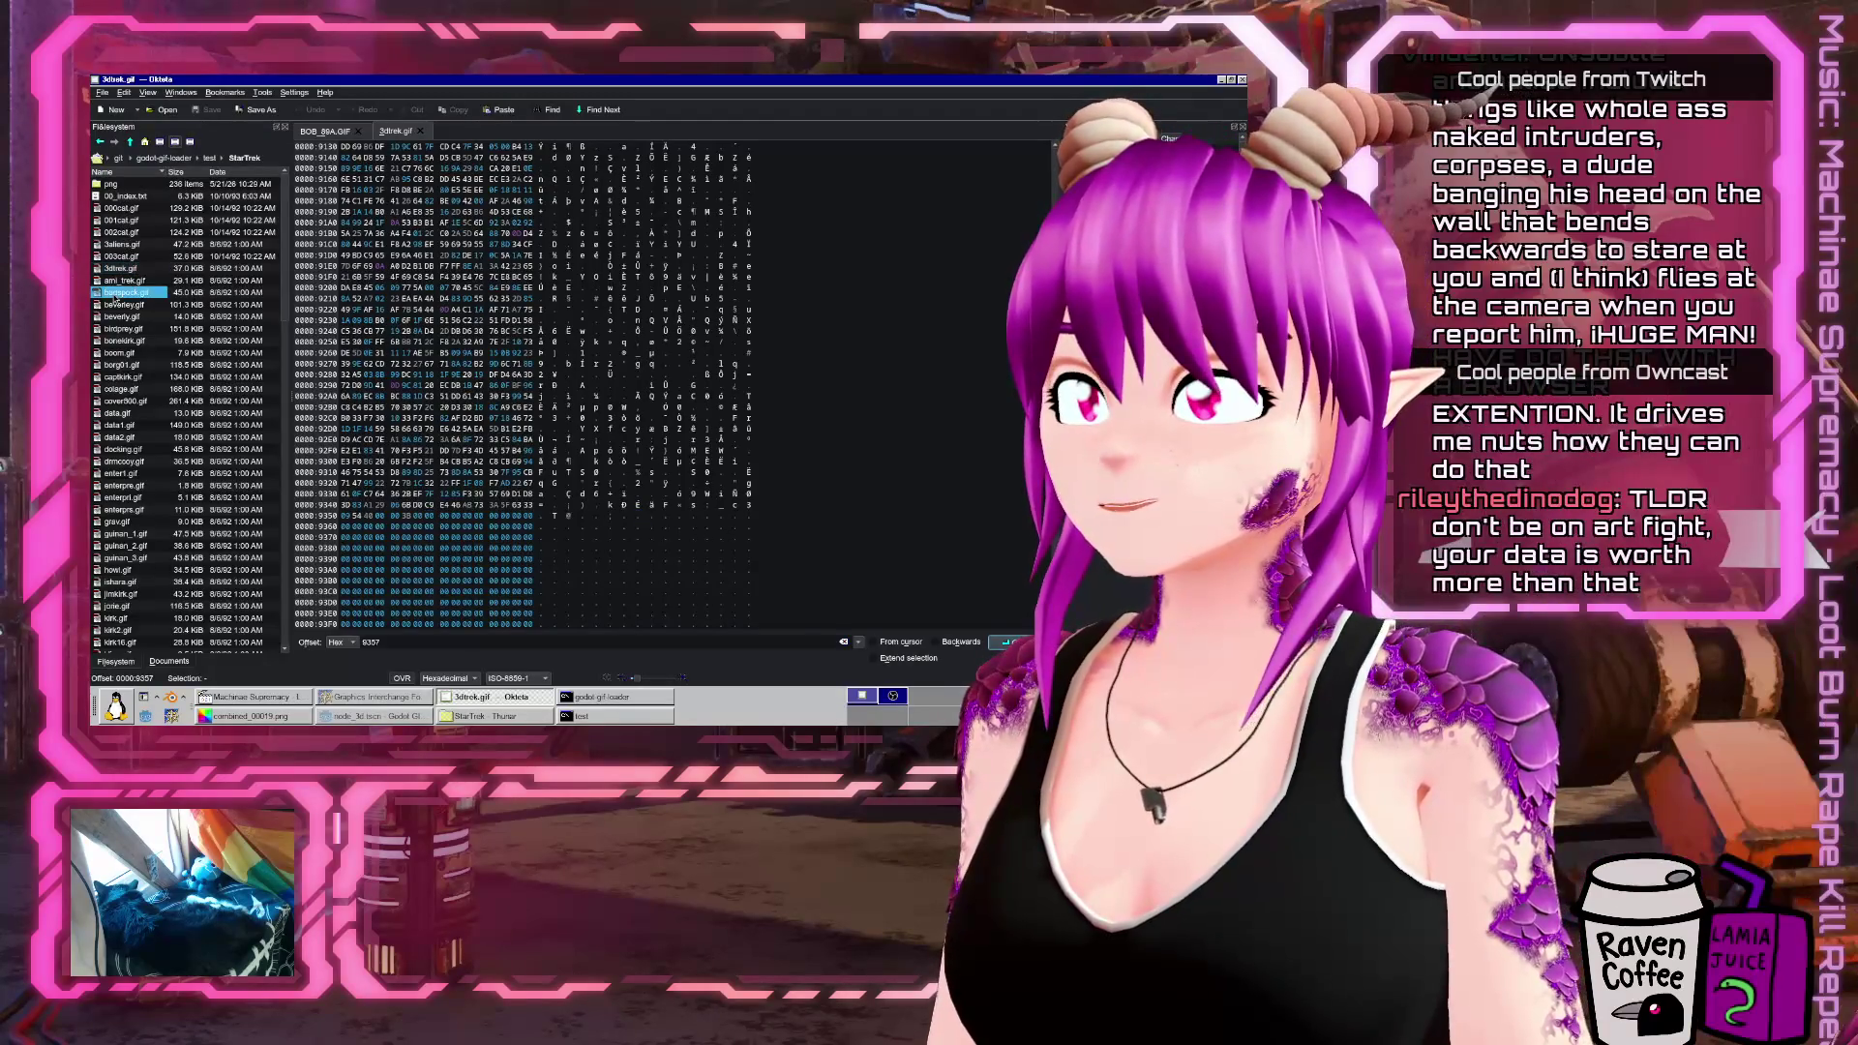
double_click(120, 293)
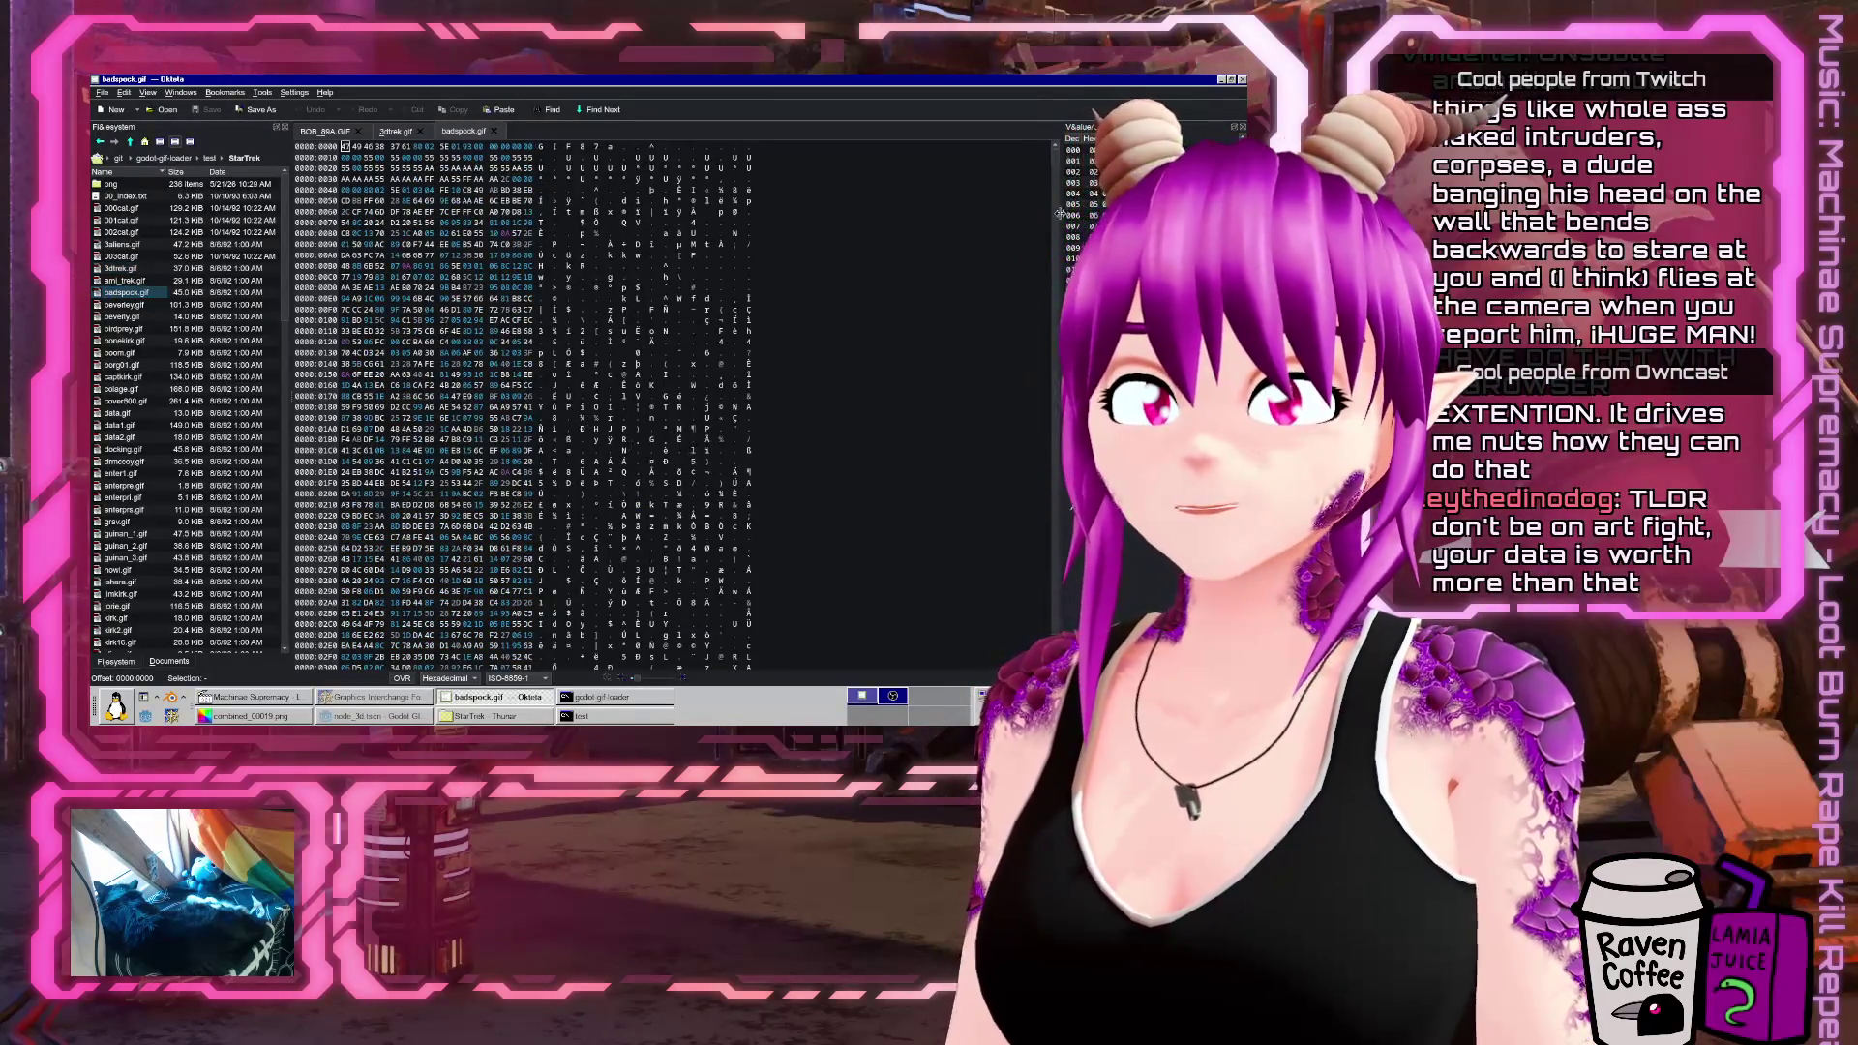
scroll(1060, 160, down, 15)
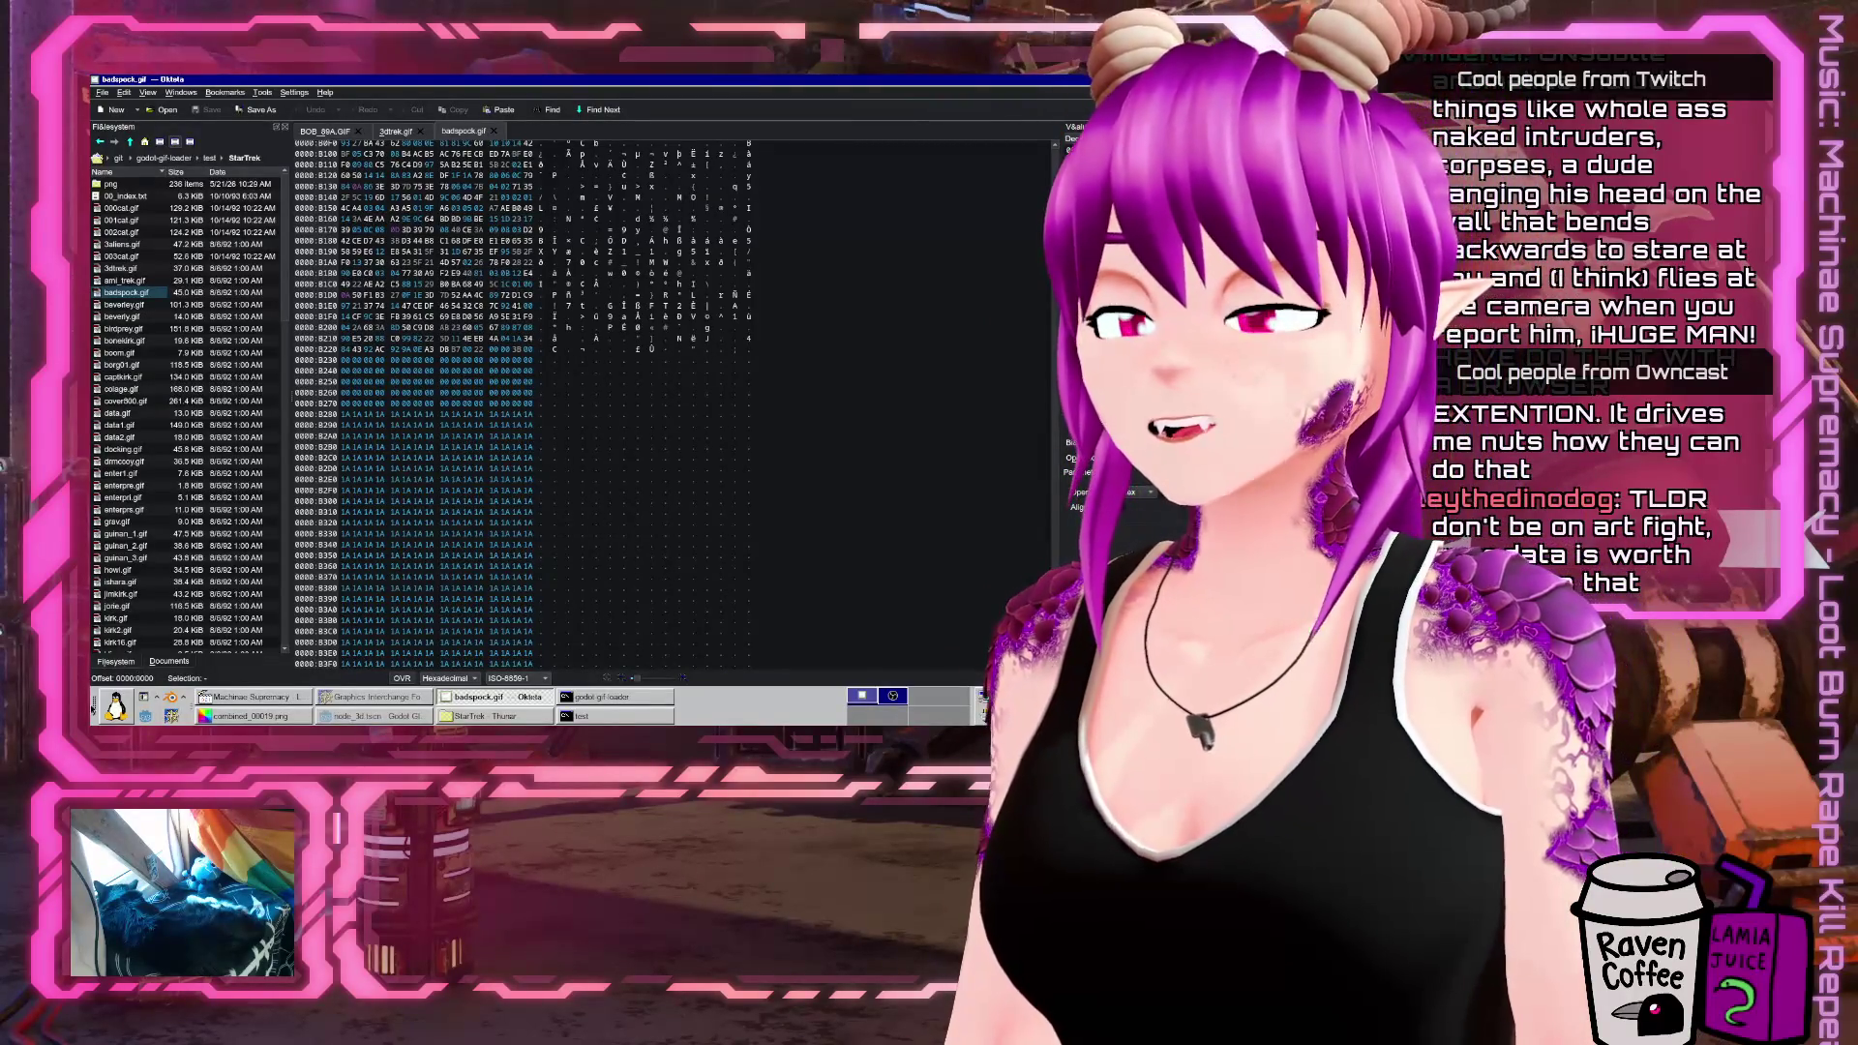
click(94, 707)
click(169, 430)
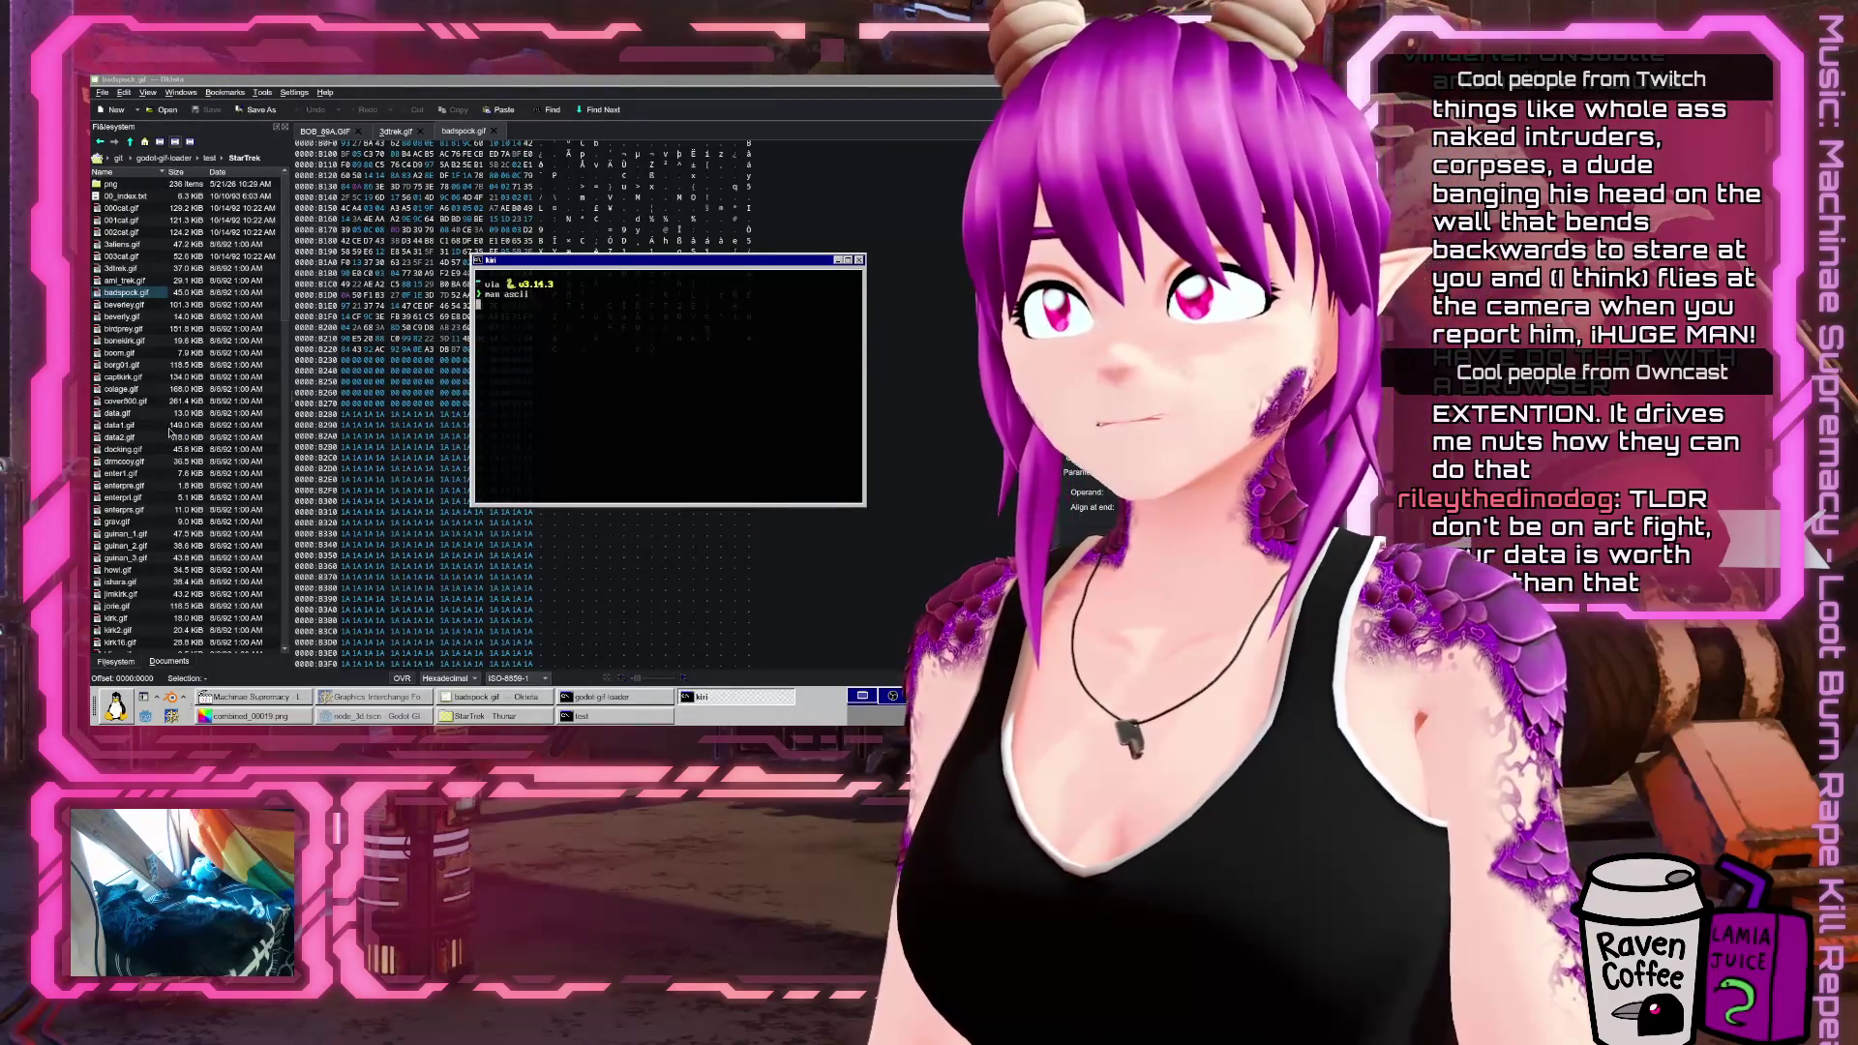
Look up hex 1A (SUB) in the ascii manual table, then quit it
key(space)
key(space)
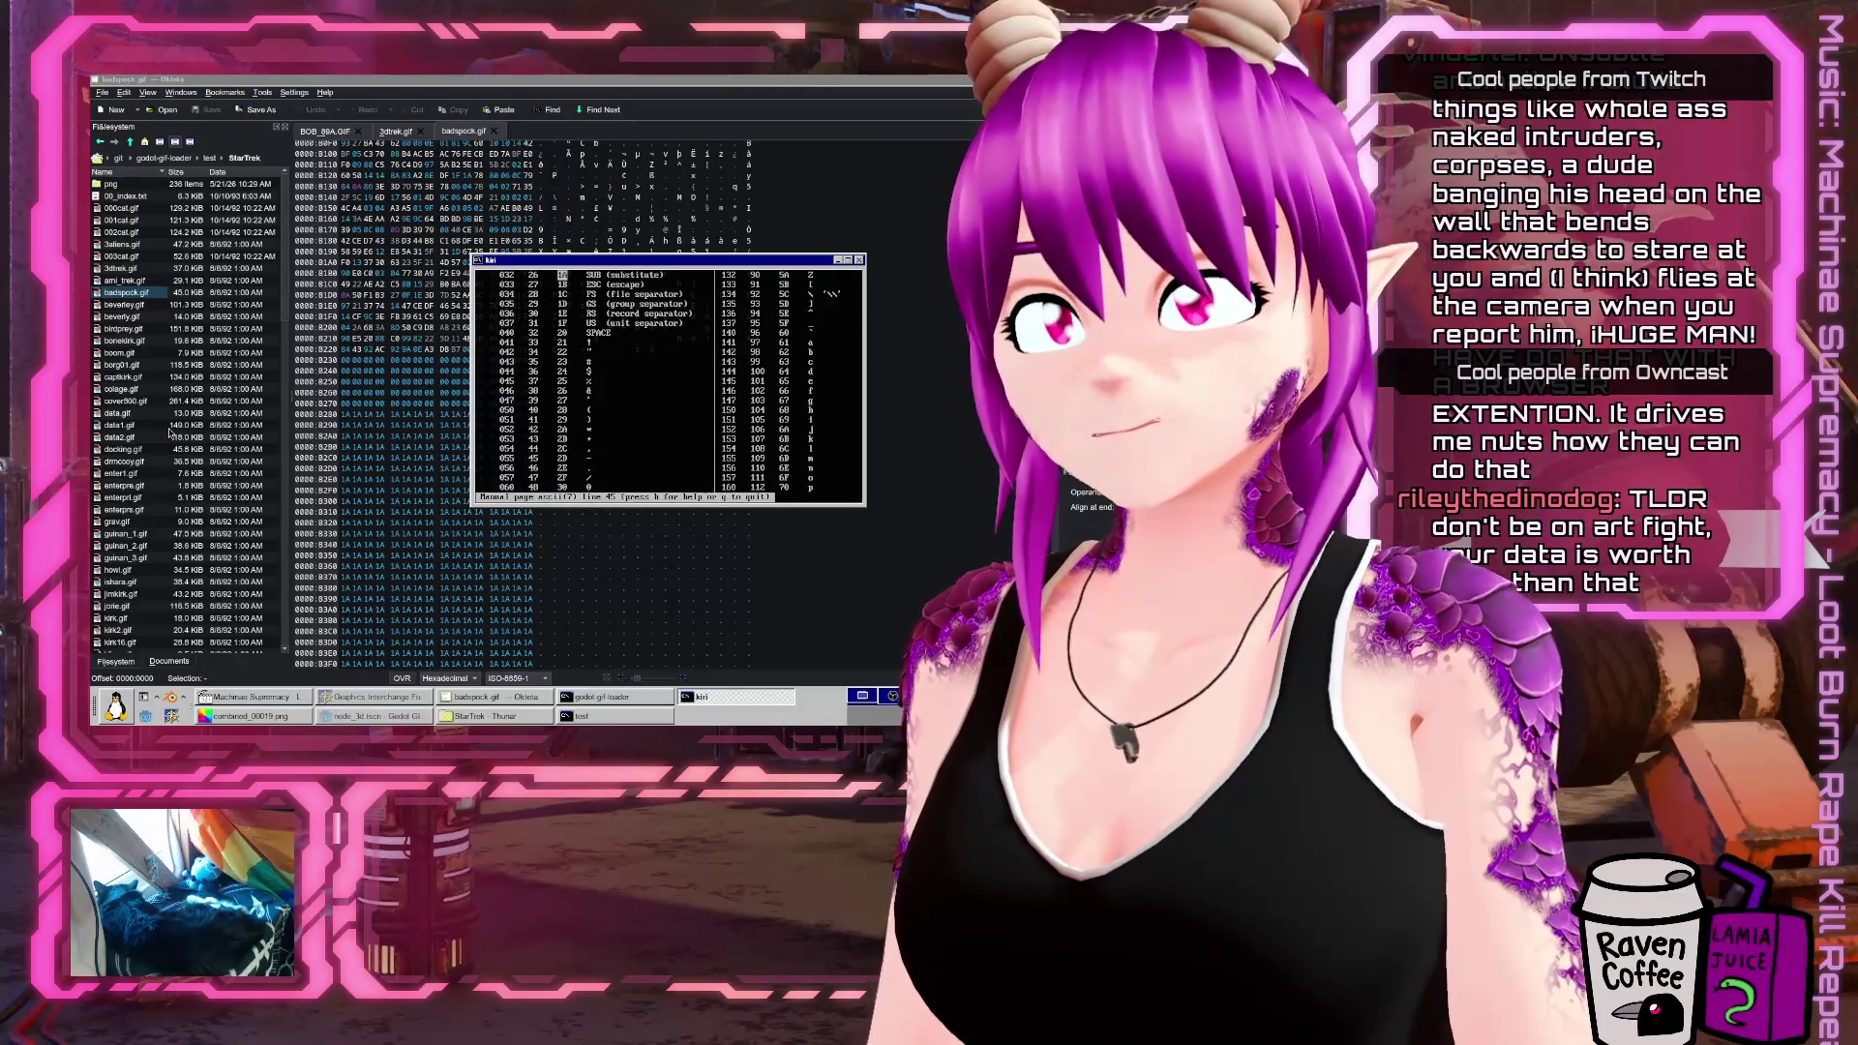
key(Up)
key(Up)
key(Up)
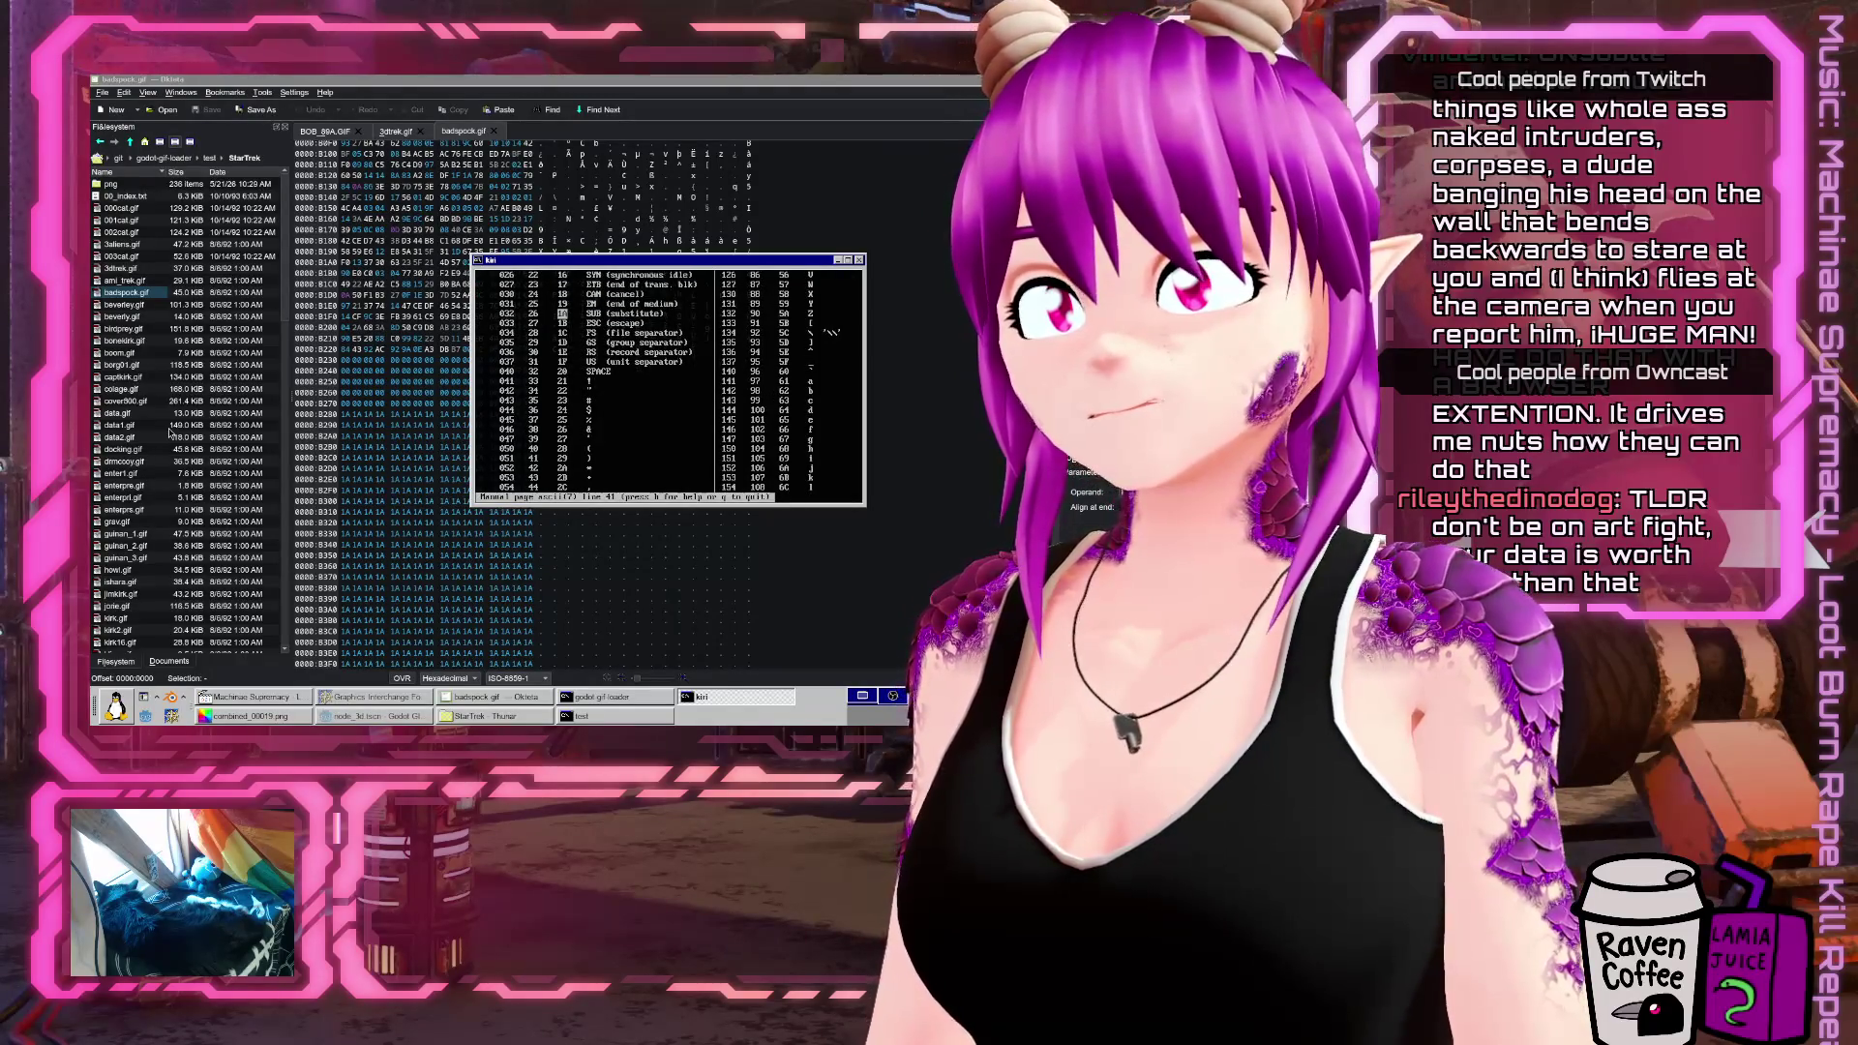
key(Up)
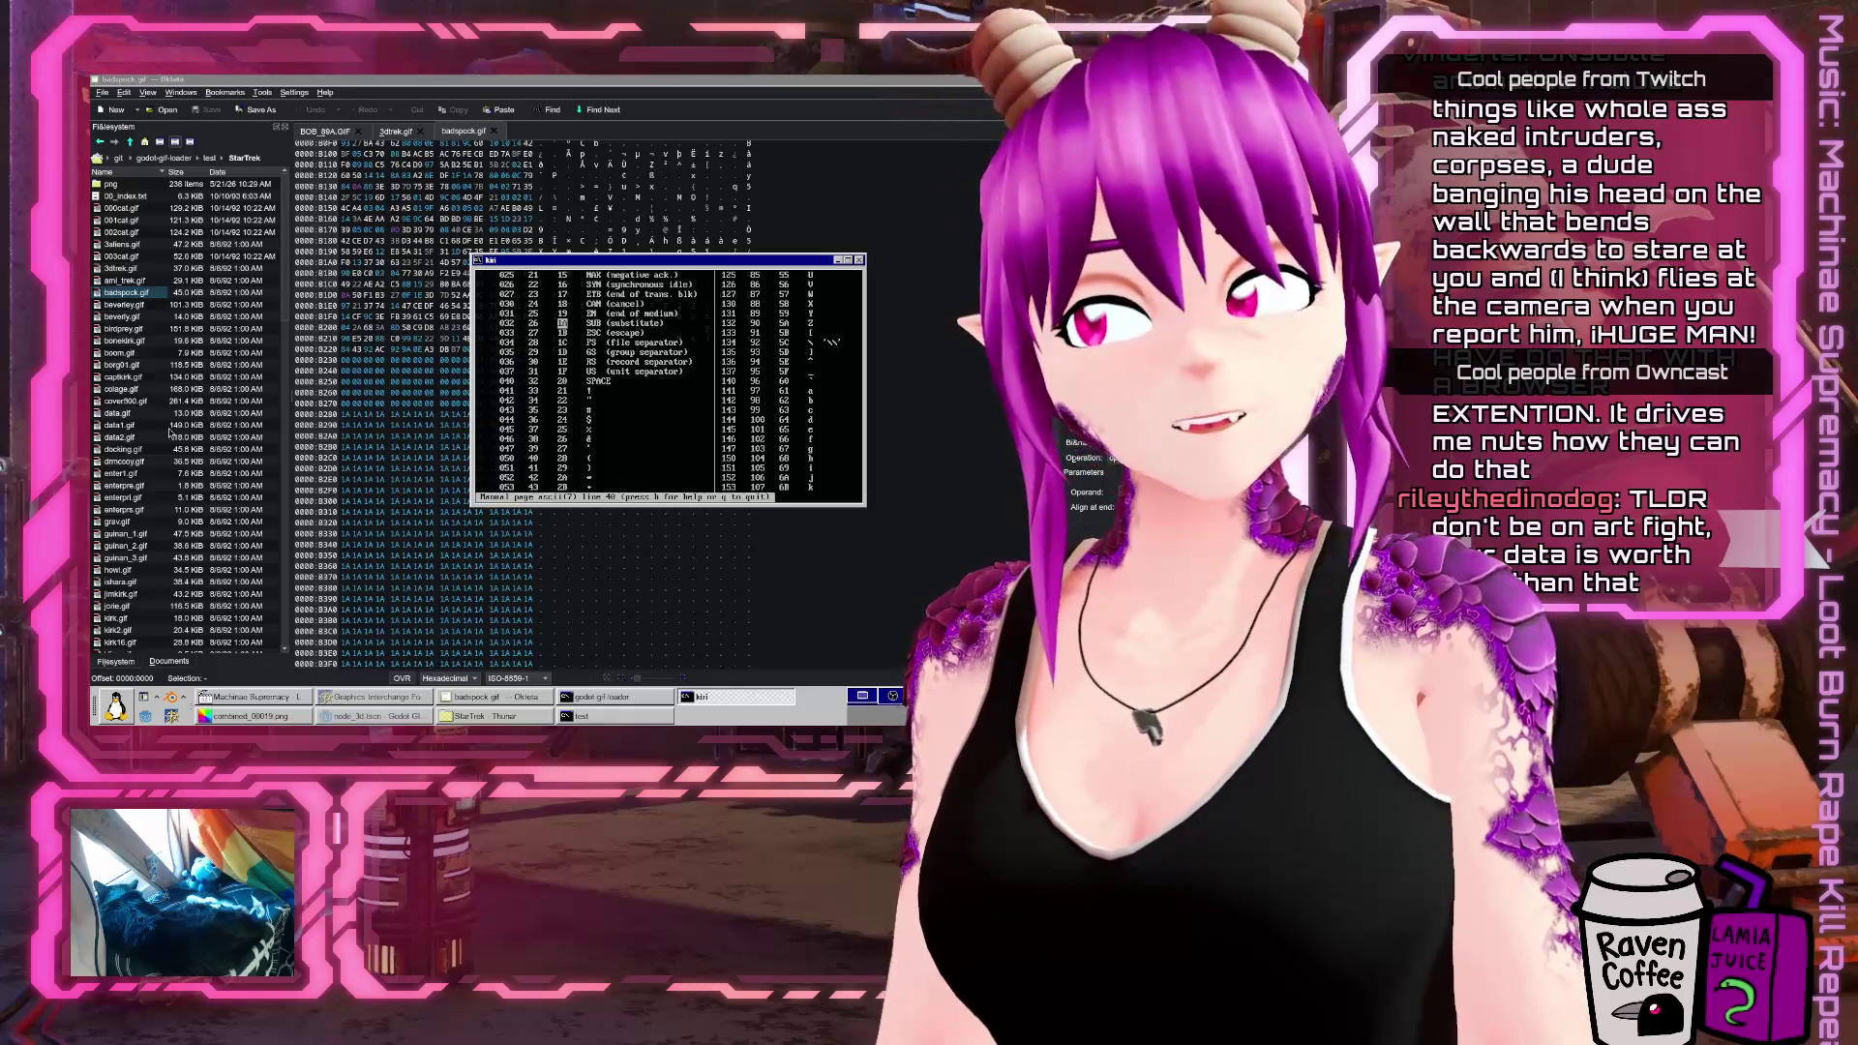
key(Up)
key(Up)
key(Up)
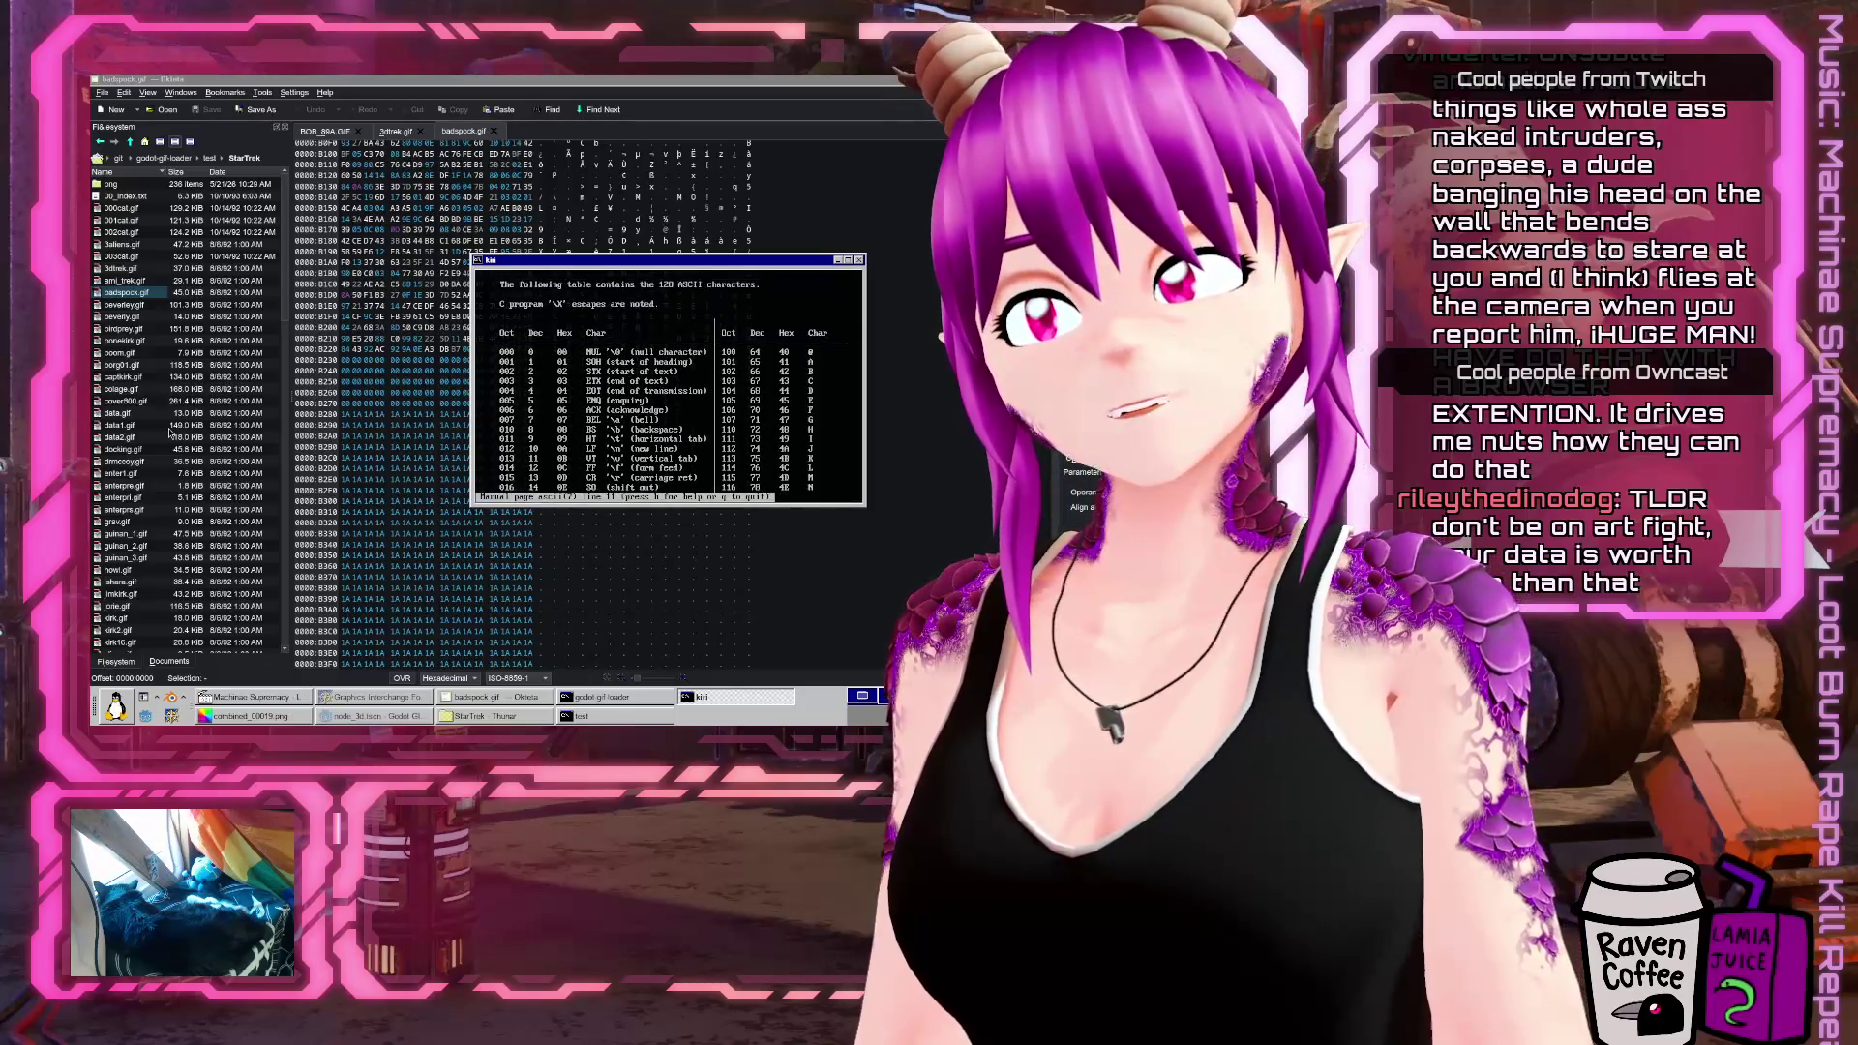
key(Down)
key(Down)
key(Down)
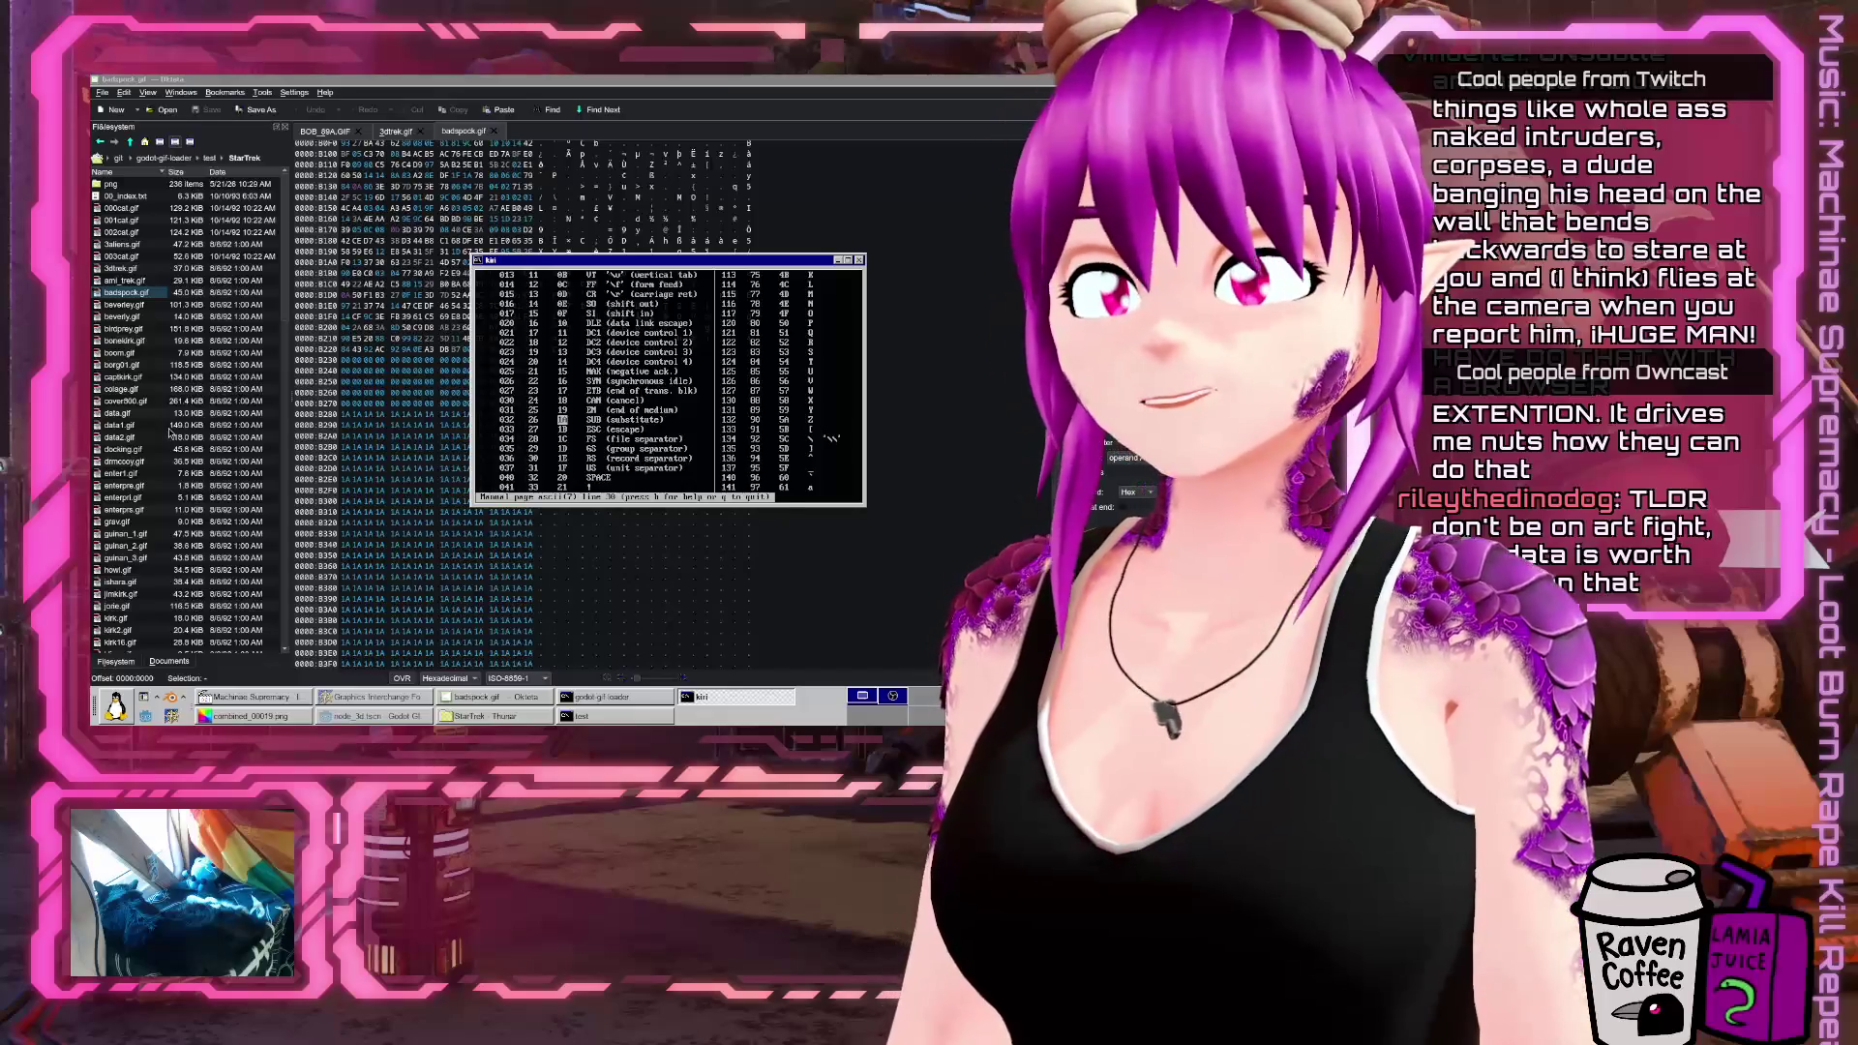
key(q)
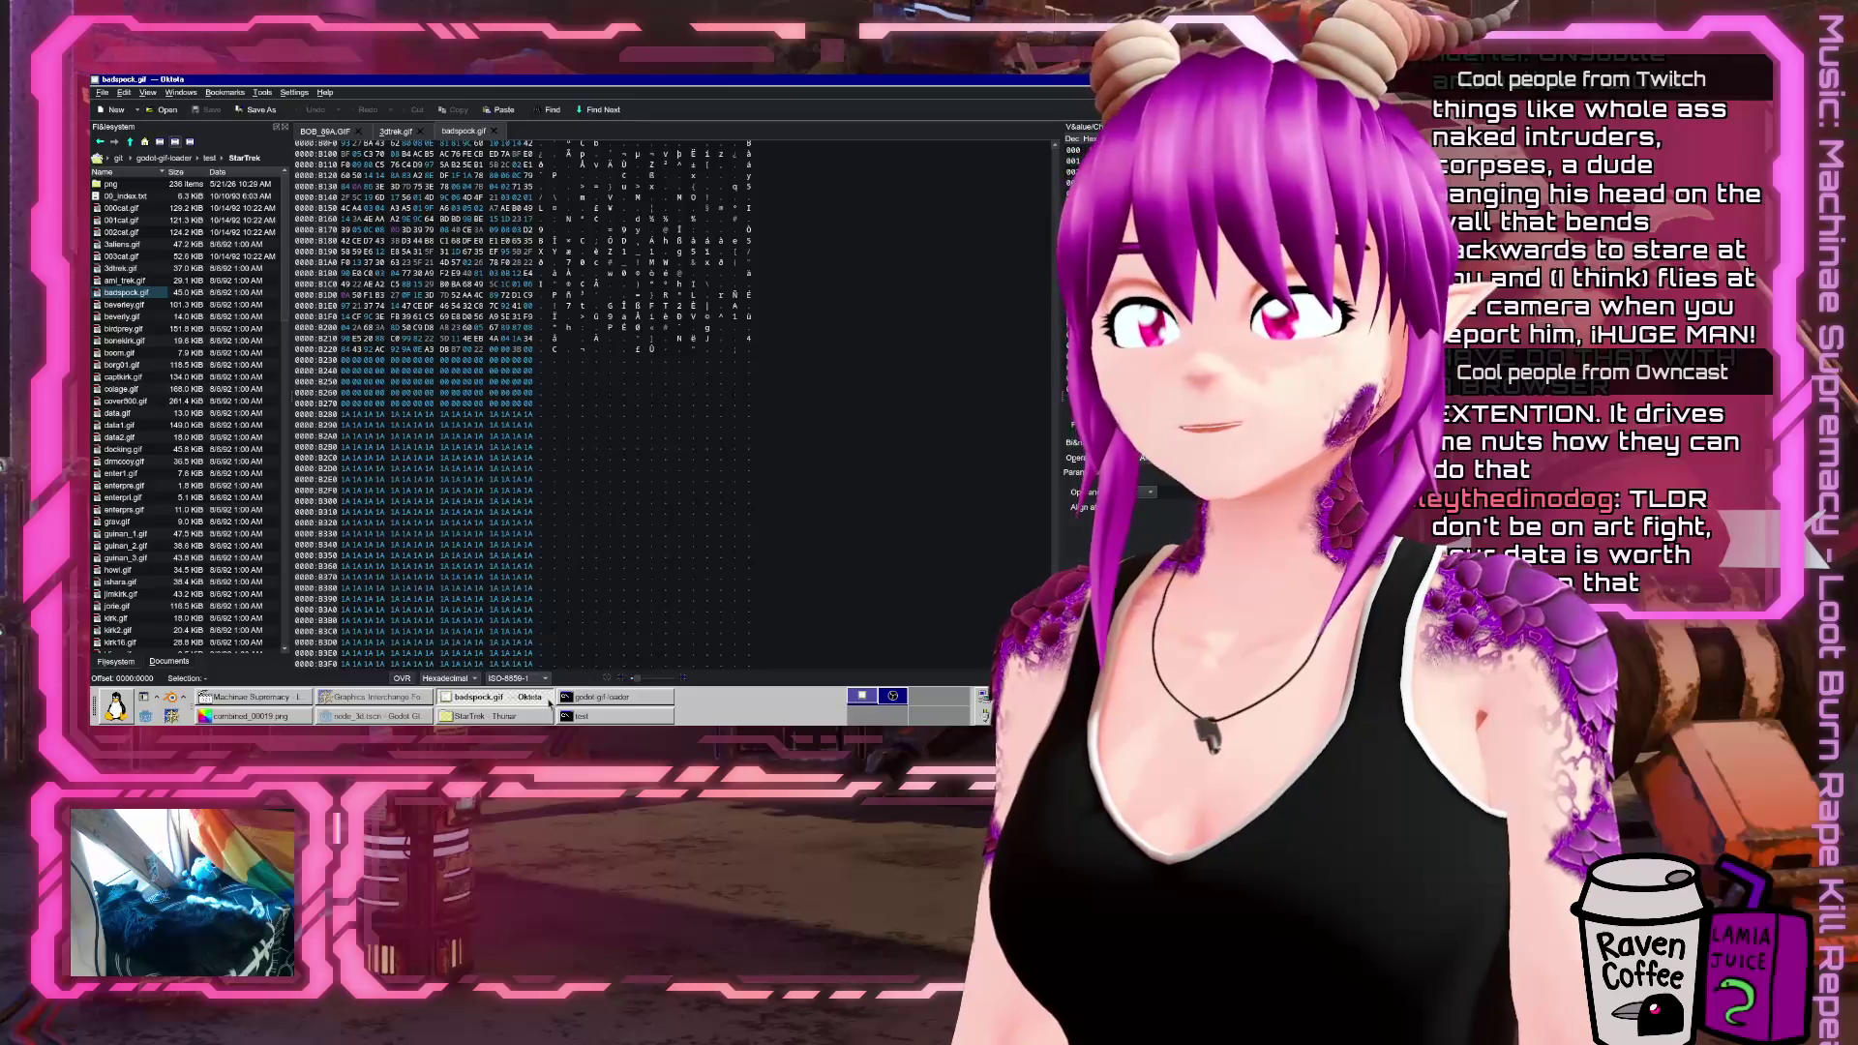
Bring the Godot editor with giftest.gd and its unknown-block output log to the front
click(581, 700)
click(447, 701)
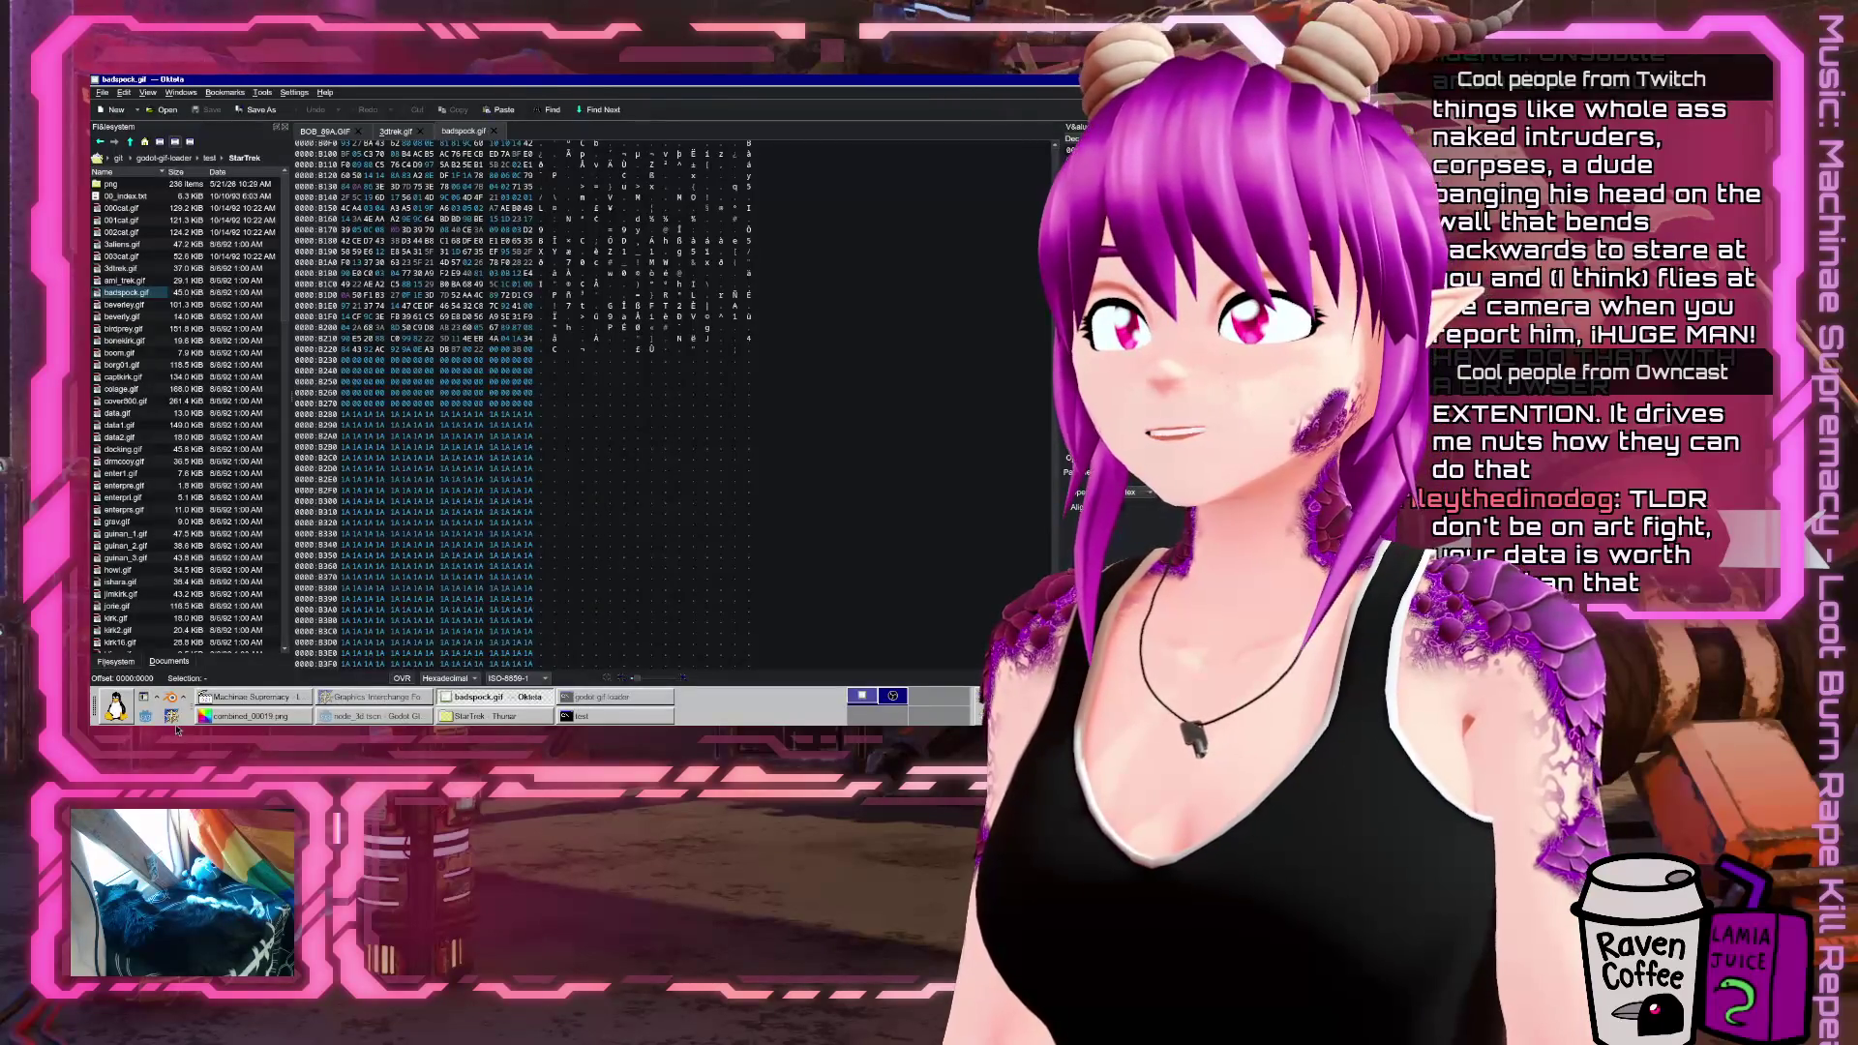
click(382, 718)
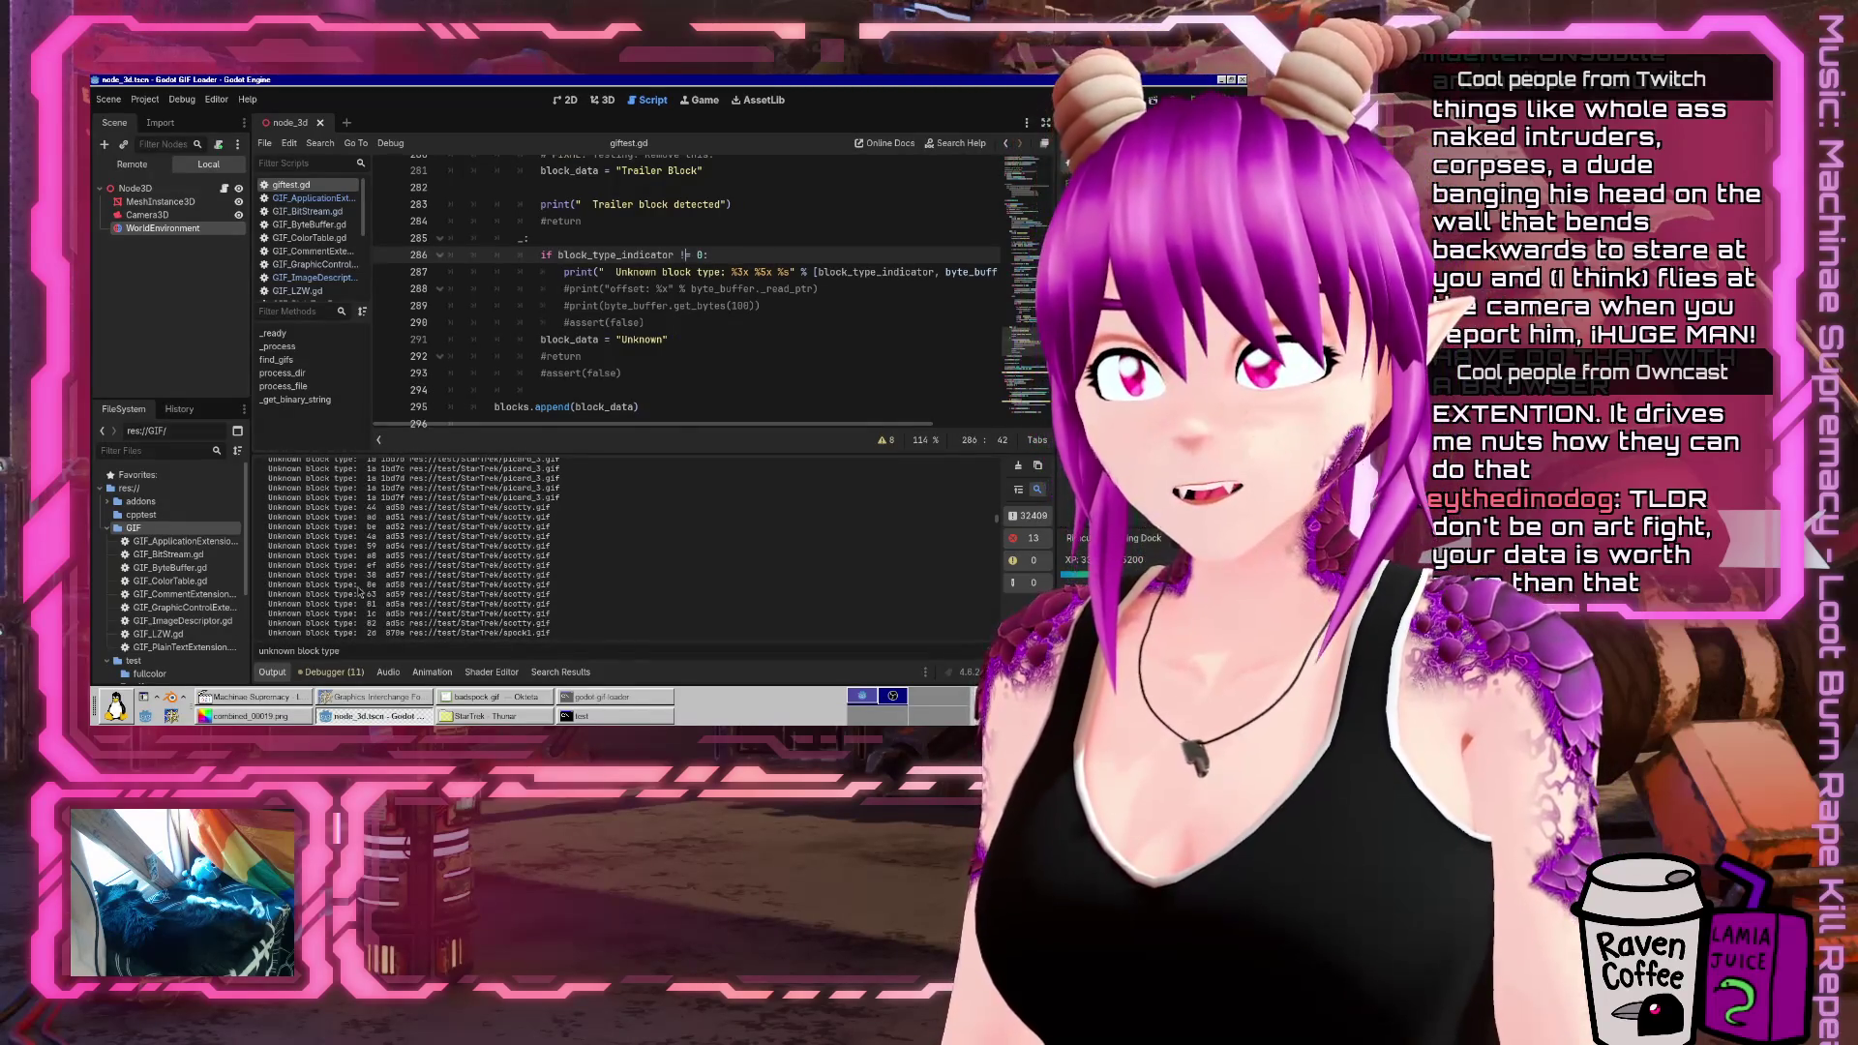
Minimize the StarTrek file manager and bring Okteta with badspock.gif forward
click(485, 717)
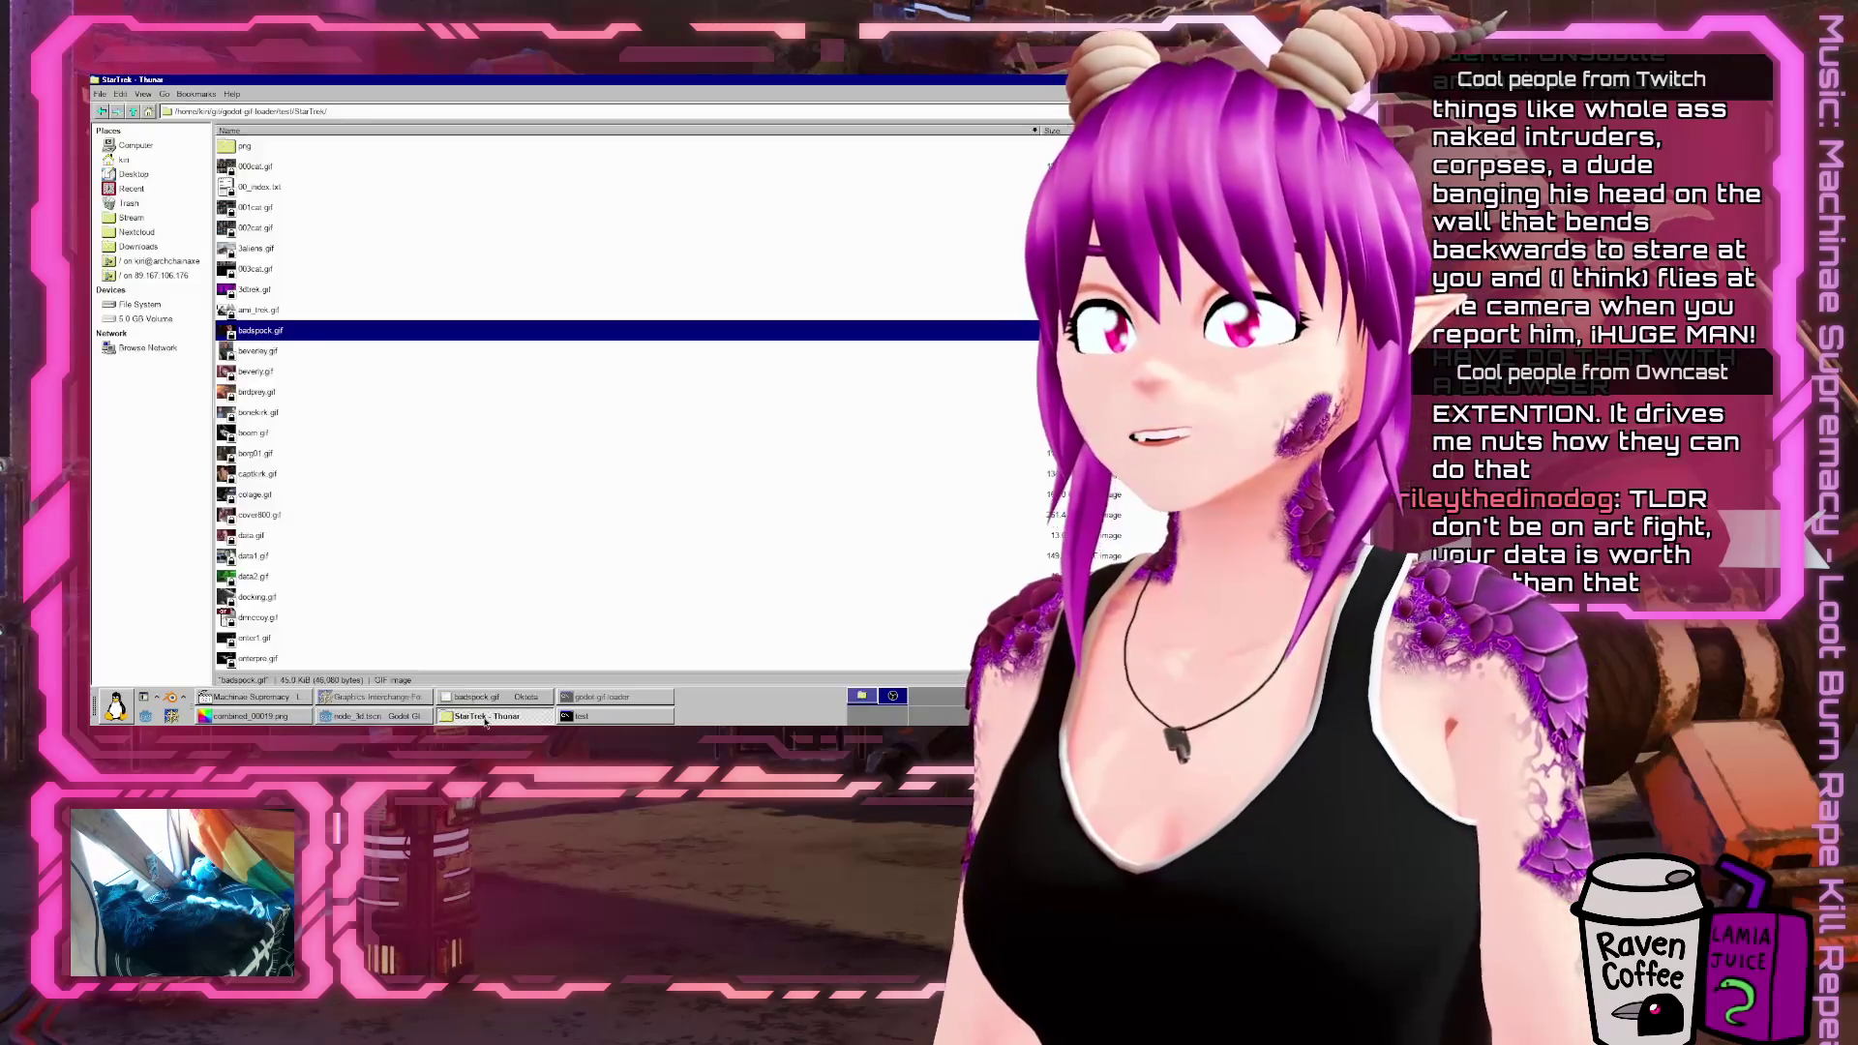
click(486, 718)
click(489, 696)
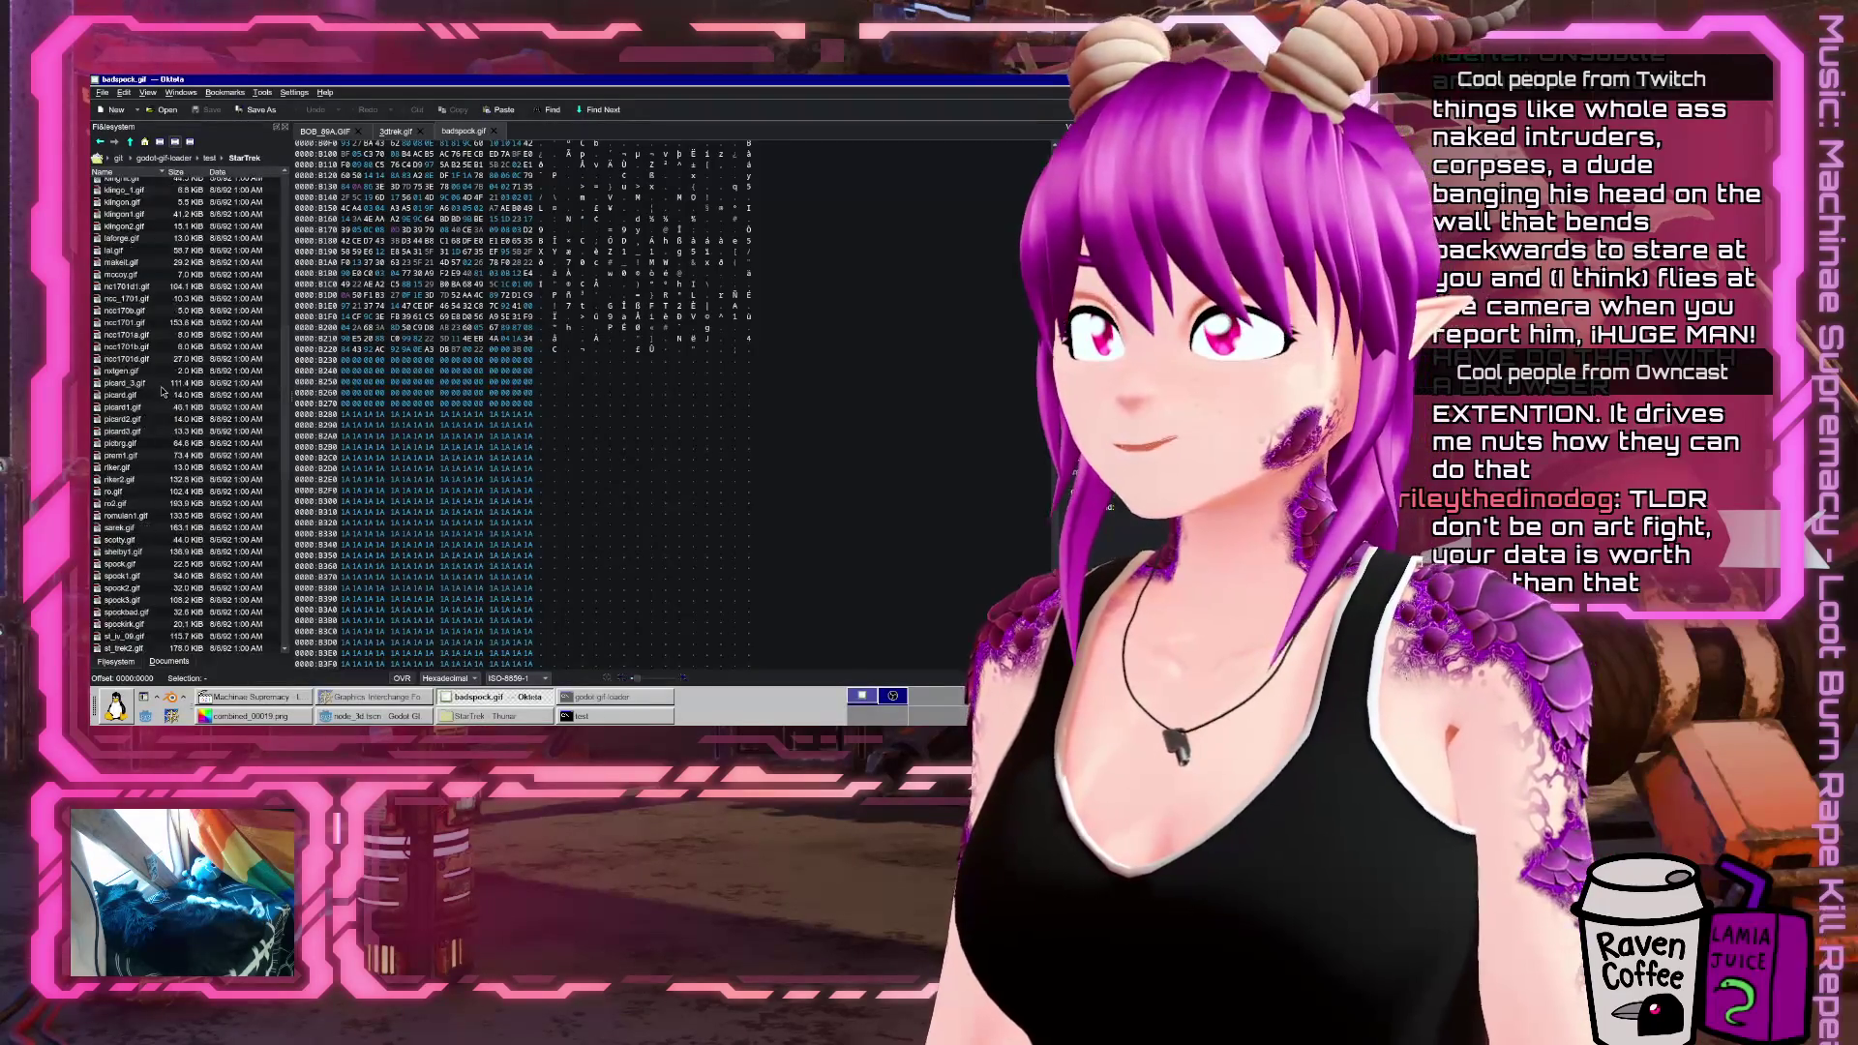
scroll(163, 392, down, 10)
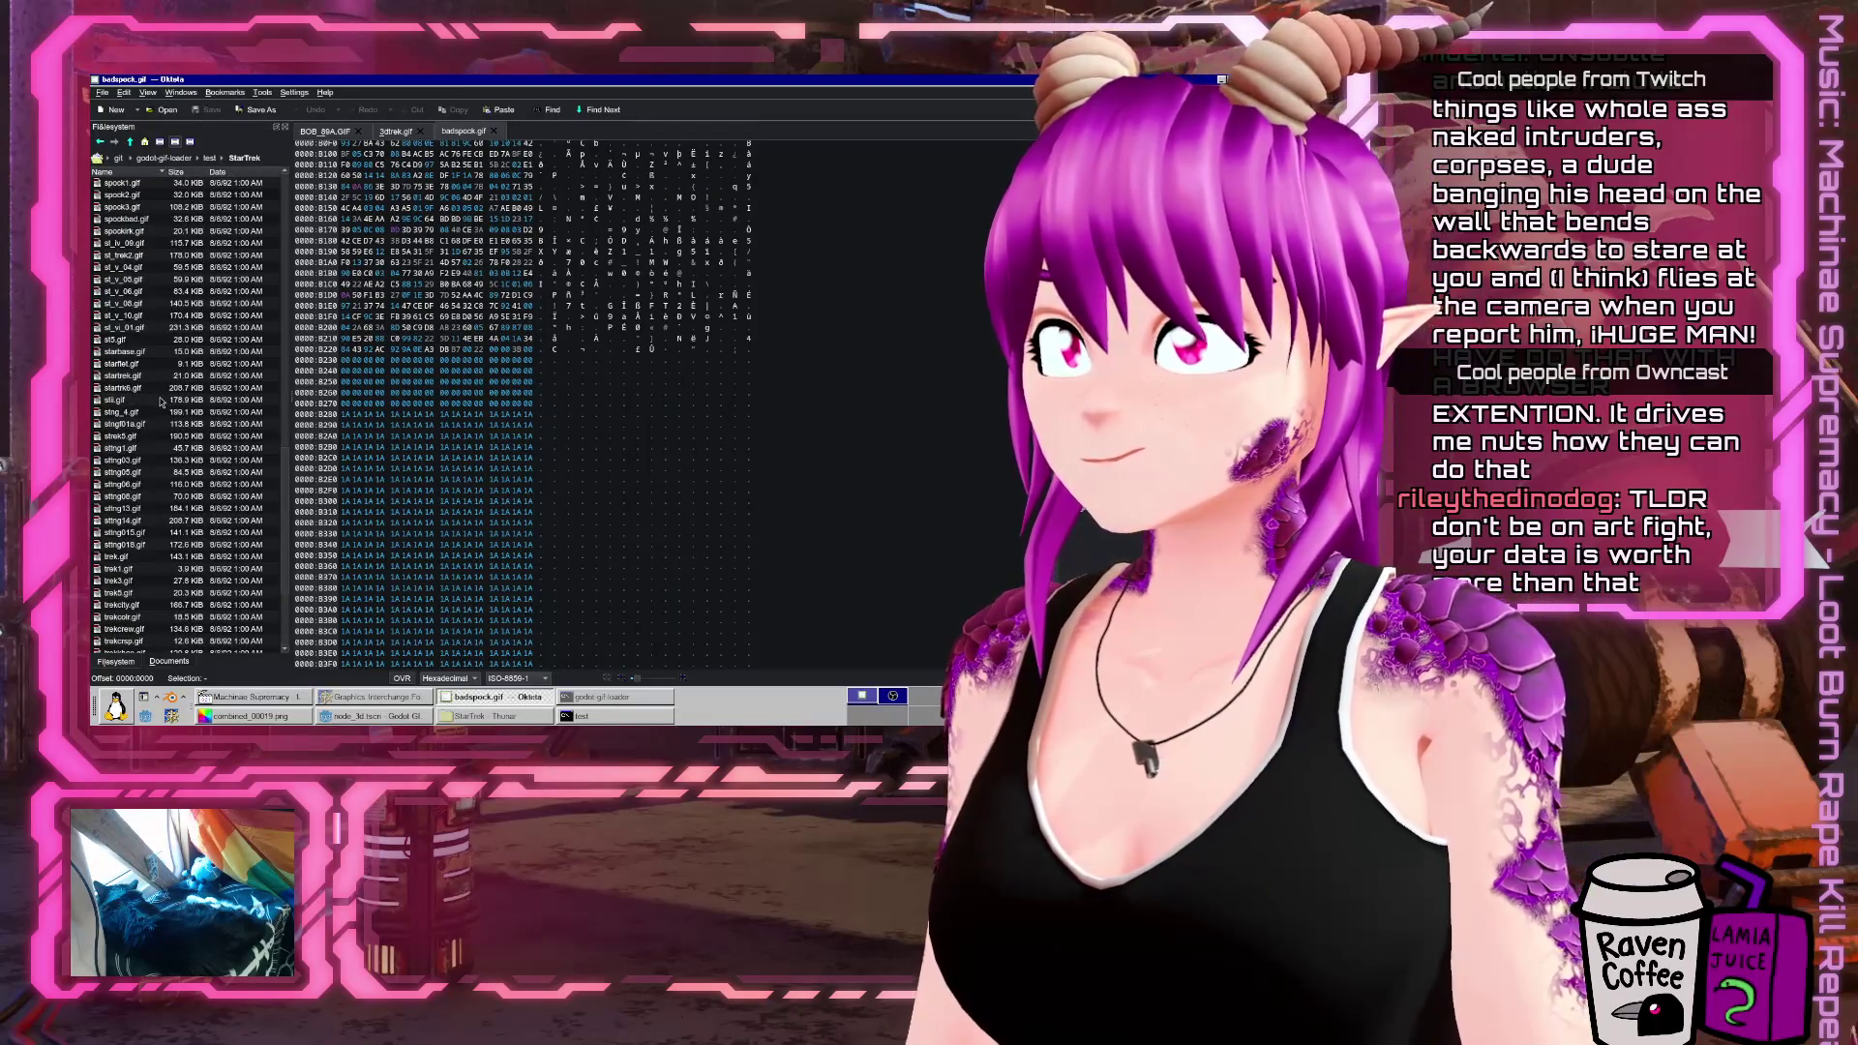
scroll(155, 387, up, 4)
Open scotty.gif in Okteta, inspect its final bytes, then minimize Okteta
click(124, 311)
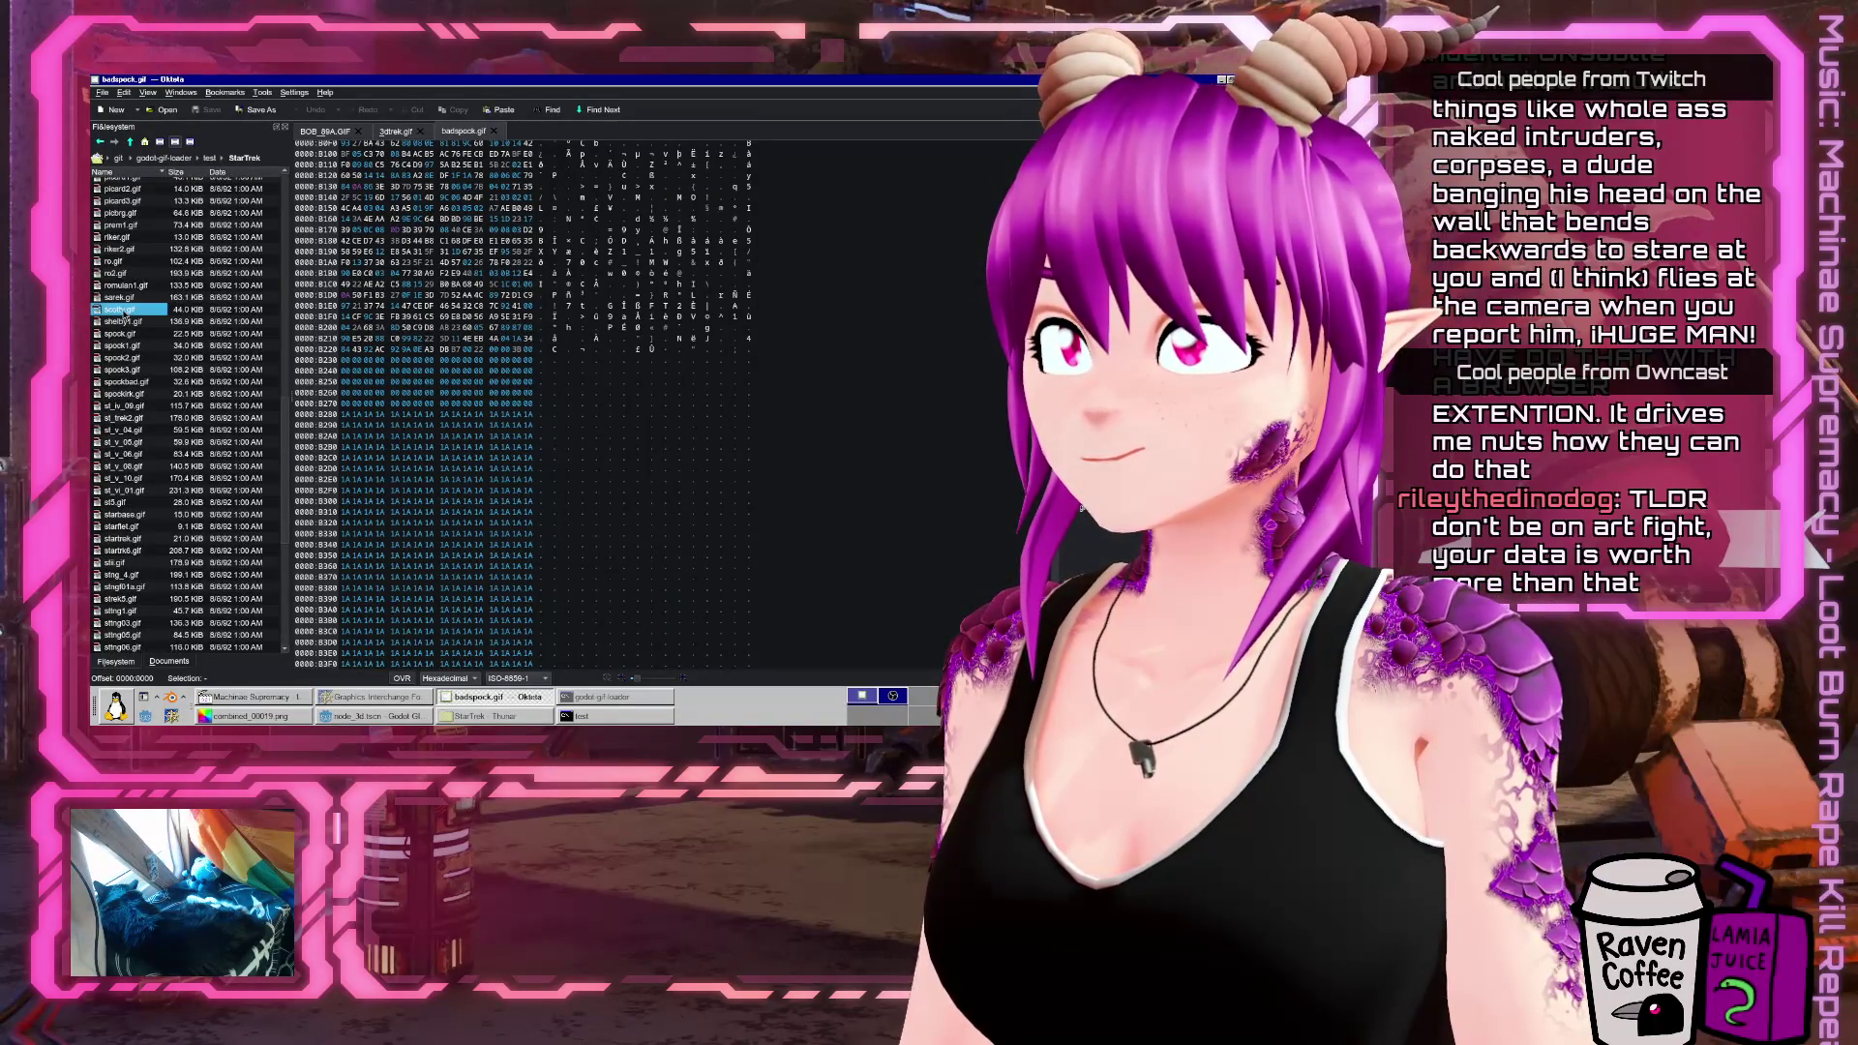
double_click(121, 311)
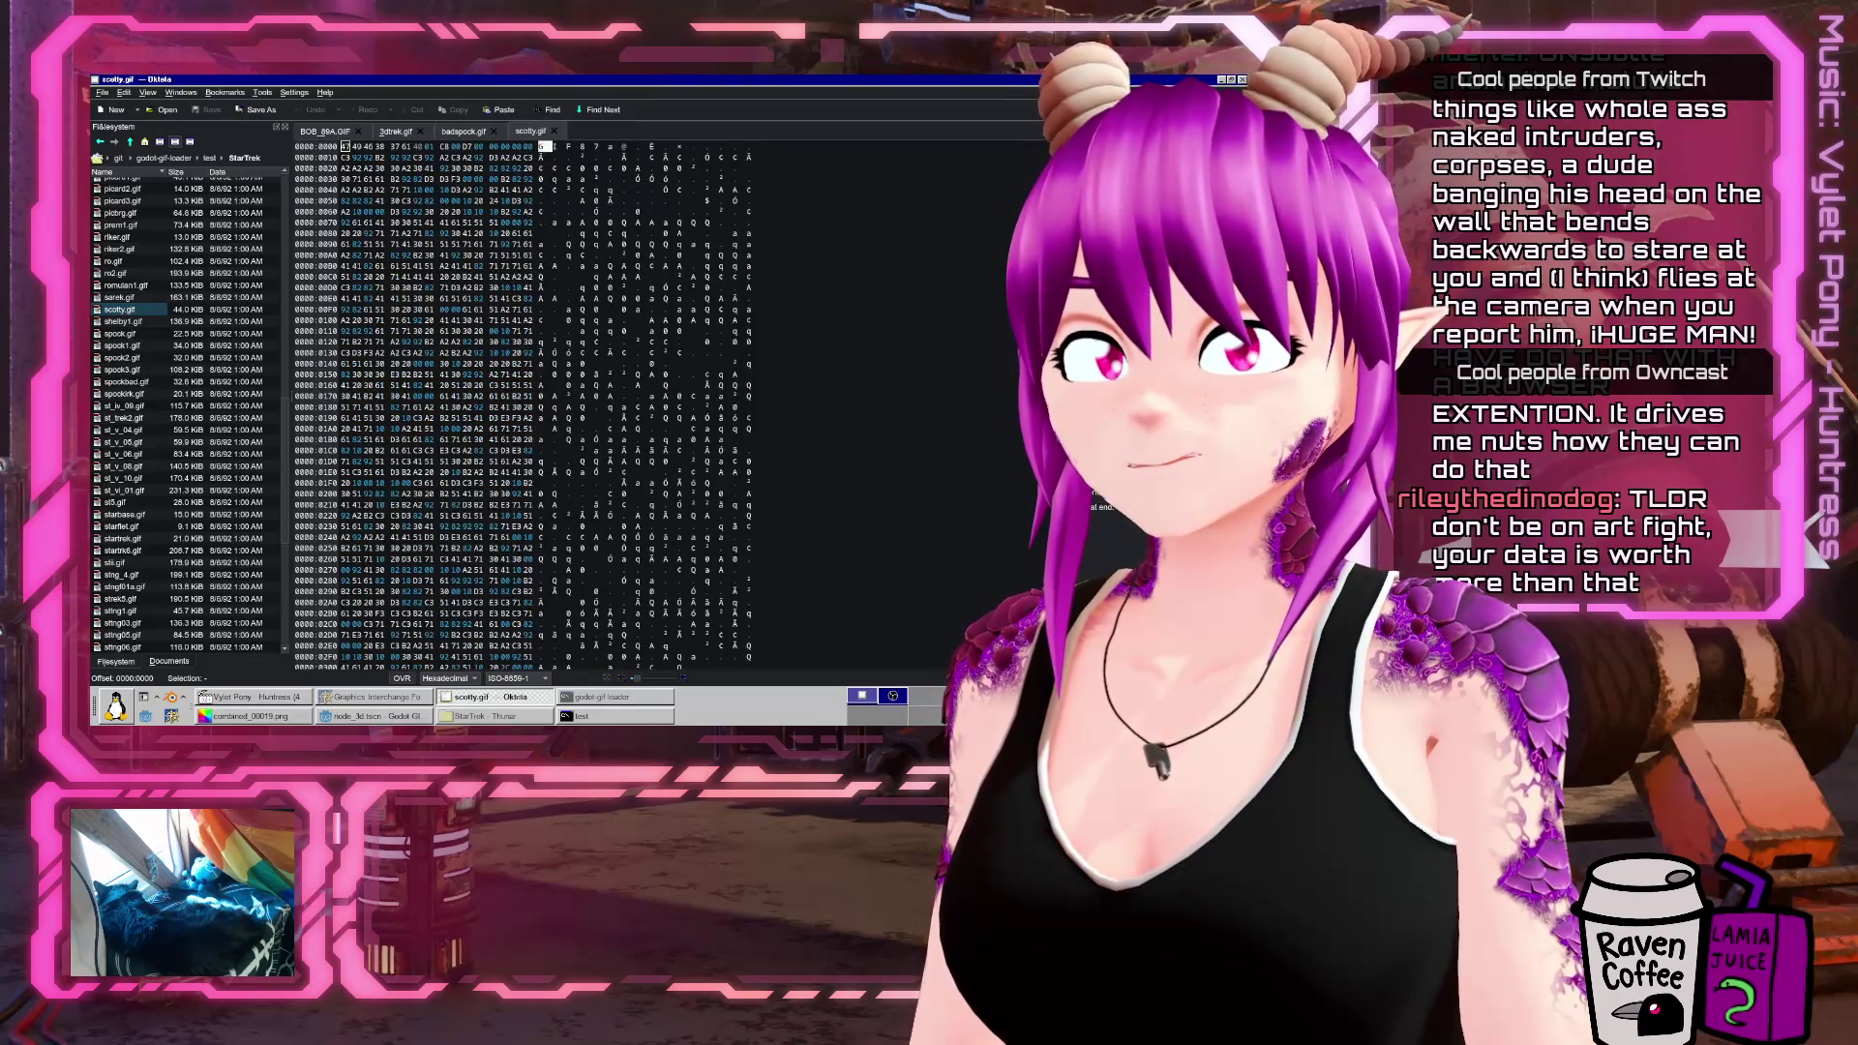
key(ctrl+End)
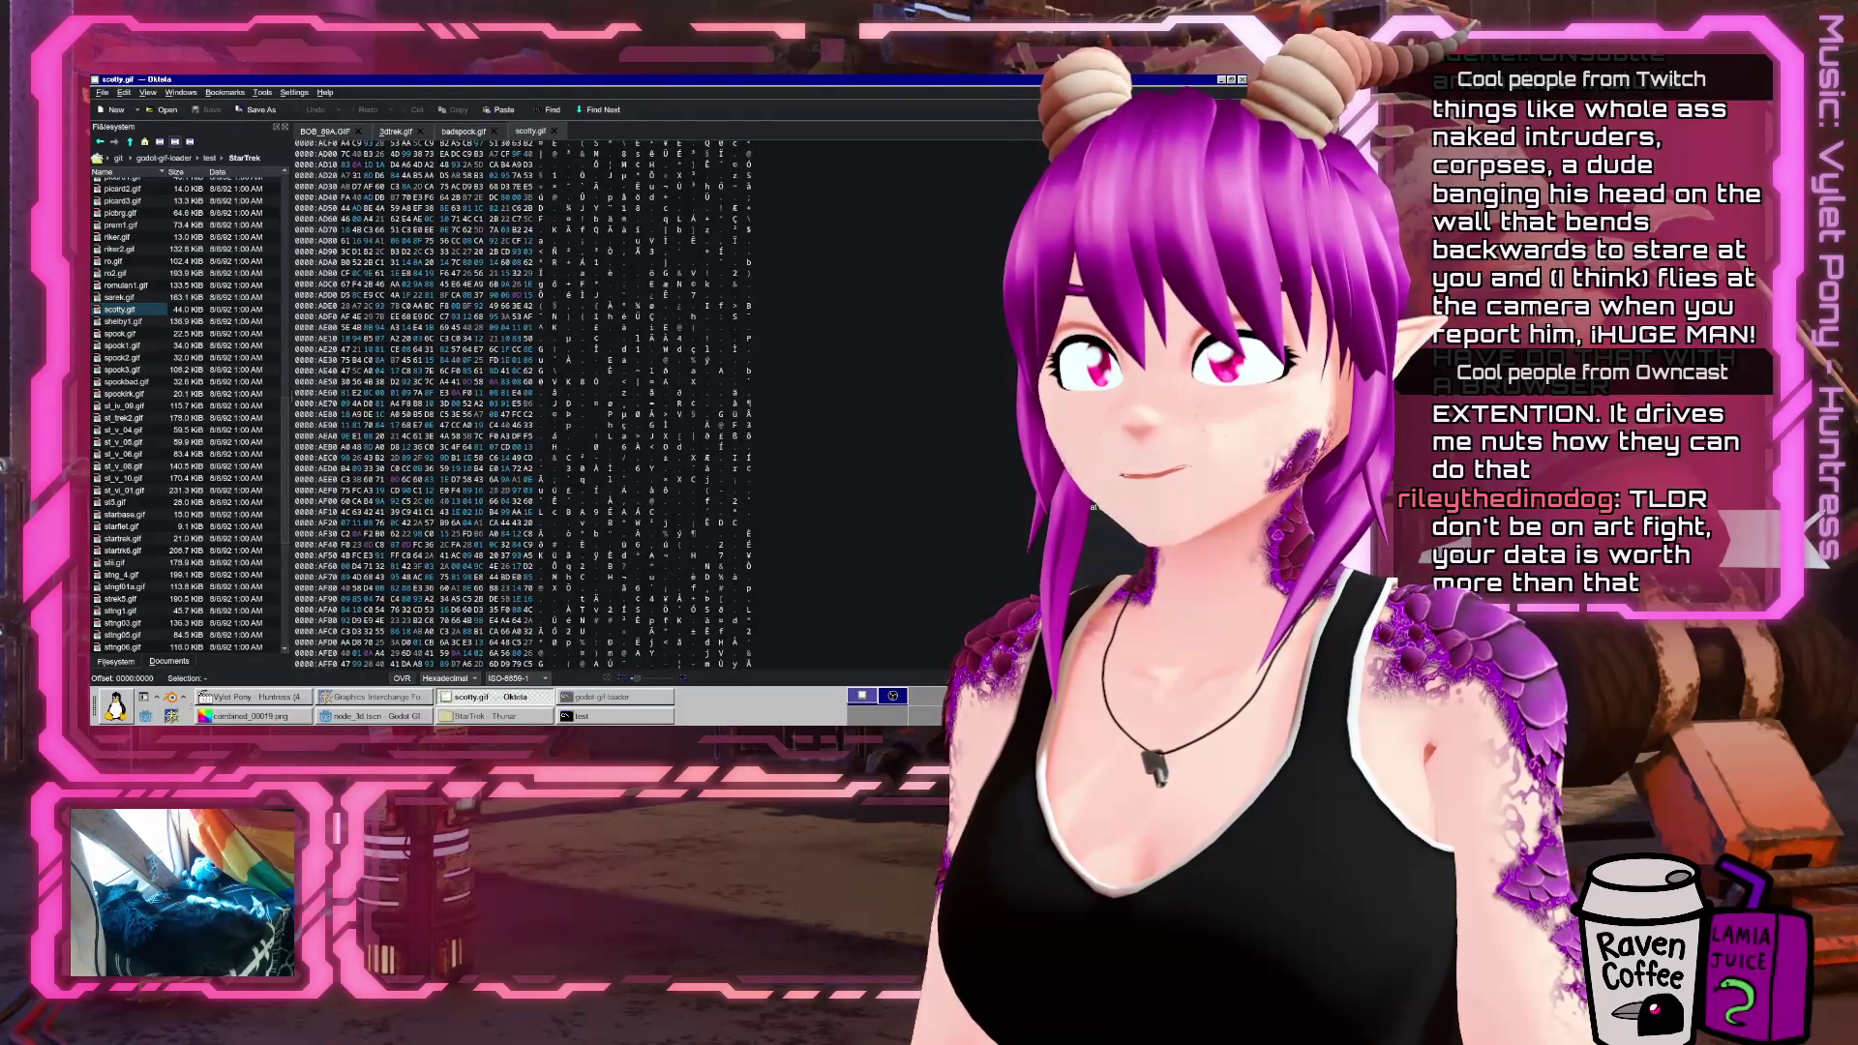
scroll(1009, 462, up, 20)
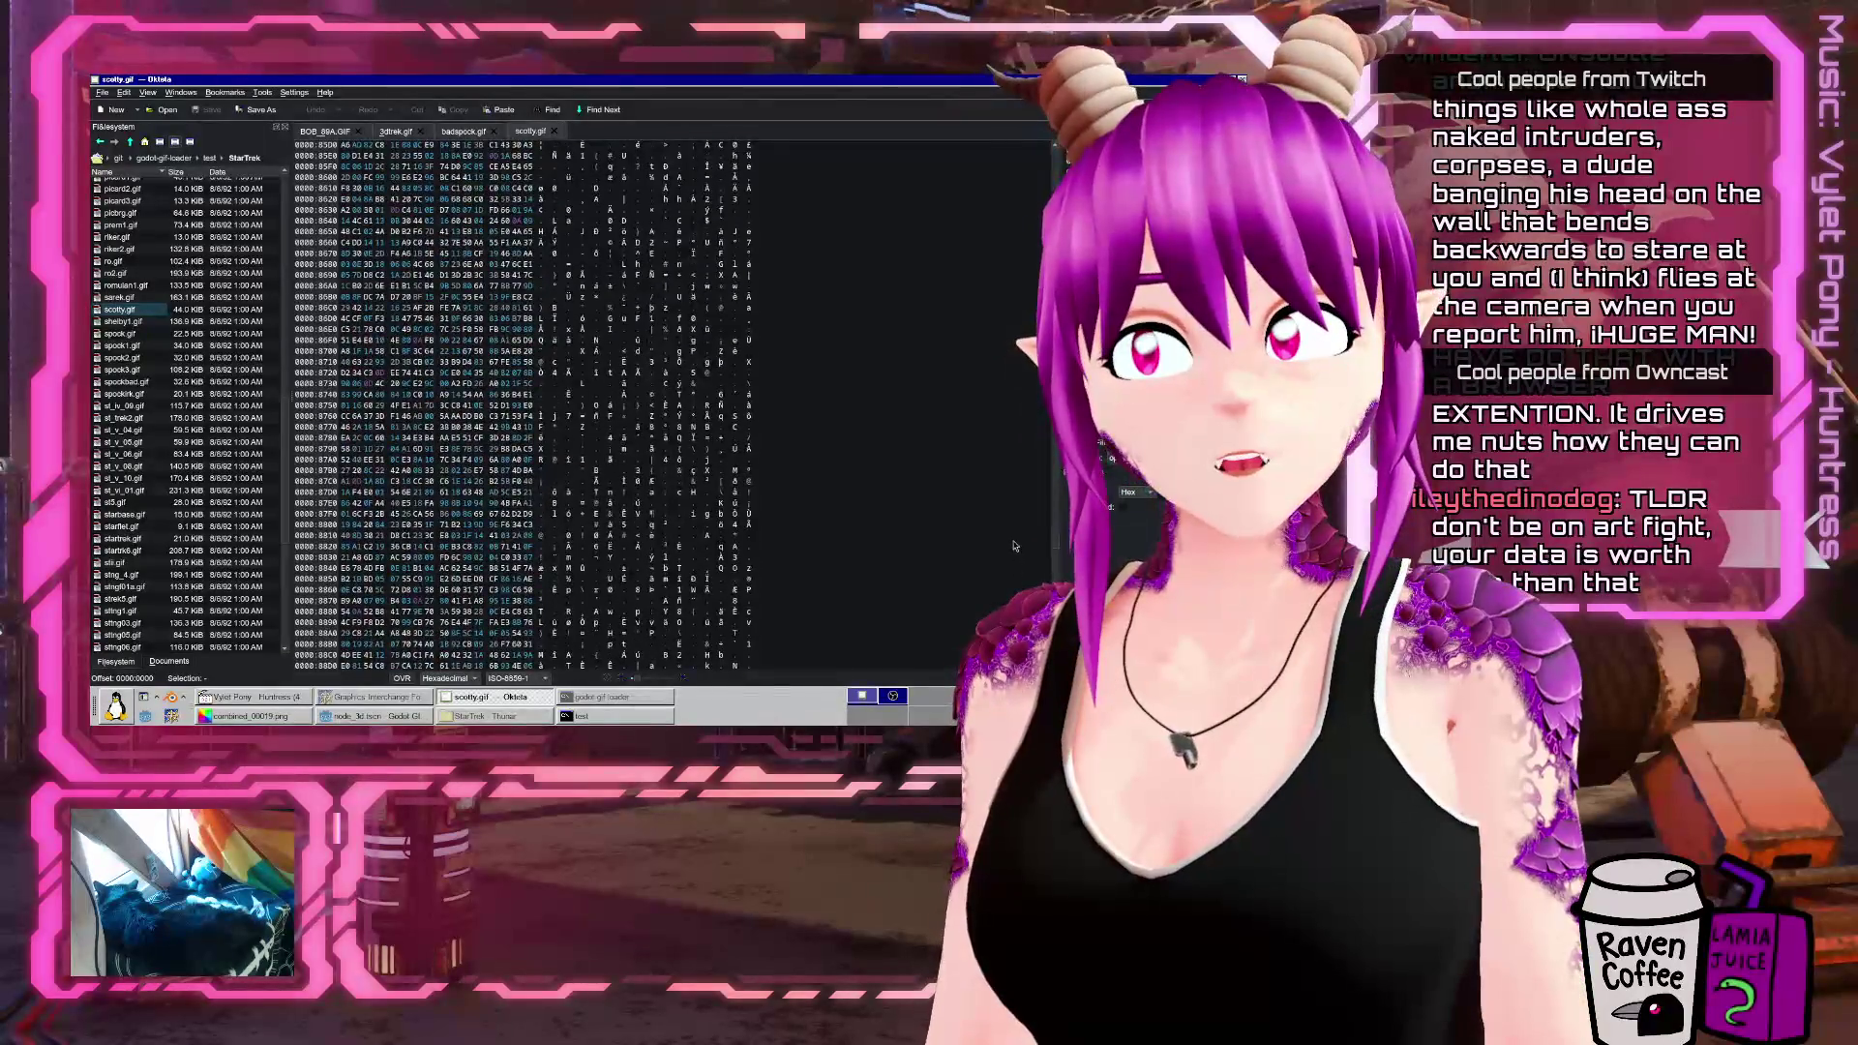
scroll(1009, 462, up, 5)
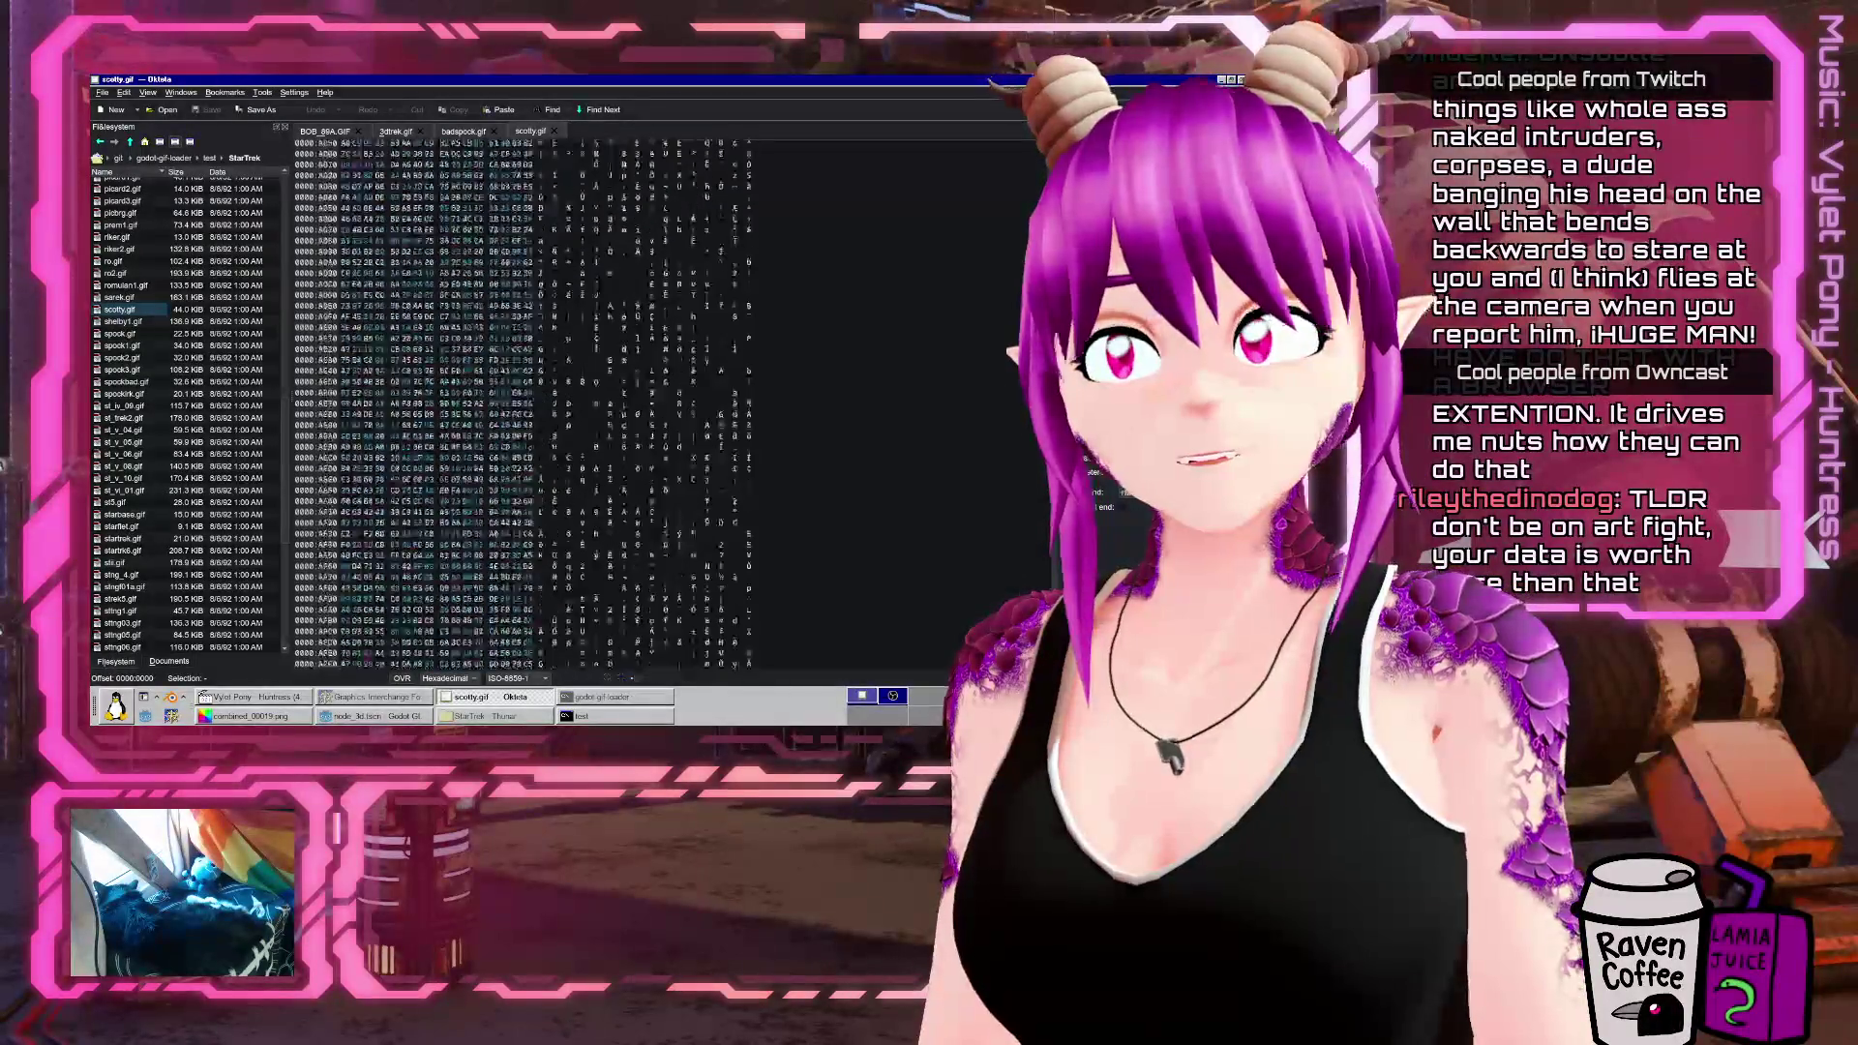
click(479, 699)
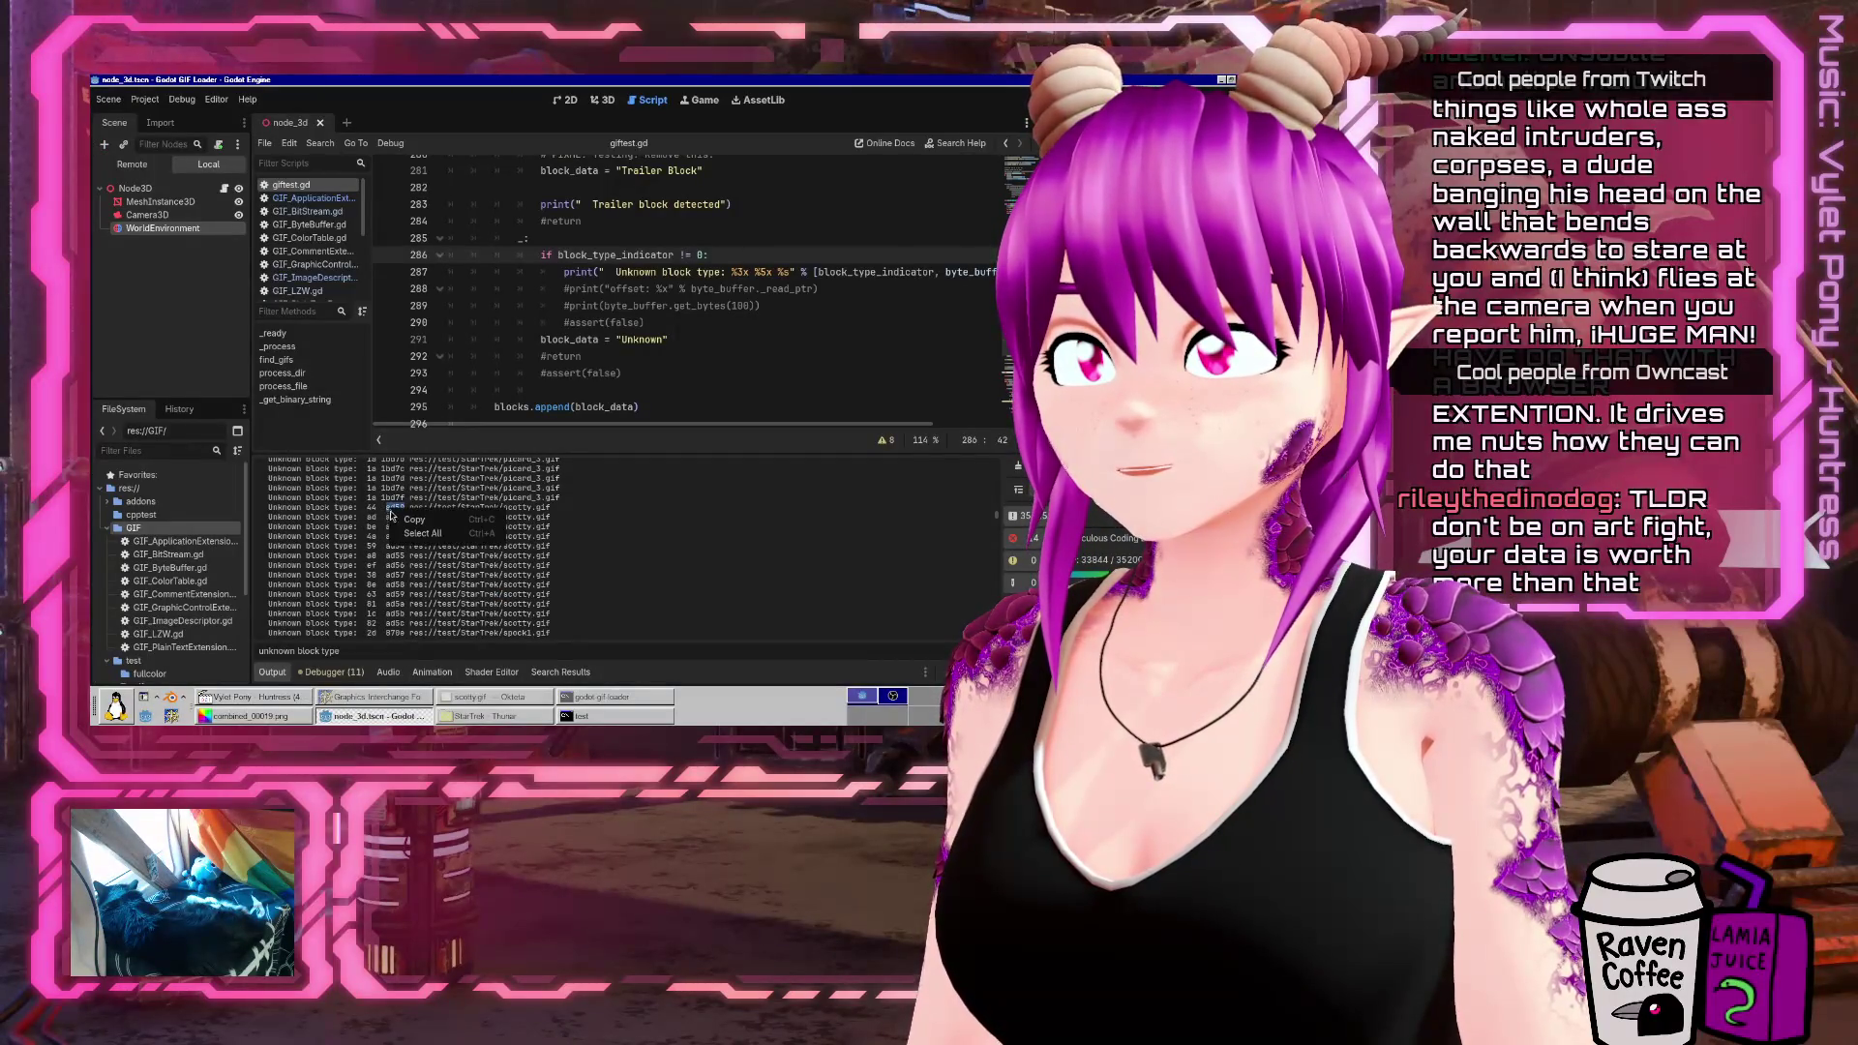
Jump to offset AD50 in scotty.gif and inspect the surrounding bytes
click(476, 696)
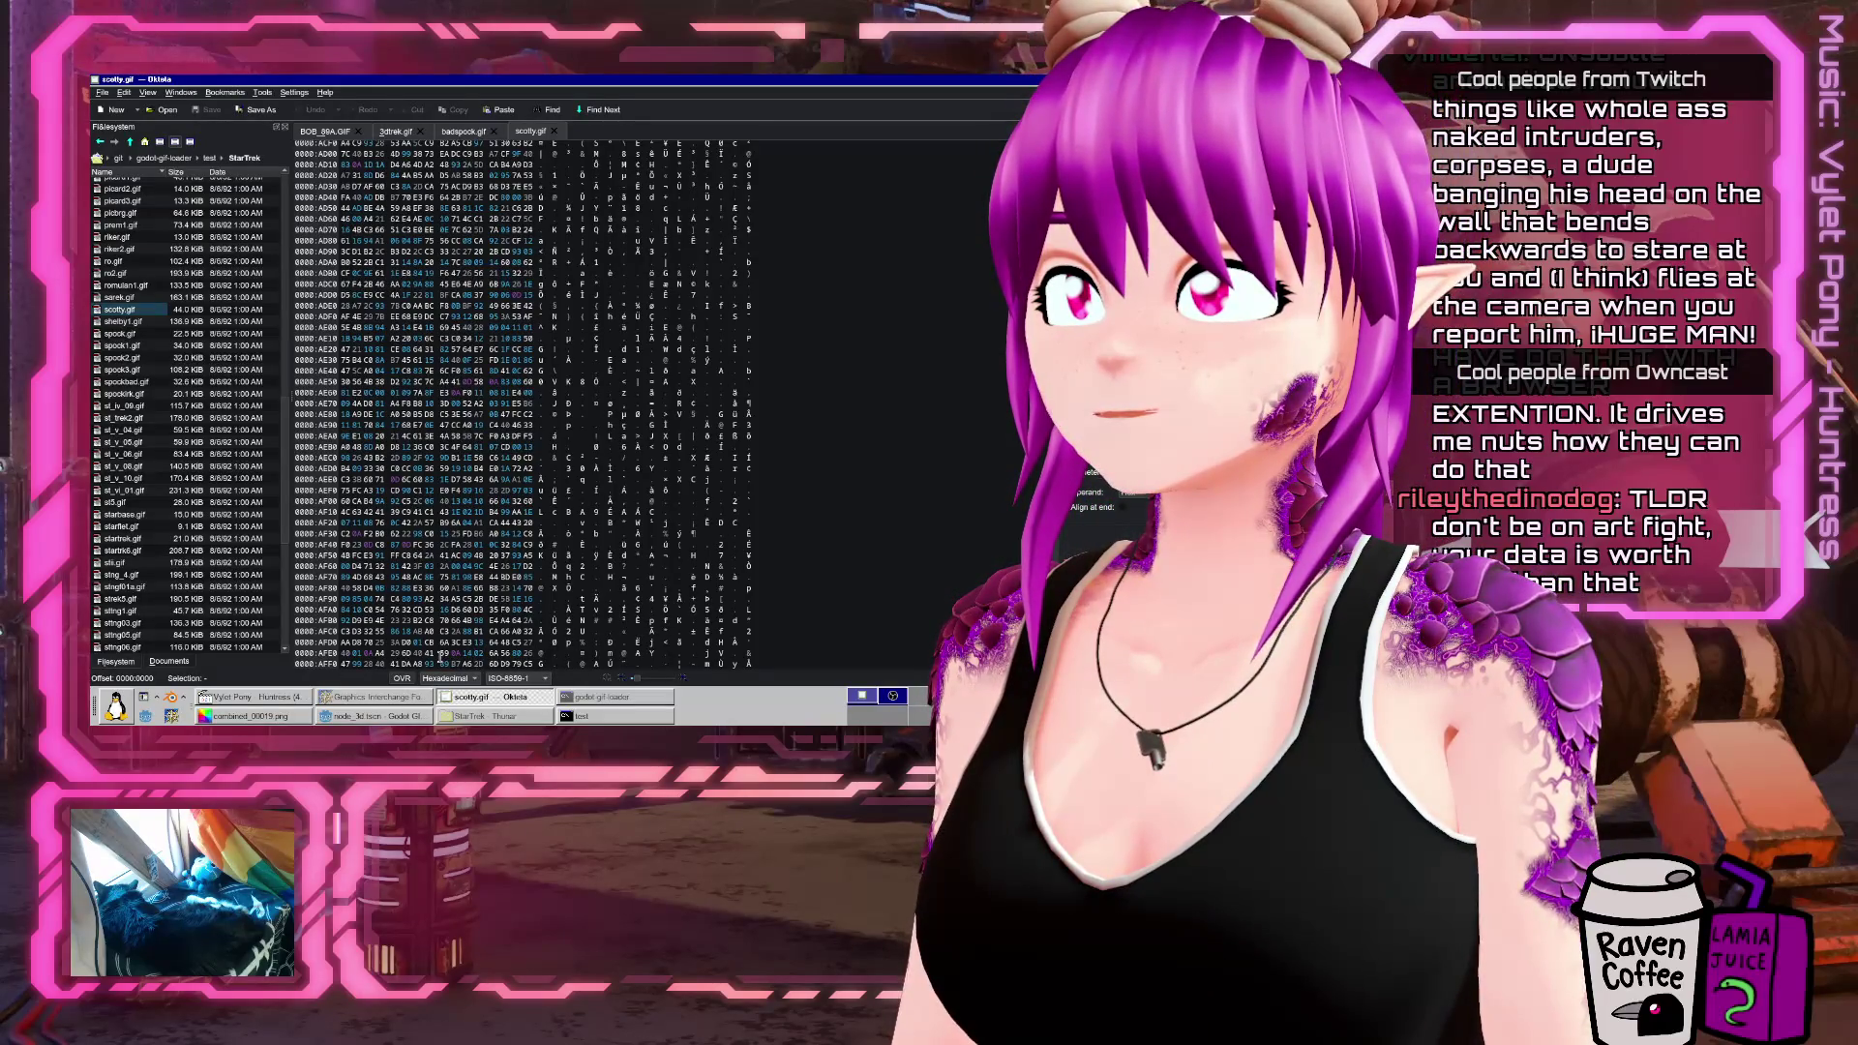
key(ctrl+g)
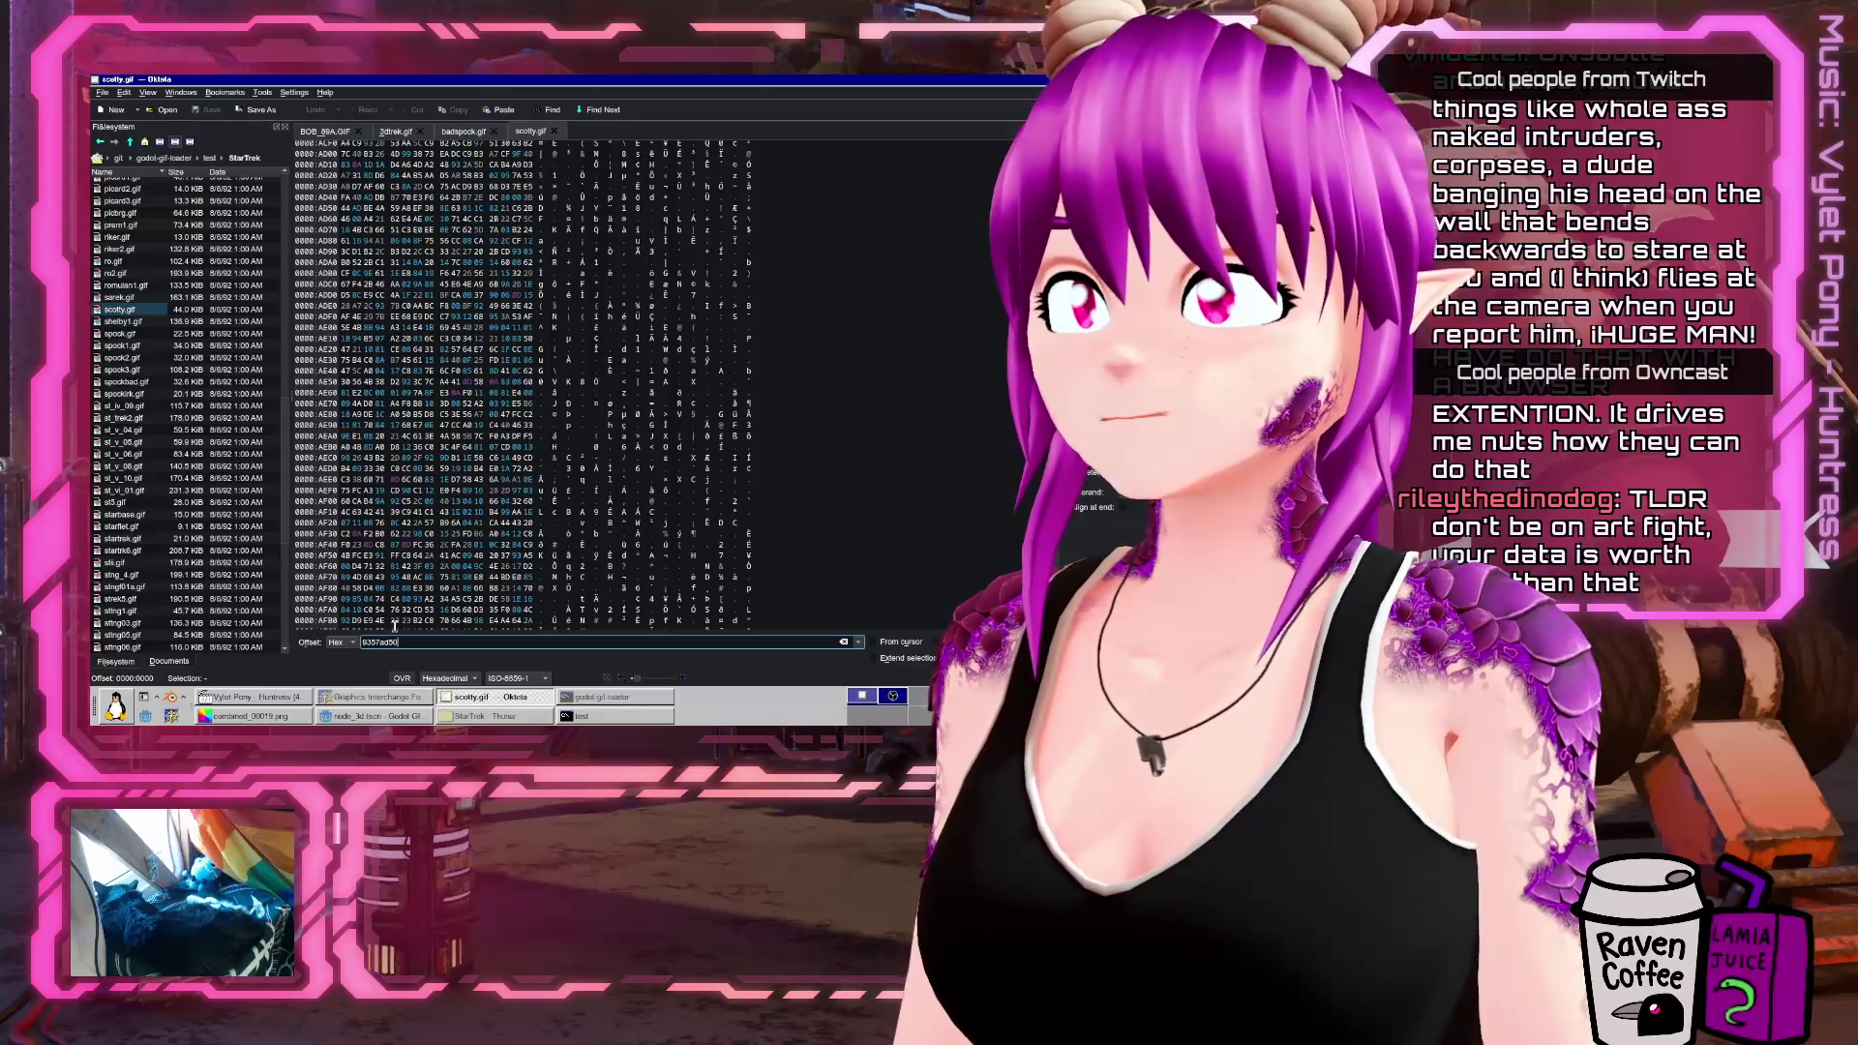
key(Return)
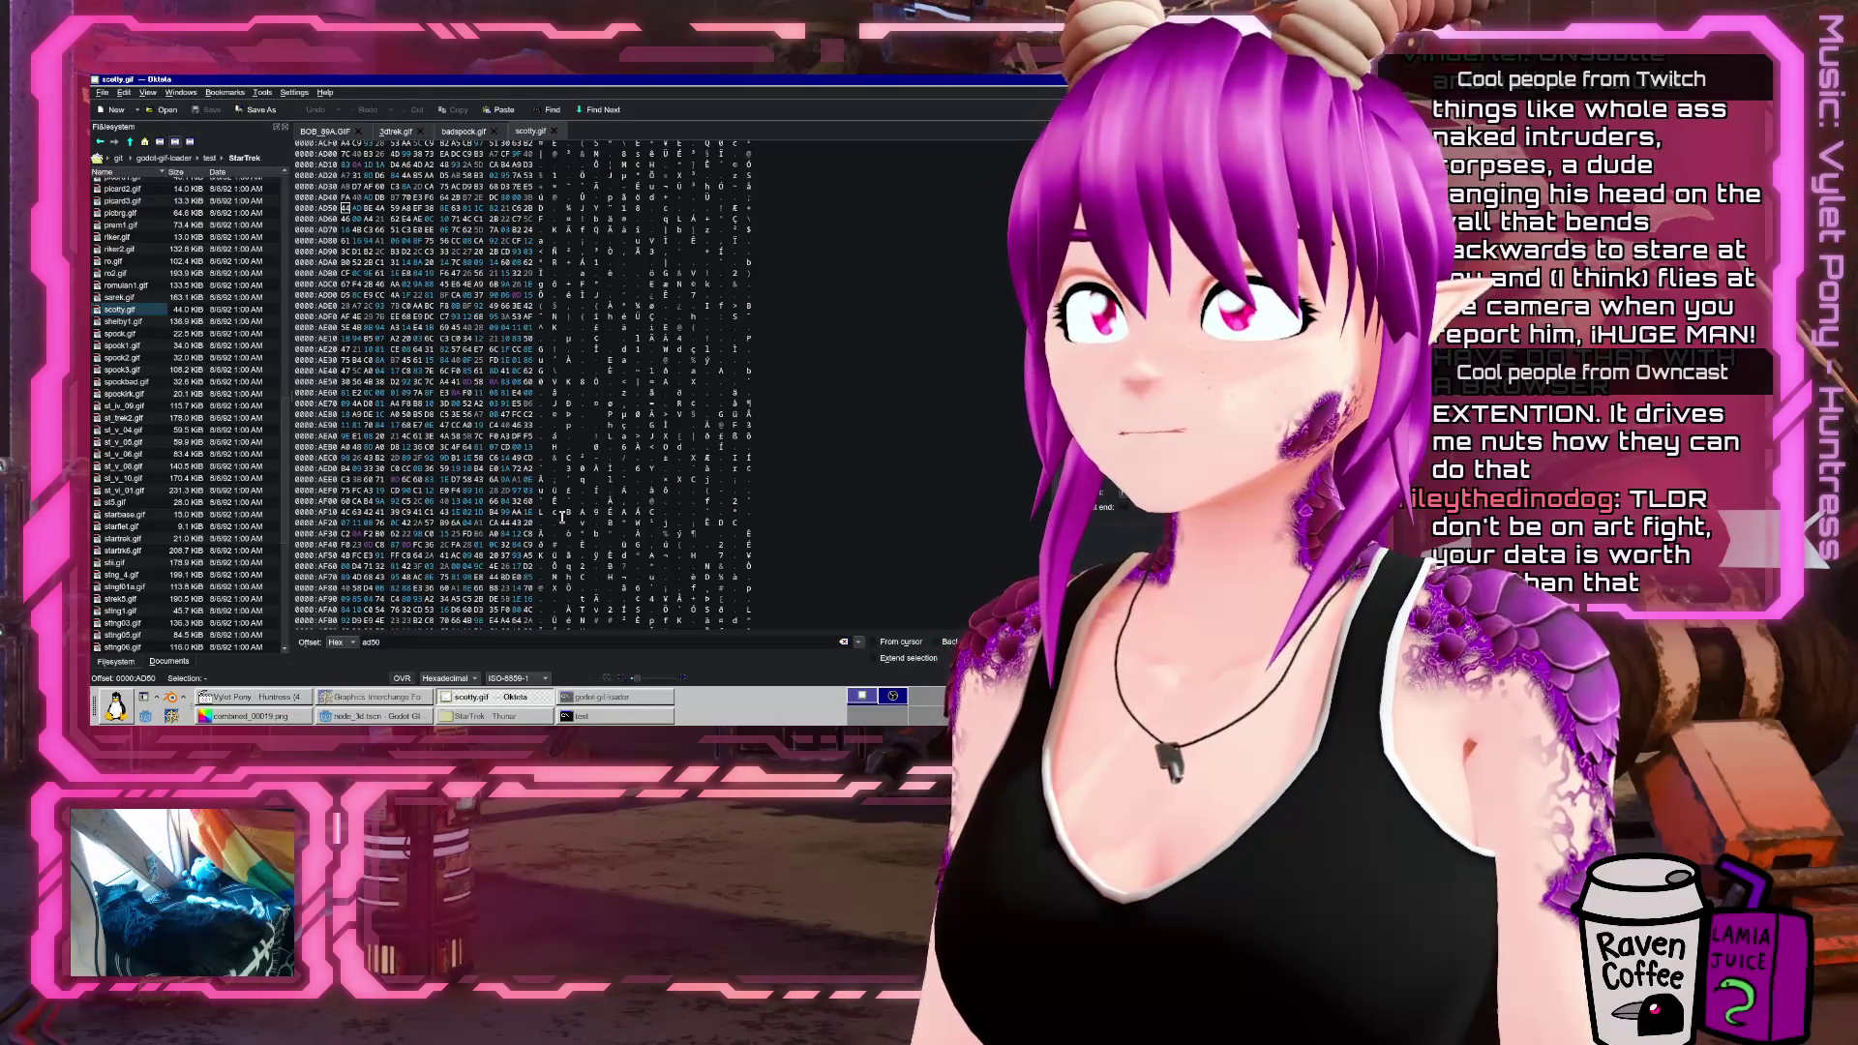
scroll(673, 385, up, 1)
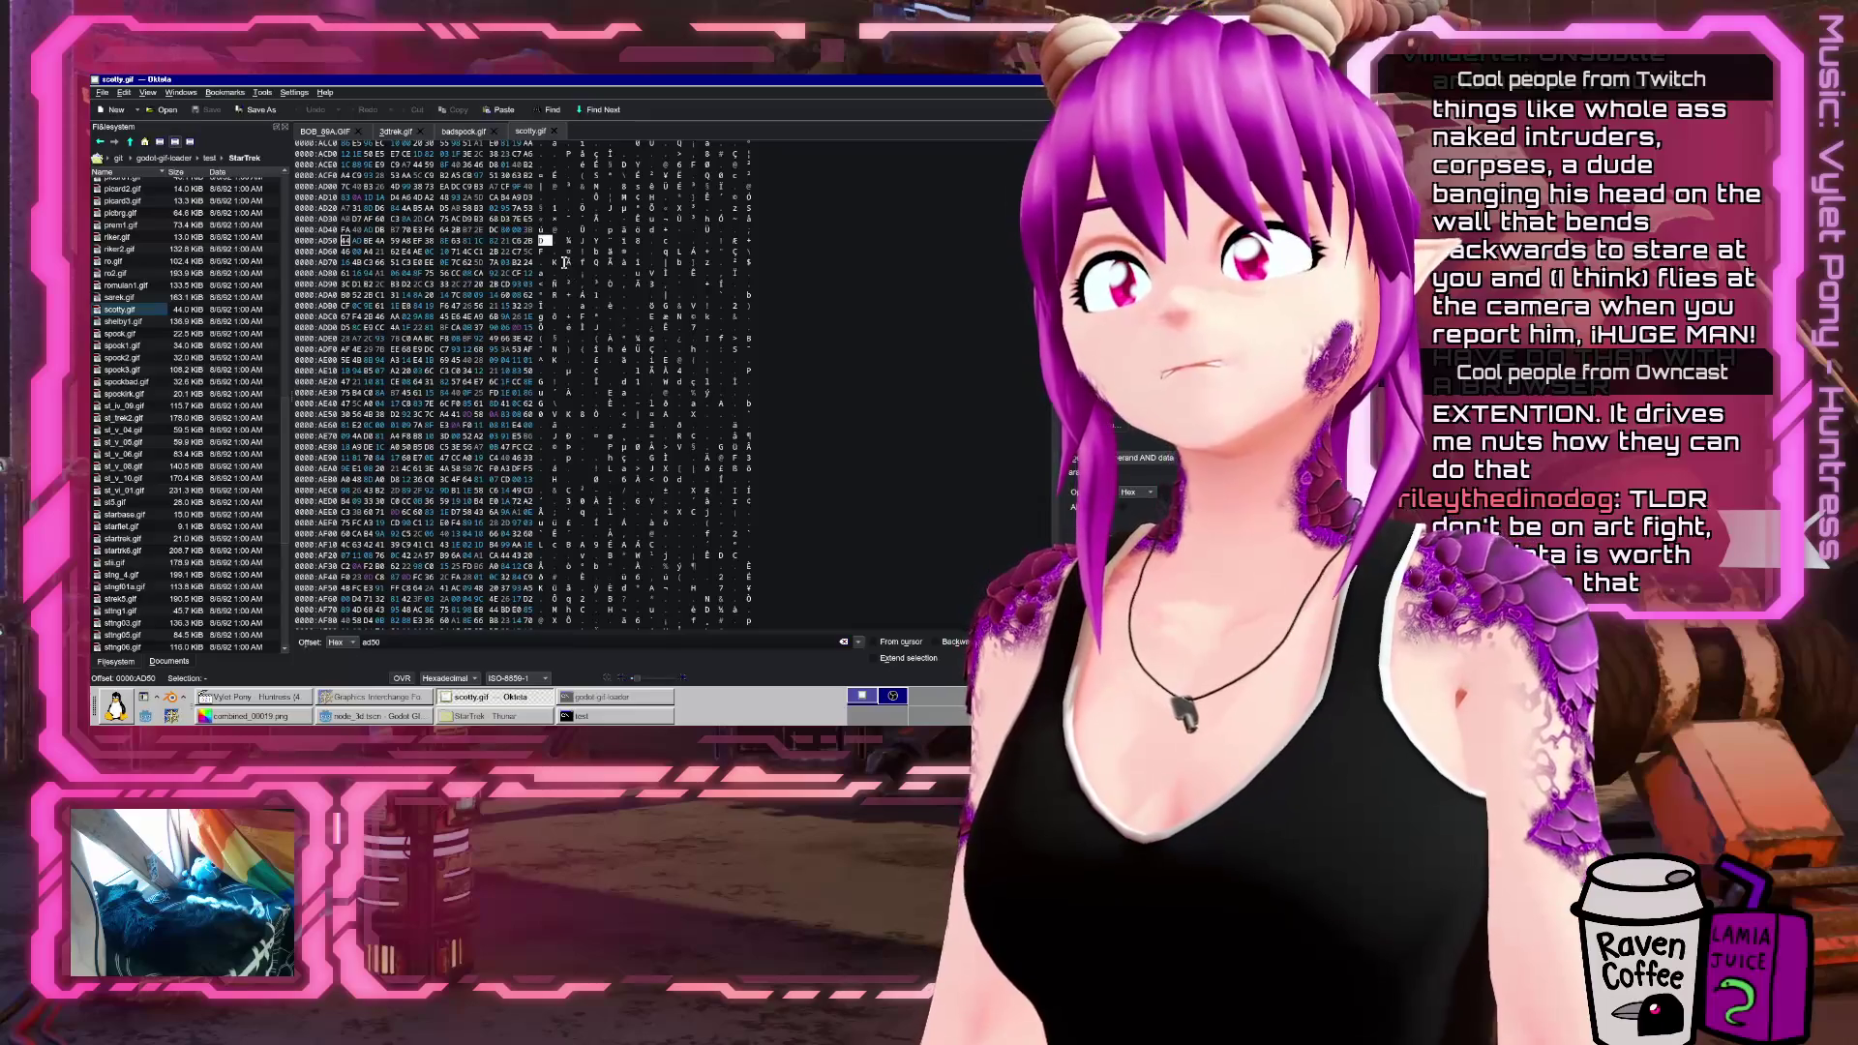
scroll(496, 309, up, 1)
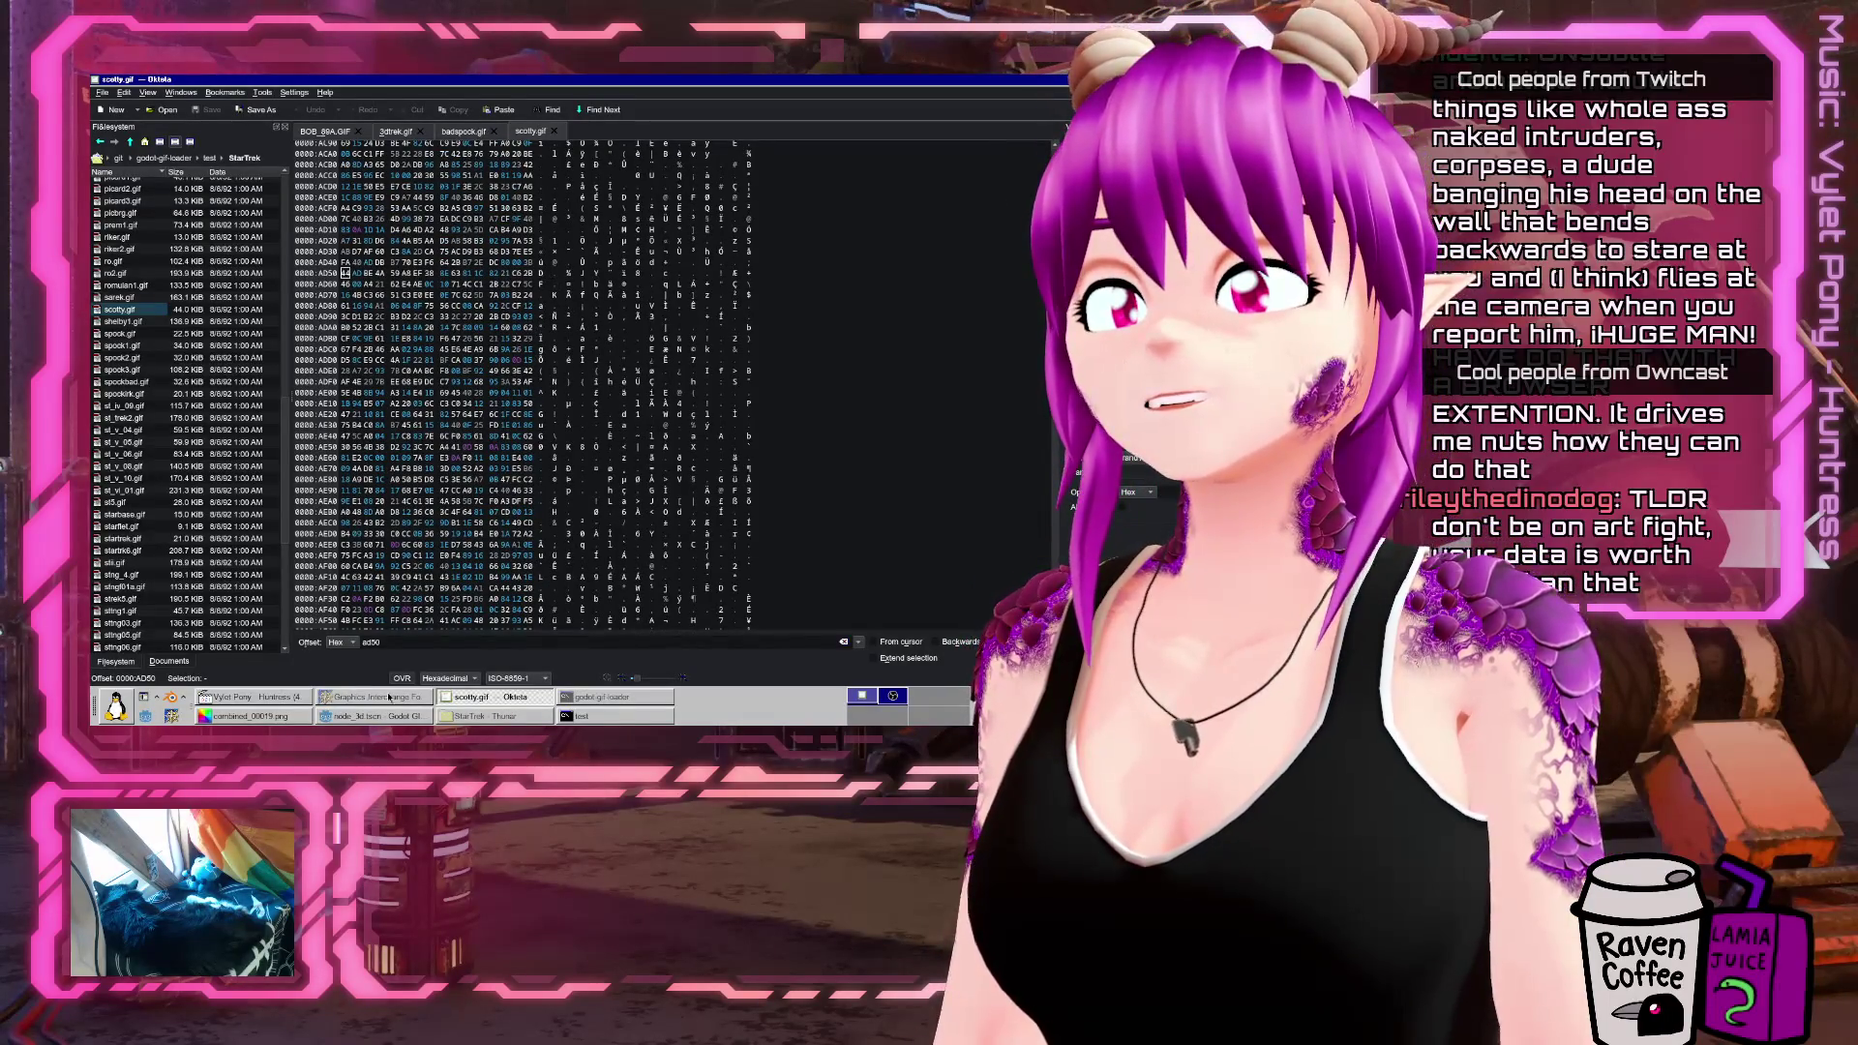
click(507, 704)
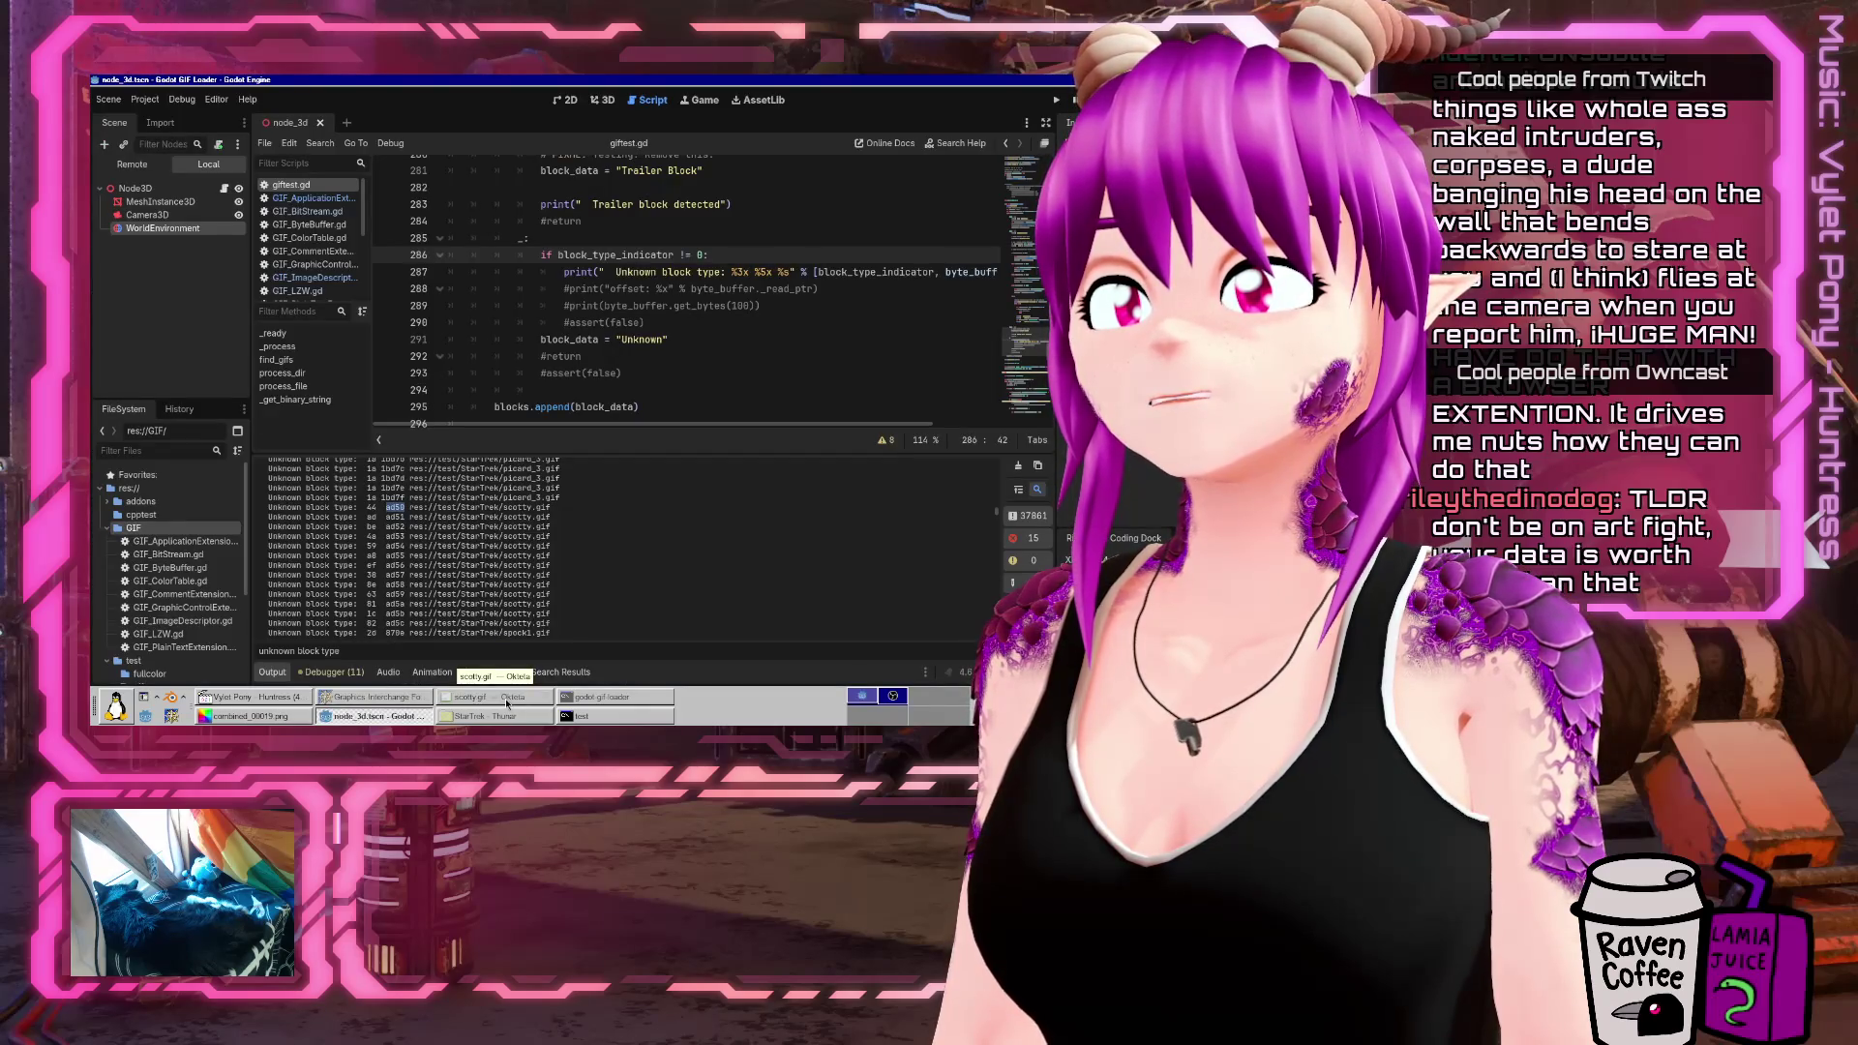
click(507, 703)
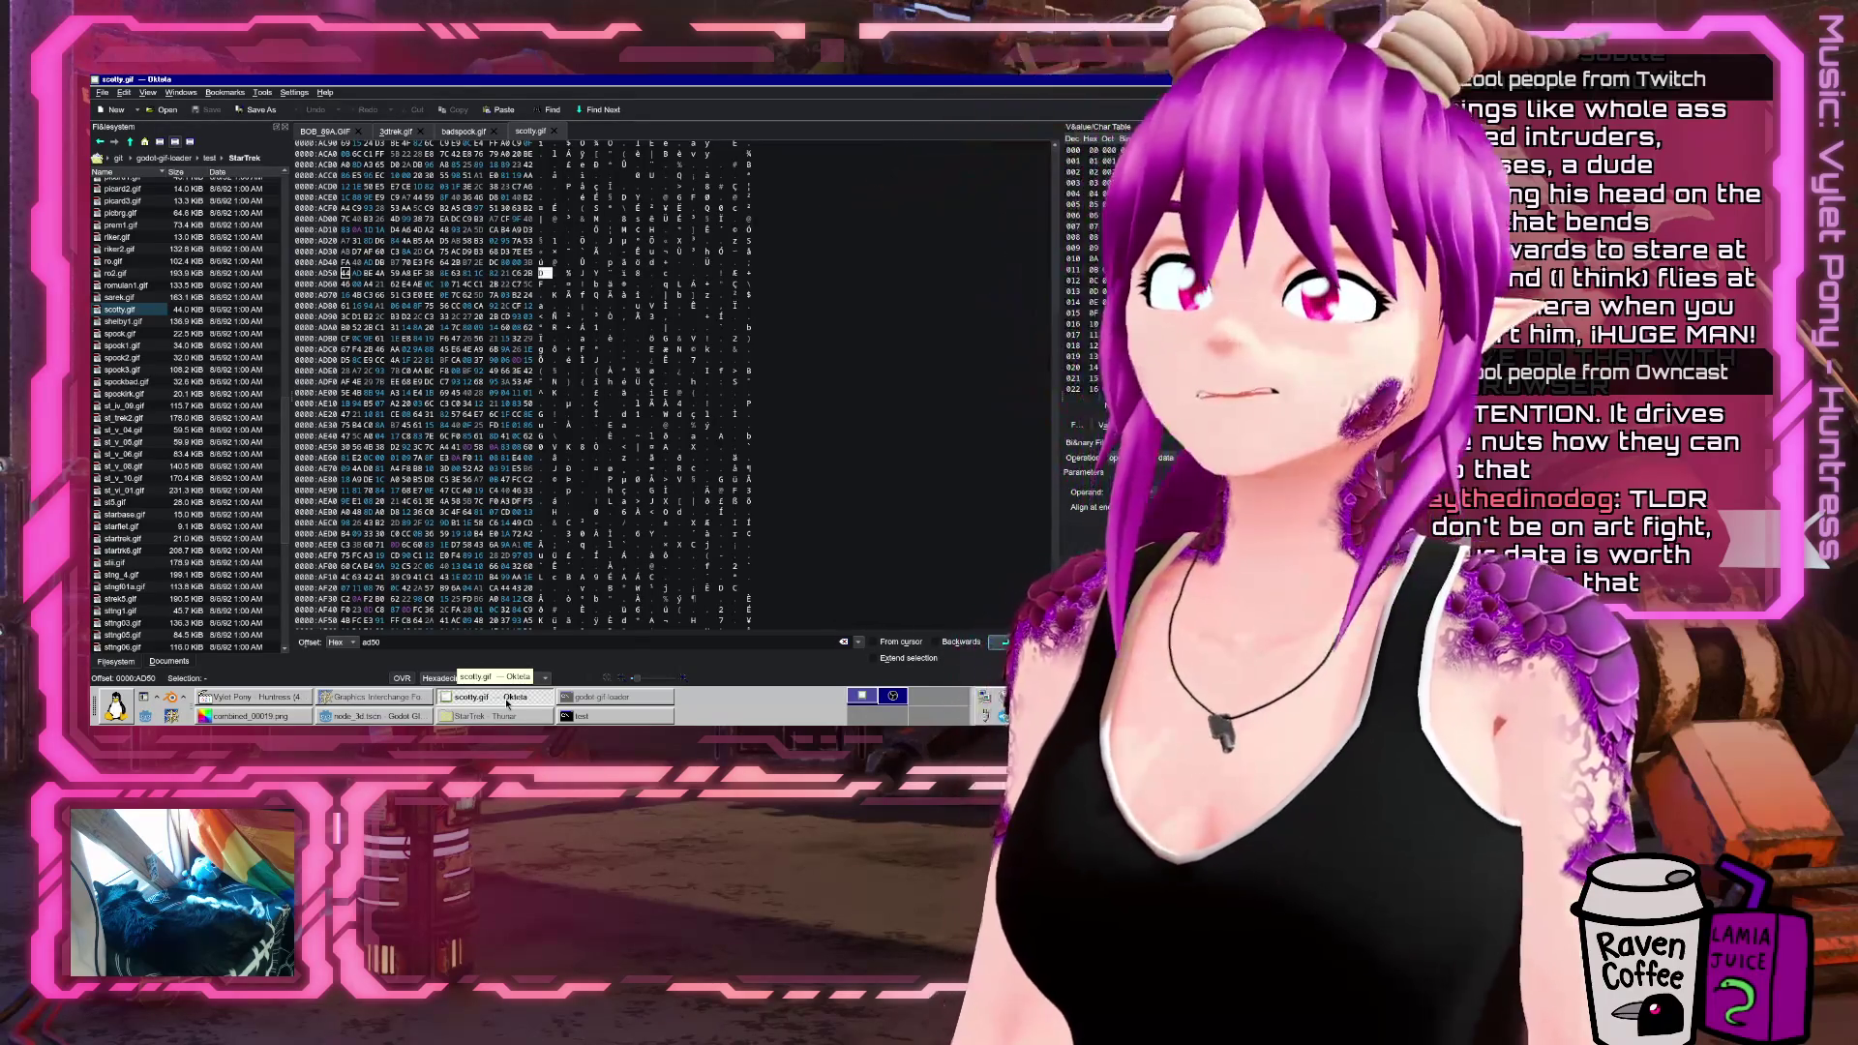
scroll(515, 535, up, 2)
text(cd StarTrek/)
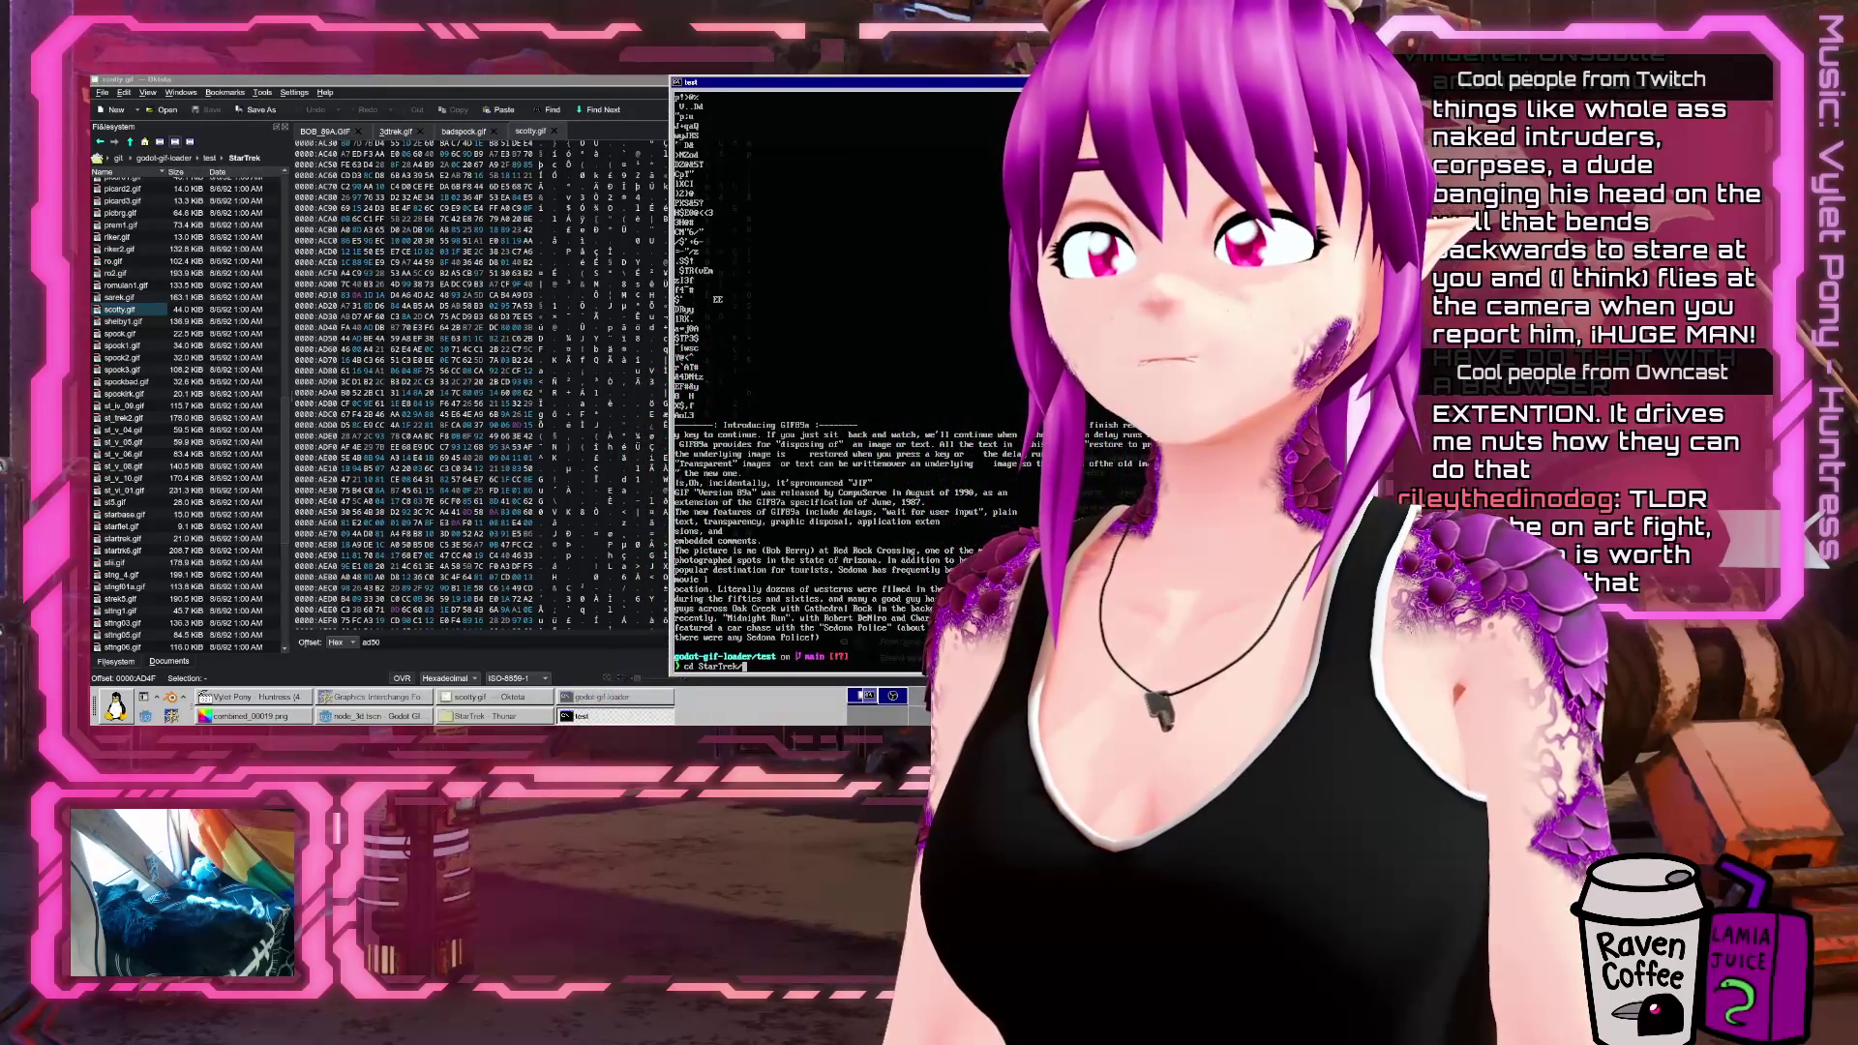
Rerun the strings listing of scotty.gif several times, then return to its hex view
key(Return)
text(strings scotty.gif)
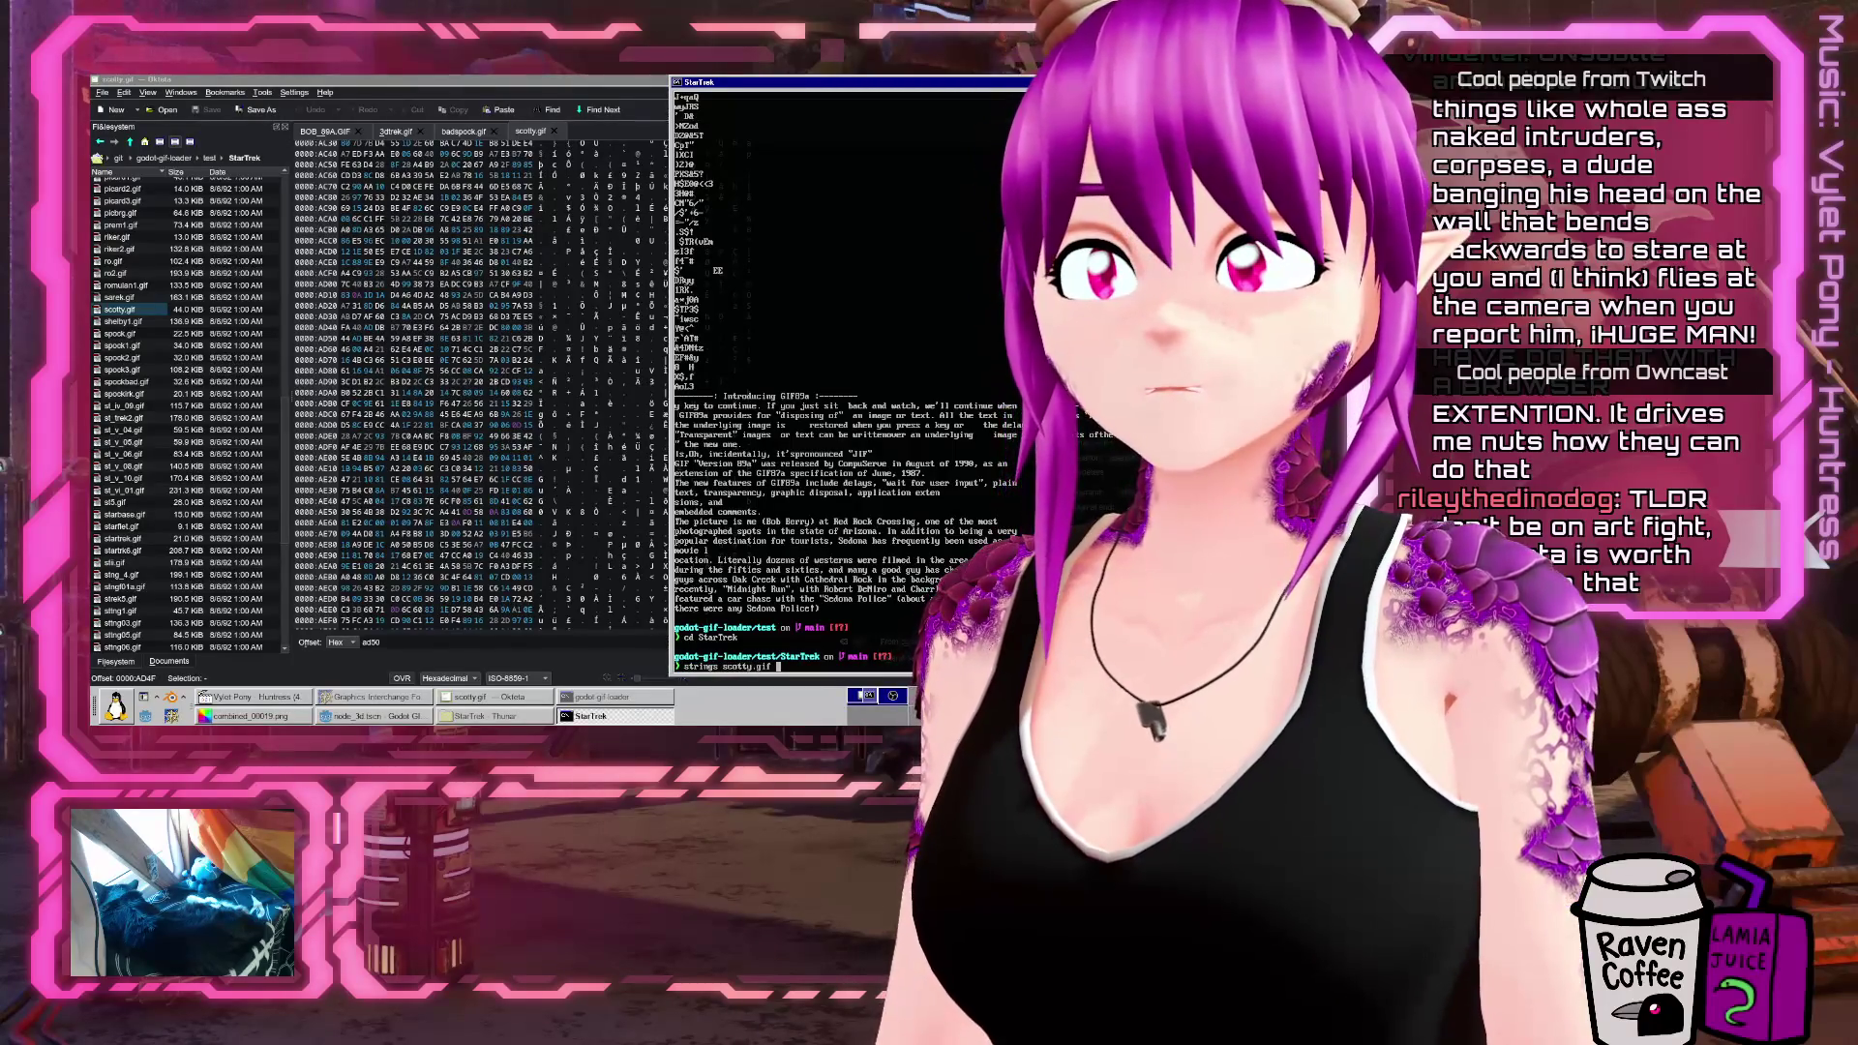
key(Return)
key(Up)
key(Return)
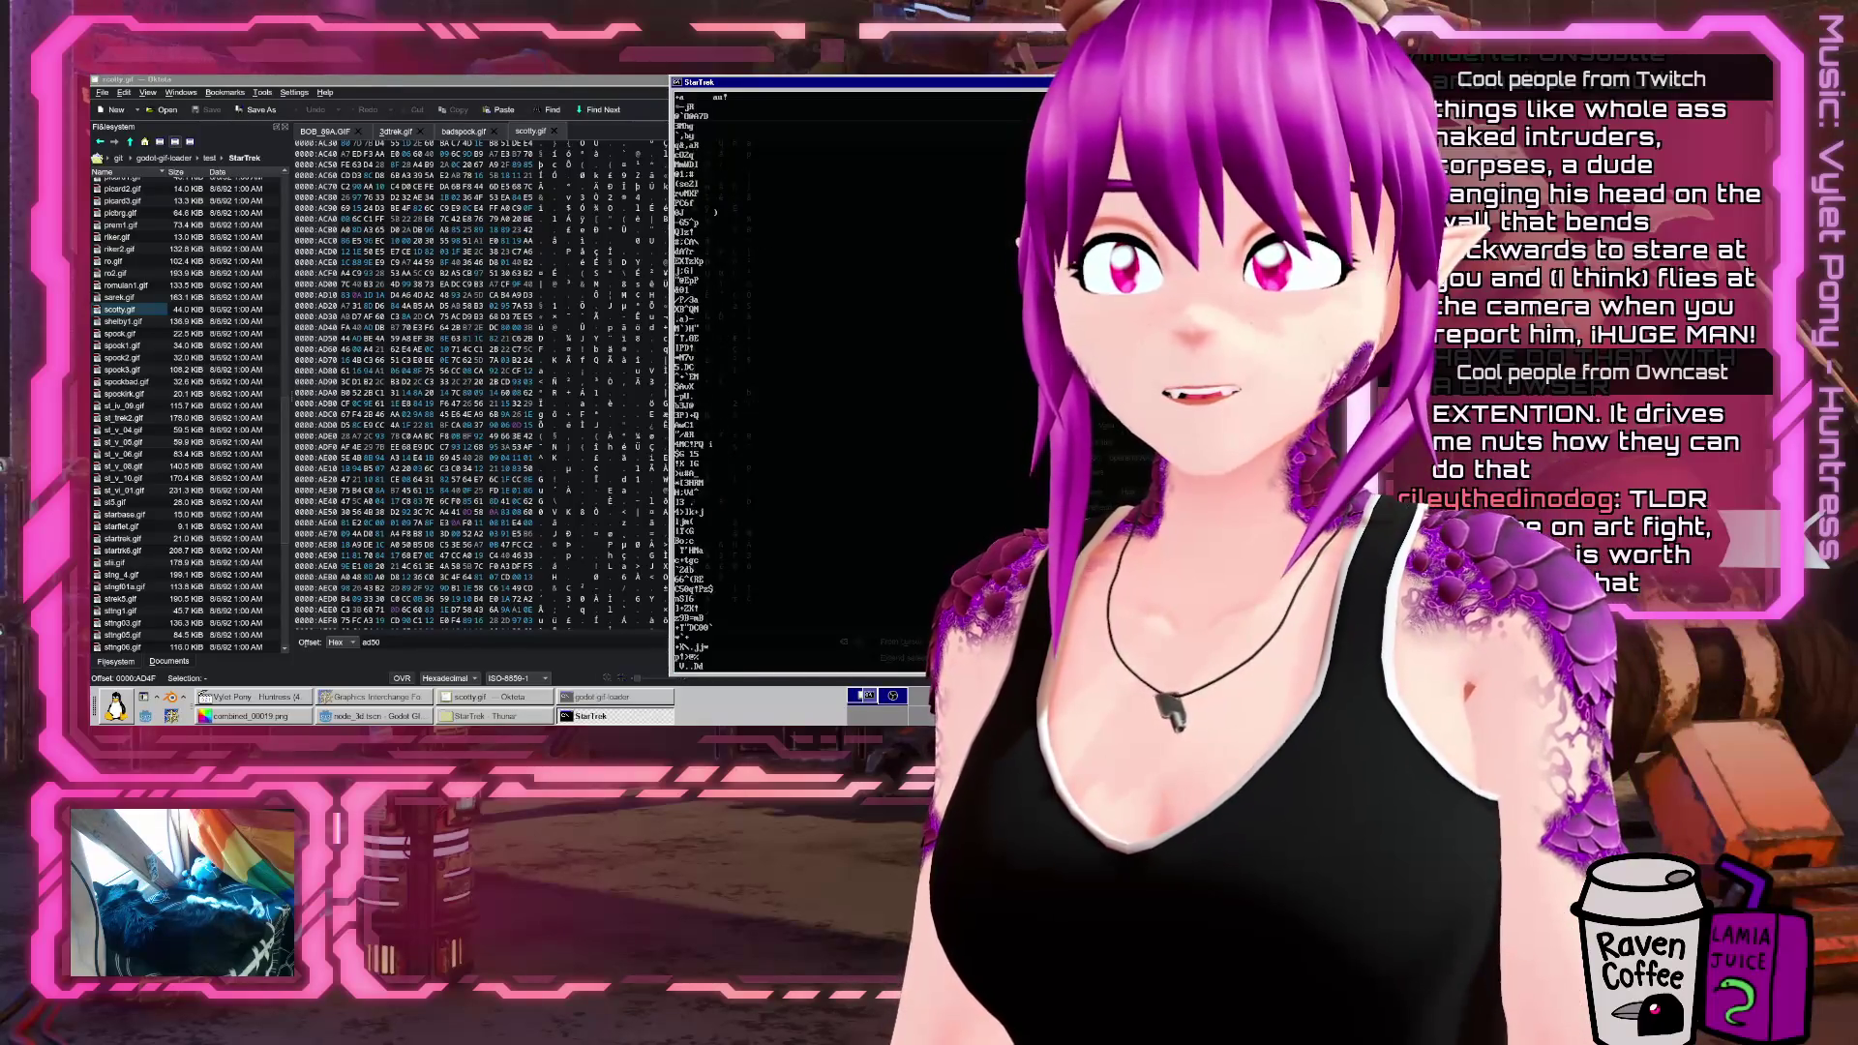
key(Up)
key(Up)
key(Return)
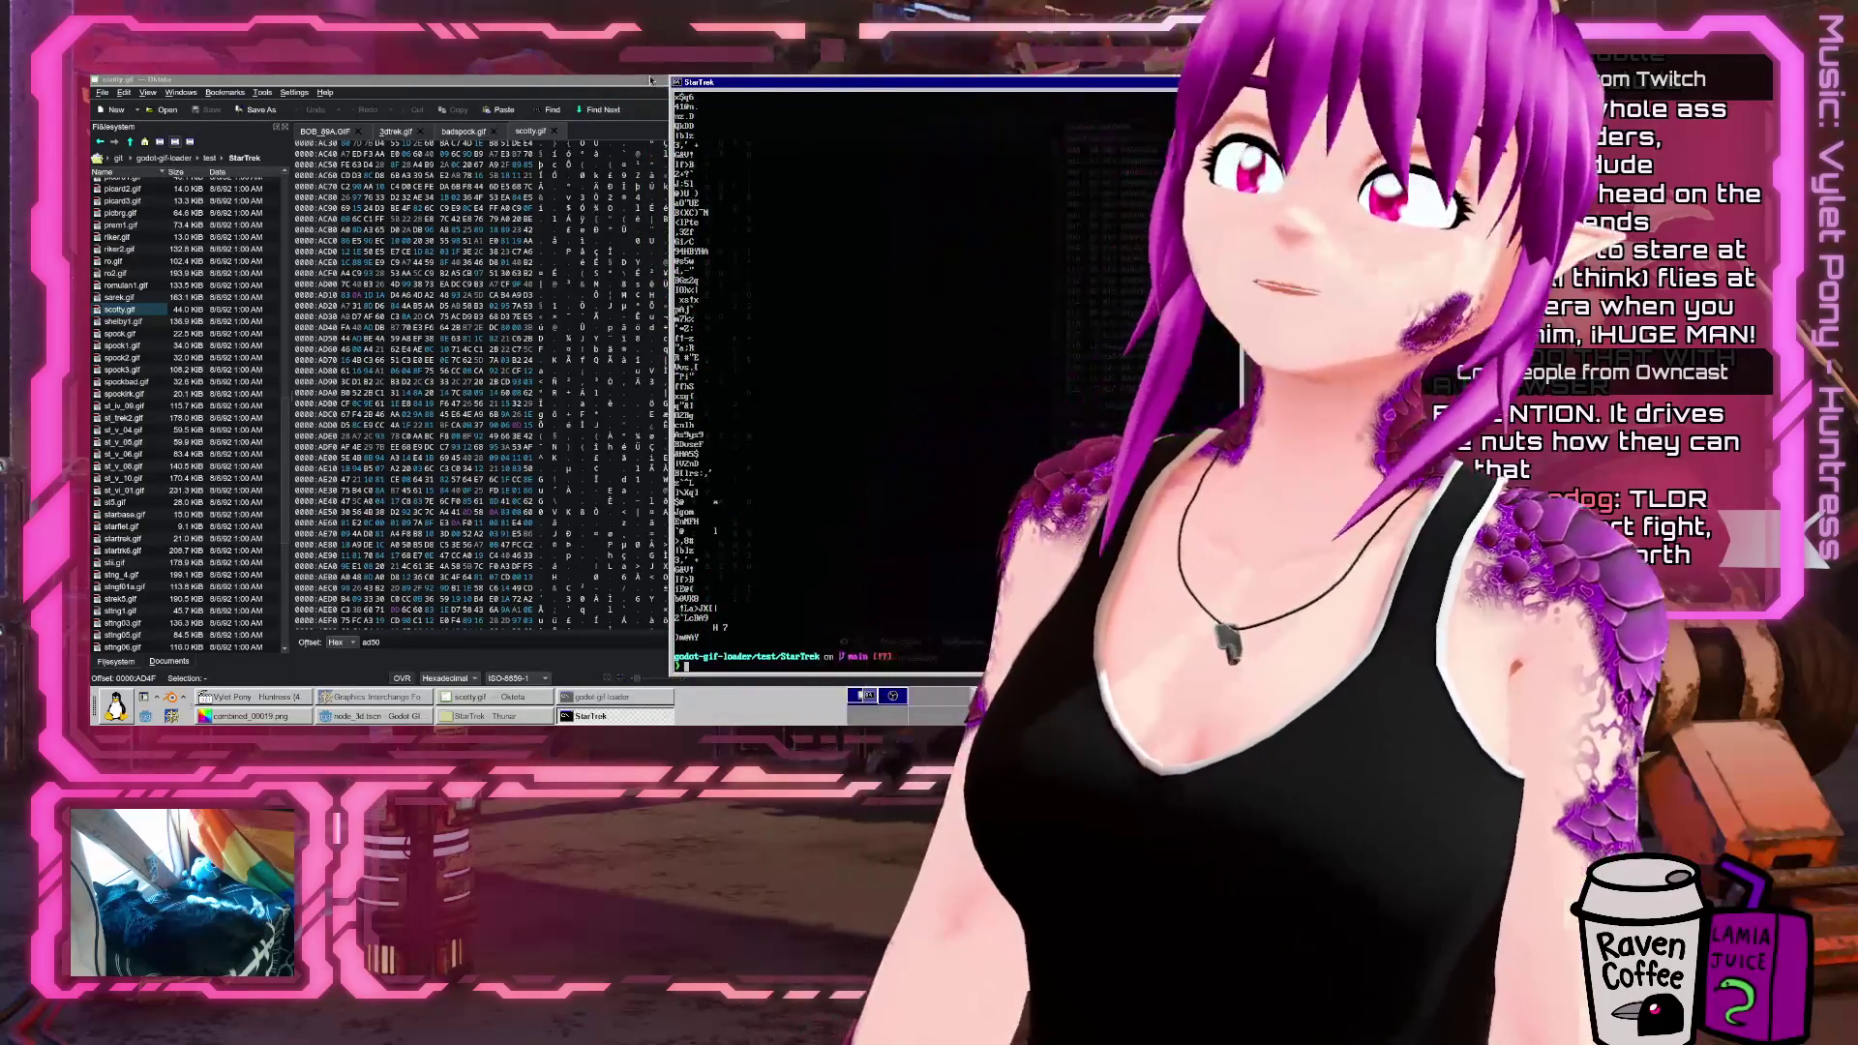
click(651, 80)
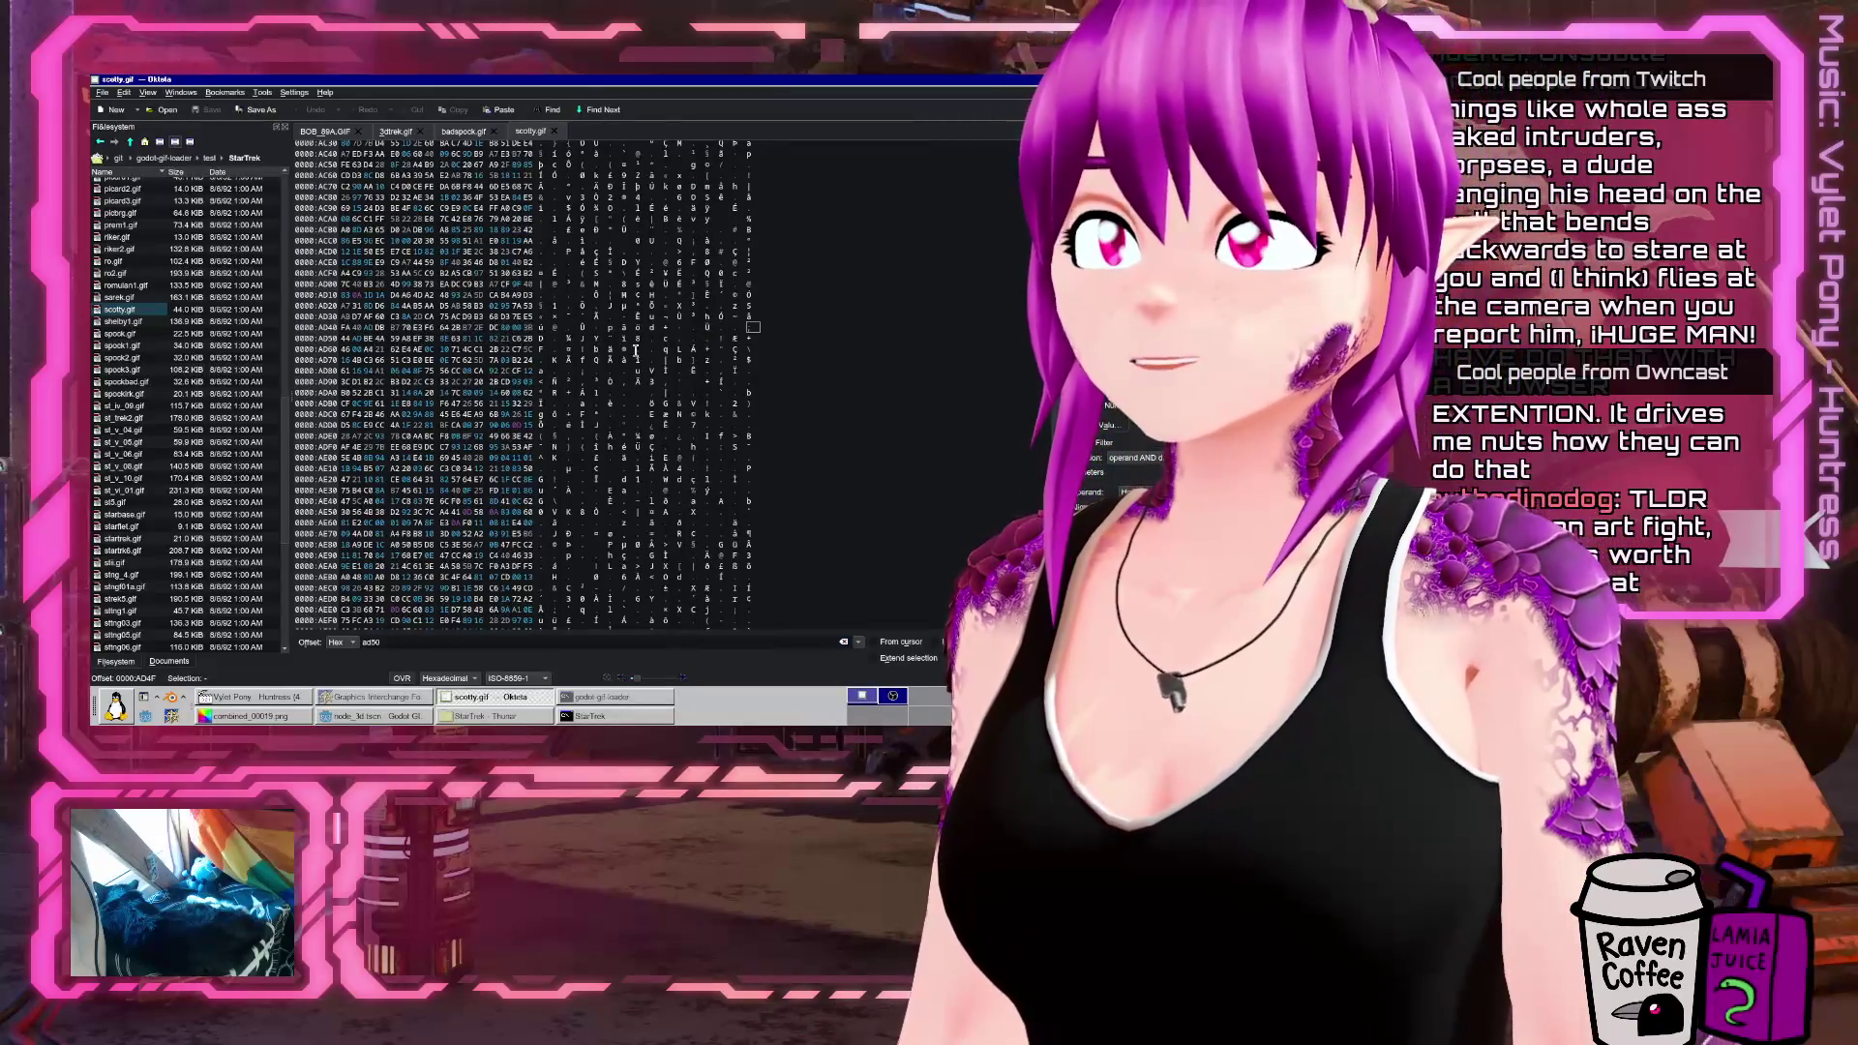
click(334, 714)
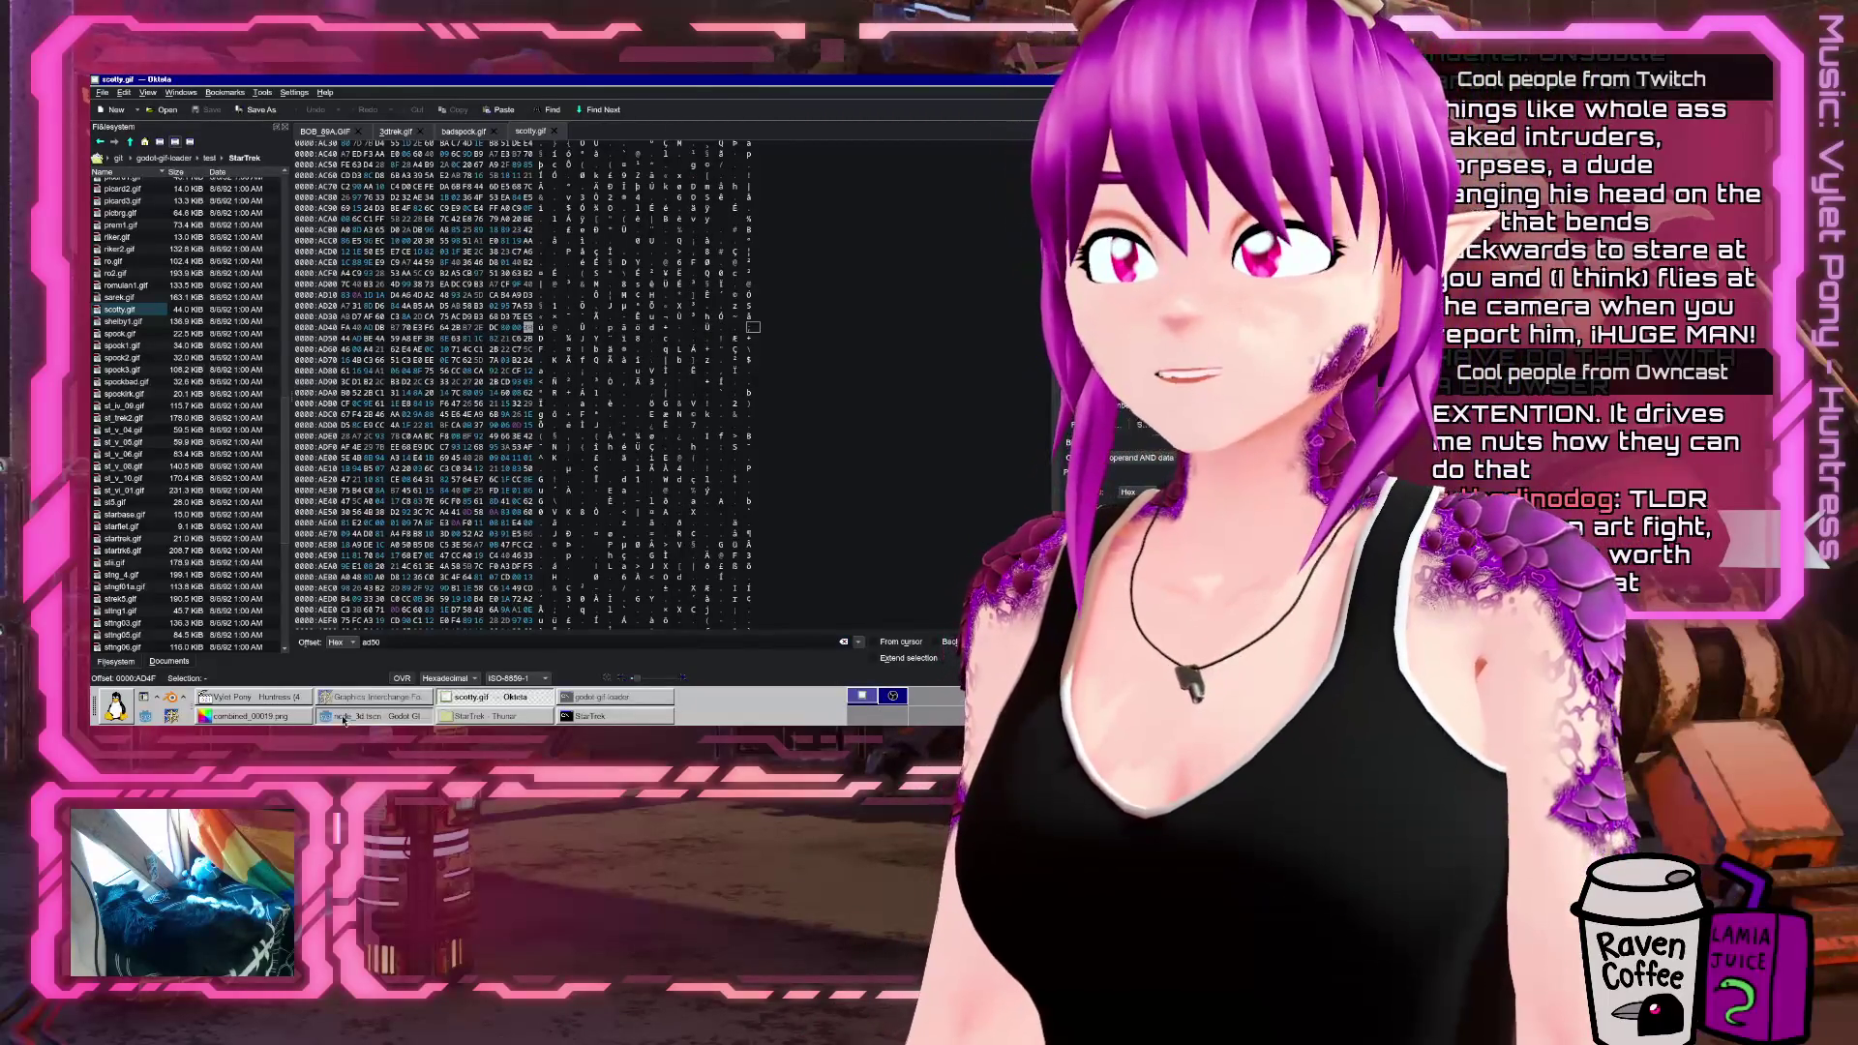
scroll(600, 334, up, 5)
scroll(601, 335, down, 9)
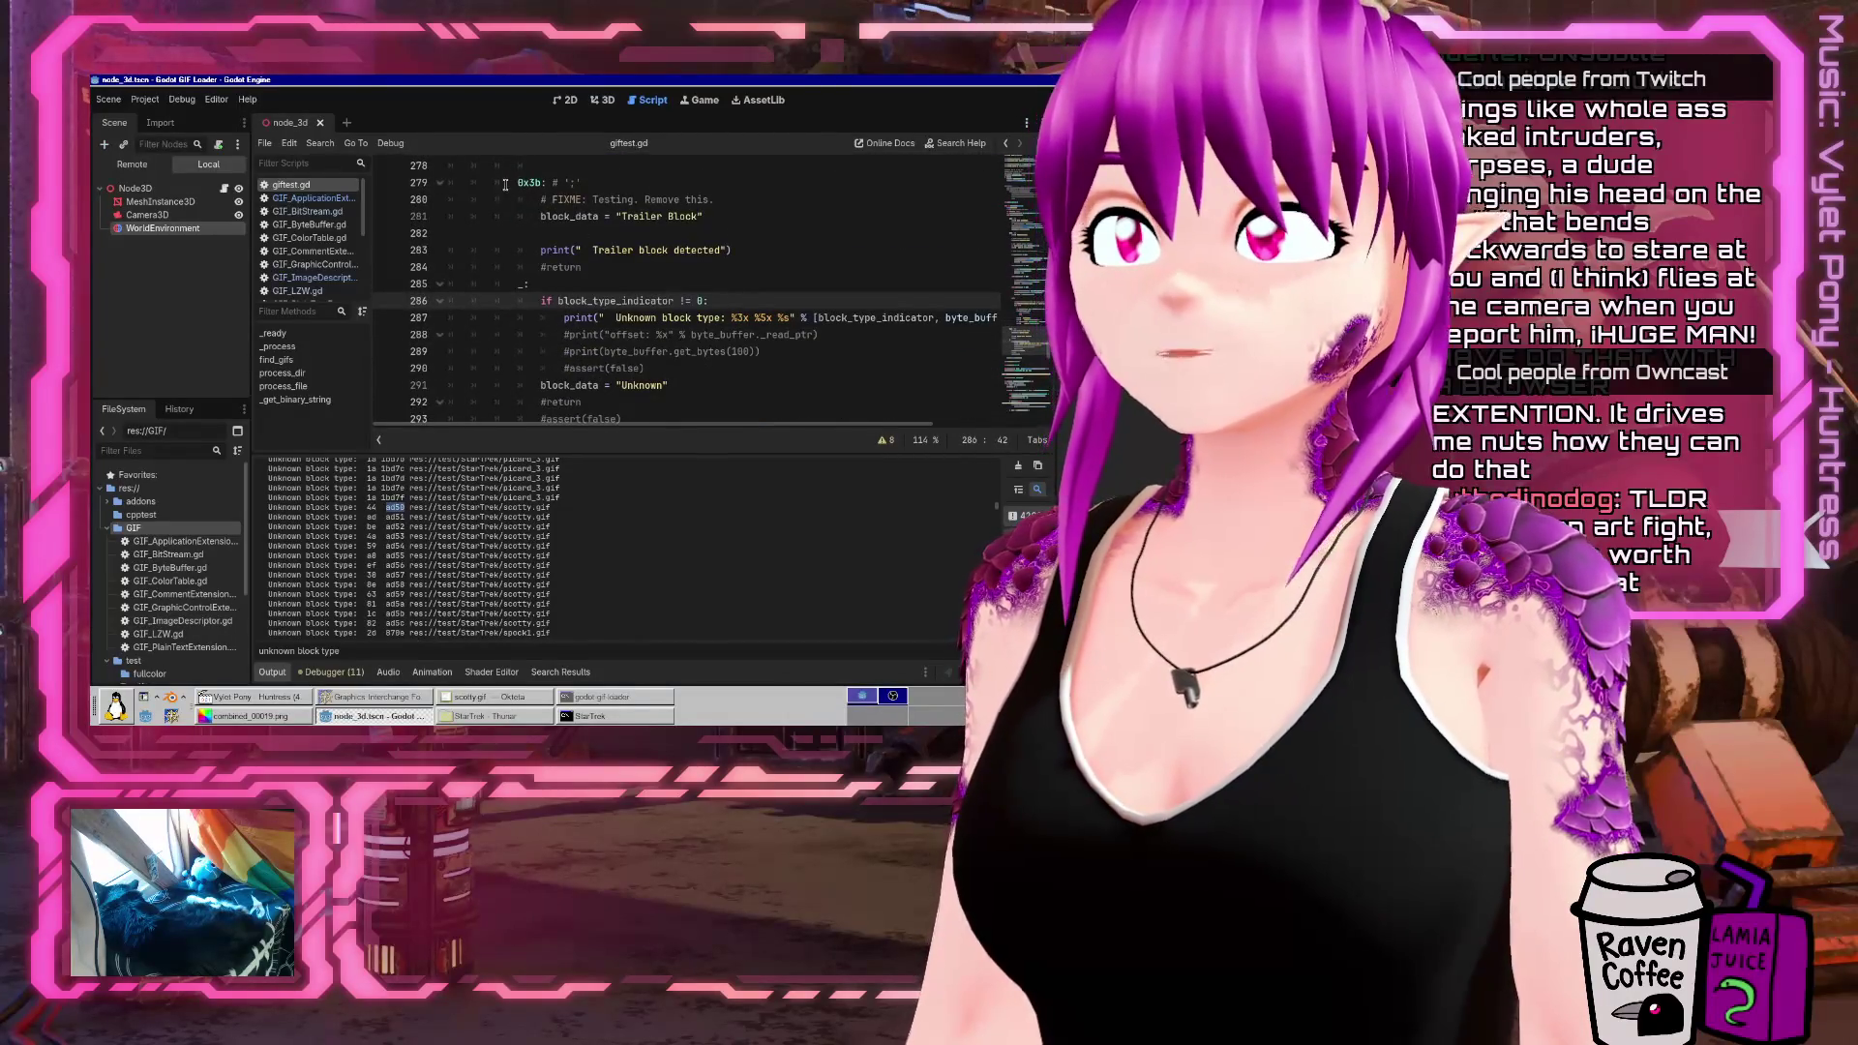
mouse_move(505, 184)
mouse_down()
mouse_move(711, 218)
mouse_move(808, 264)
mouse_up()
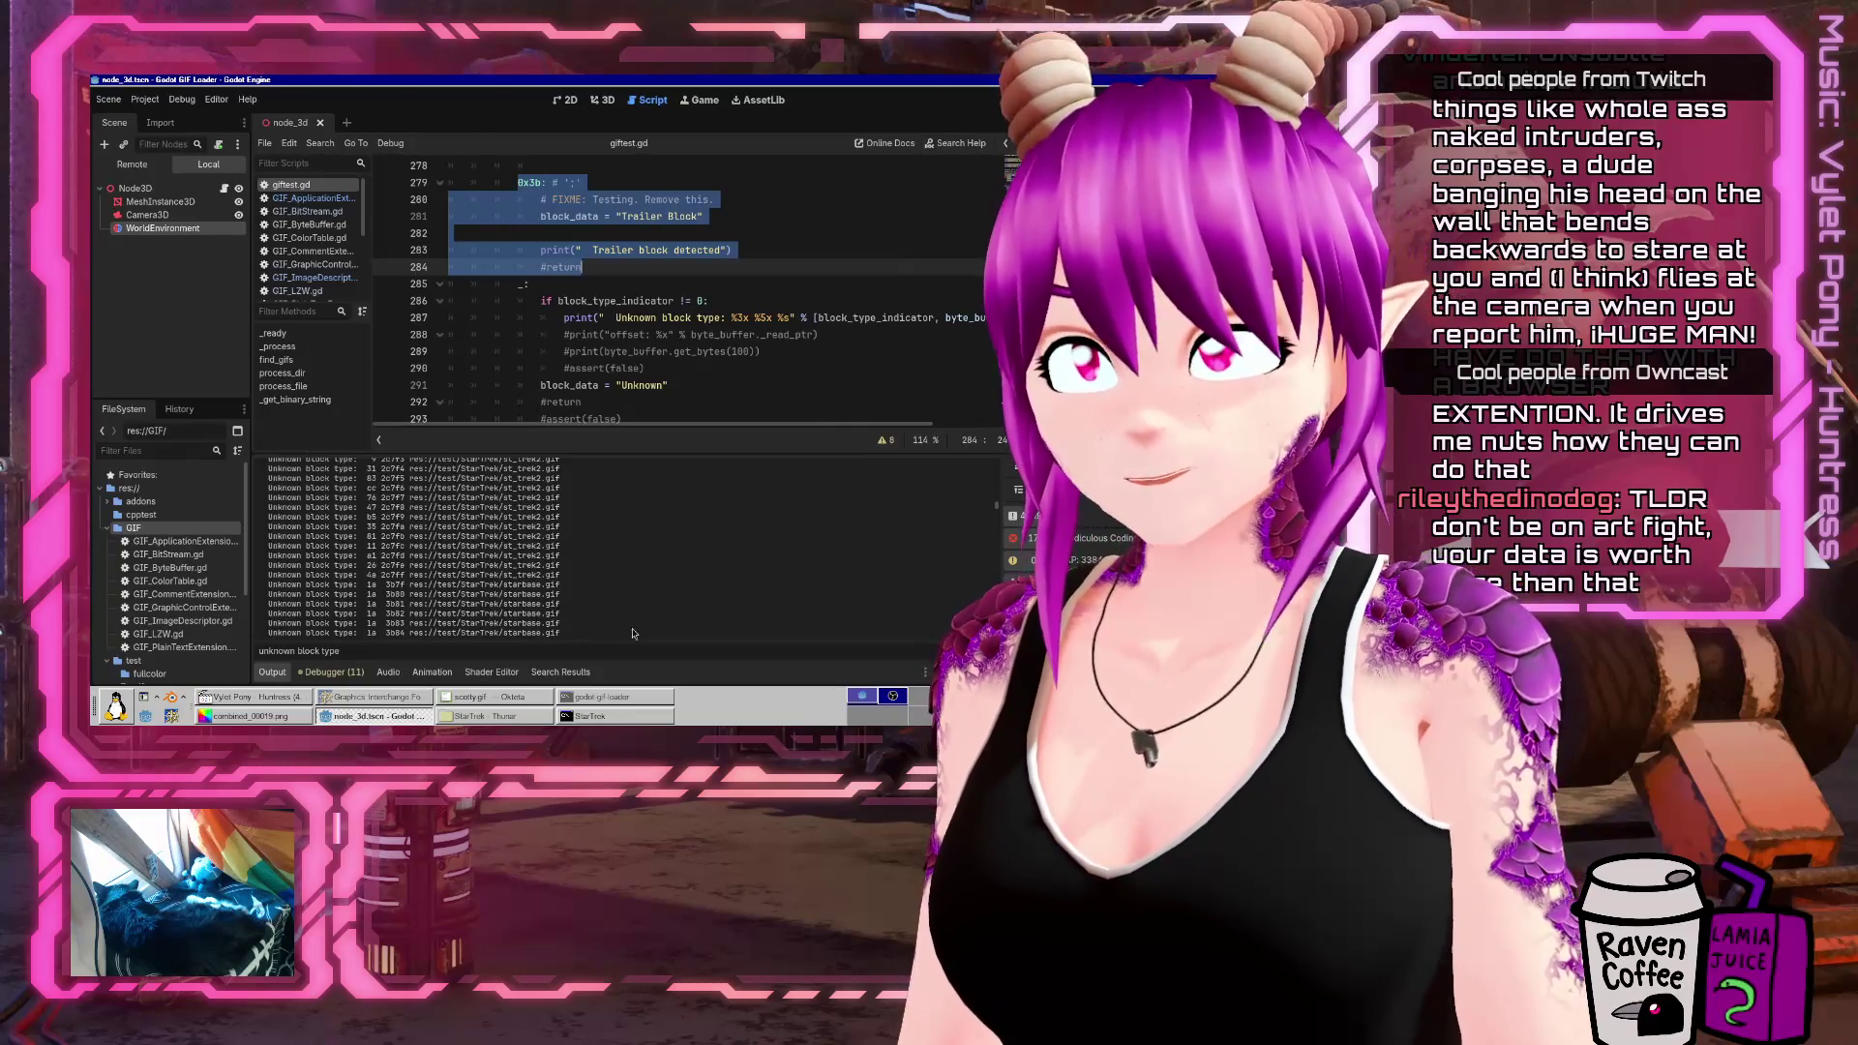
click(540, 704)
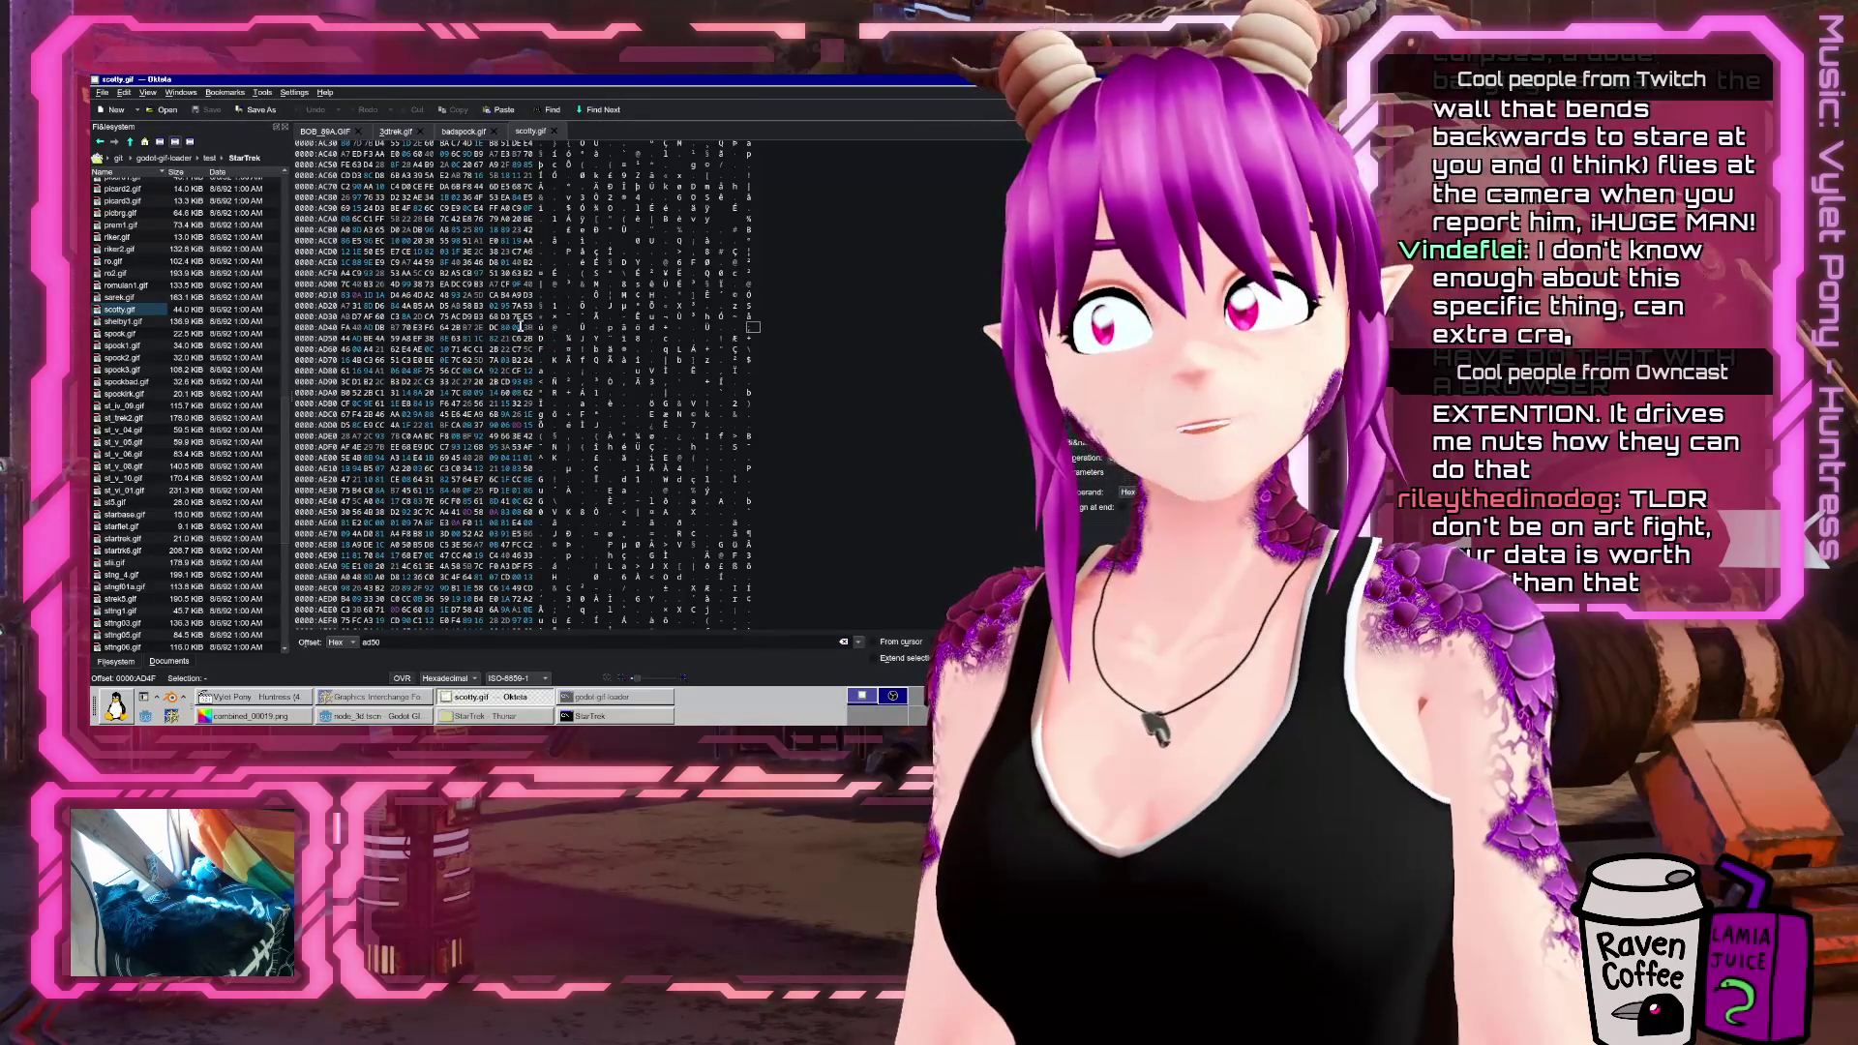
scroll(559, 331, down, 5)
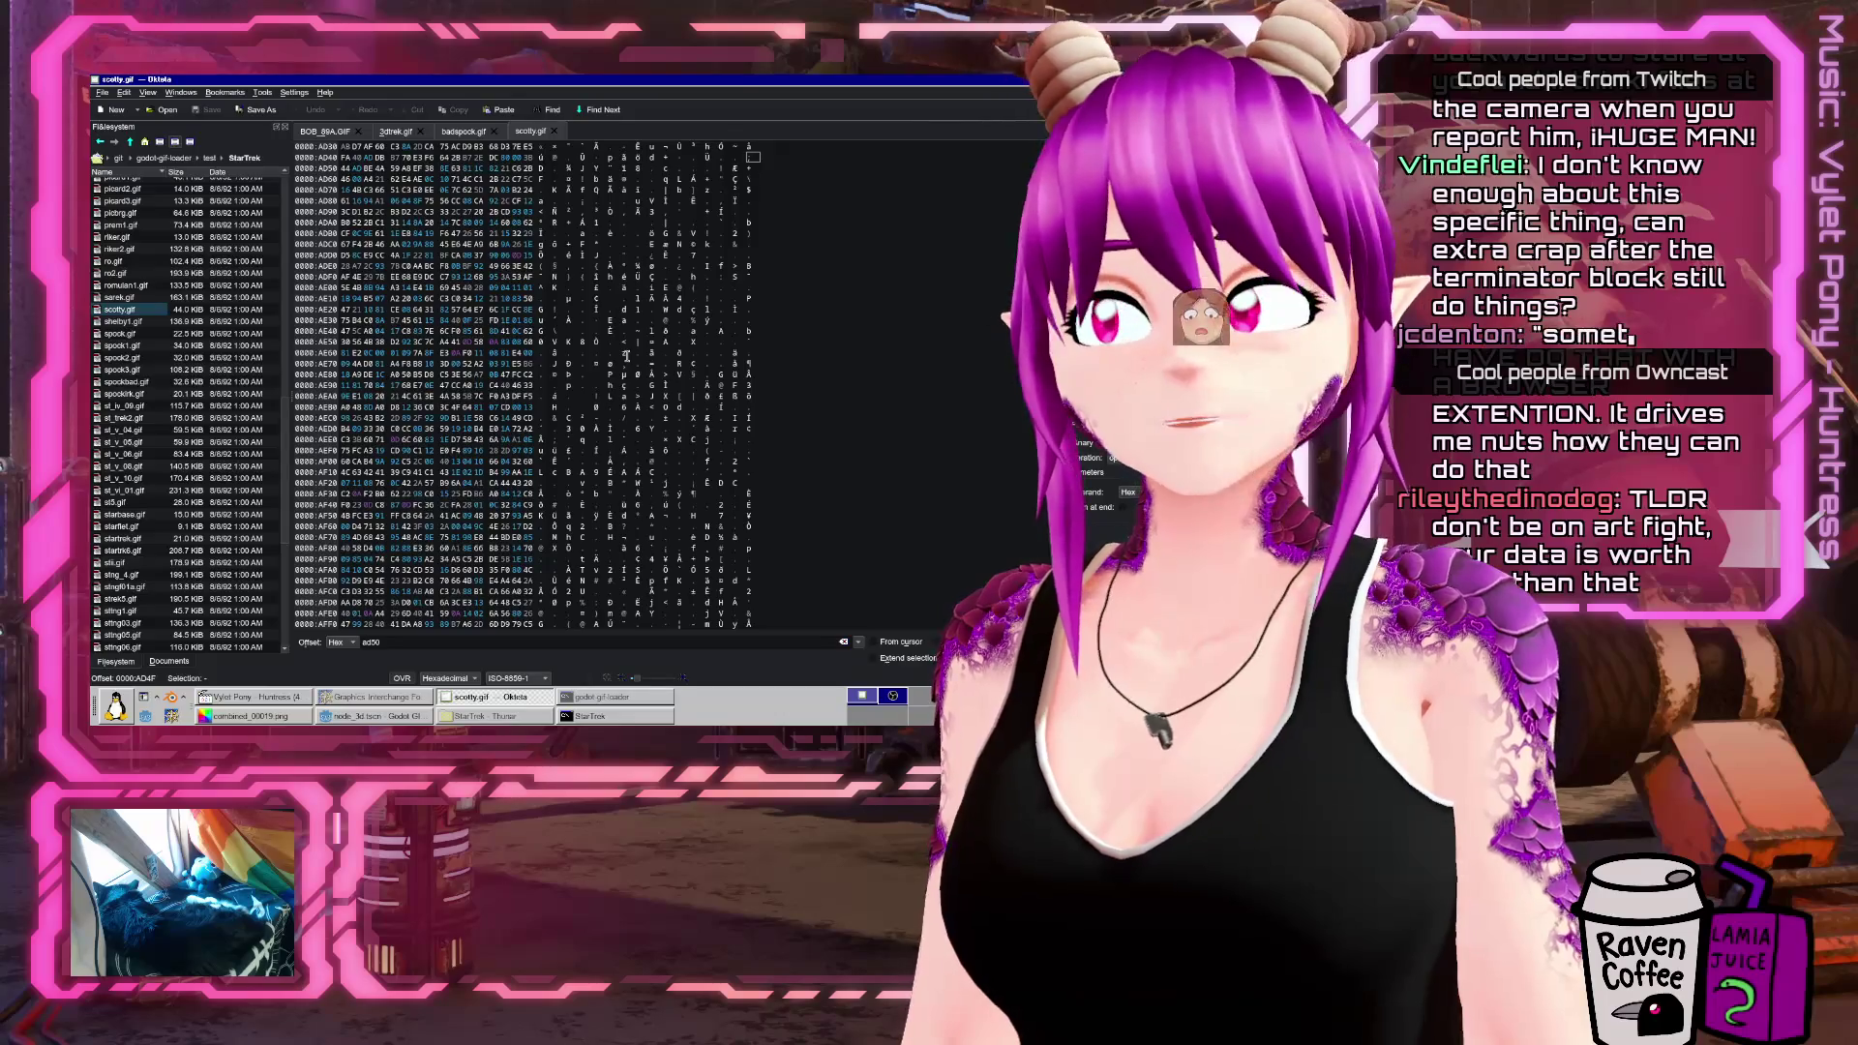
scroll(627, 356, up, 5)
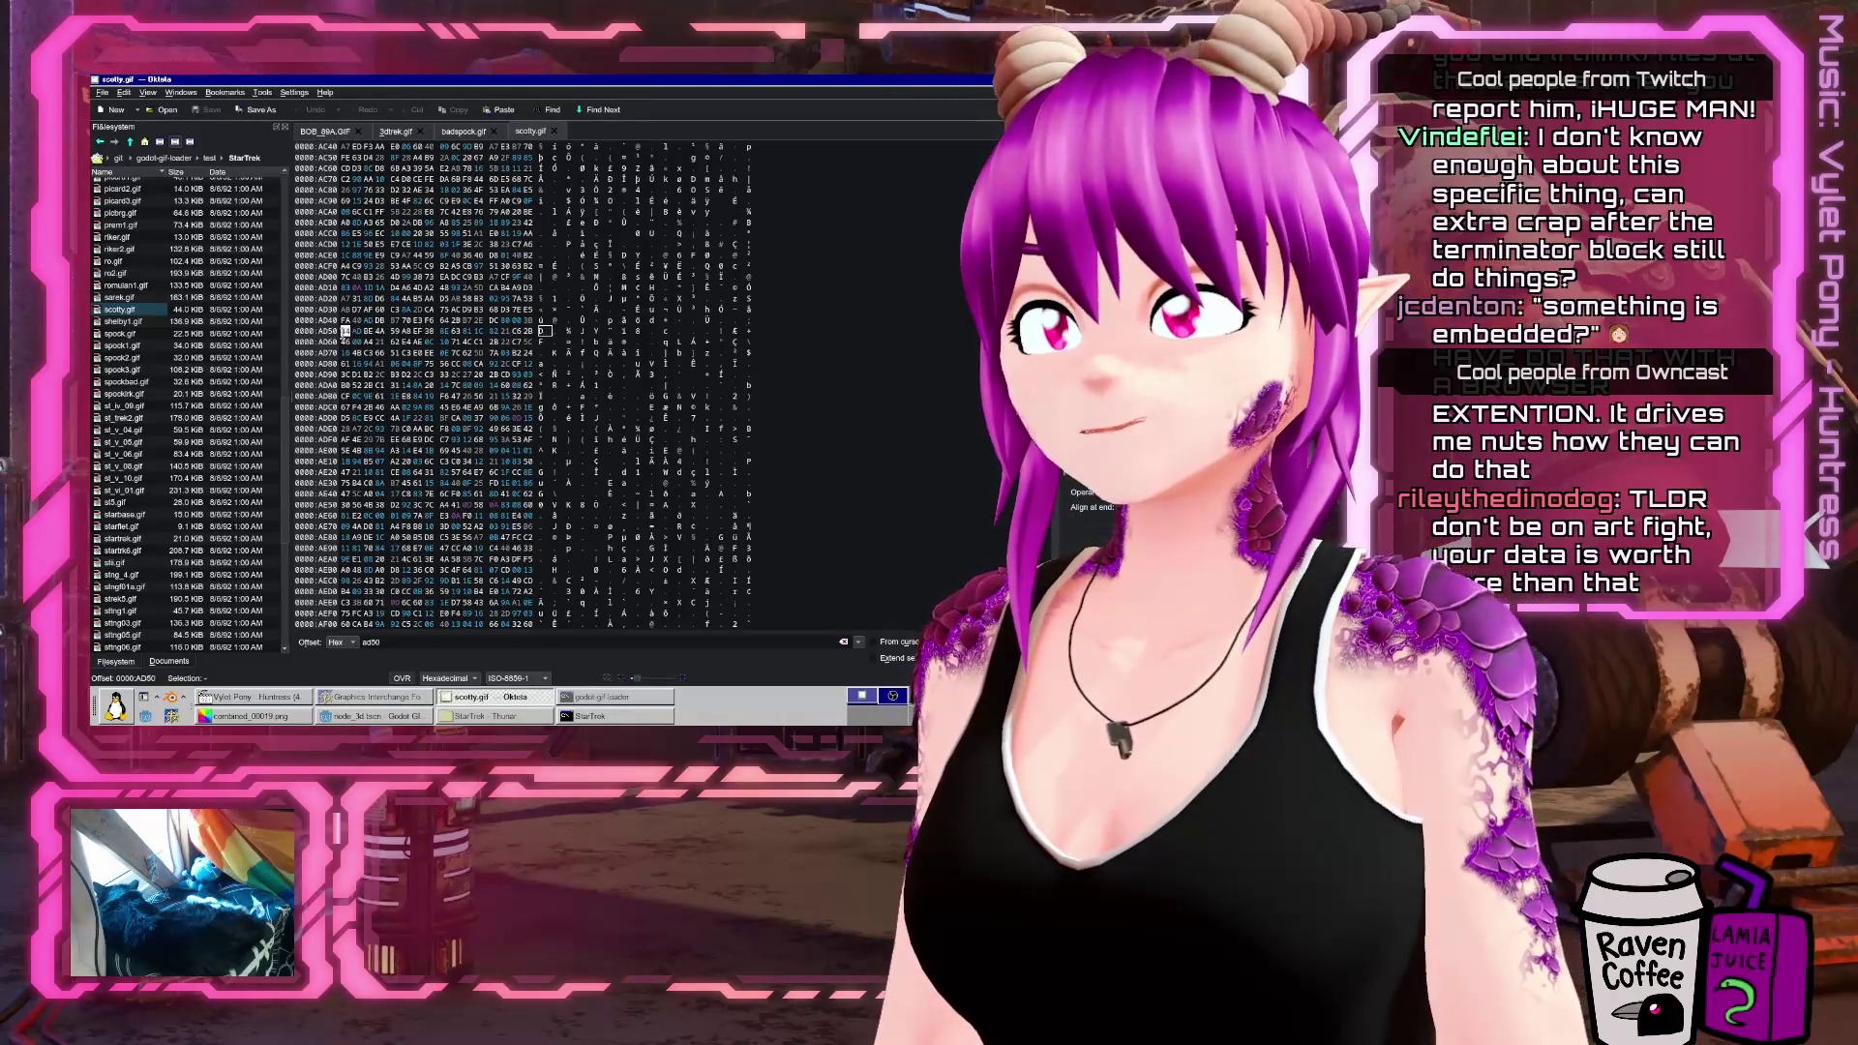
Copy scotty.gif's bytes from AD50 to the end into a new byte array
drag(345, 333, 680, 678)
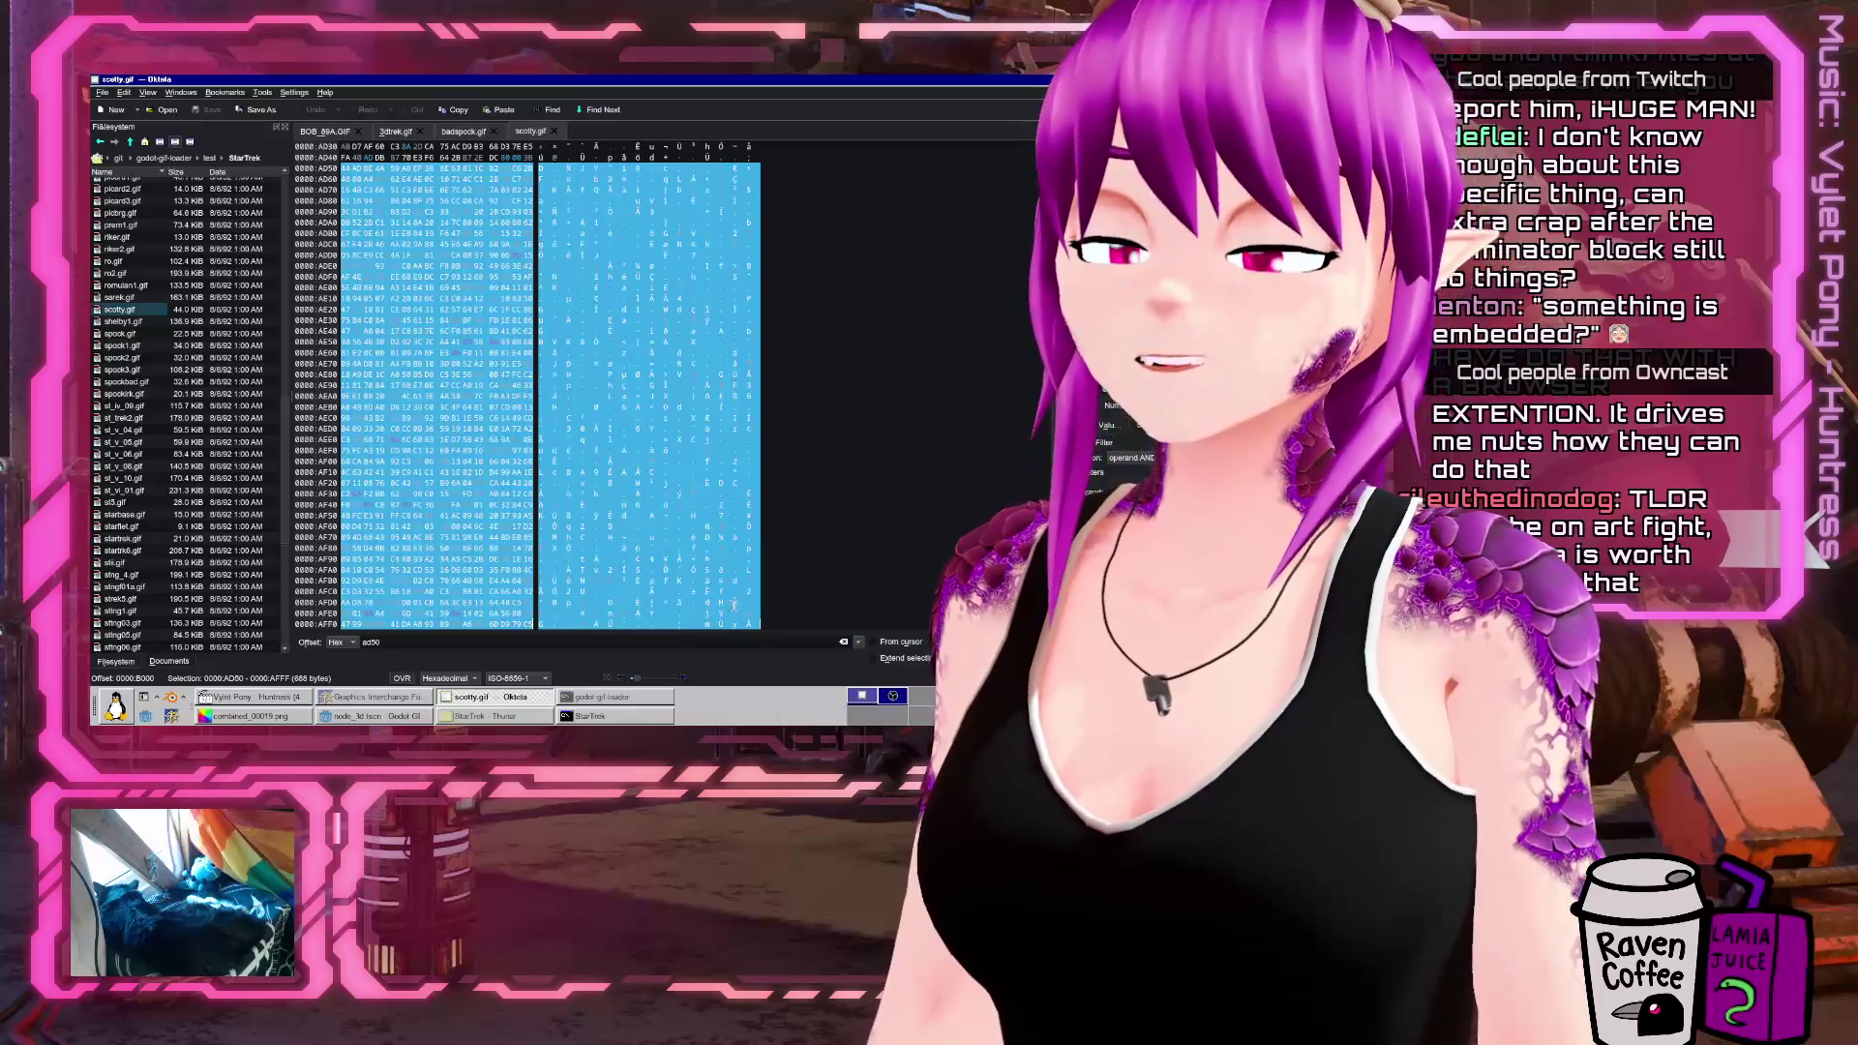
click(138, 109)
click(155, 126)
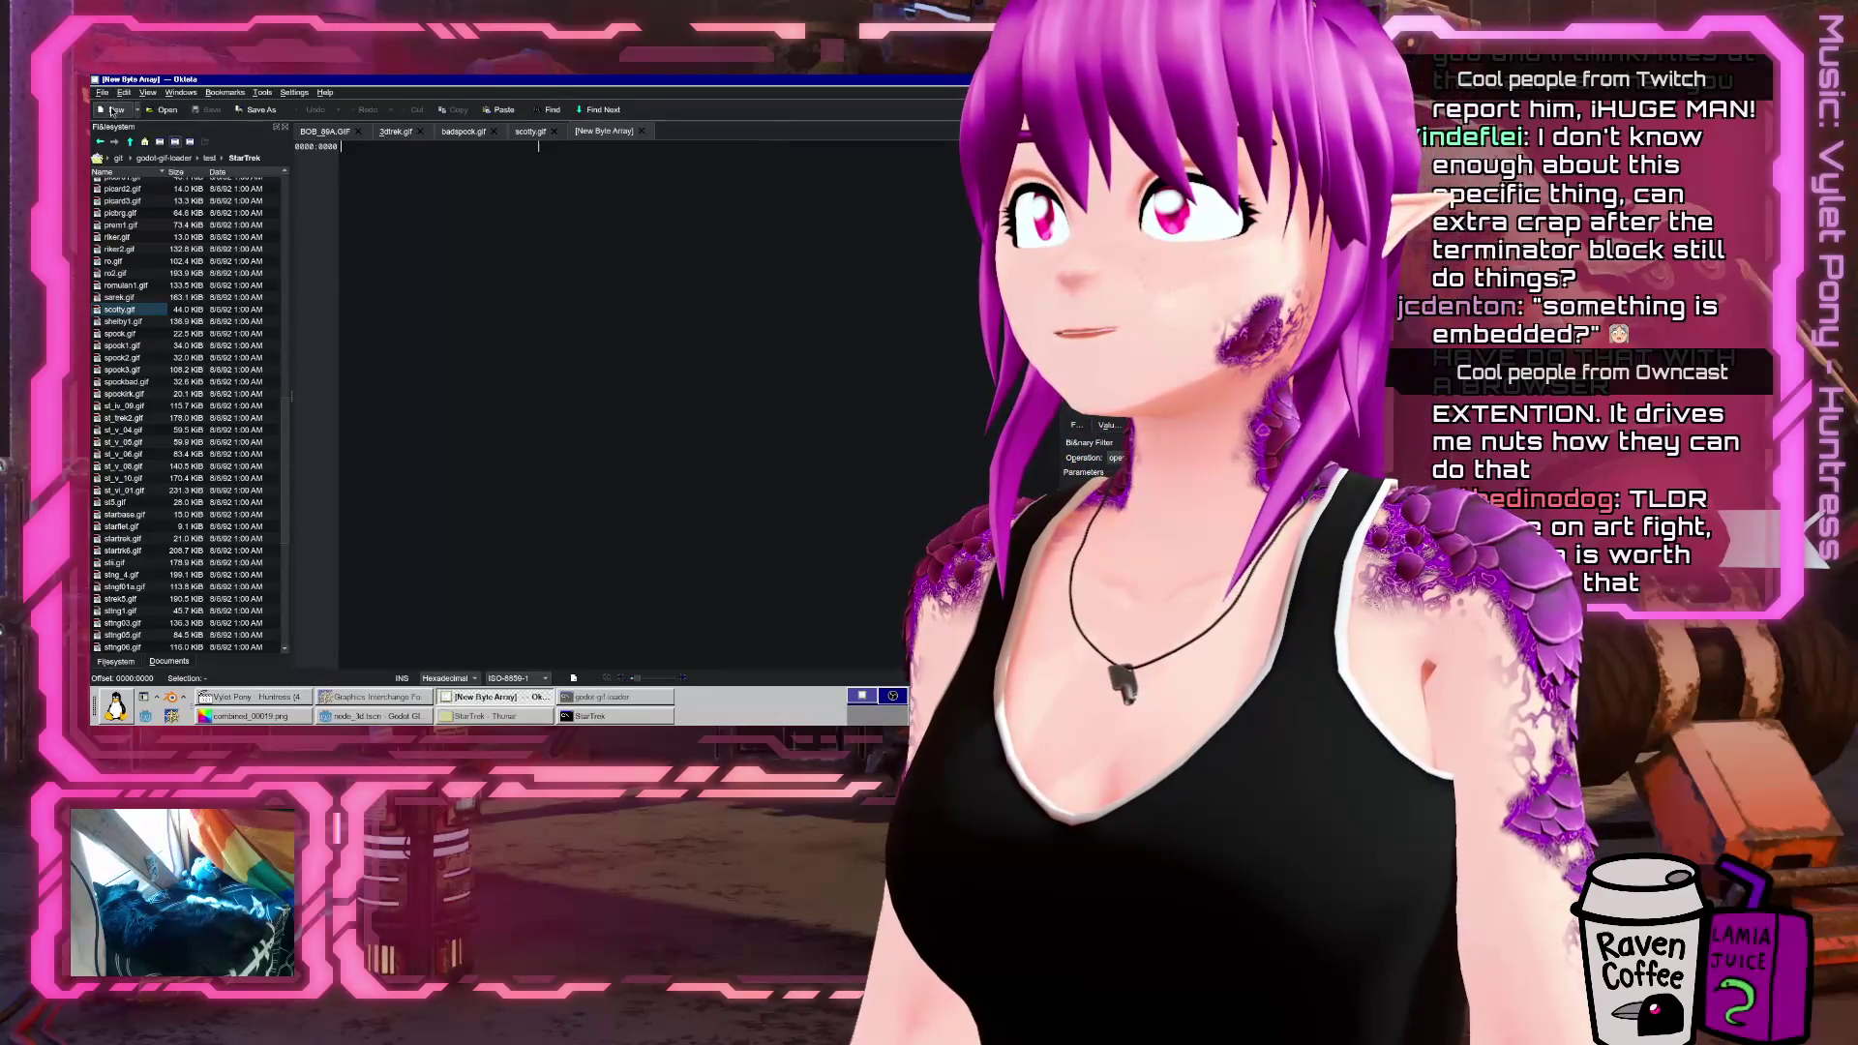
key(ctrl+v)
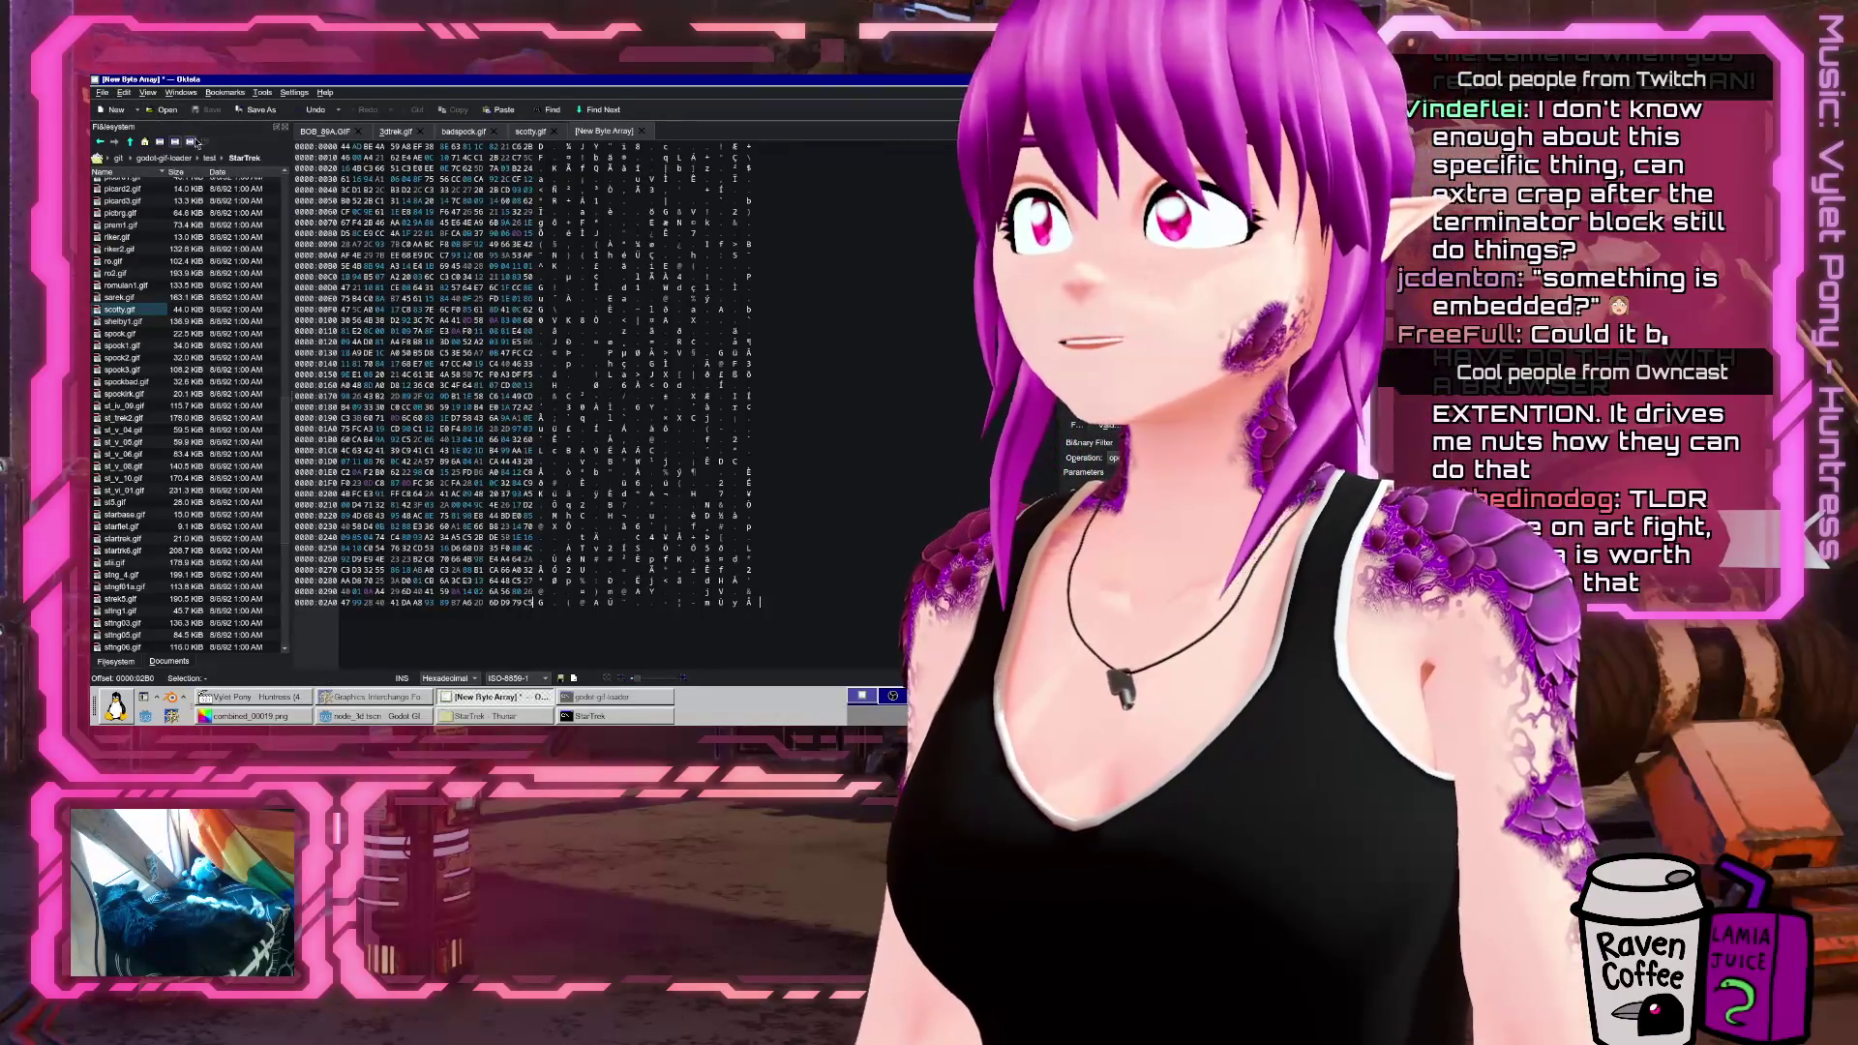
Save the new byte array as temp.dat
click(102, 92)
click(129, 167)
click(129, 167)
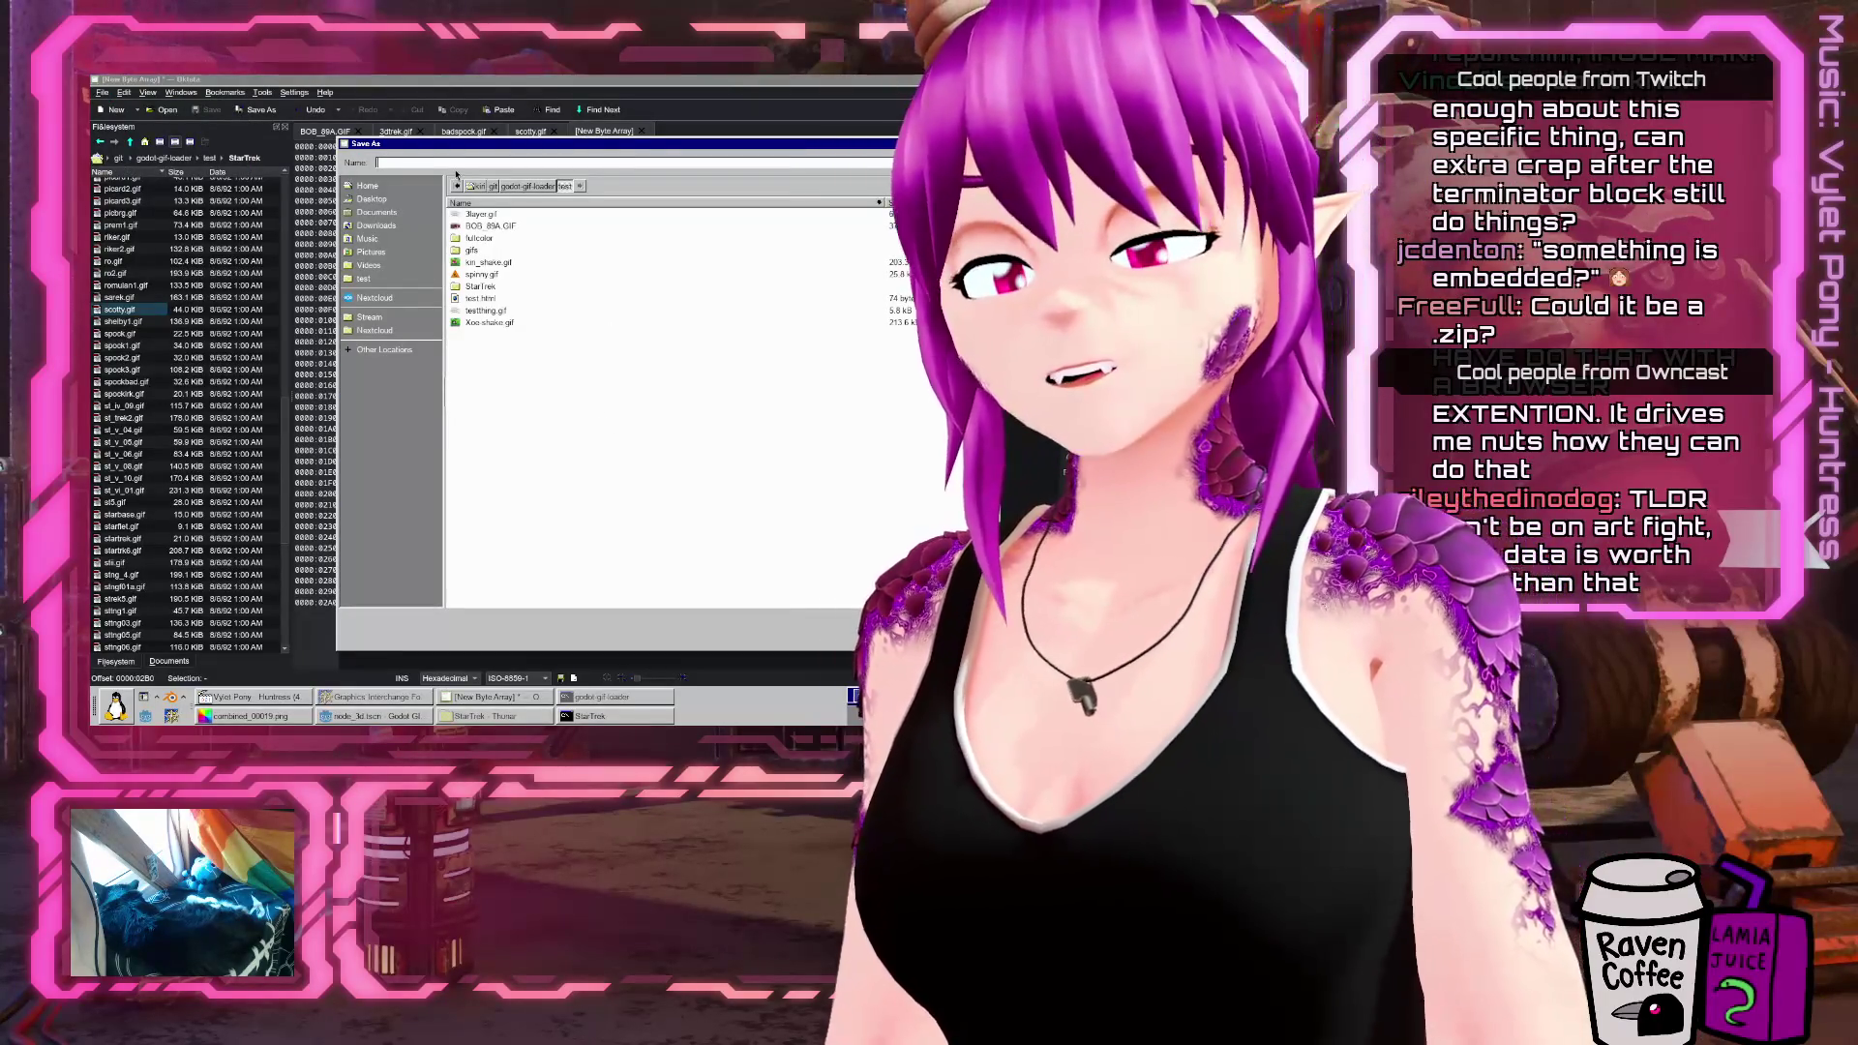
text(temp.dat)
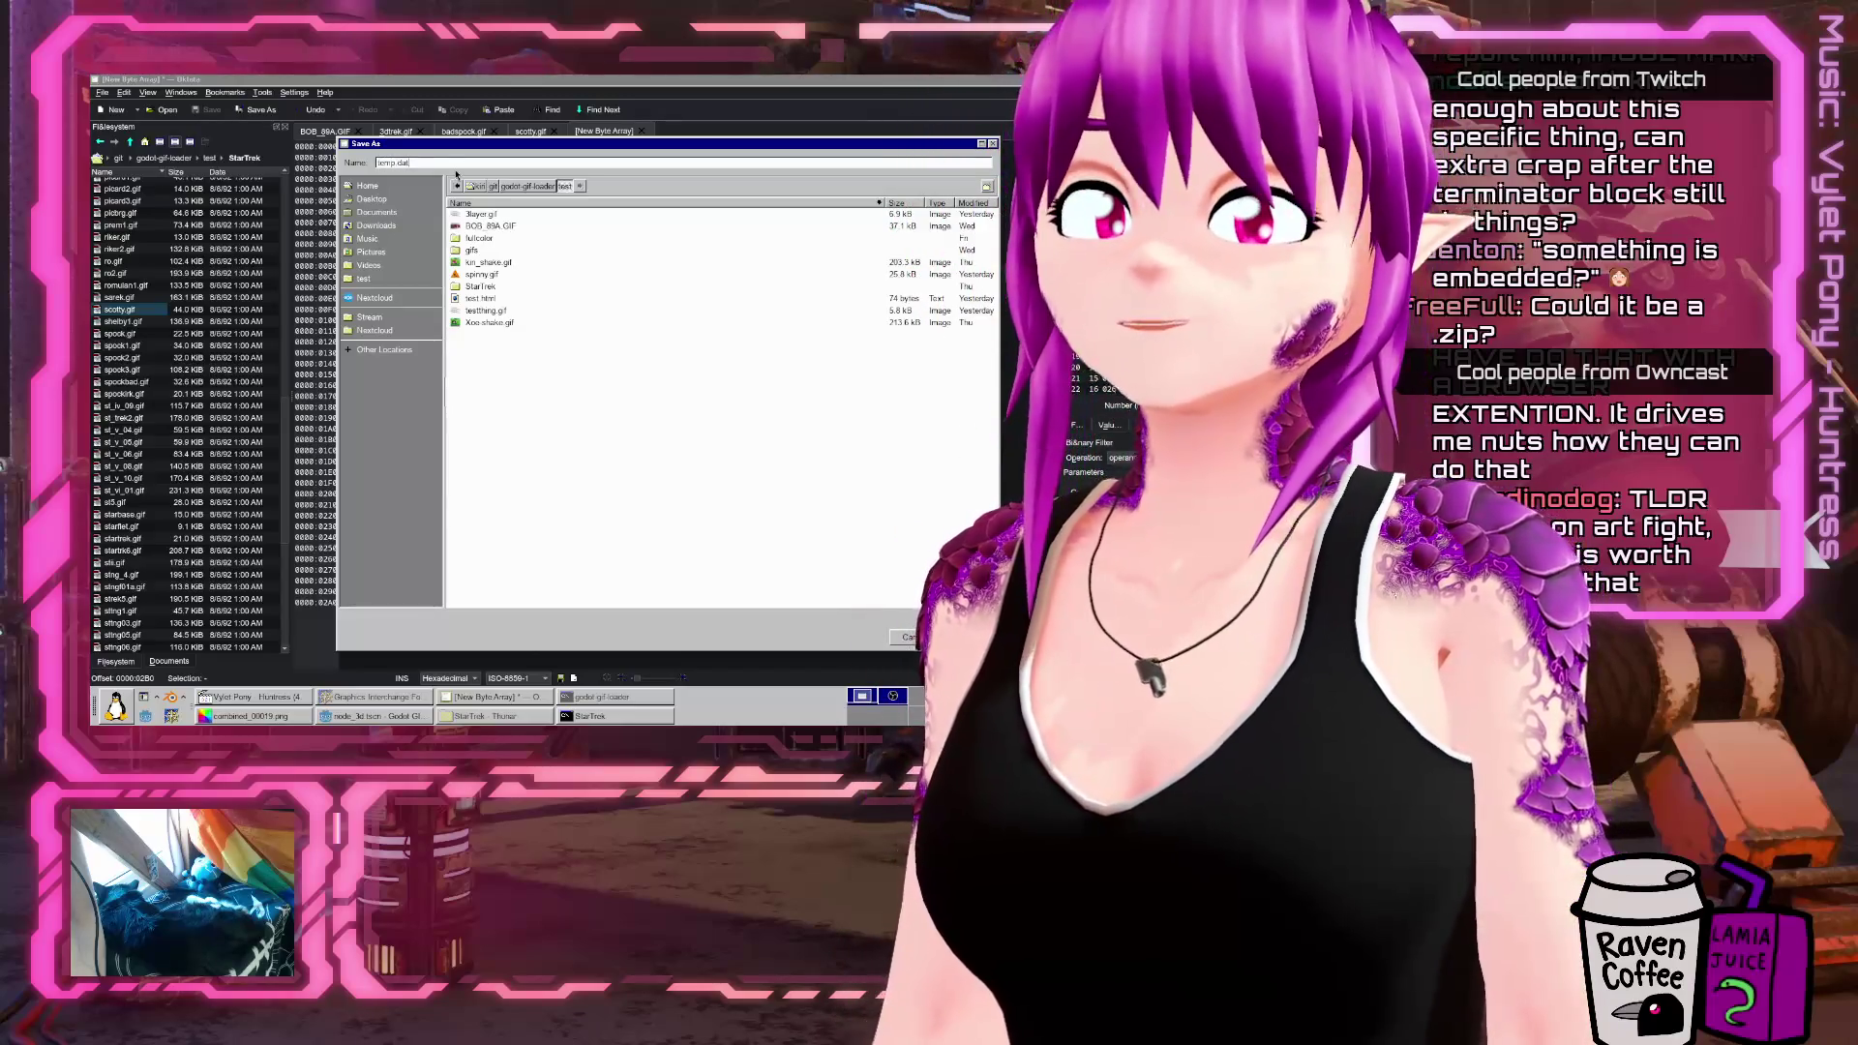
key(Return)
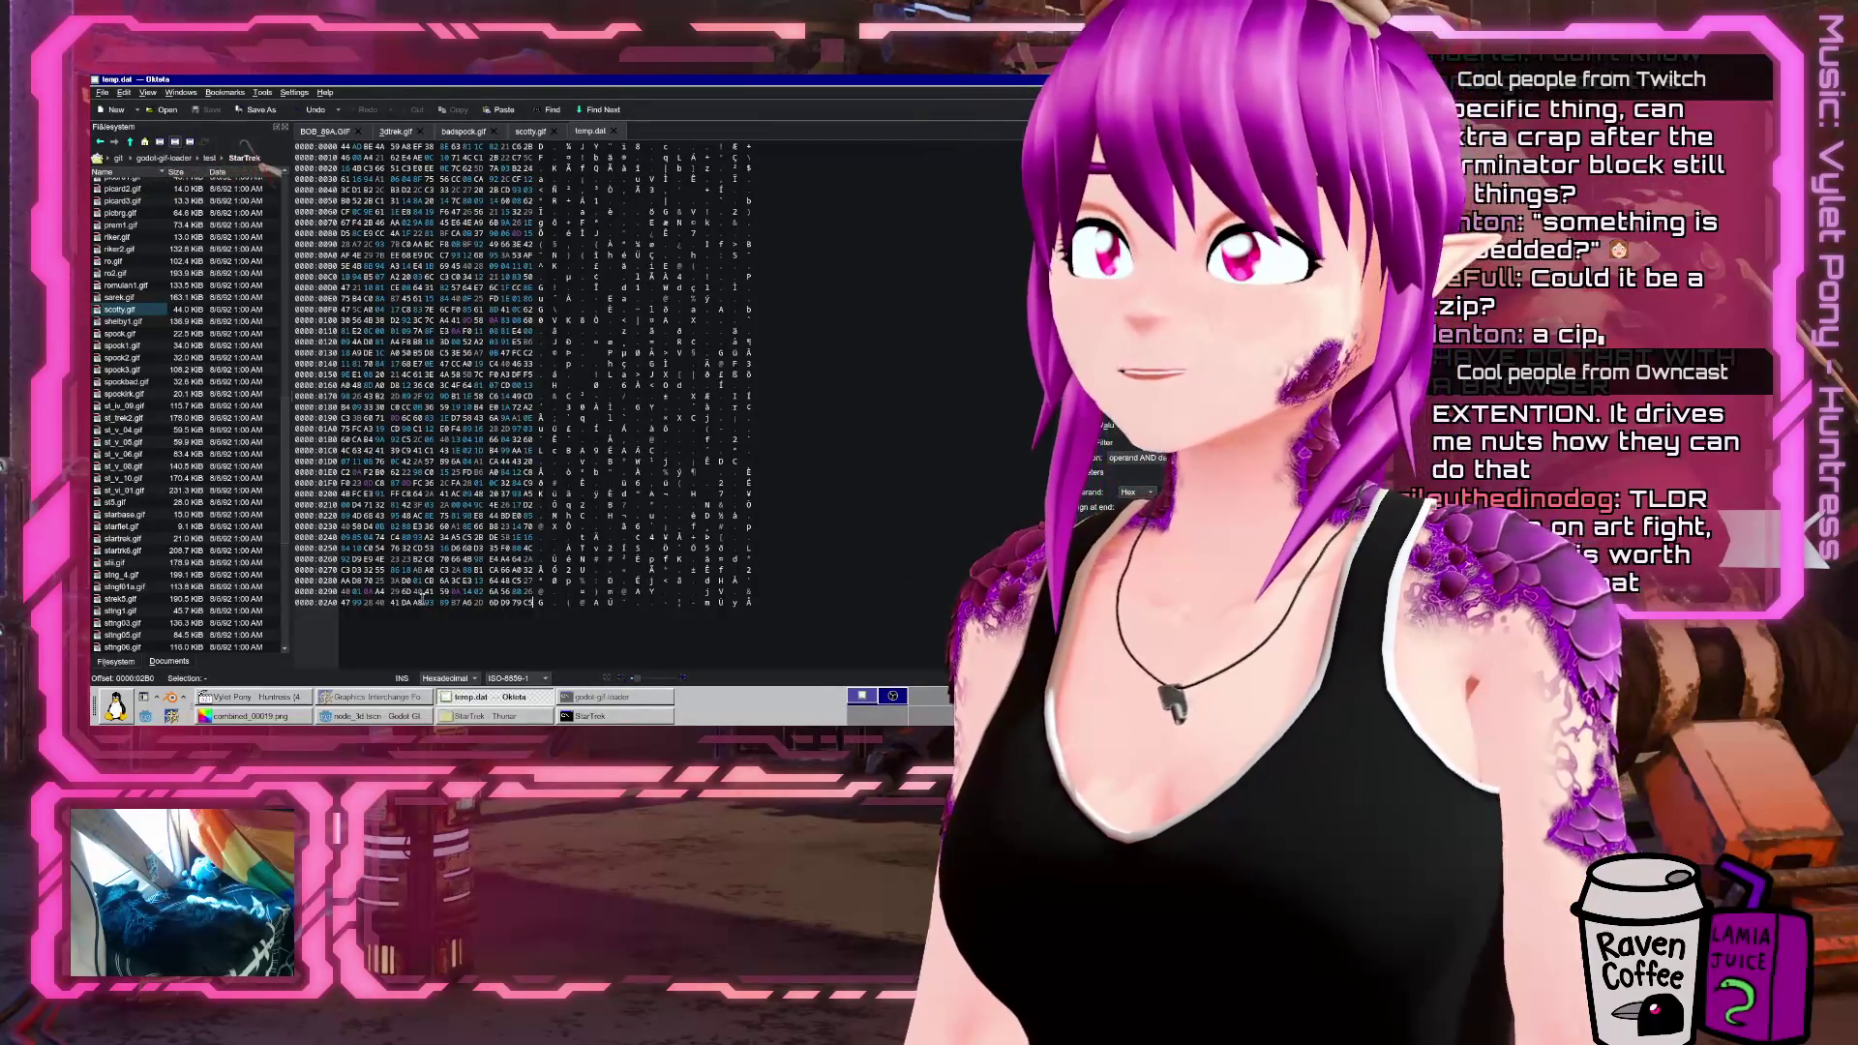
click(614, 698)
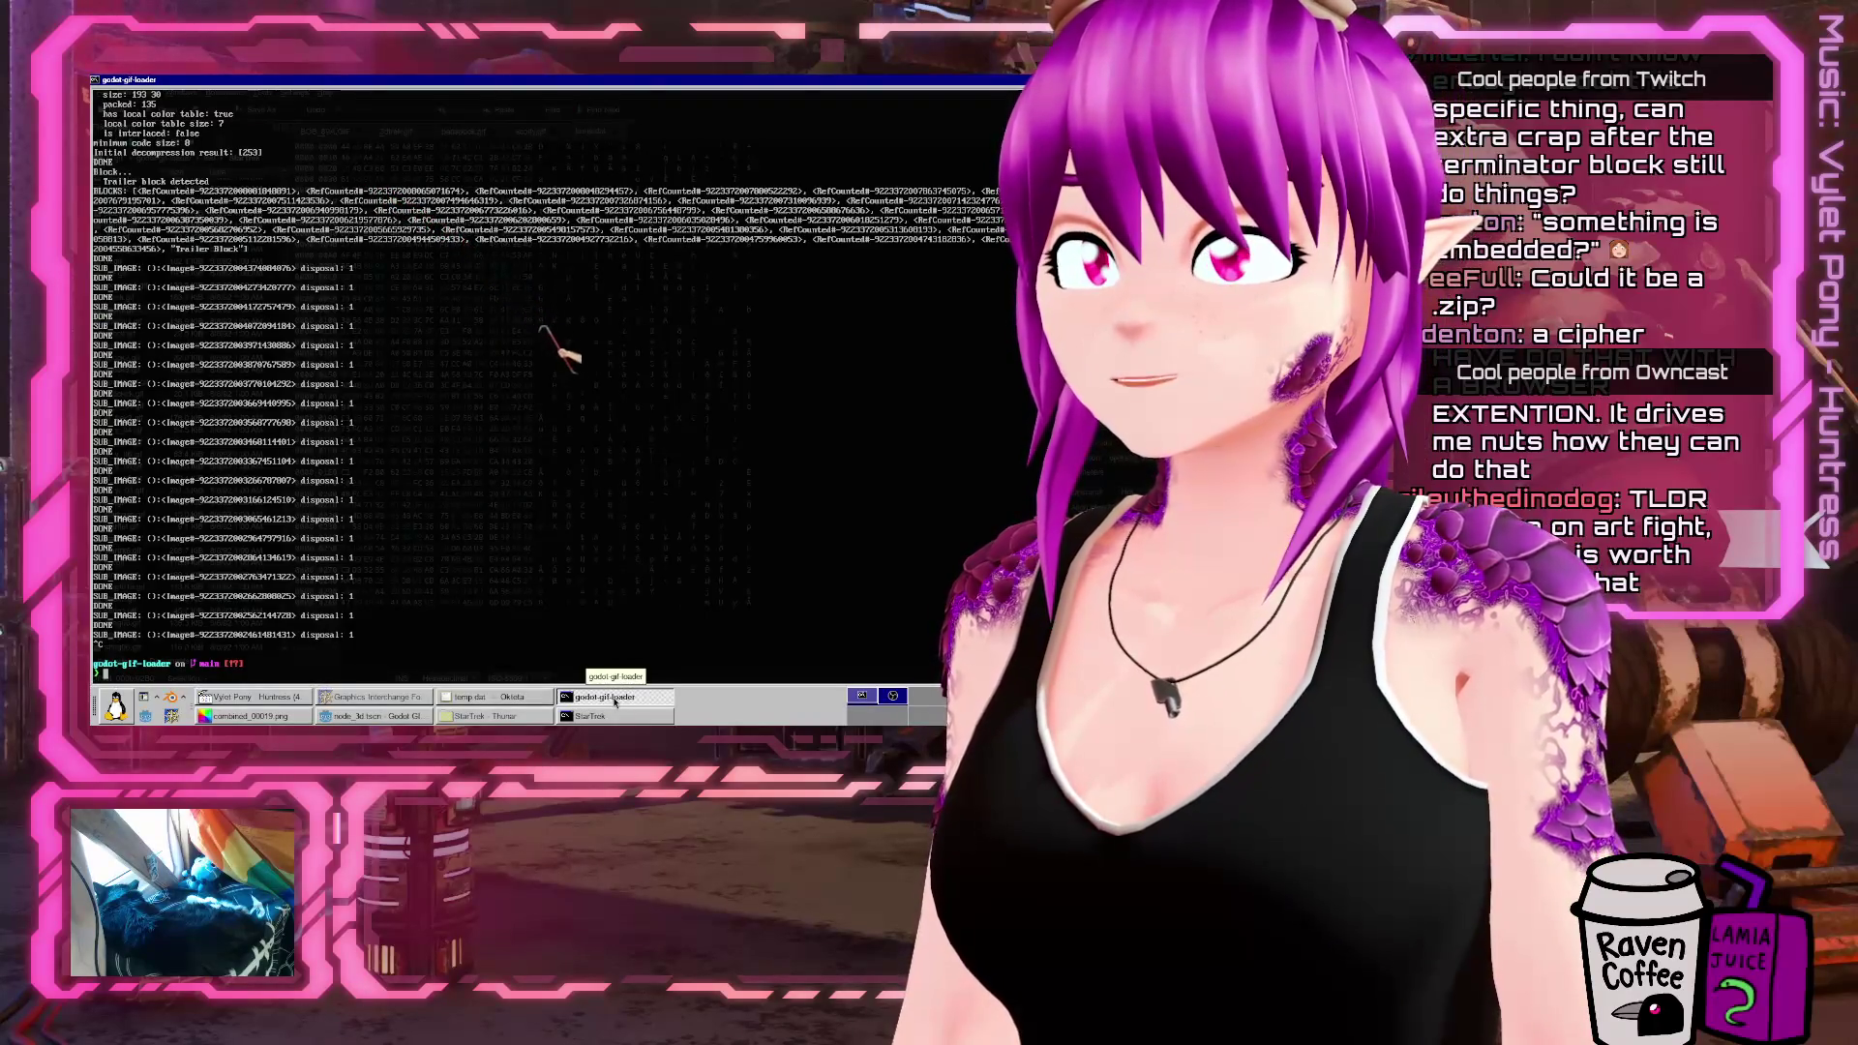
In the StarTrek terminal, go up to the test folder, list it, and run file temp.dat
click(613, 698)
click(636, 716)
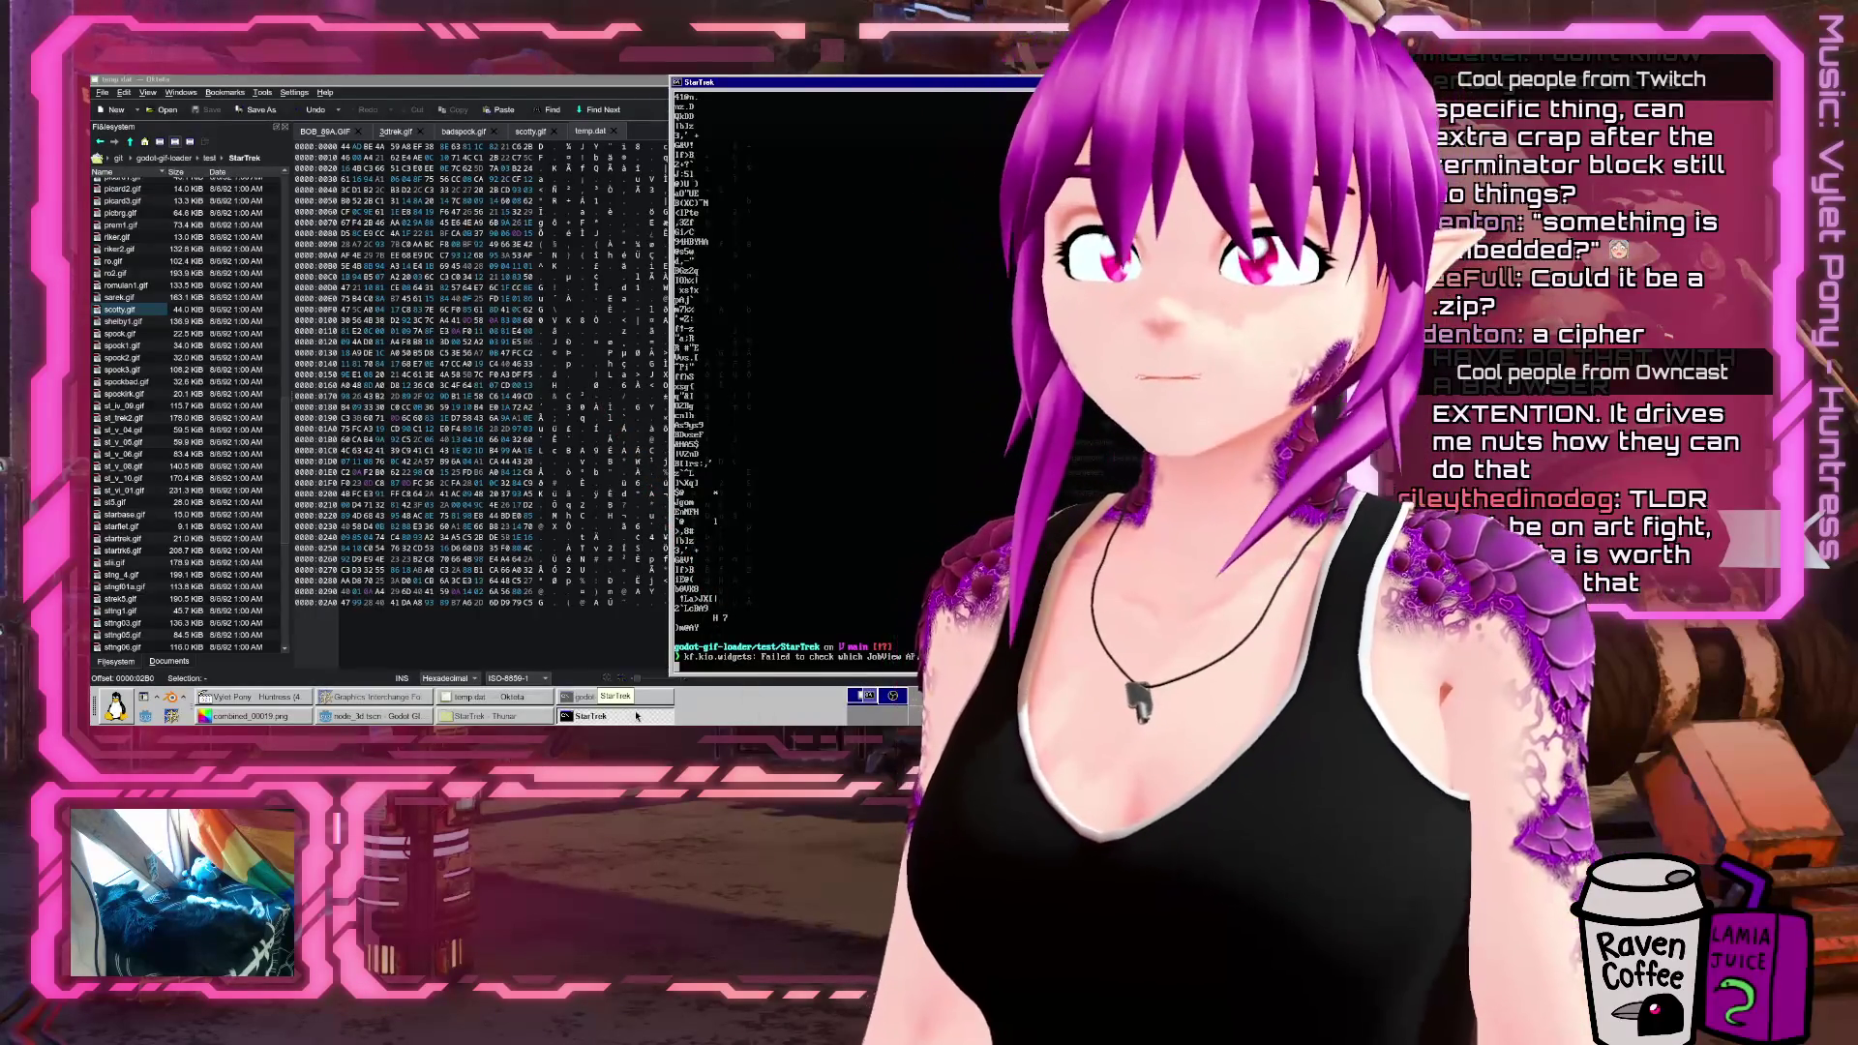
key(Return)
text(cd ..)
key(Return)
text(ls)
key(Return)
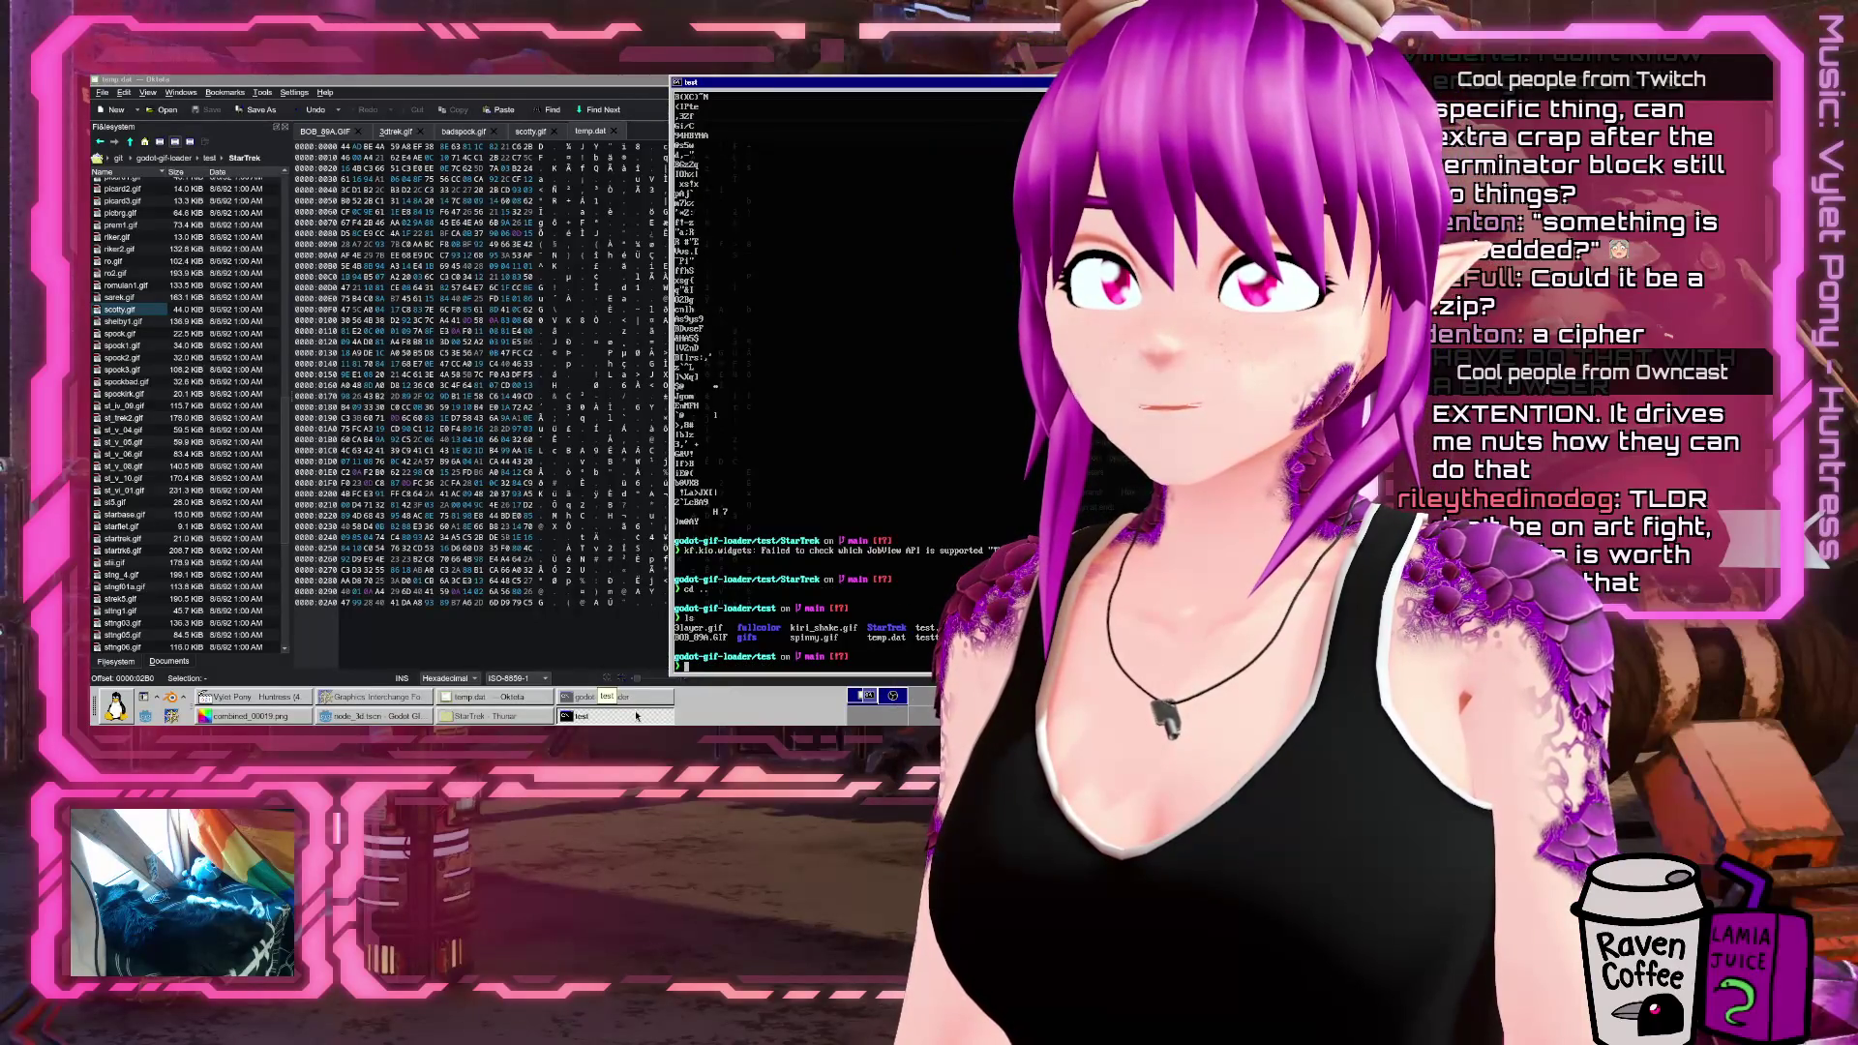
text(file temp.dat)
key(Return)
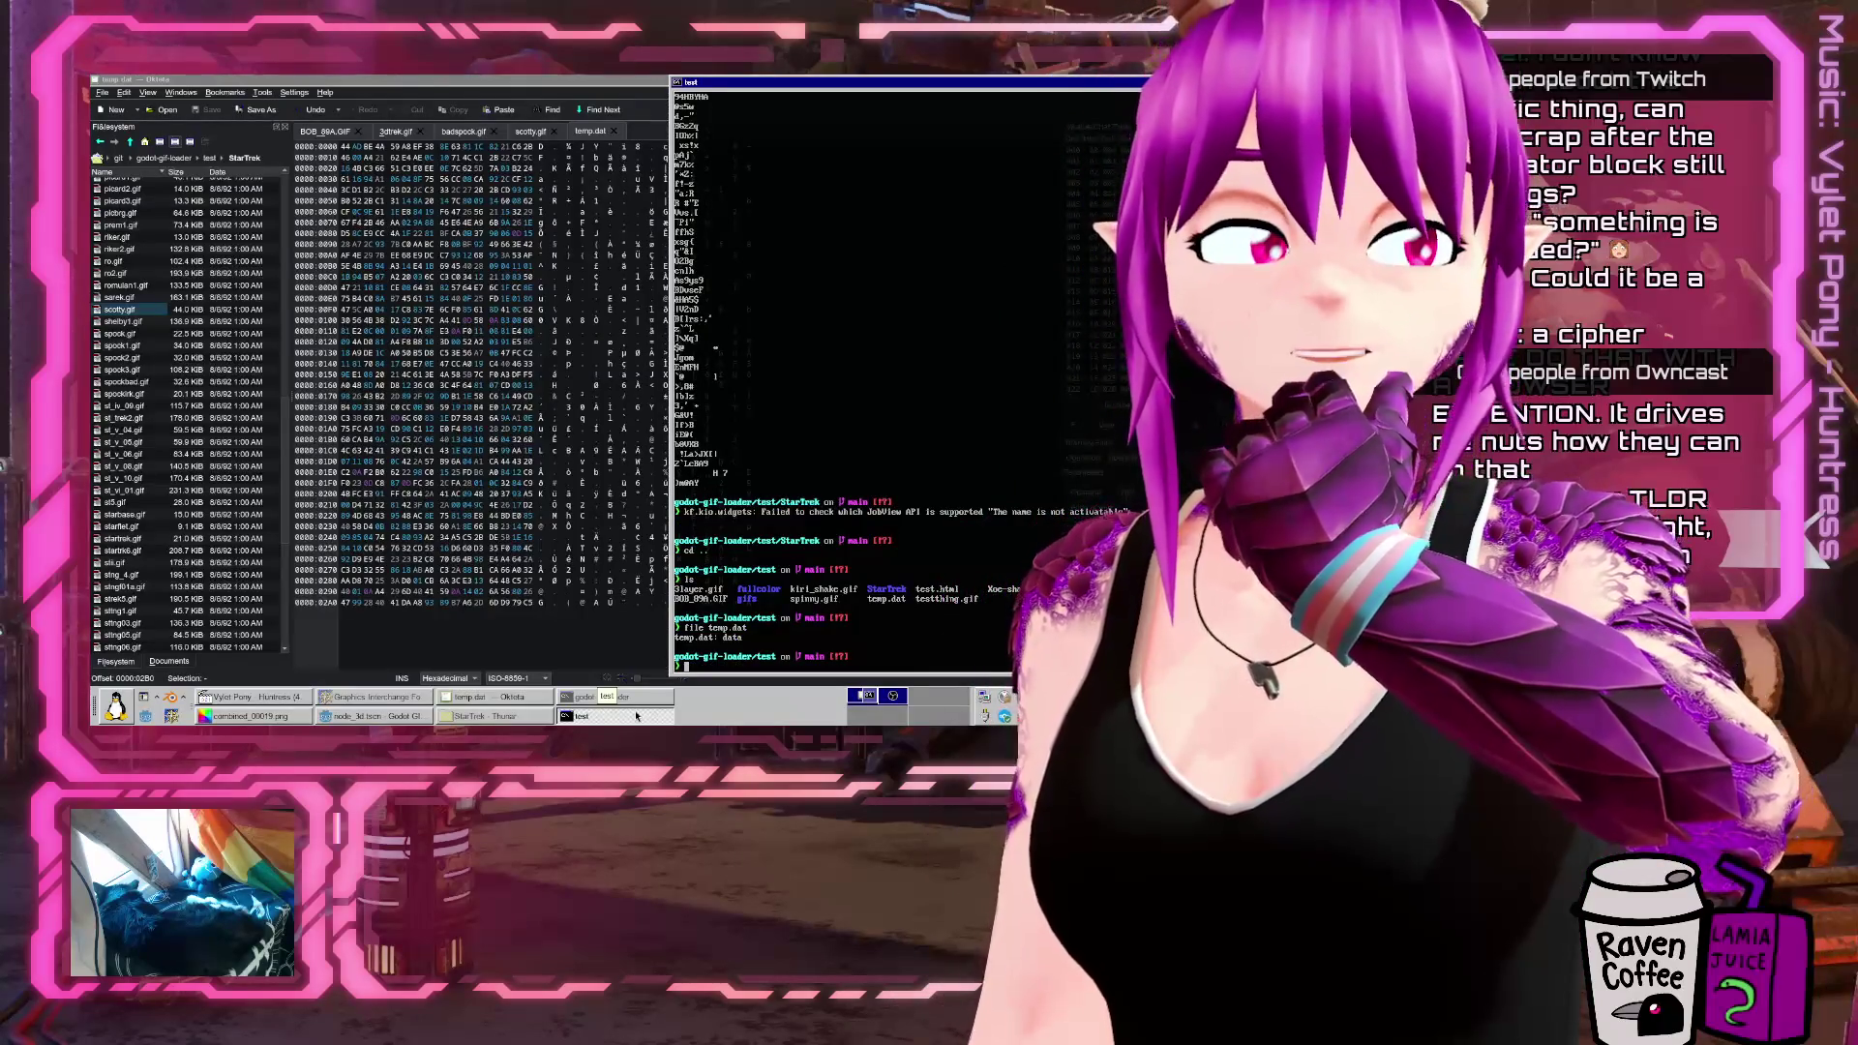
Print temp.dat's readable strings, then show its full hexdump
text(strings )
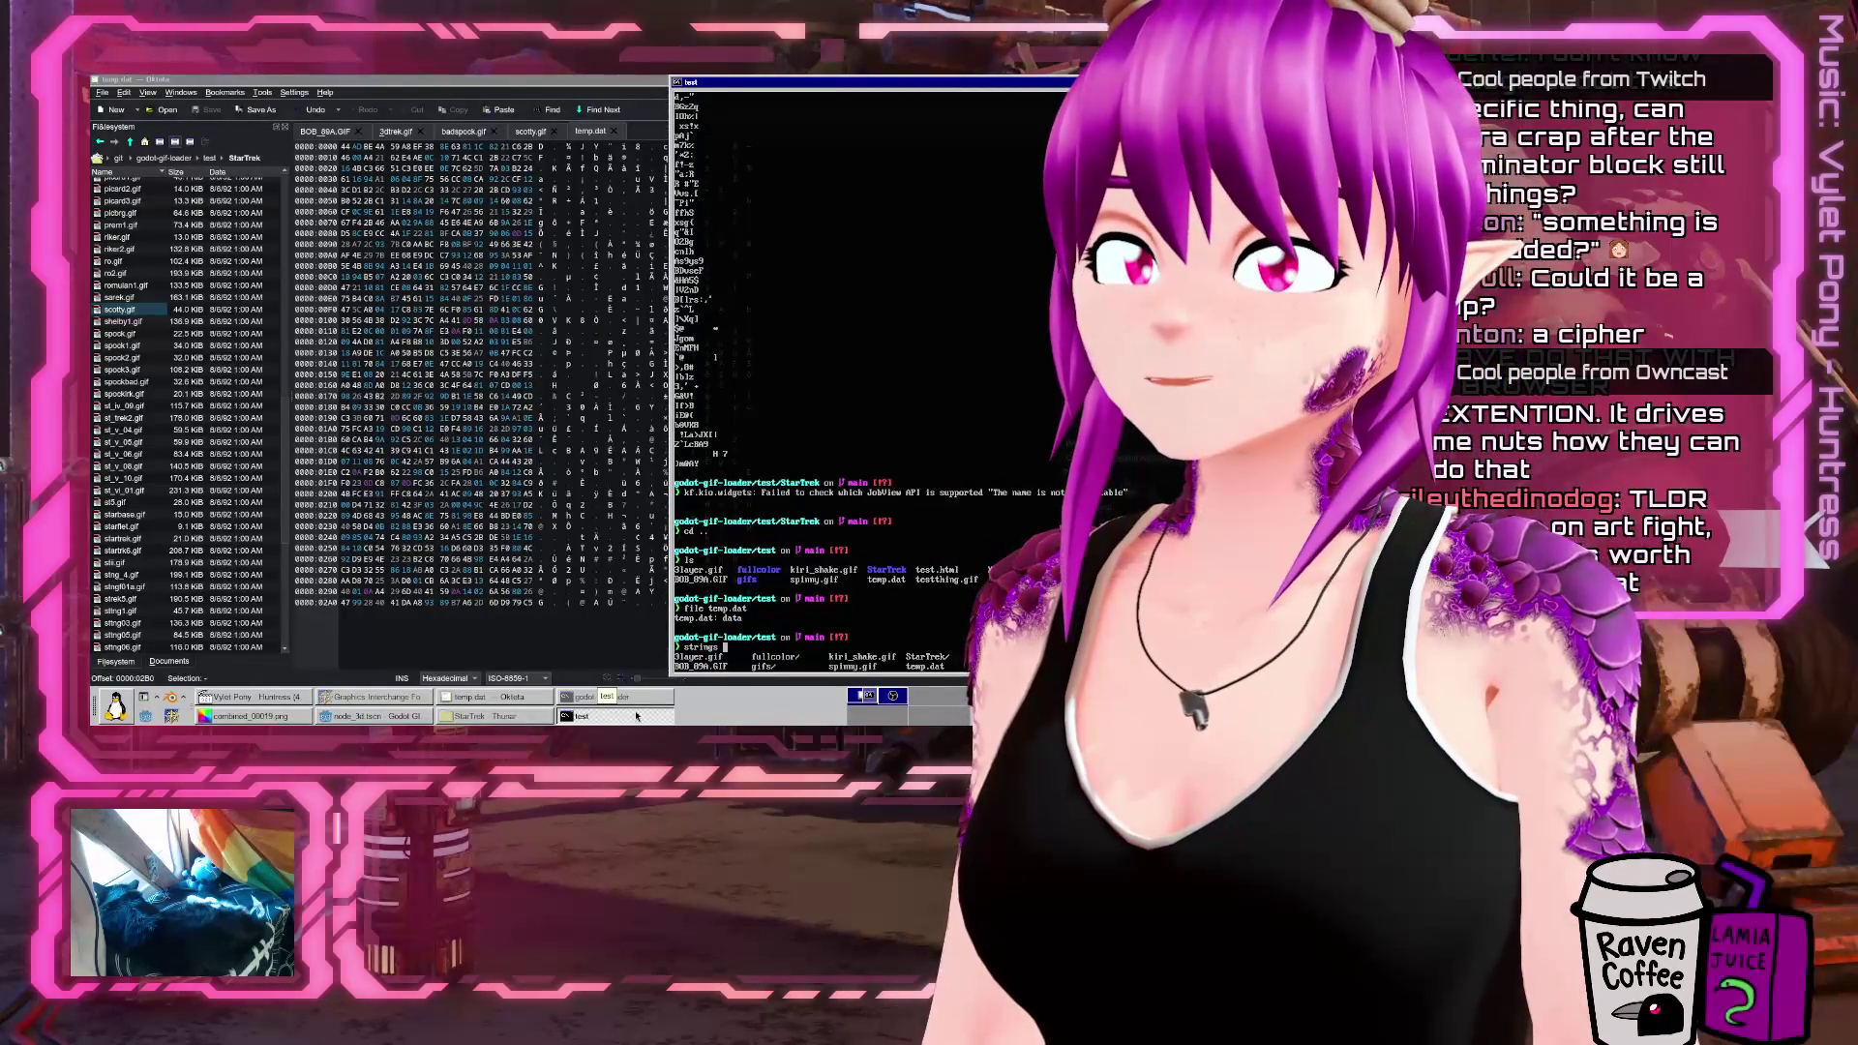
text(temp.dat)
key(Return)
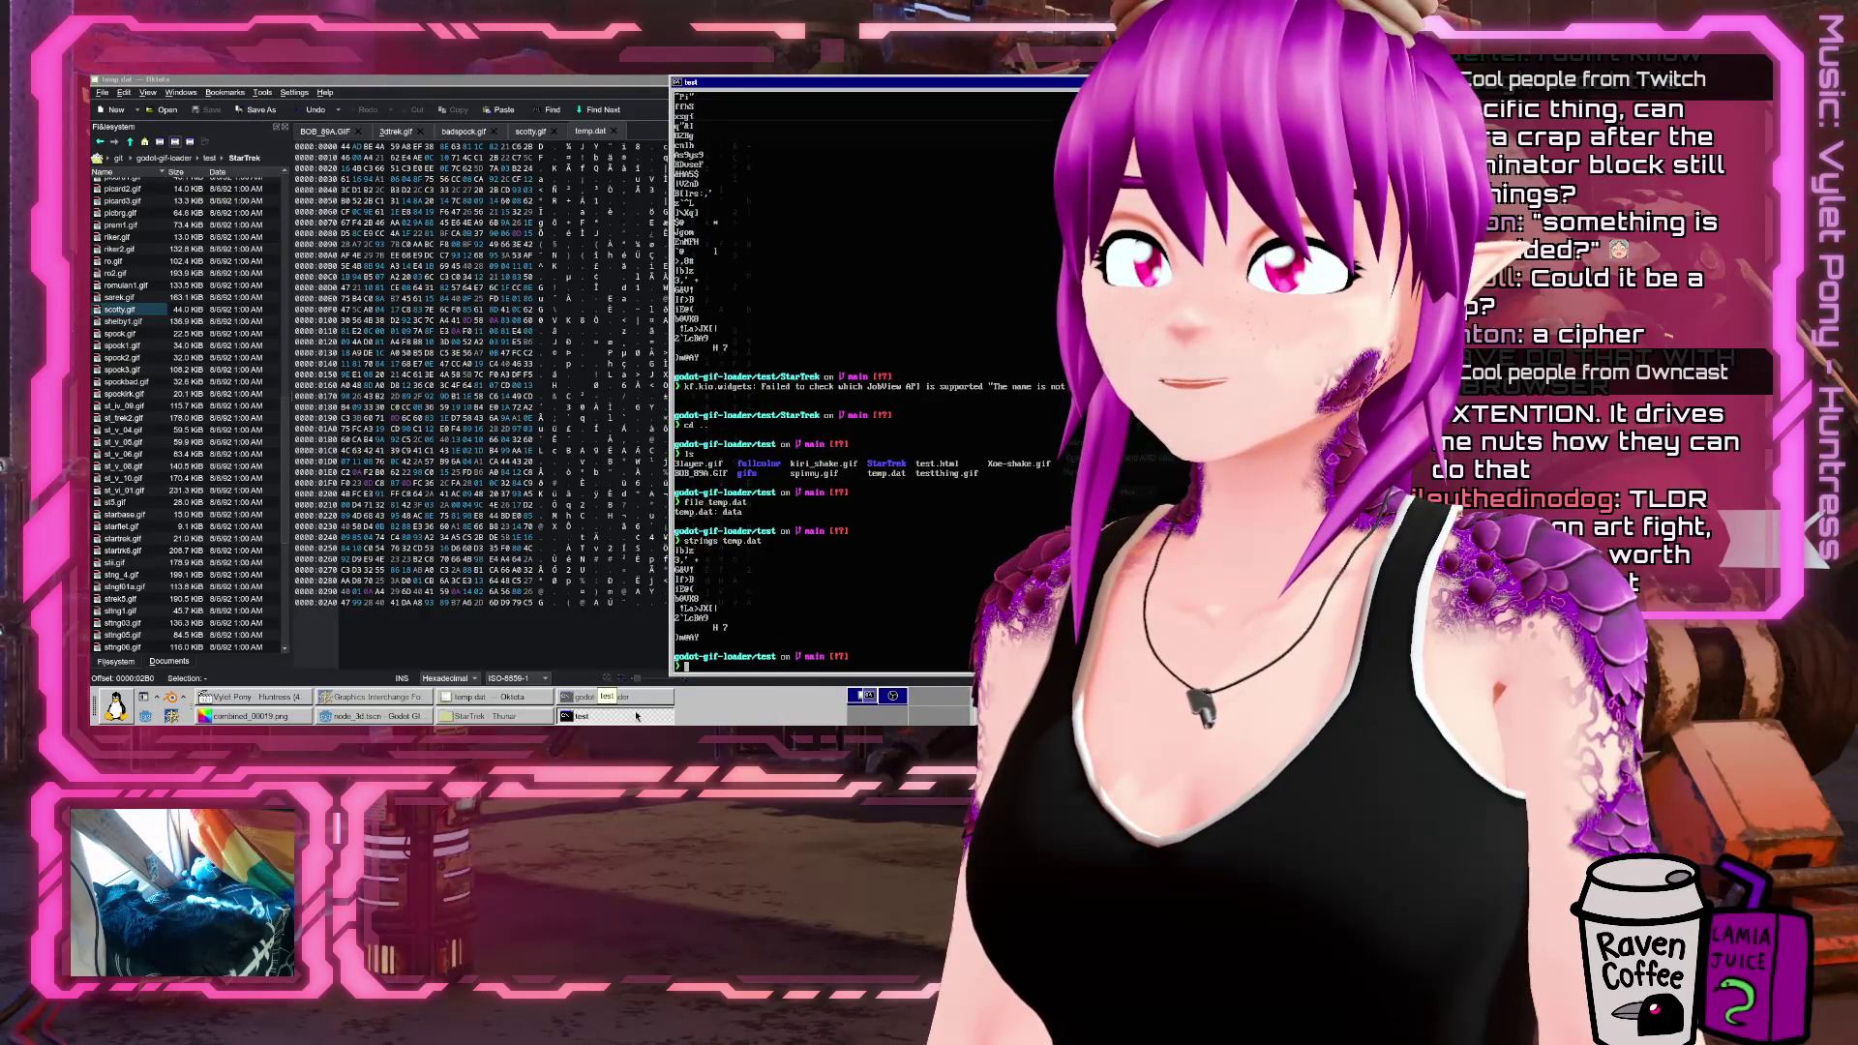
key(Up)
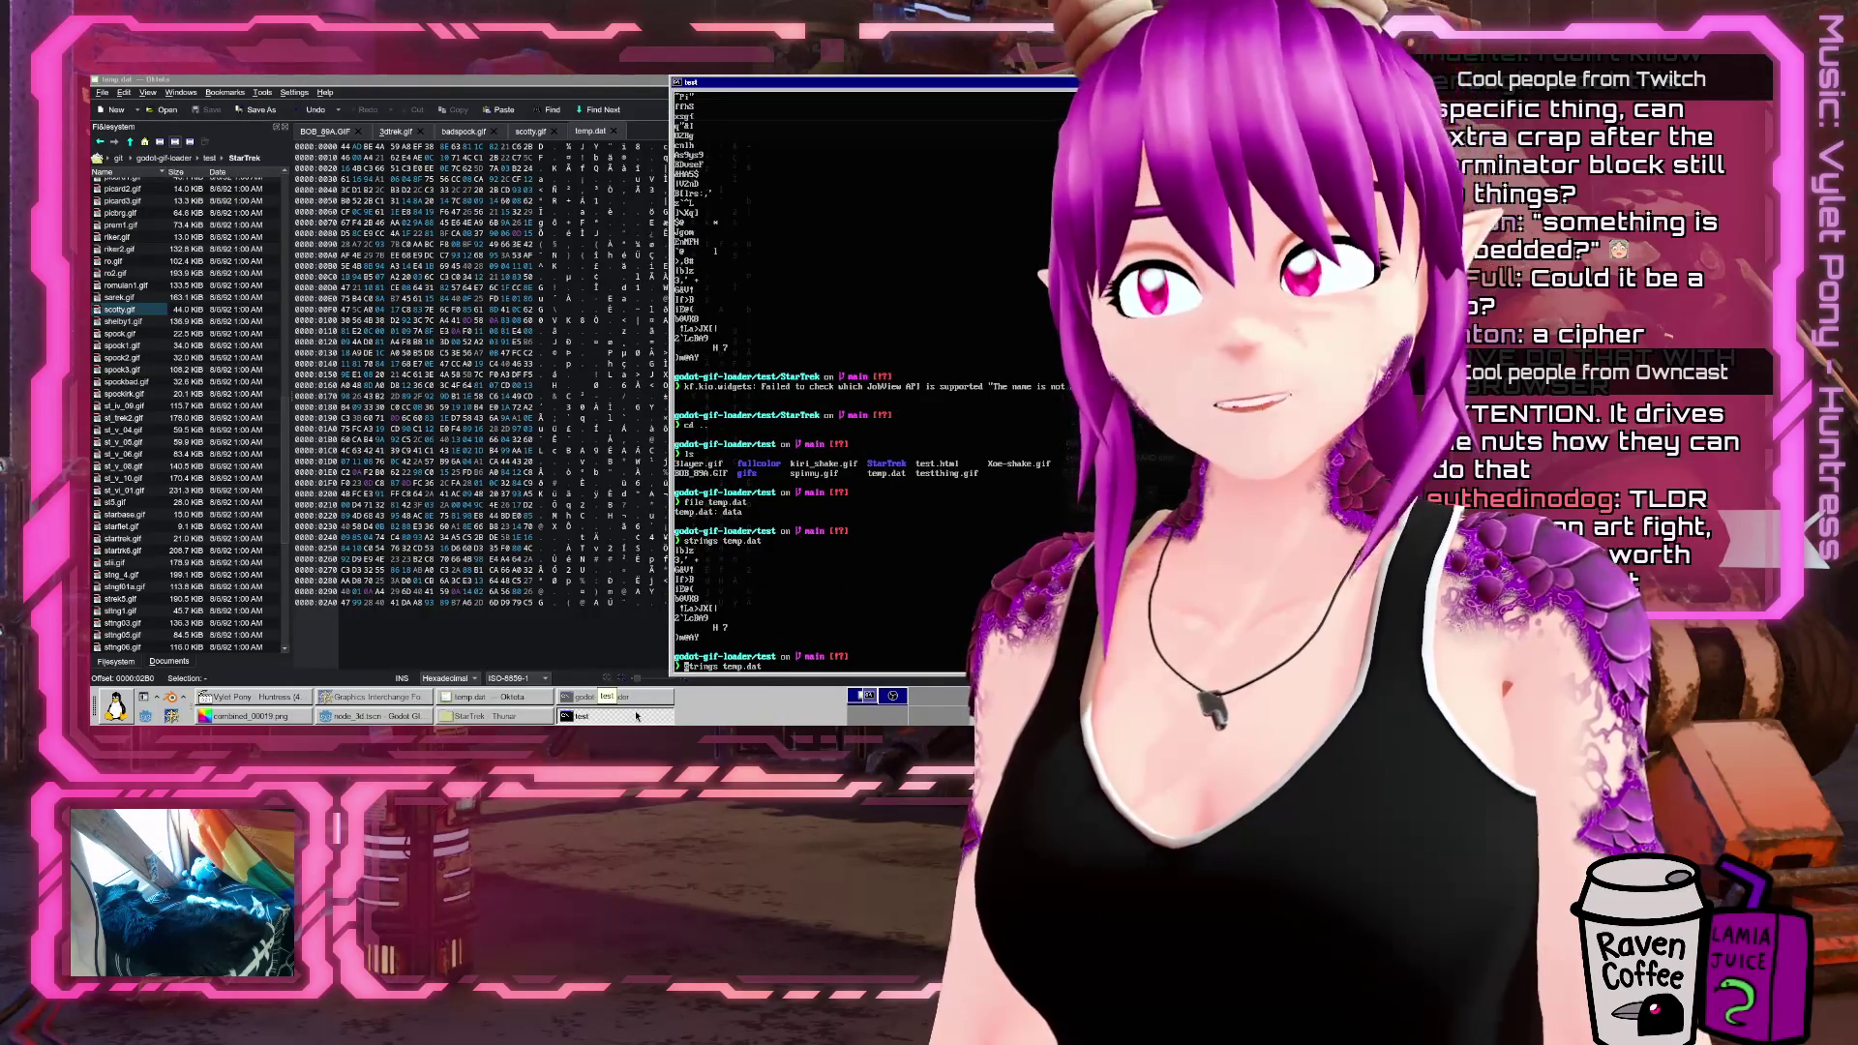
key(Delete)
key(Delete)
key(Delete)
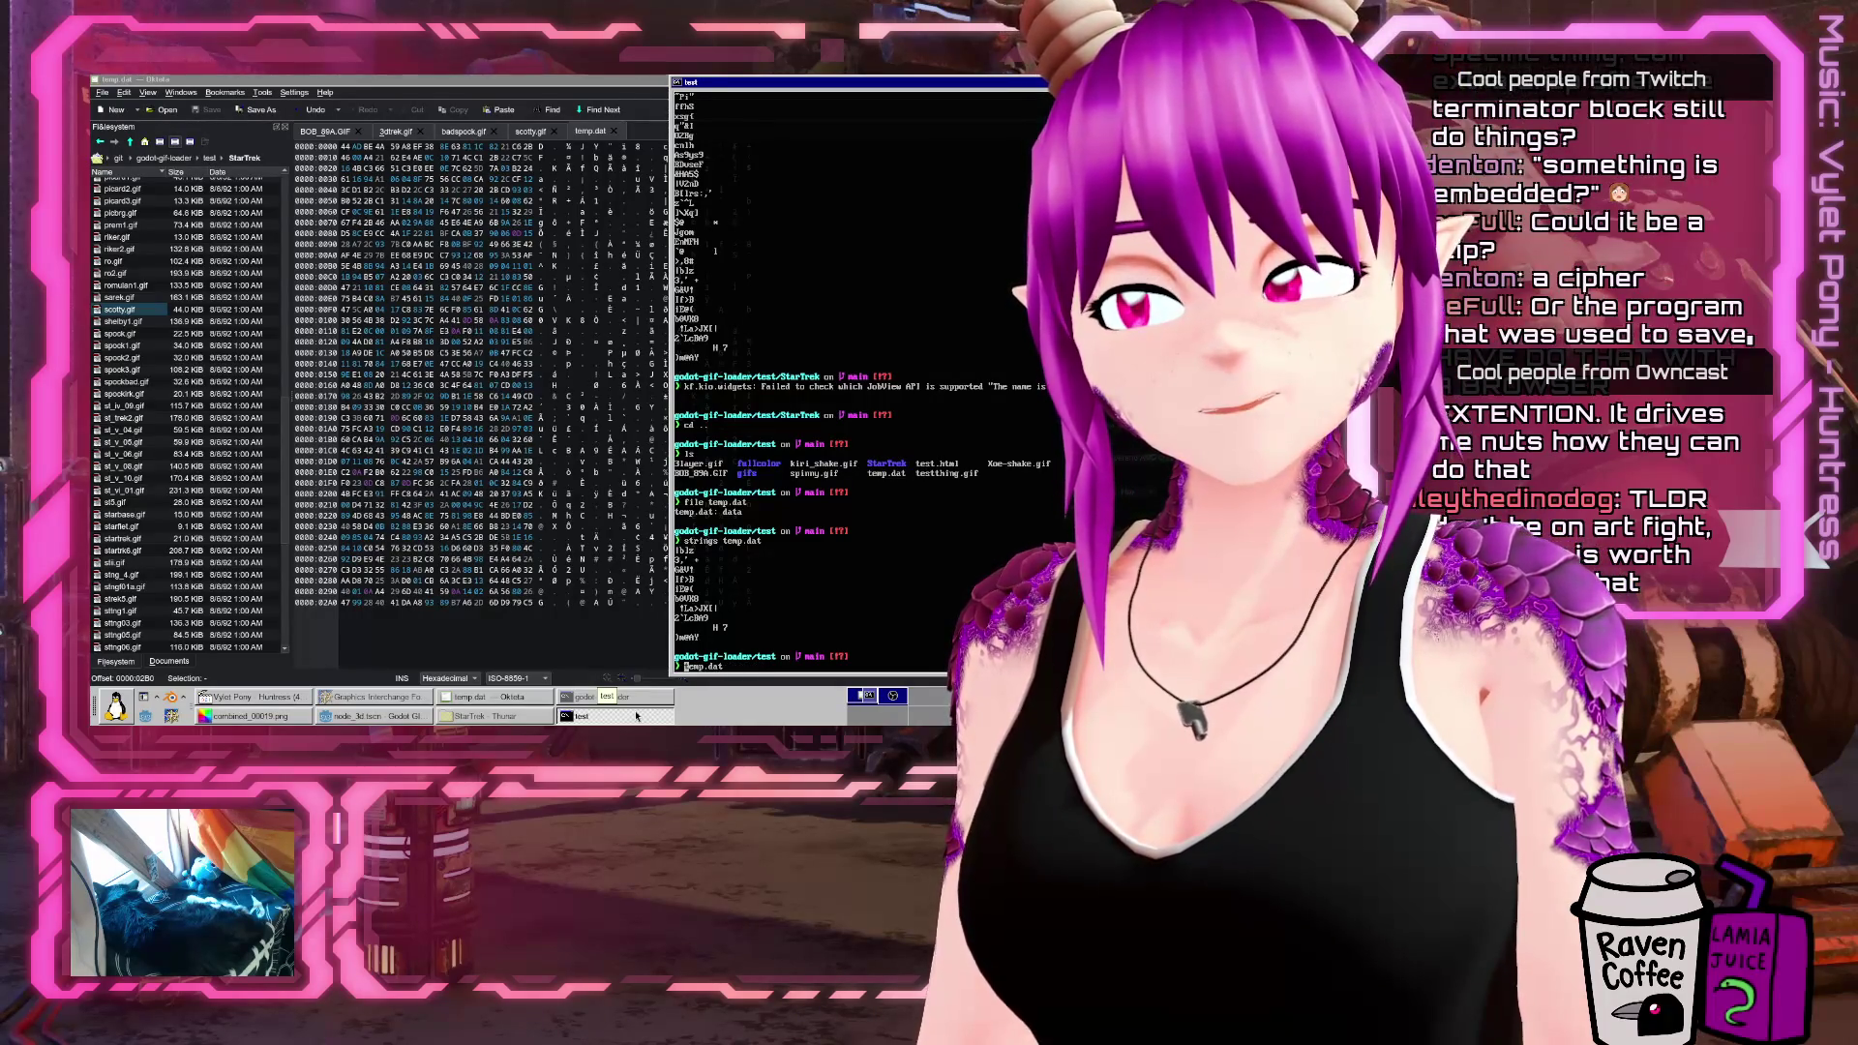
text(hd)
key(Return)
text(strings temp.dat)
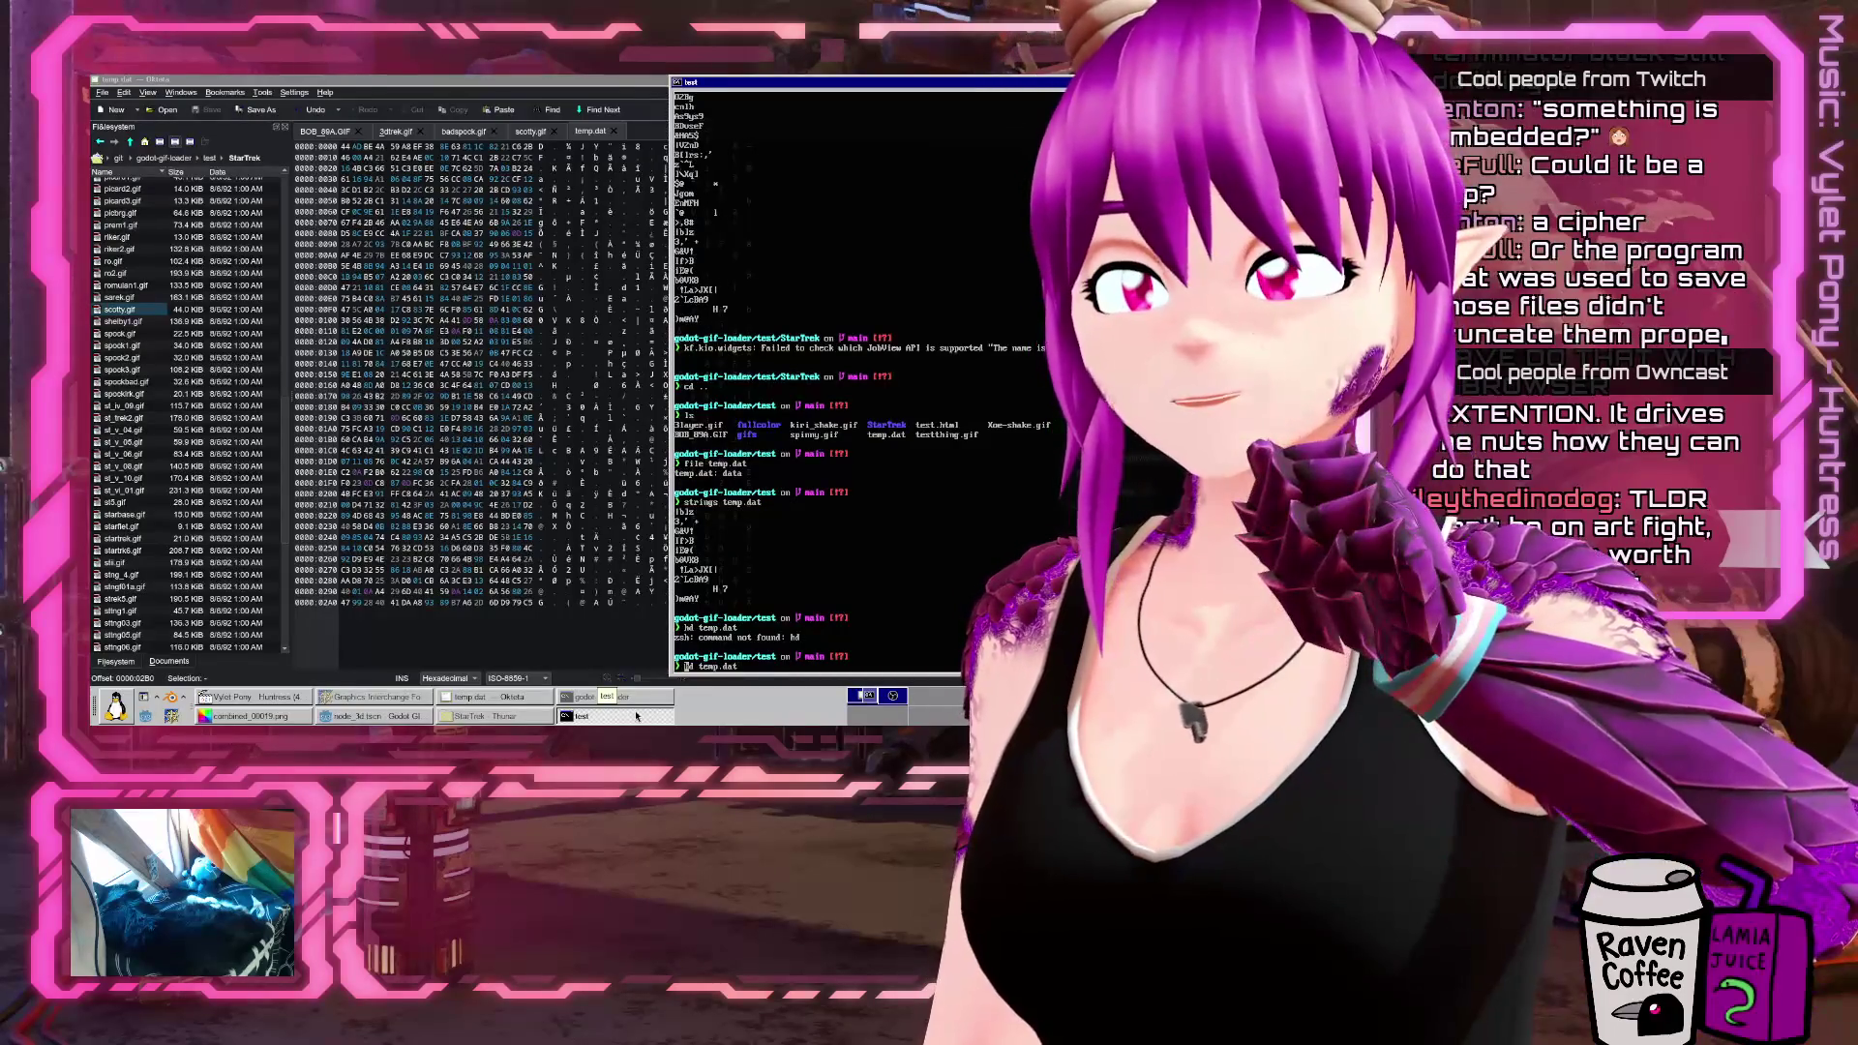
key(Up)
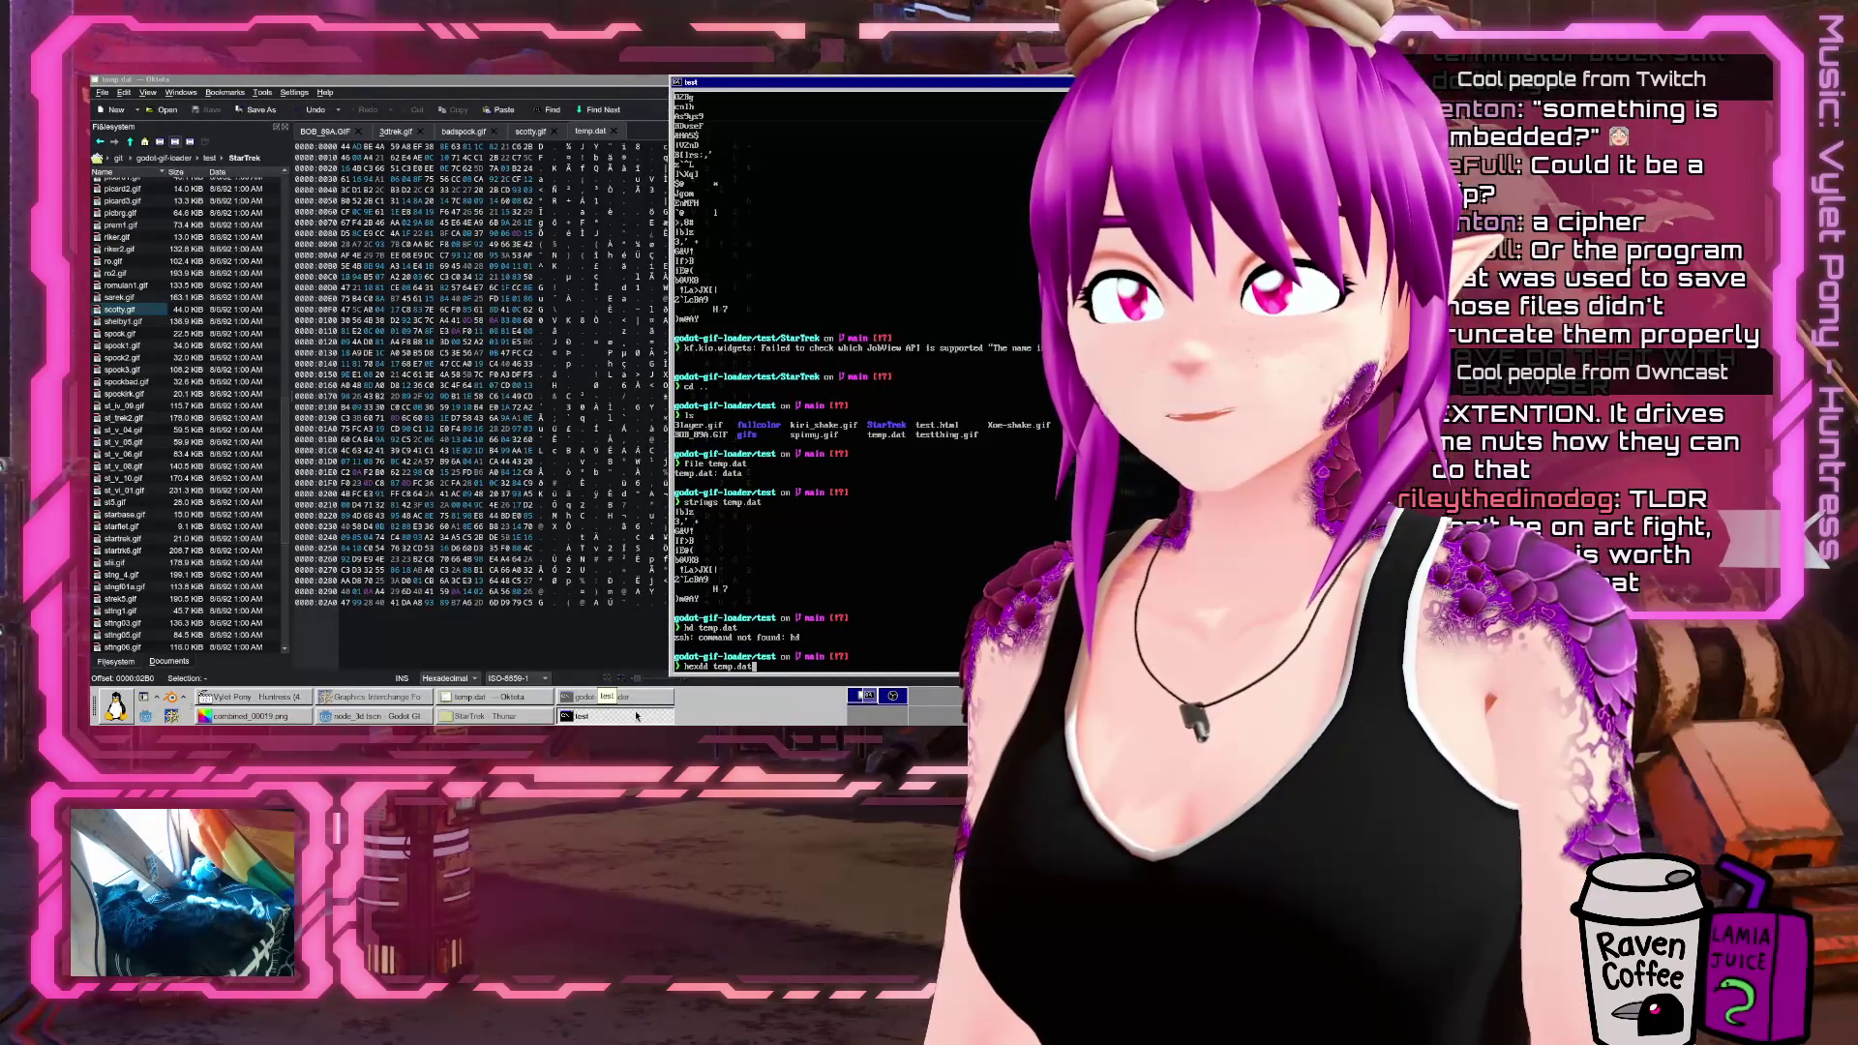
text(ump)
key(Return)
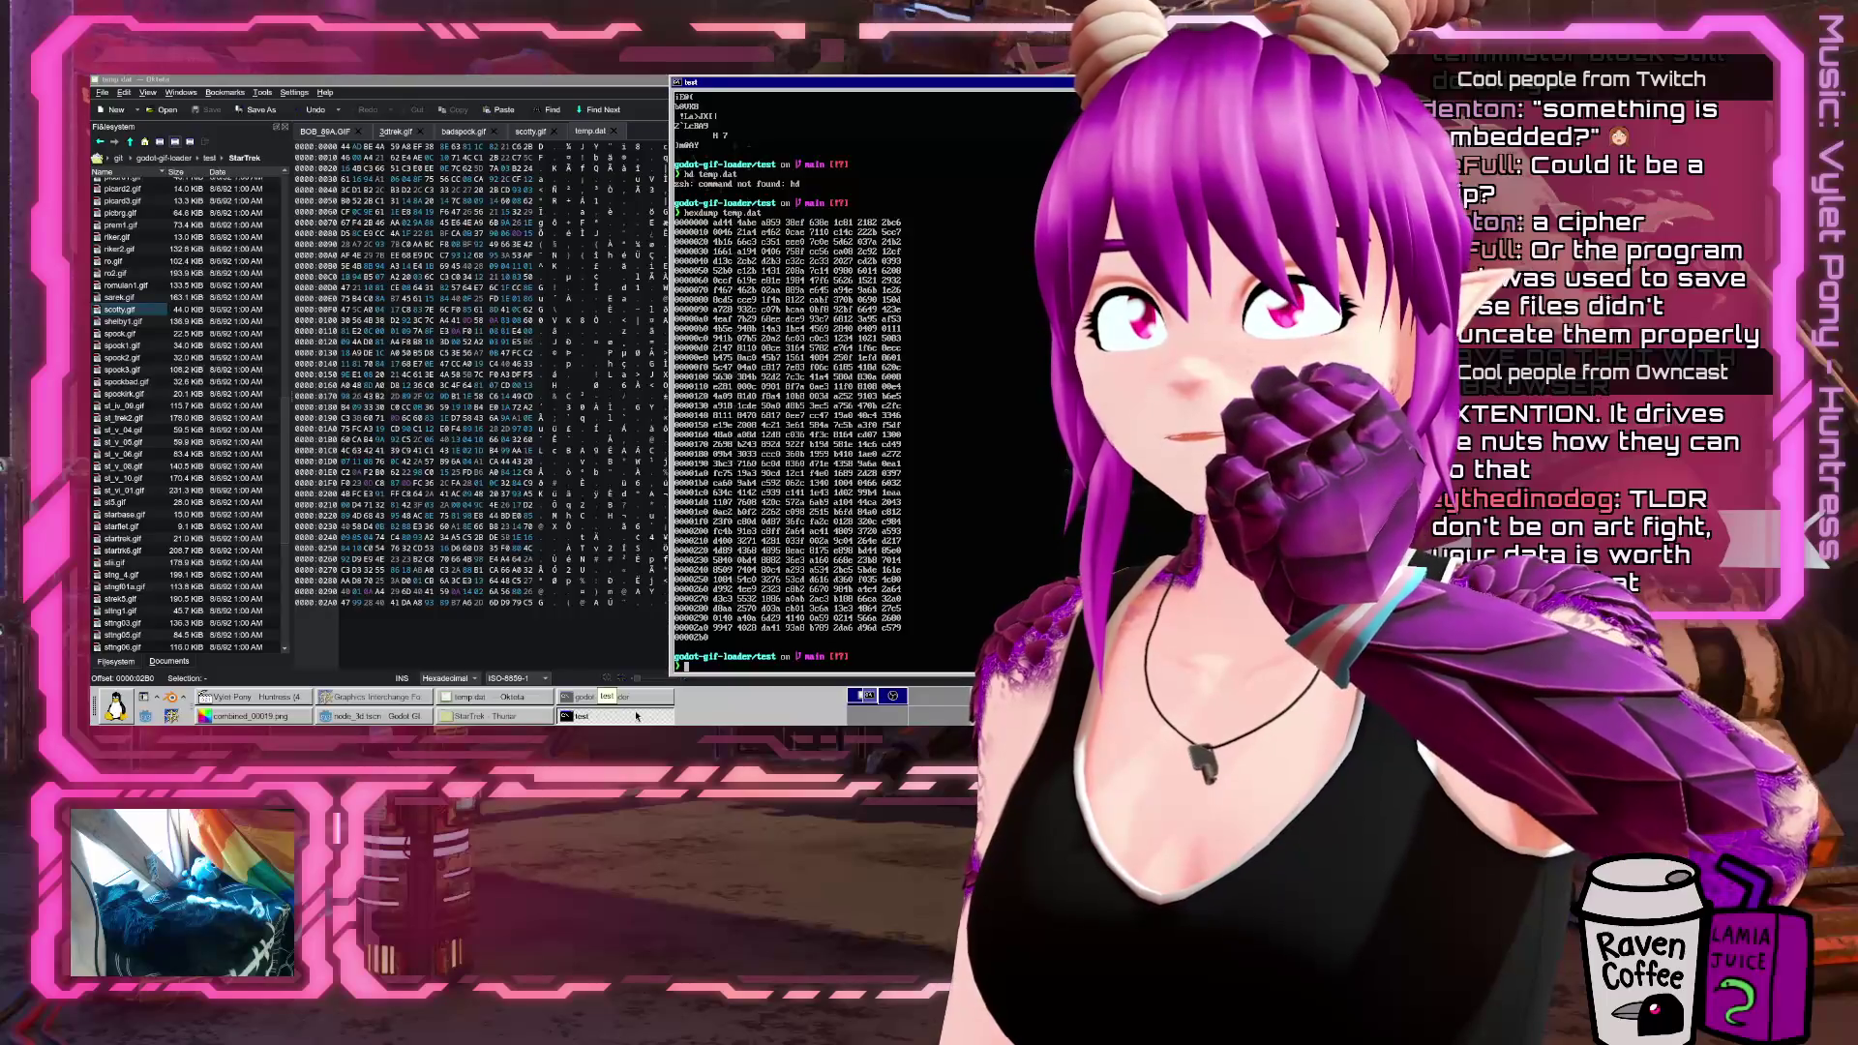
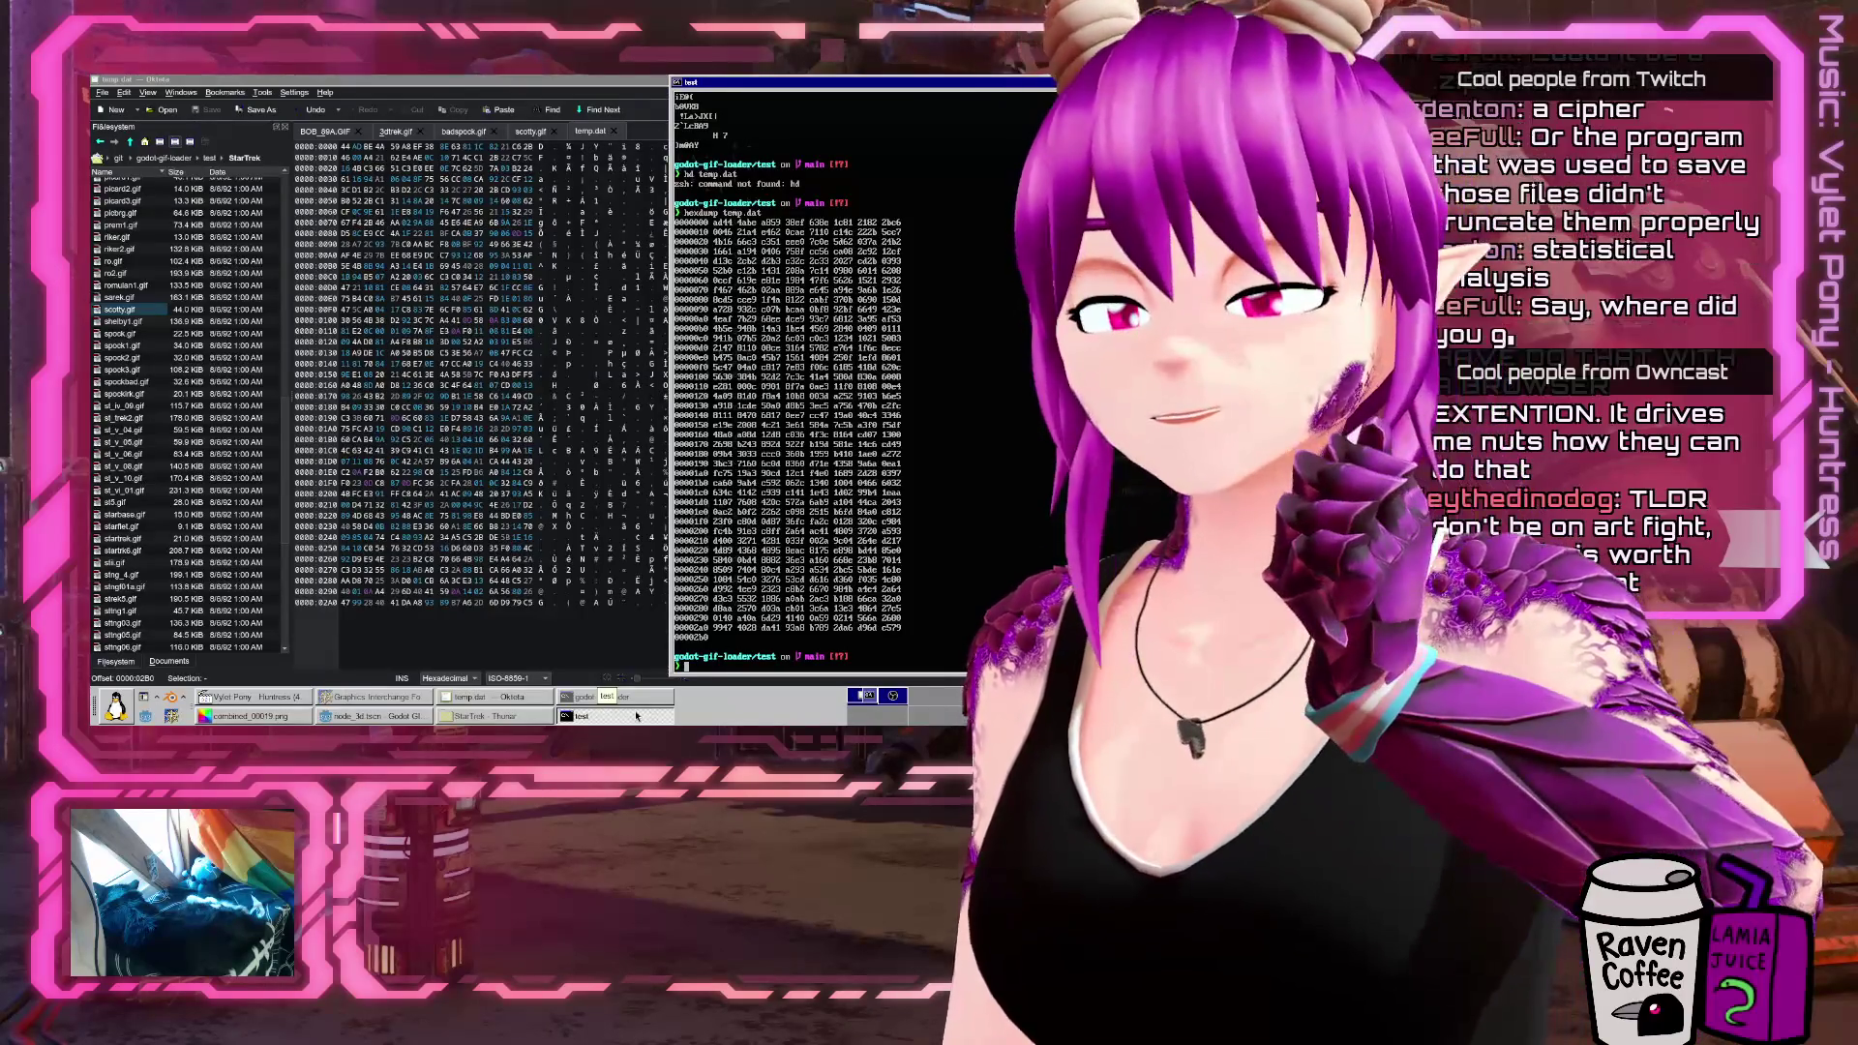
Show the file command's help, then list the folder by time with ls -lhatr
text(file --he)
key(BackSpace)
key(BackSpace)
key(BackSpace)
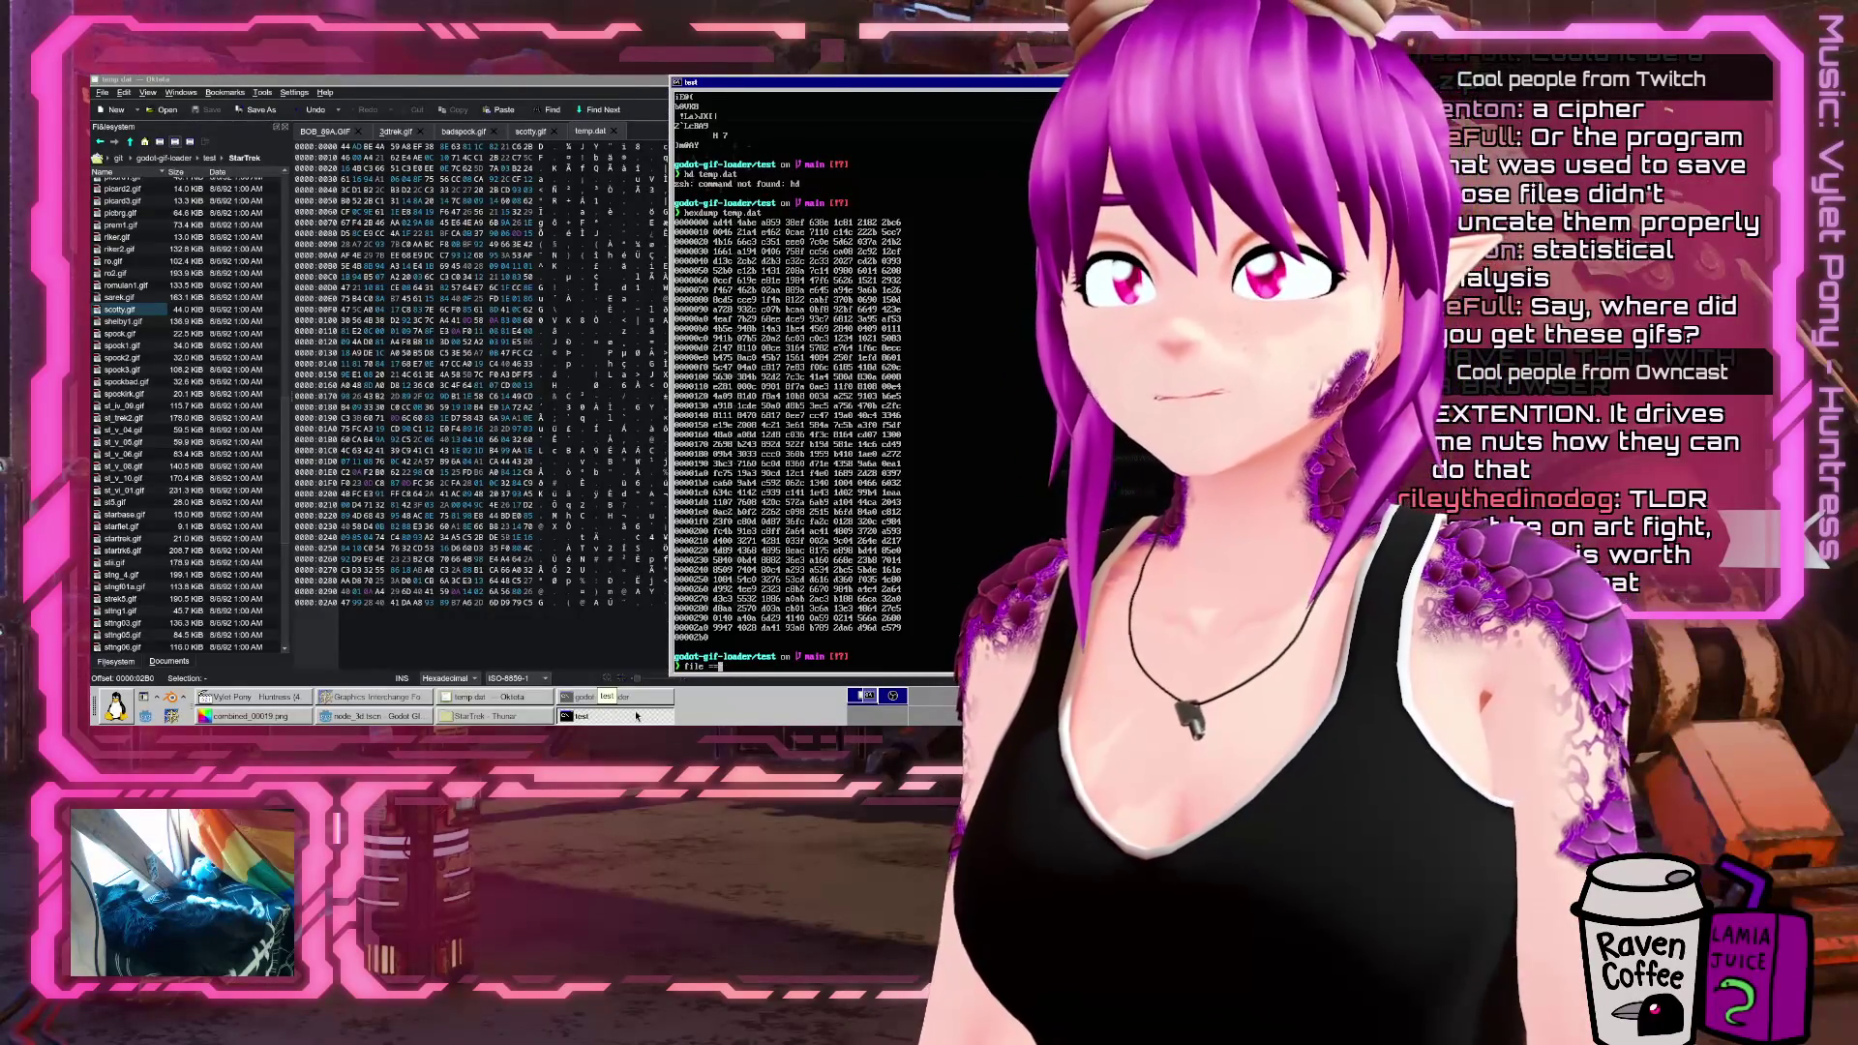
text(help)
key(Return)
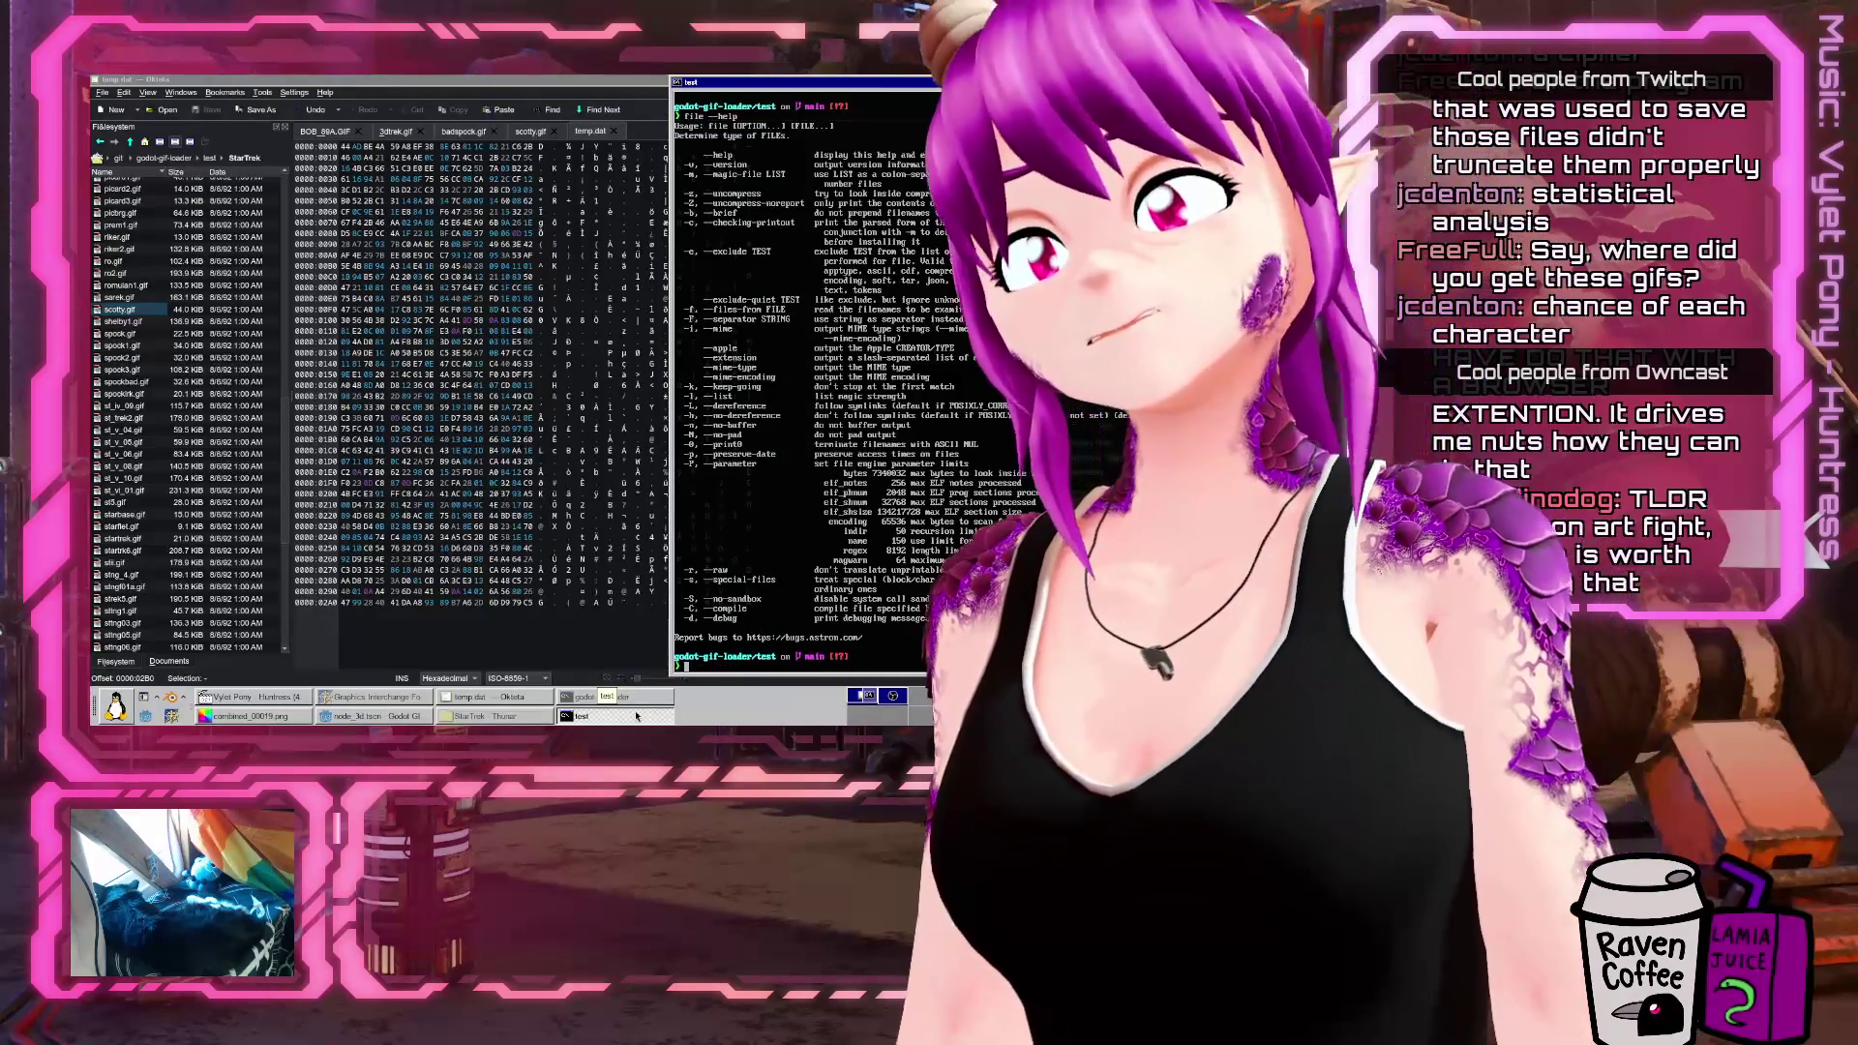
text(ls -l)
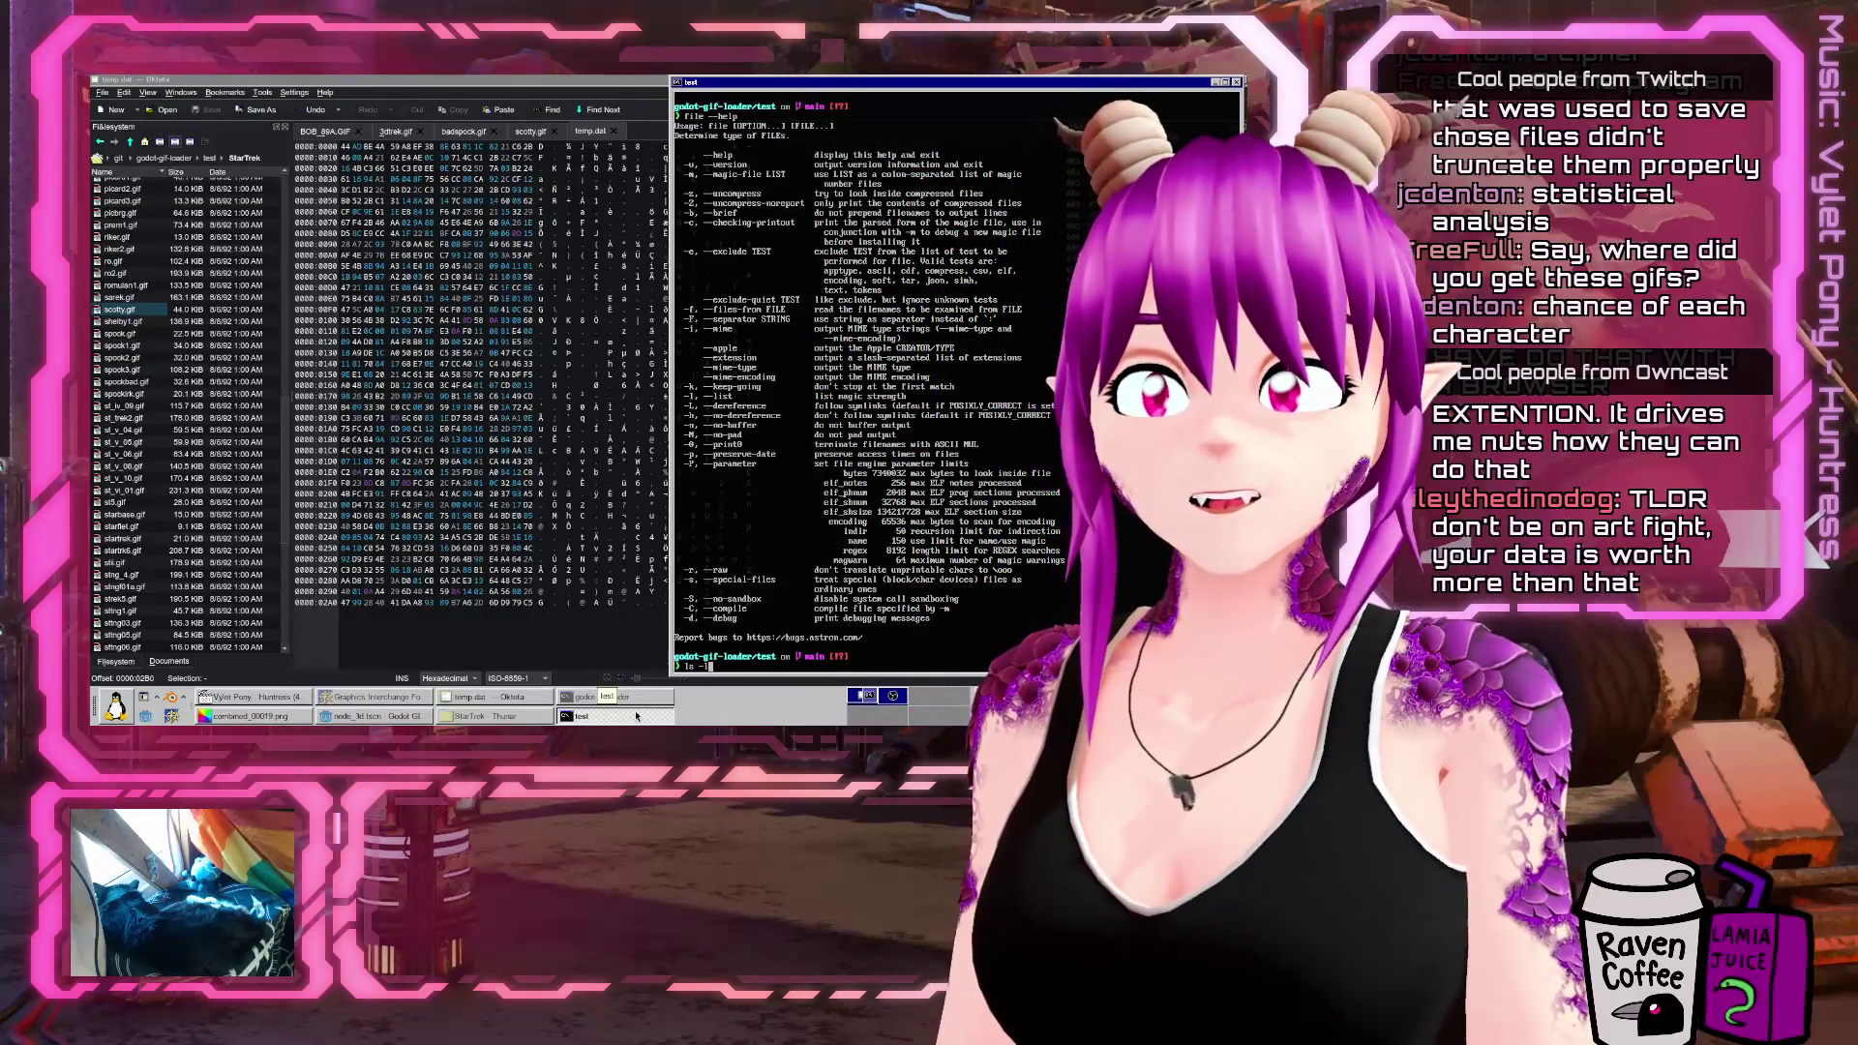
text(hatr)
key(Return)
Run binwalk with no target file, then request binwalk --help
text(binw)
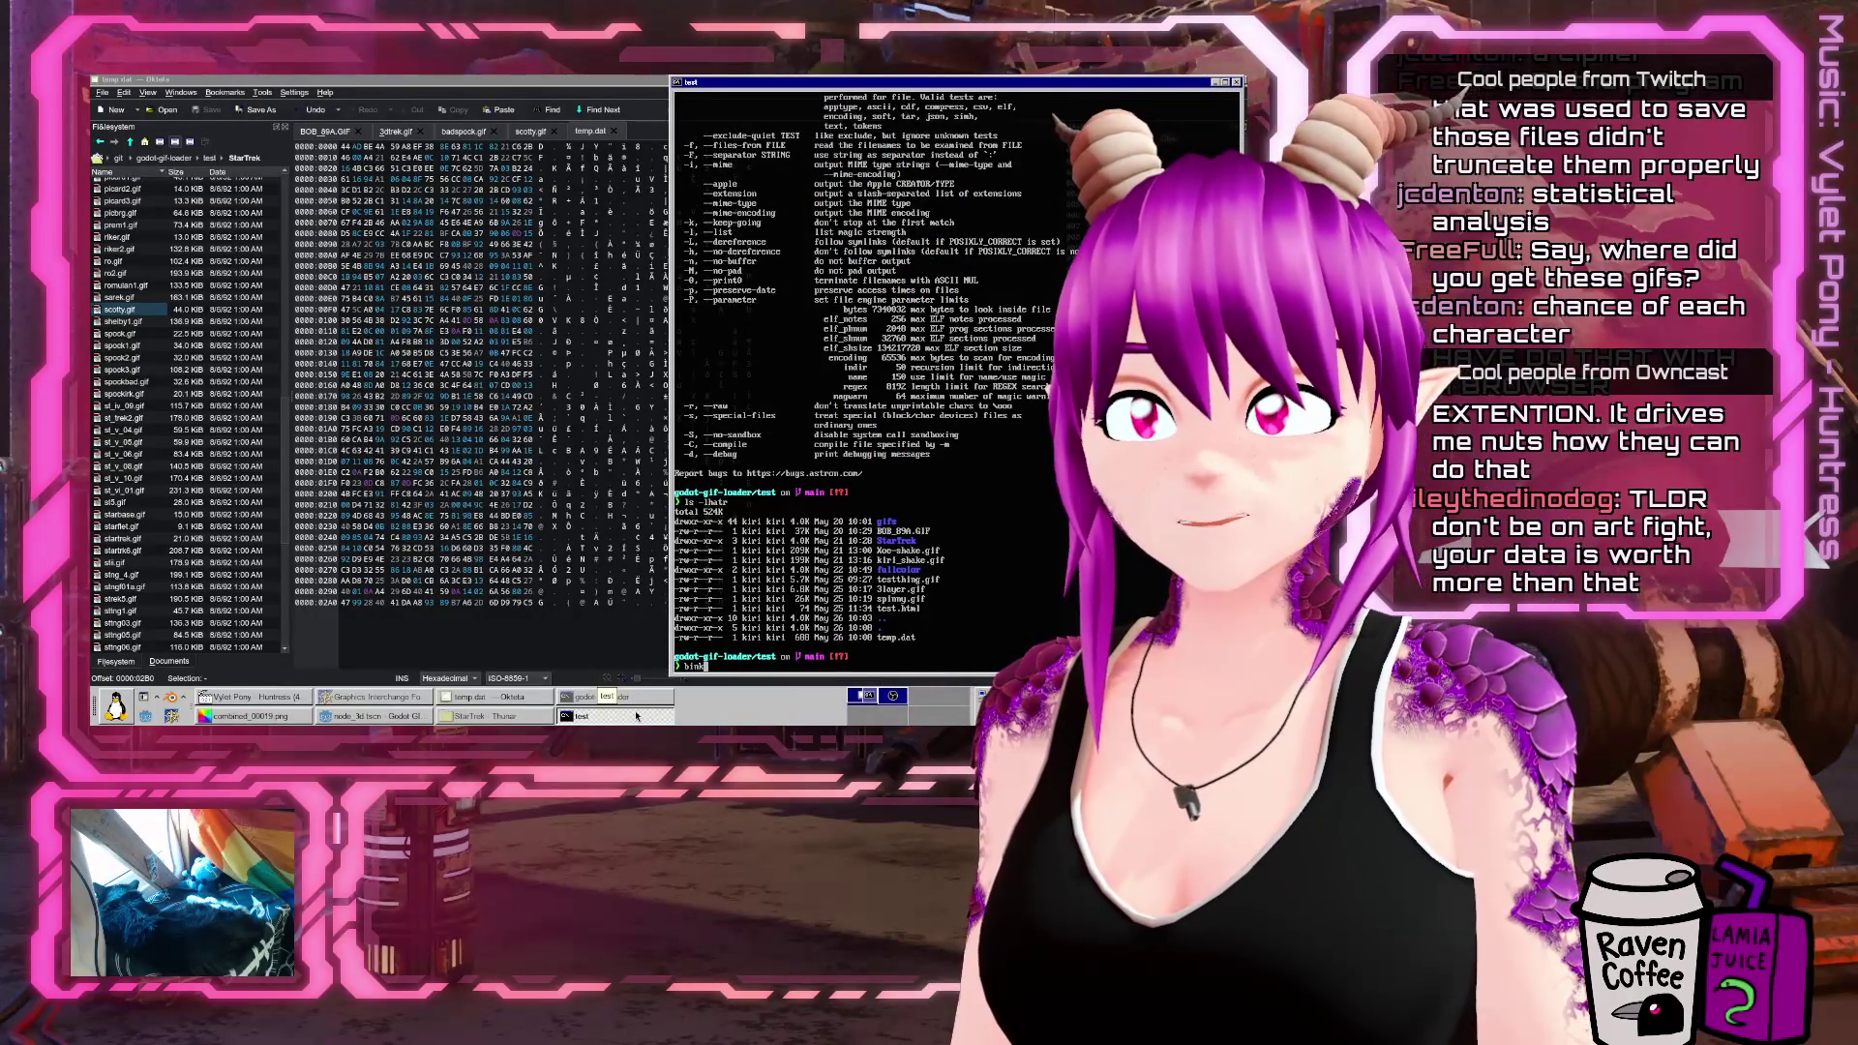
text(alk)
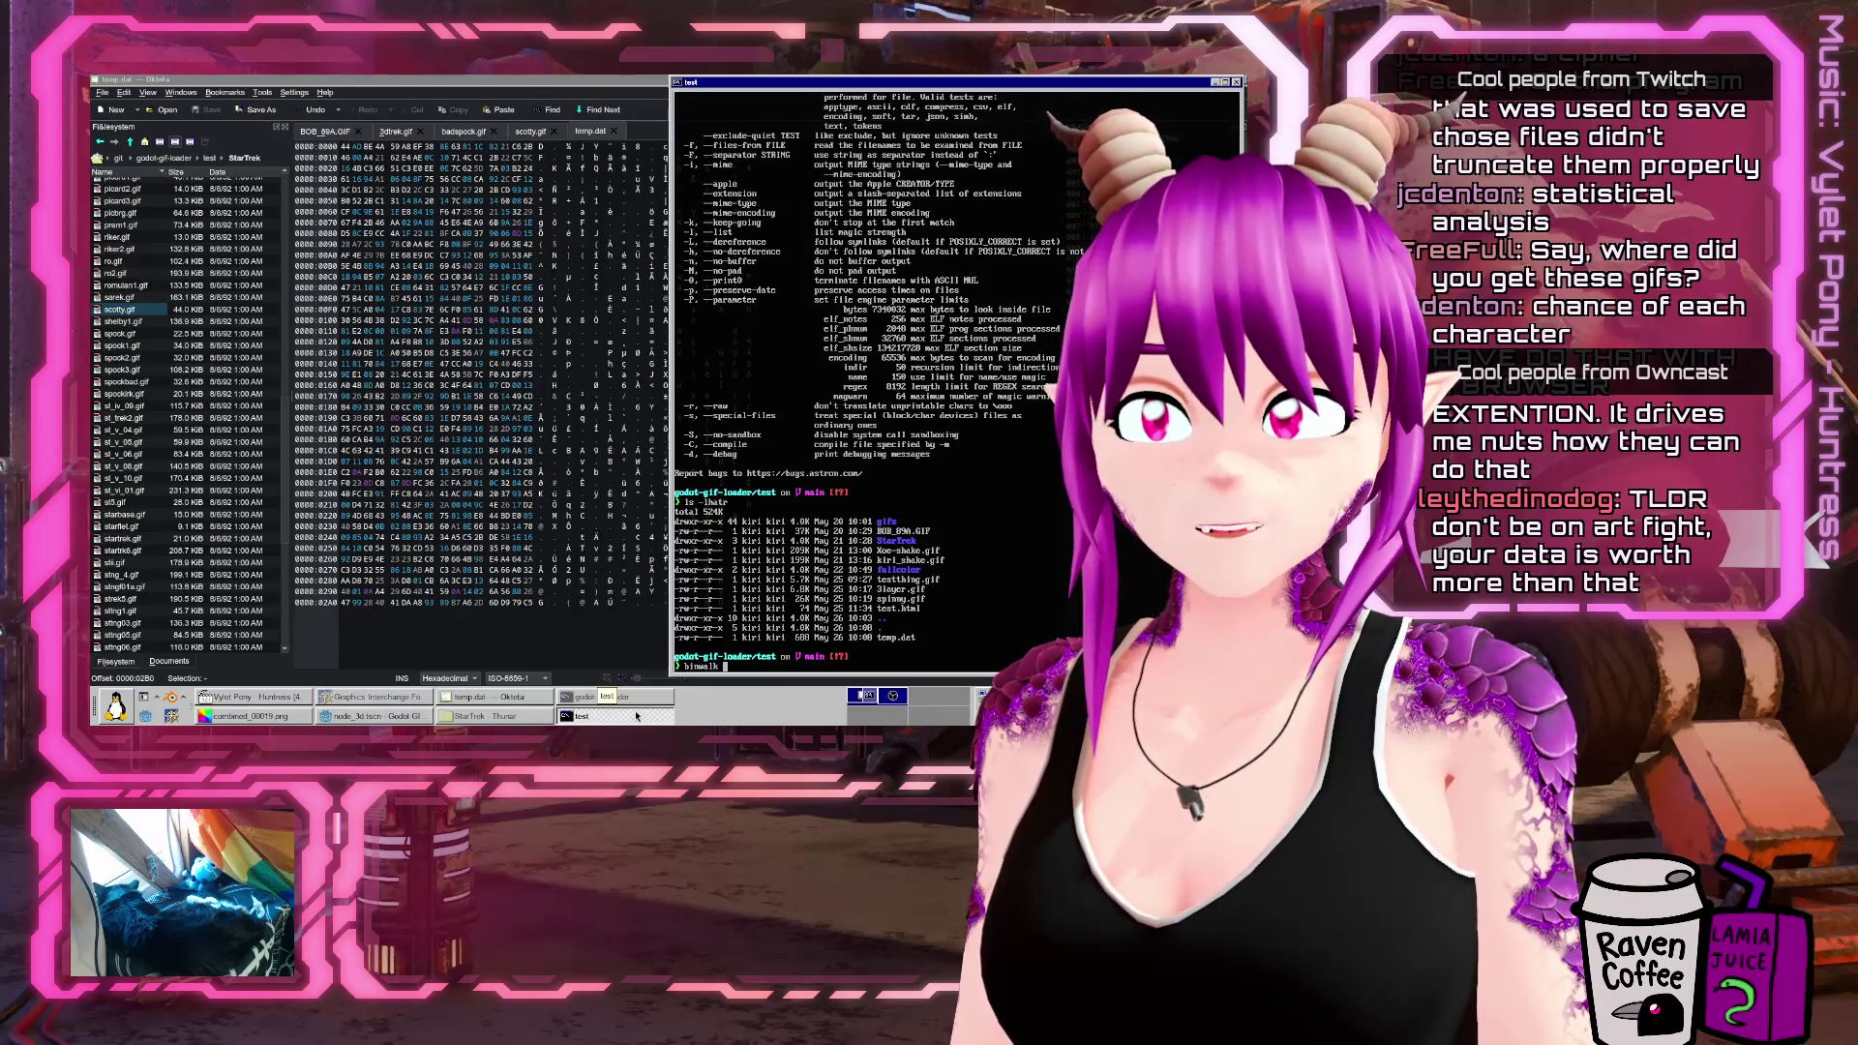
key(Return)
key(Up)
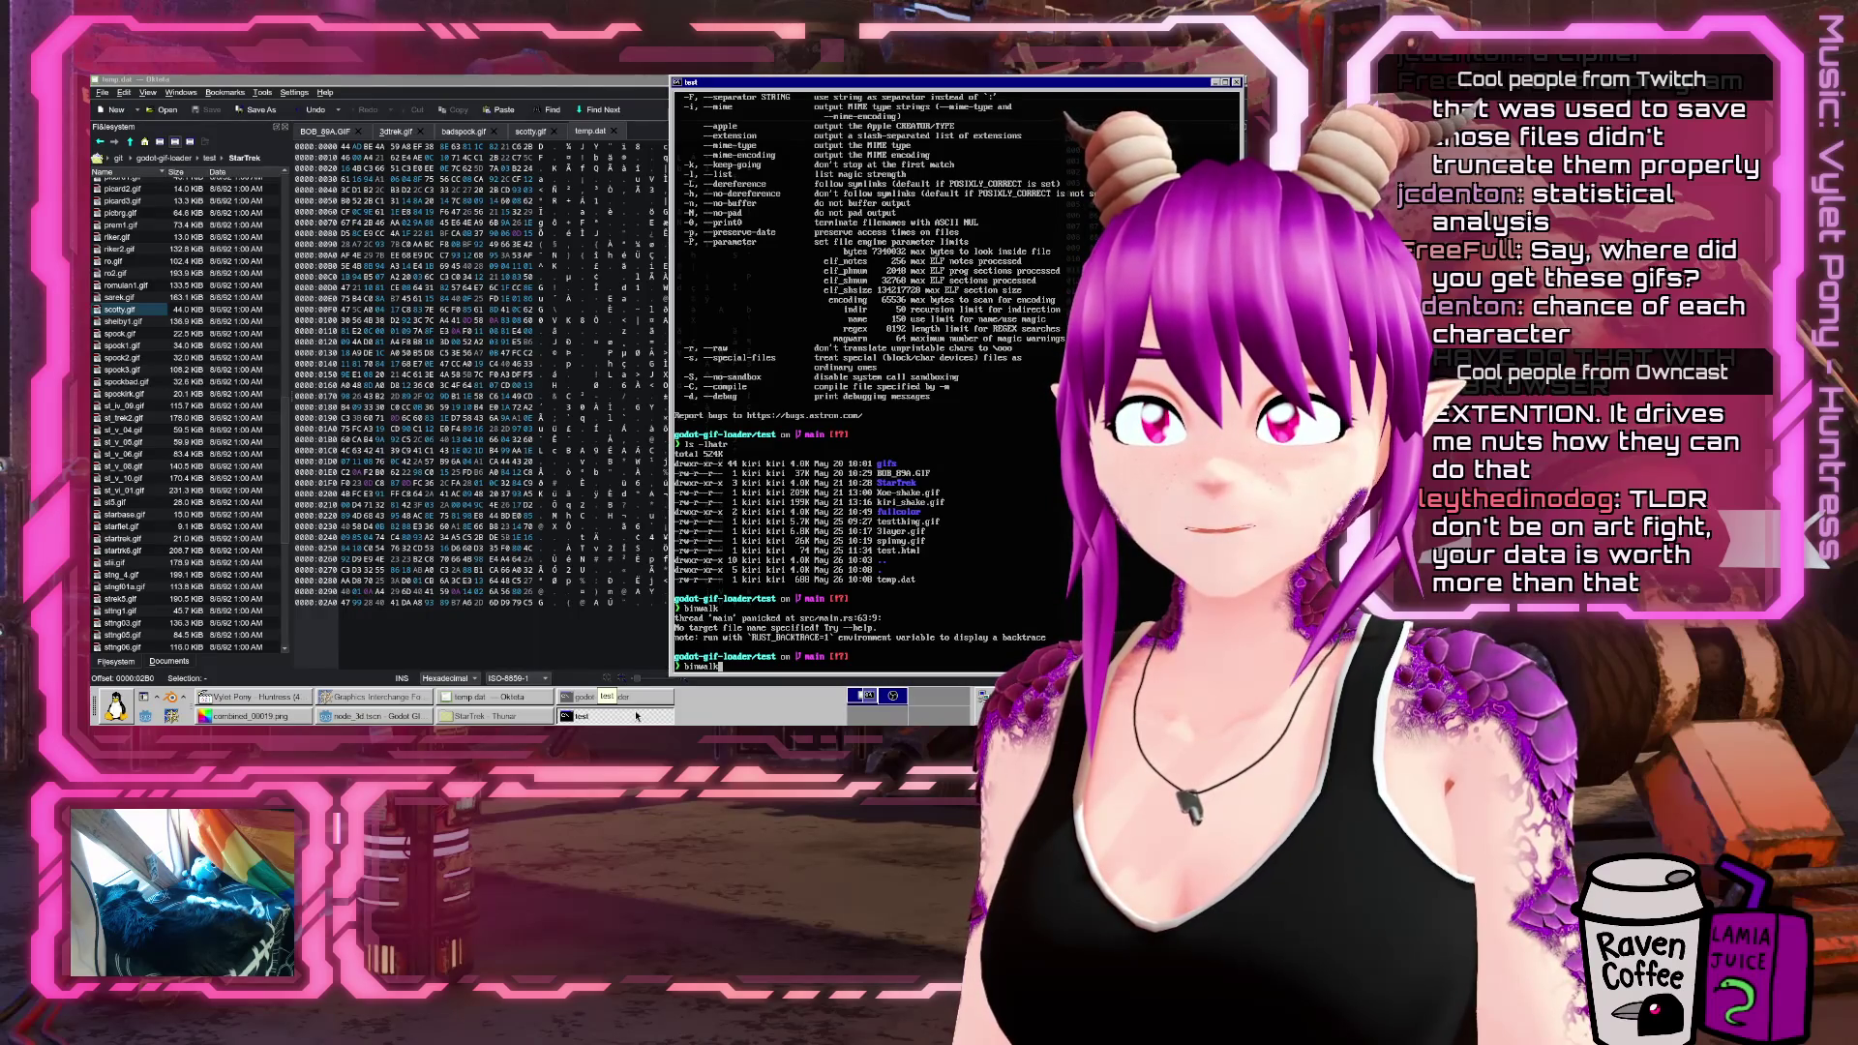
text(--help)
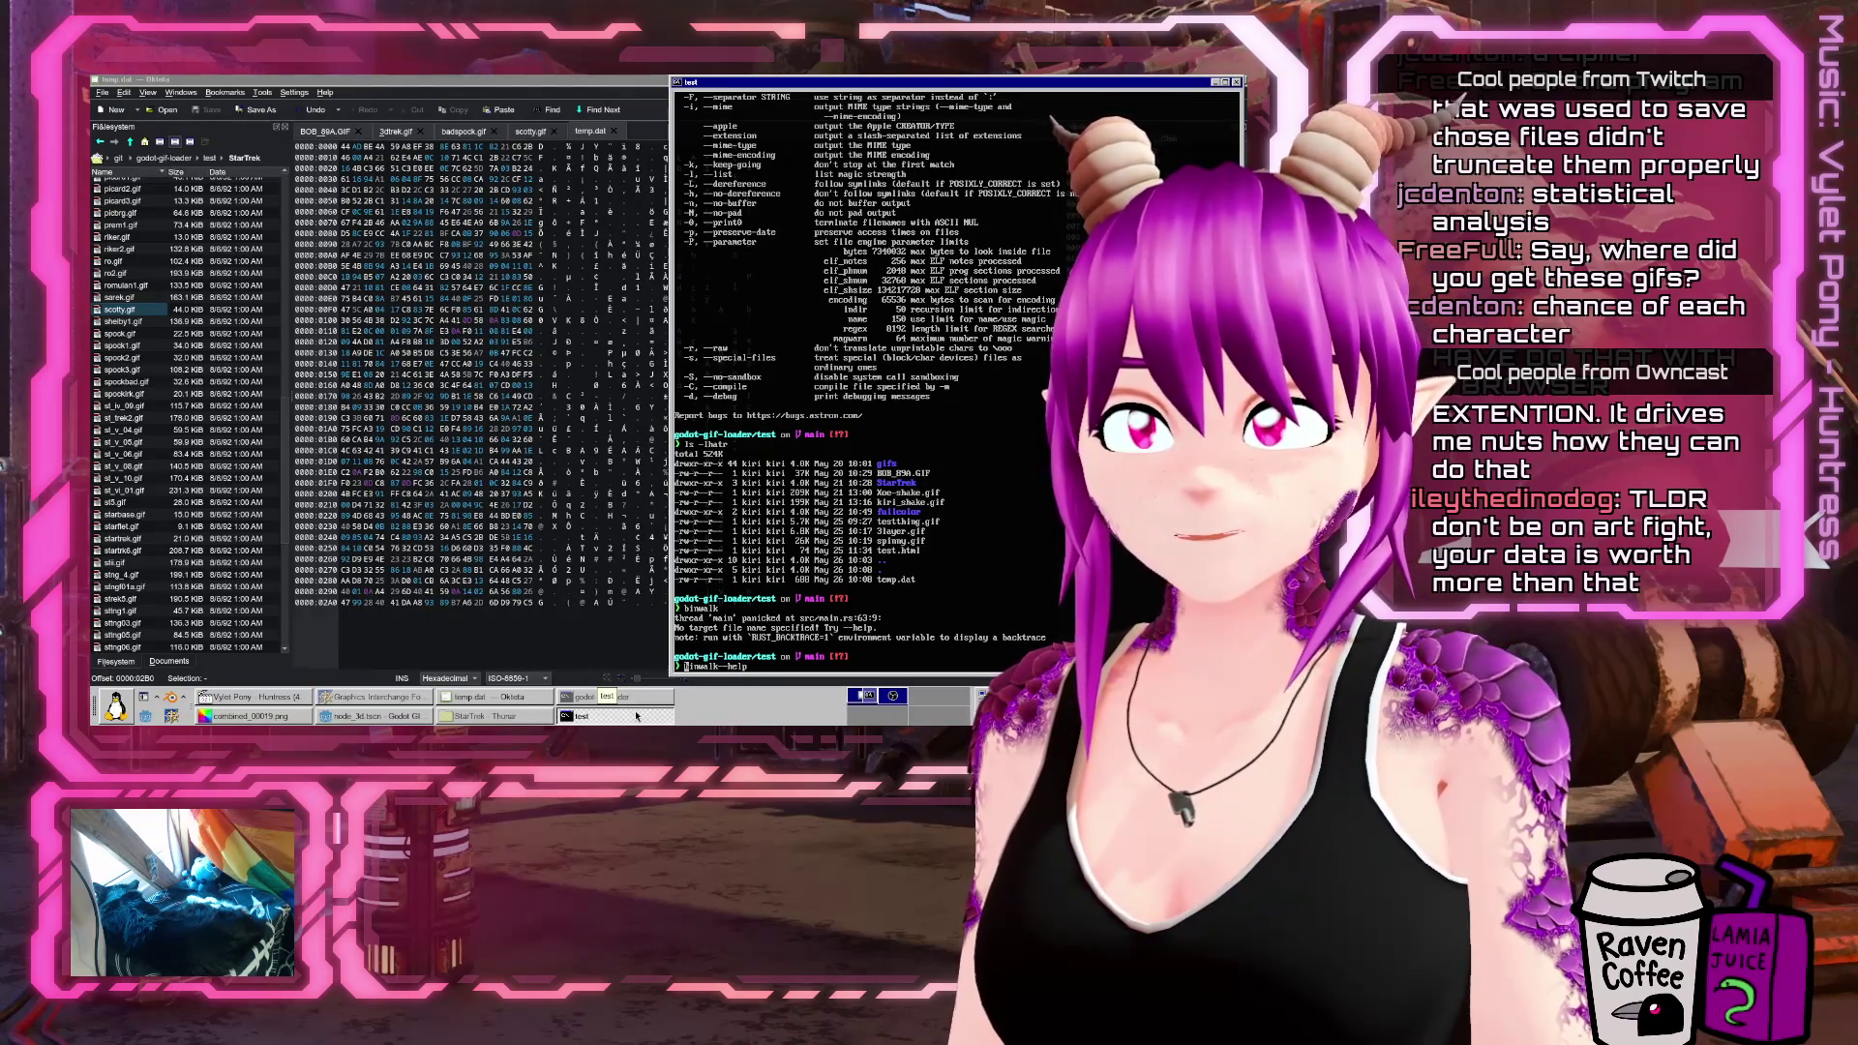
key(Return)
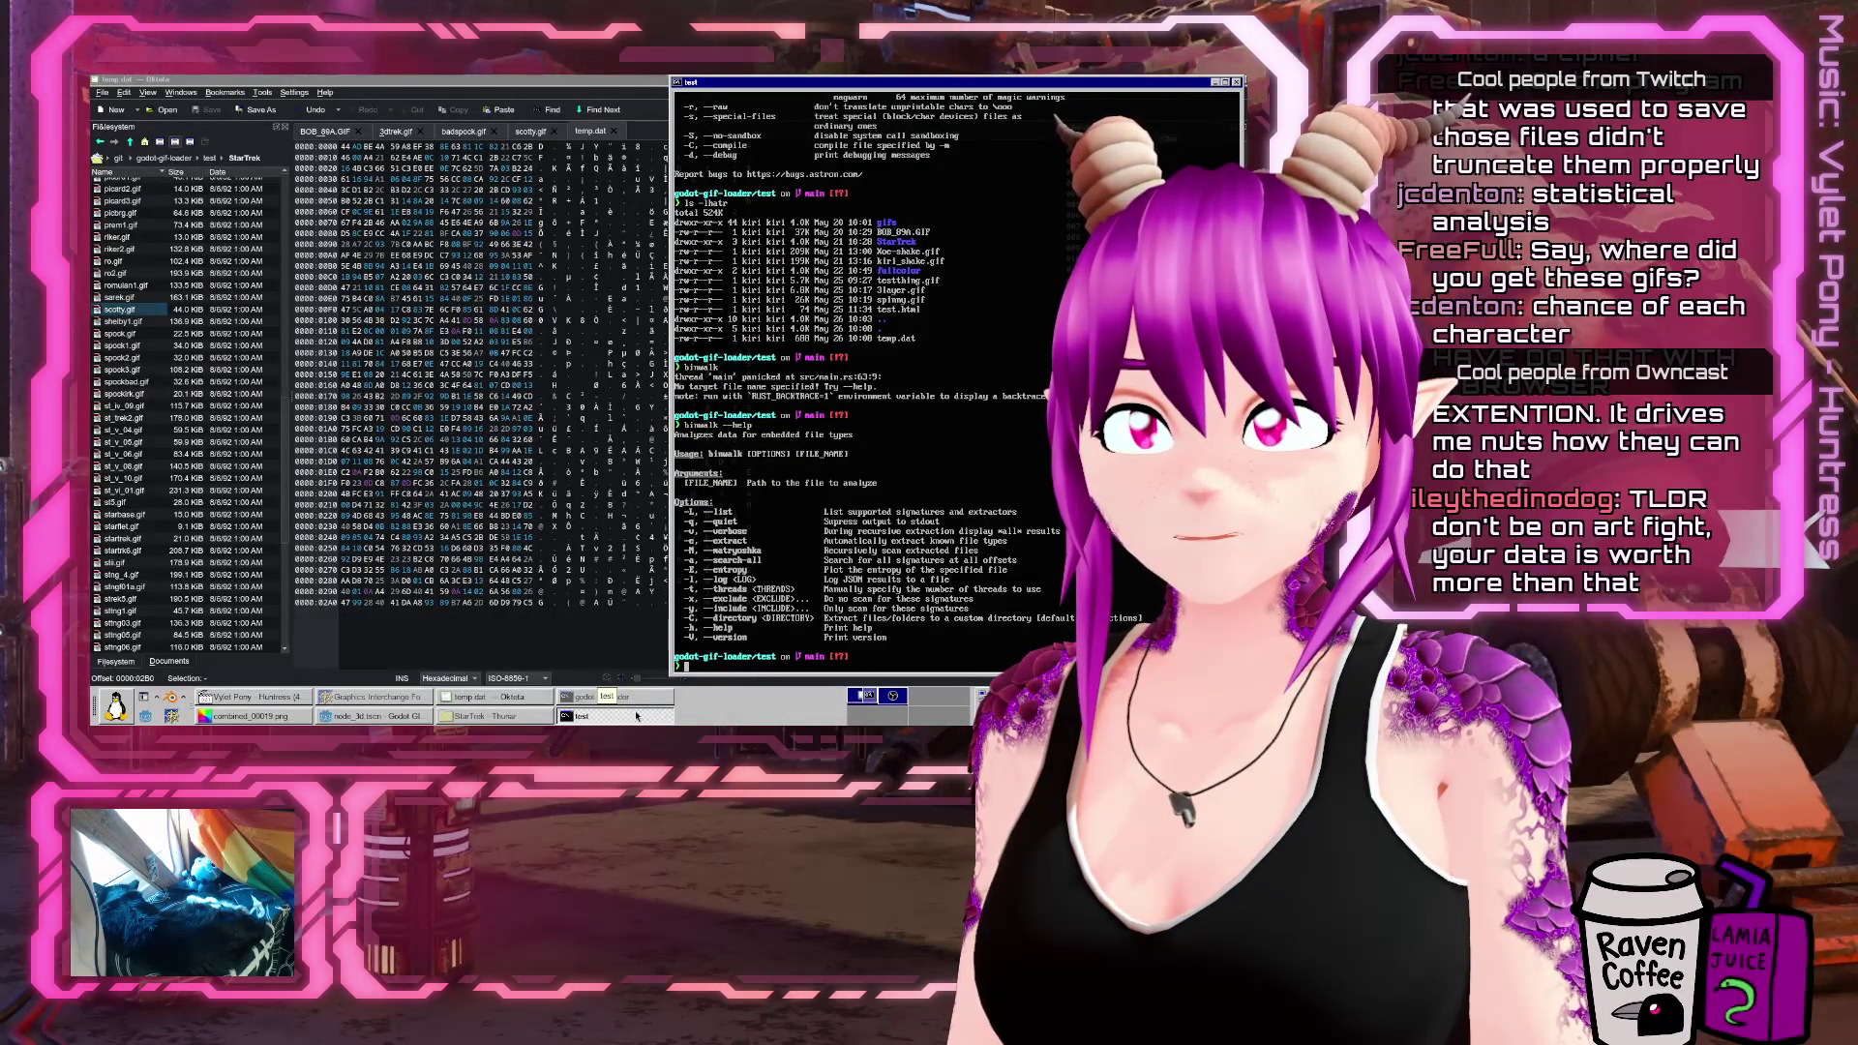
Scan temp.dat with binwalk and relist the folder with ls -lhatr
text(binwalk temp.dat)
key(Return)
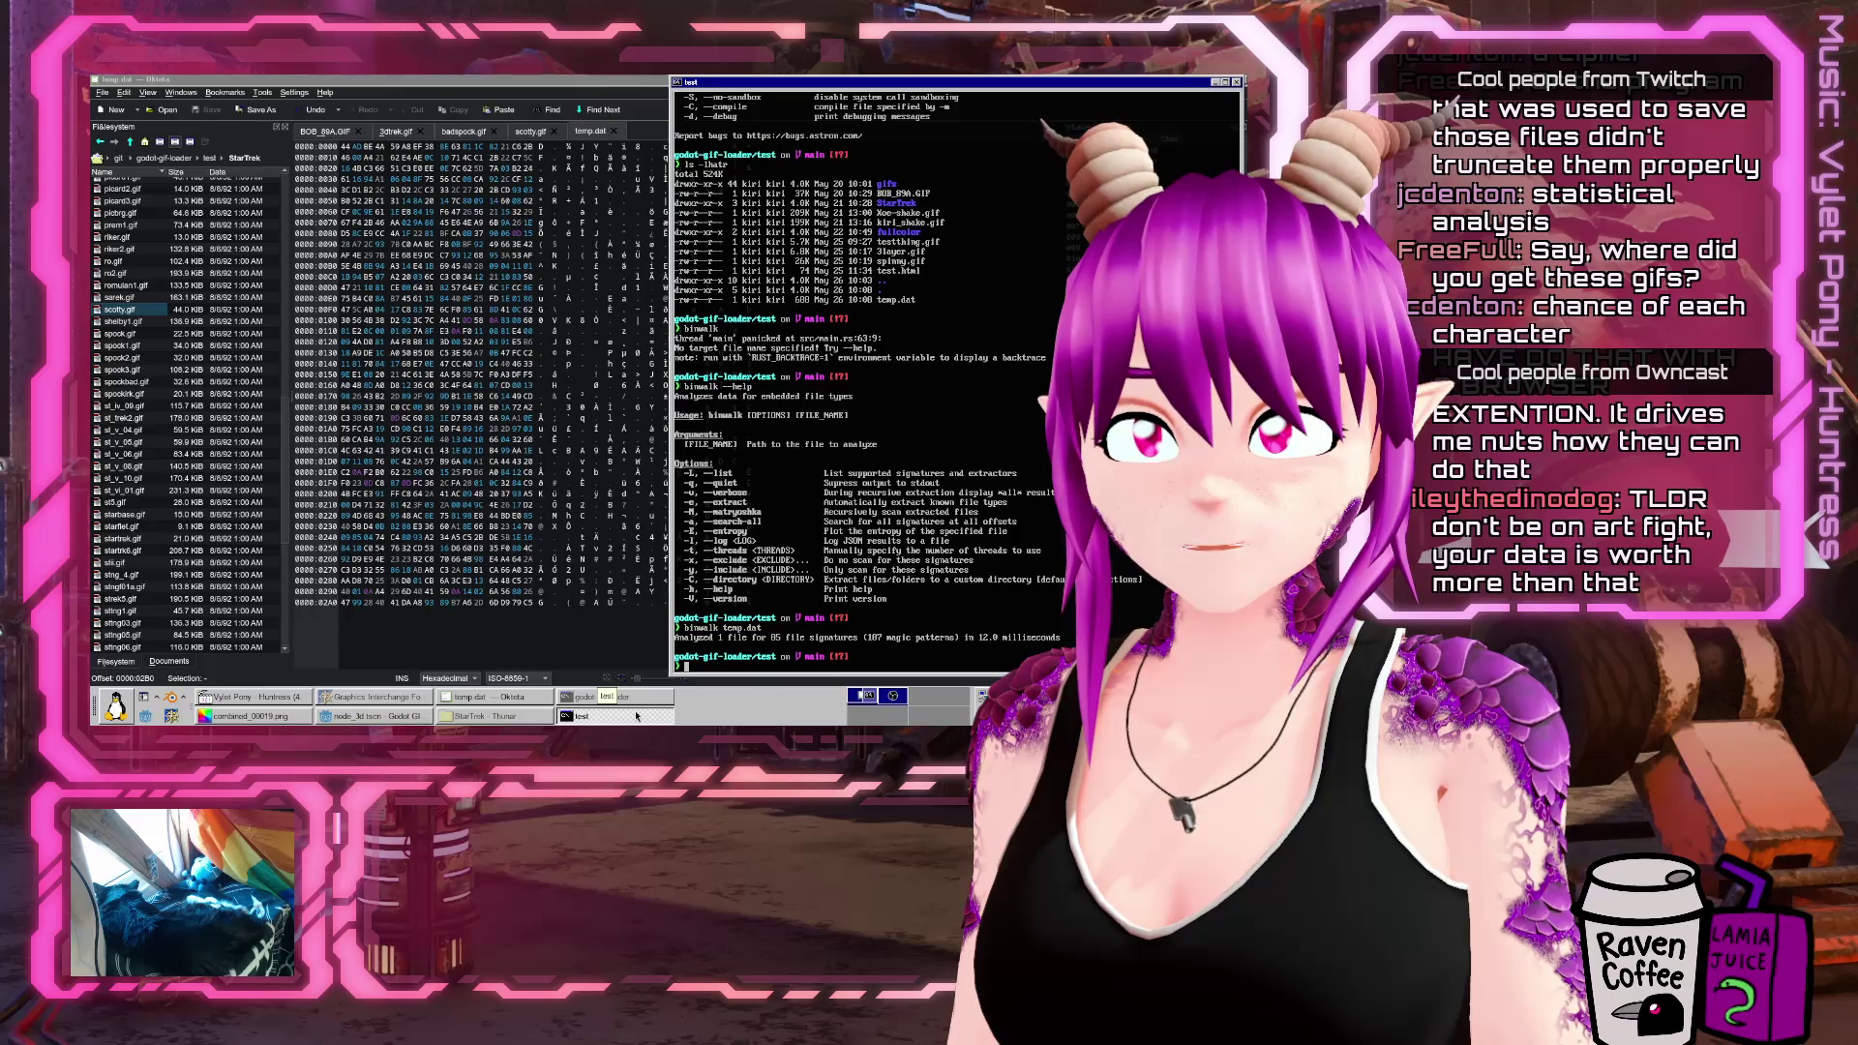
text(ls -lhatr)
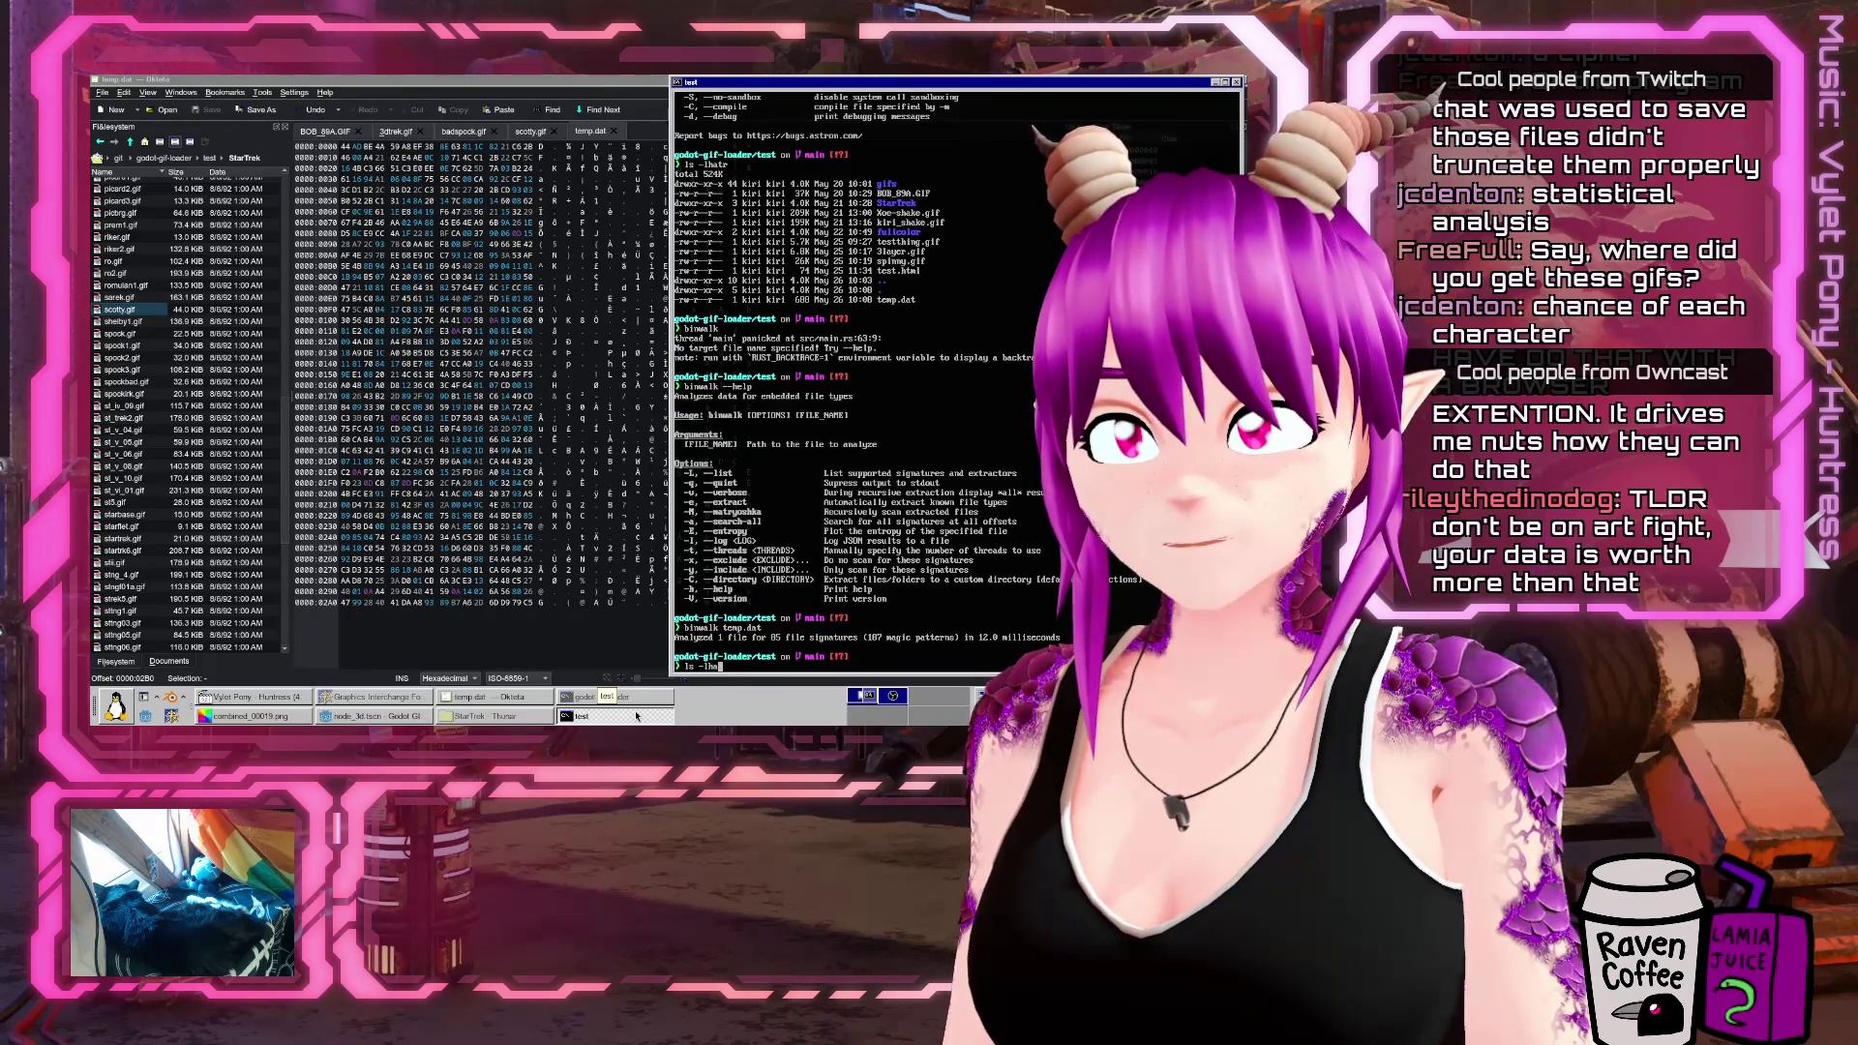
key(Return)
Rescan temp.dat with -v and -vvv, rerun the plain scan, and return to Godot
key(Up)
key(Up)
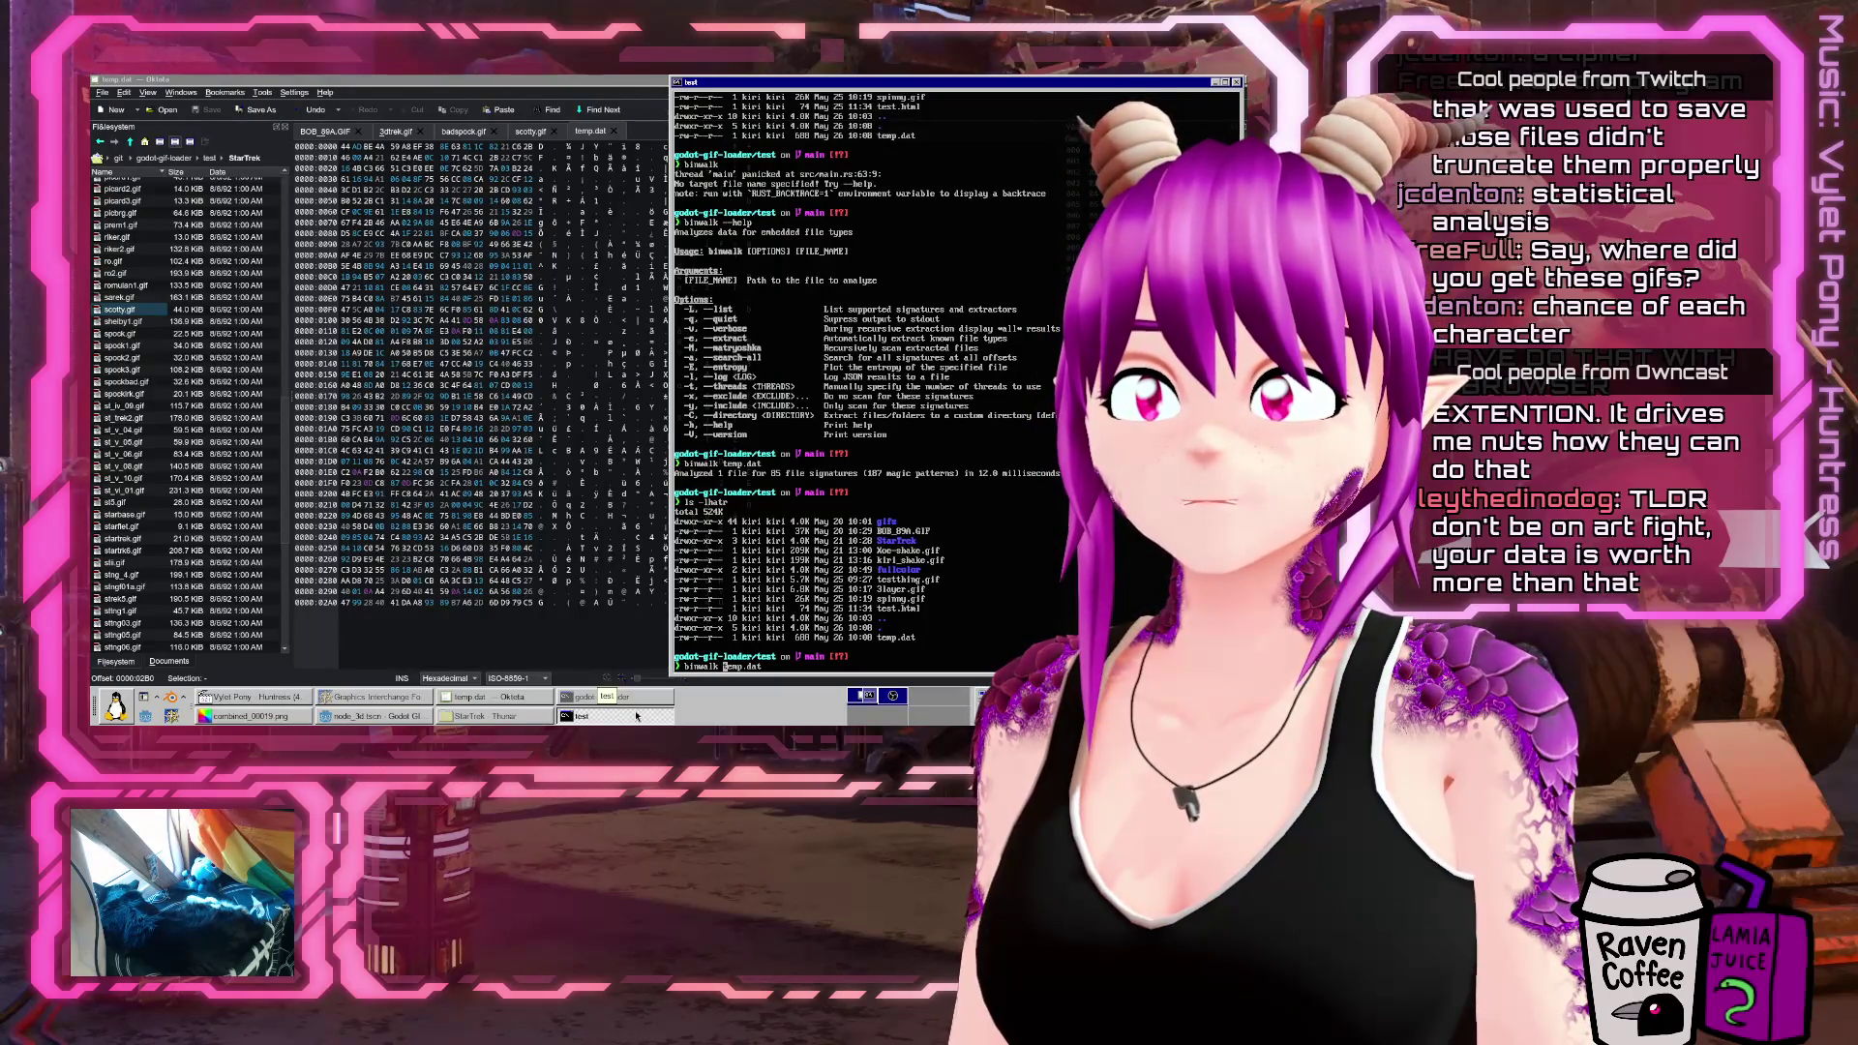
text(-v)
key(Return)
key(Up)
text(vv)
key(Return)
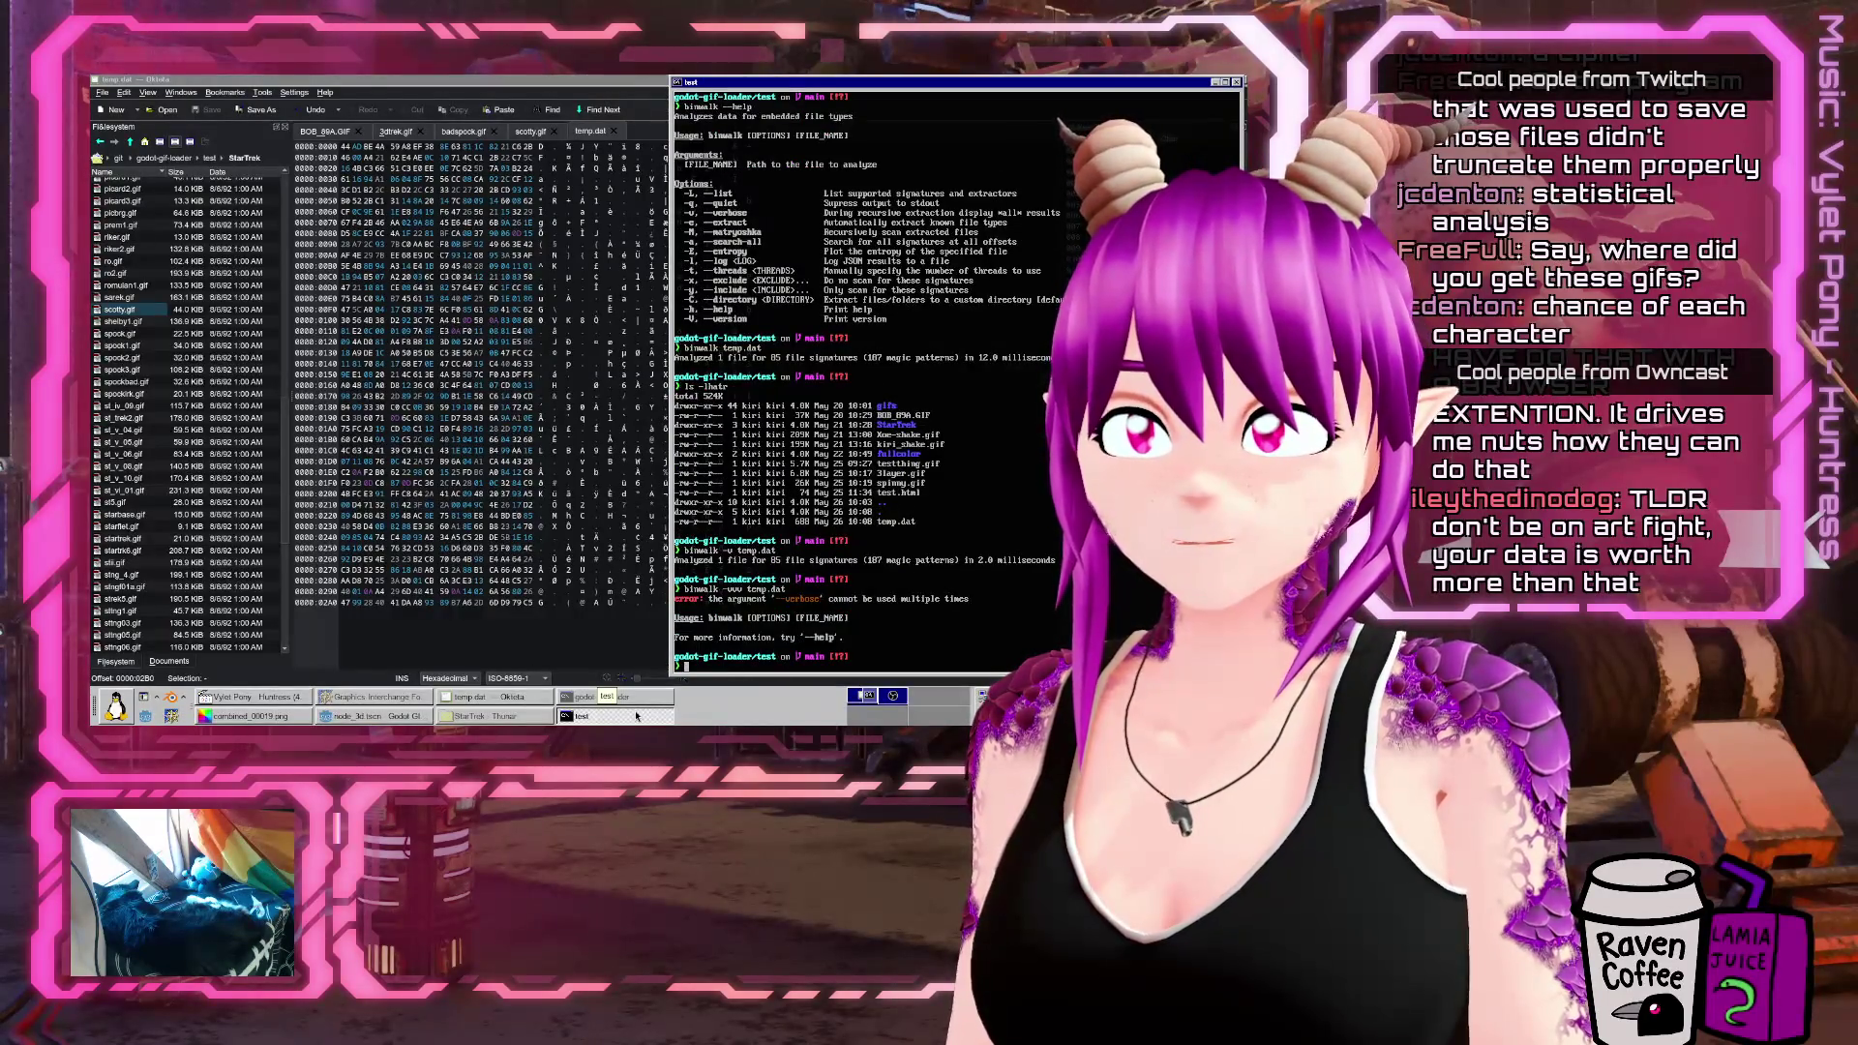
key(Up)
key(Up)
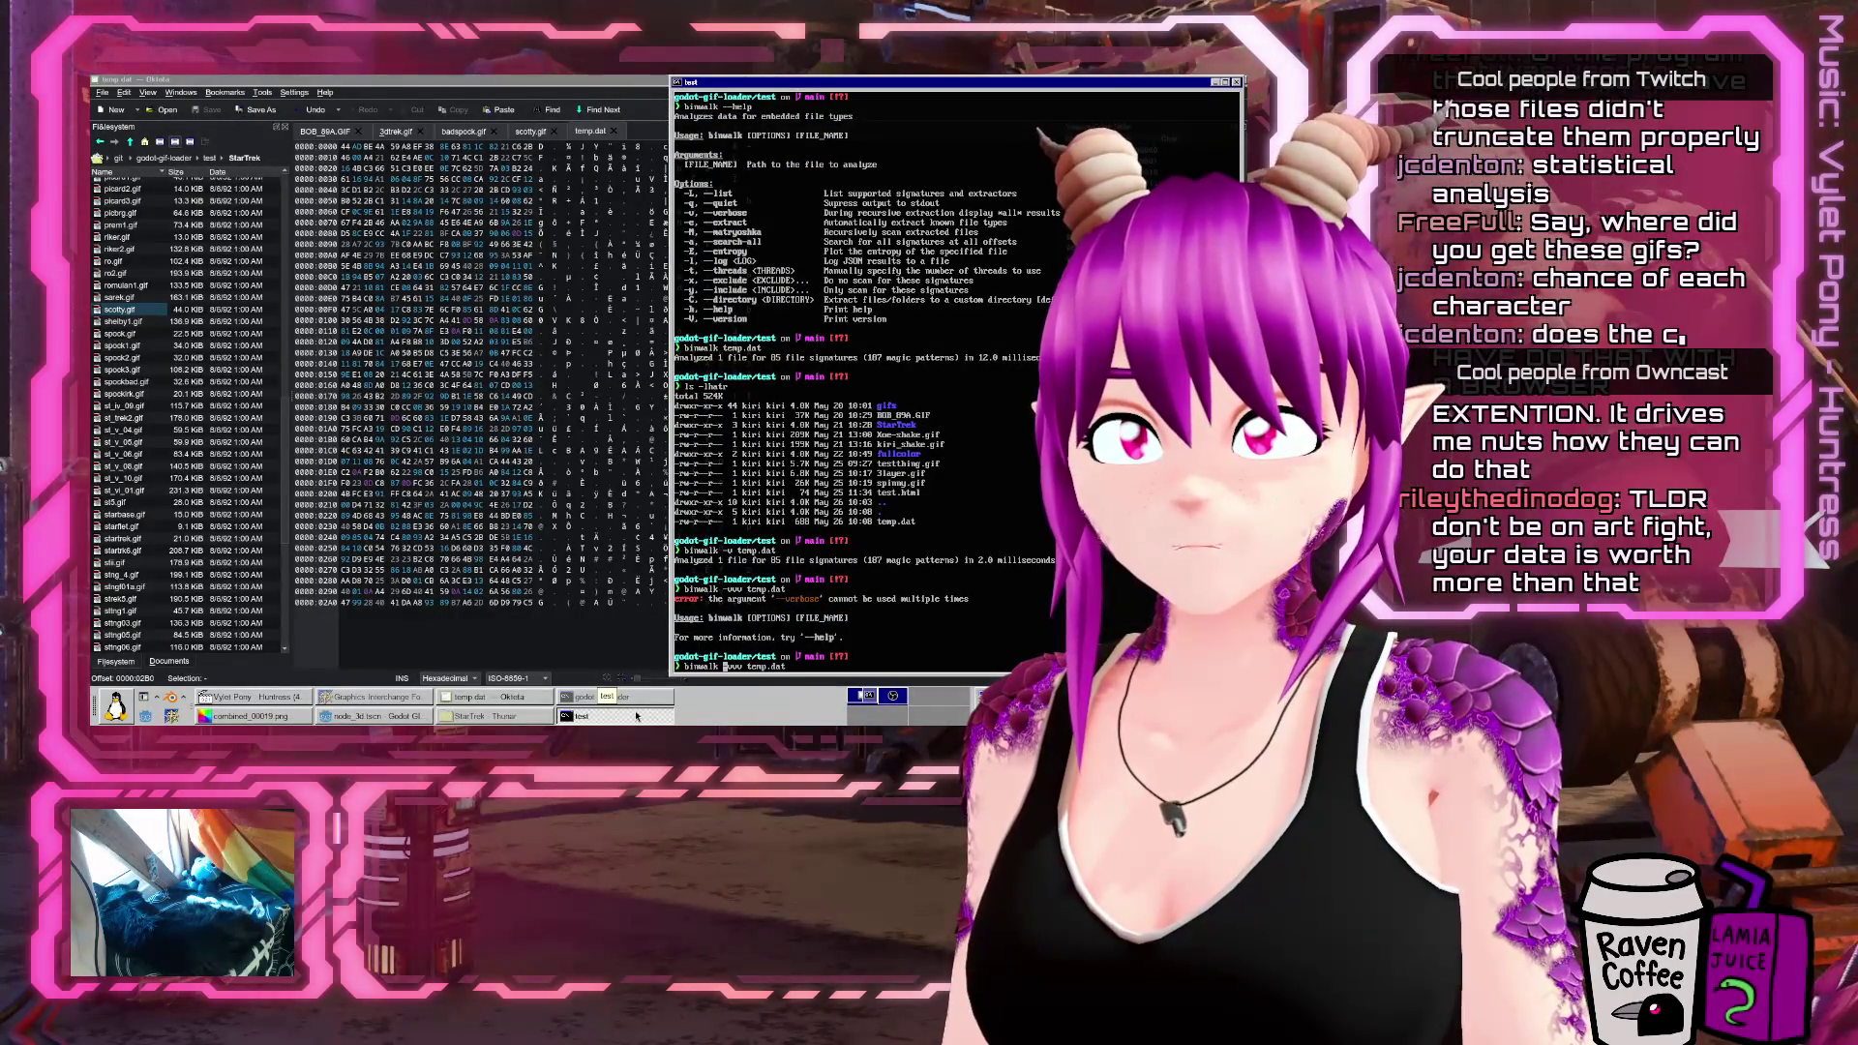
key(Delete)
key(Delete)
key(Delete)
key(Return)
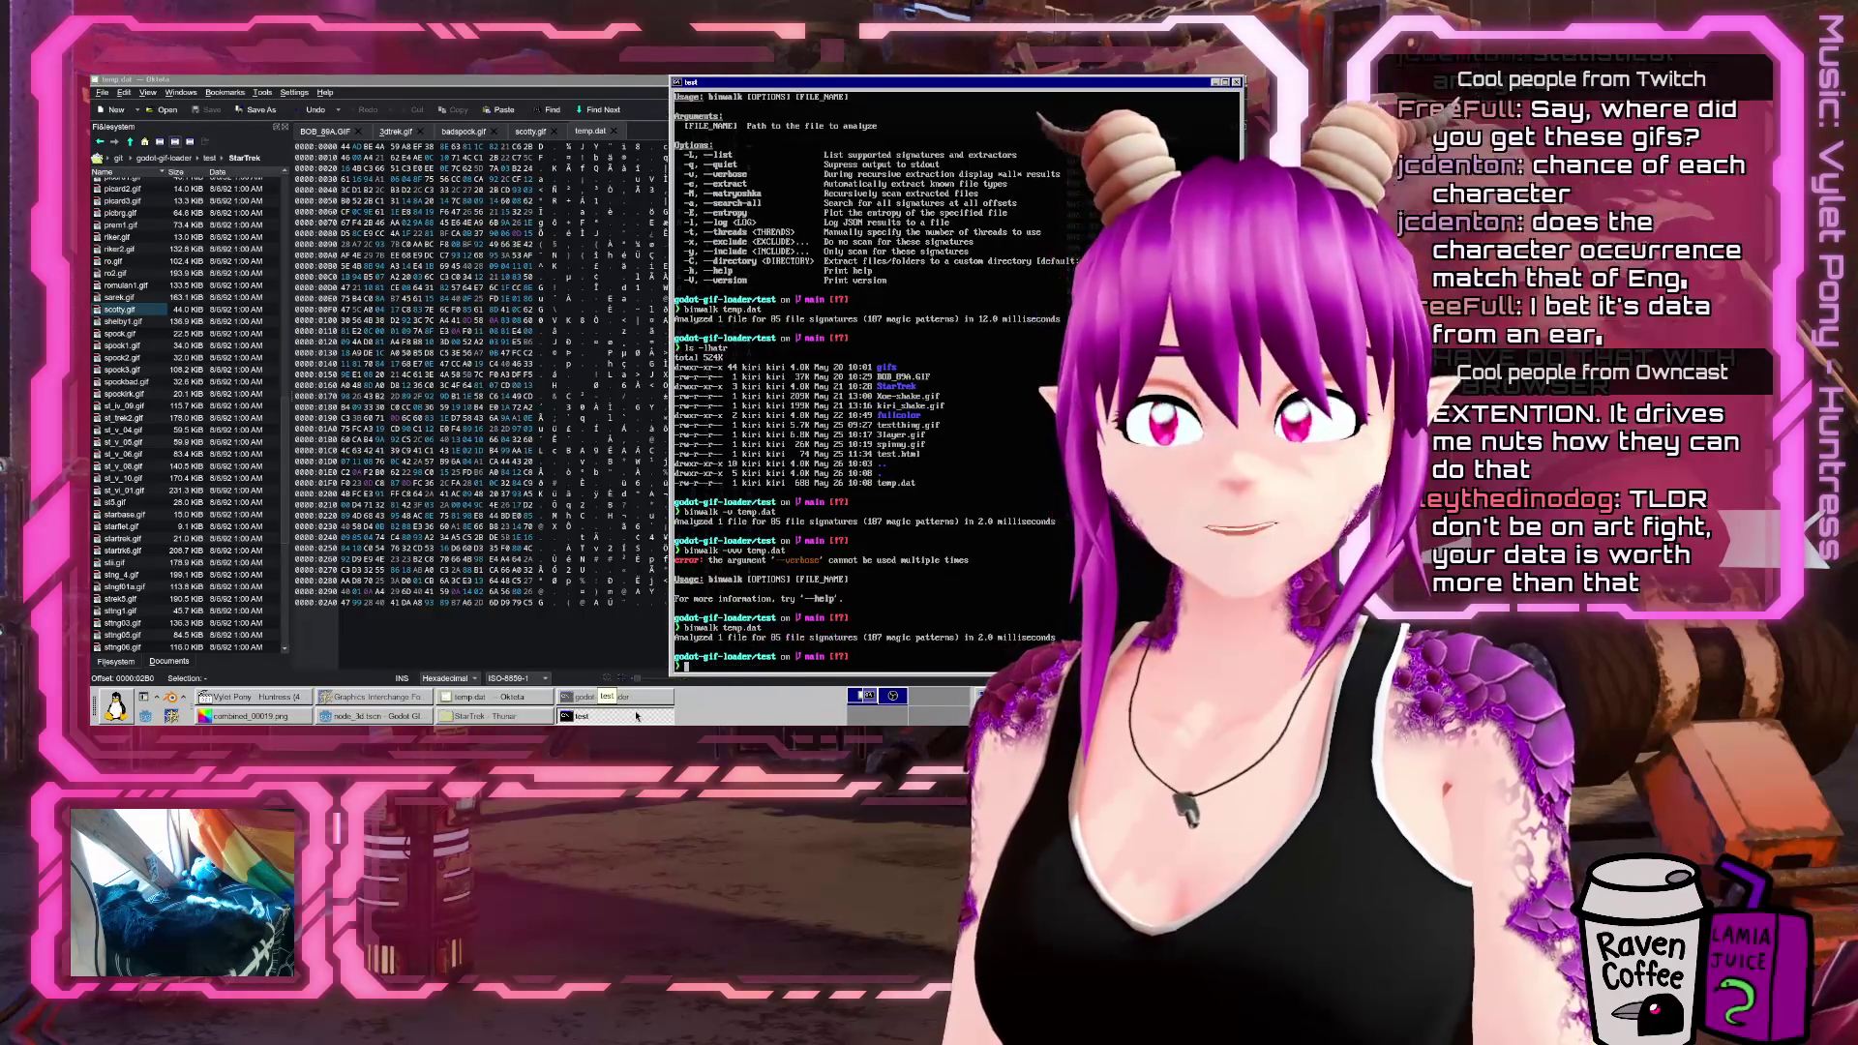
key(alt+Tab)
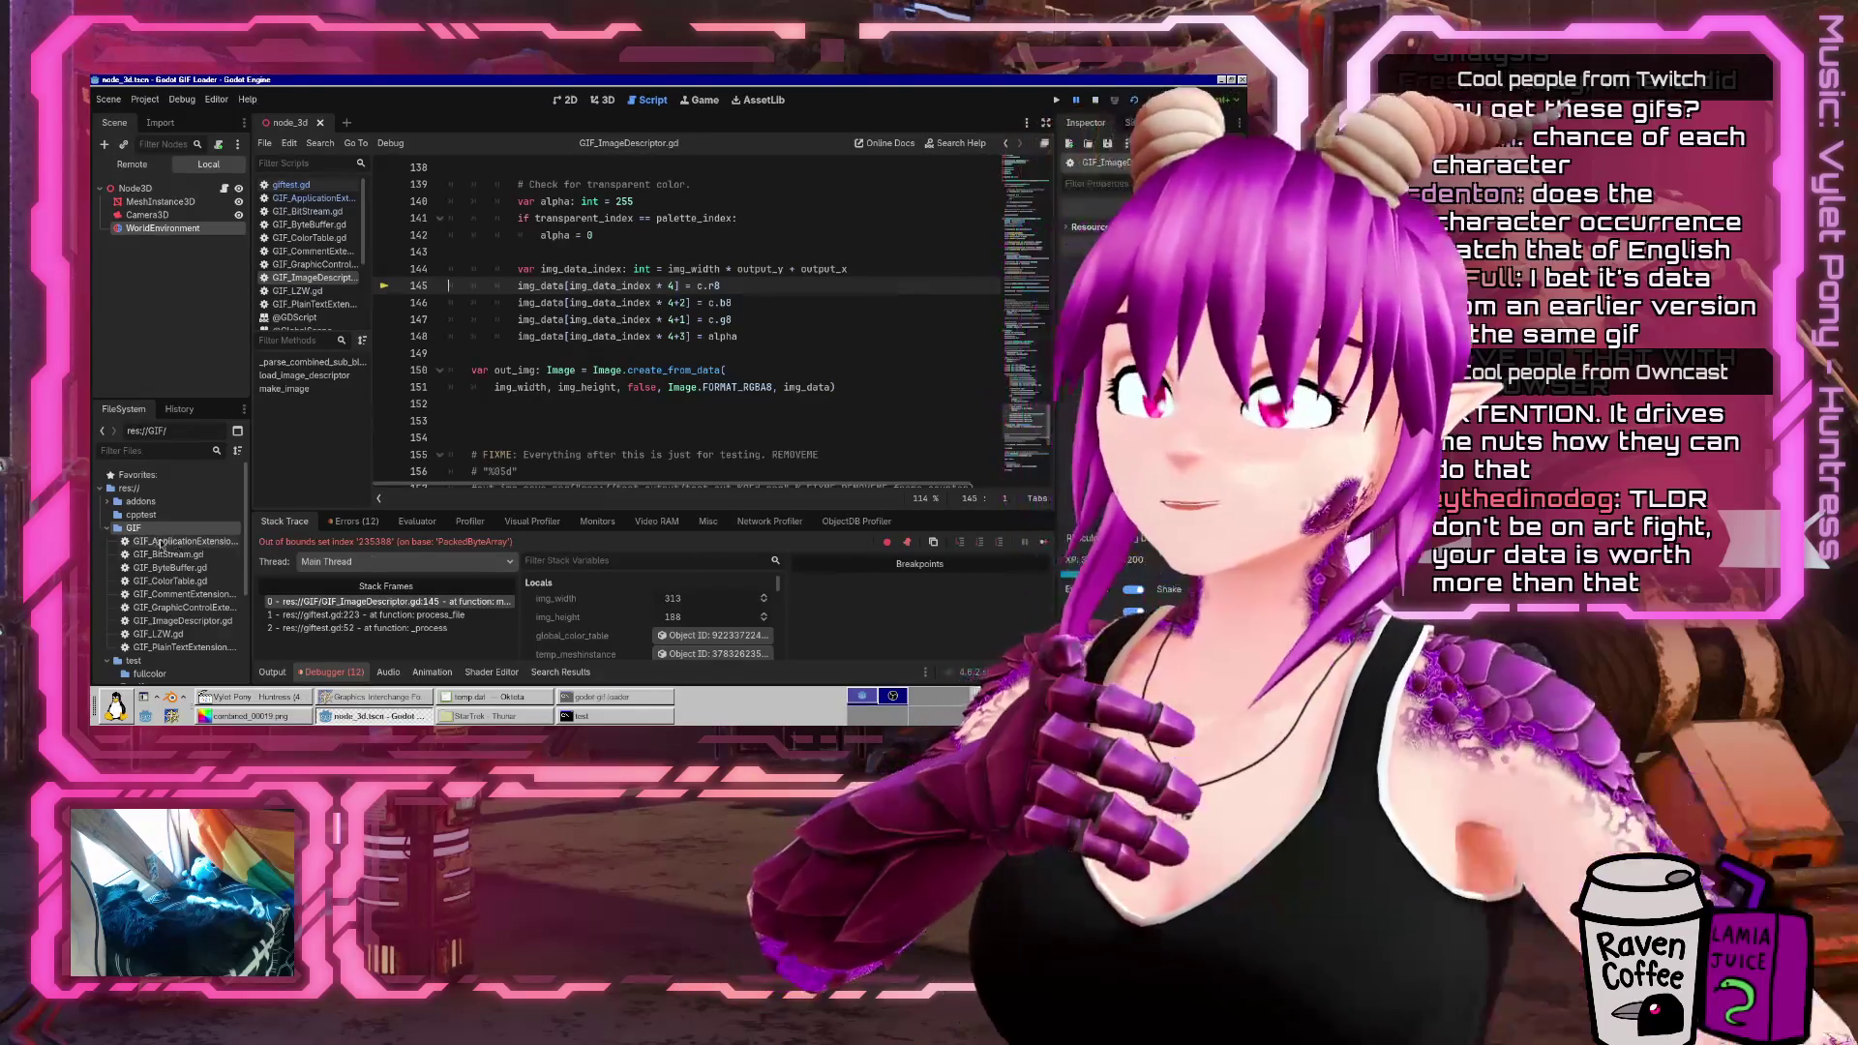
Compare Godot's Output log with the Debugger's Errors list, then bring the temp.dat hex view forward
click(281, 676)
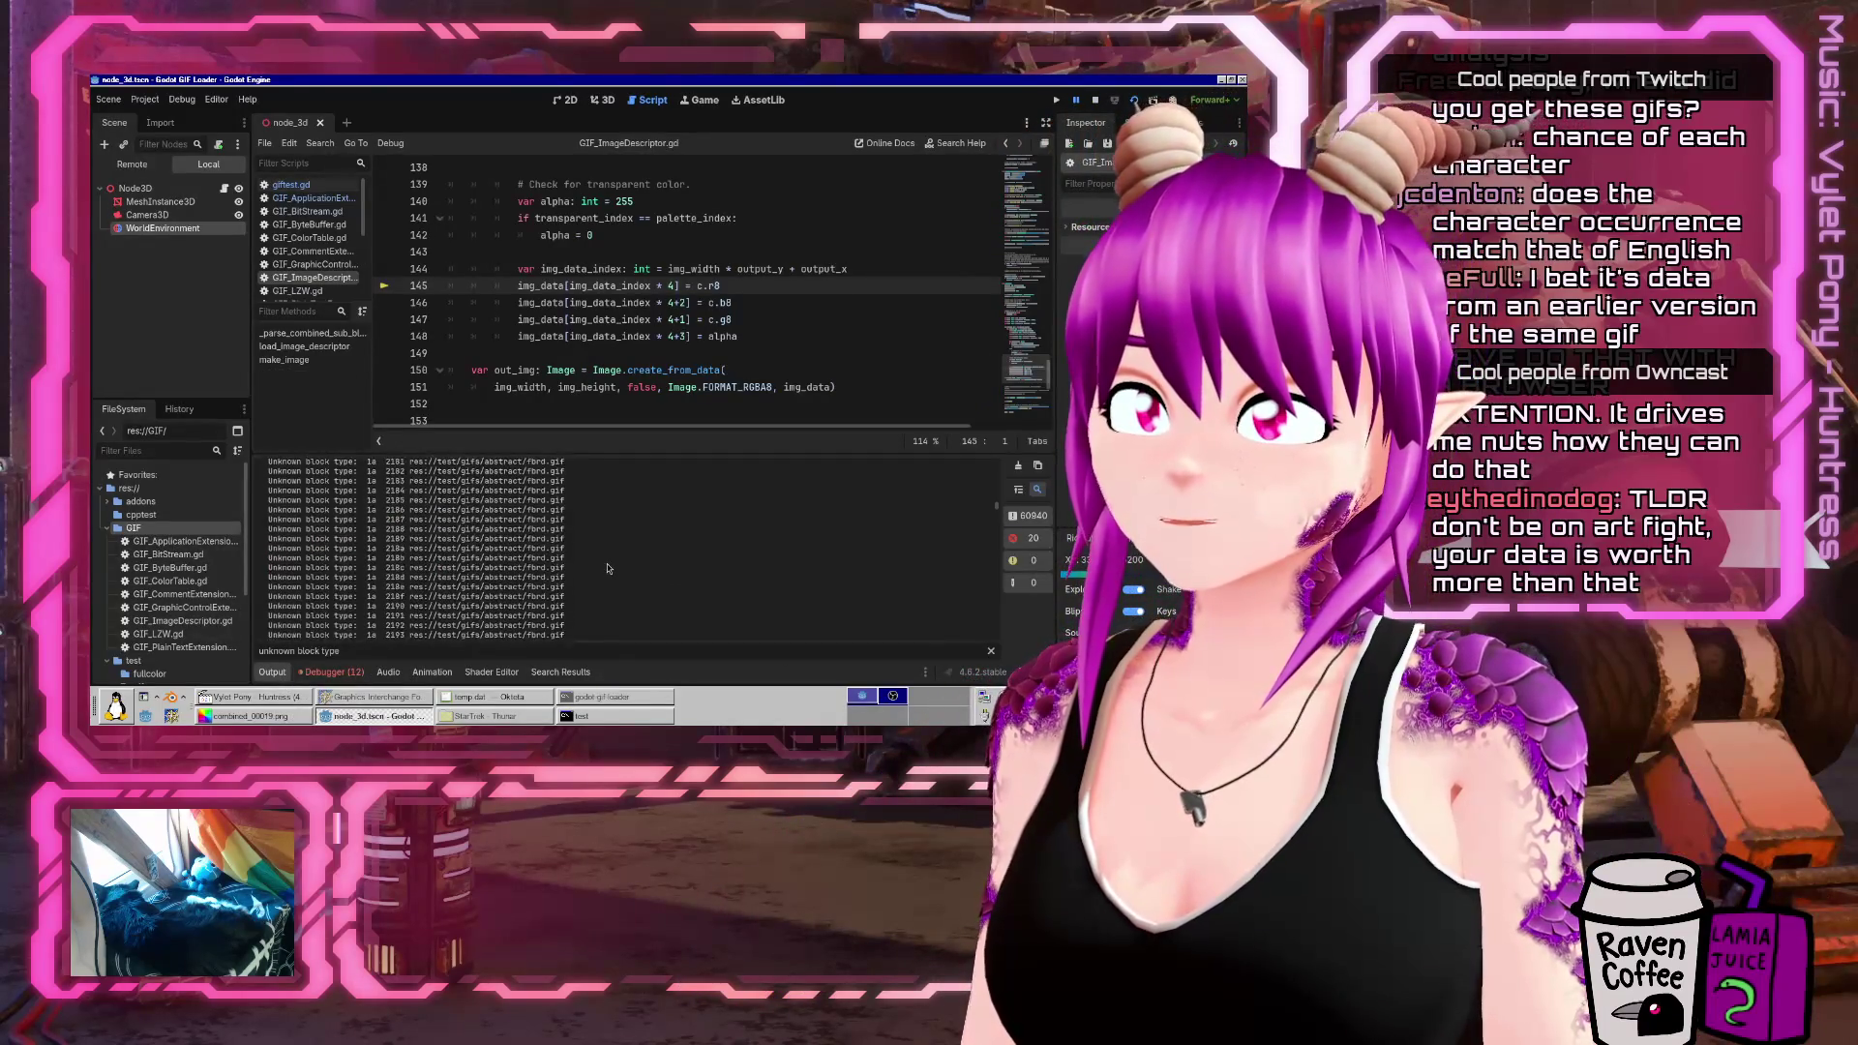
scroll(607, 568, down, 10)
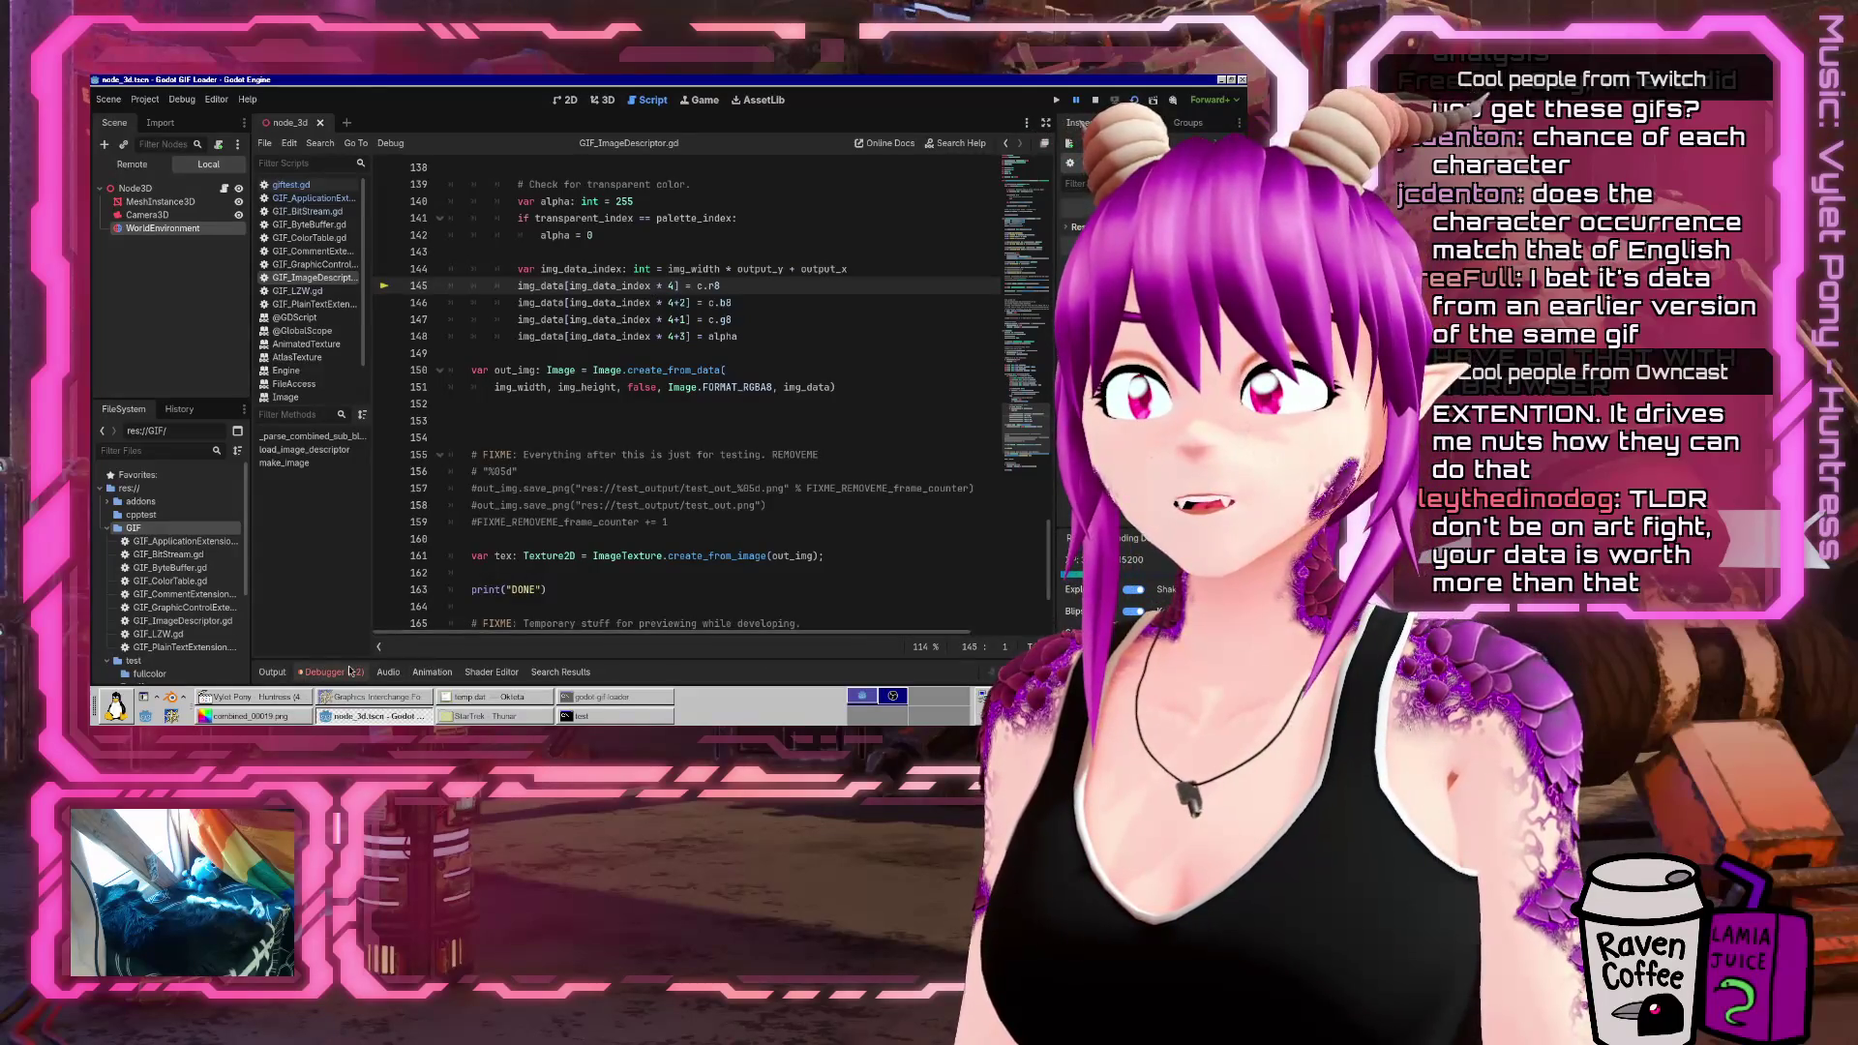
click(354, 520)
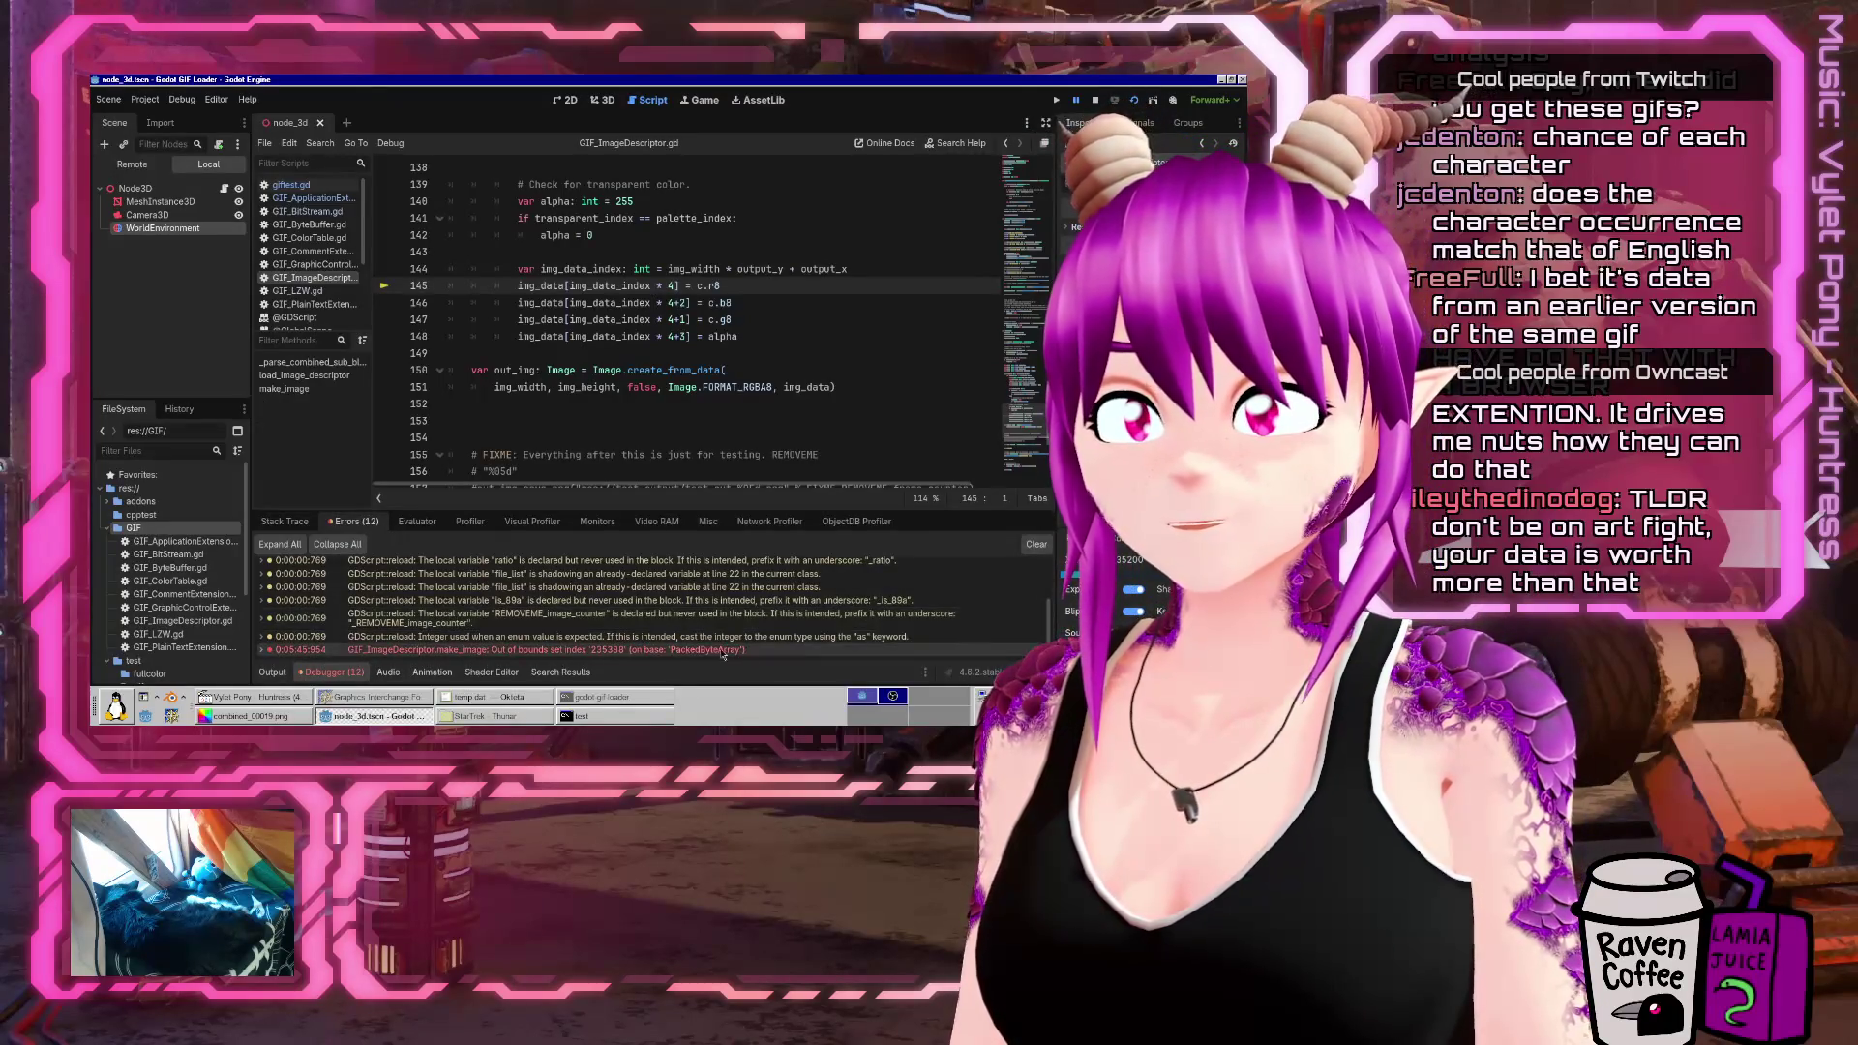
scroll(704, 639, down, 3)
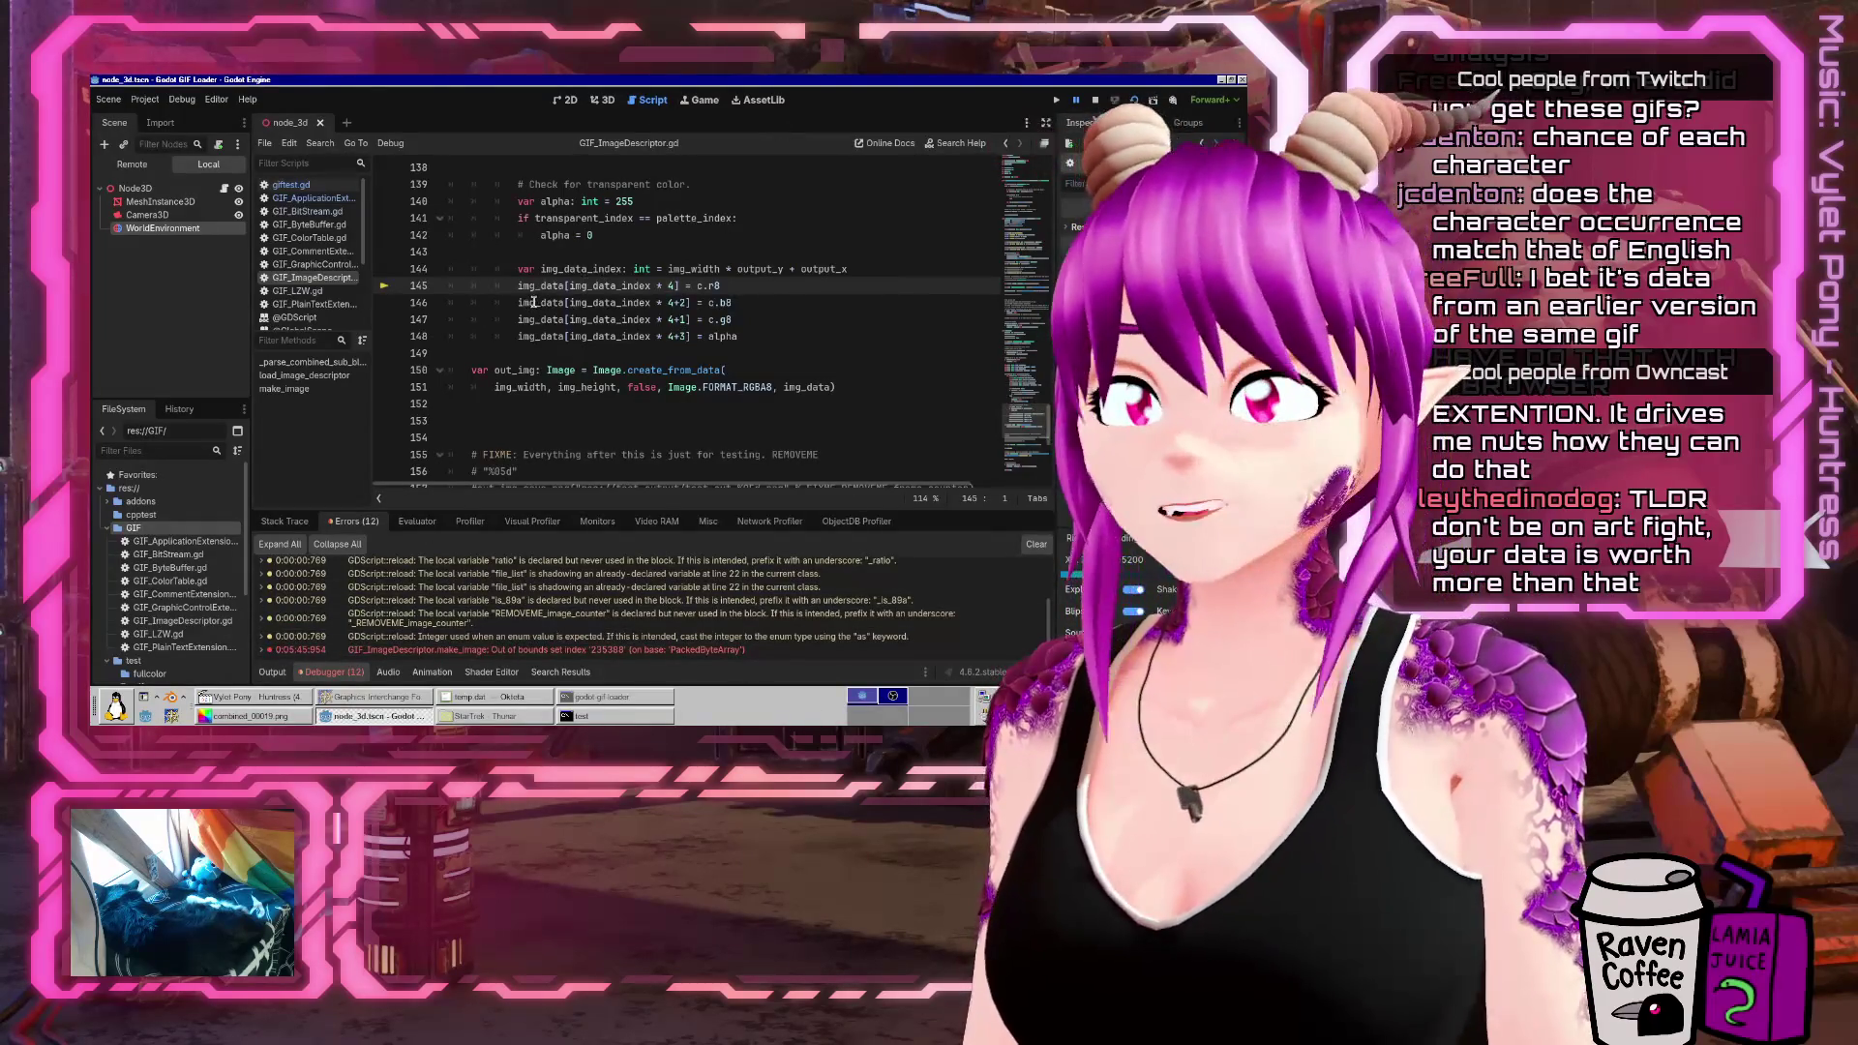
click(275, 672)
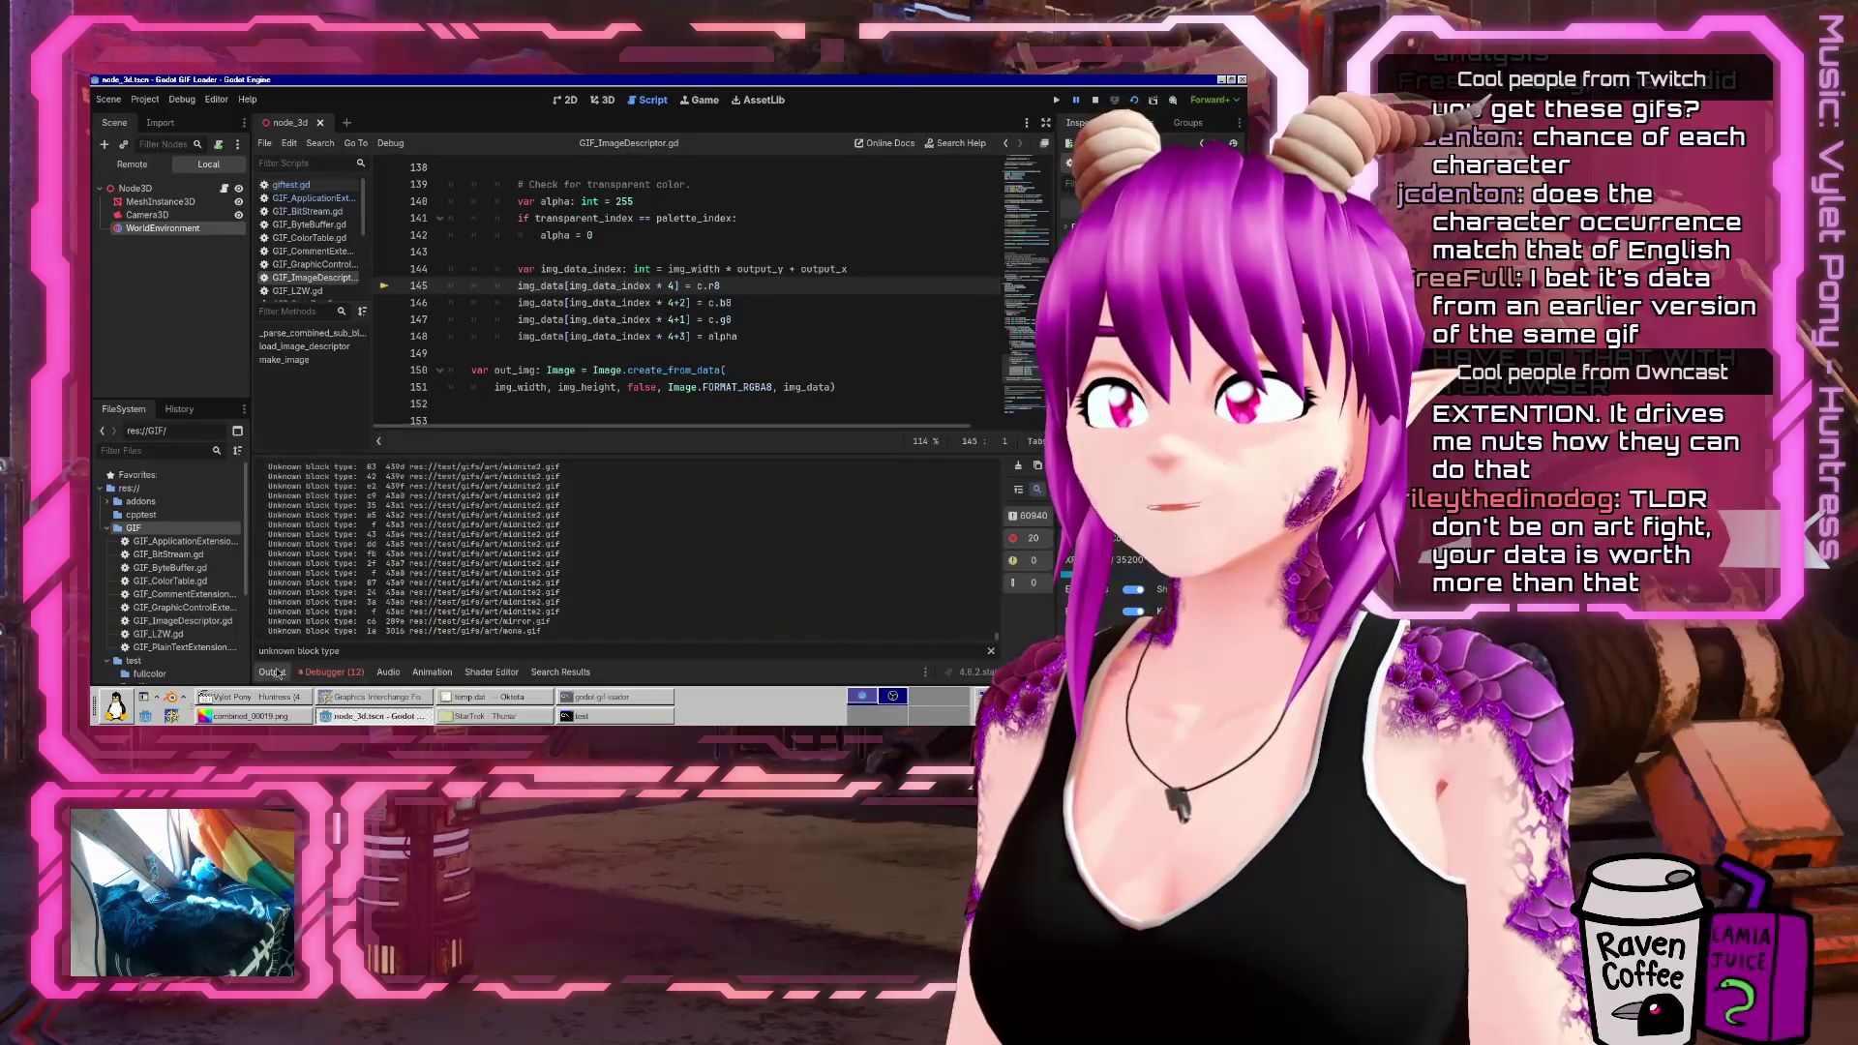
click(329, 672)
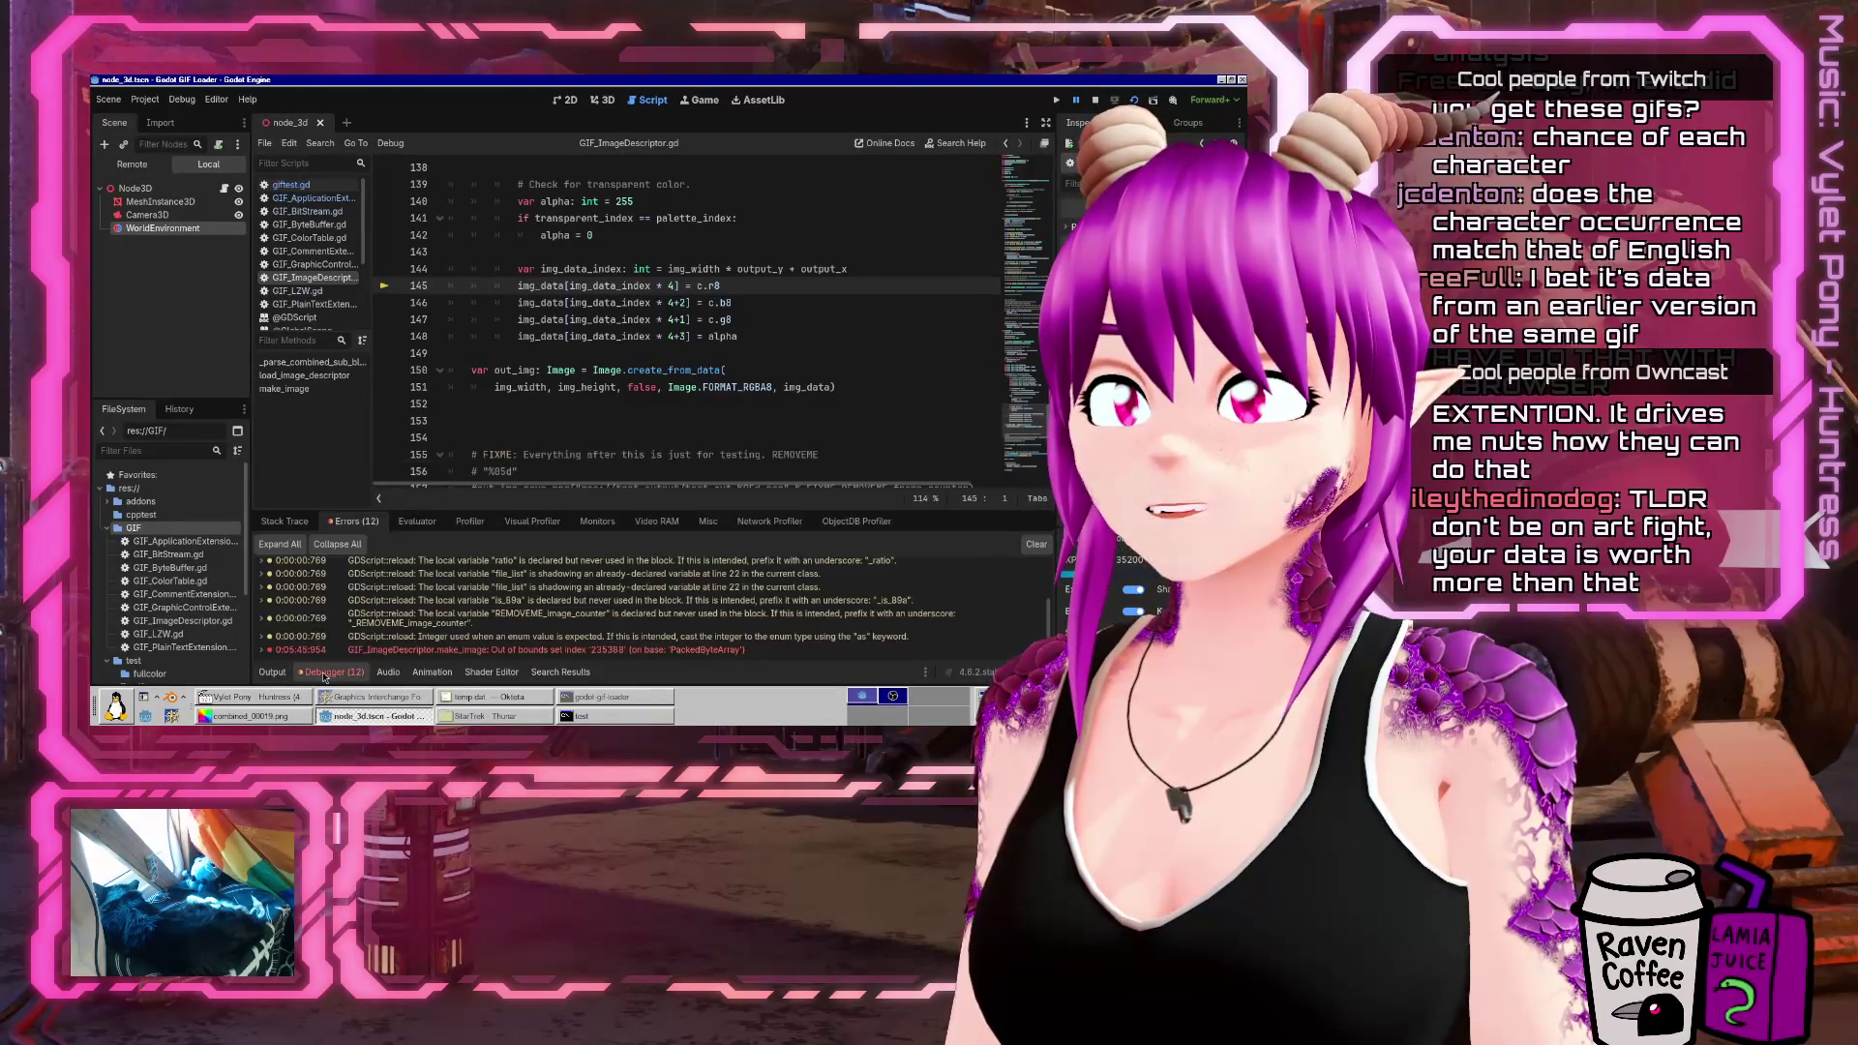
click(274, 671)
click(314, 672)
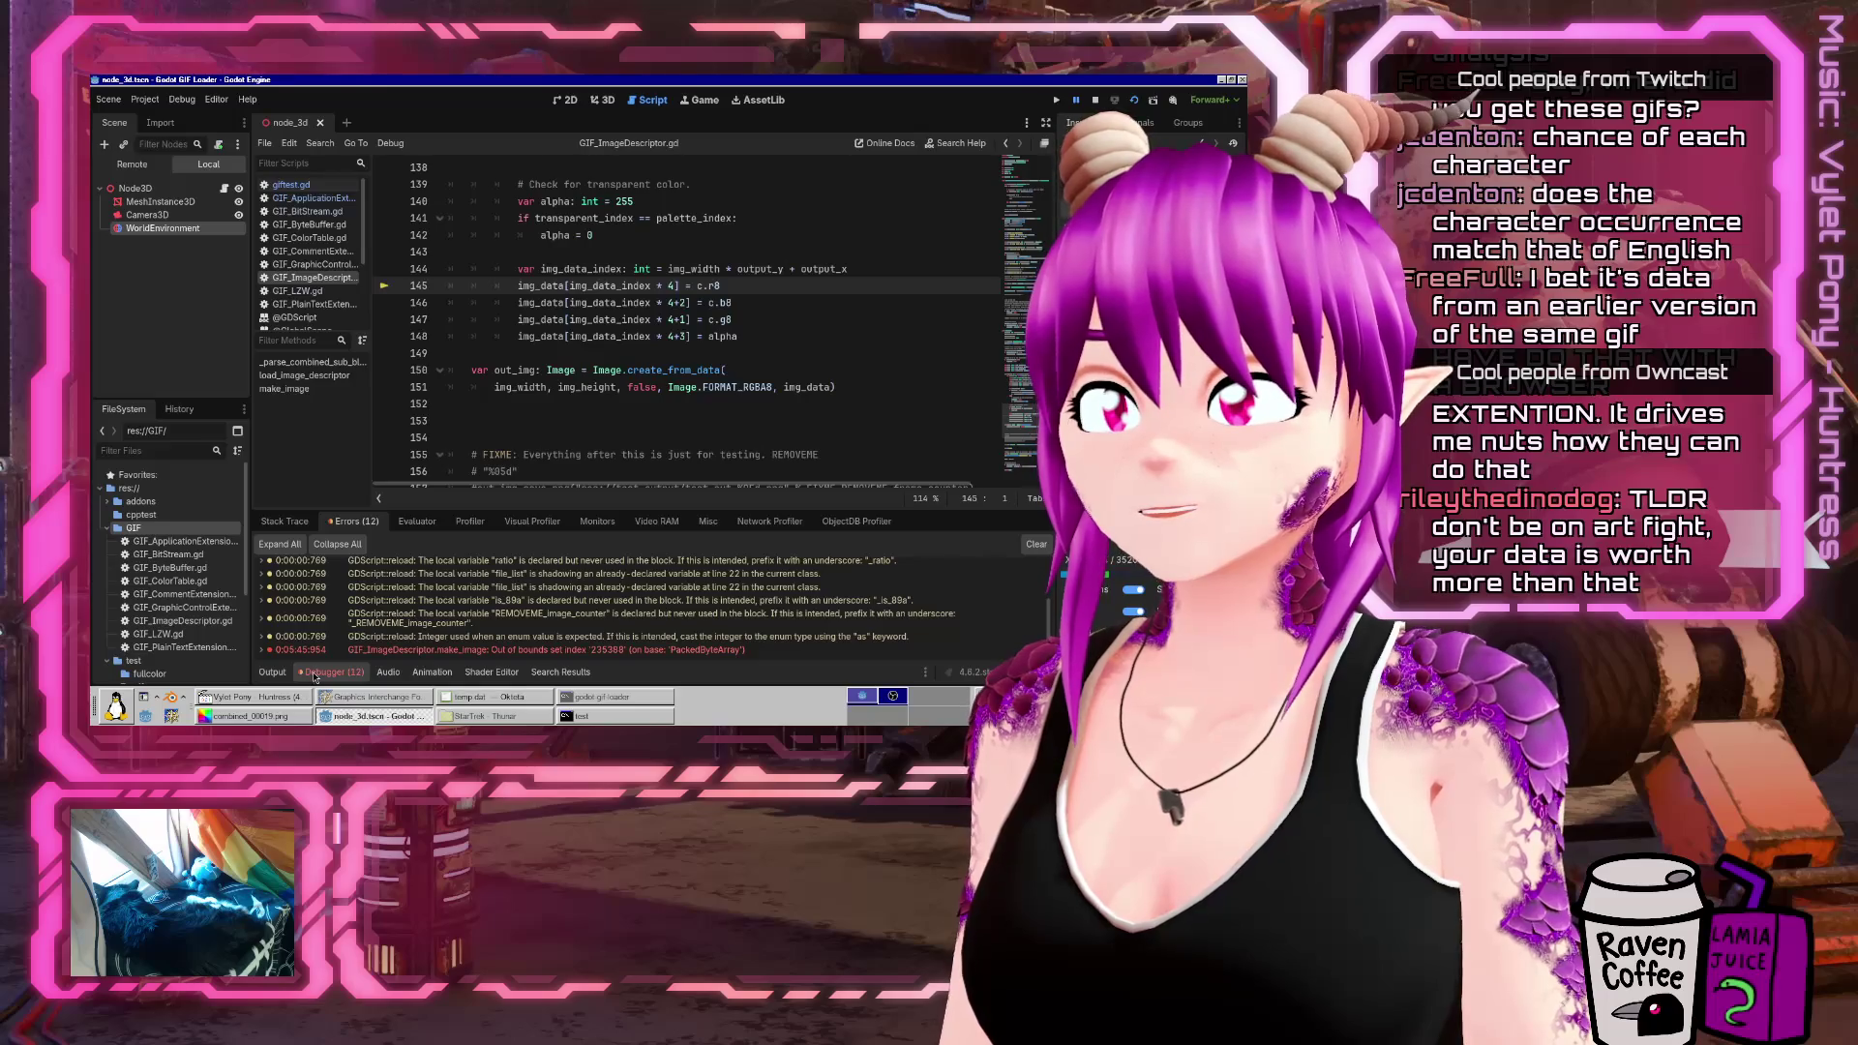
click(465, 696)
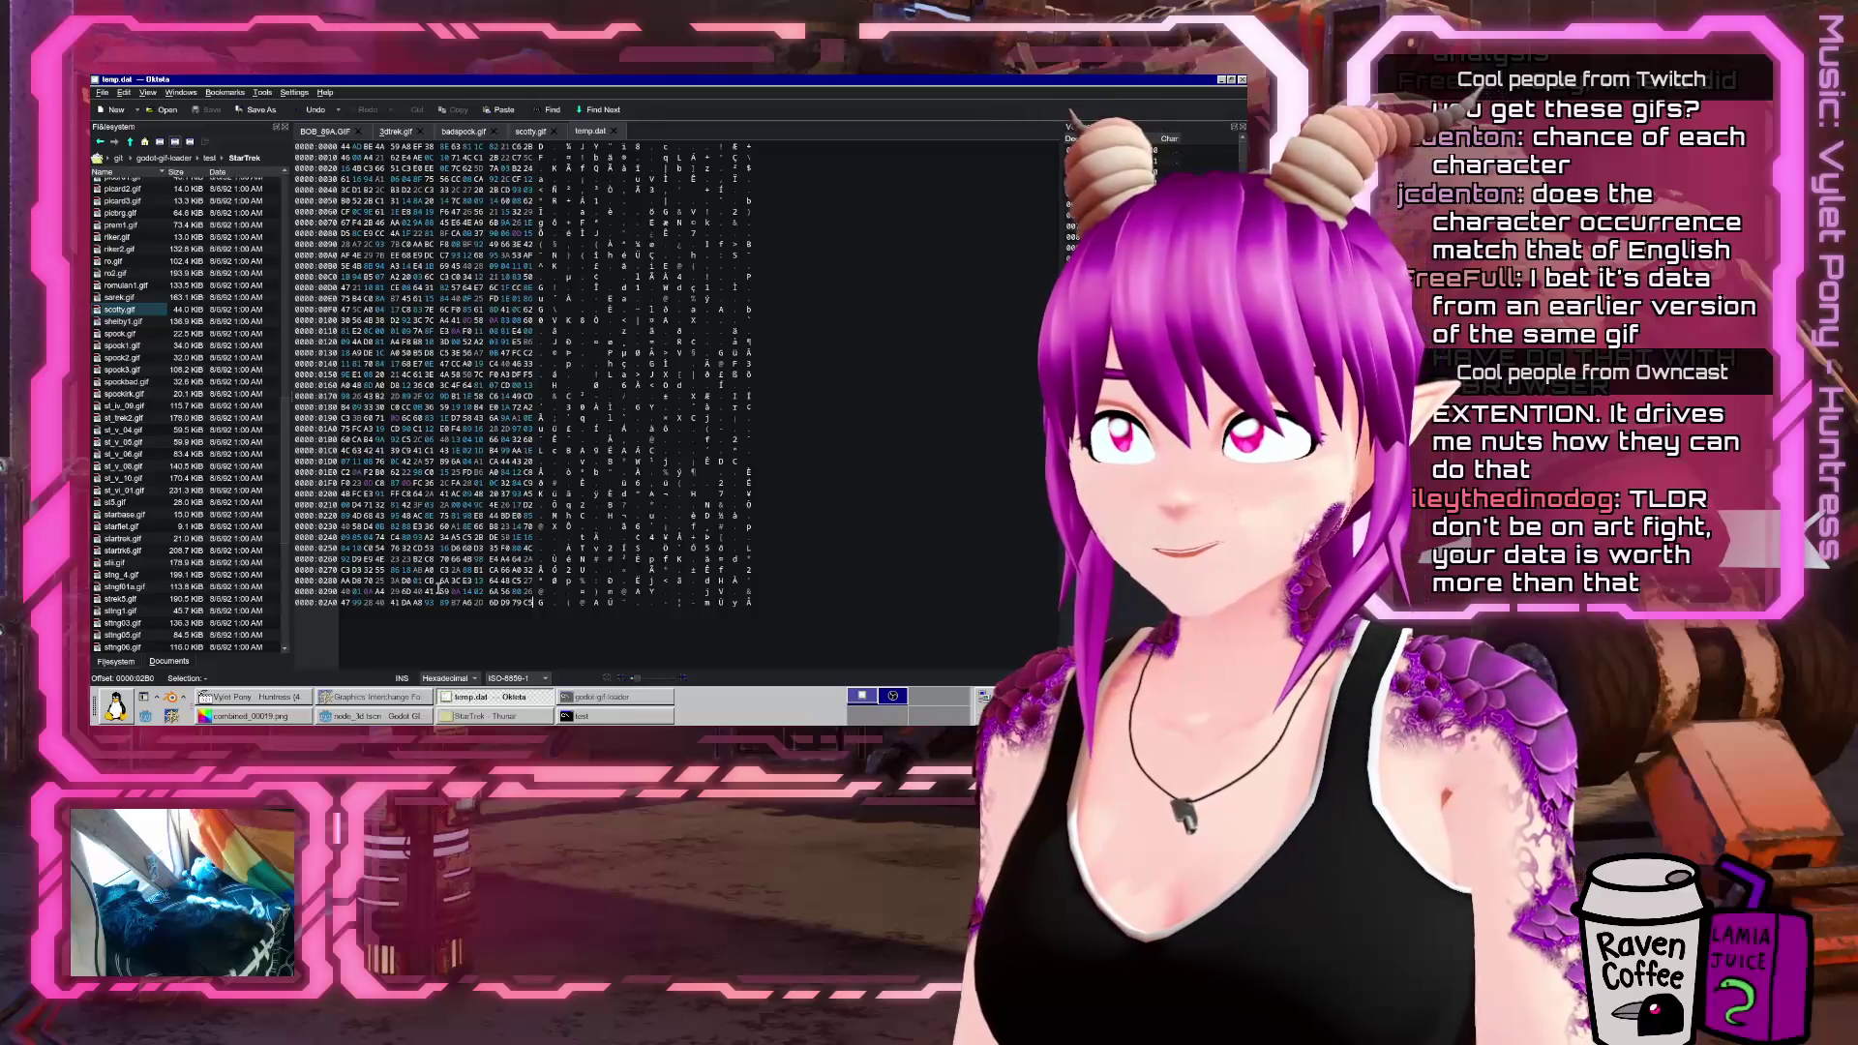
Scroll through temp.dat and select the 12 bytes from offset 0161 to 016C
ctrl+scroll(801, 445, up, 5)
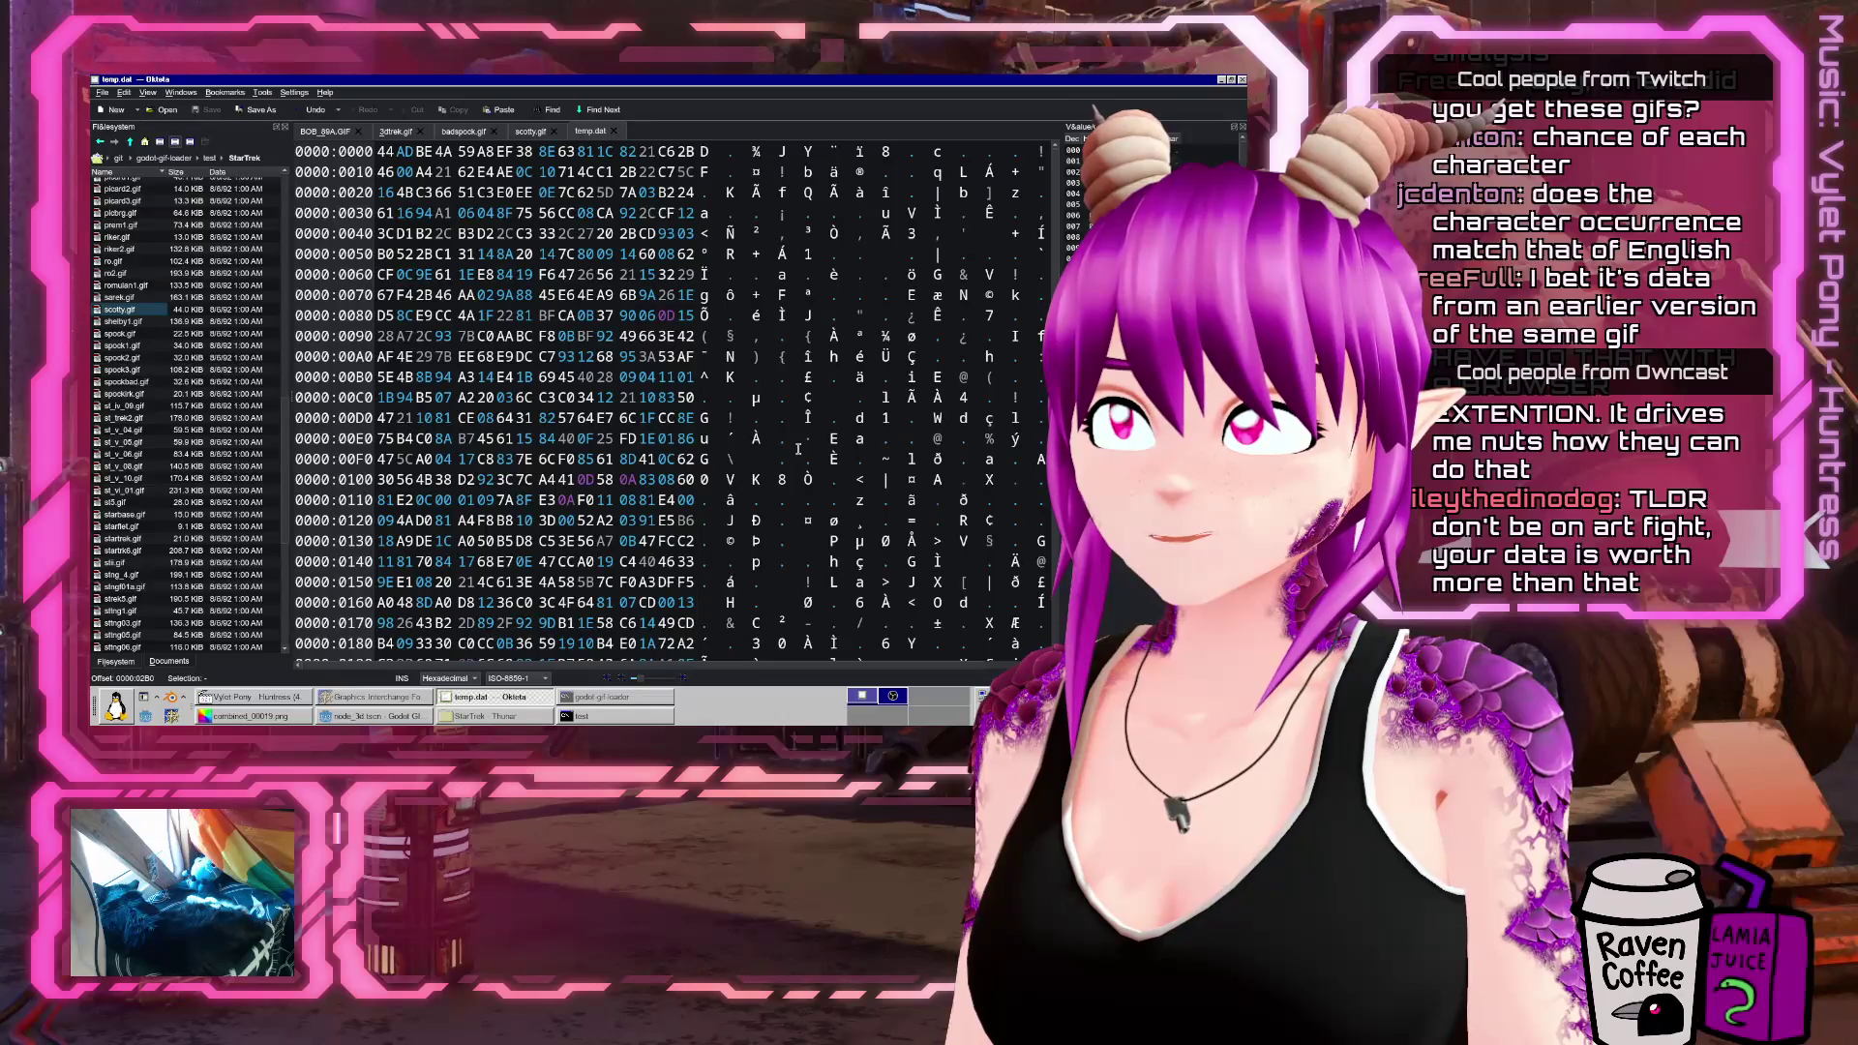
ctrl+scroll(799, 448, down, 1)
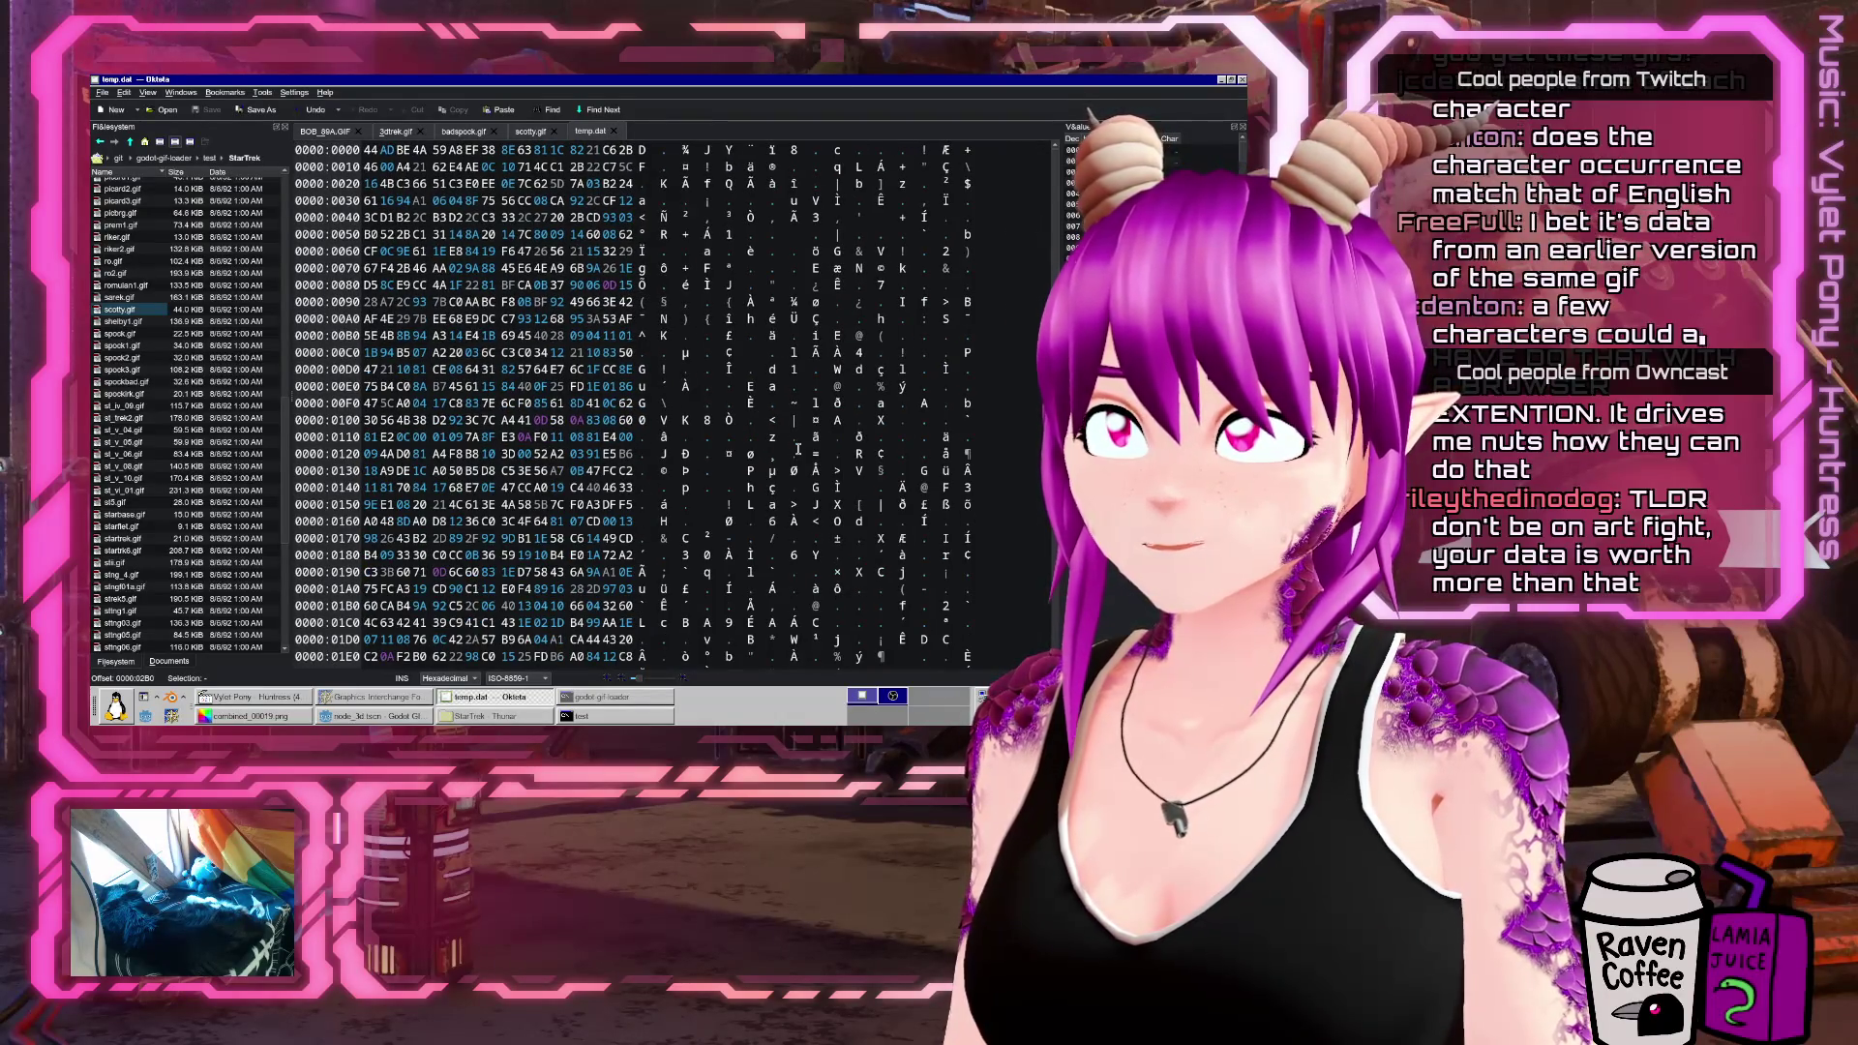
ctrl+scroll(796, 450, down, 3)
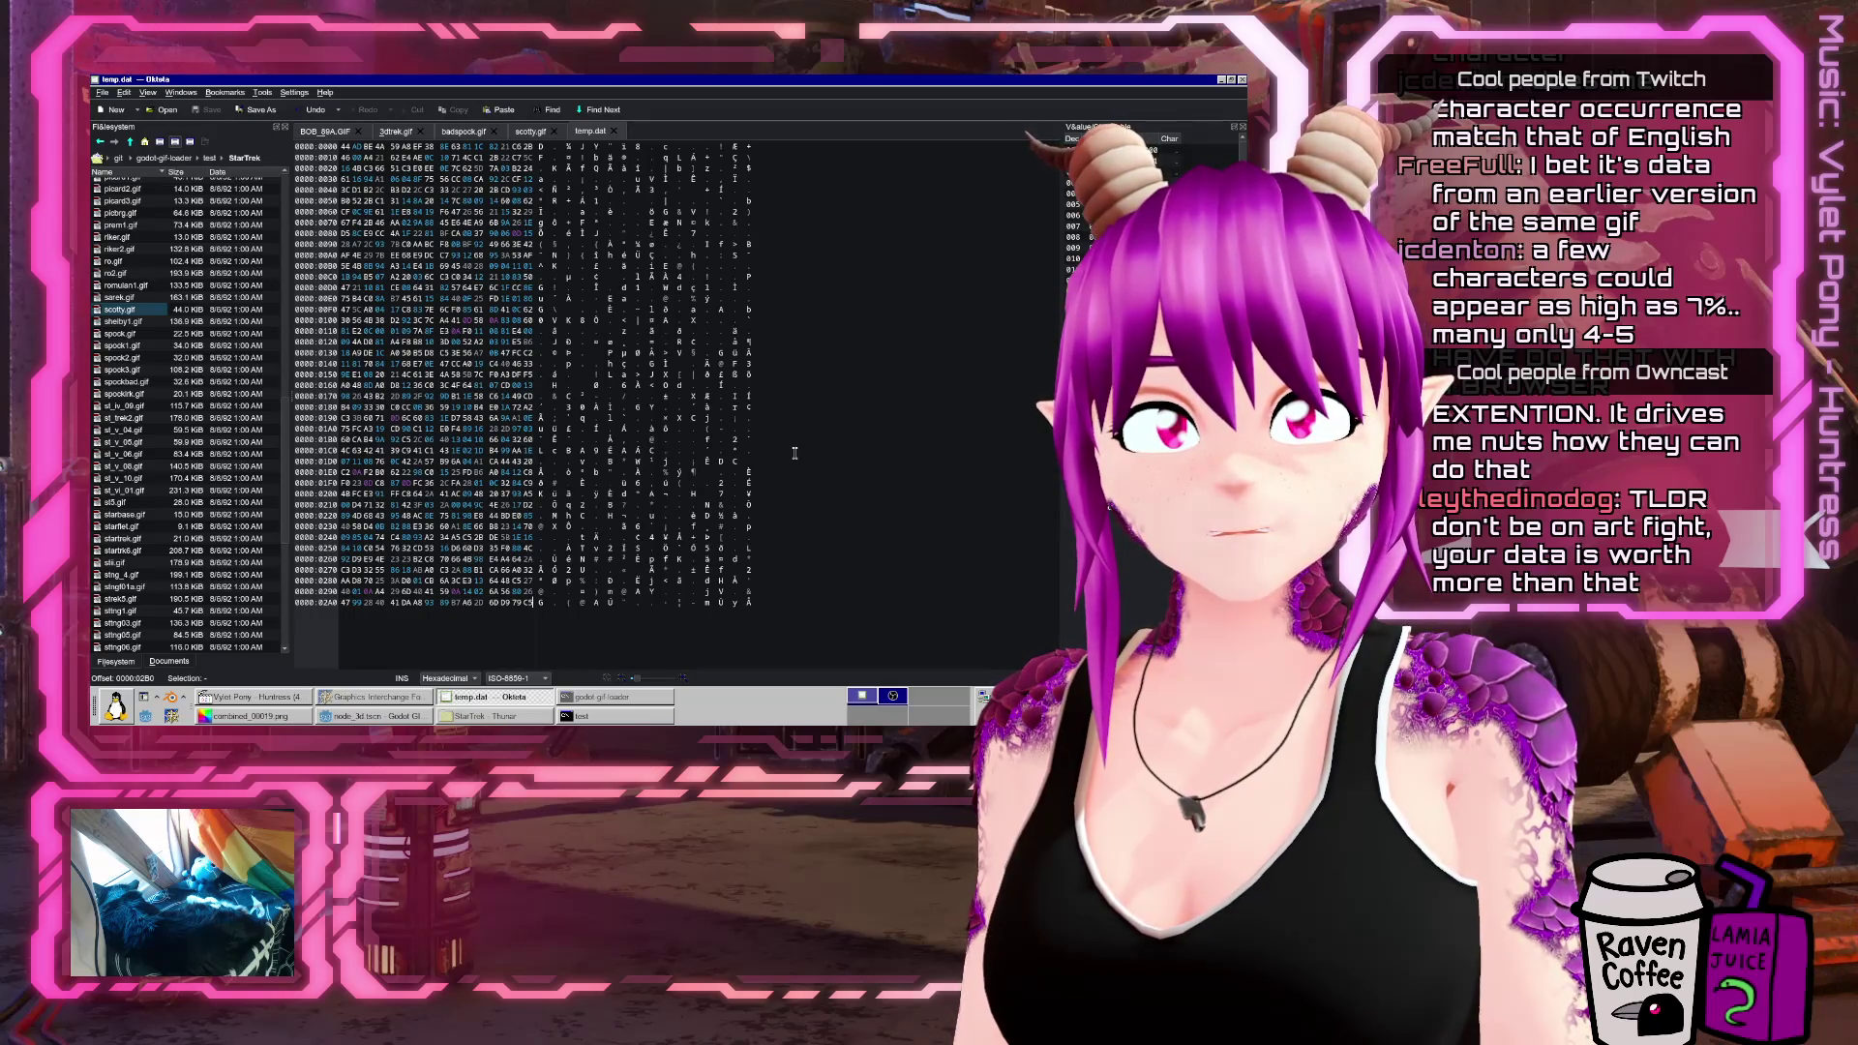
right_click(795, 455)
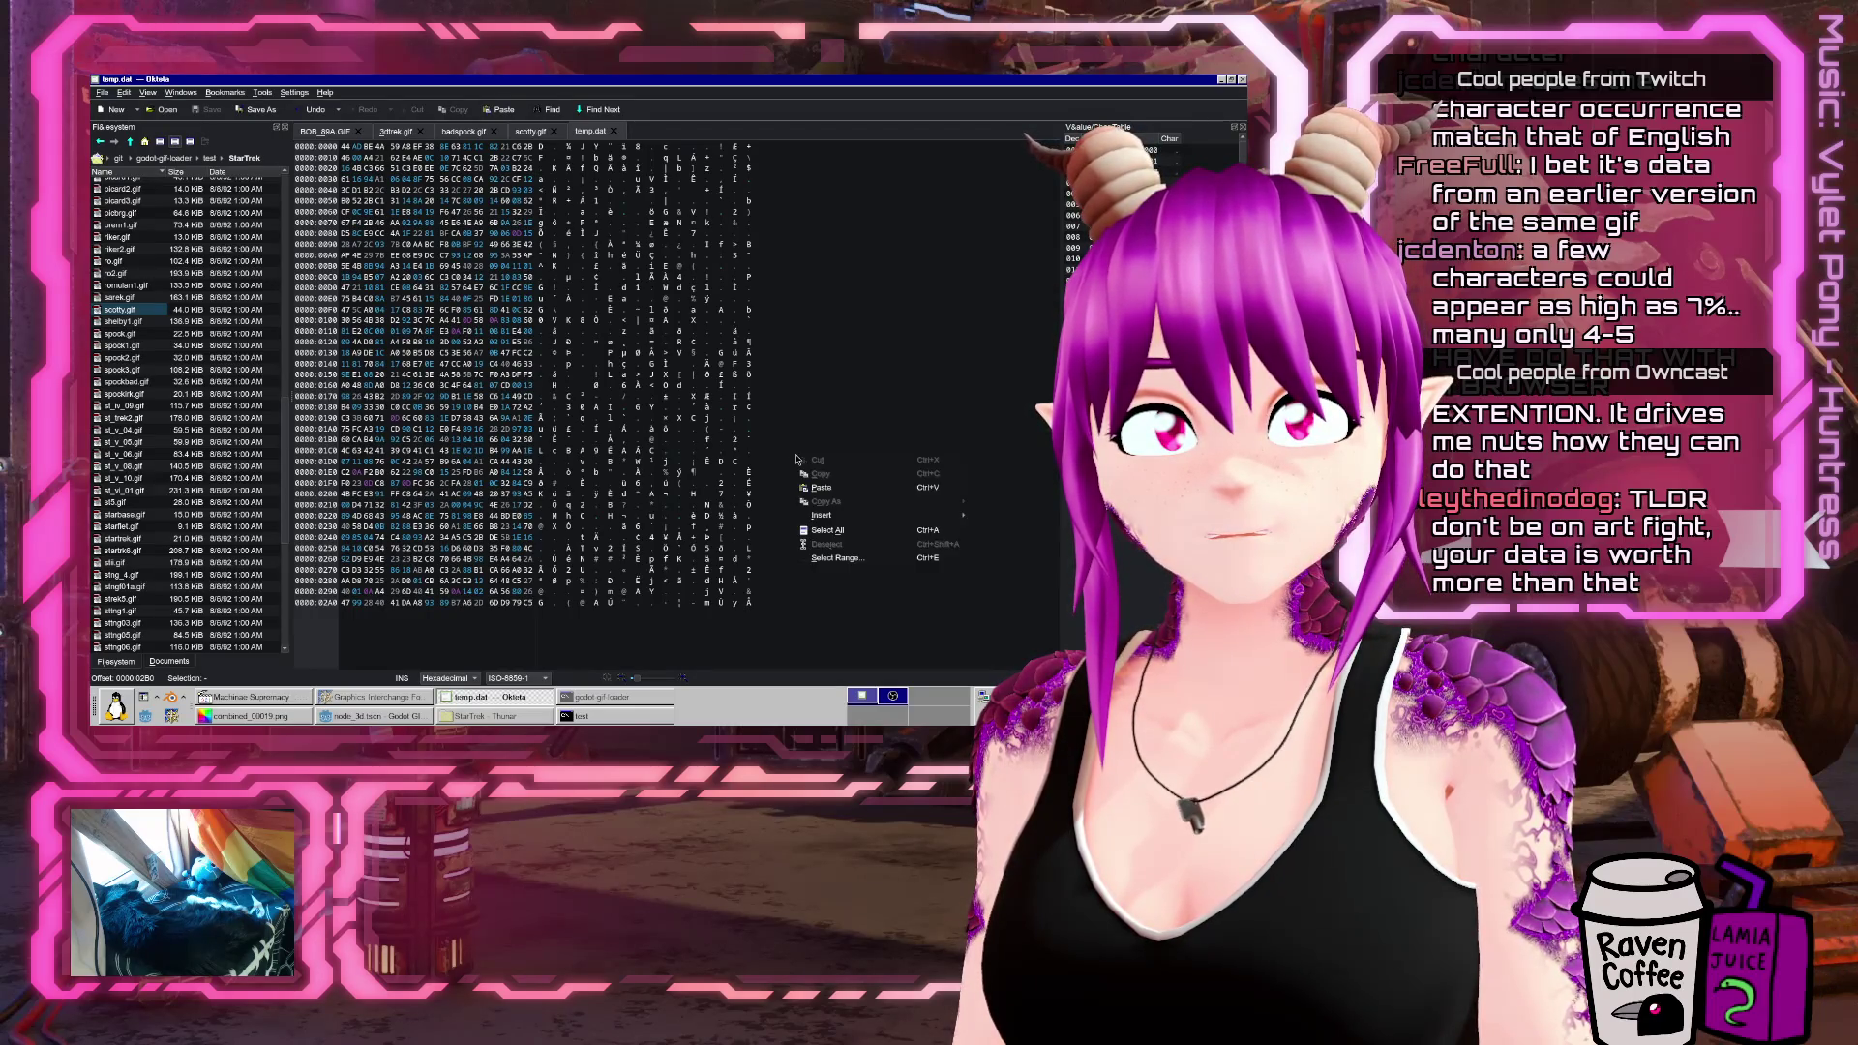
click(873, 310)
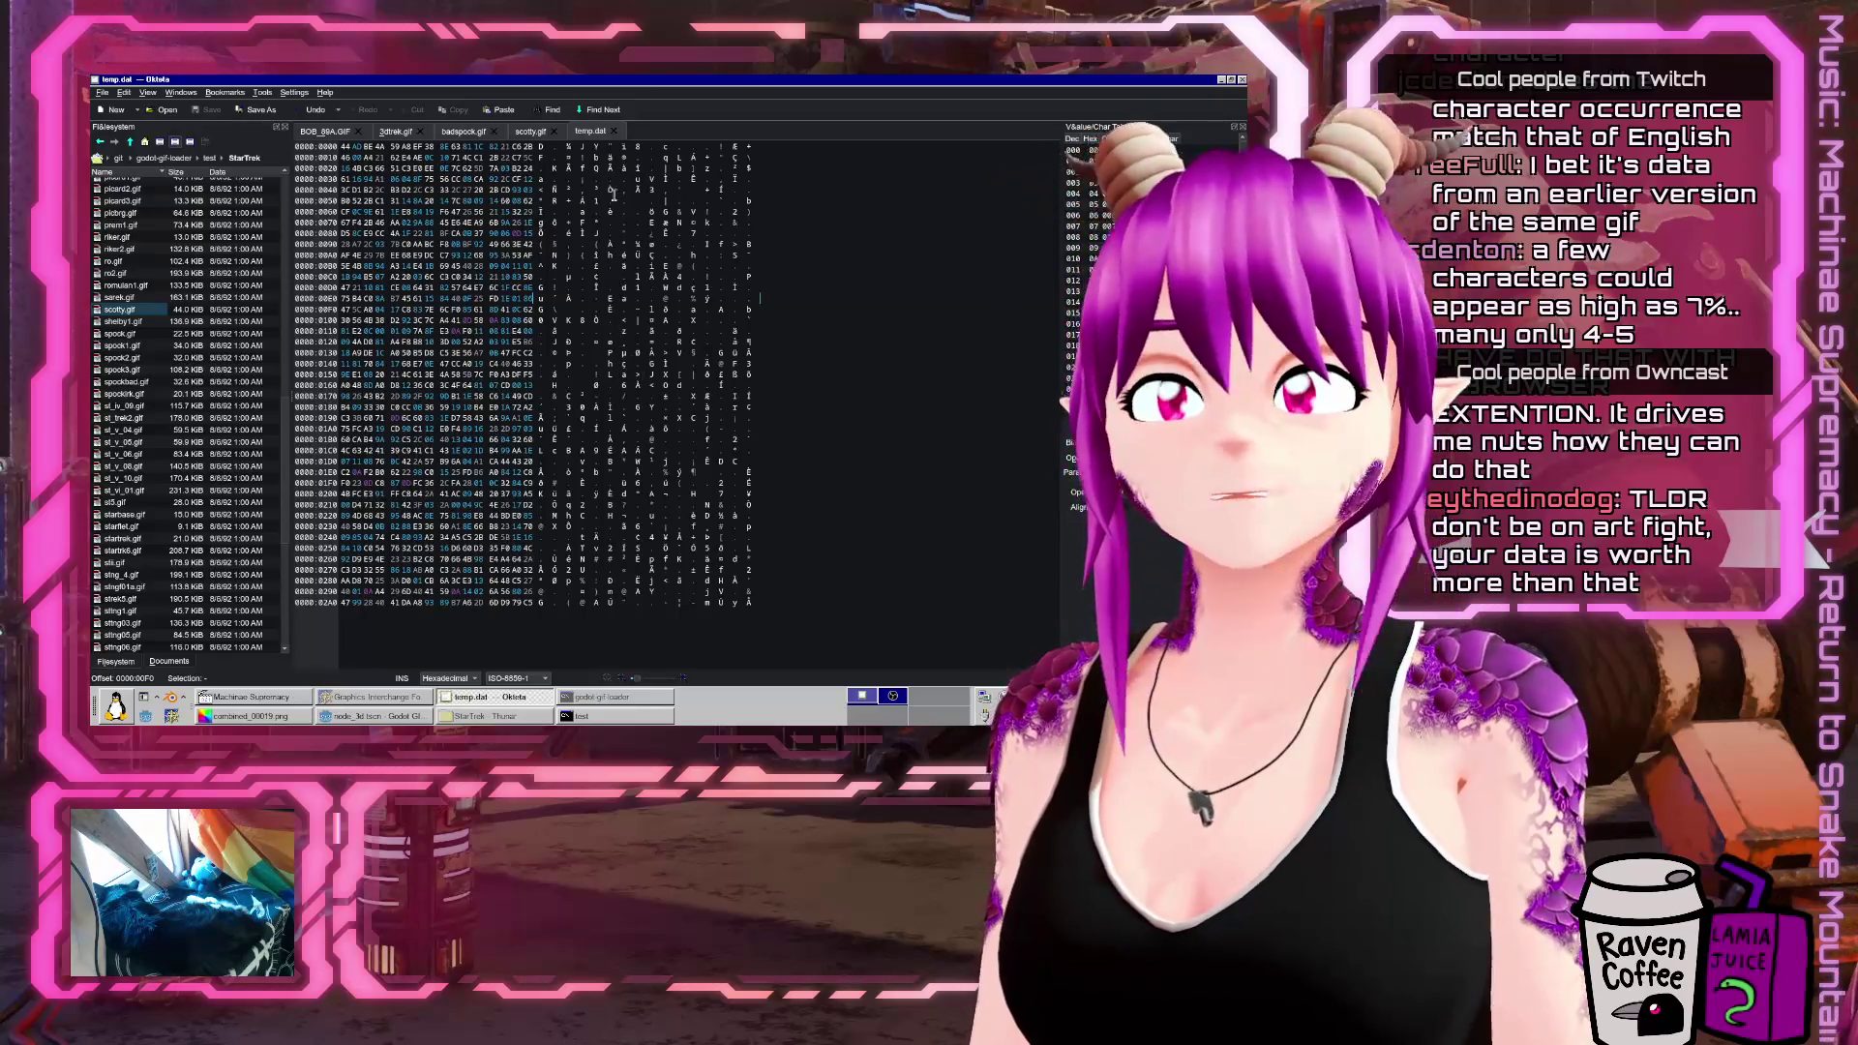
drag(539, 146, 759, 146)
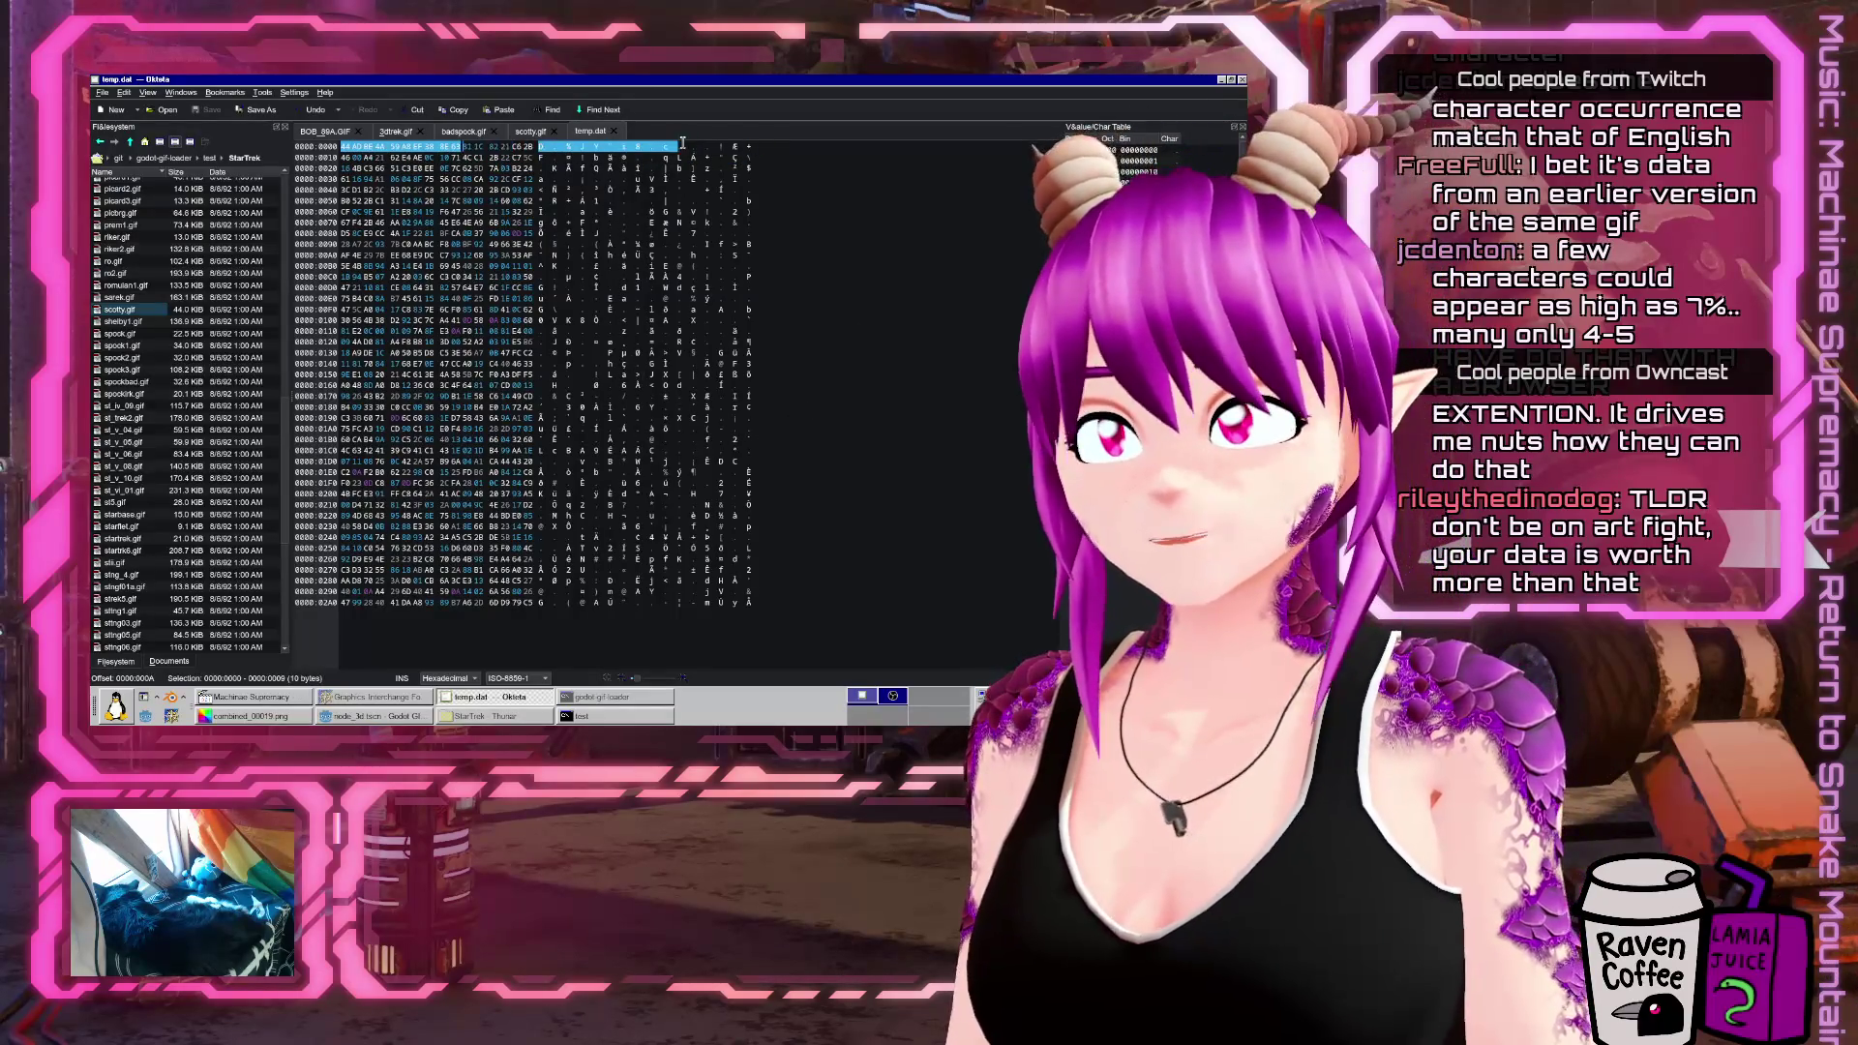
click(550, 384)
drag(550, 384, 721, 384)
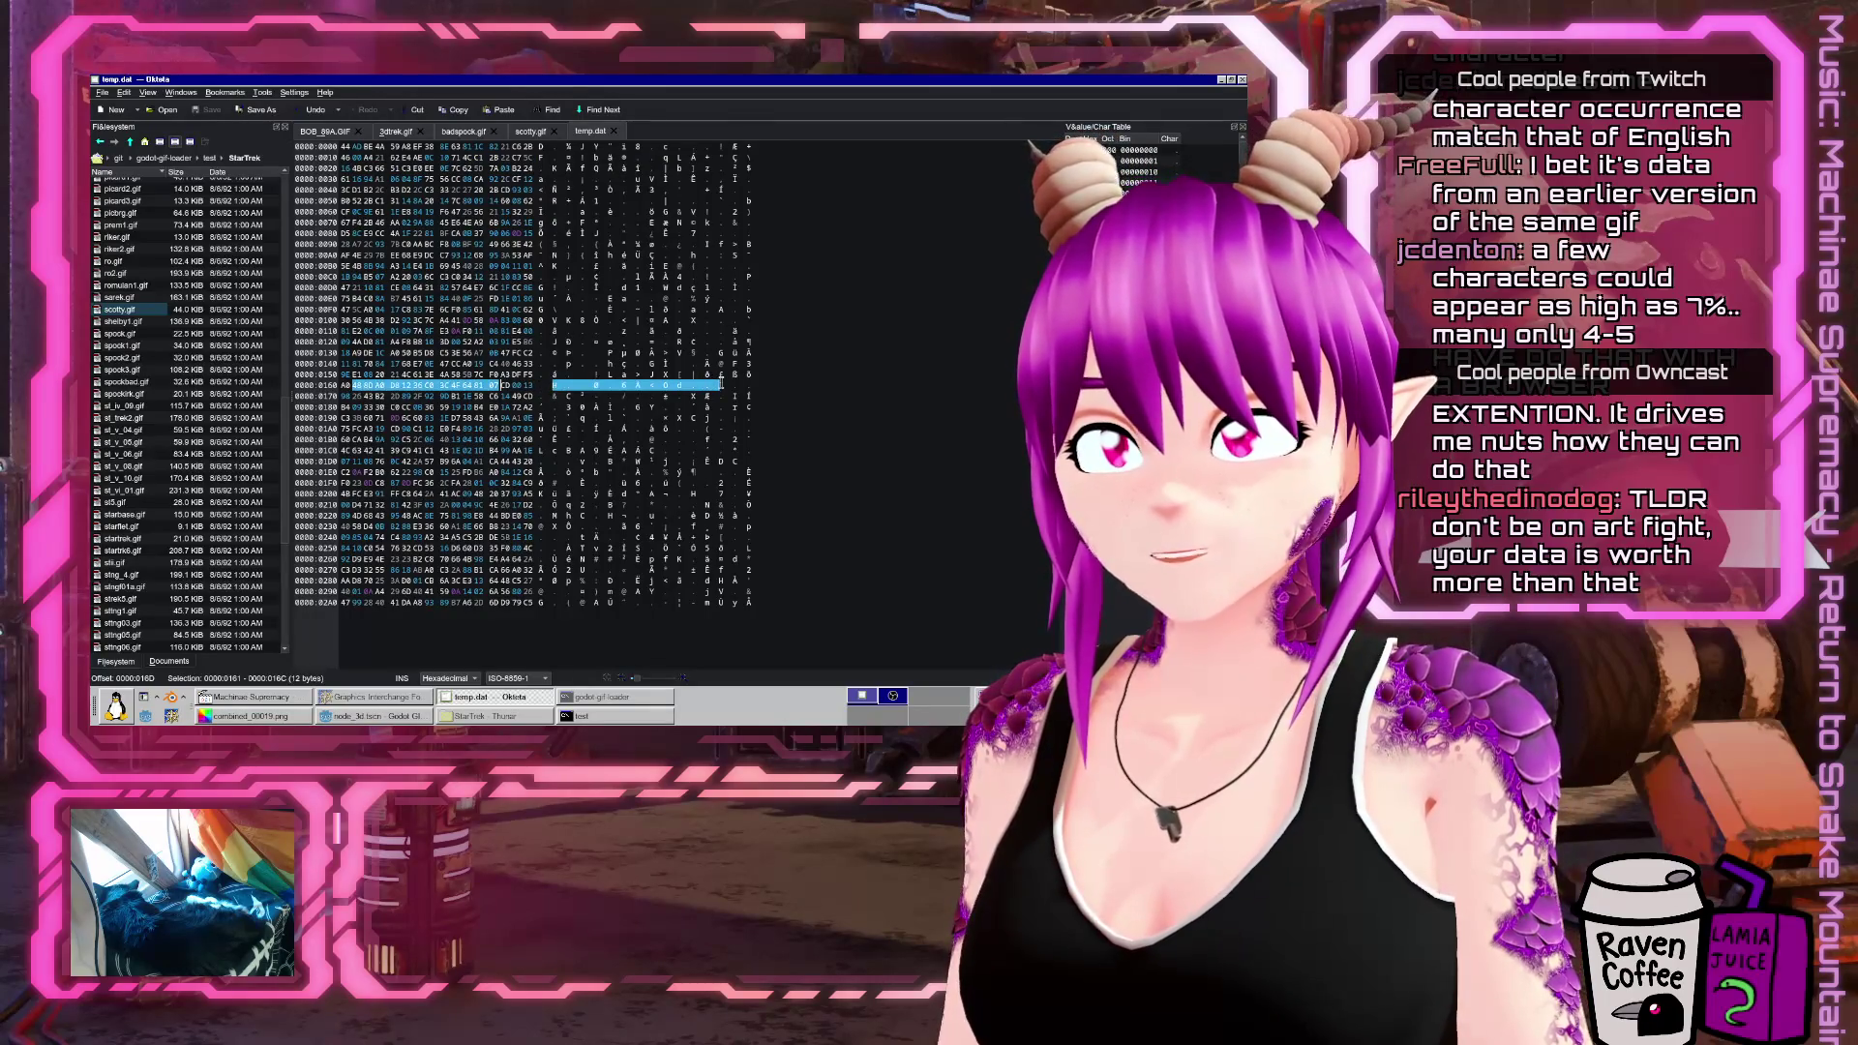
Try a scotty.gif search with them, cancel, and reselect bytes 0x160–0x16B in temp.dat
click(527, 131)
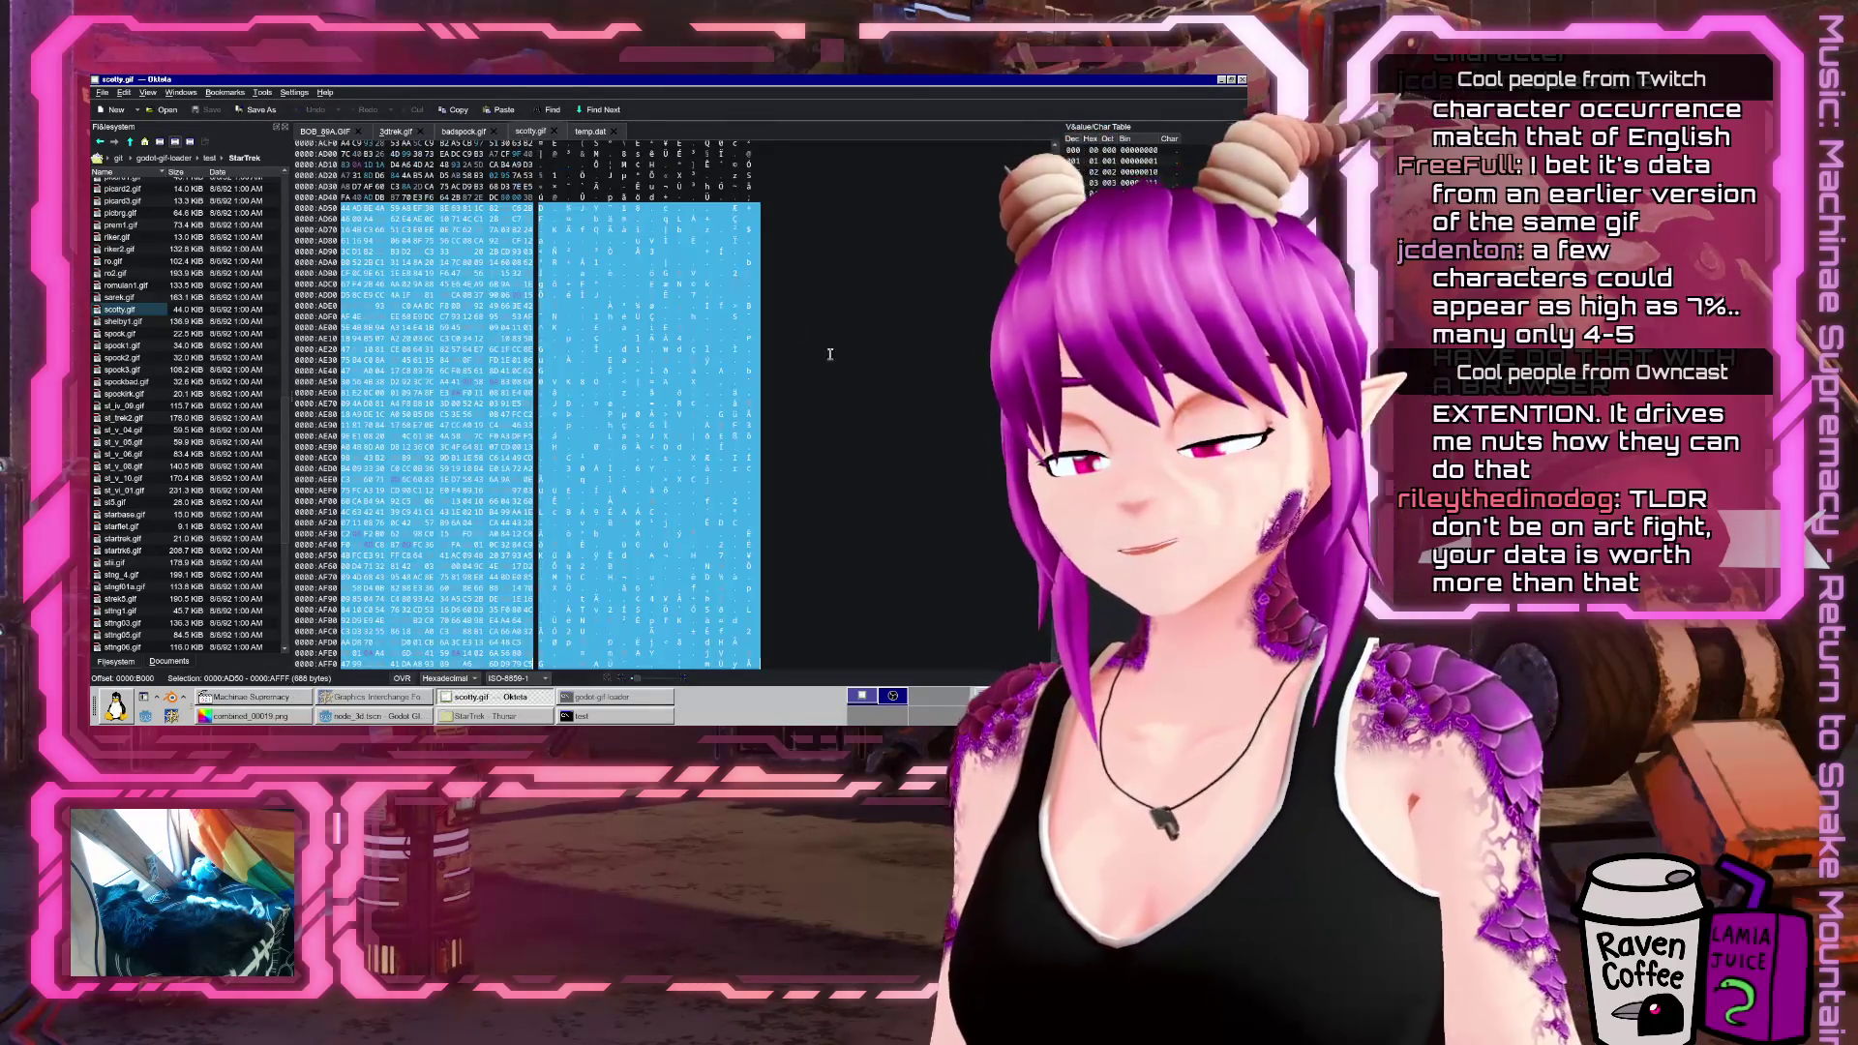
key(ctrl+f)
key(ctrl+v)
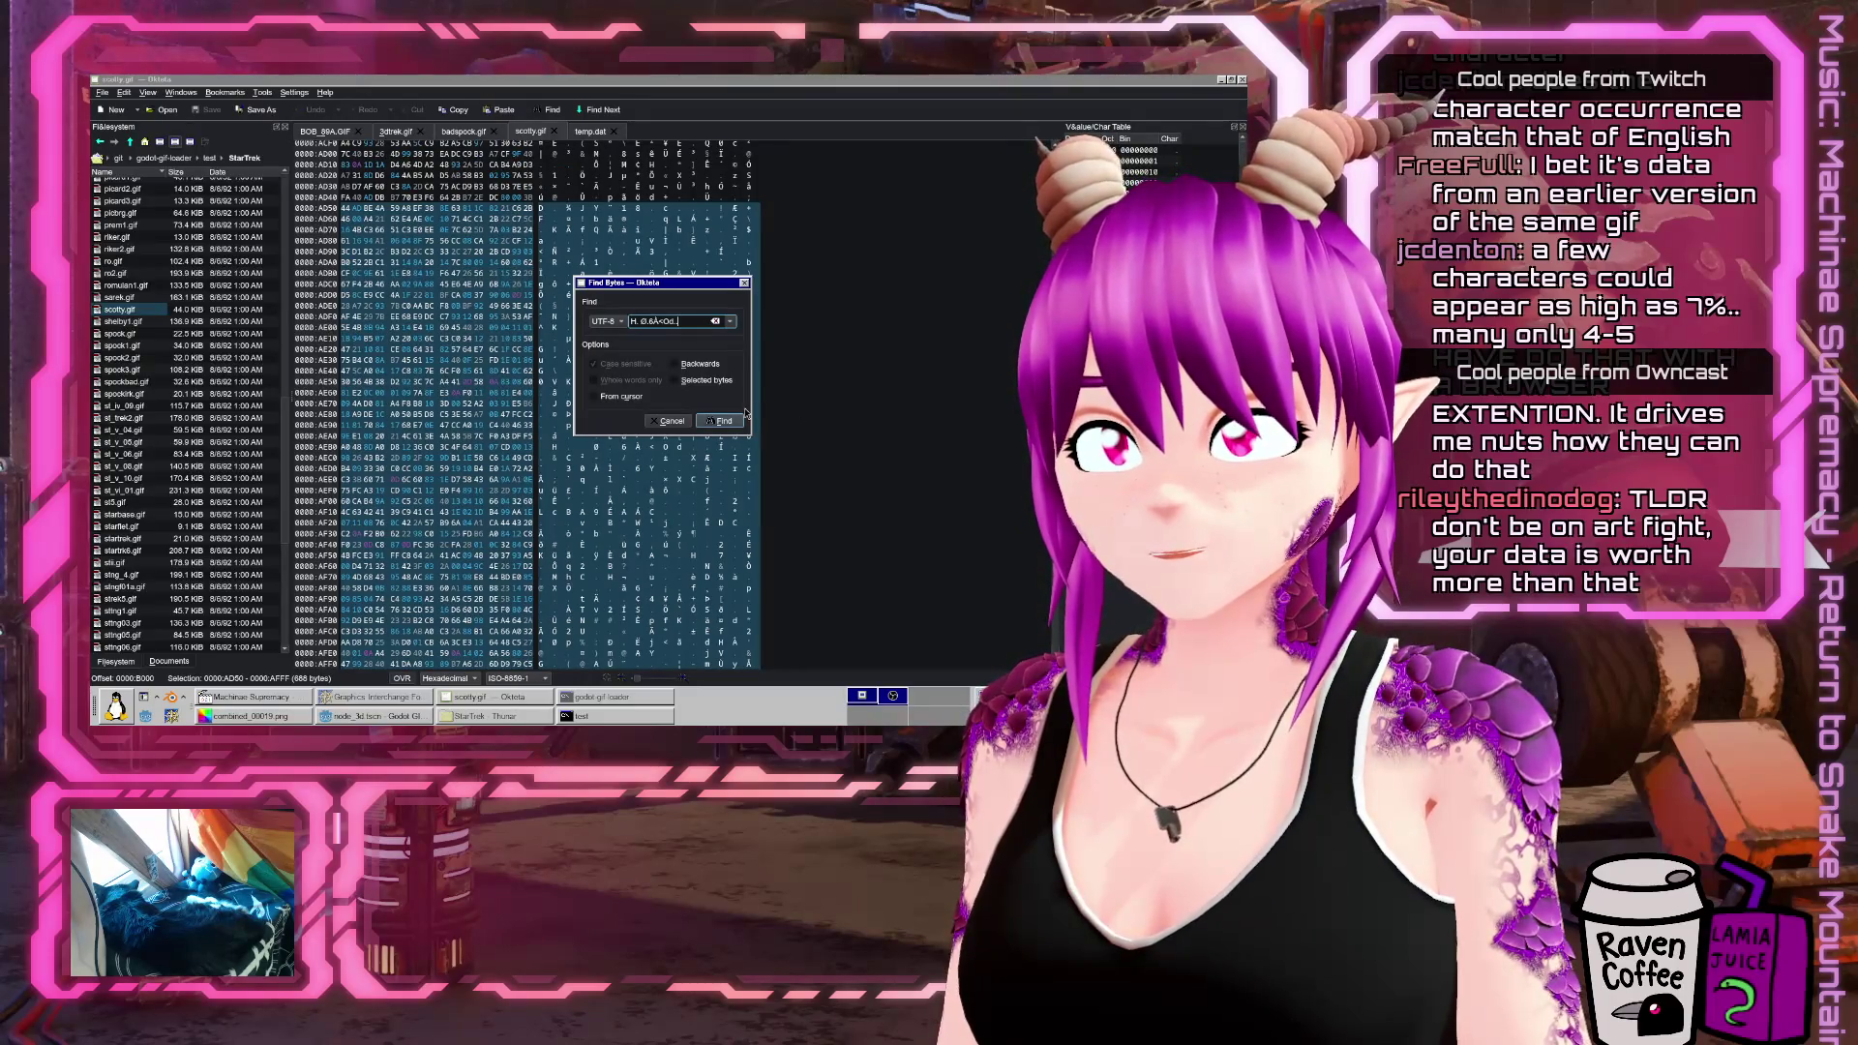
click(669, 421)
click(590, 131)
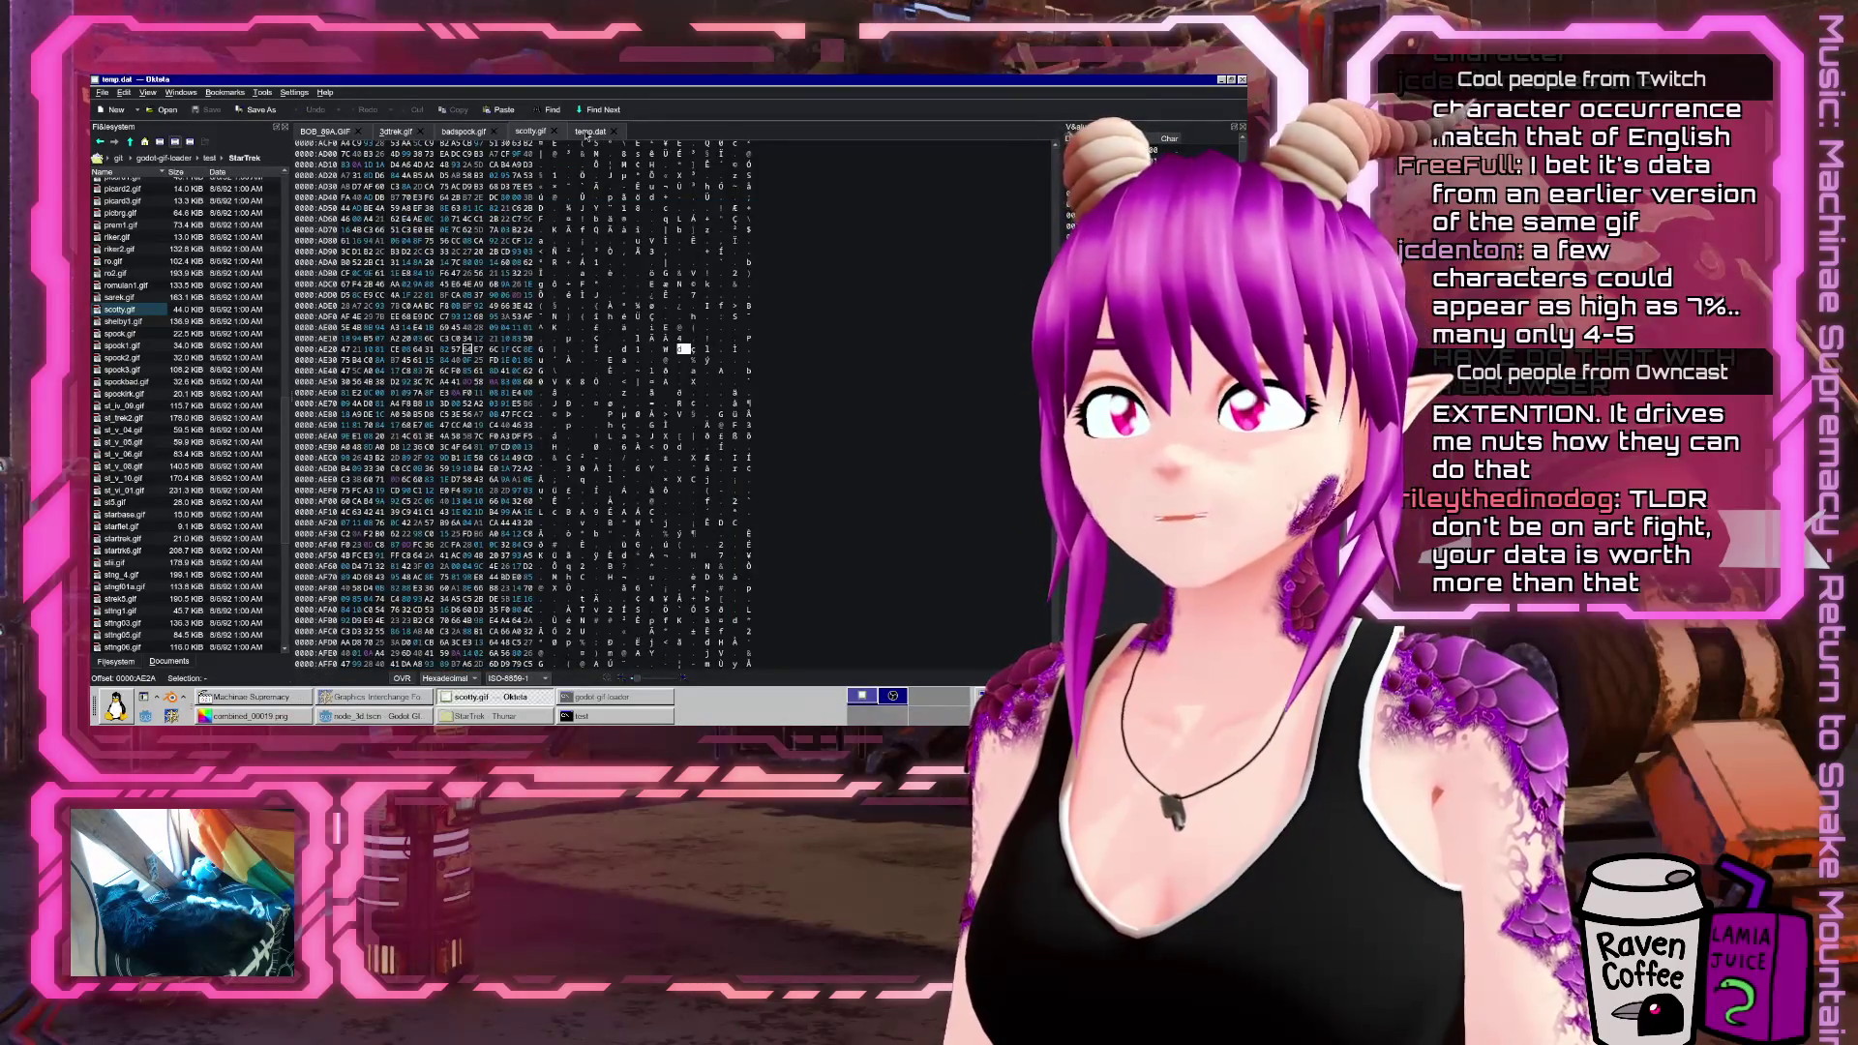
drag(343, 385, 484, 385)
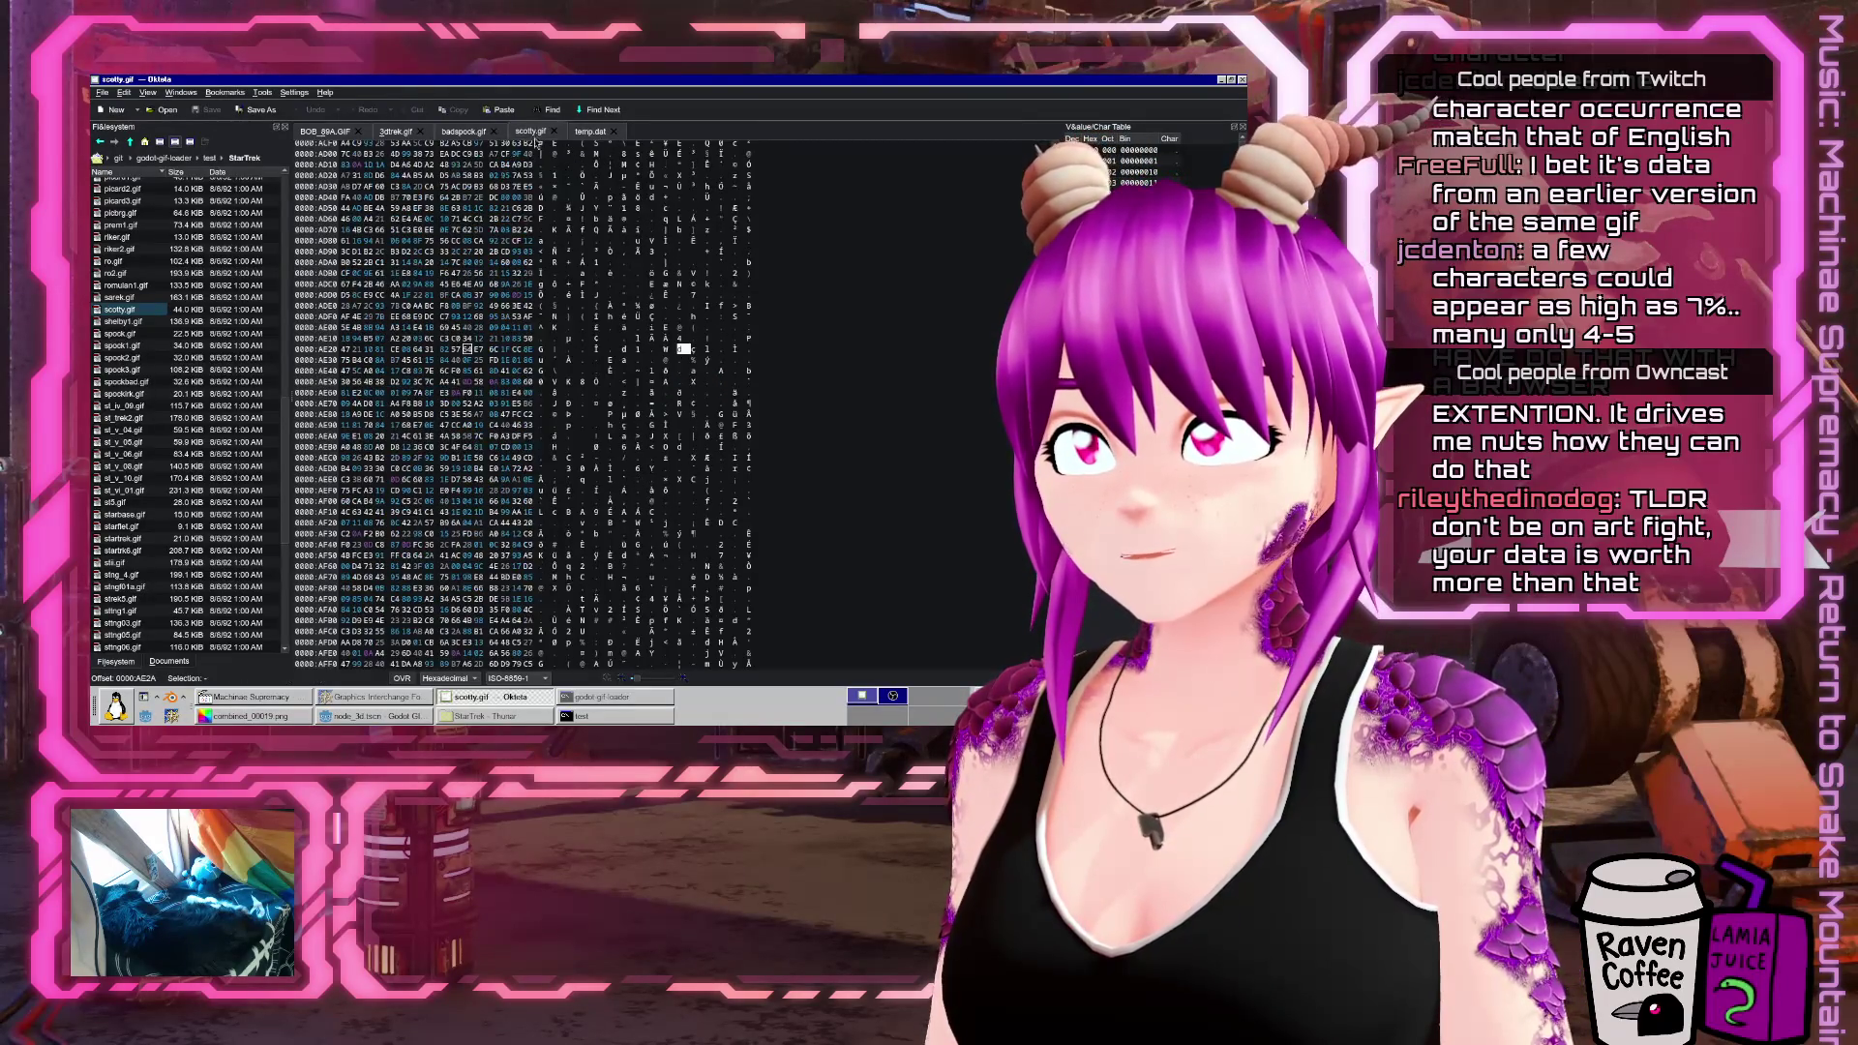
Search scotty.gif for the bytes in Hex format, find no match, then return to Godot
click(530, 131)
key(ctrl+f)
key(ctrl+v)
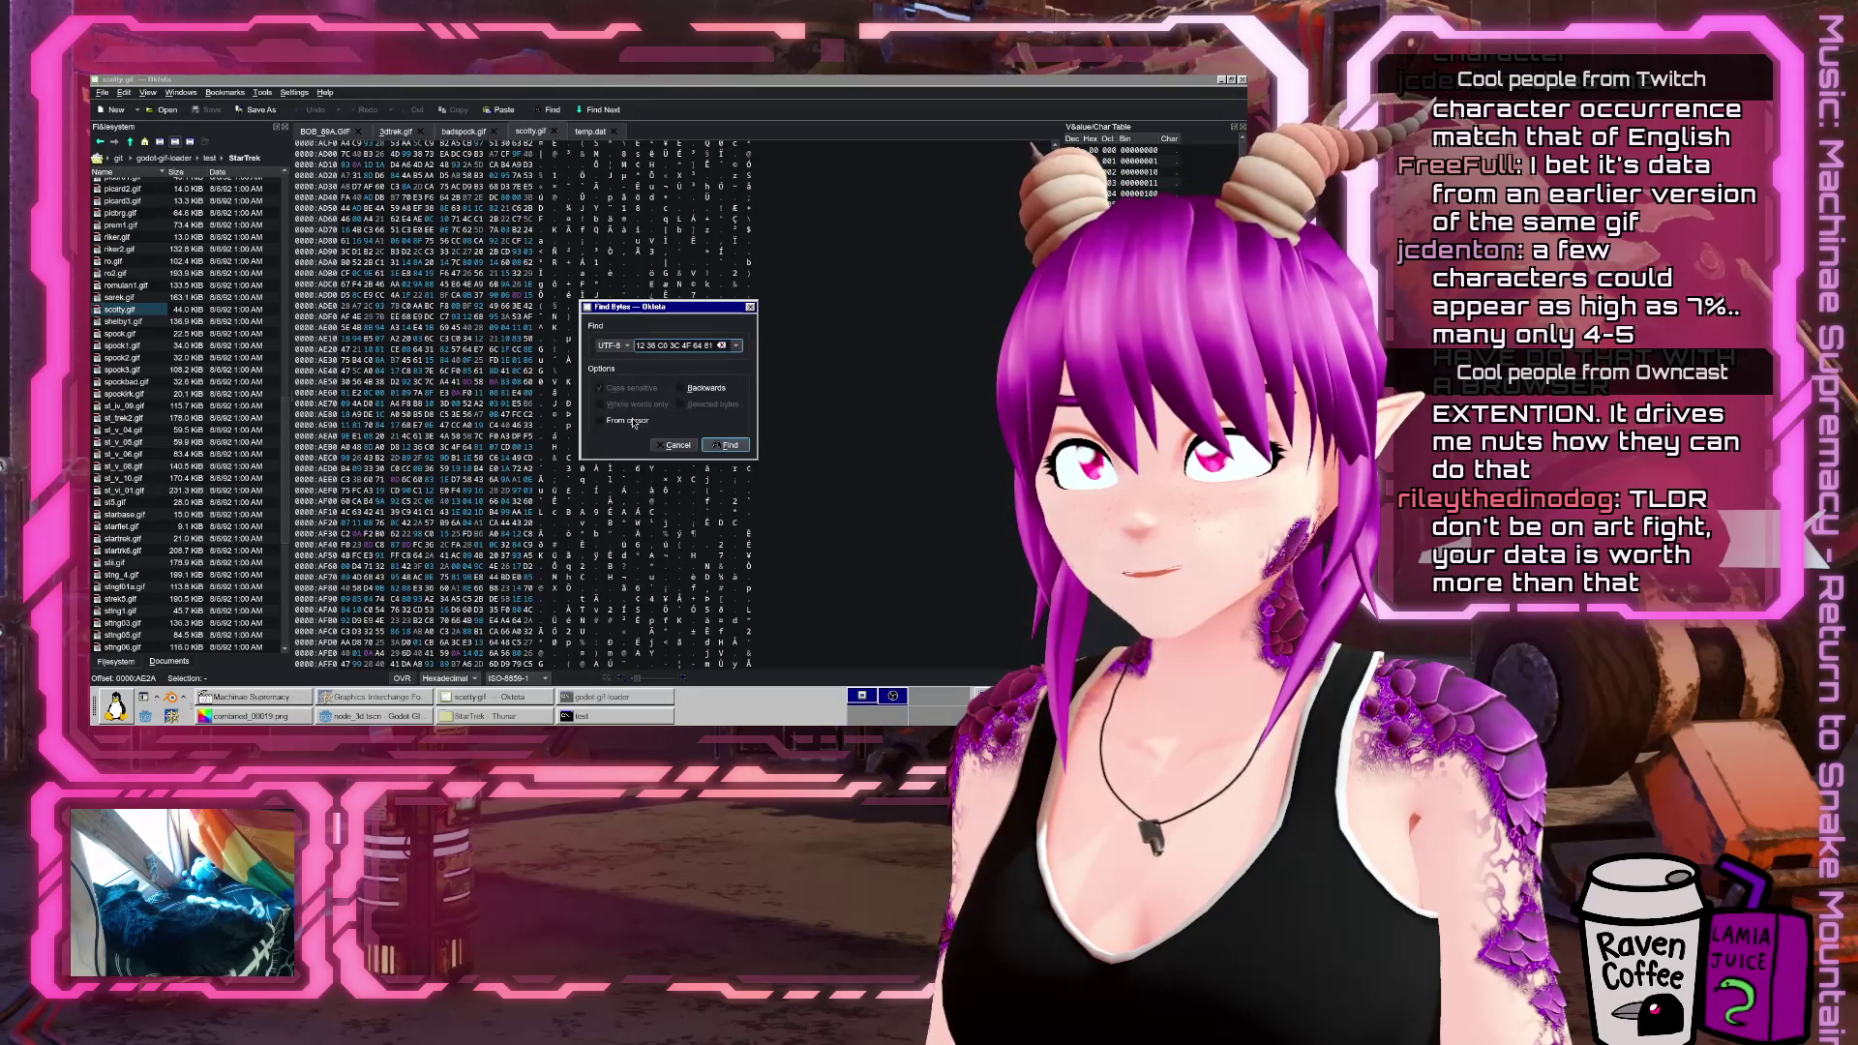
click(612, 348)
click(607, 279)
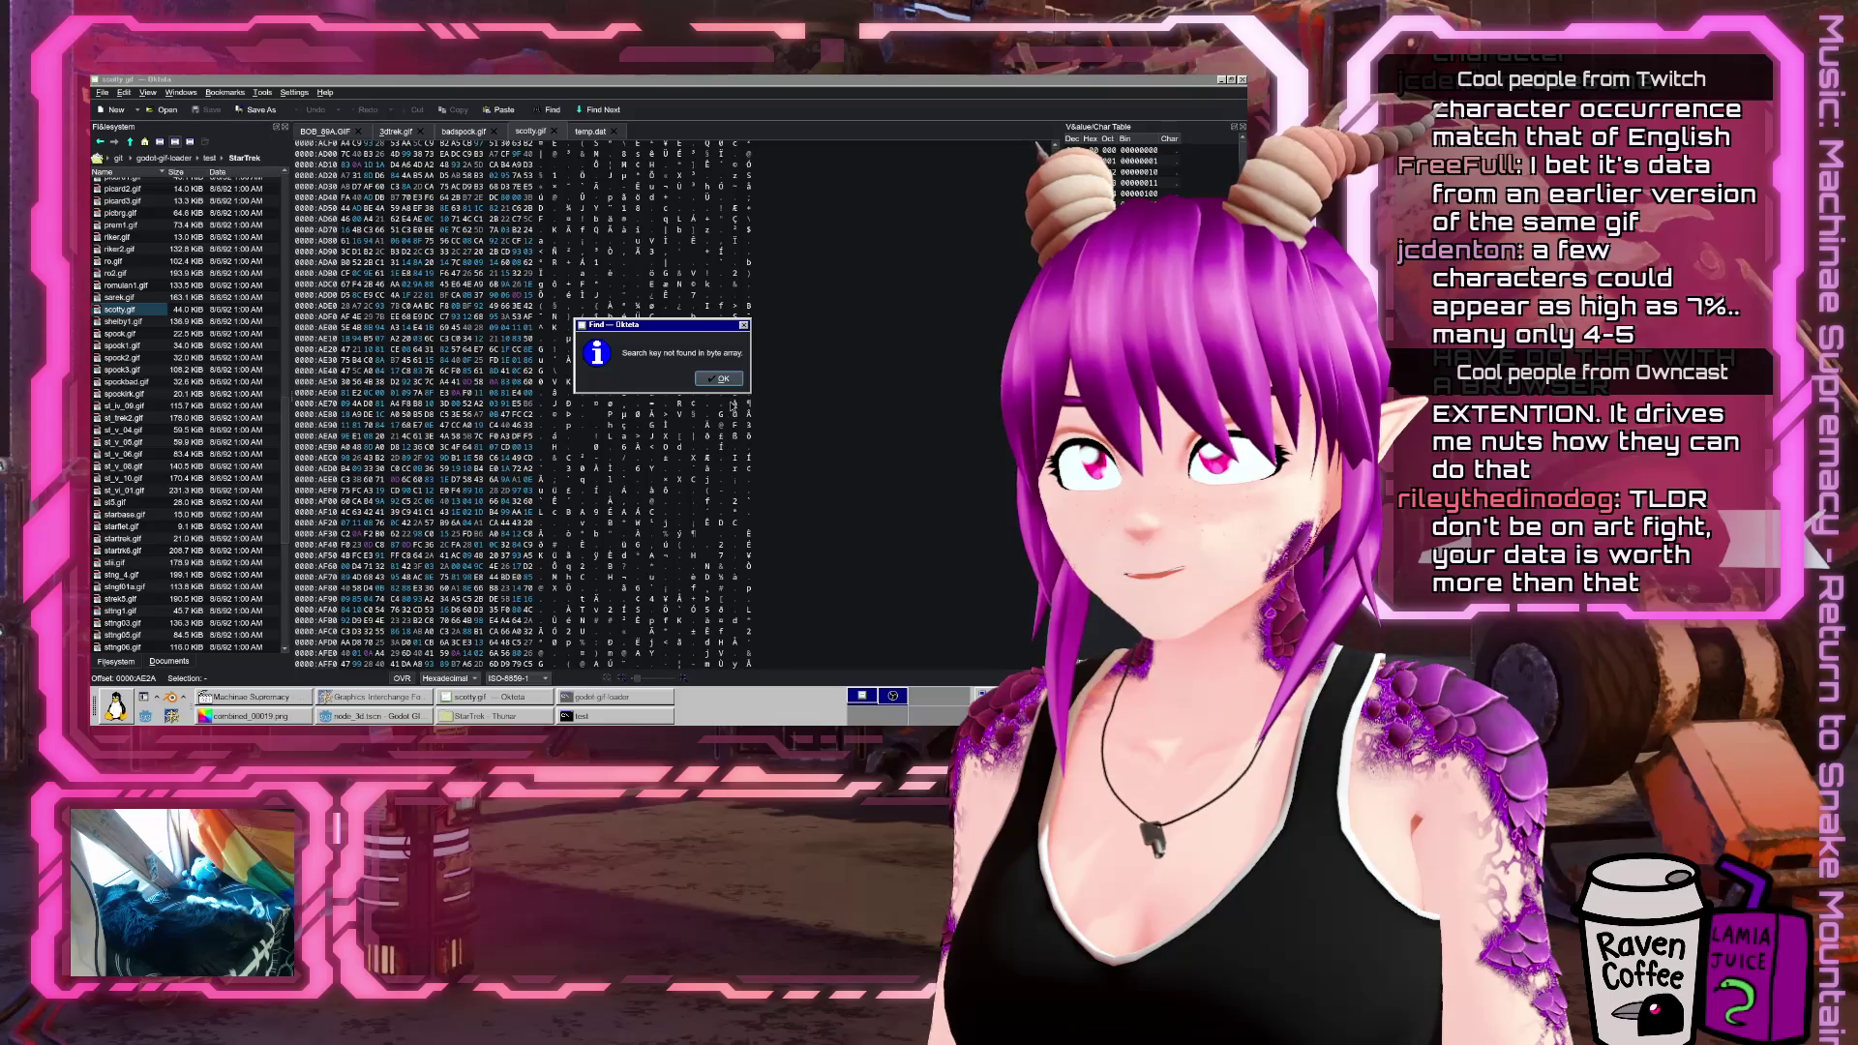
key(Return)
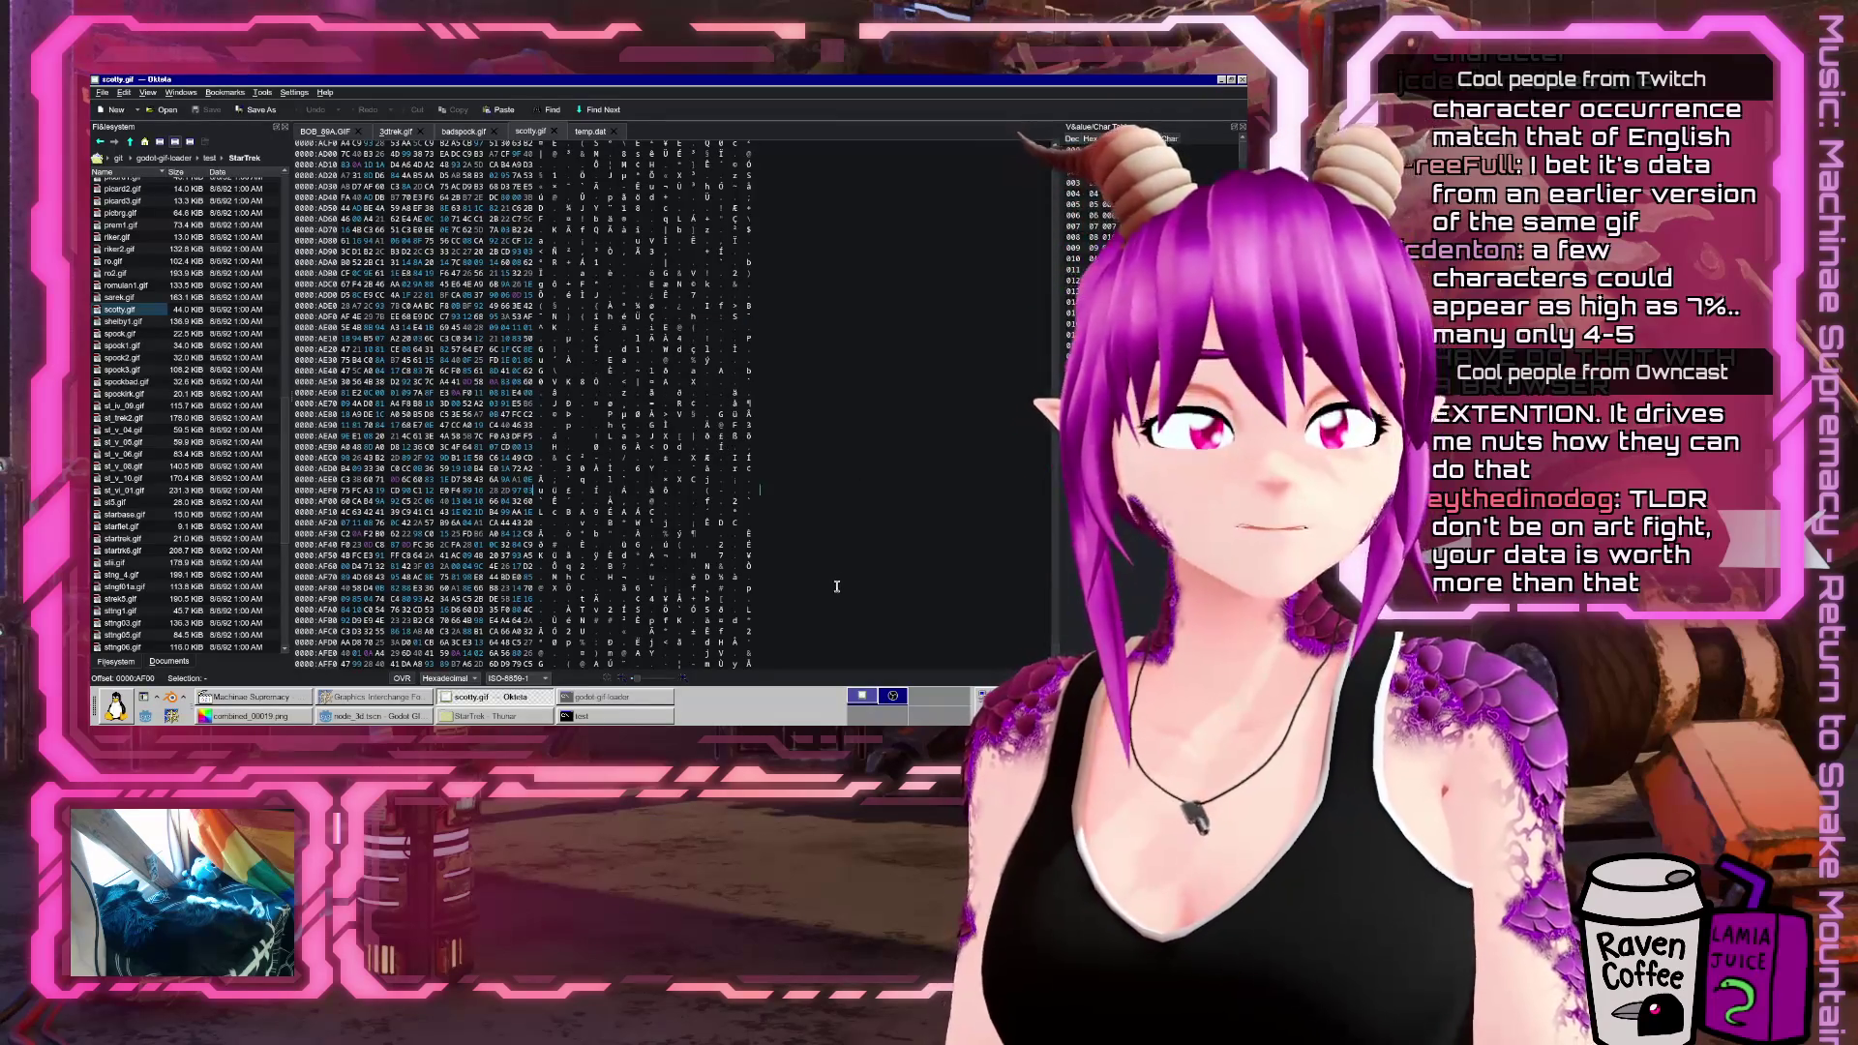
click(464, 713)
click(482, 713)
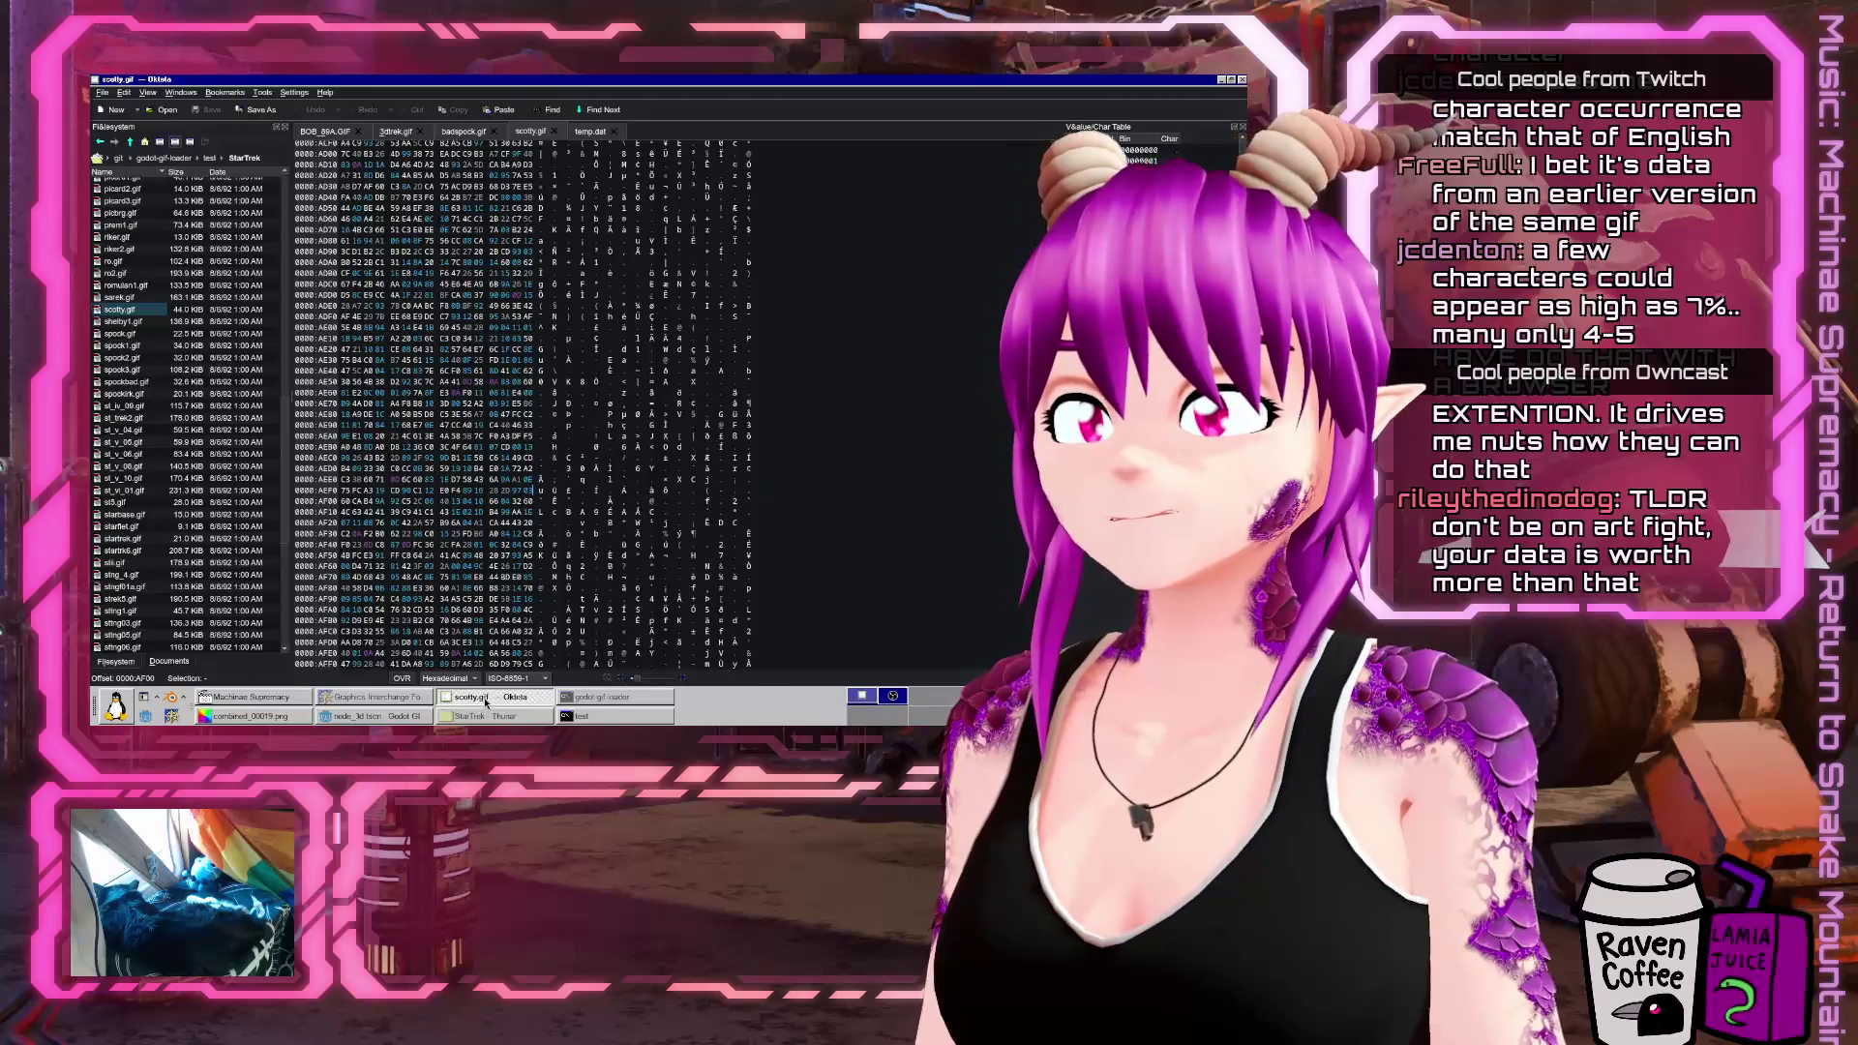
click(486, 703)
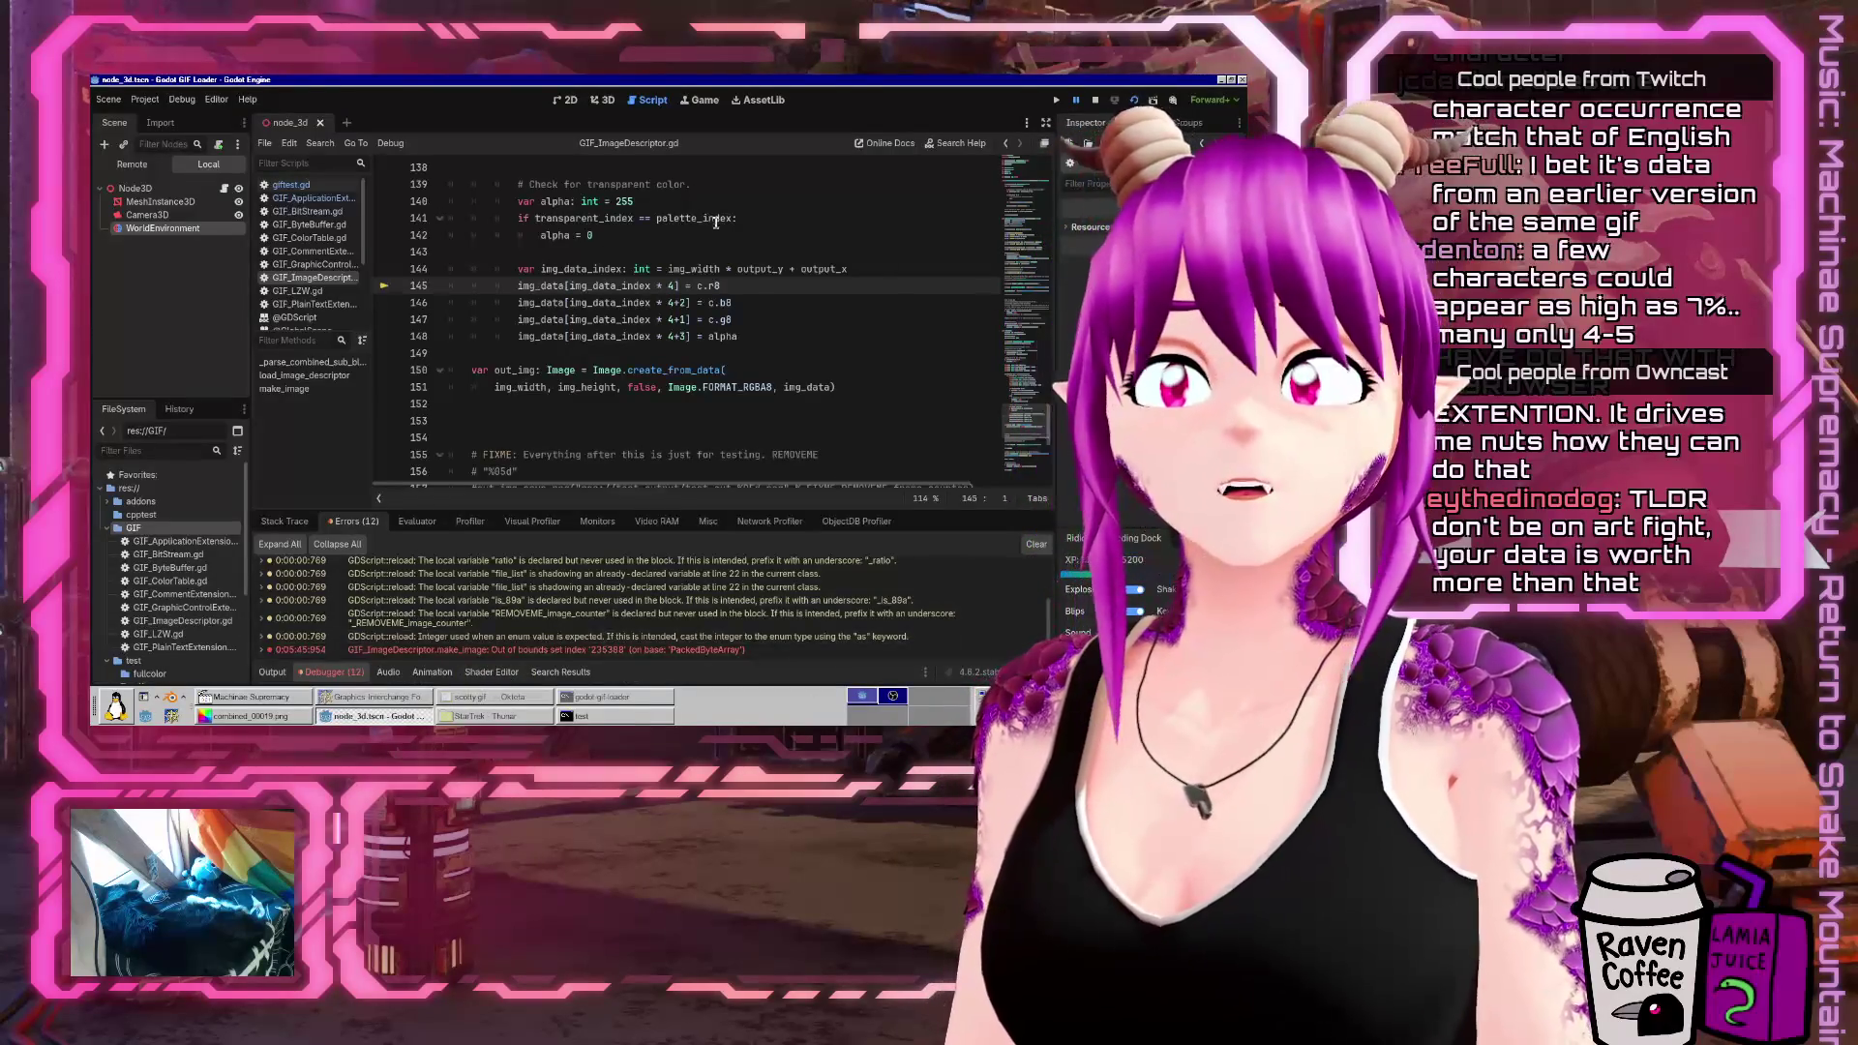
Follow the out-of-bounds error's stack trace to process_file at giftest.gd line 223
double_click(580, 269)
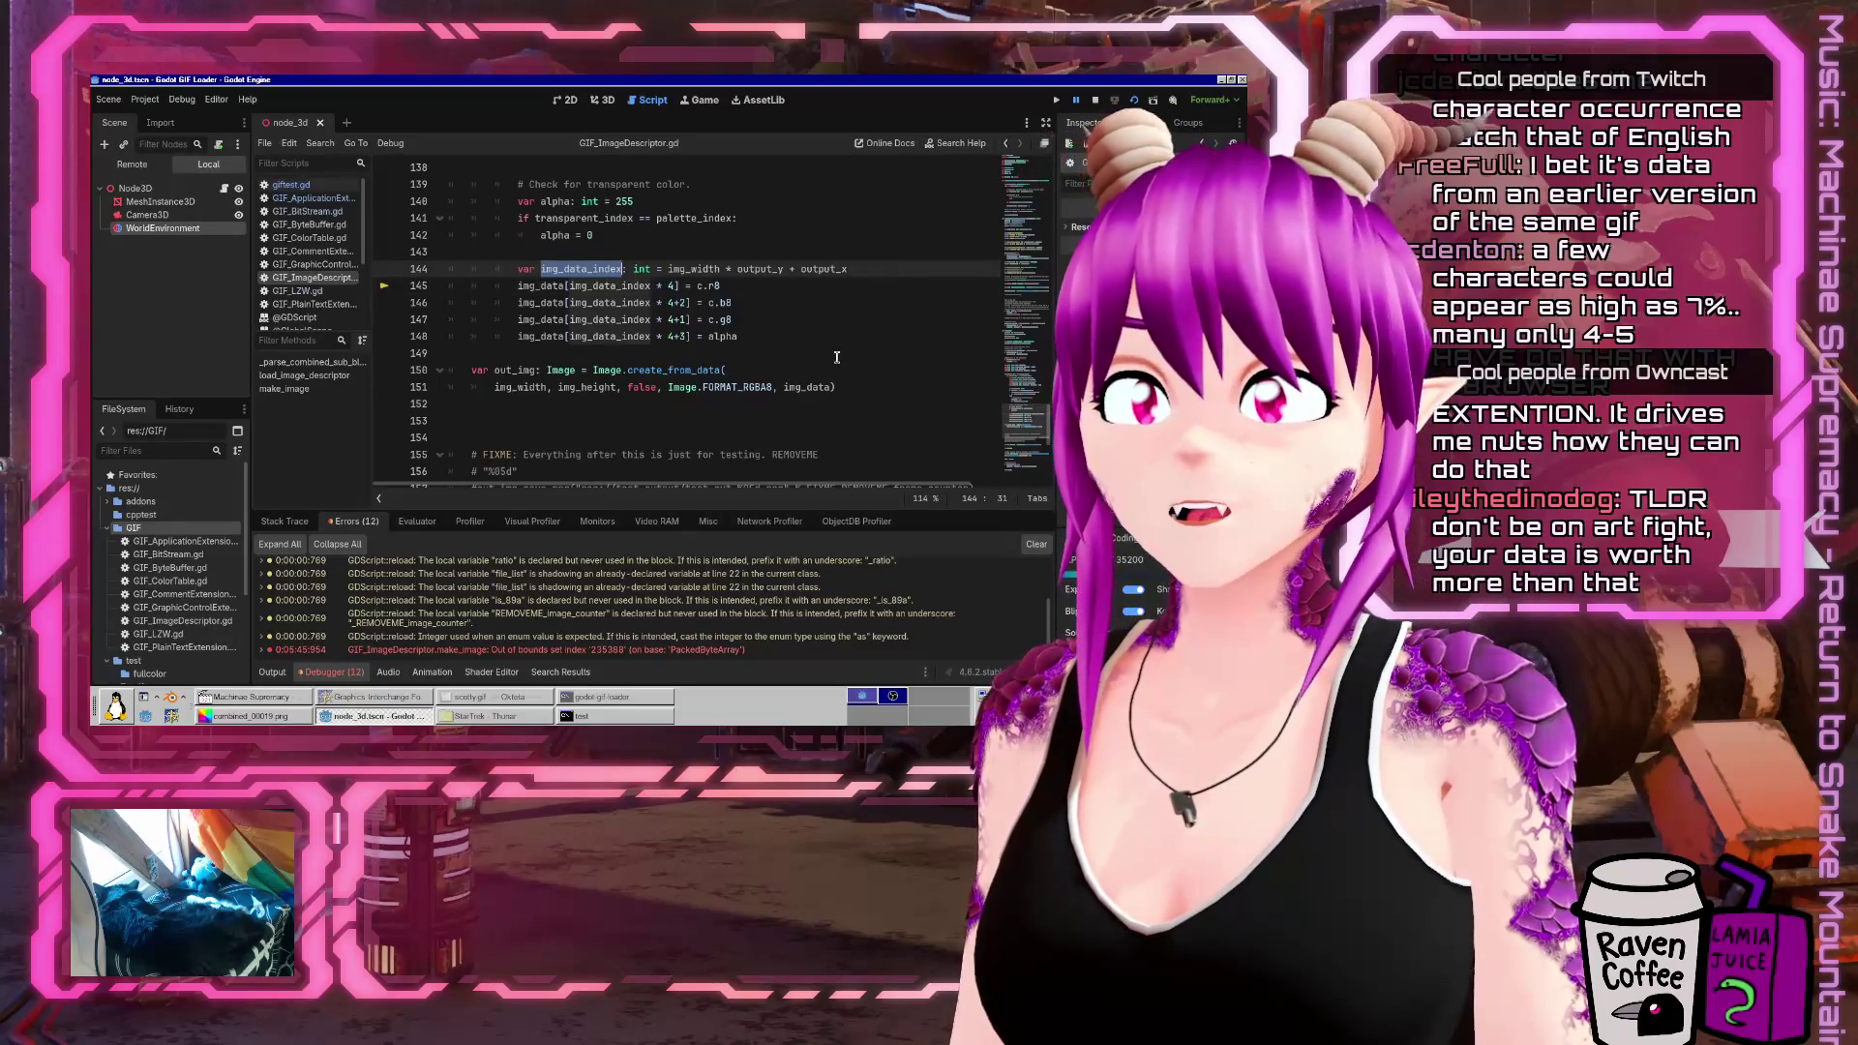
click(272, 672)
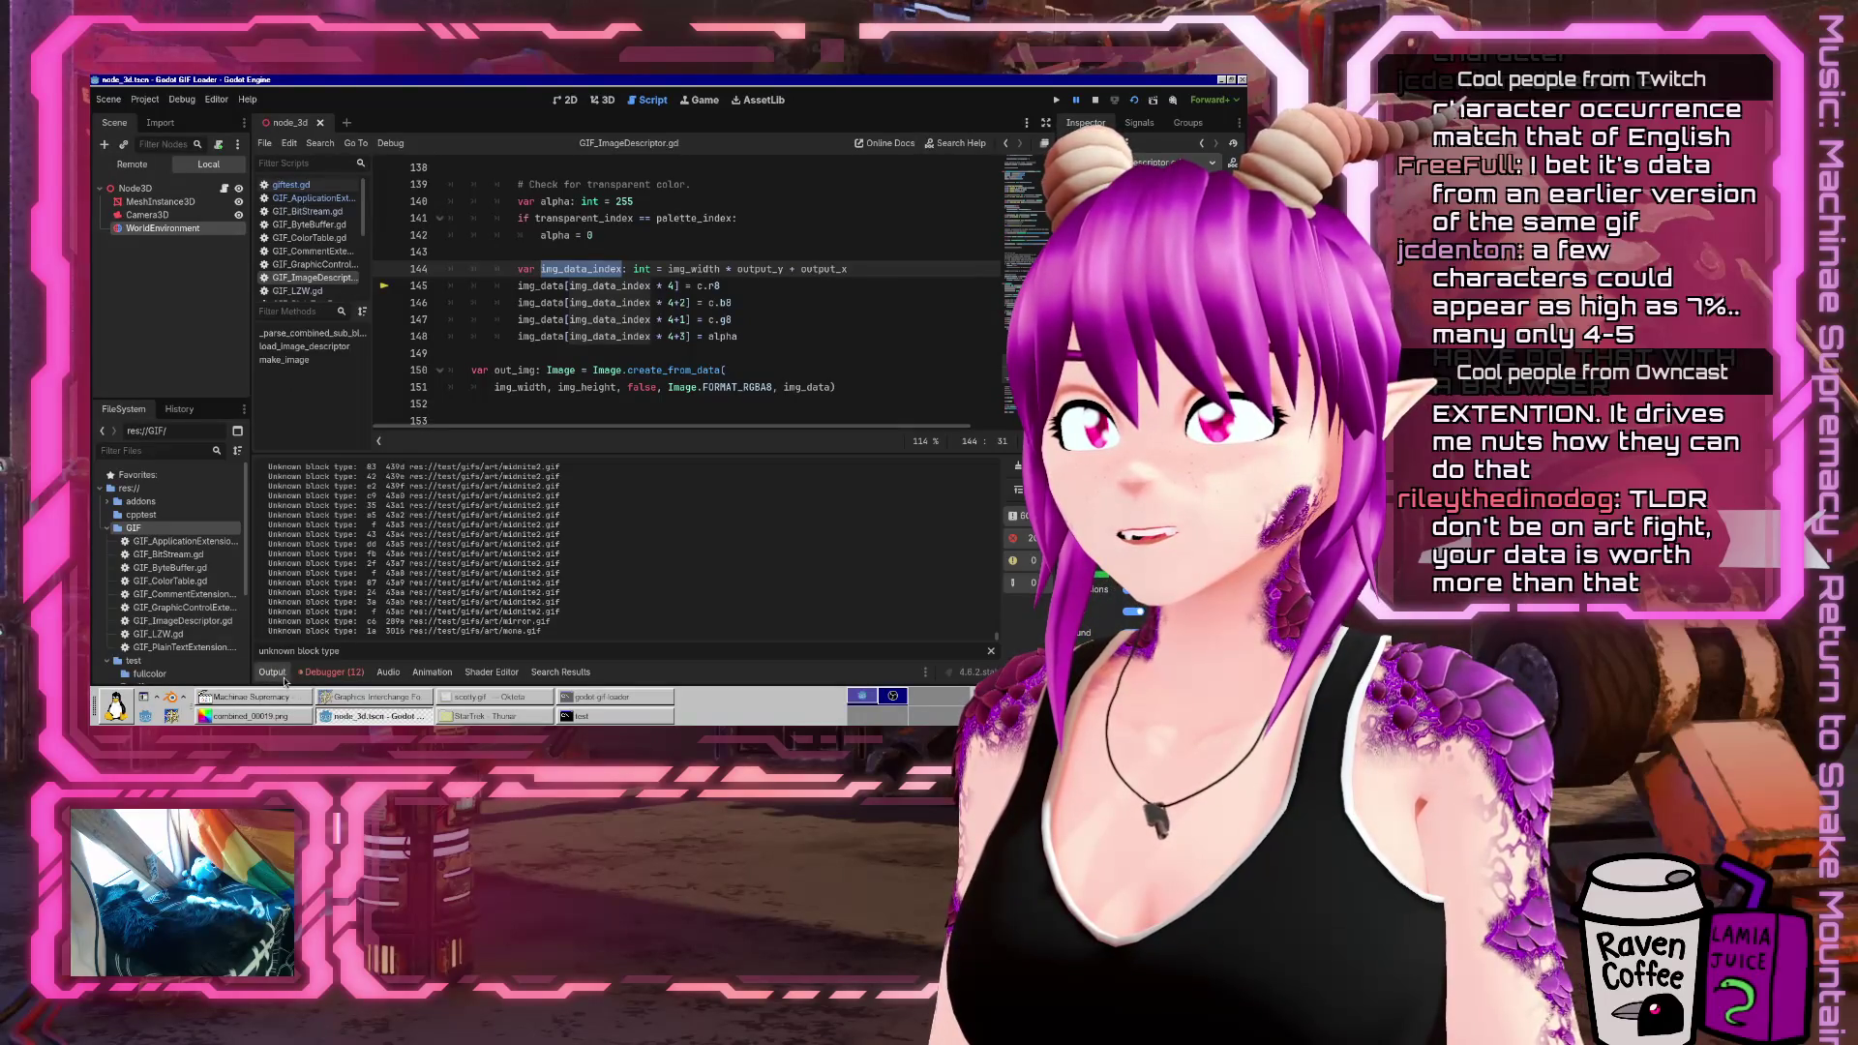
click(328, 675)
click(297, 524)
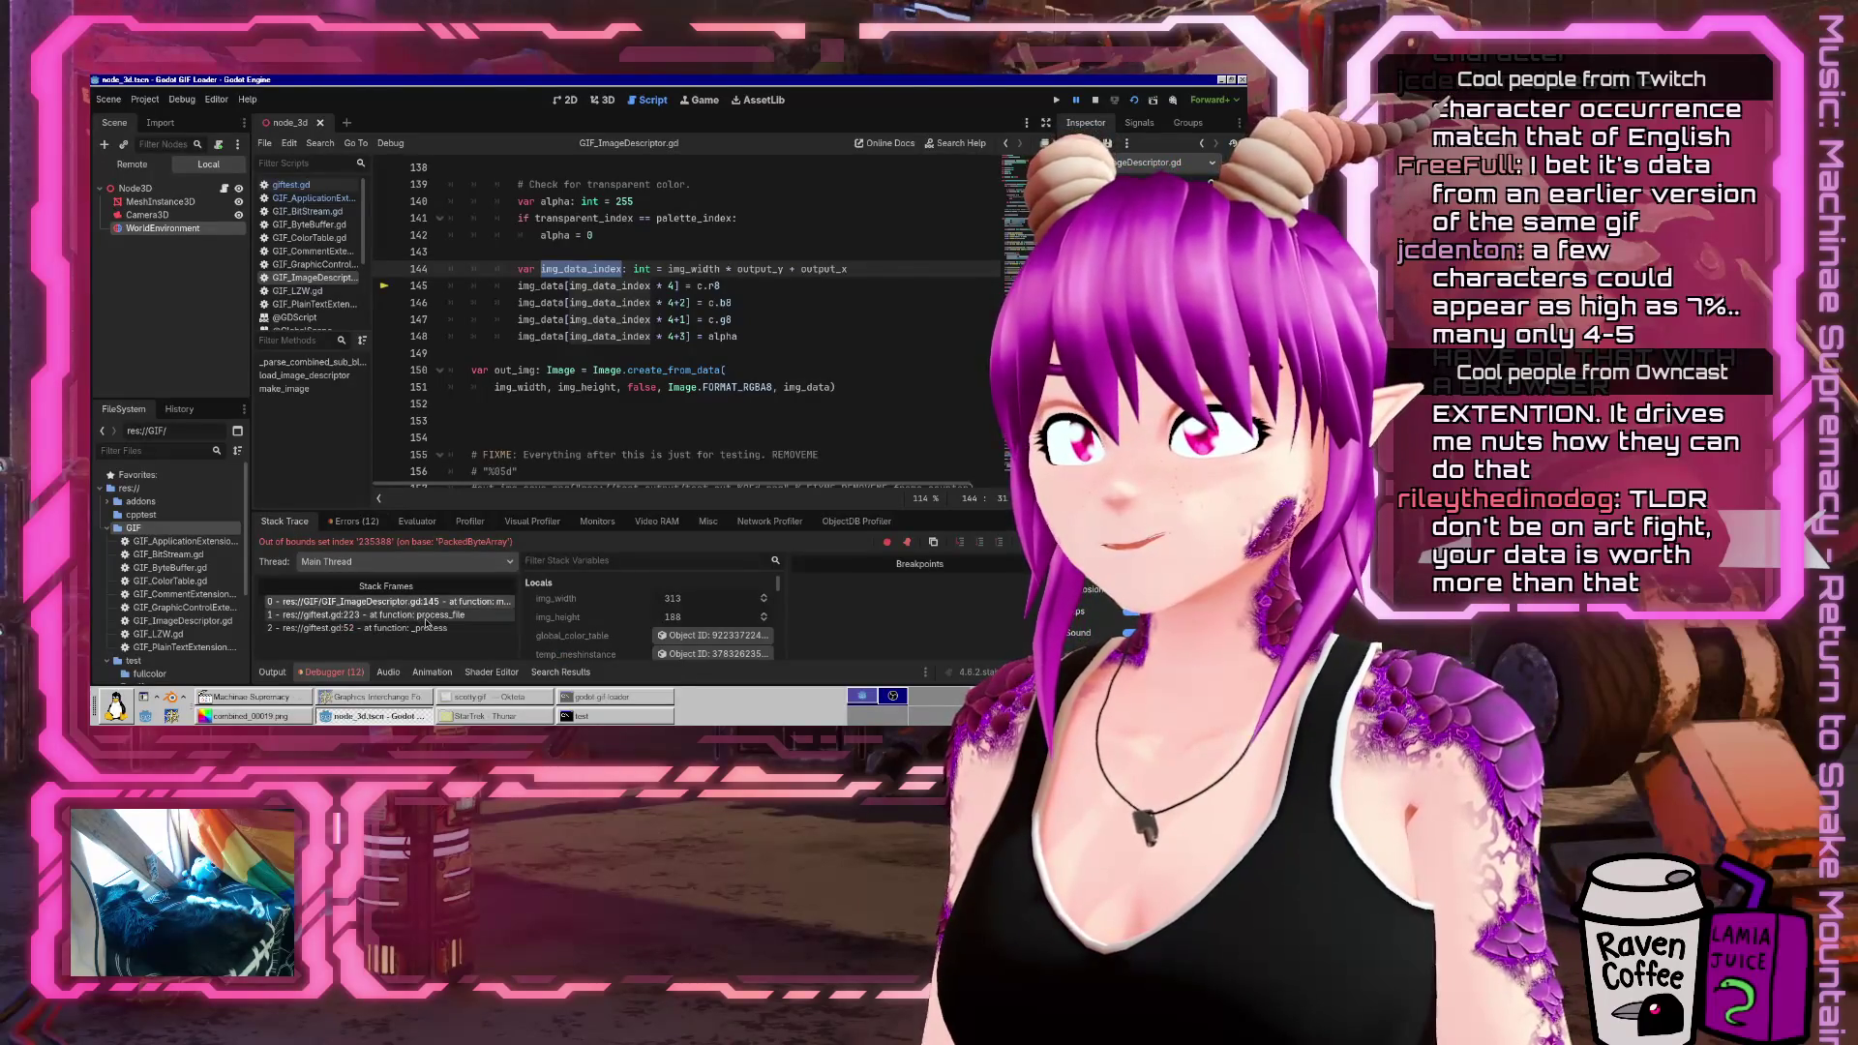
click(367, 614)
scroll(698, 302, up, 20)
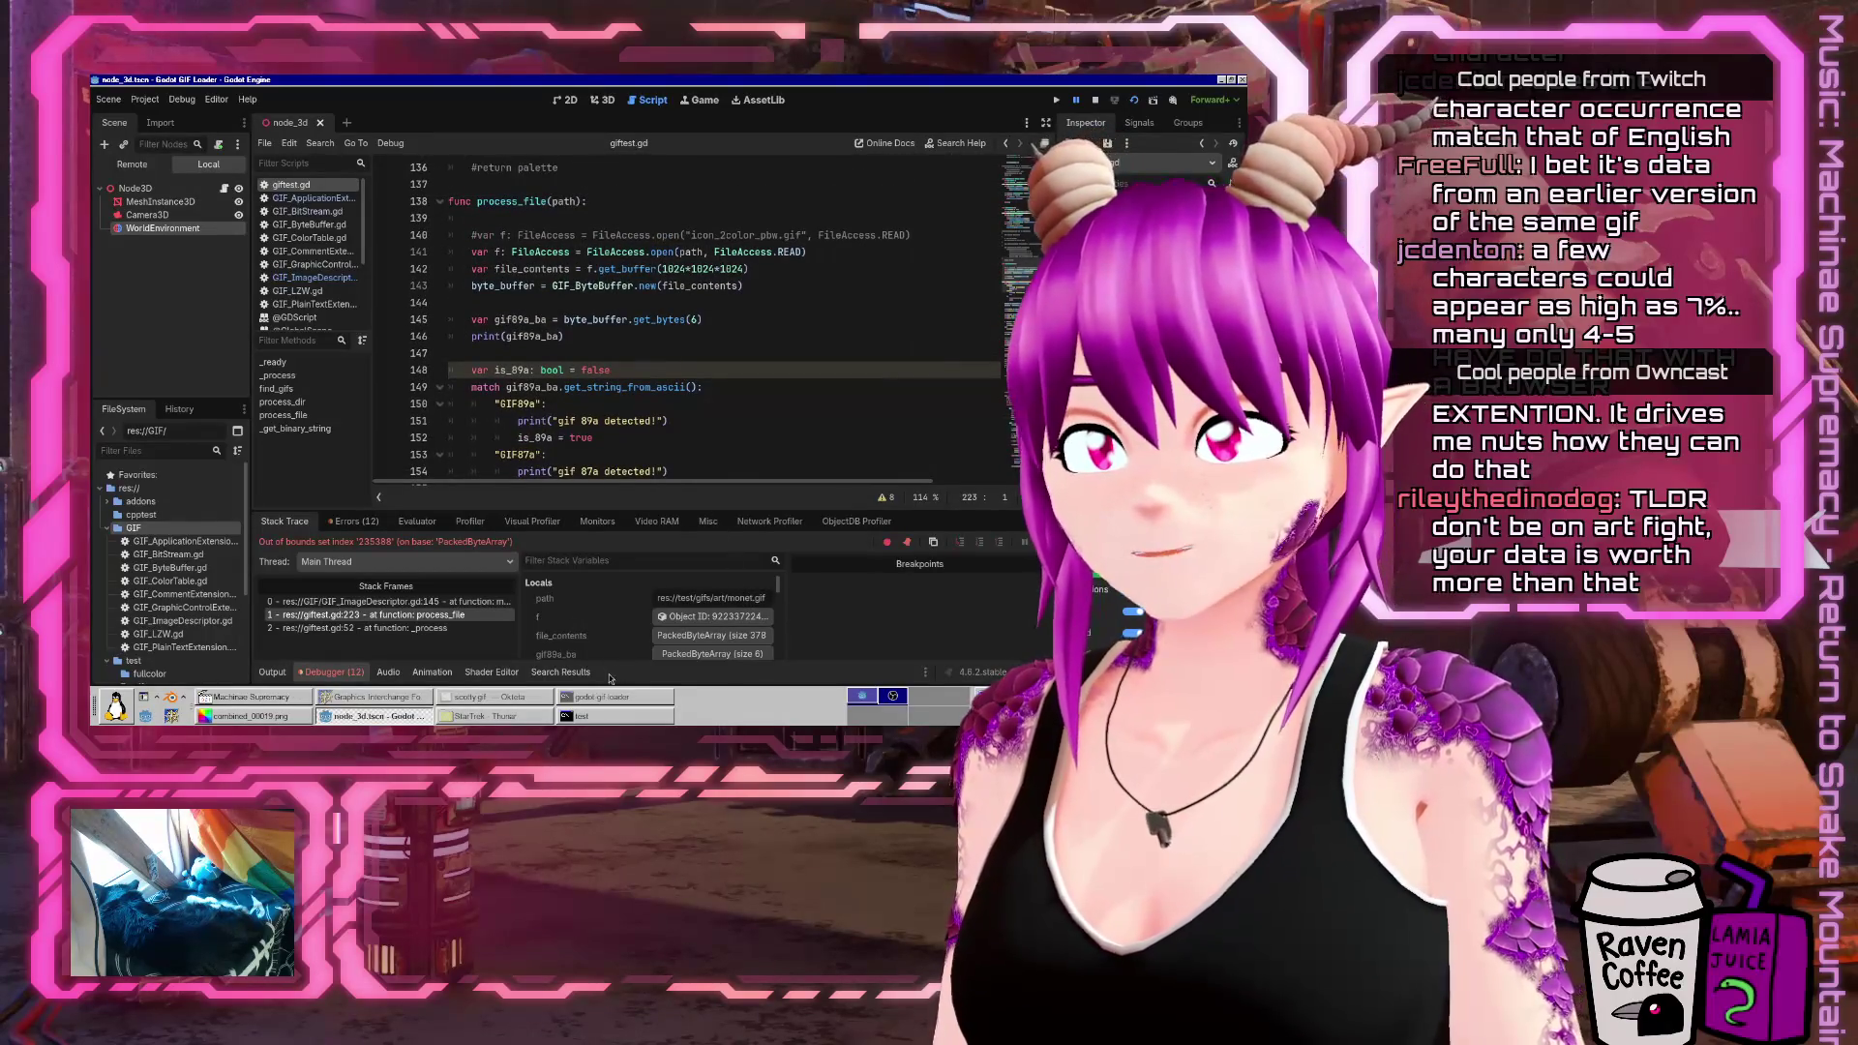
click(531, 719)
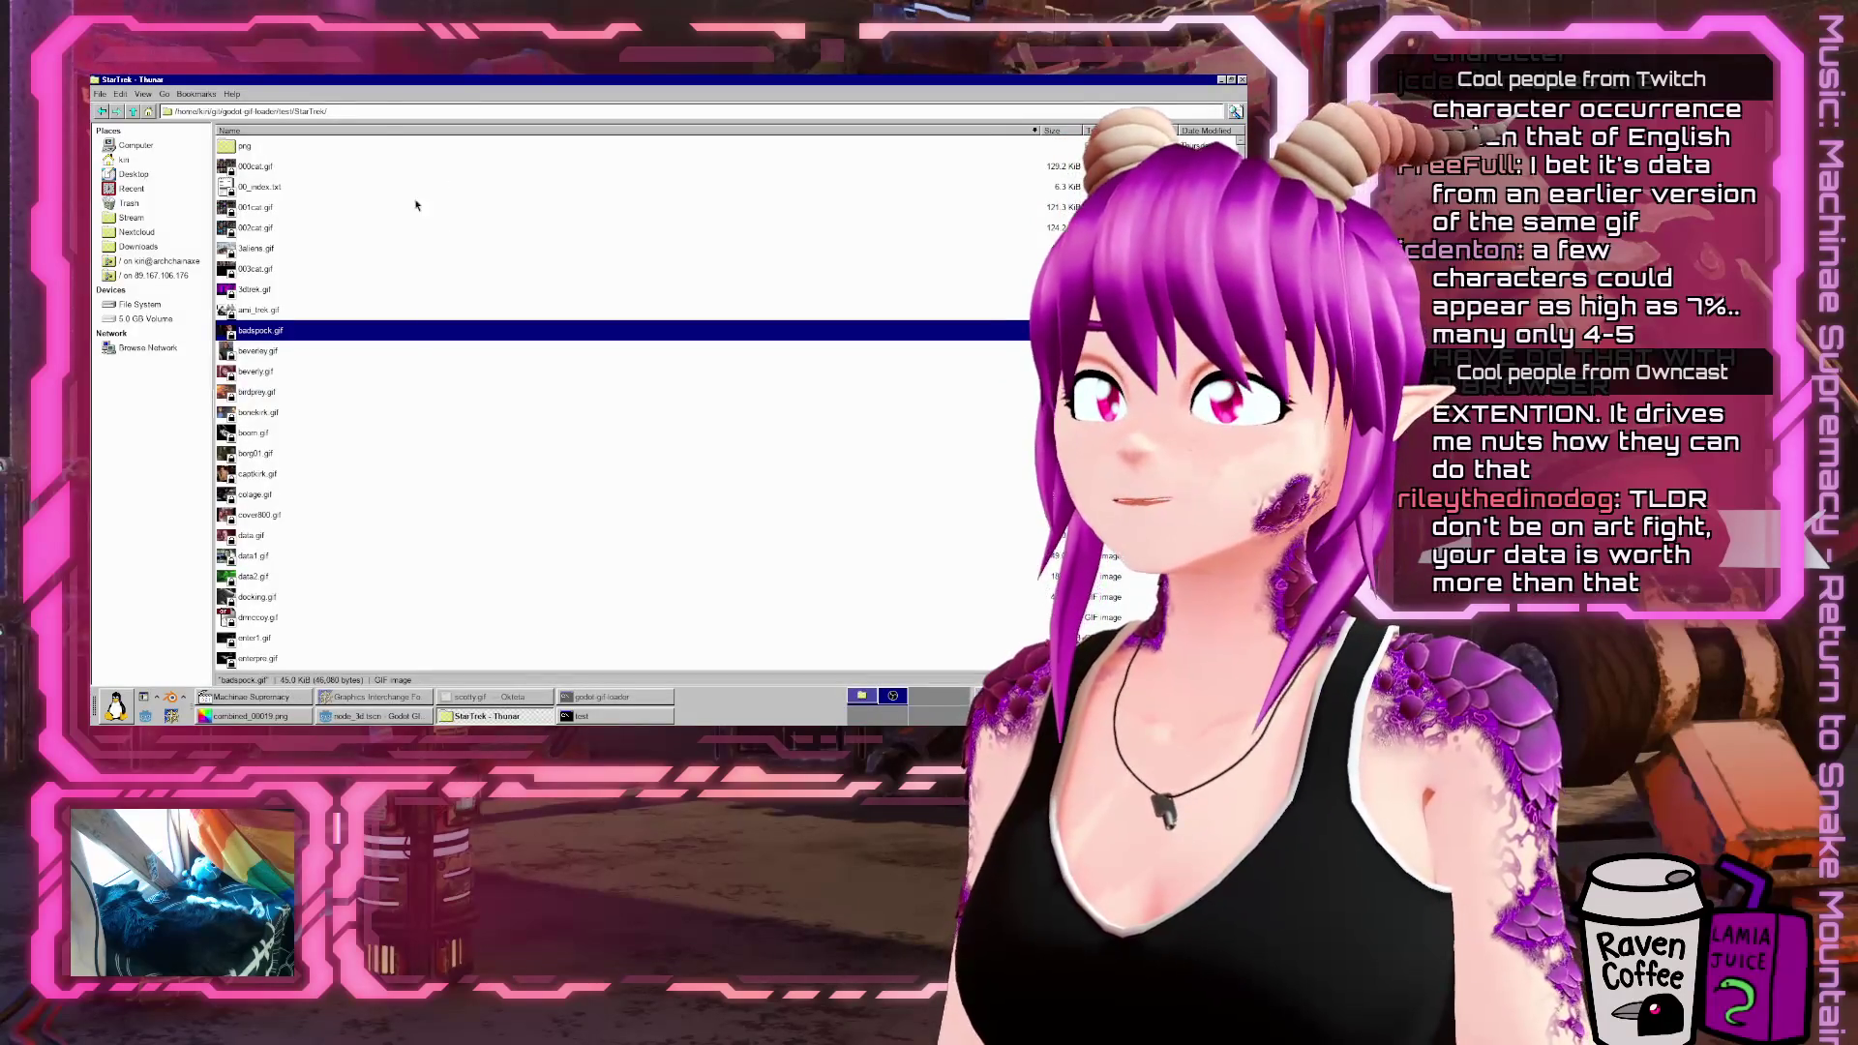
Close the StarTrek Thunar window with Ctrl+W
key(ctrl+w)
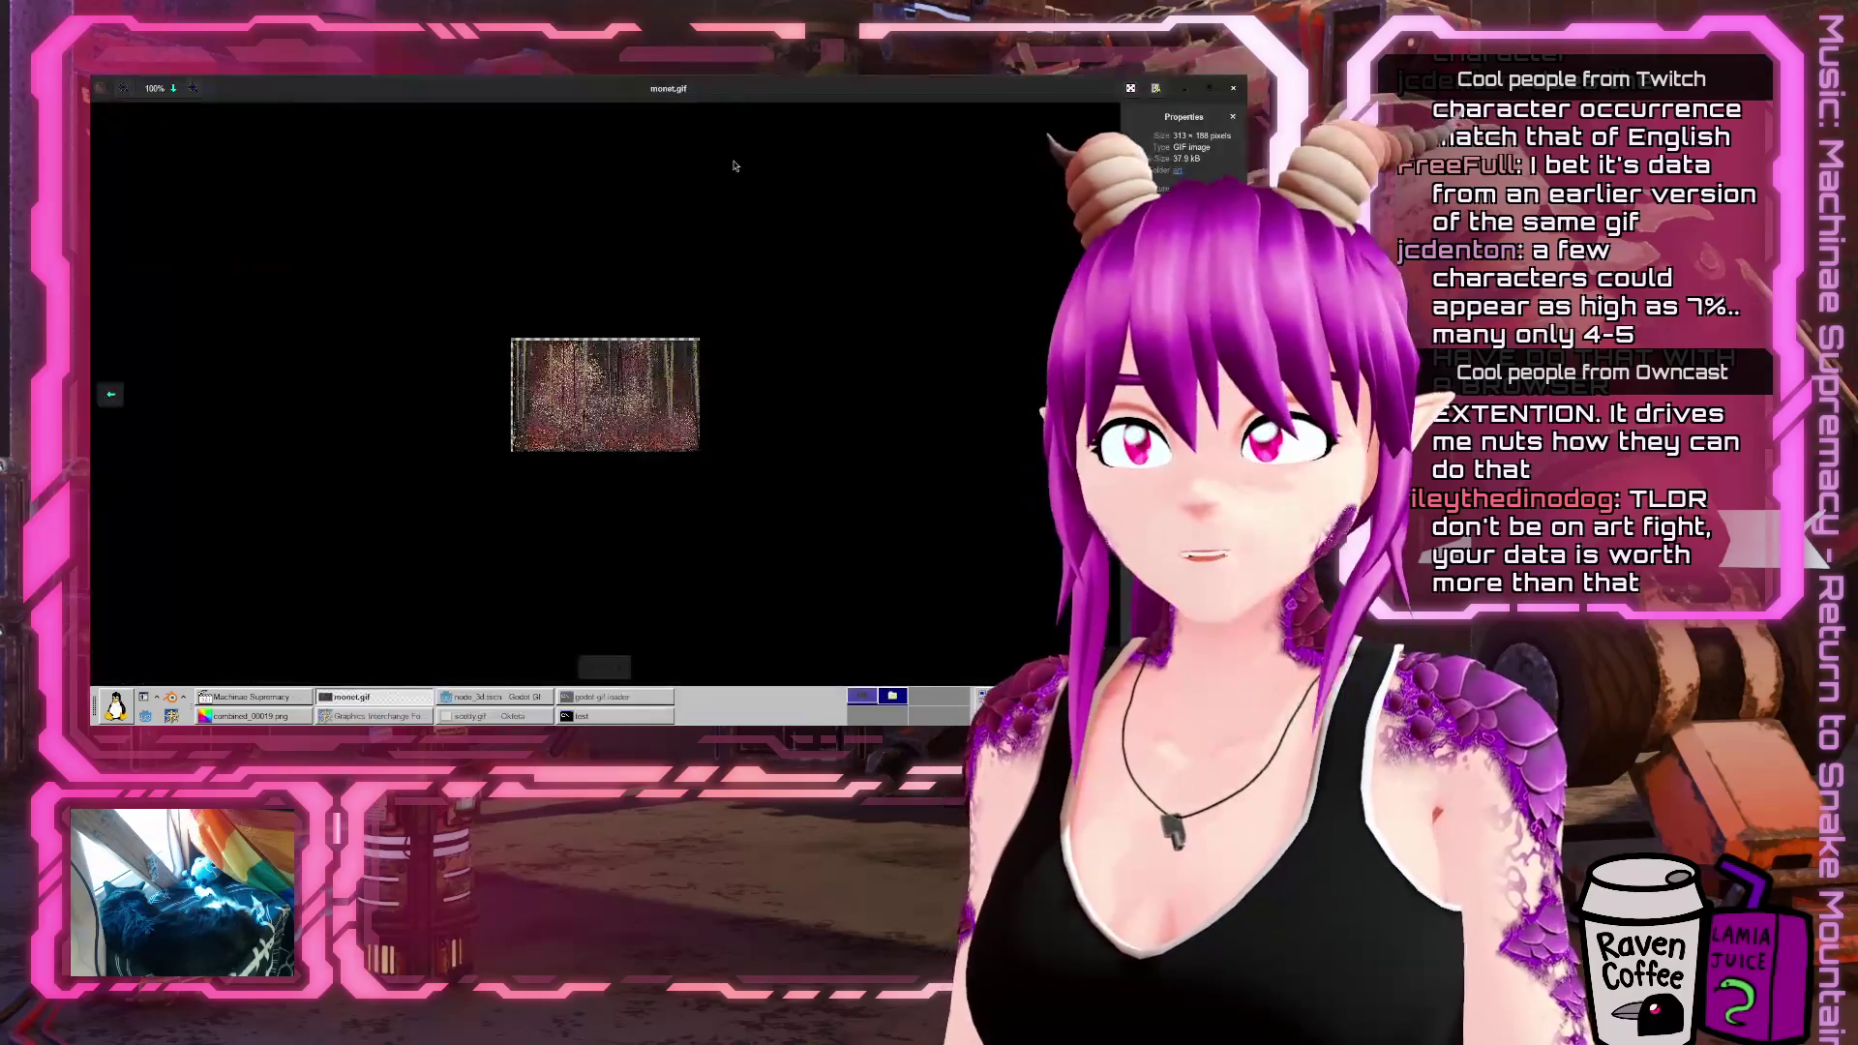
Zoom monet.gif to 412% to inspect it, then close the image viewer
scroll(700, 392, up, 1)
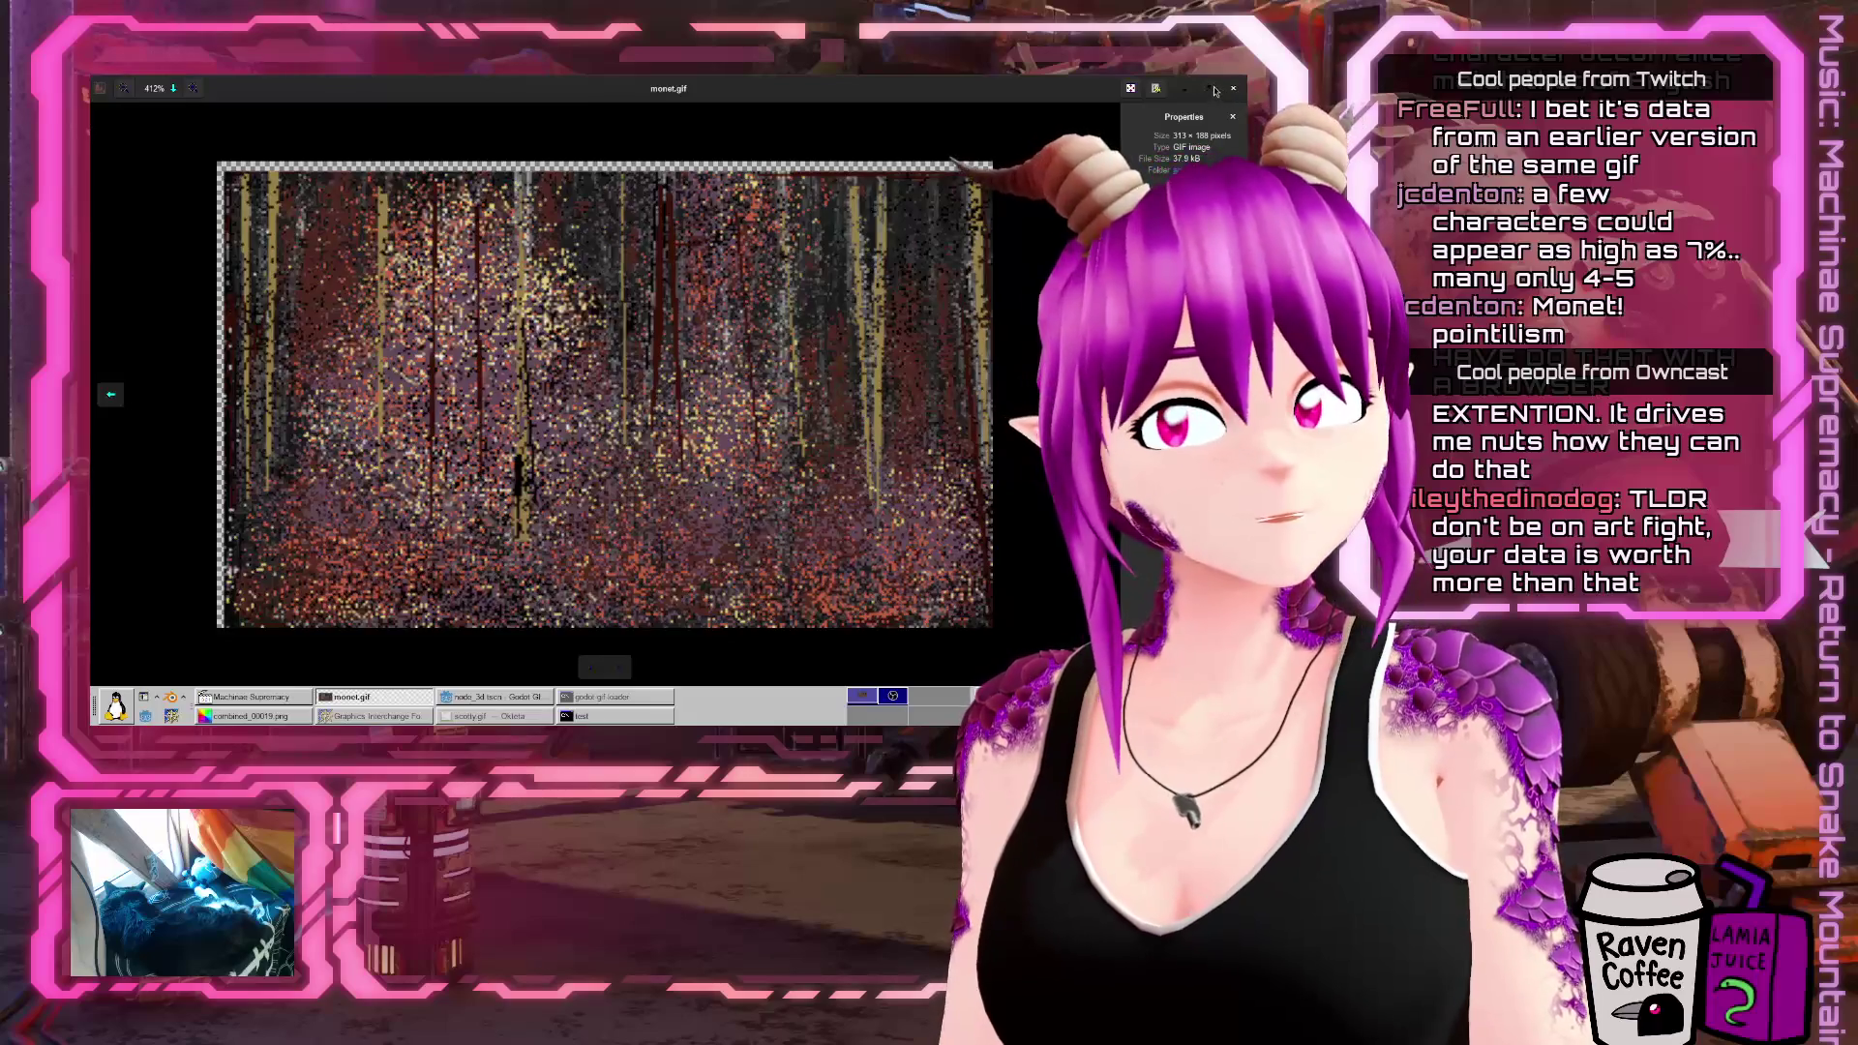
key(ctrl+w)
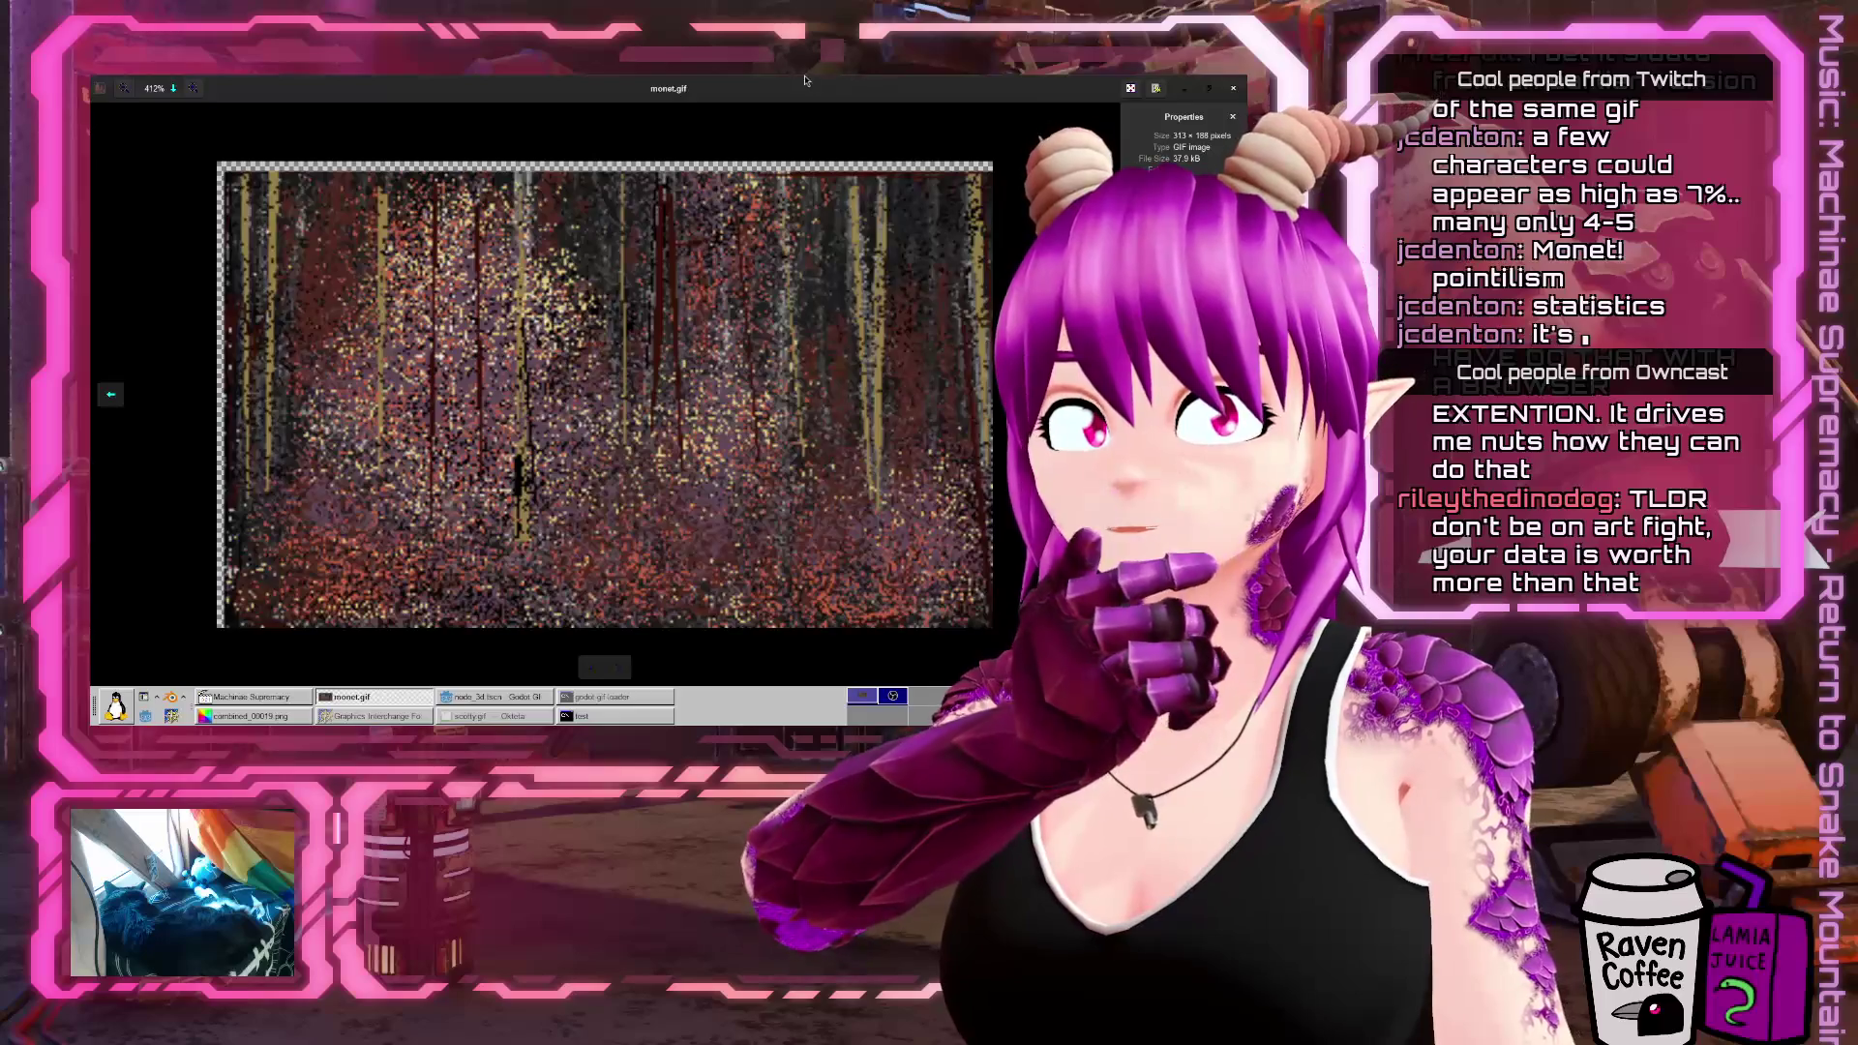
key(Escape)
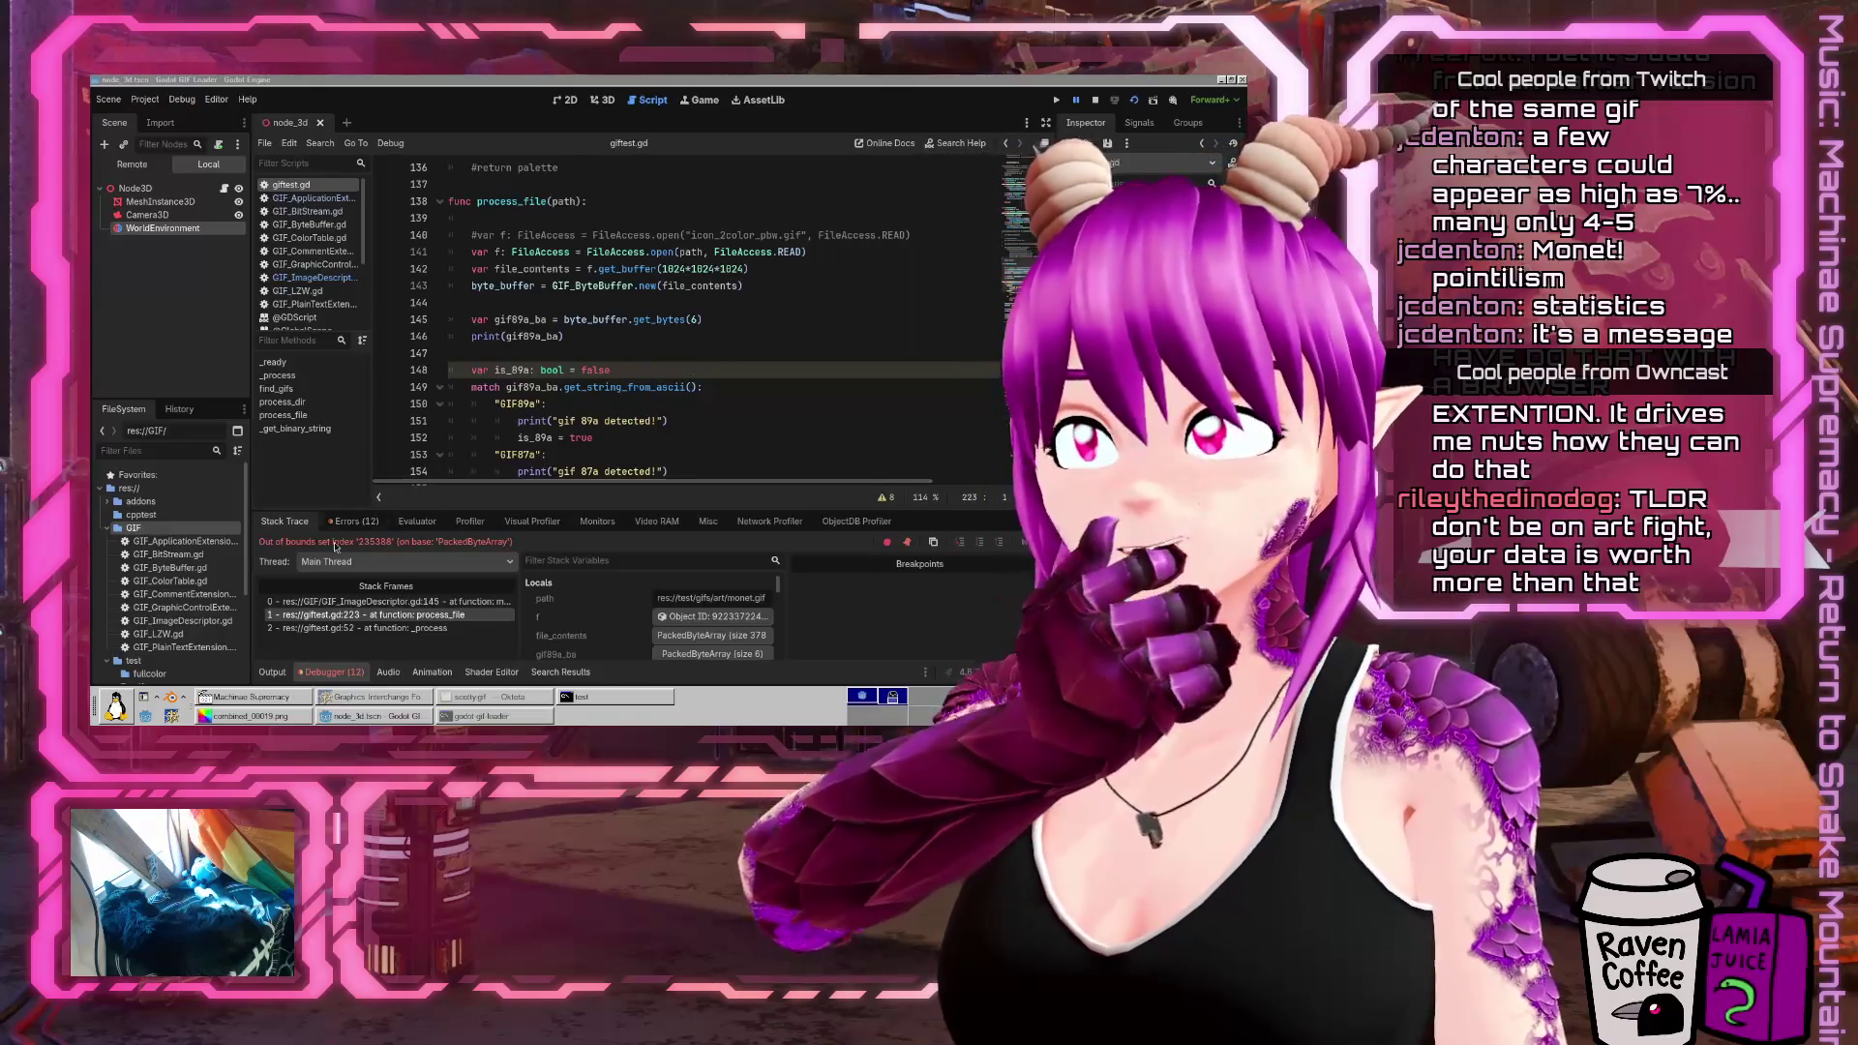
click(329, 600)
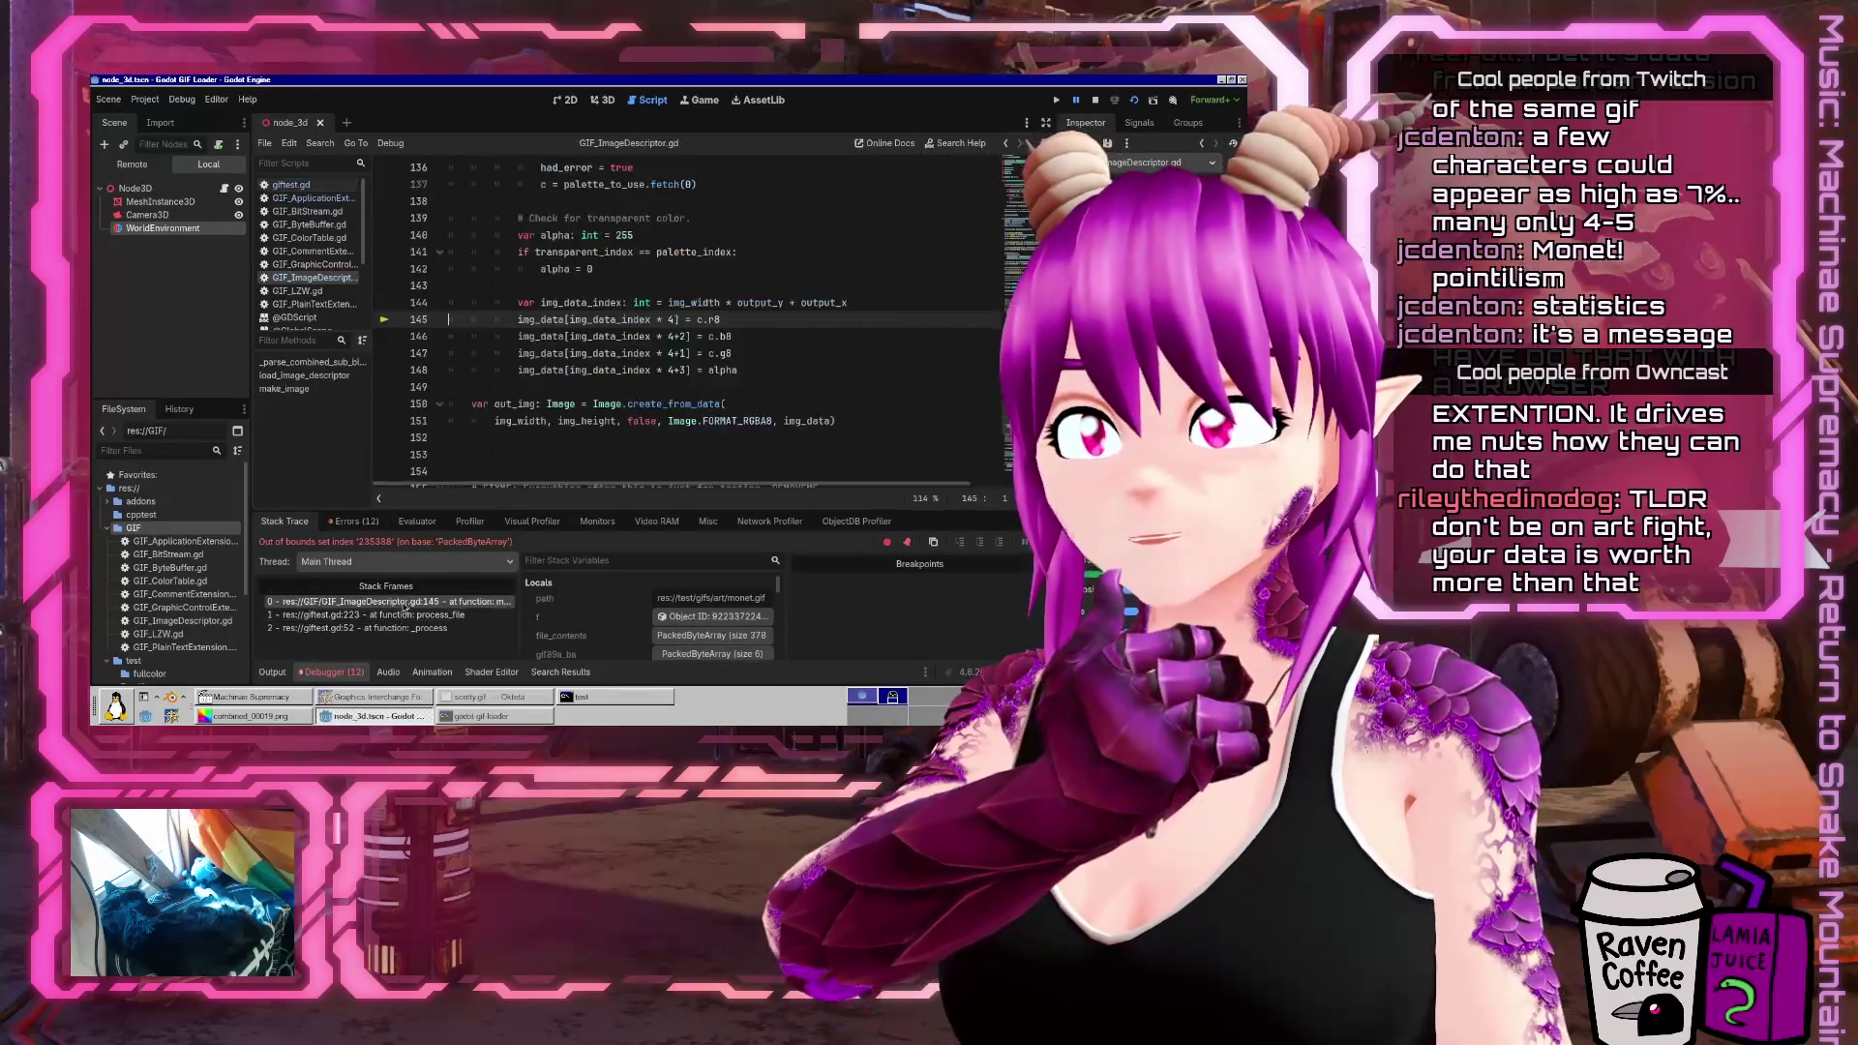
double_click(581, 302)
click(727, 403)
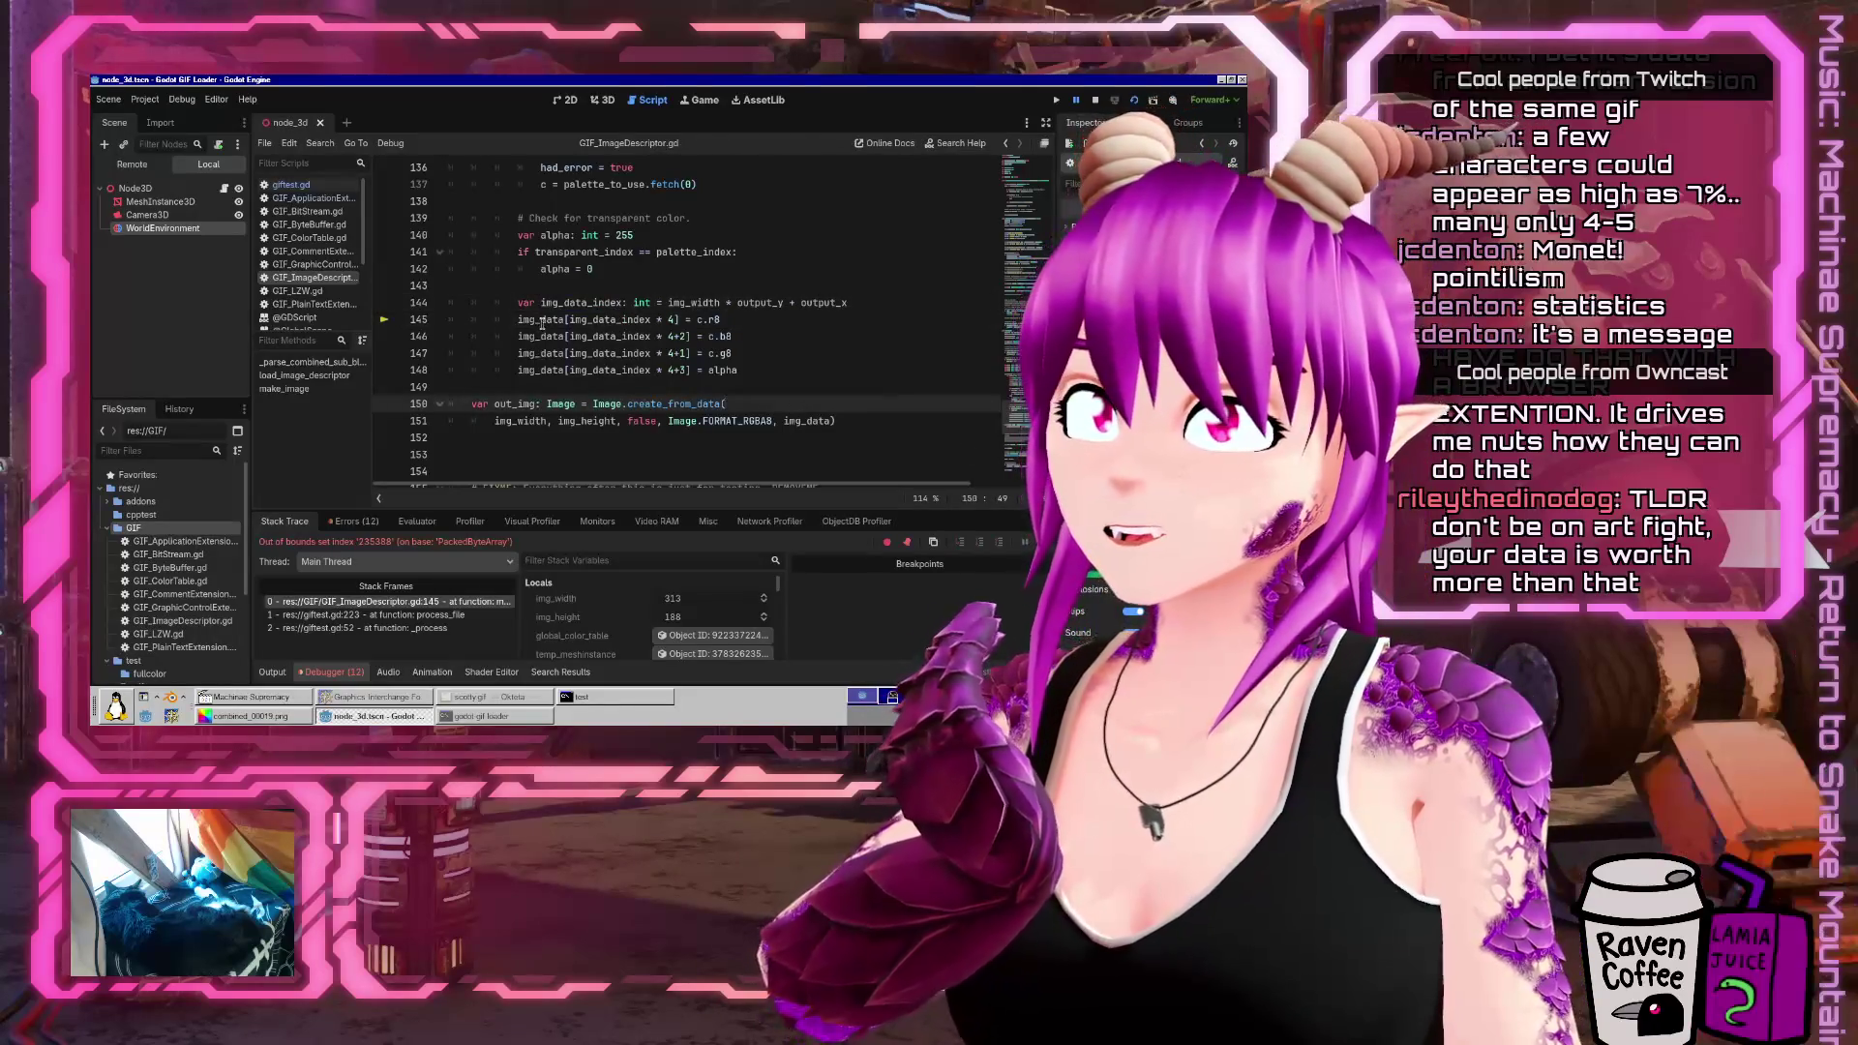
double_click(540, 321)
scroll(884, 315, up, 7)
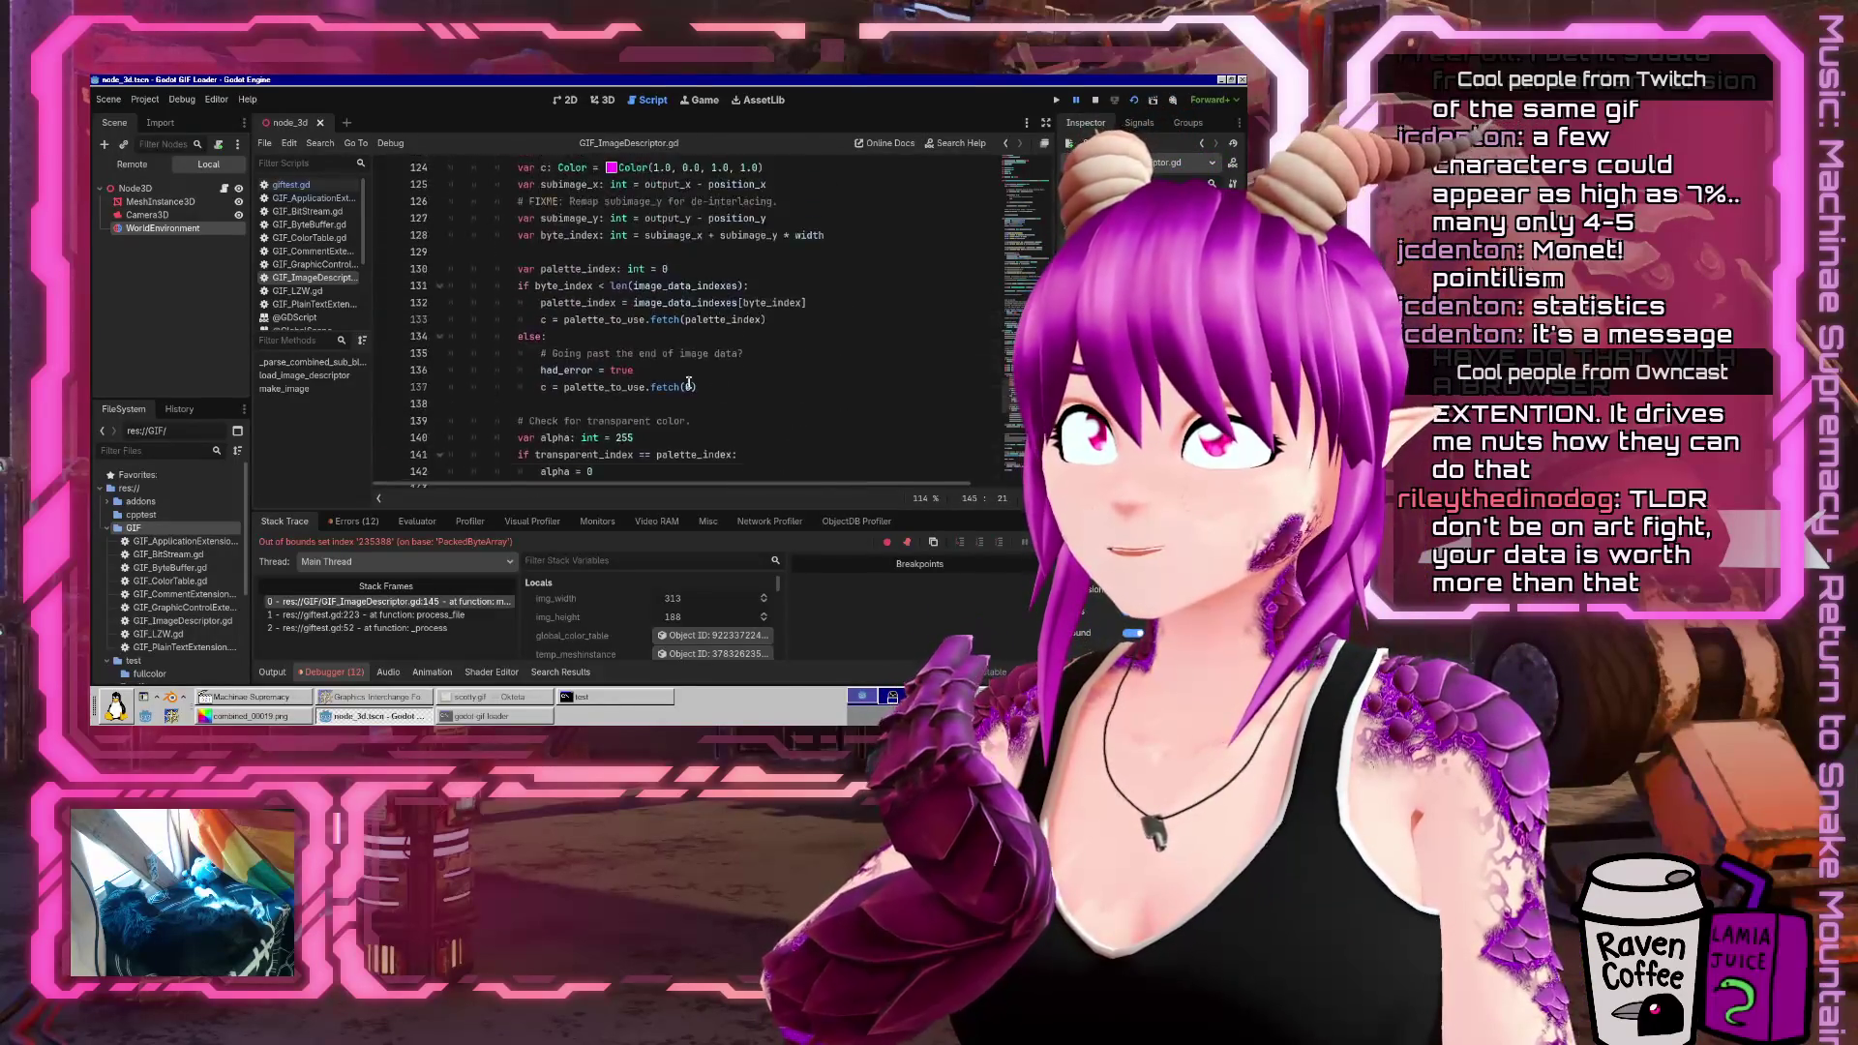
scroll(688, 383, down, 5)
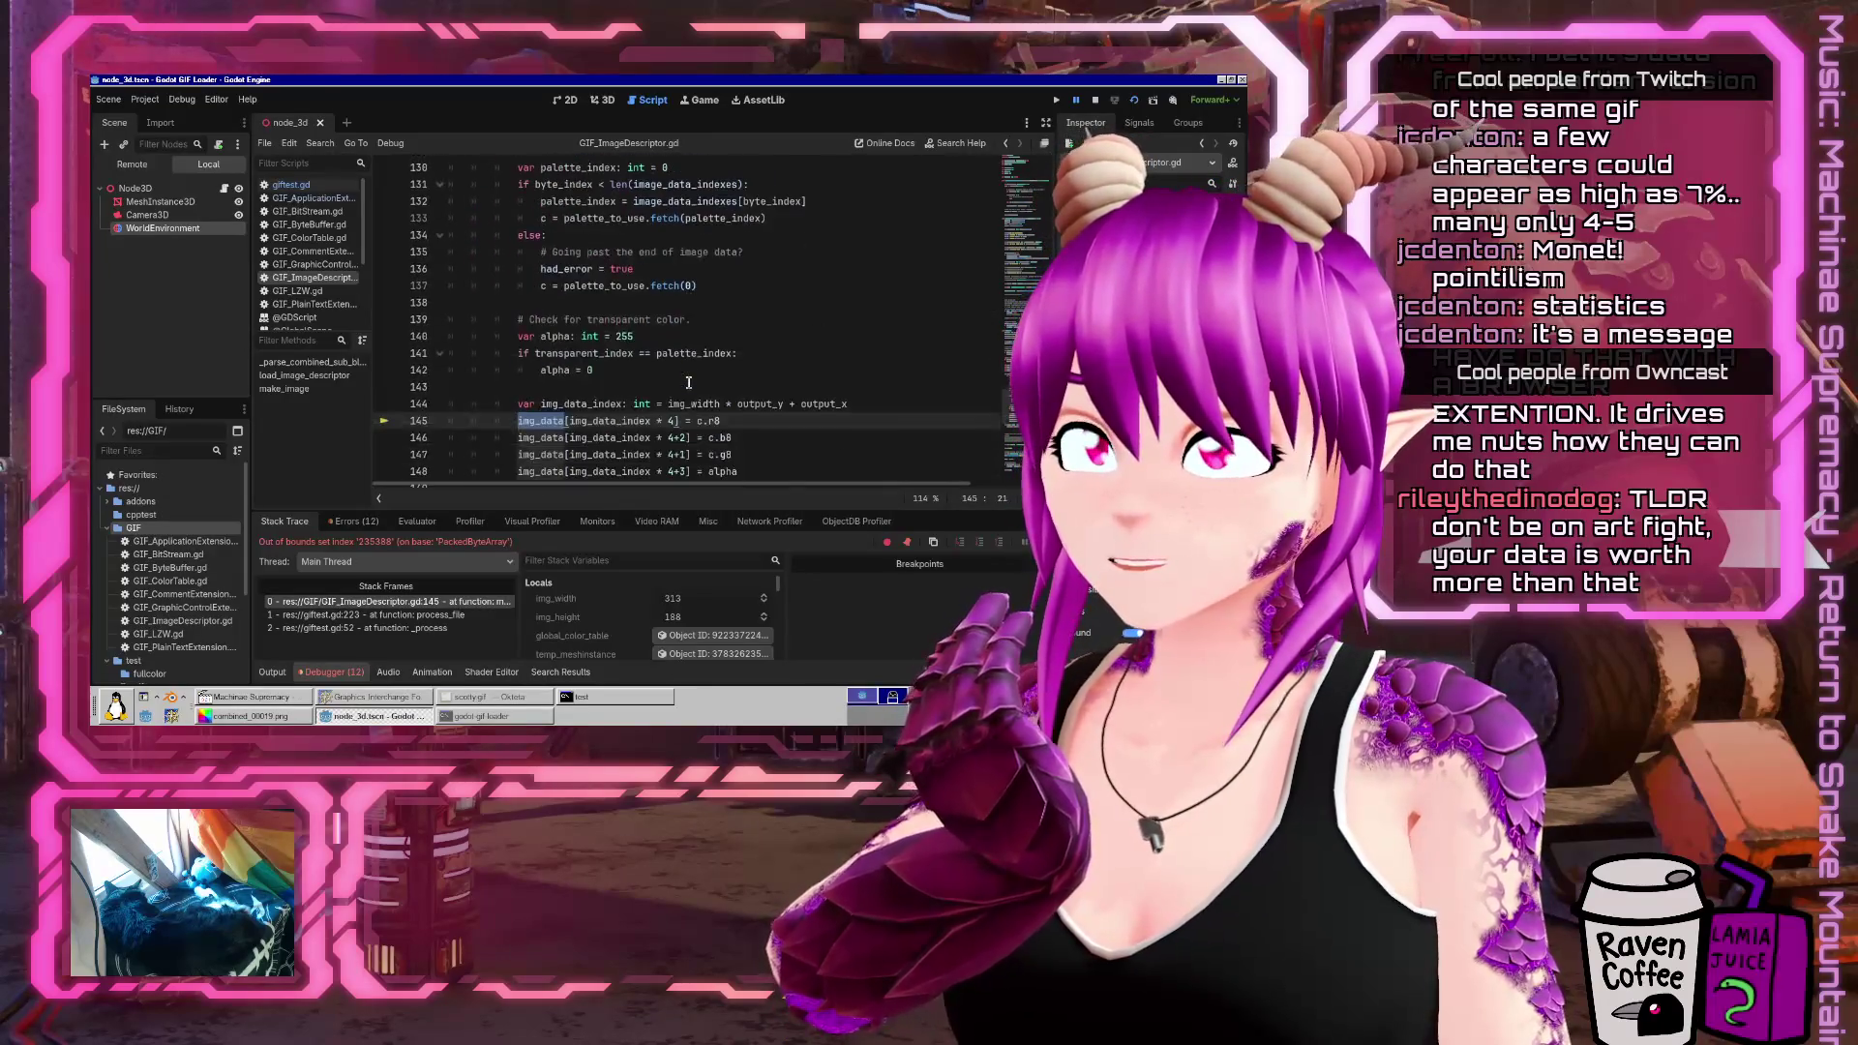
double_click(548, 434)
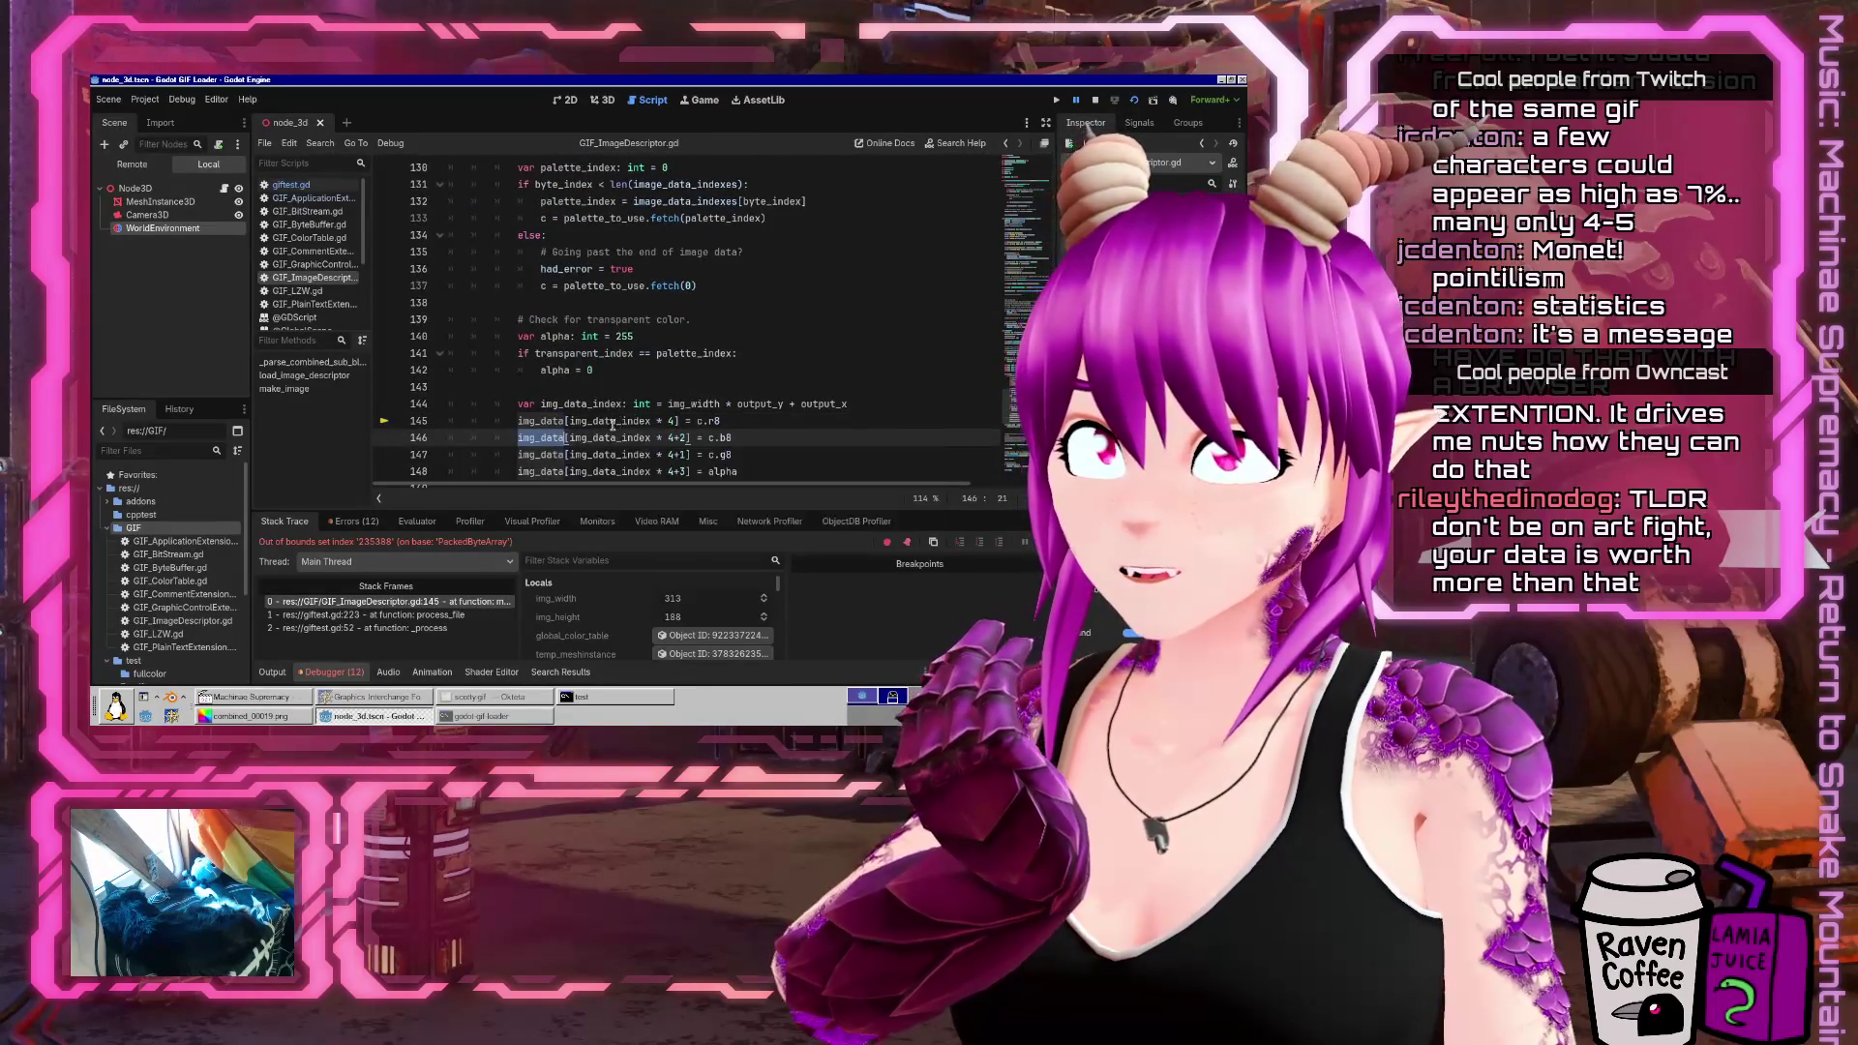
double_click(623, 402)
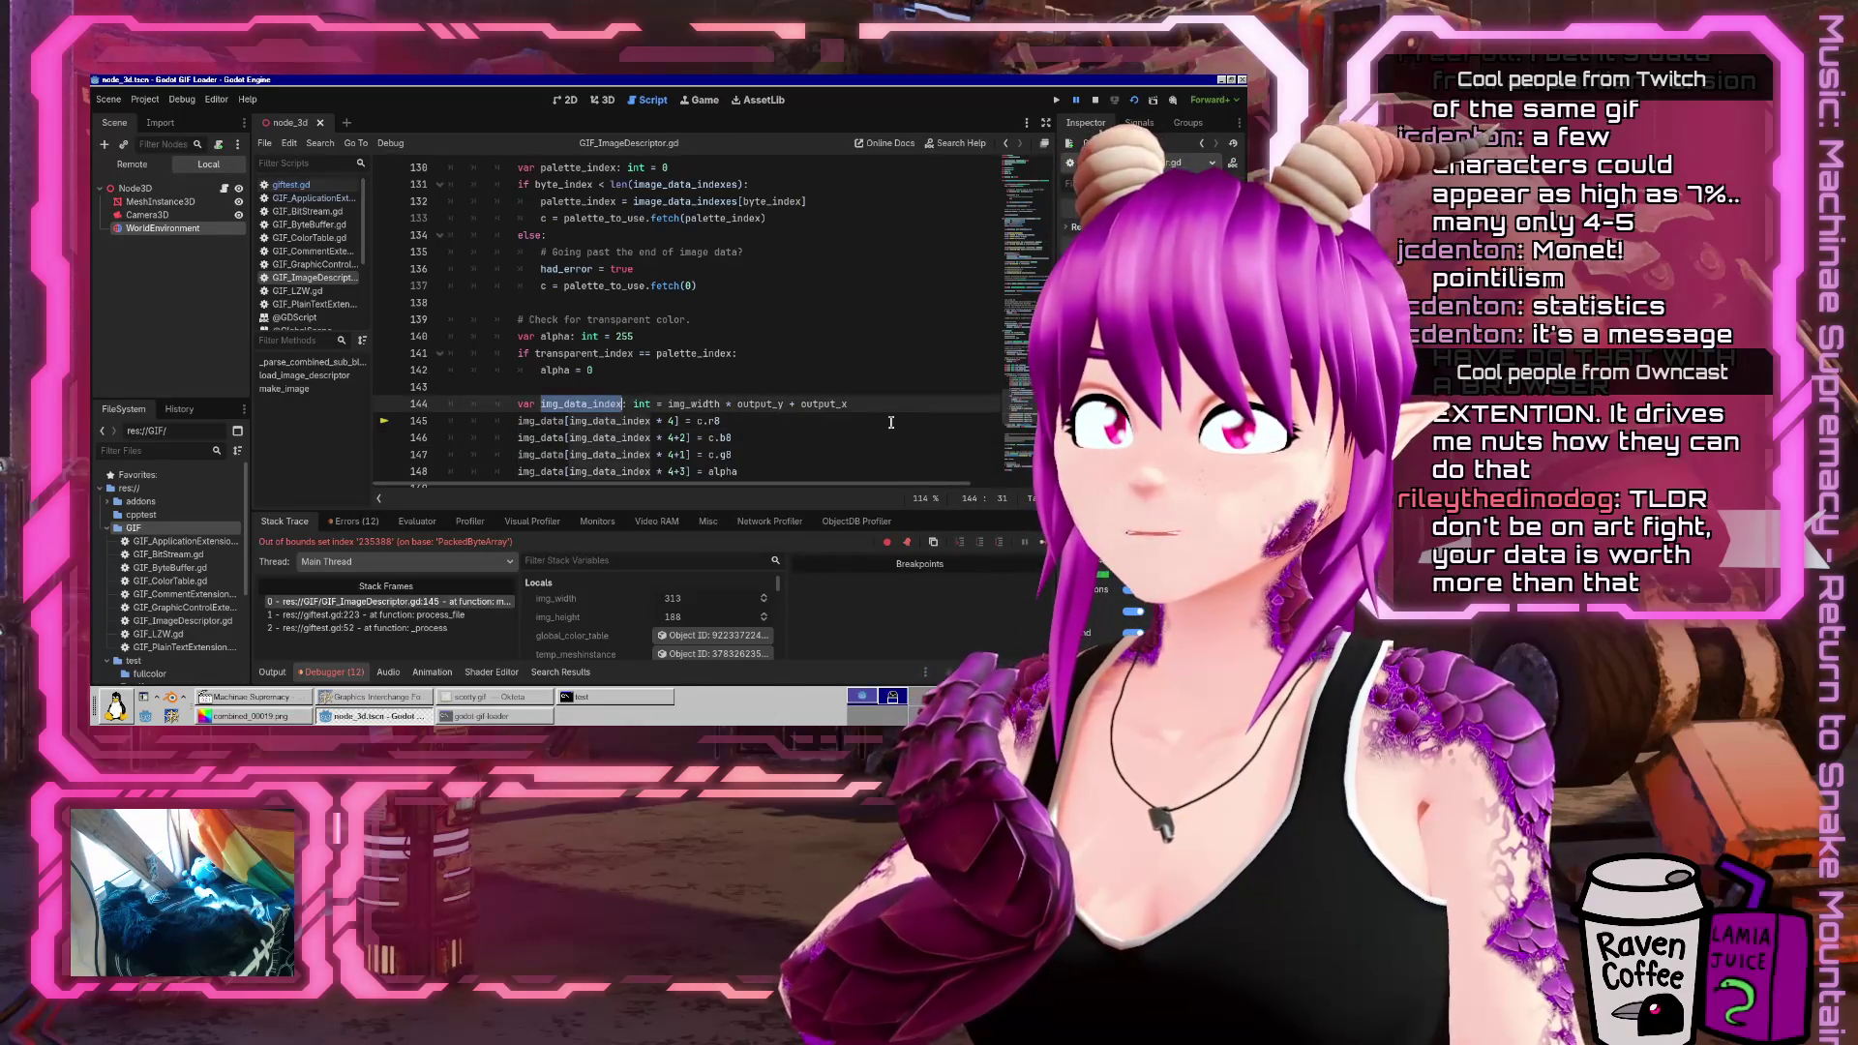
scroll(890, 421, up, 6)
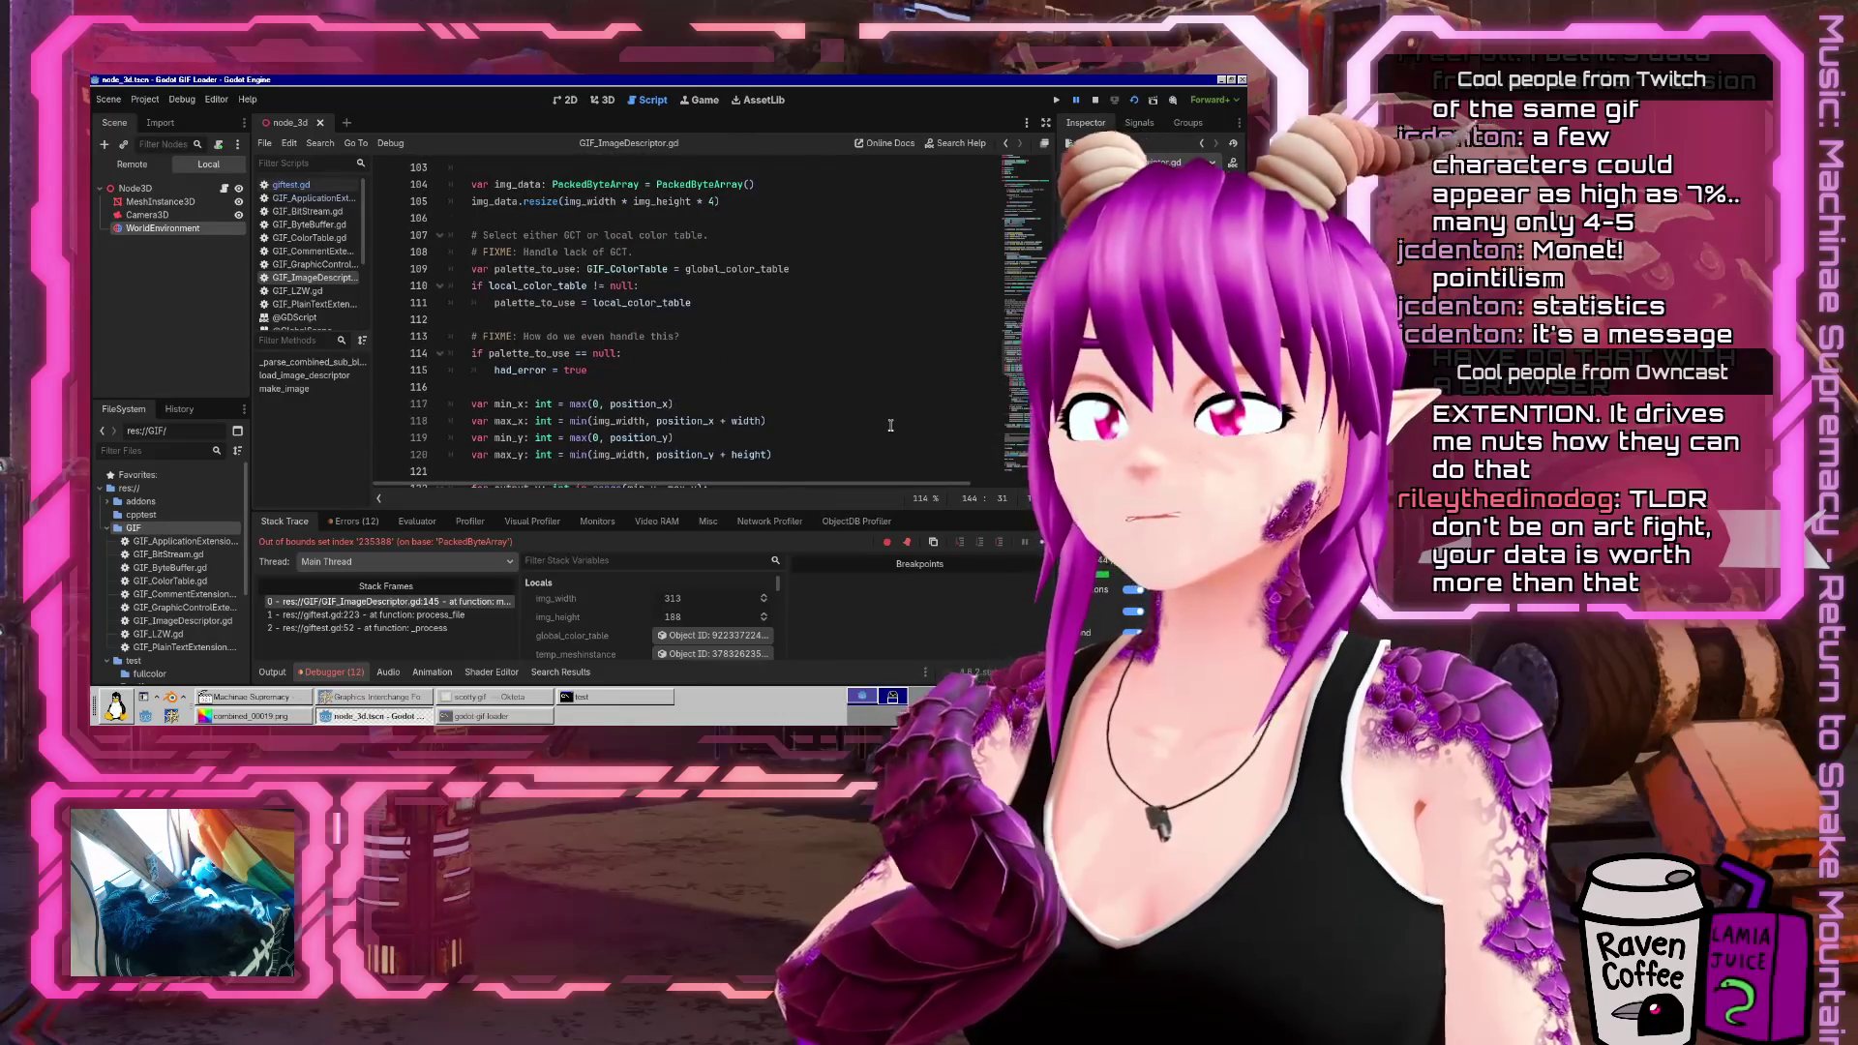
scroll(890, 426, up, 3)
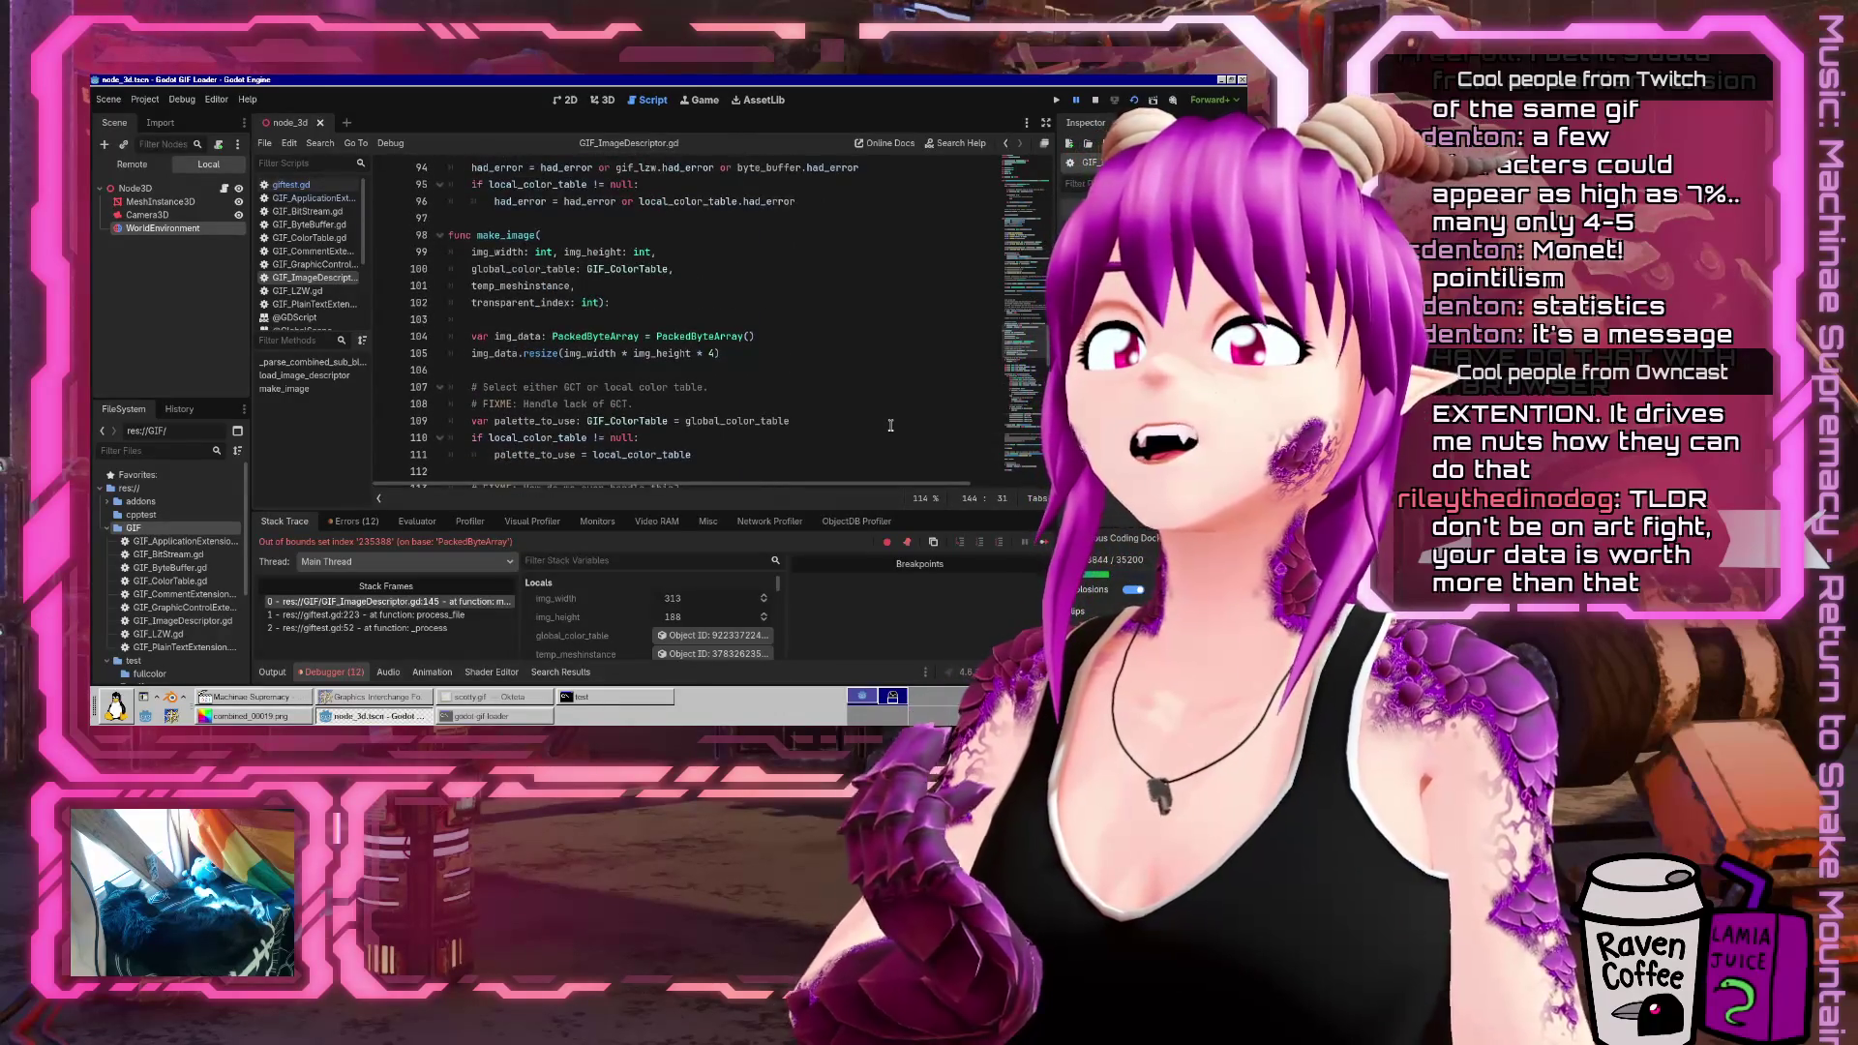
scroll(890, 426, down, 1)
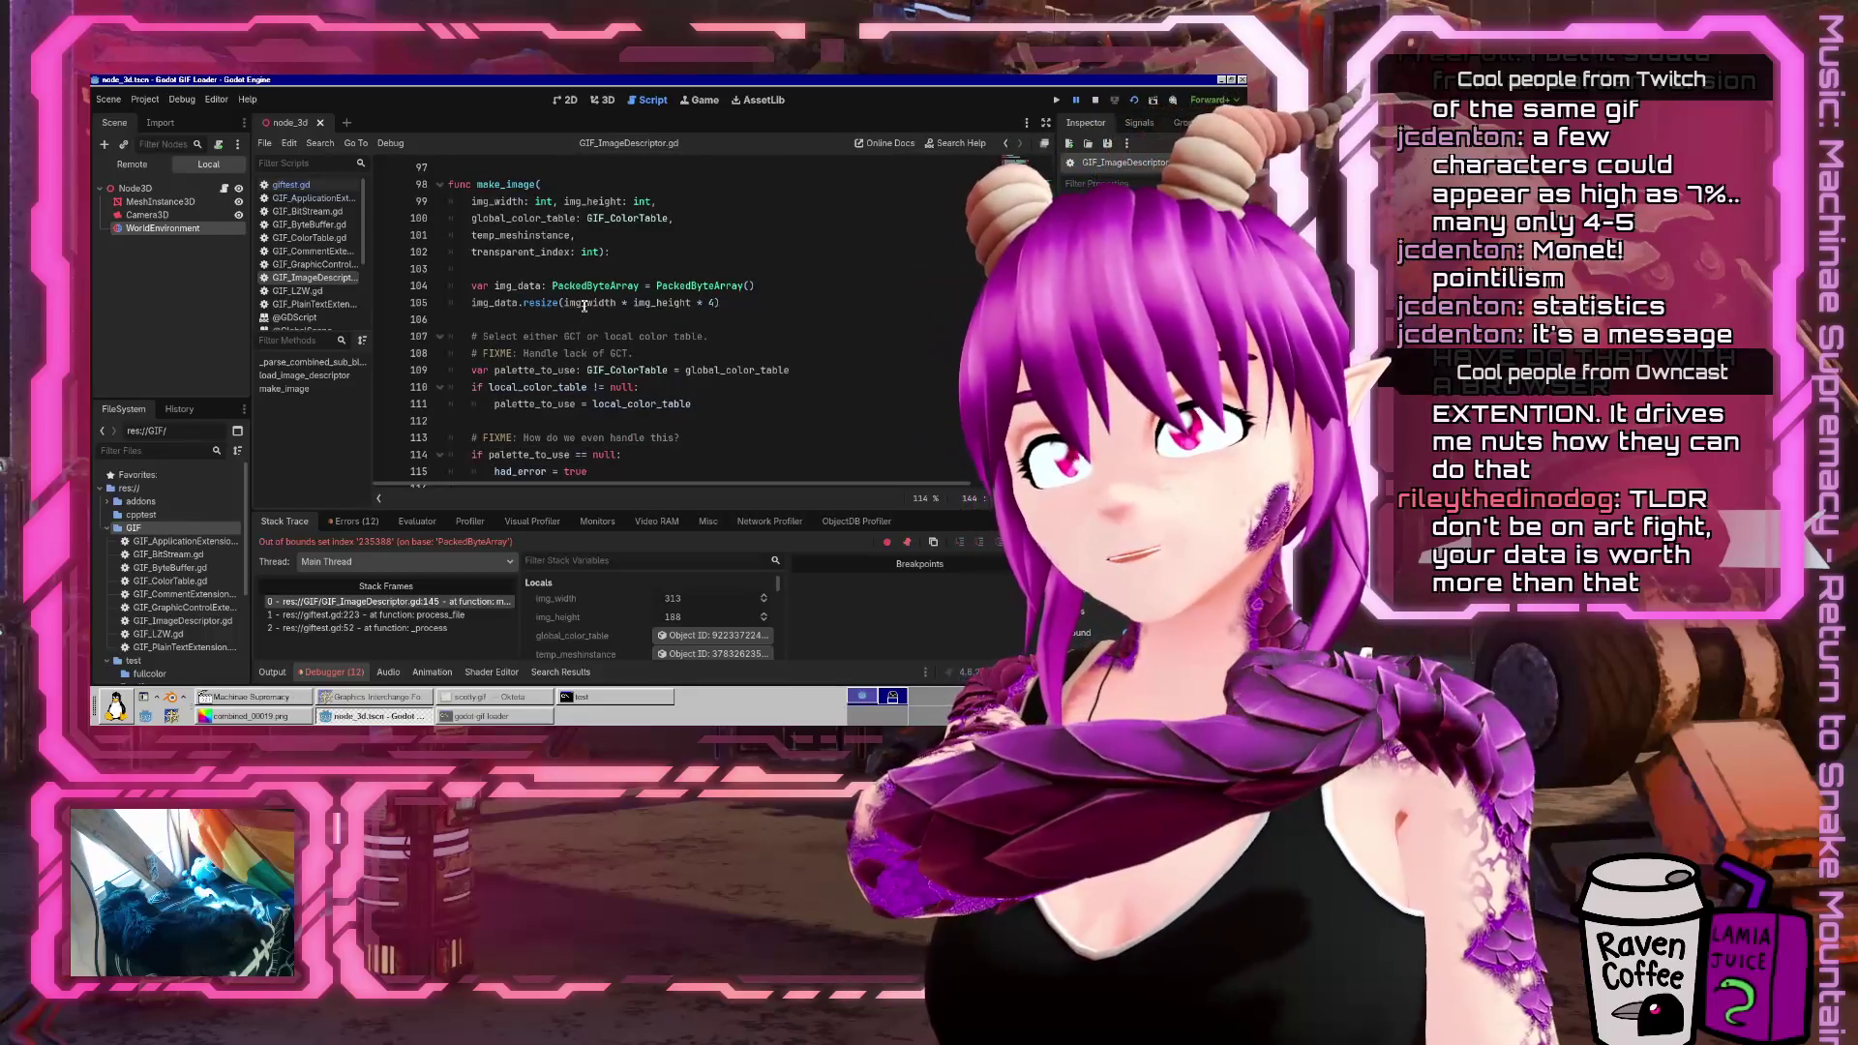
mouse_move(583, 306)
mouse_move(675, 304)
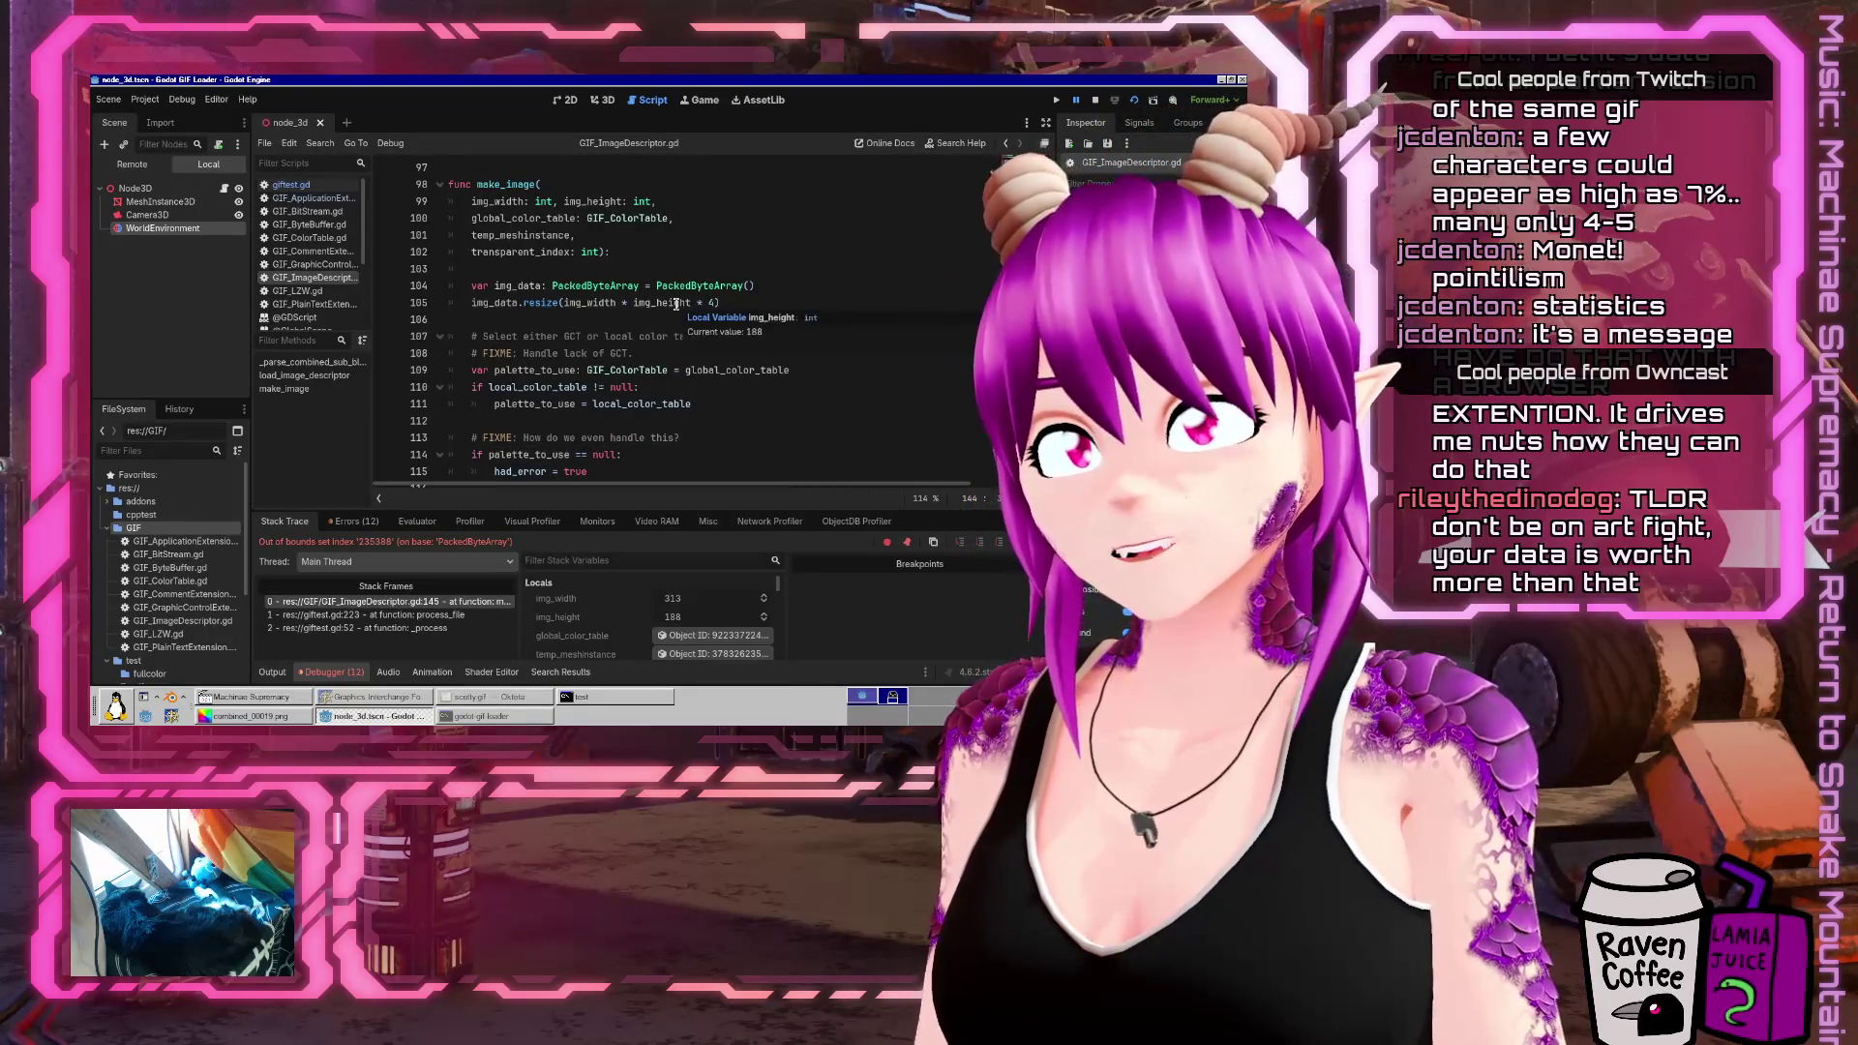
mouse_move(495, 303)
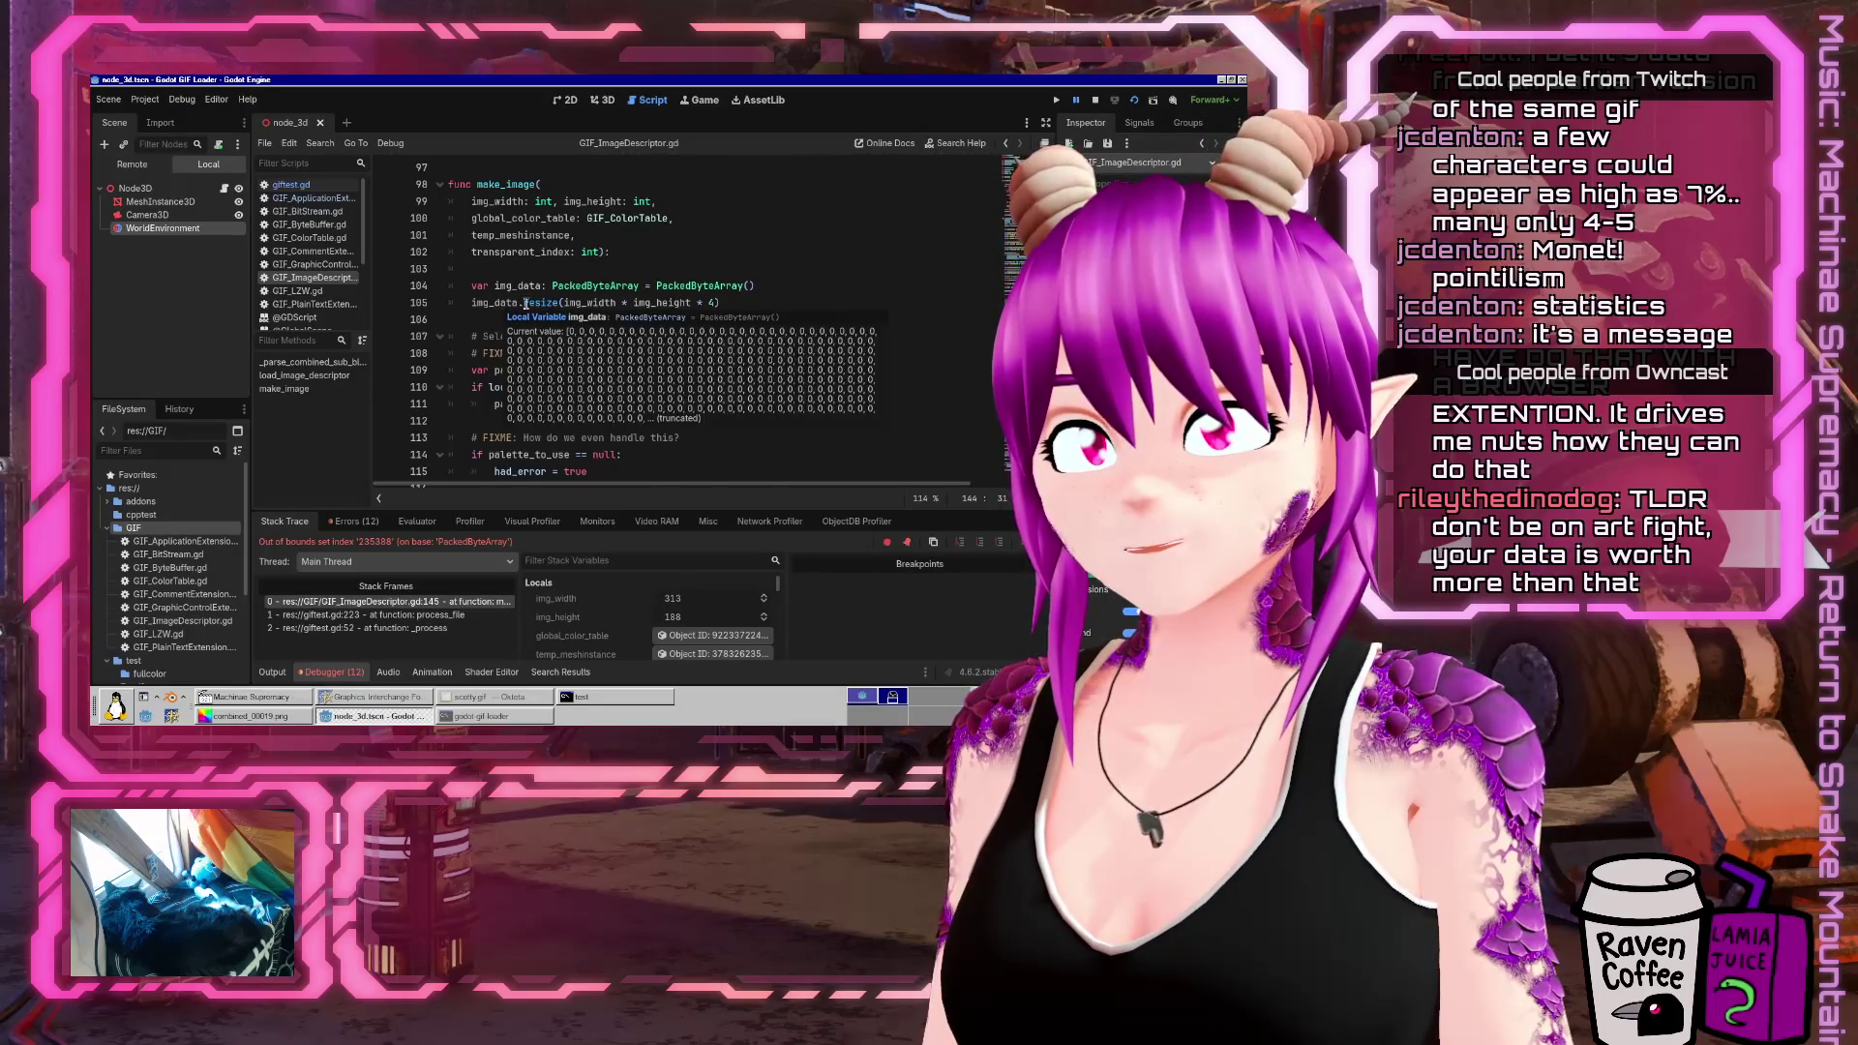
scroll(525, 304, down, 10)
scroll(552, 336, up, 4)
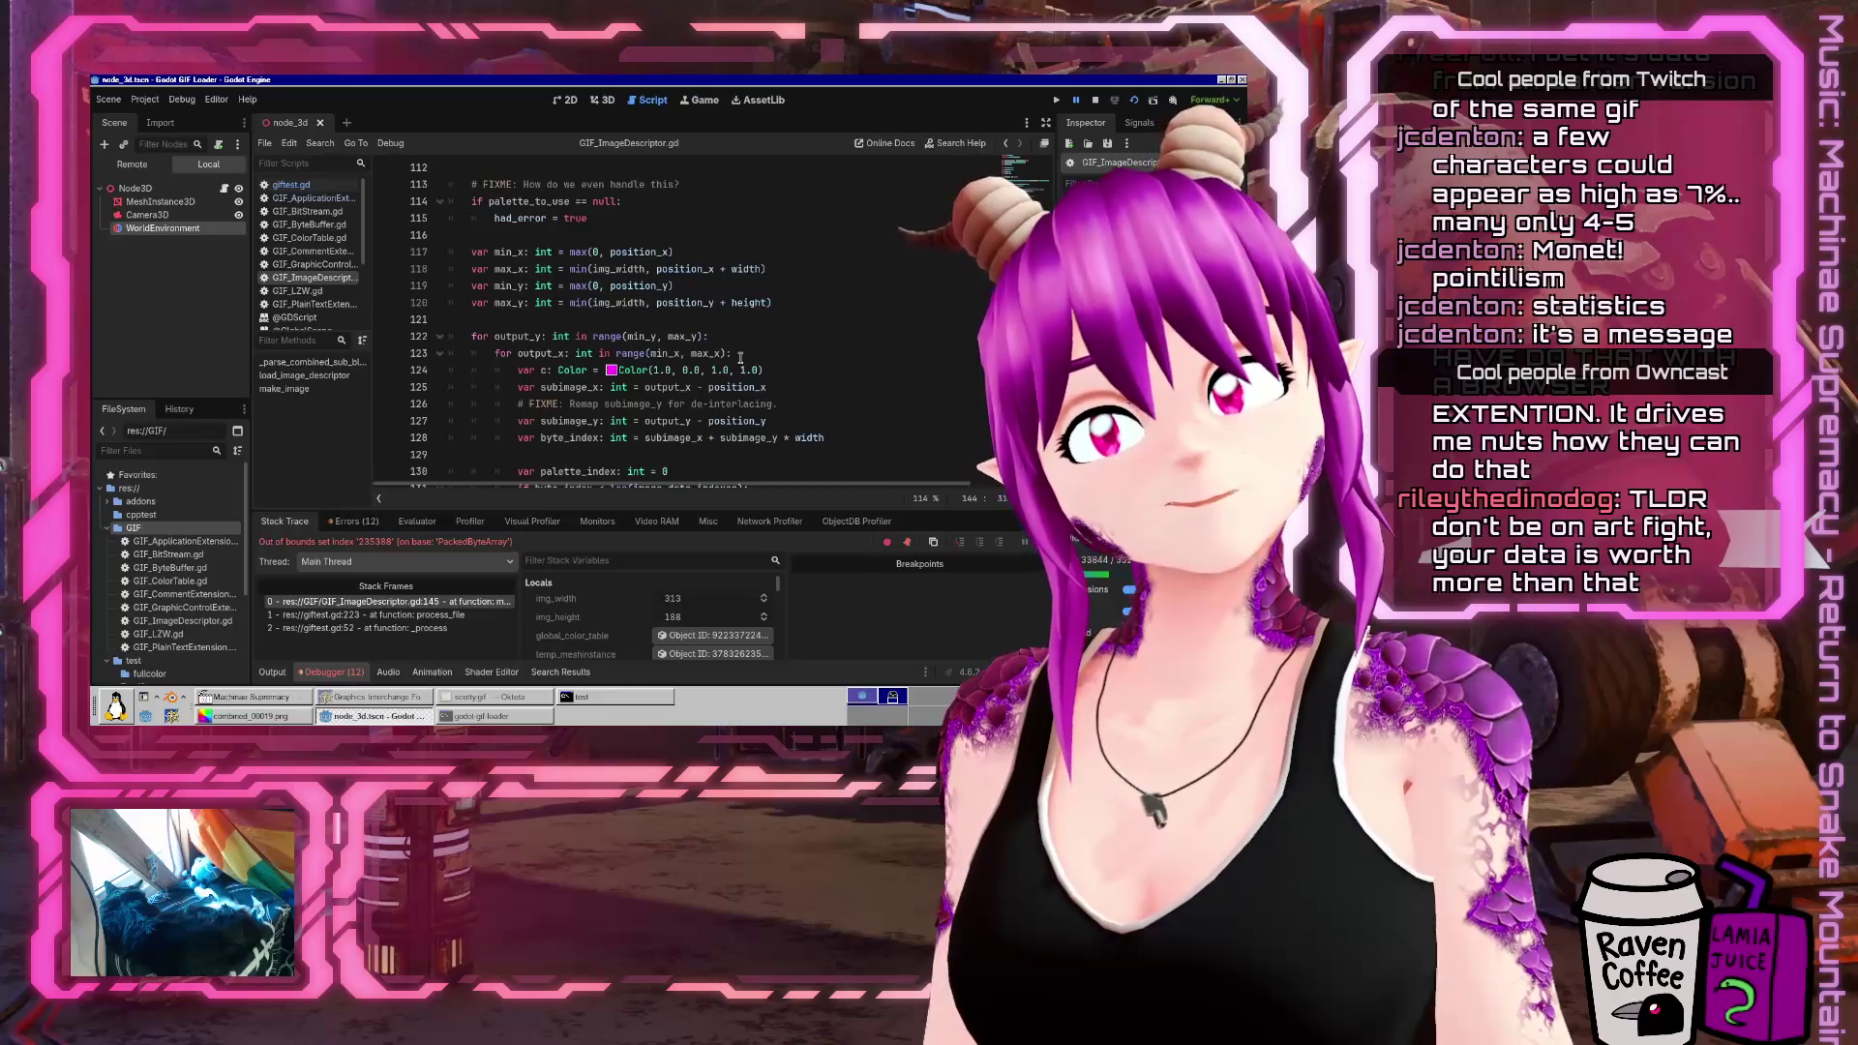
scroll(741, 358, up, 3)
scroll(689, 388, down, 2)
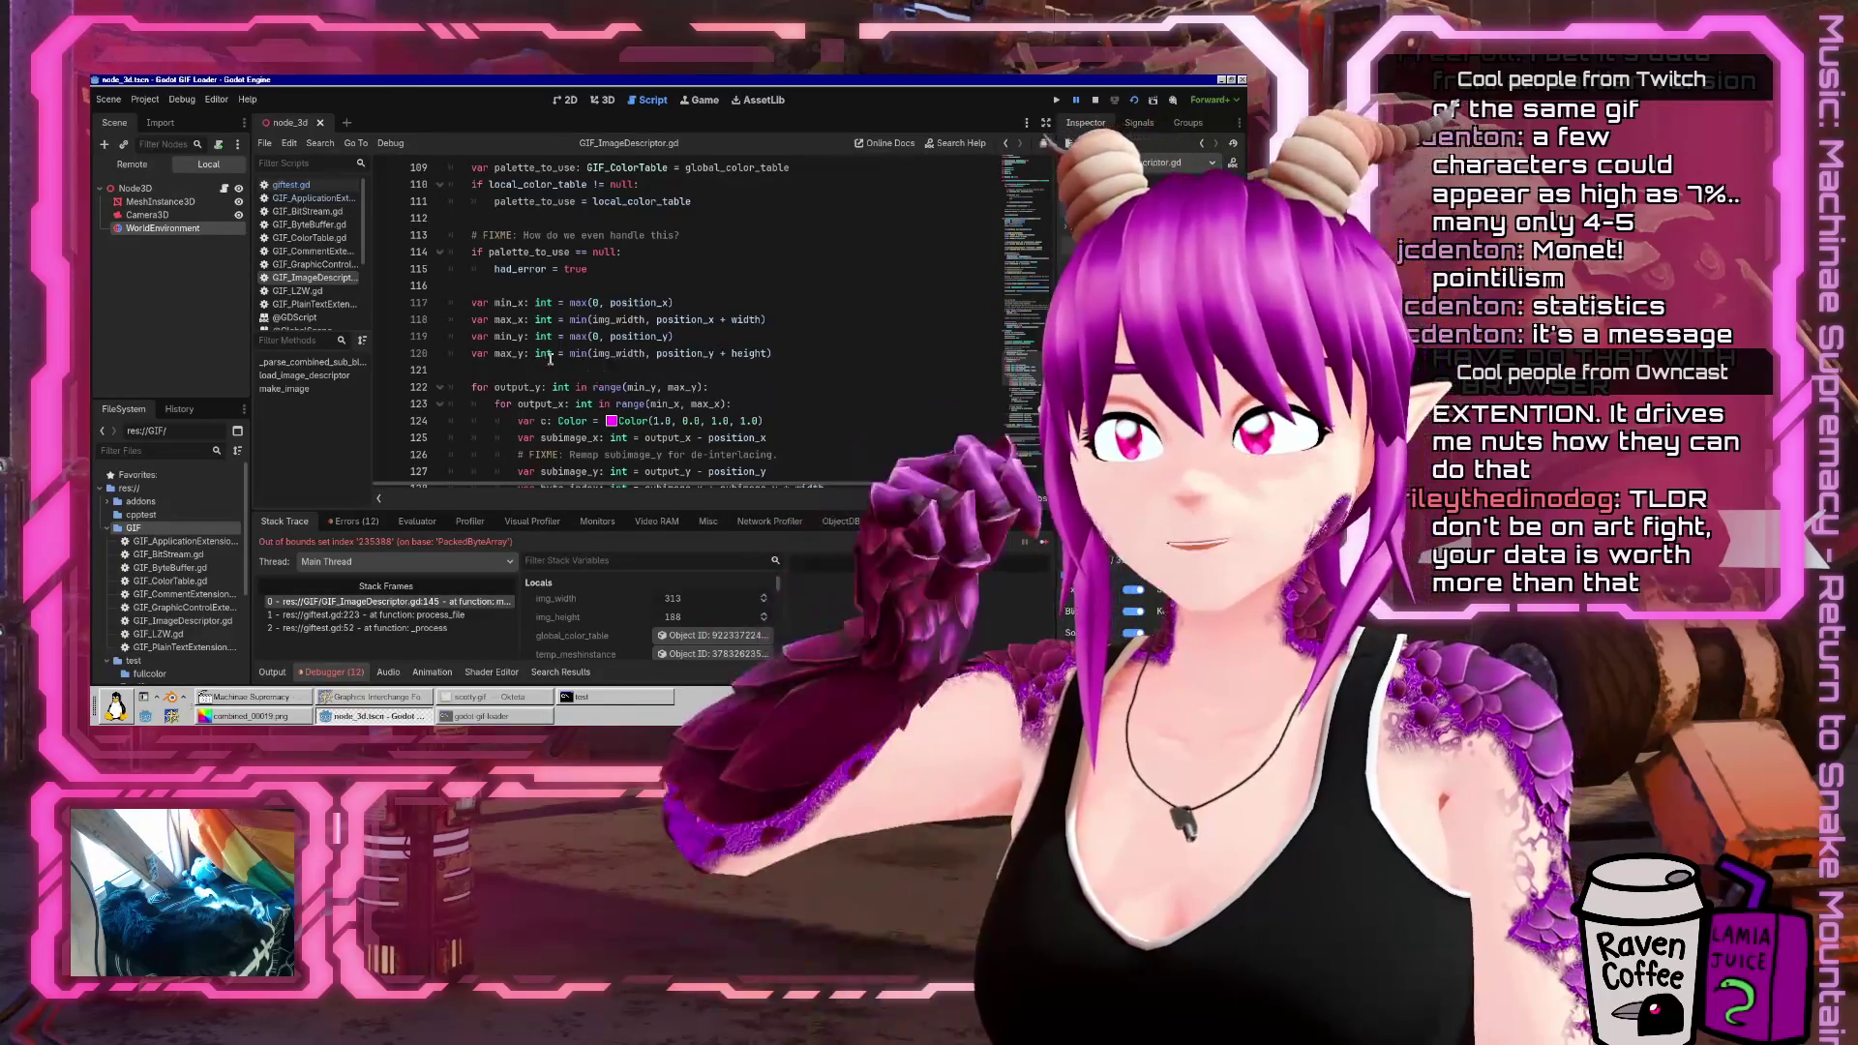
double_click(508, 303)
mouse_move(514, 334)
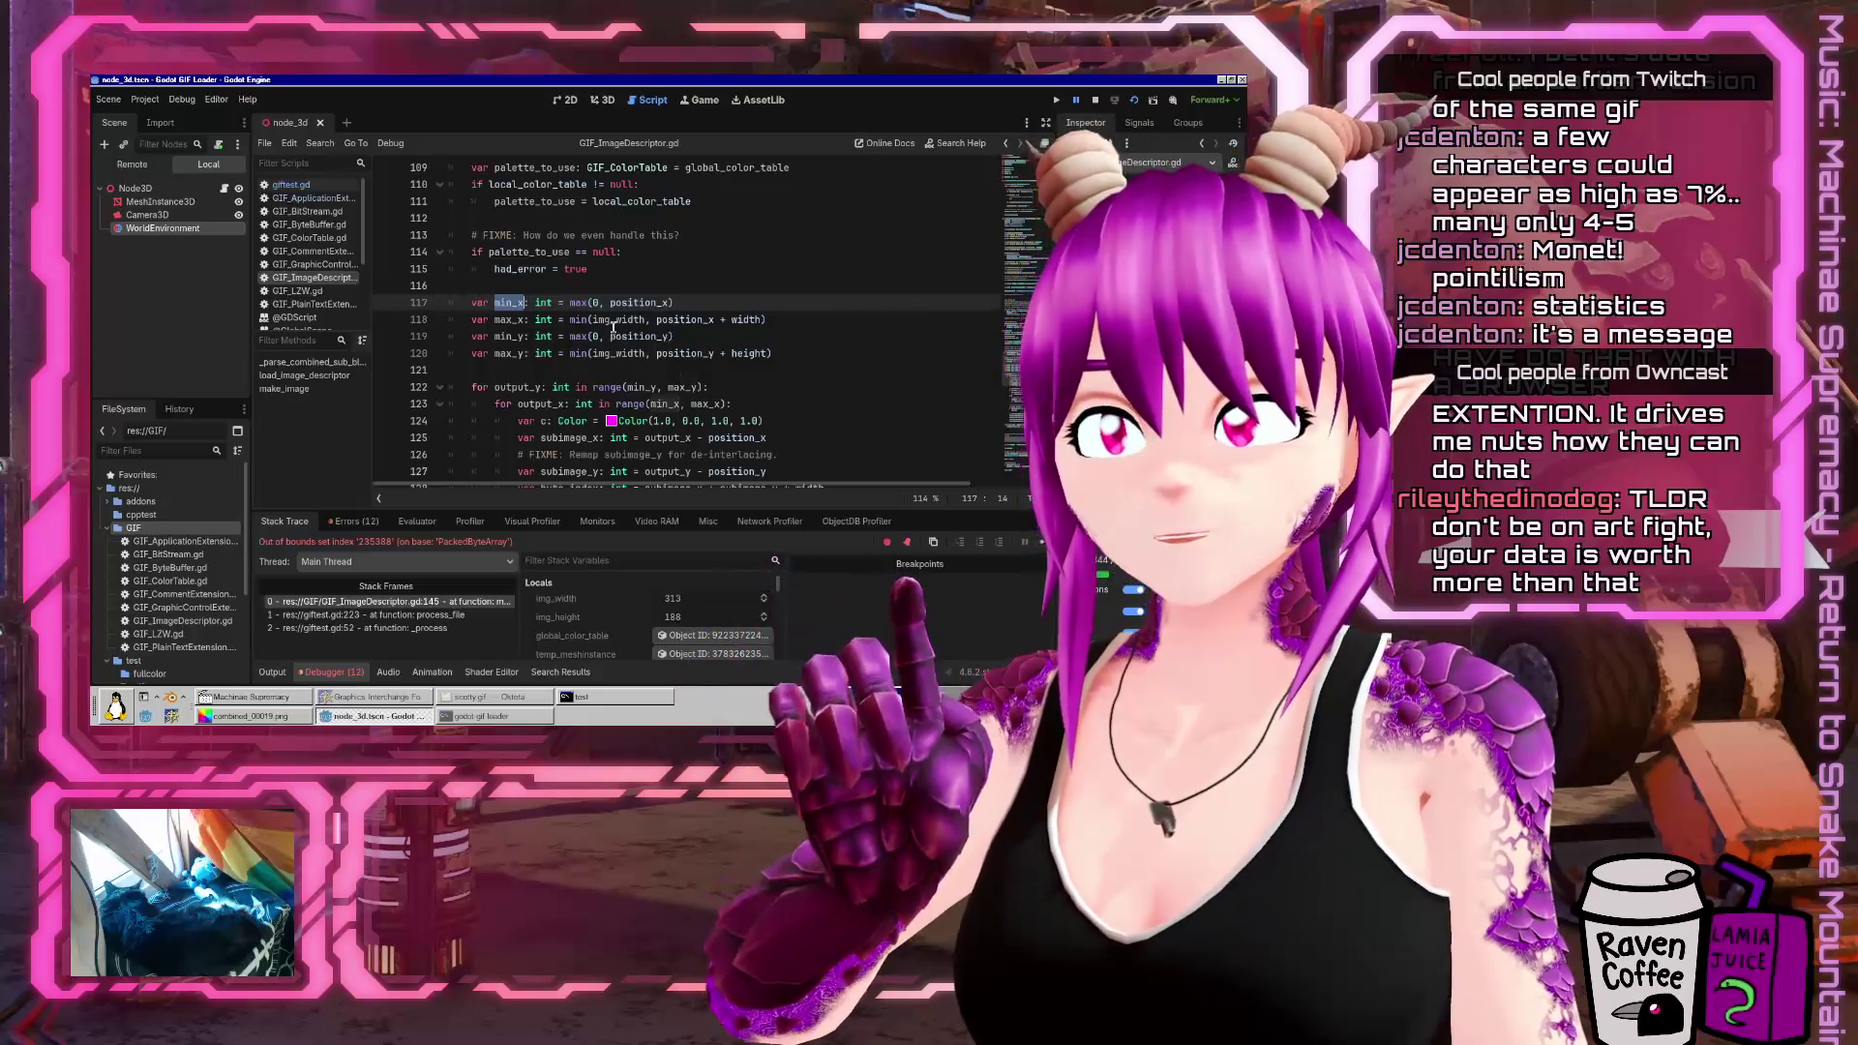
double_click(618, 319)
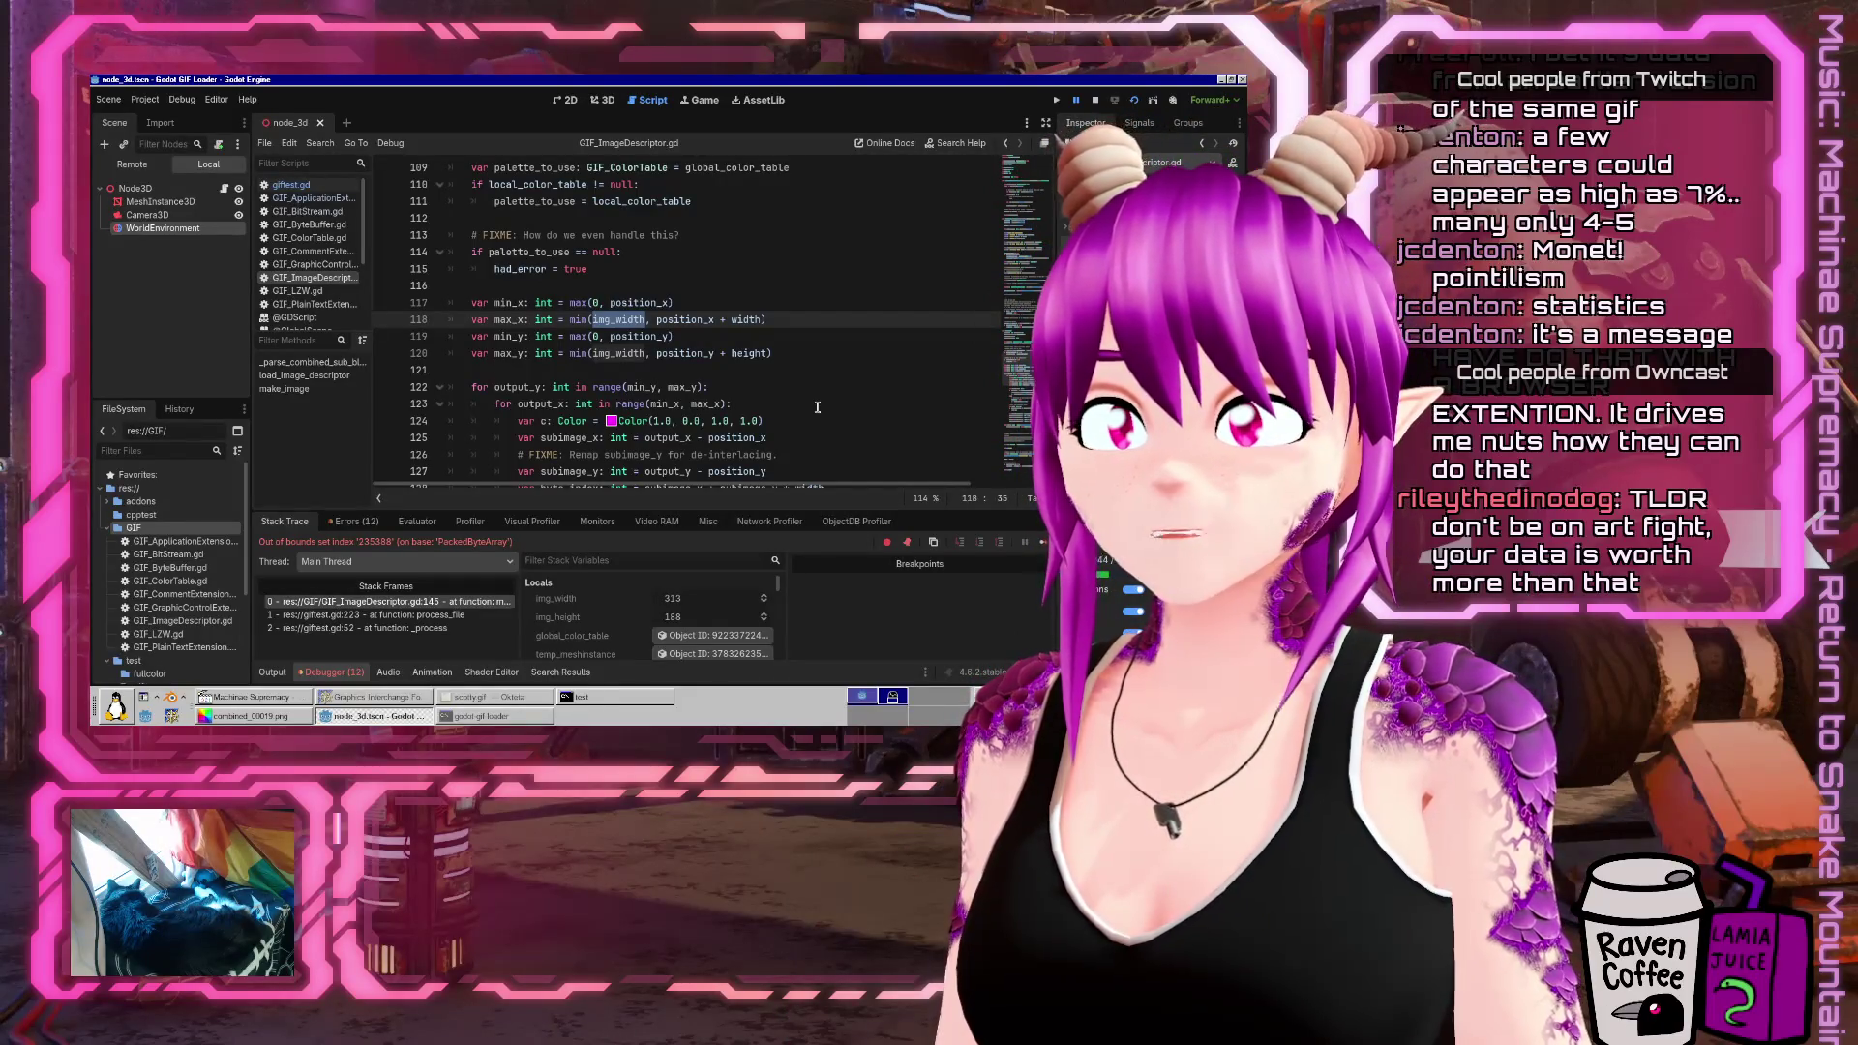
click(721, 403)
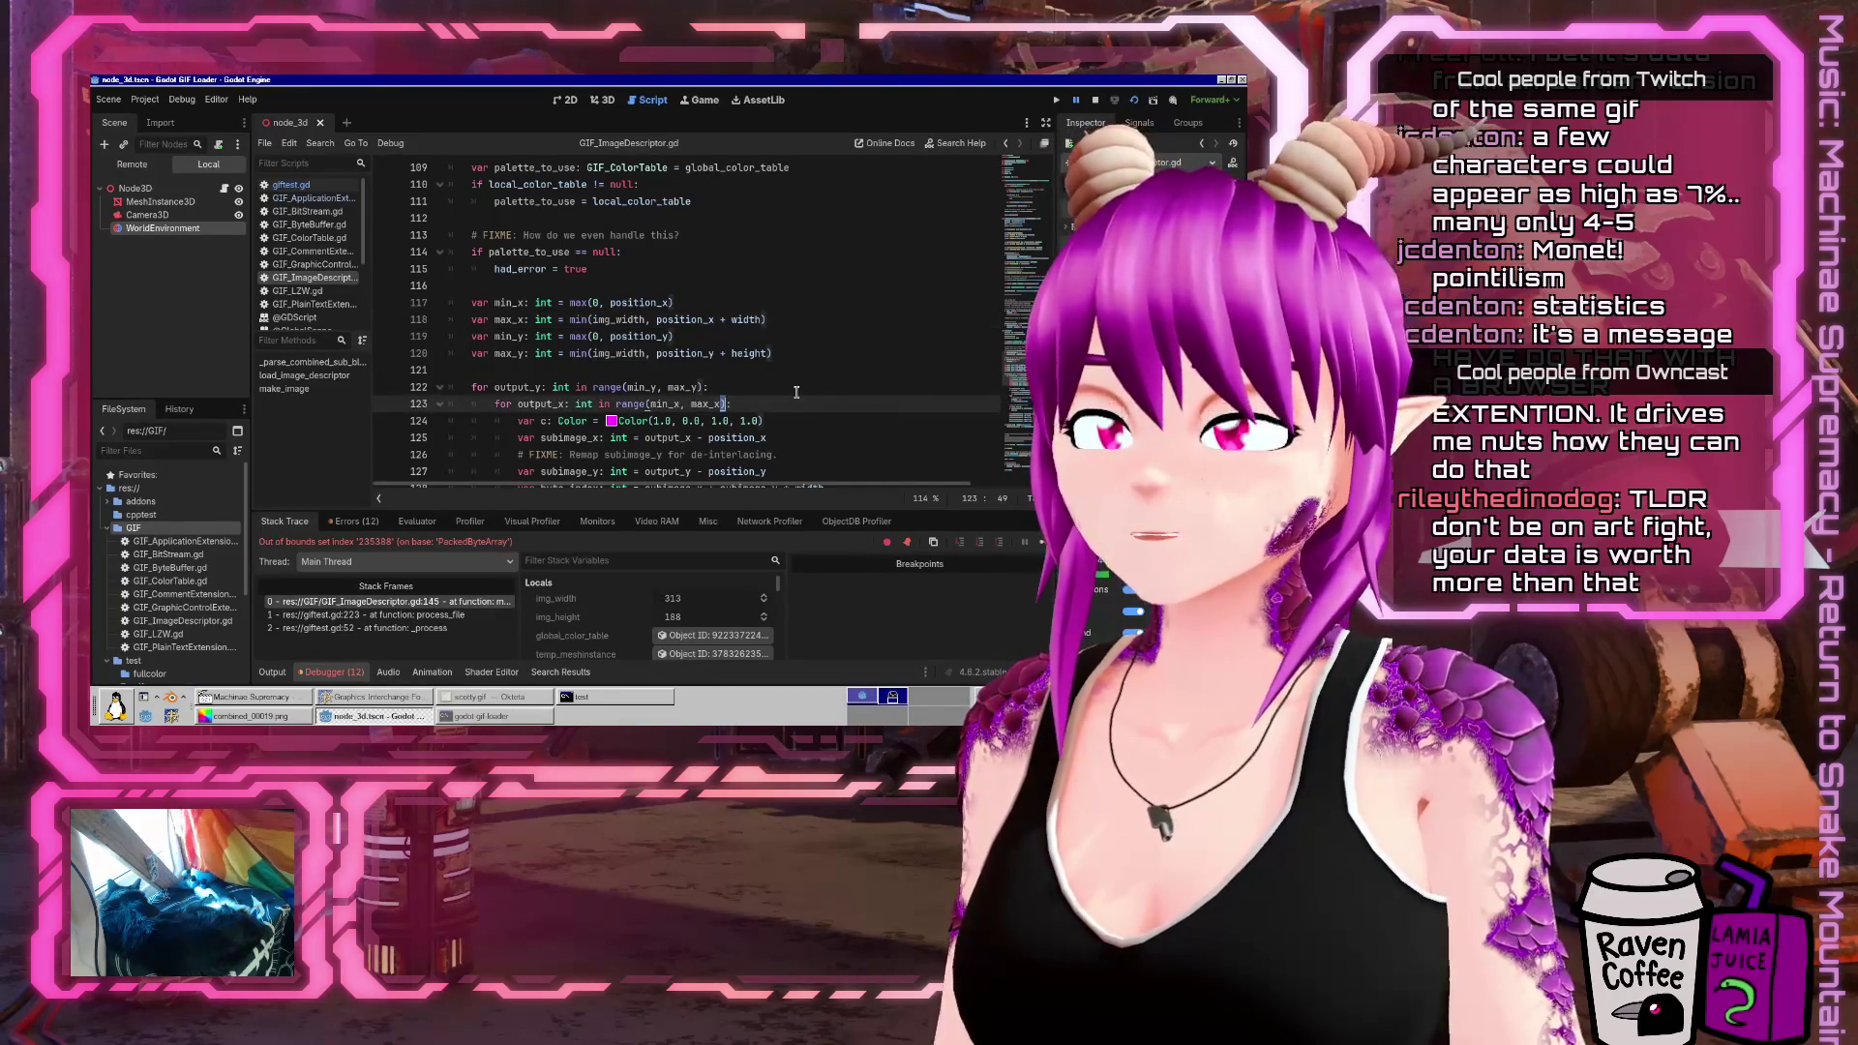
mouse_move(657, 385)
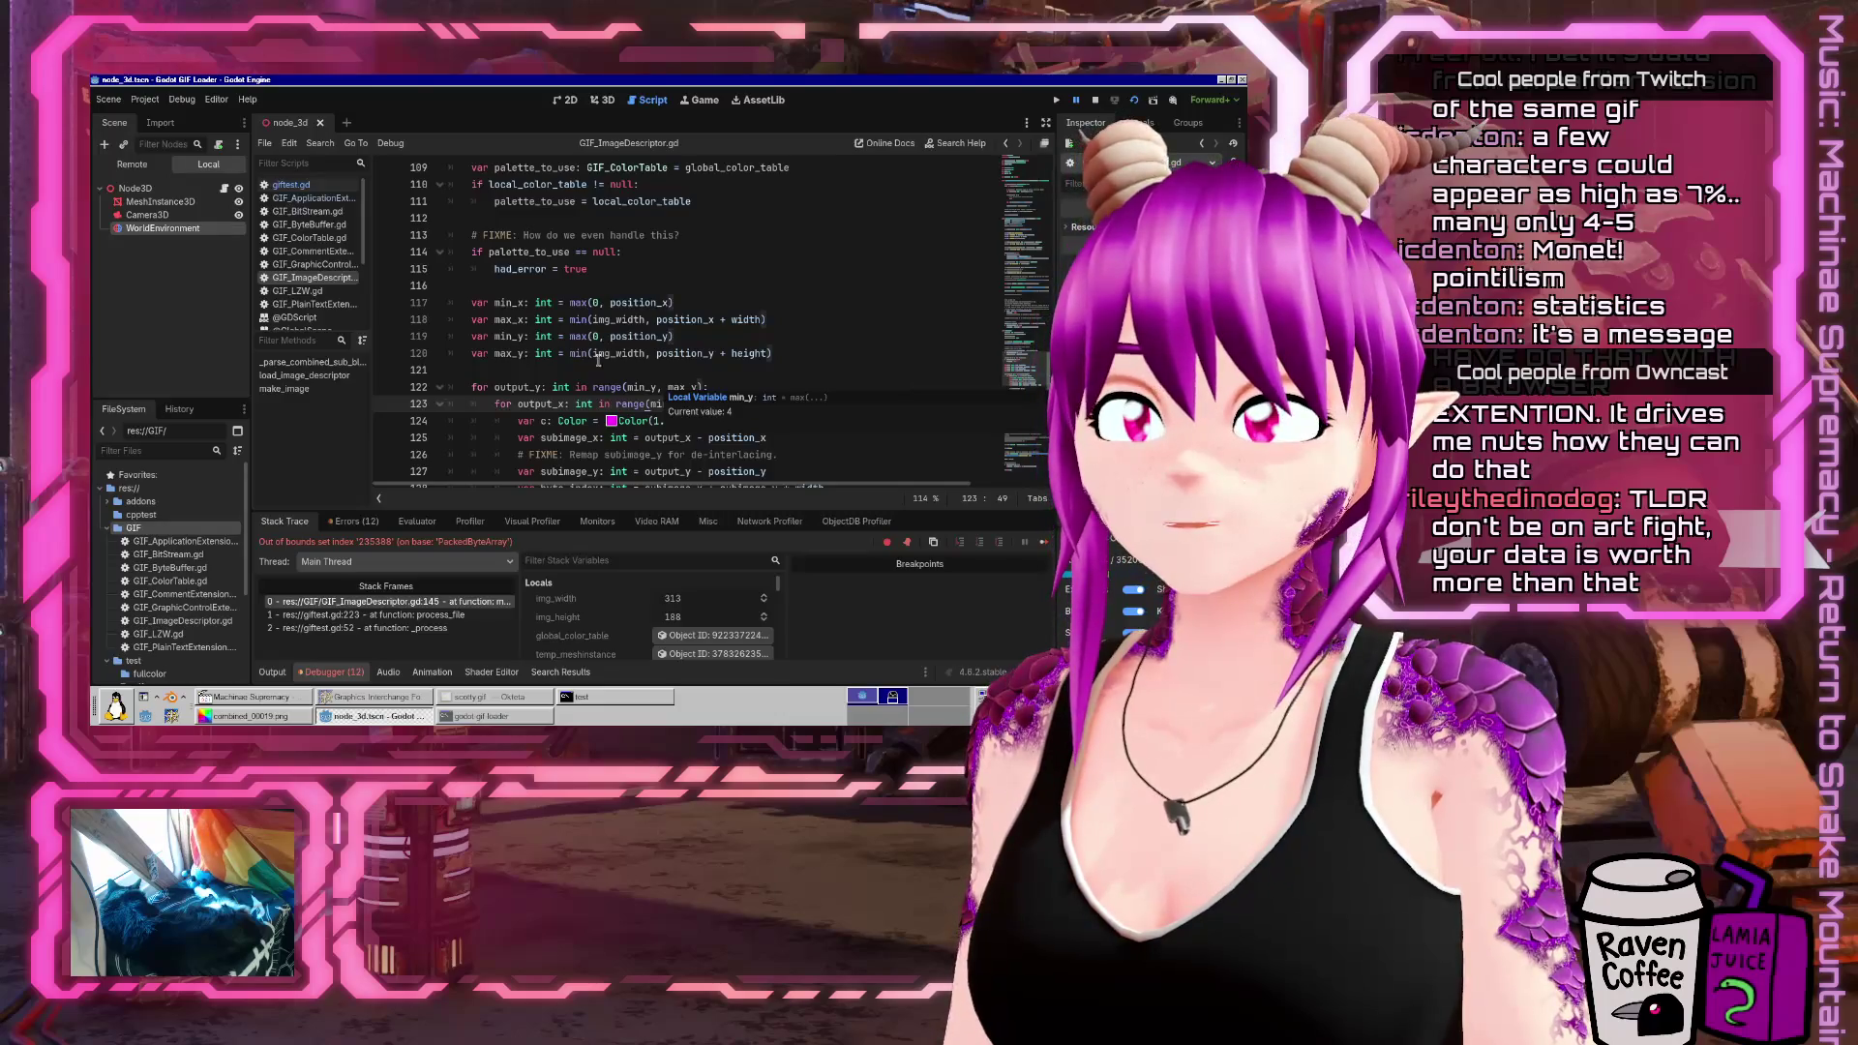
click(580, 354)
scroll(692, 444, down, 10)
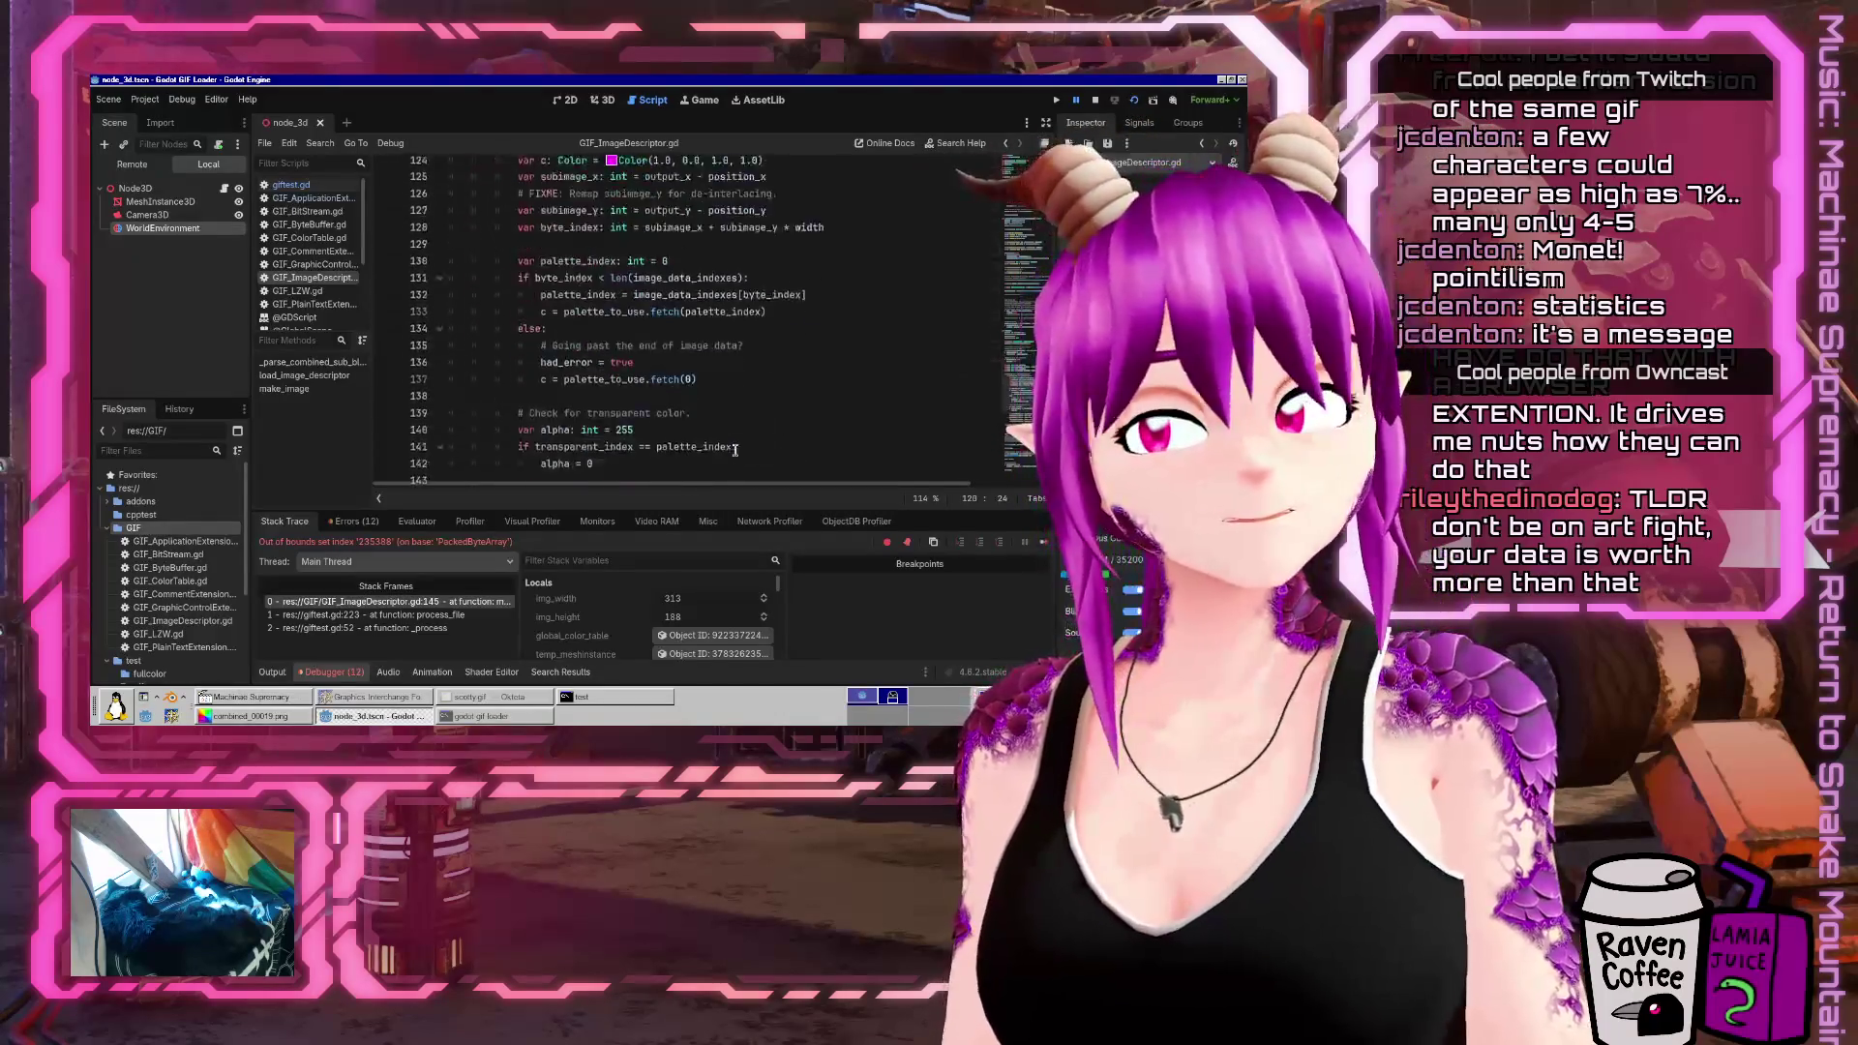
mouse_move(606, 270)
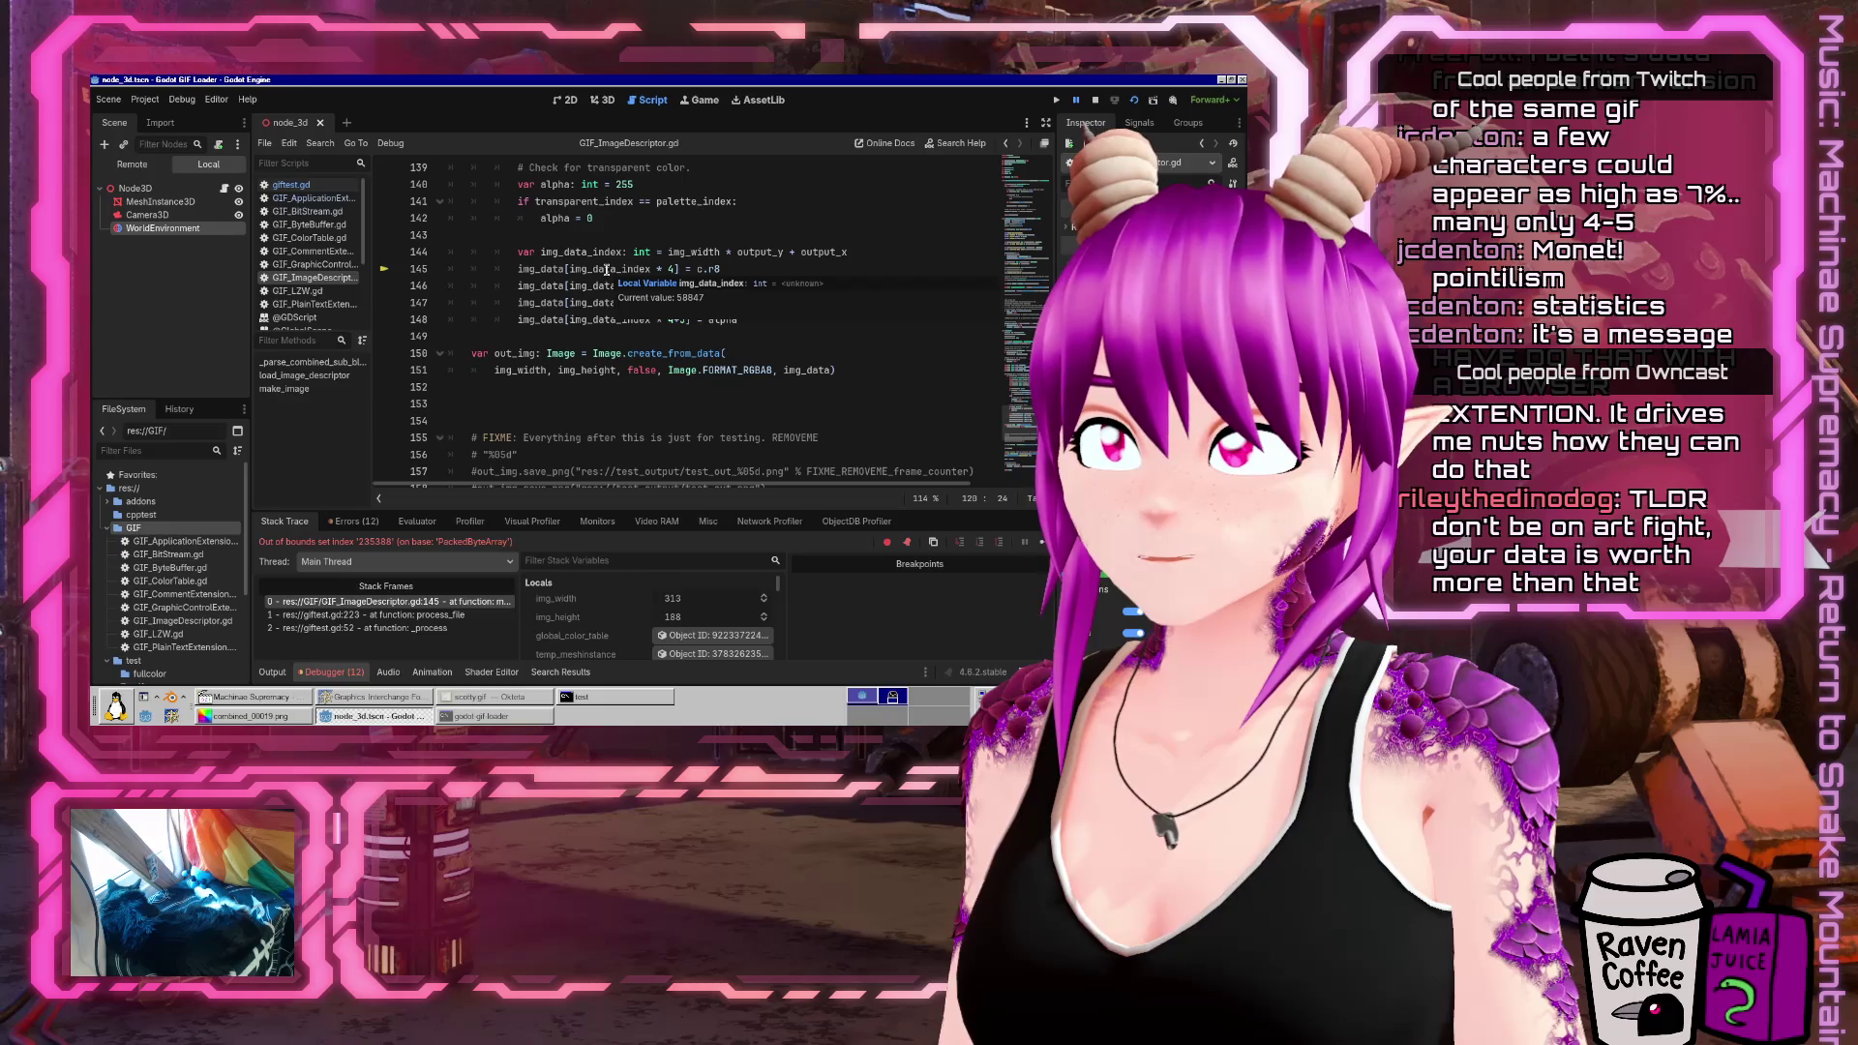
scroll(606, 270, up, 8)
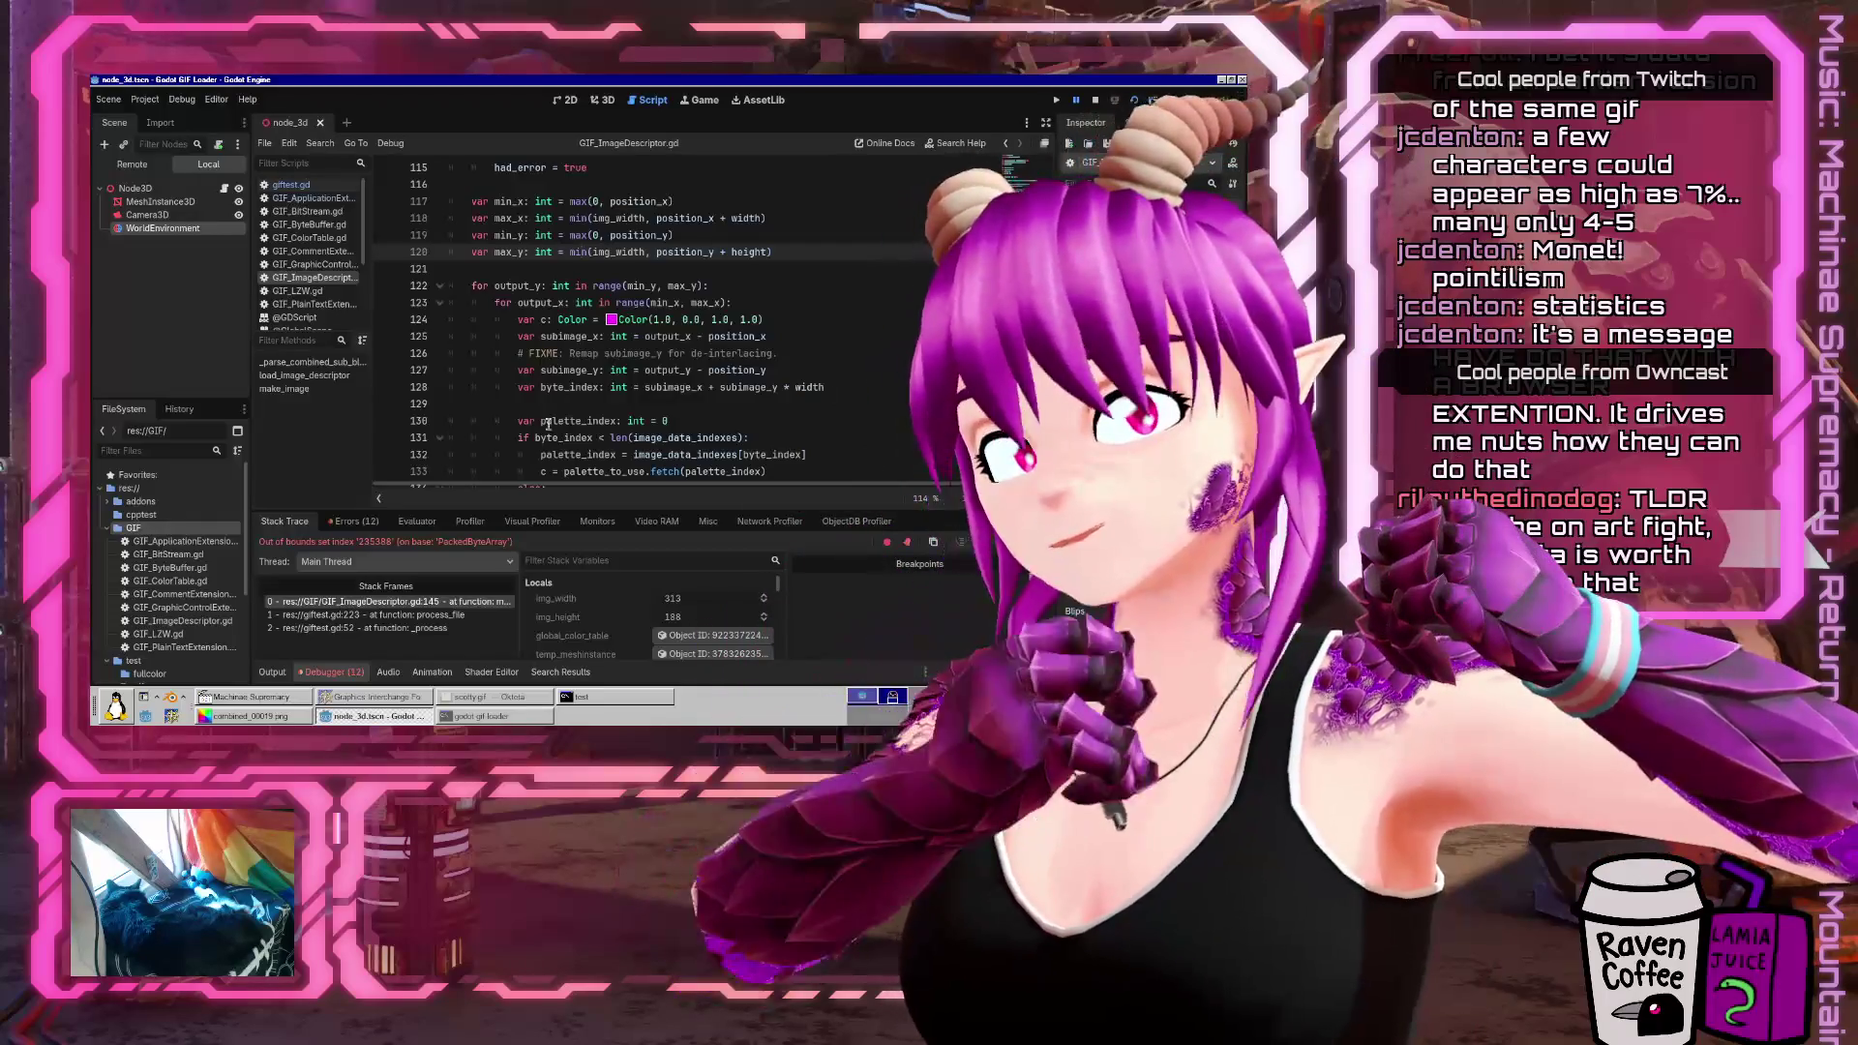
In giftest.gd, comment out the BOB_89A.GIF test call on line 38
click(368, 615)
scroll(739, 344, up, 10)
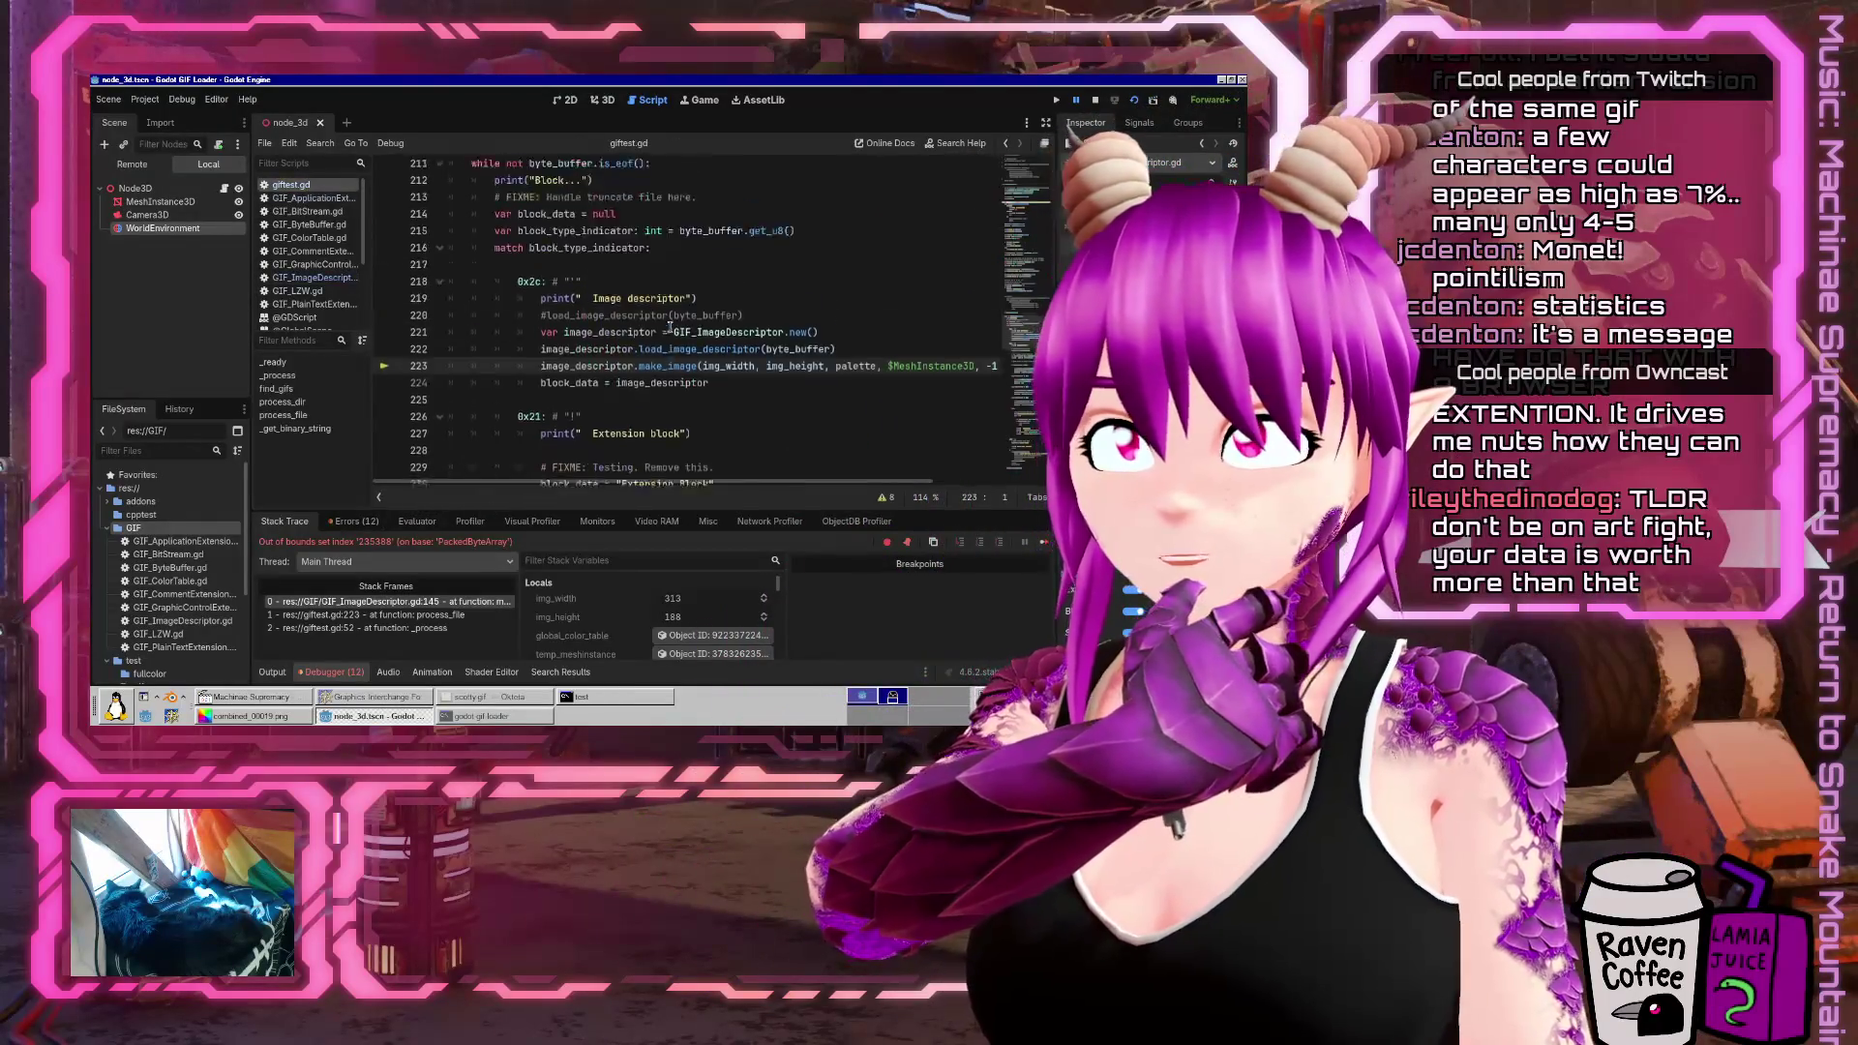
scroll(739, 344, up, 20)
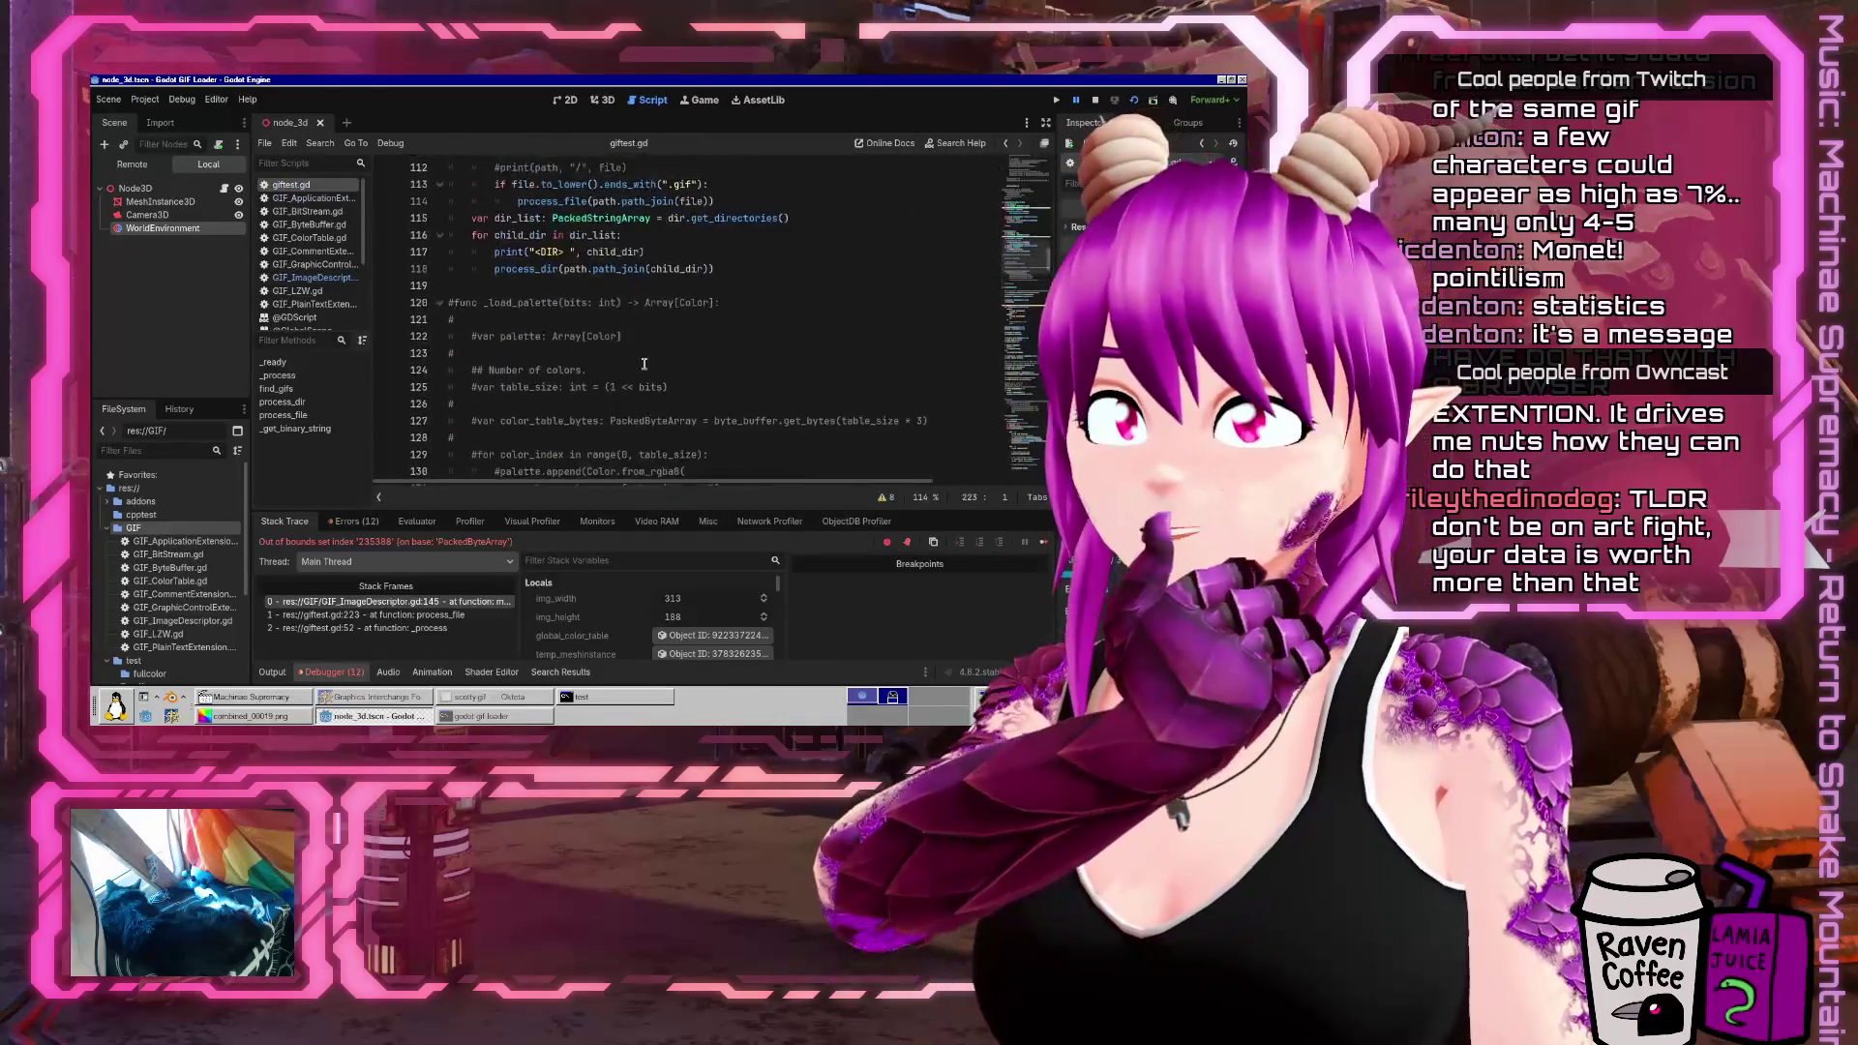
scroll(630, 366, up, 15)
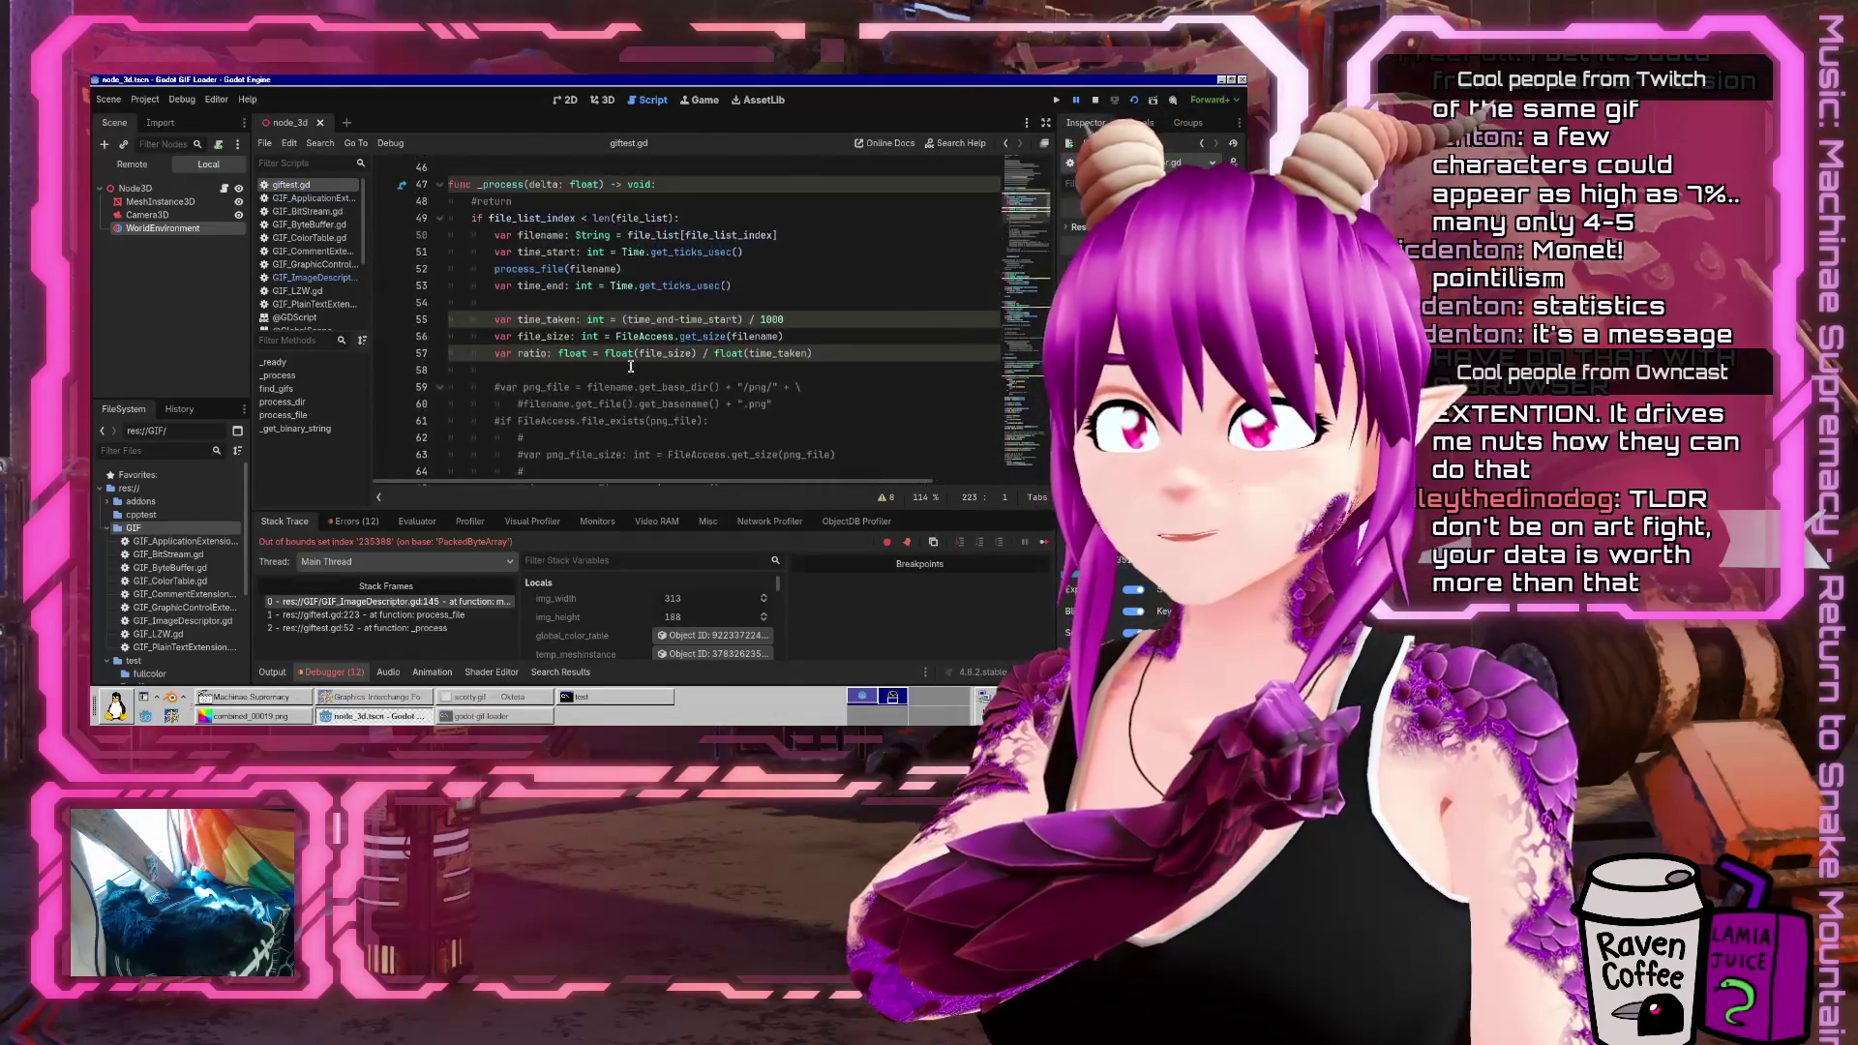
scroll(630, 366, down, 3)
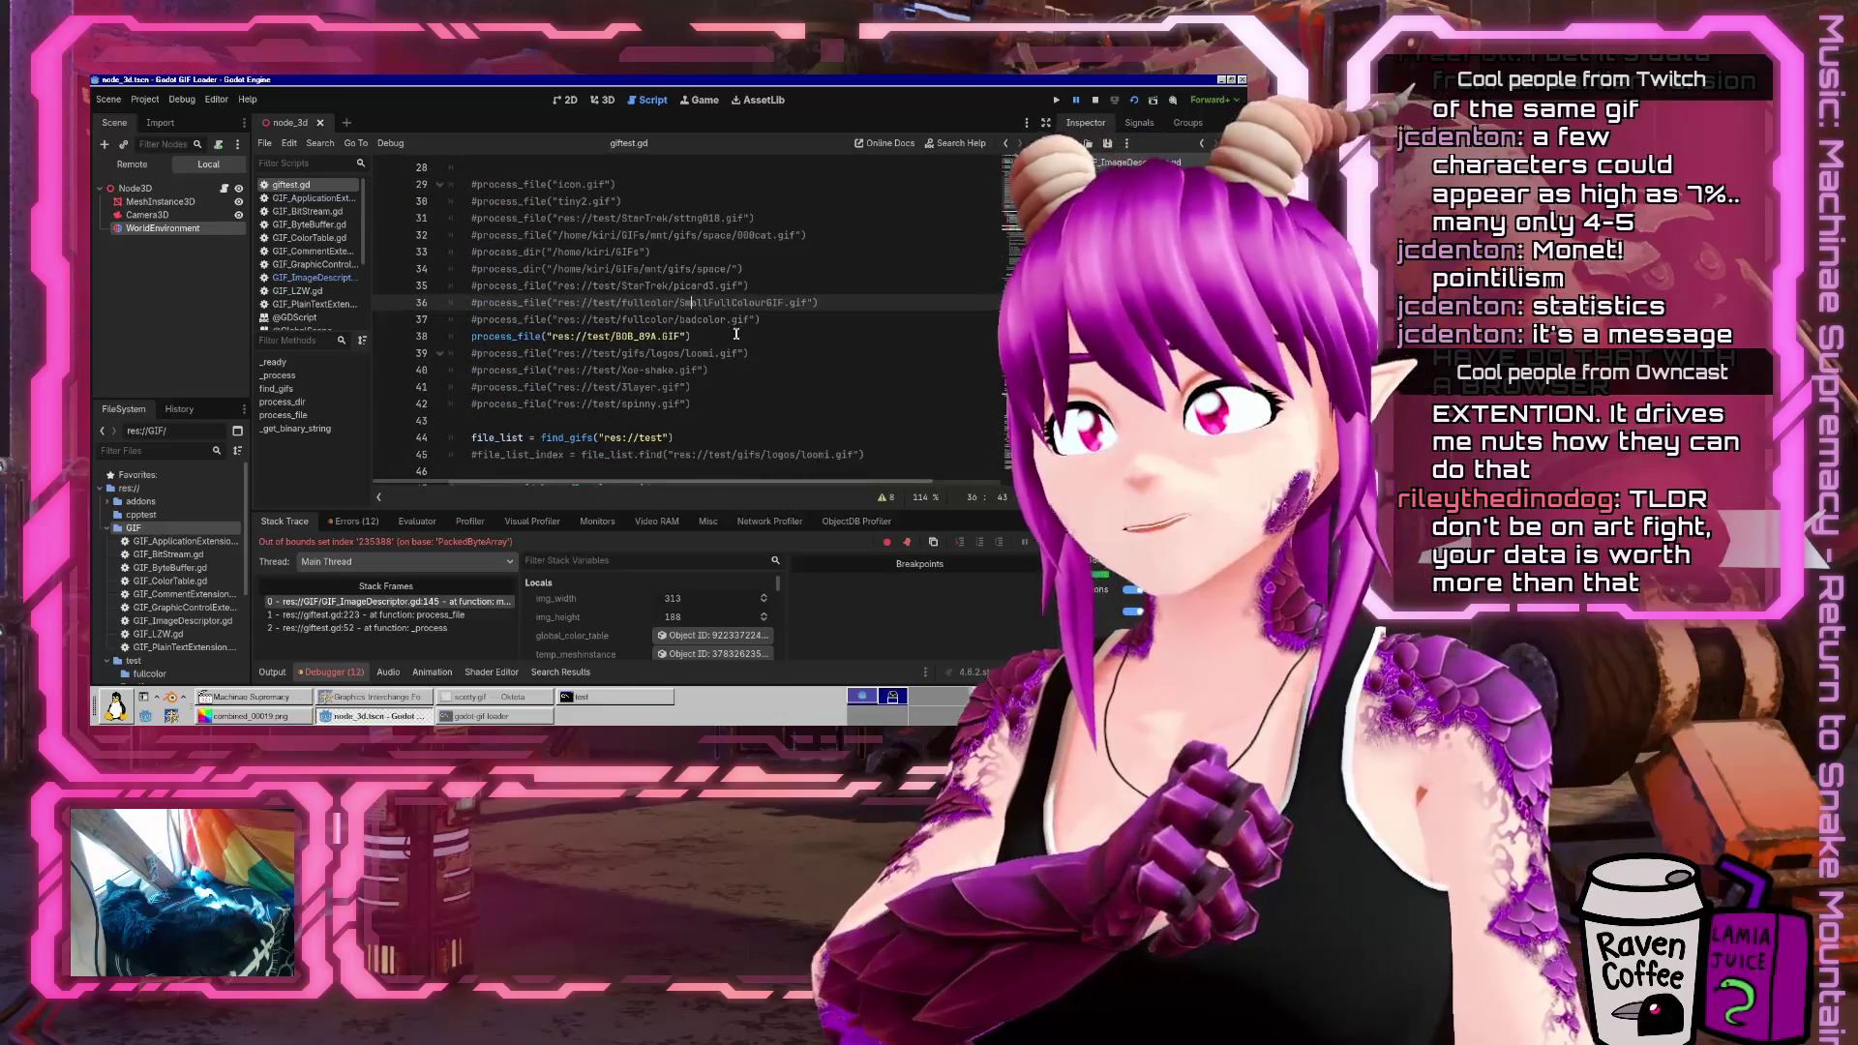
click(736, 334)
text(#)
Duplicate the spinny.gif line, uncomment the copy, and change its path to gifs/abstract/monet
key(Down)
key(Down)
key(Down)
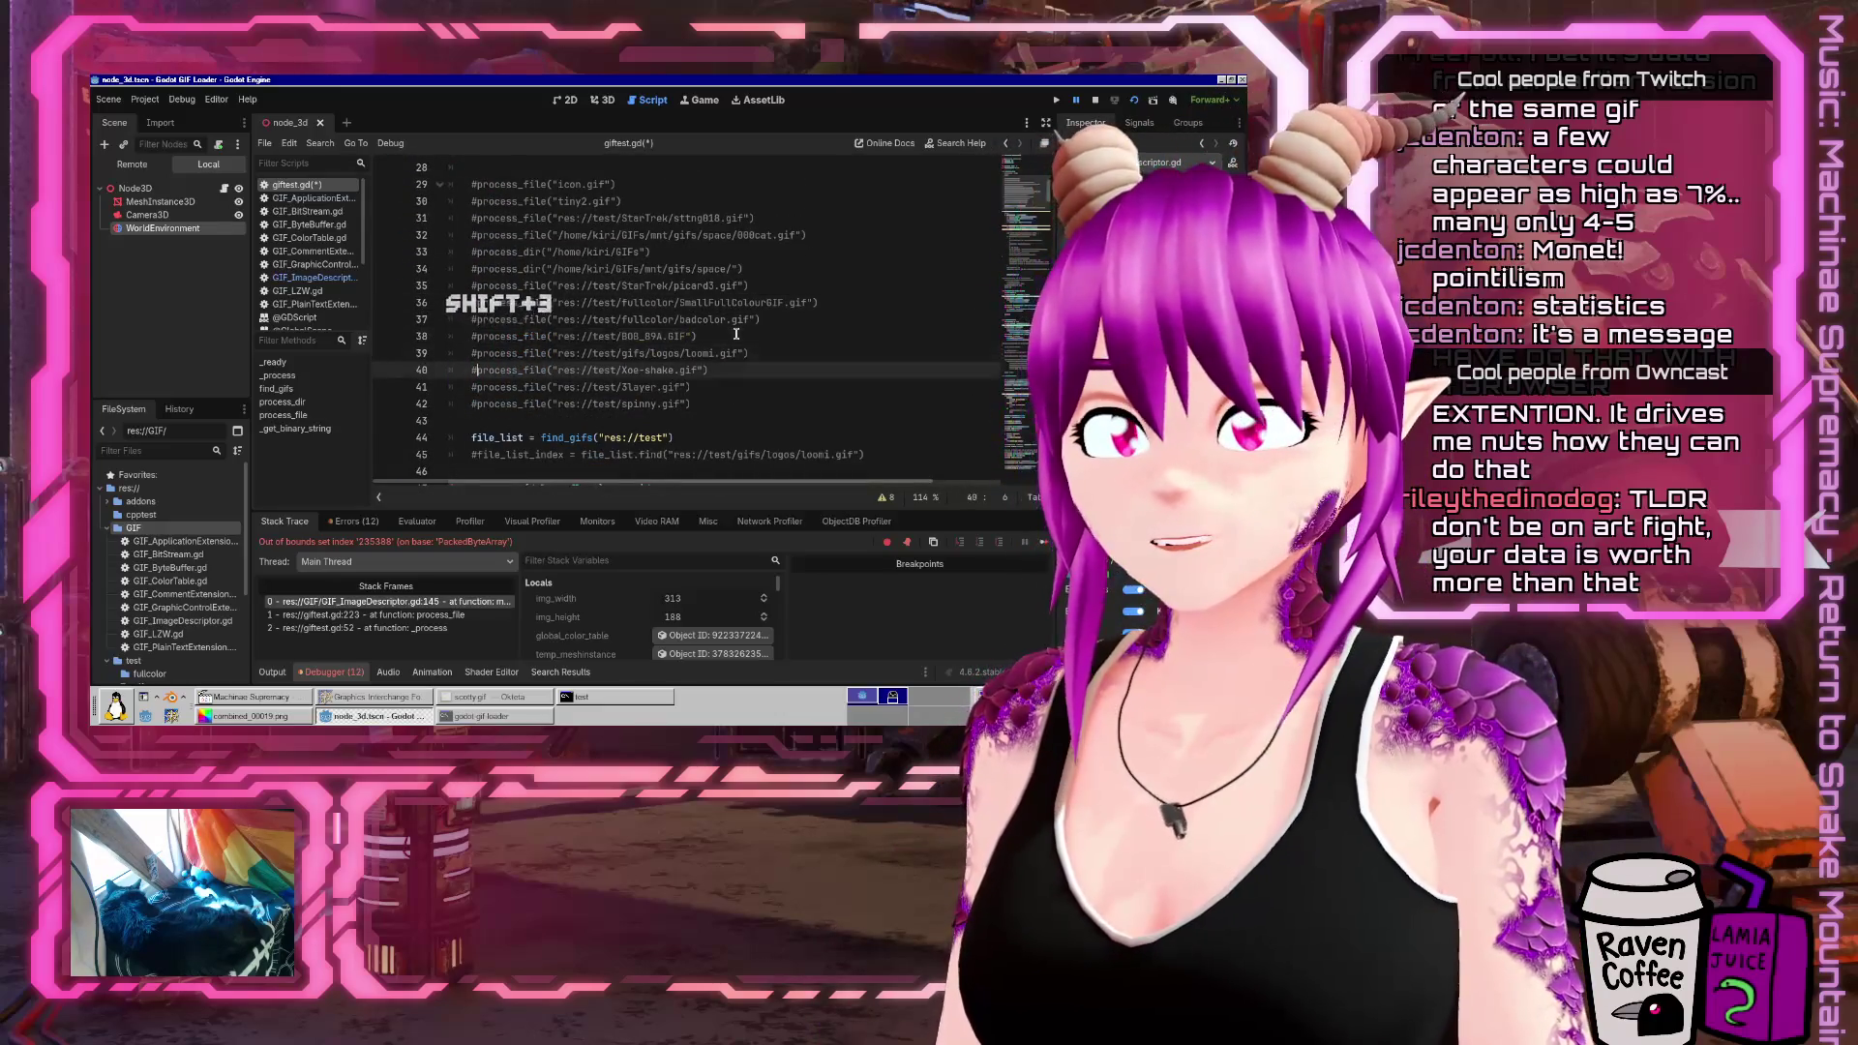
key(shift+End)
key(ctrl+c)
key(End)
key(Return)
key(ctrl+v)
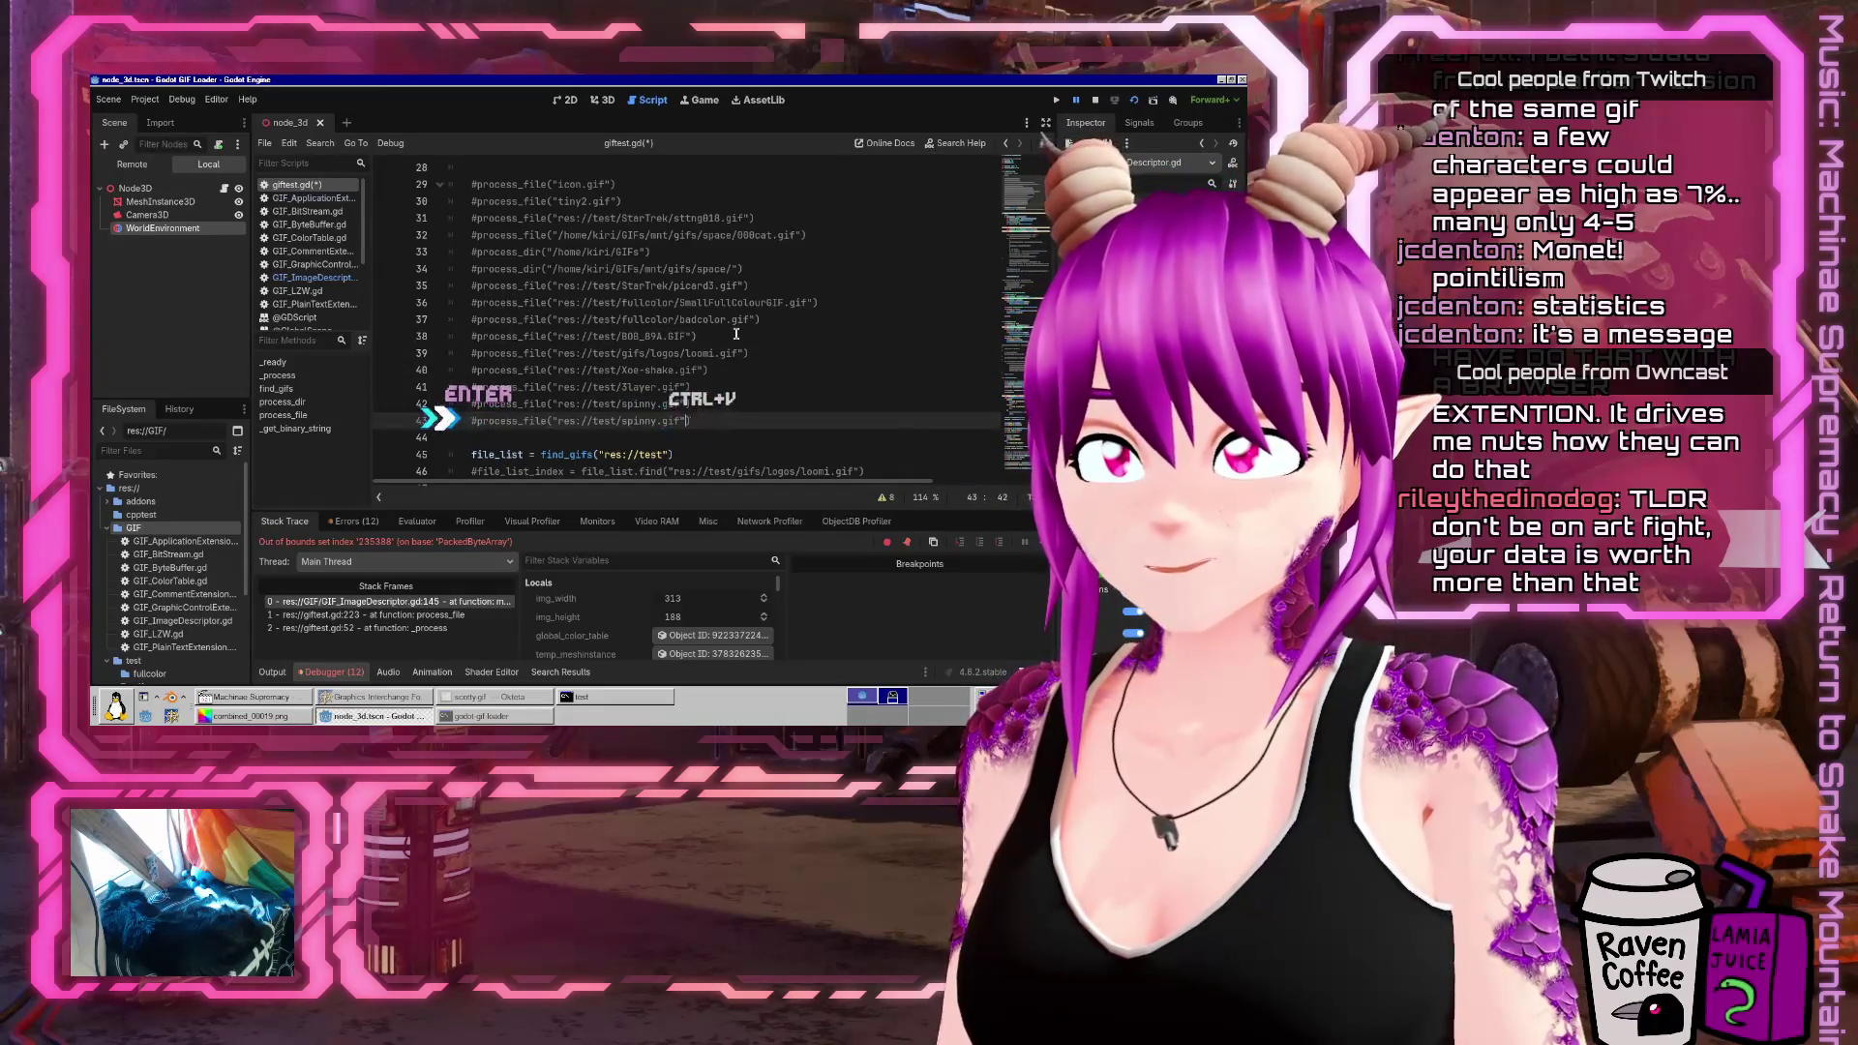
key(Home)
key(Delete)
key(ctrl+Right)
key(ctrl+Right)
key(ctrl+Right)
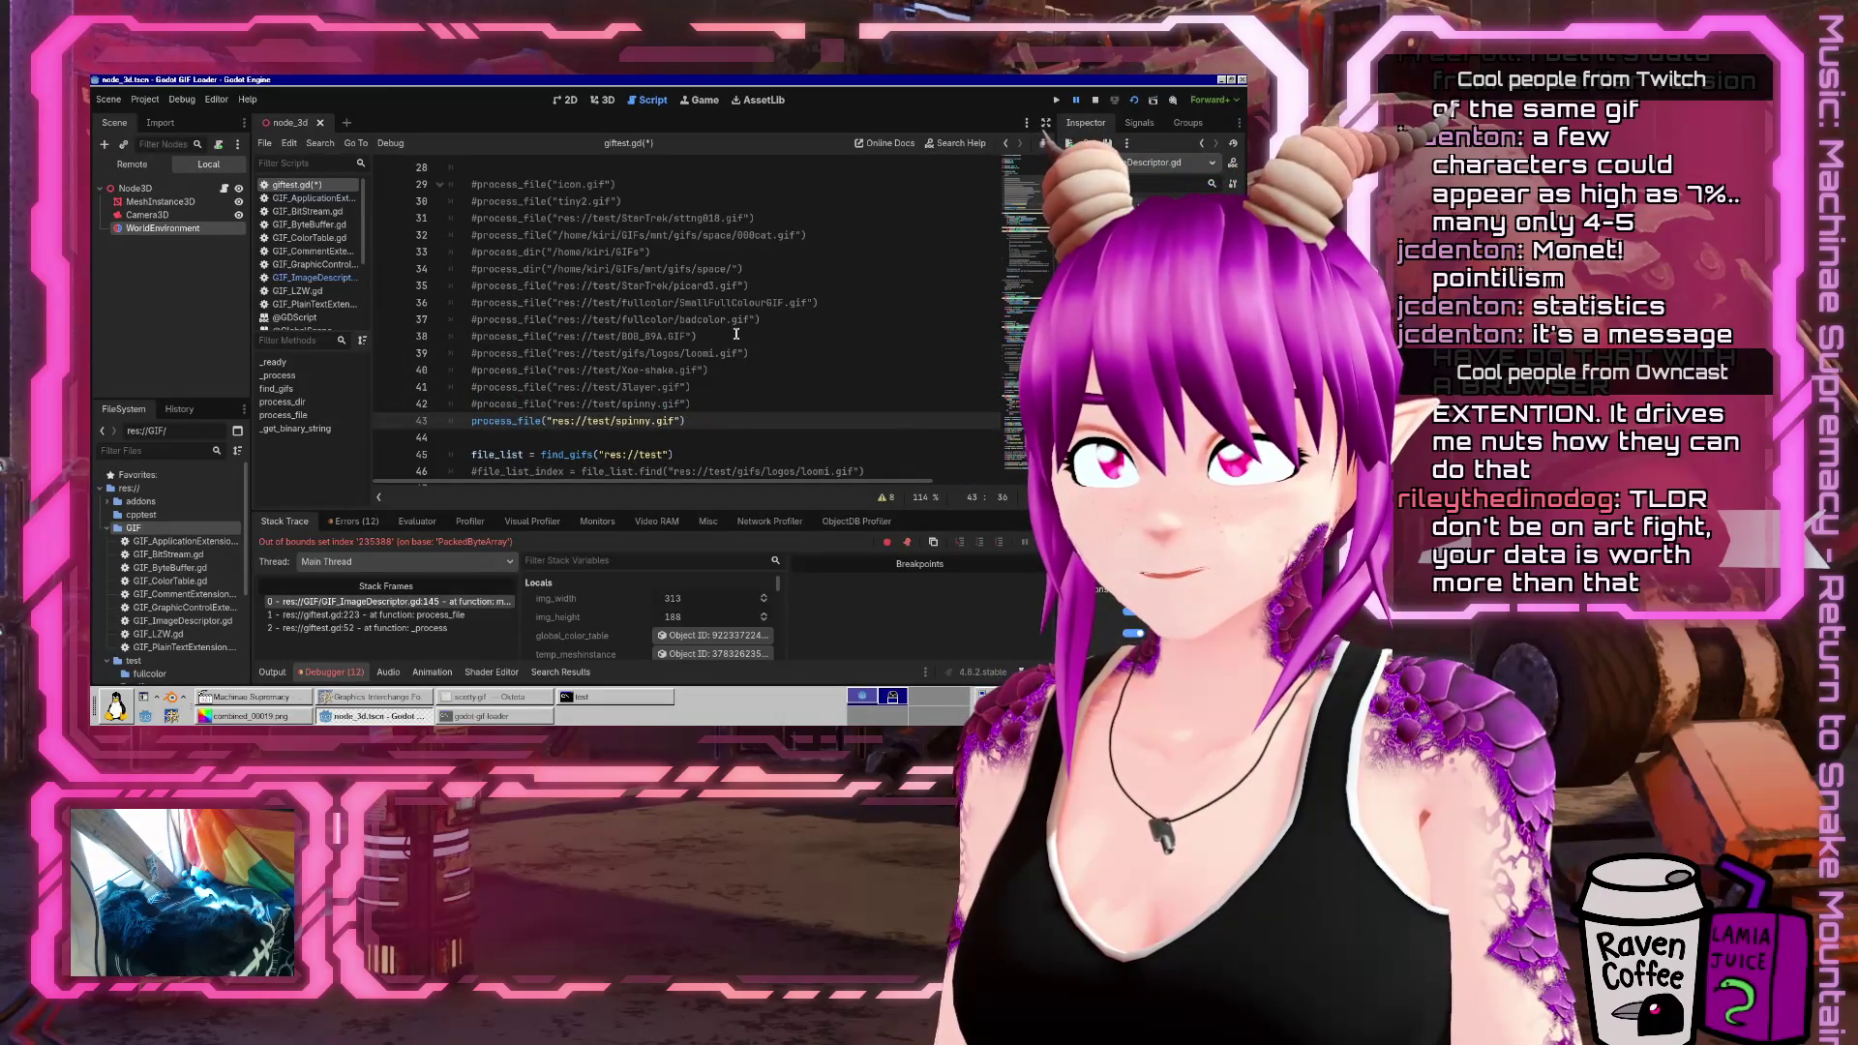
key(ctrl+shift+Right)
text(gifs/abstract/)
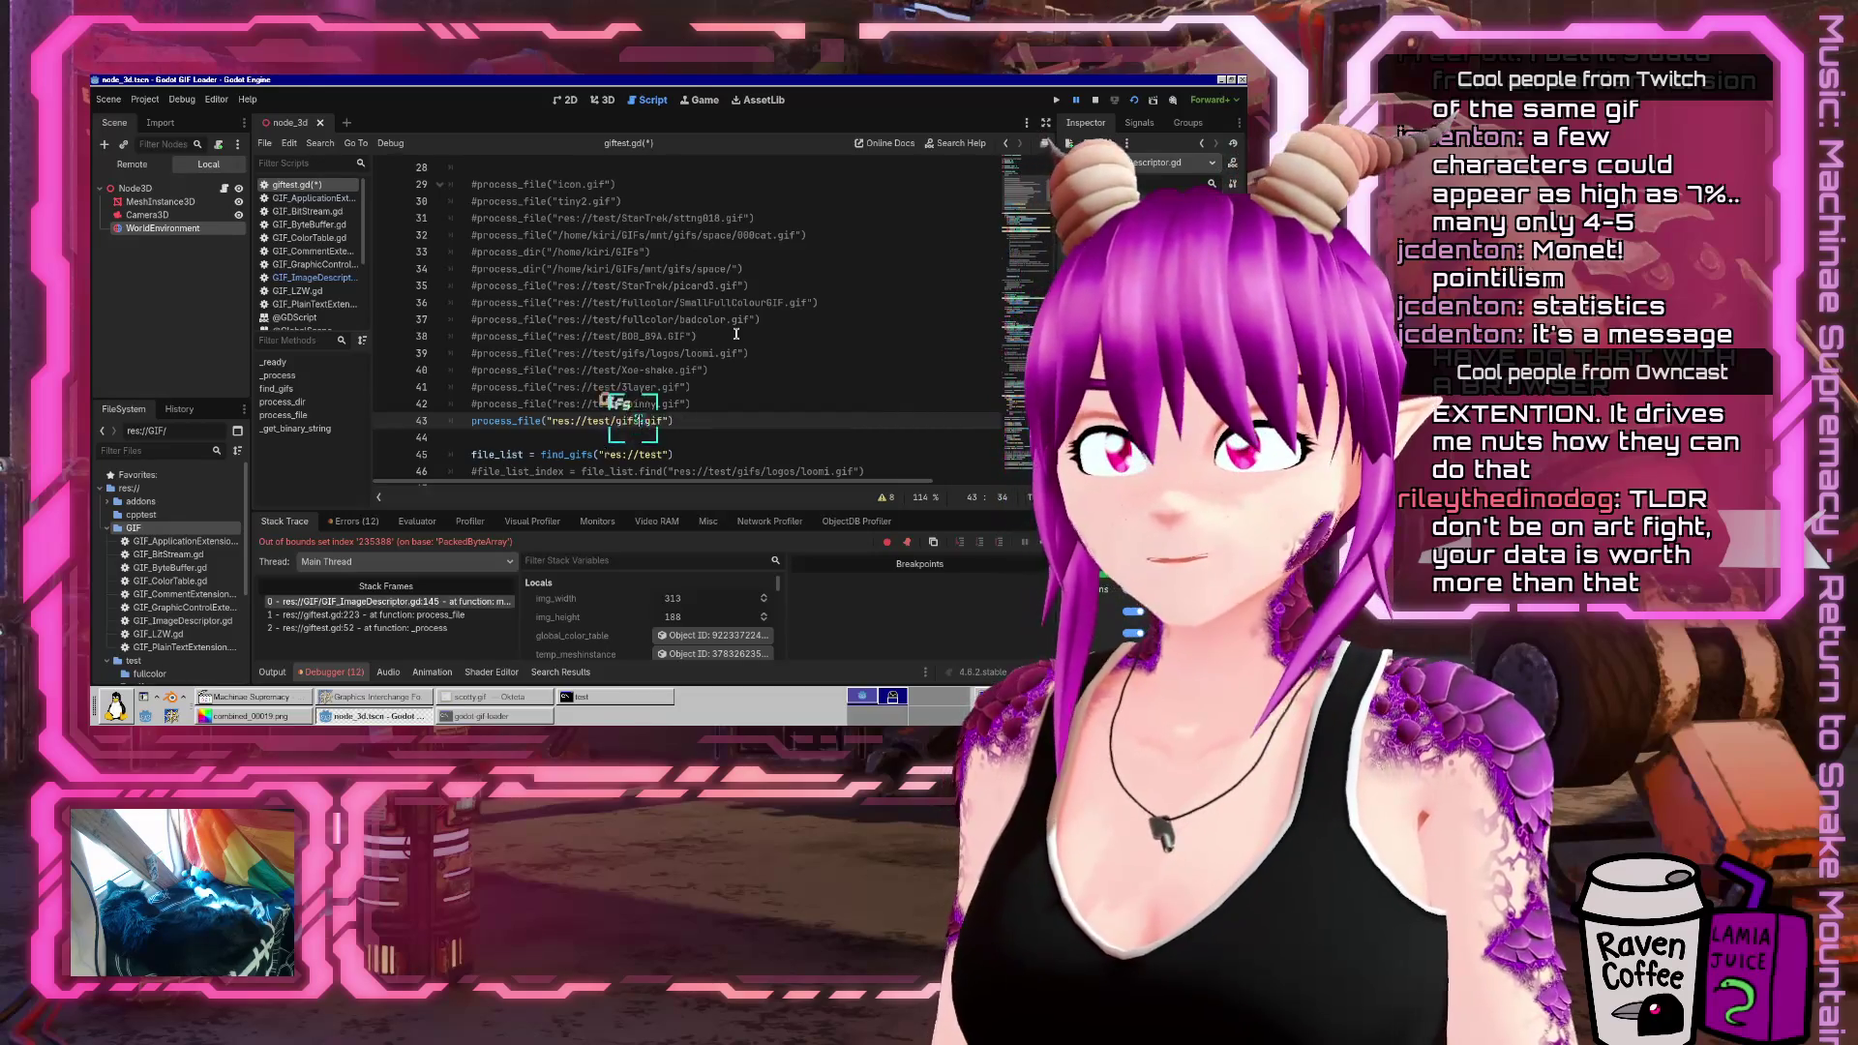
text(monet)
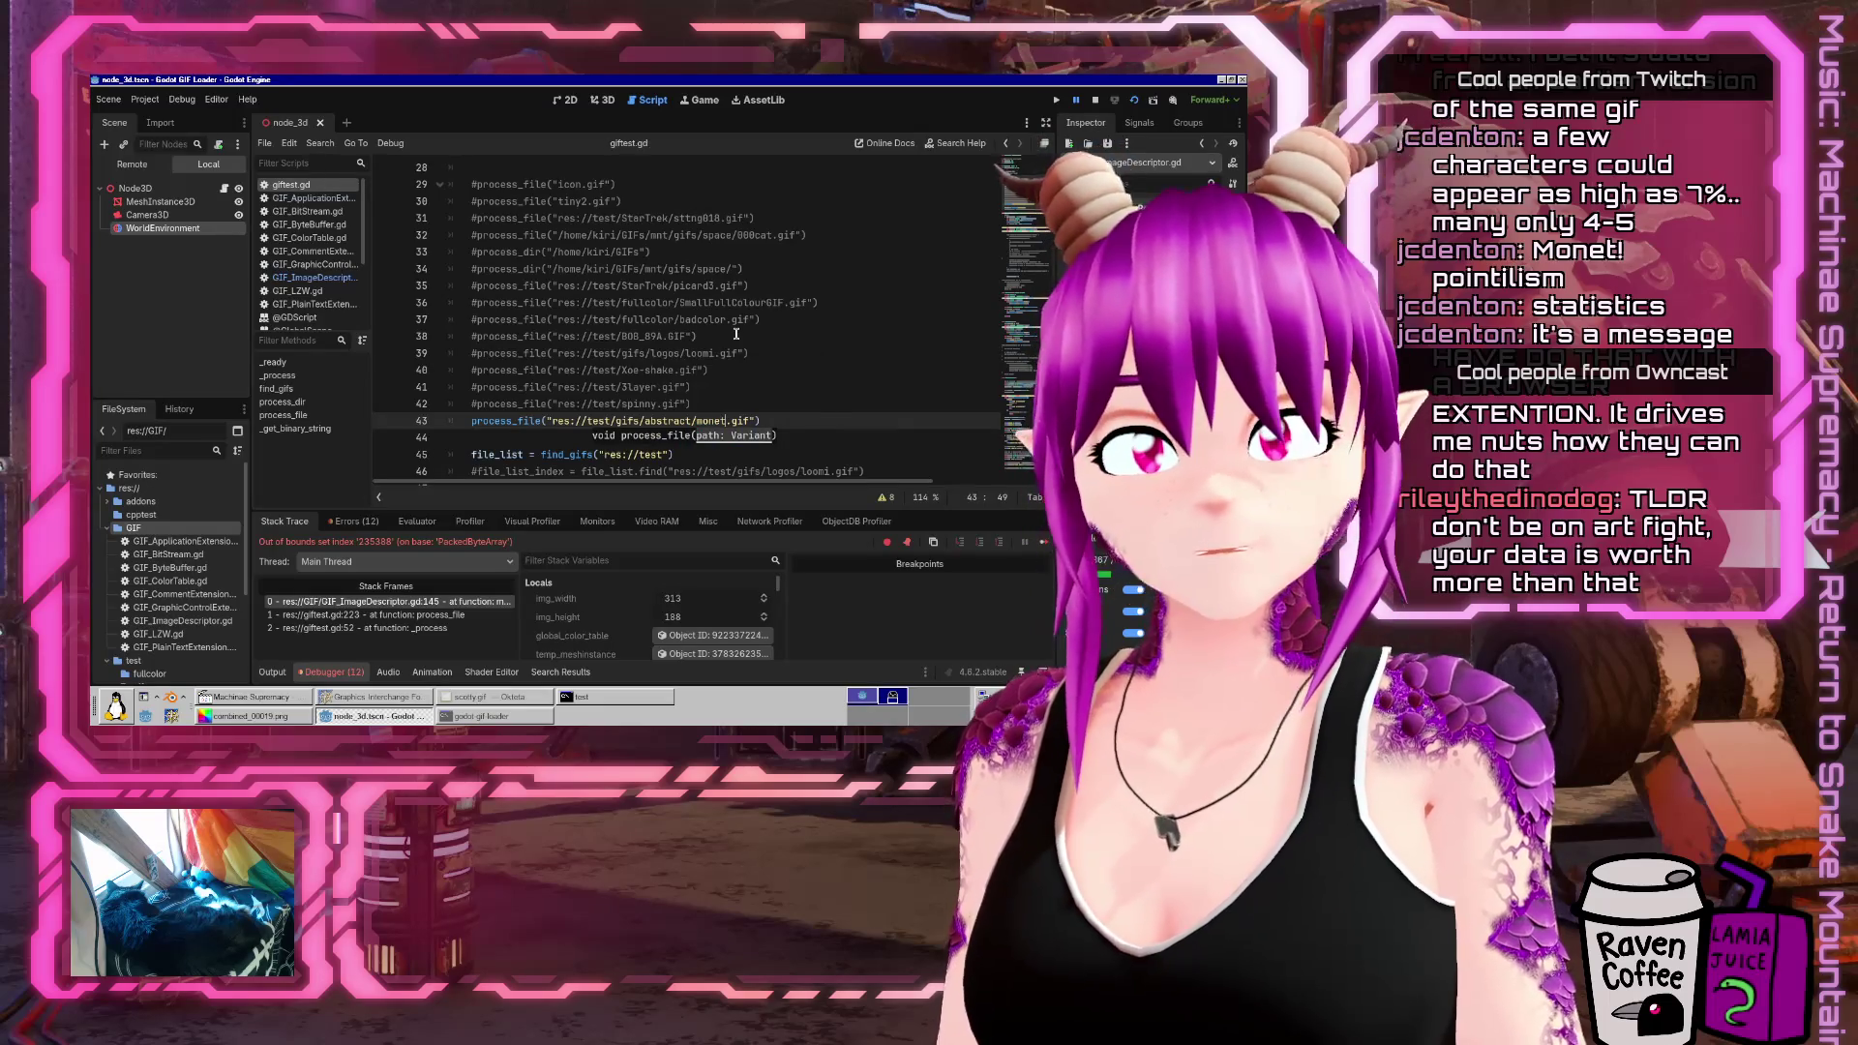
click(828, 402)
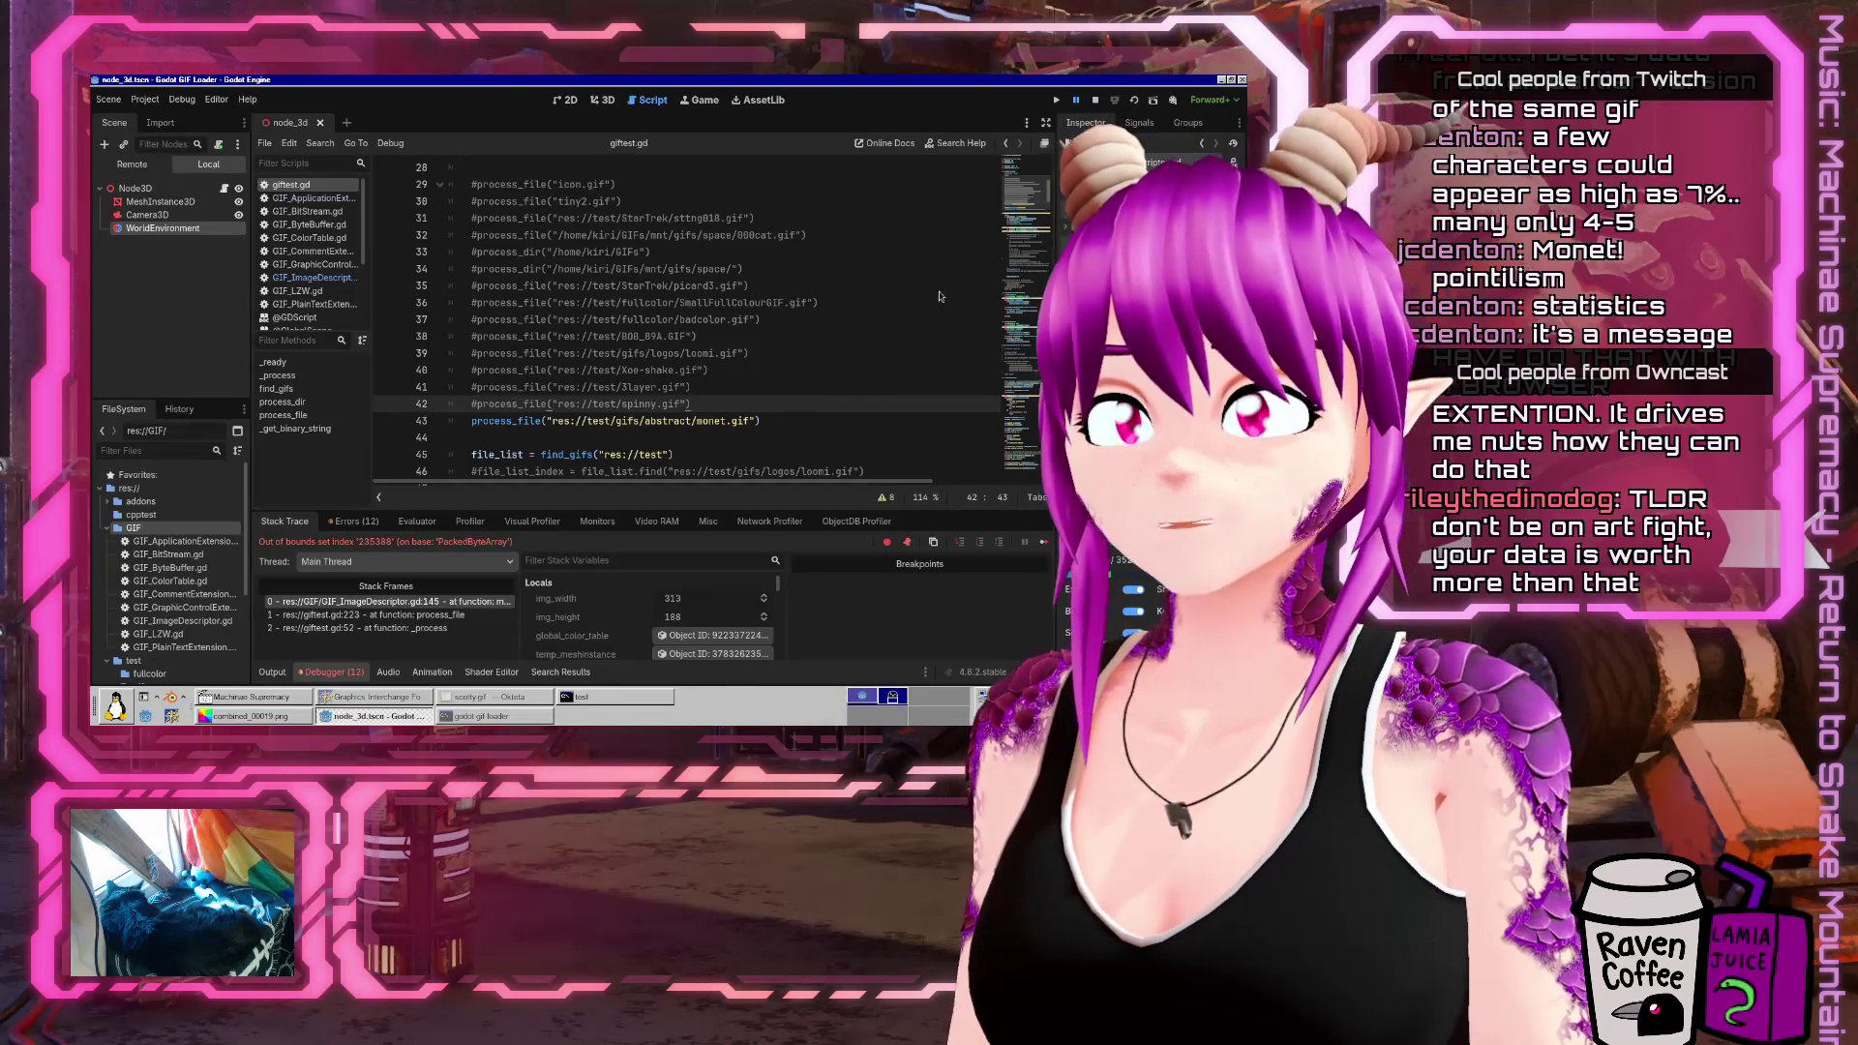
Run the project, then change 'abstract' to 'art' in line 43's monet.gif path and rerun
key(F5)
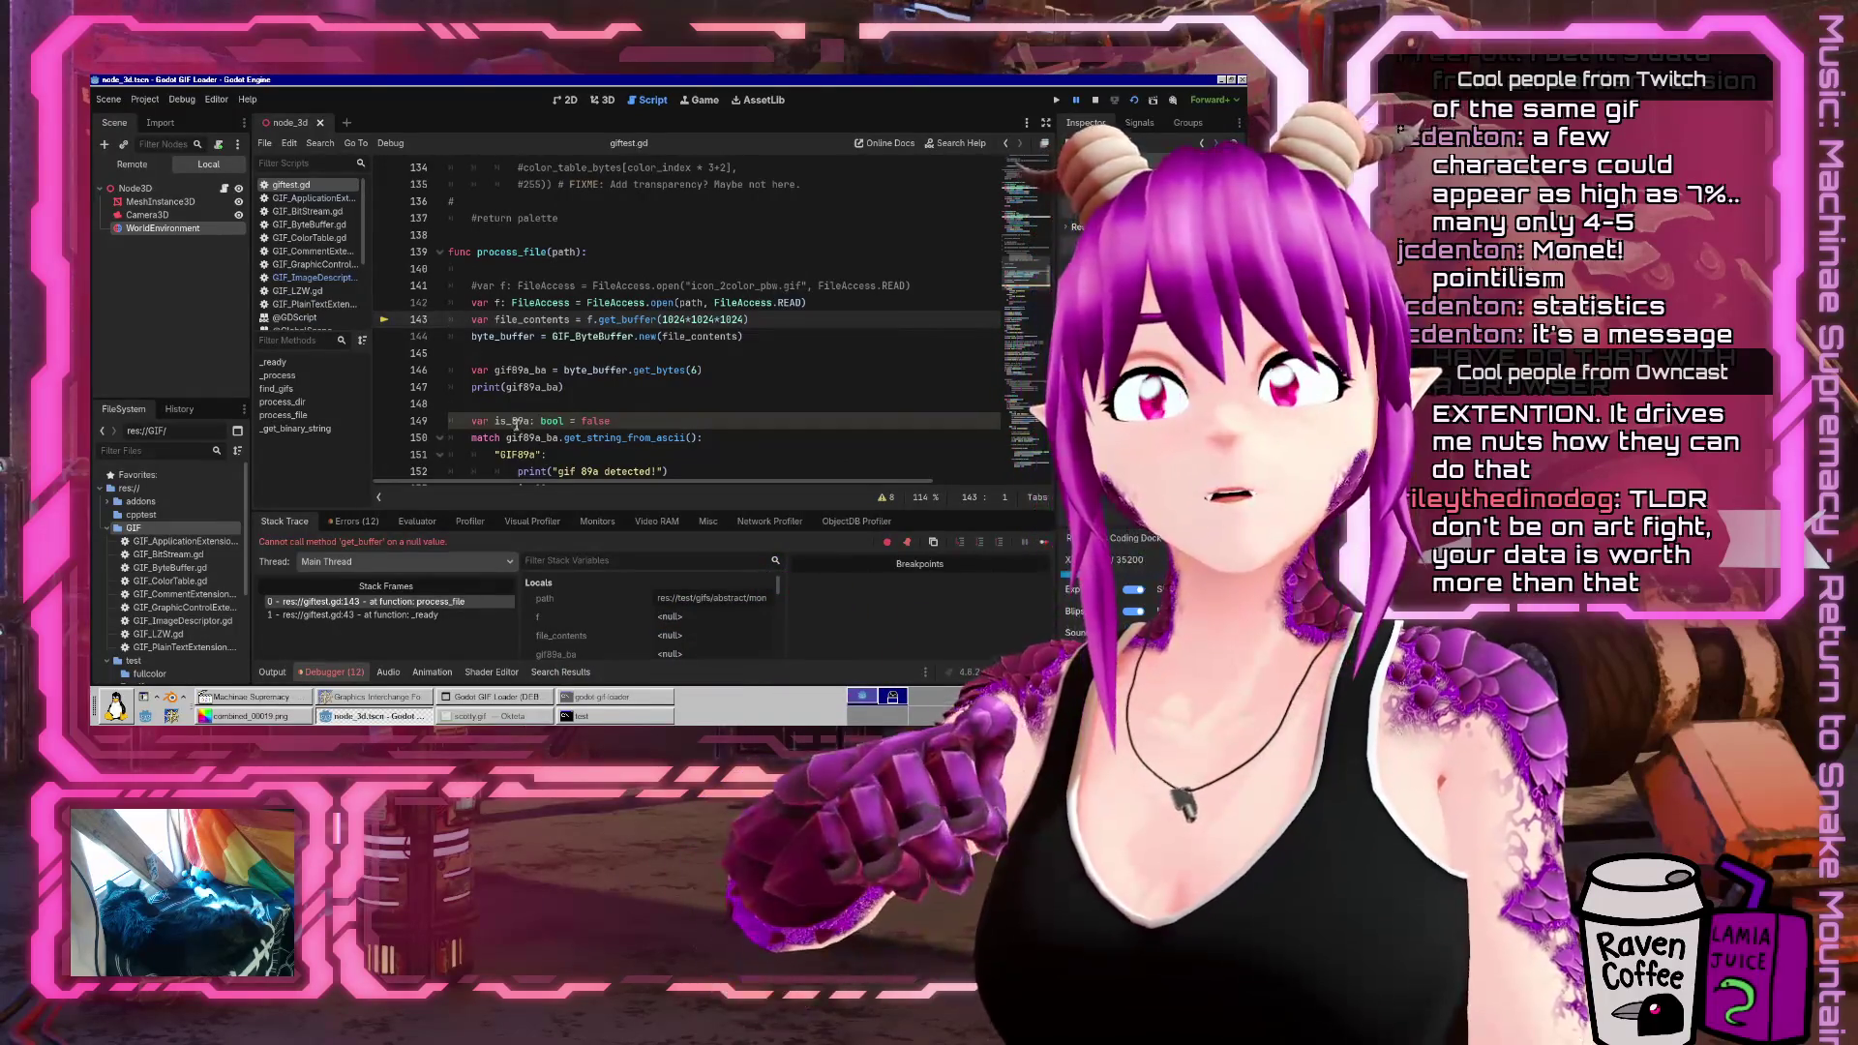
click(474, 717)
click(472, 721)
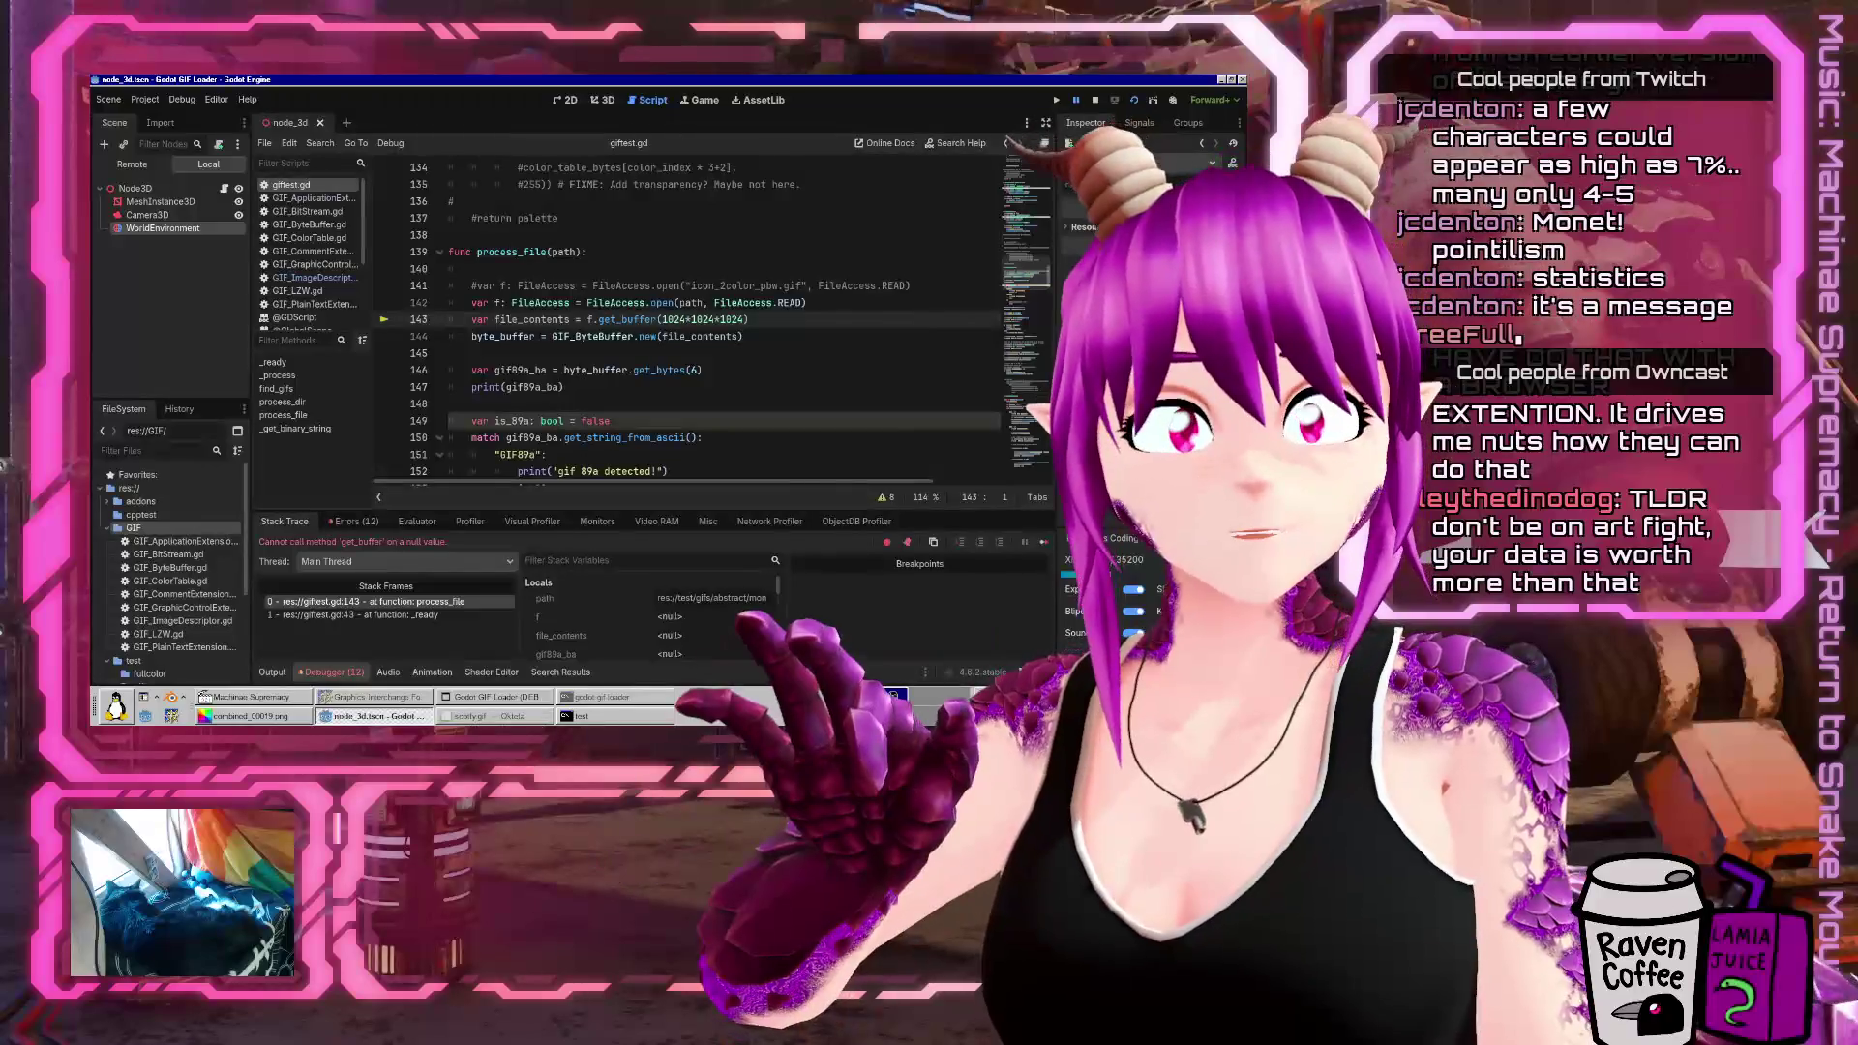
click(666, 369)
key(ctrl+f)
text(abstract)
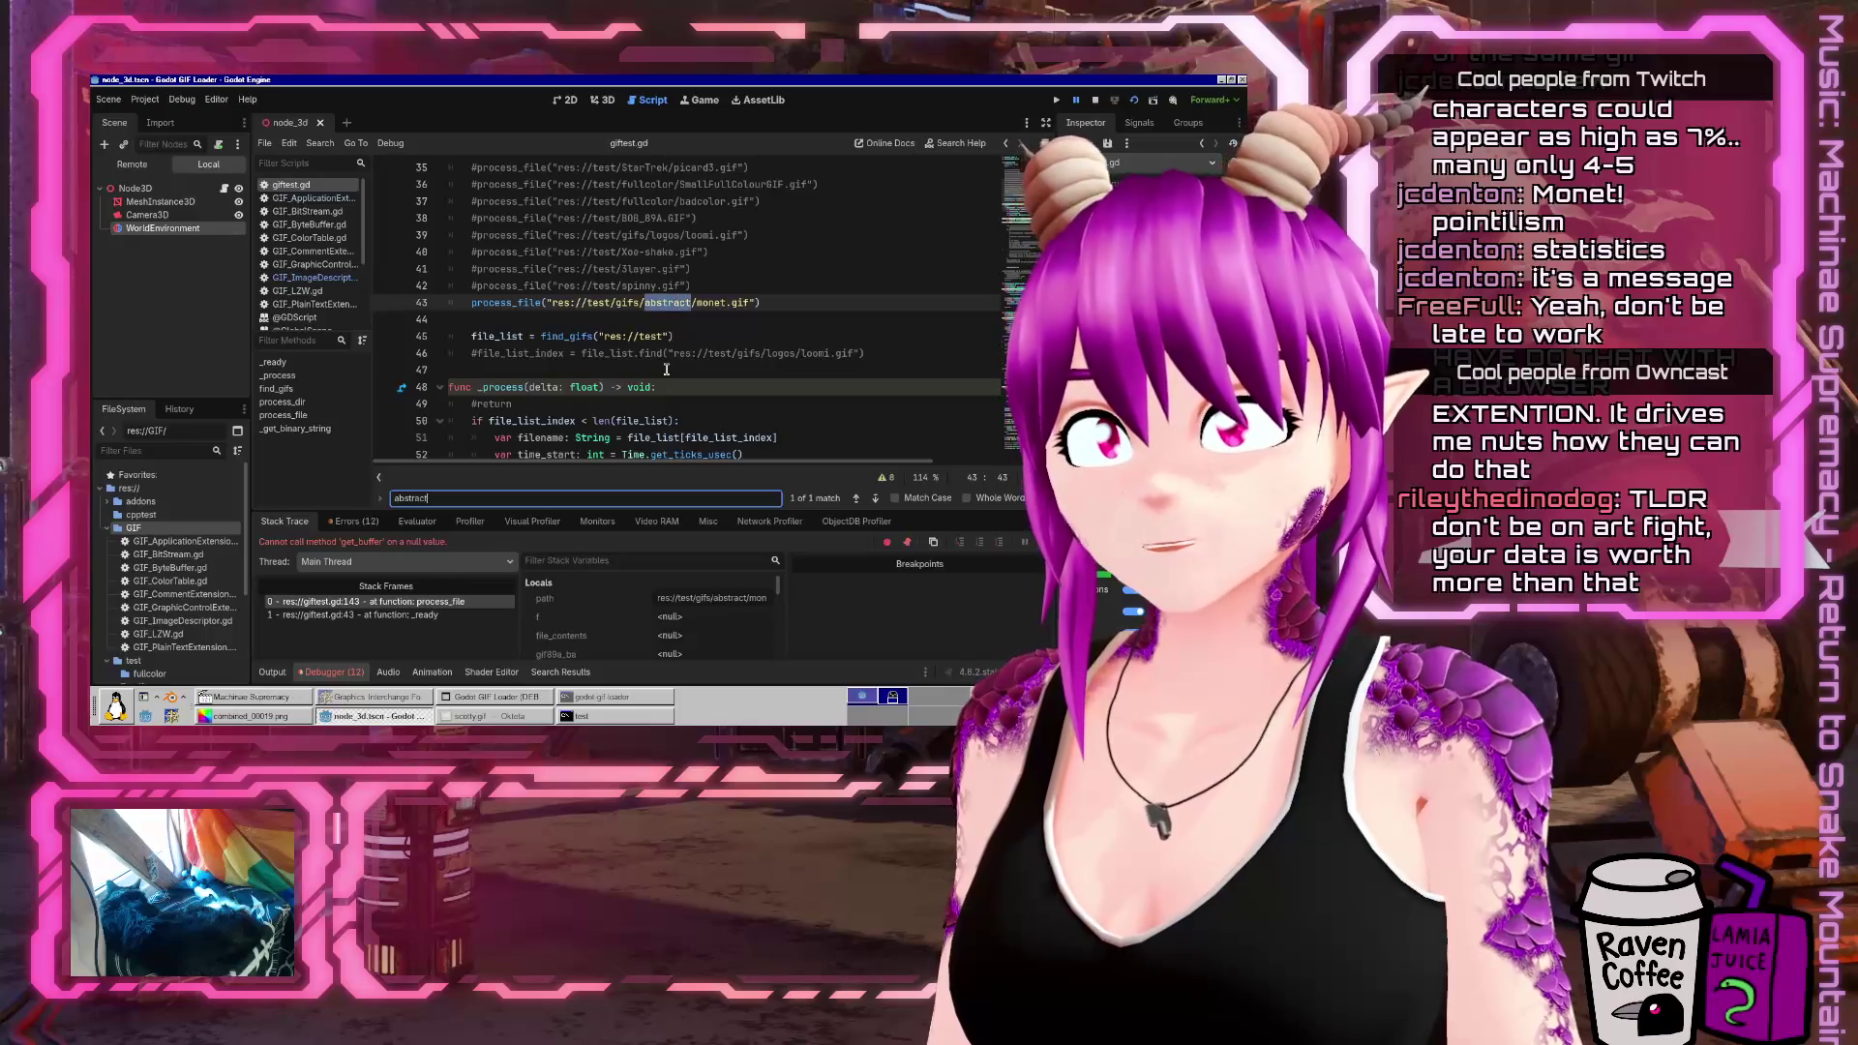
key(Escape)
text(art)
key(F5)
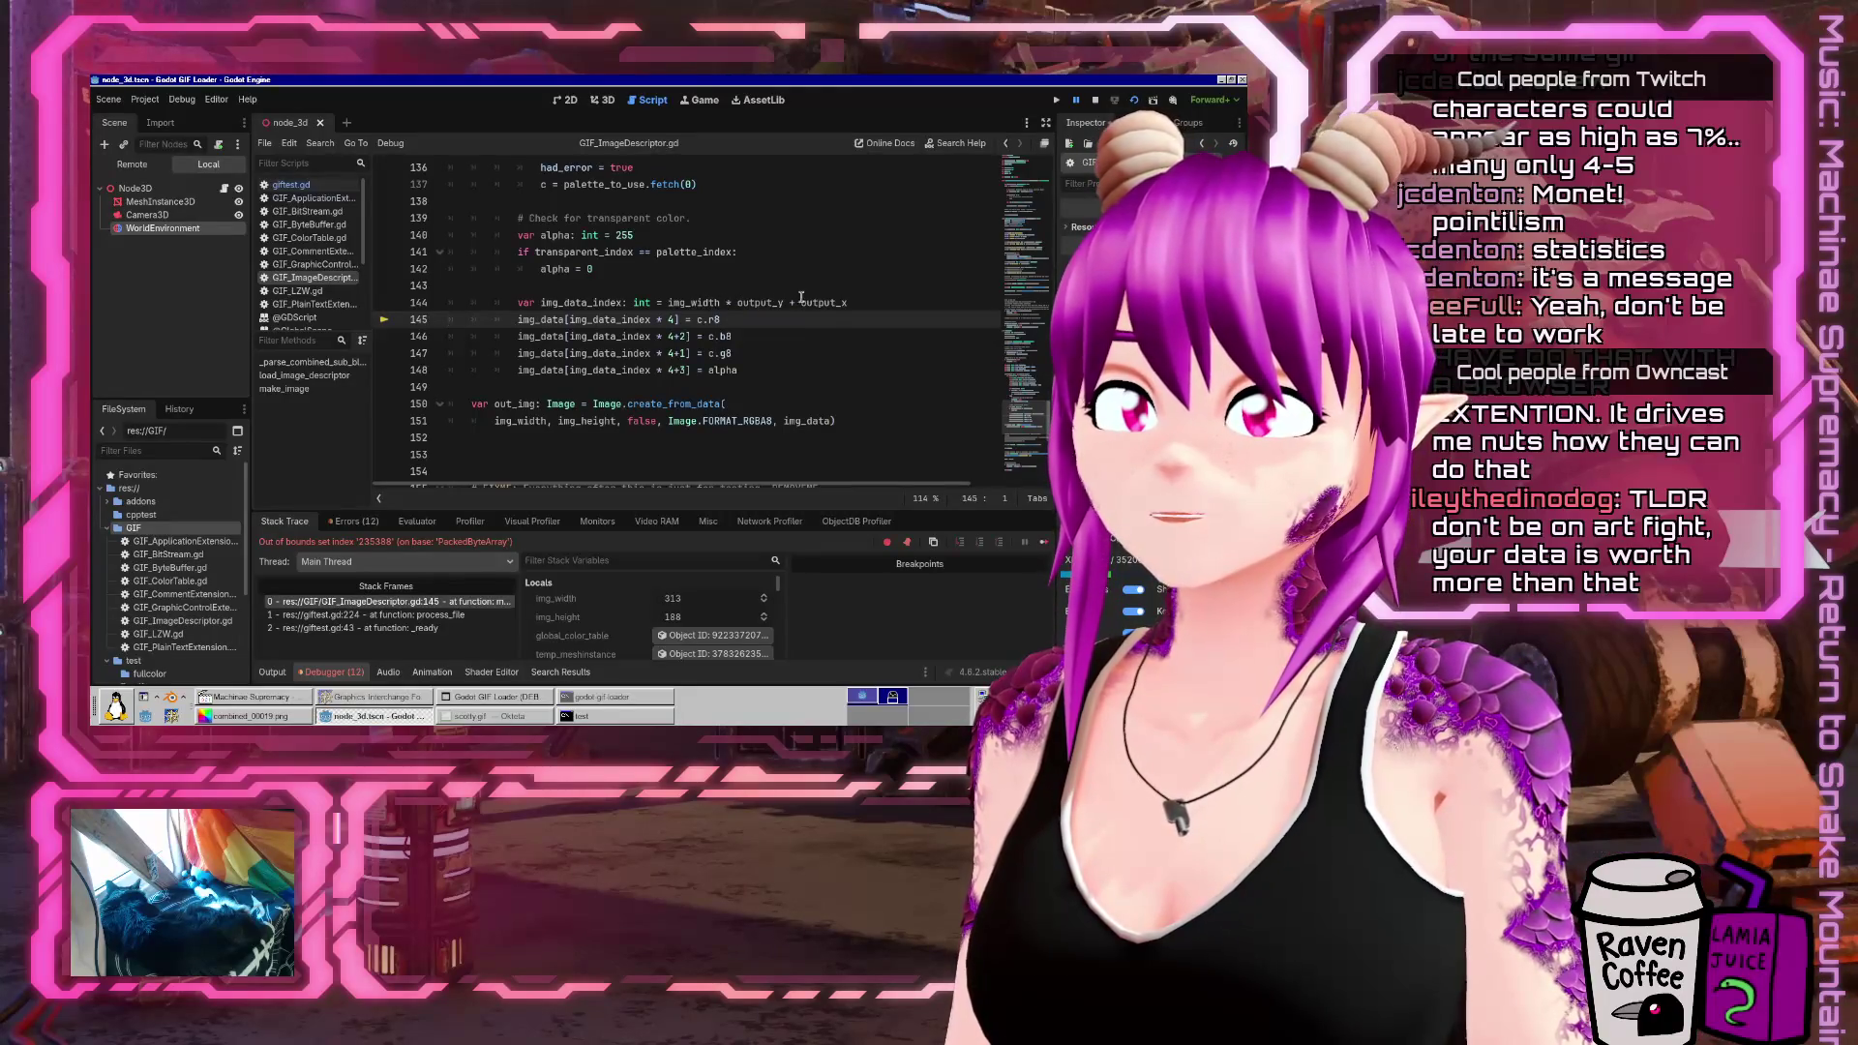
Read output_y (188) and img_width (313), select max_y line 120, and collapse the debugger
mouse_move(758, 303)
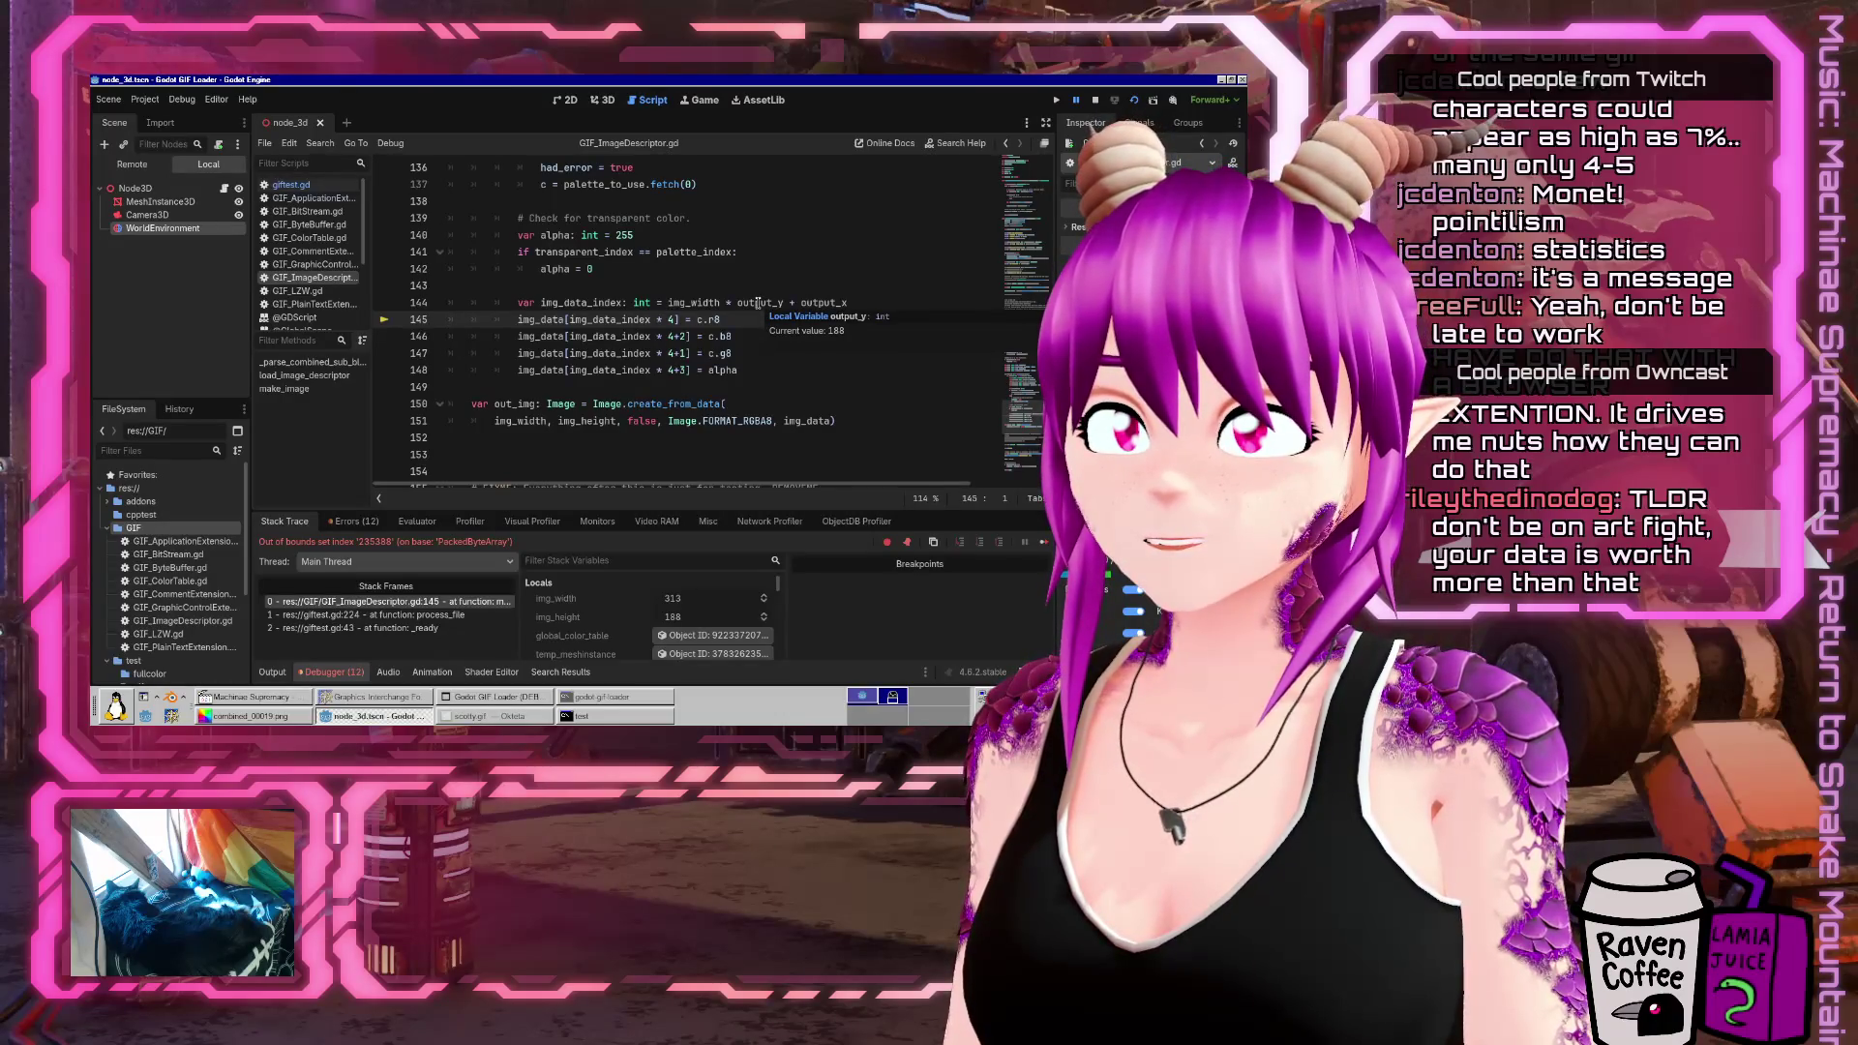
mouse_move(694, 302)
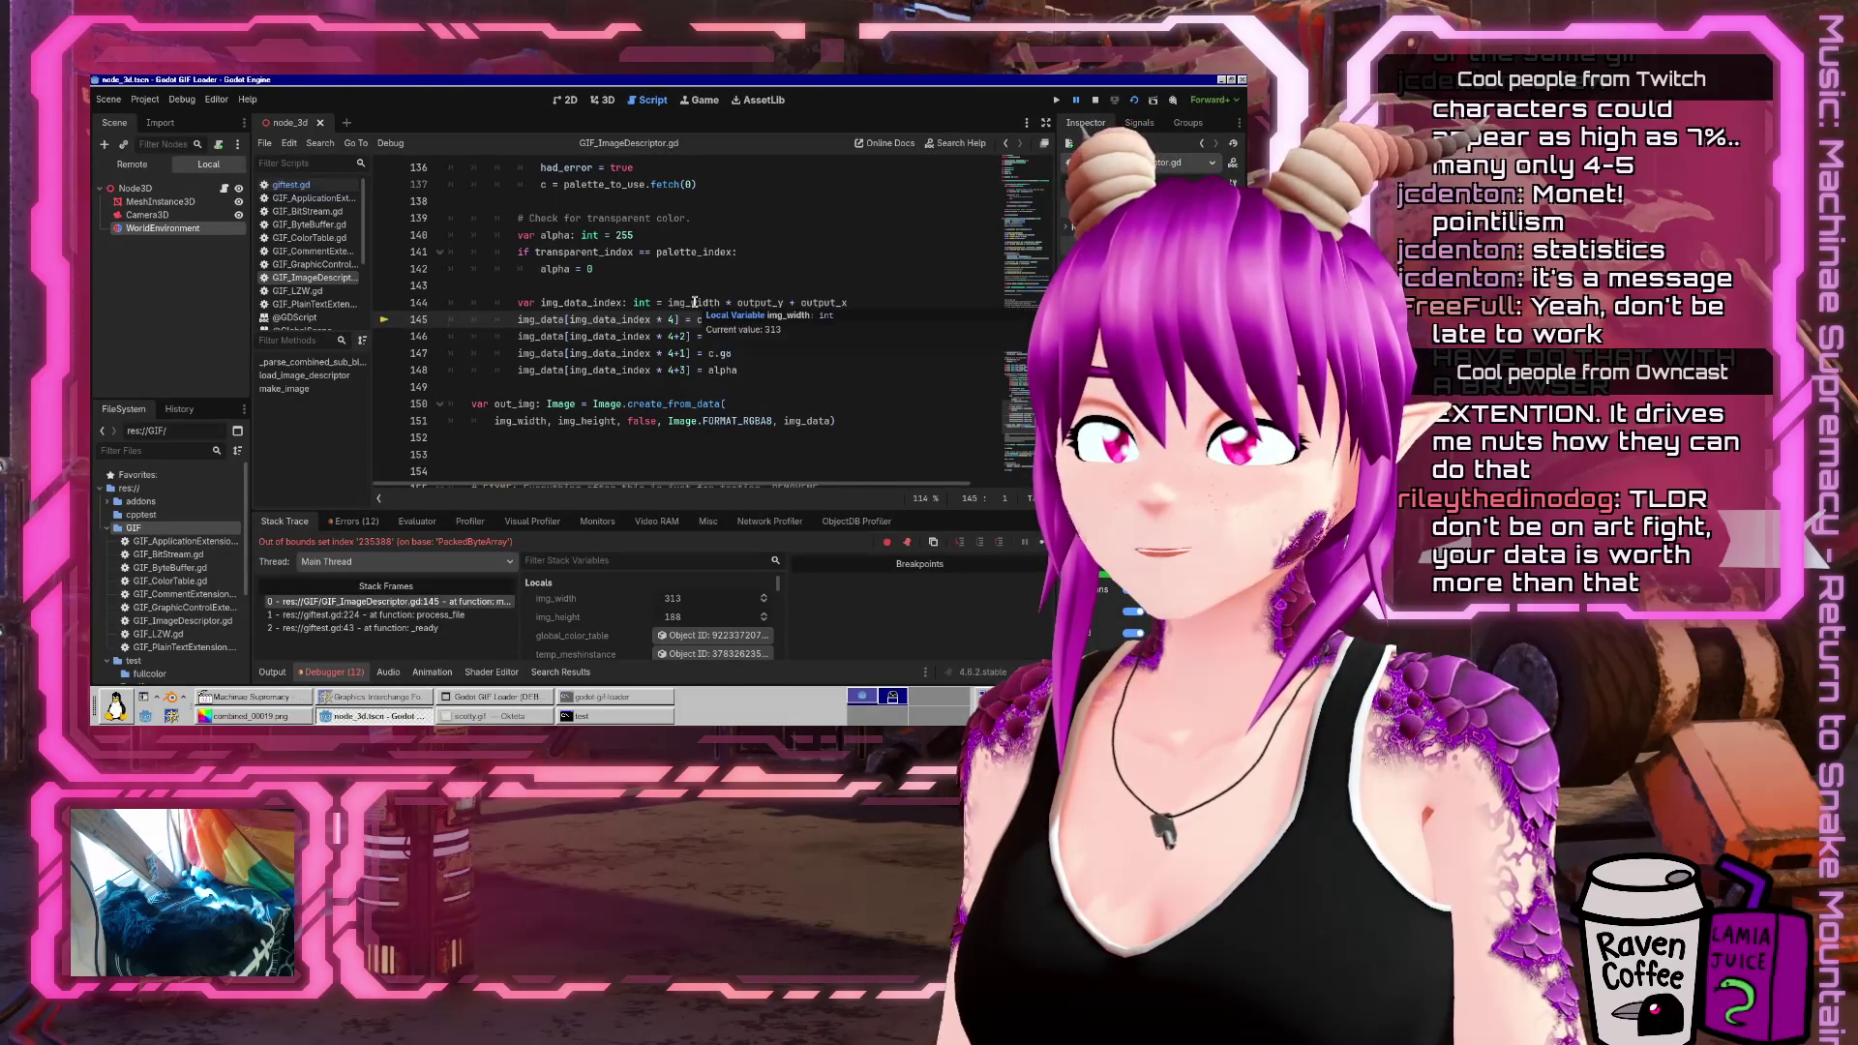
scroll(733, 302, up, 9)
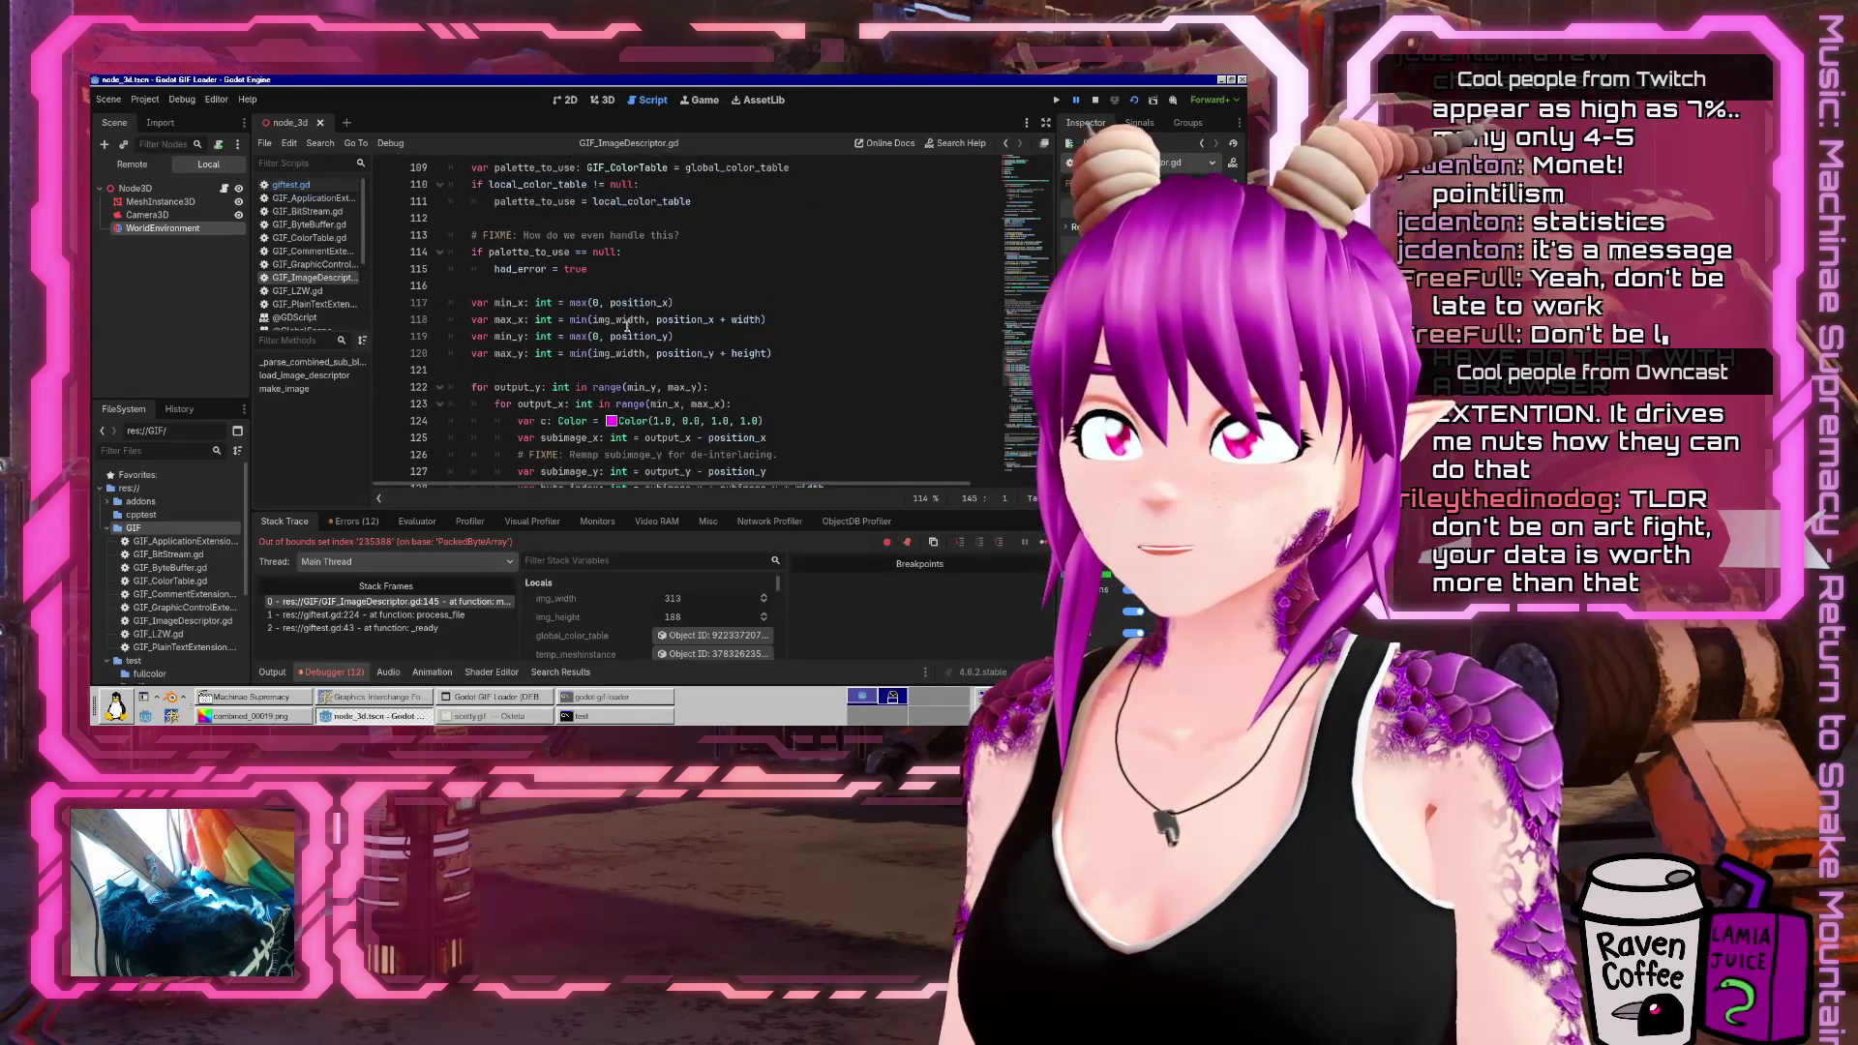
scroll(609, 362, up, 1)
click(616, 403)
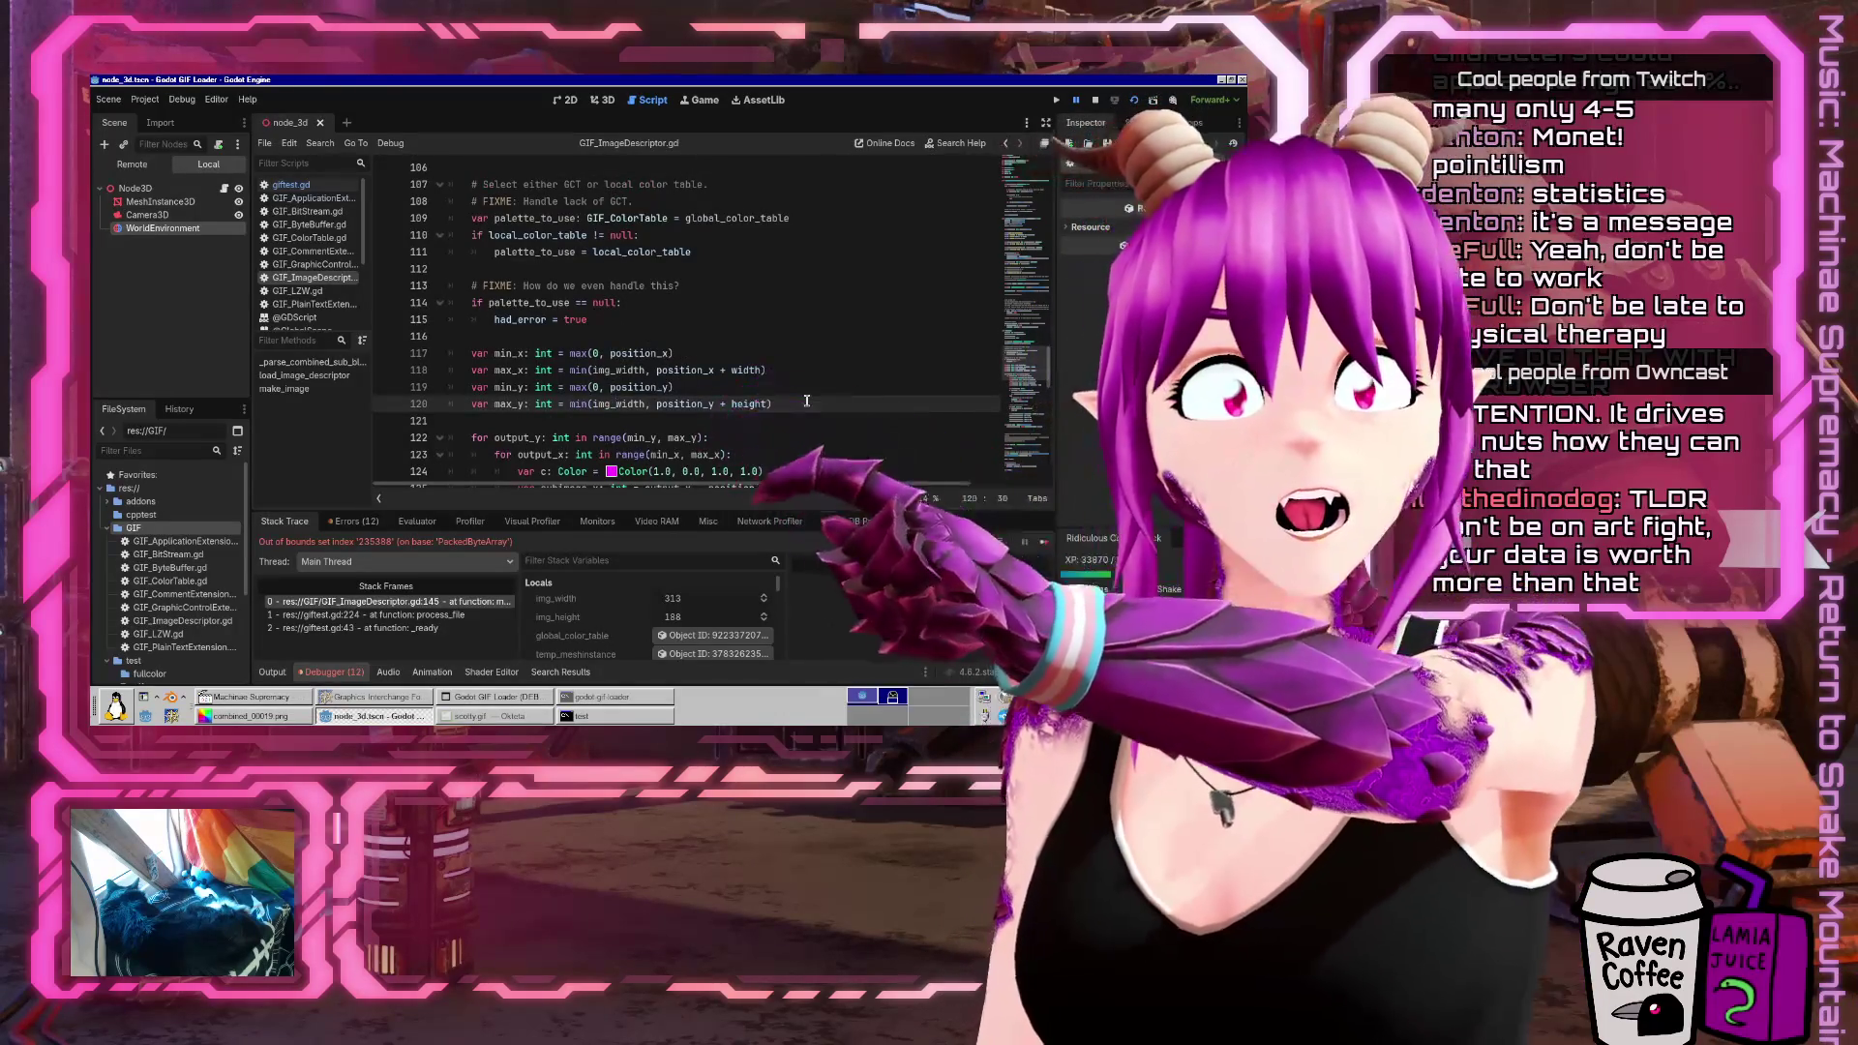
click(332, 672)
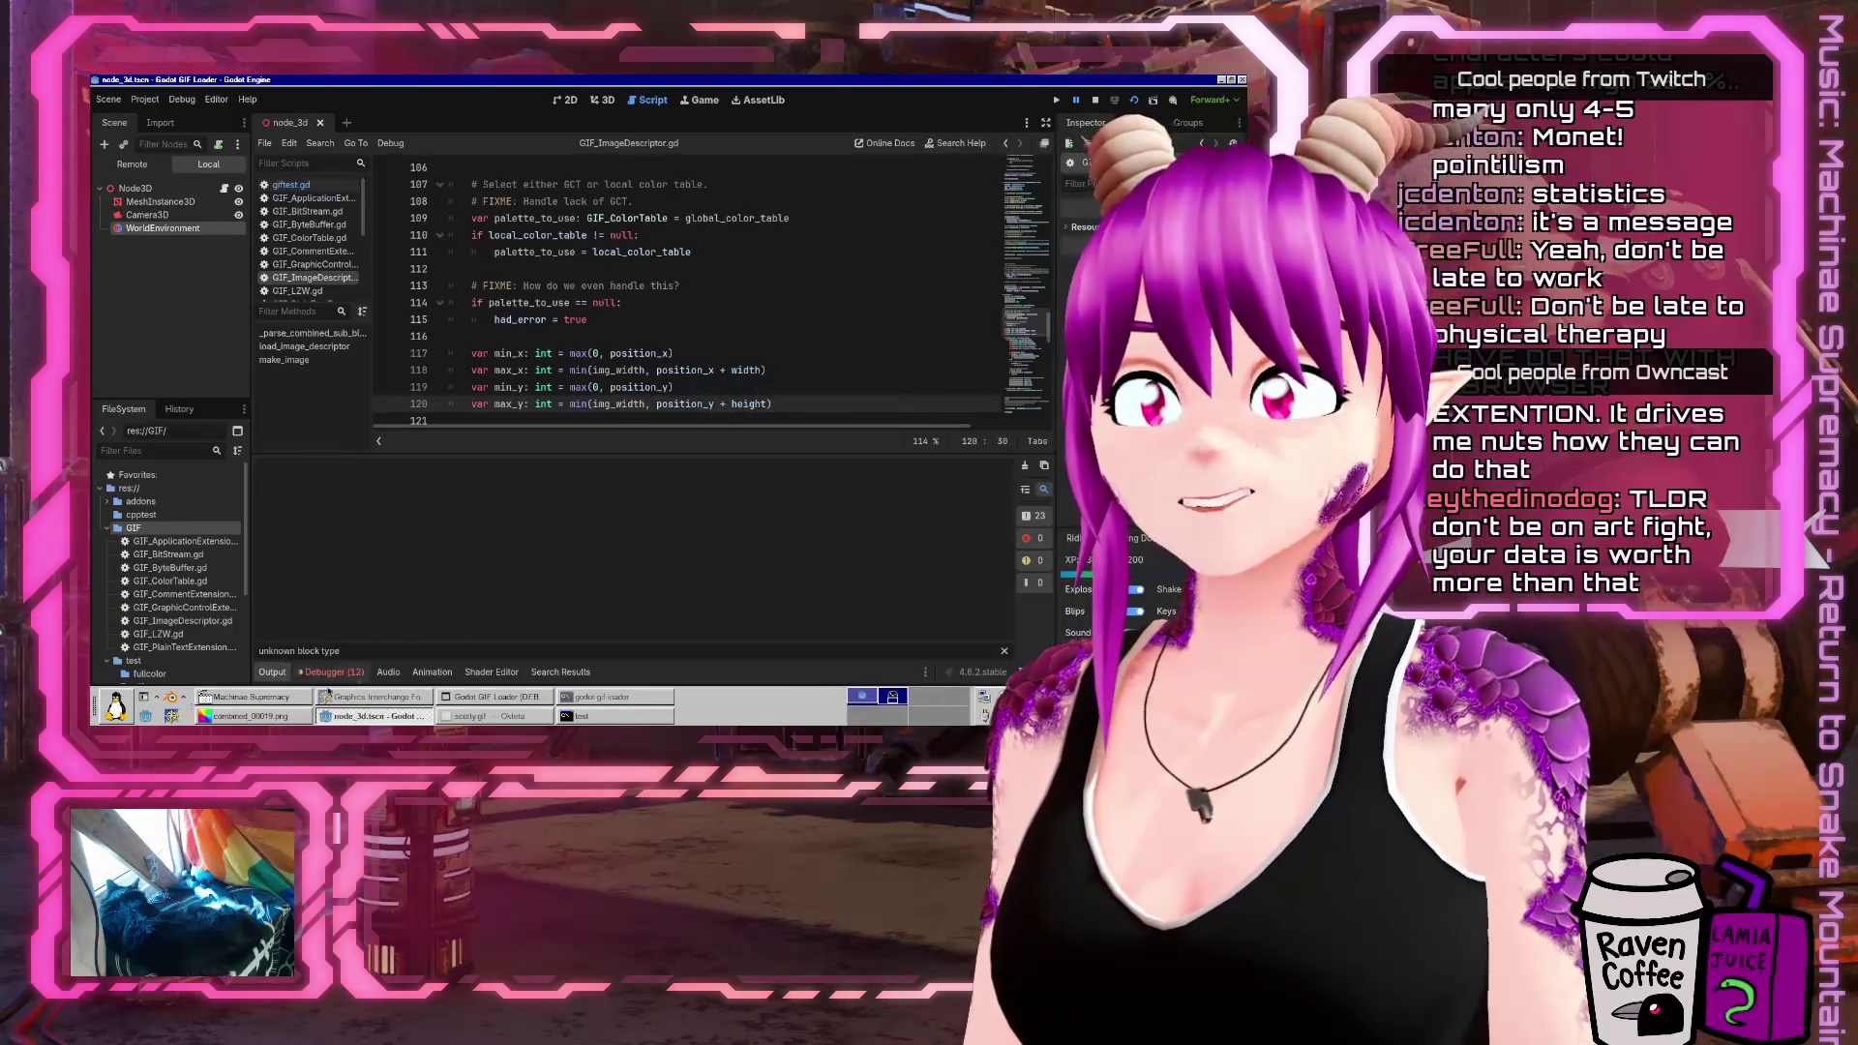
Change img_width to img_height on line 120 and run the project again
scroll(764, 518, up, 5)
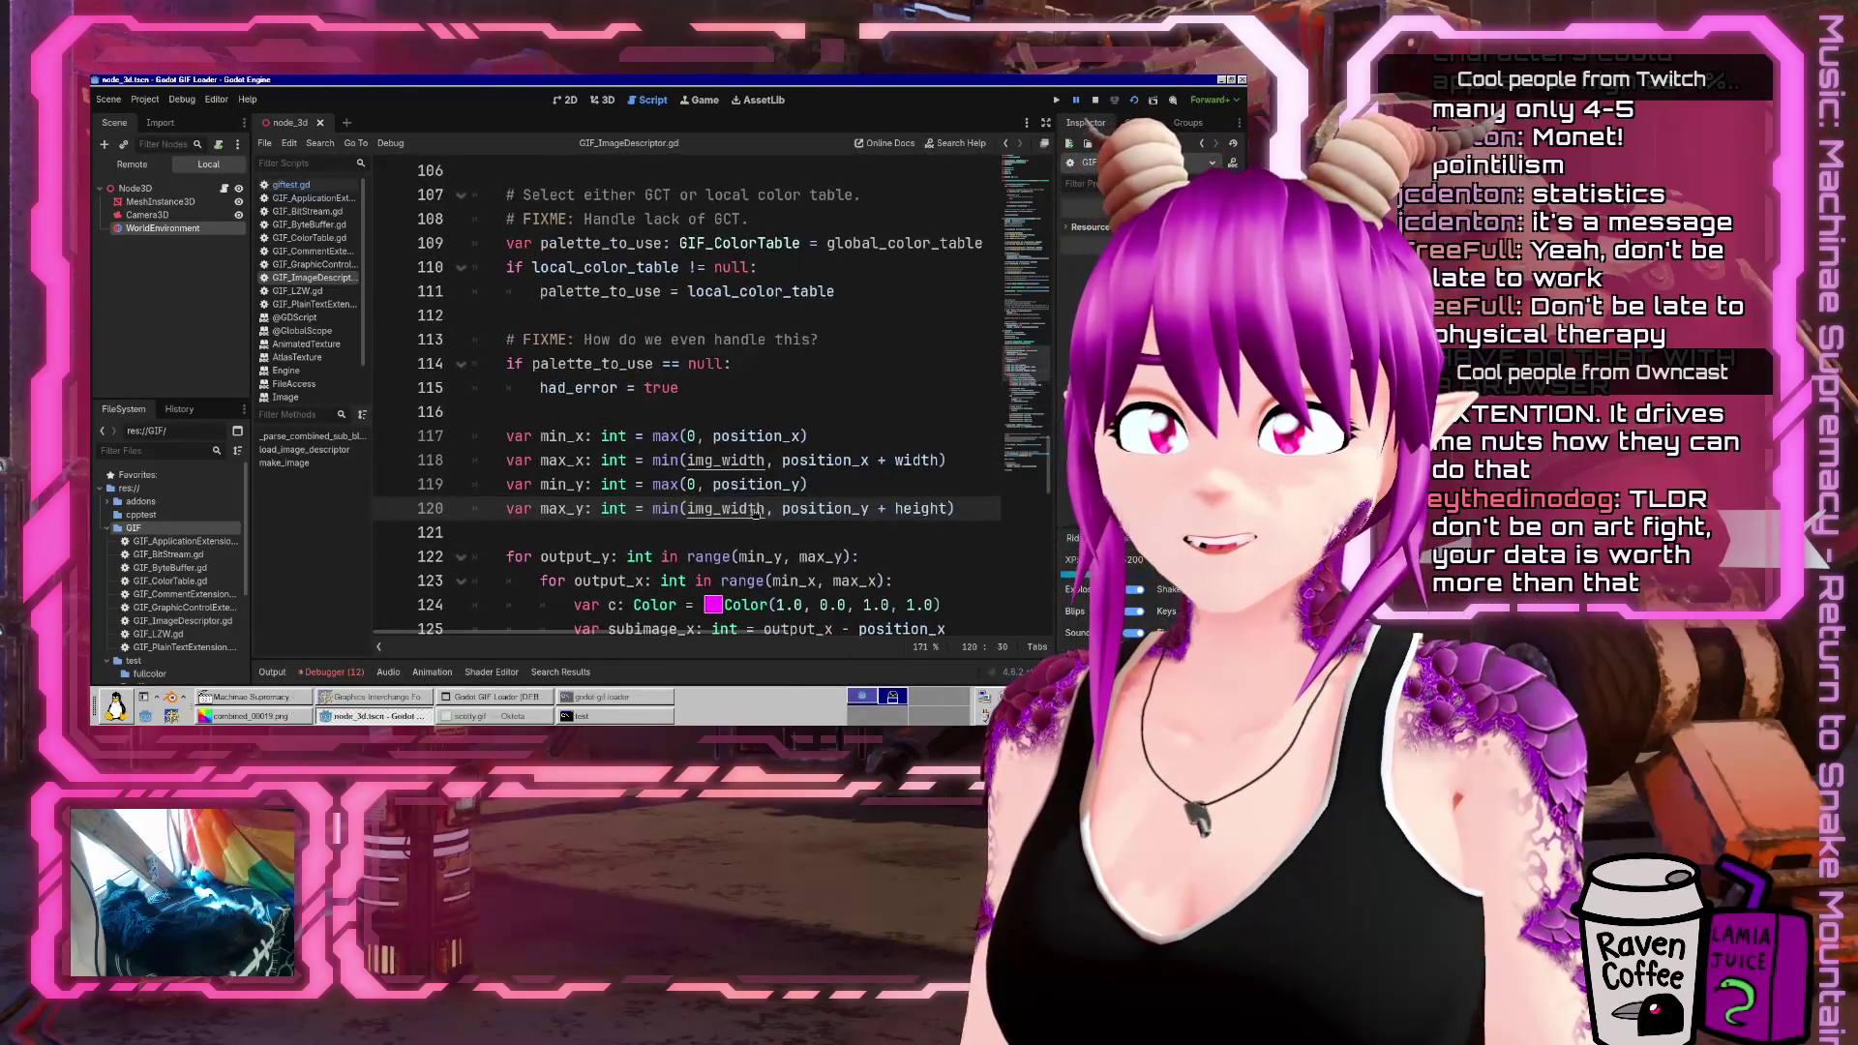
scroll(765, 518, down, 3)
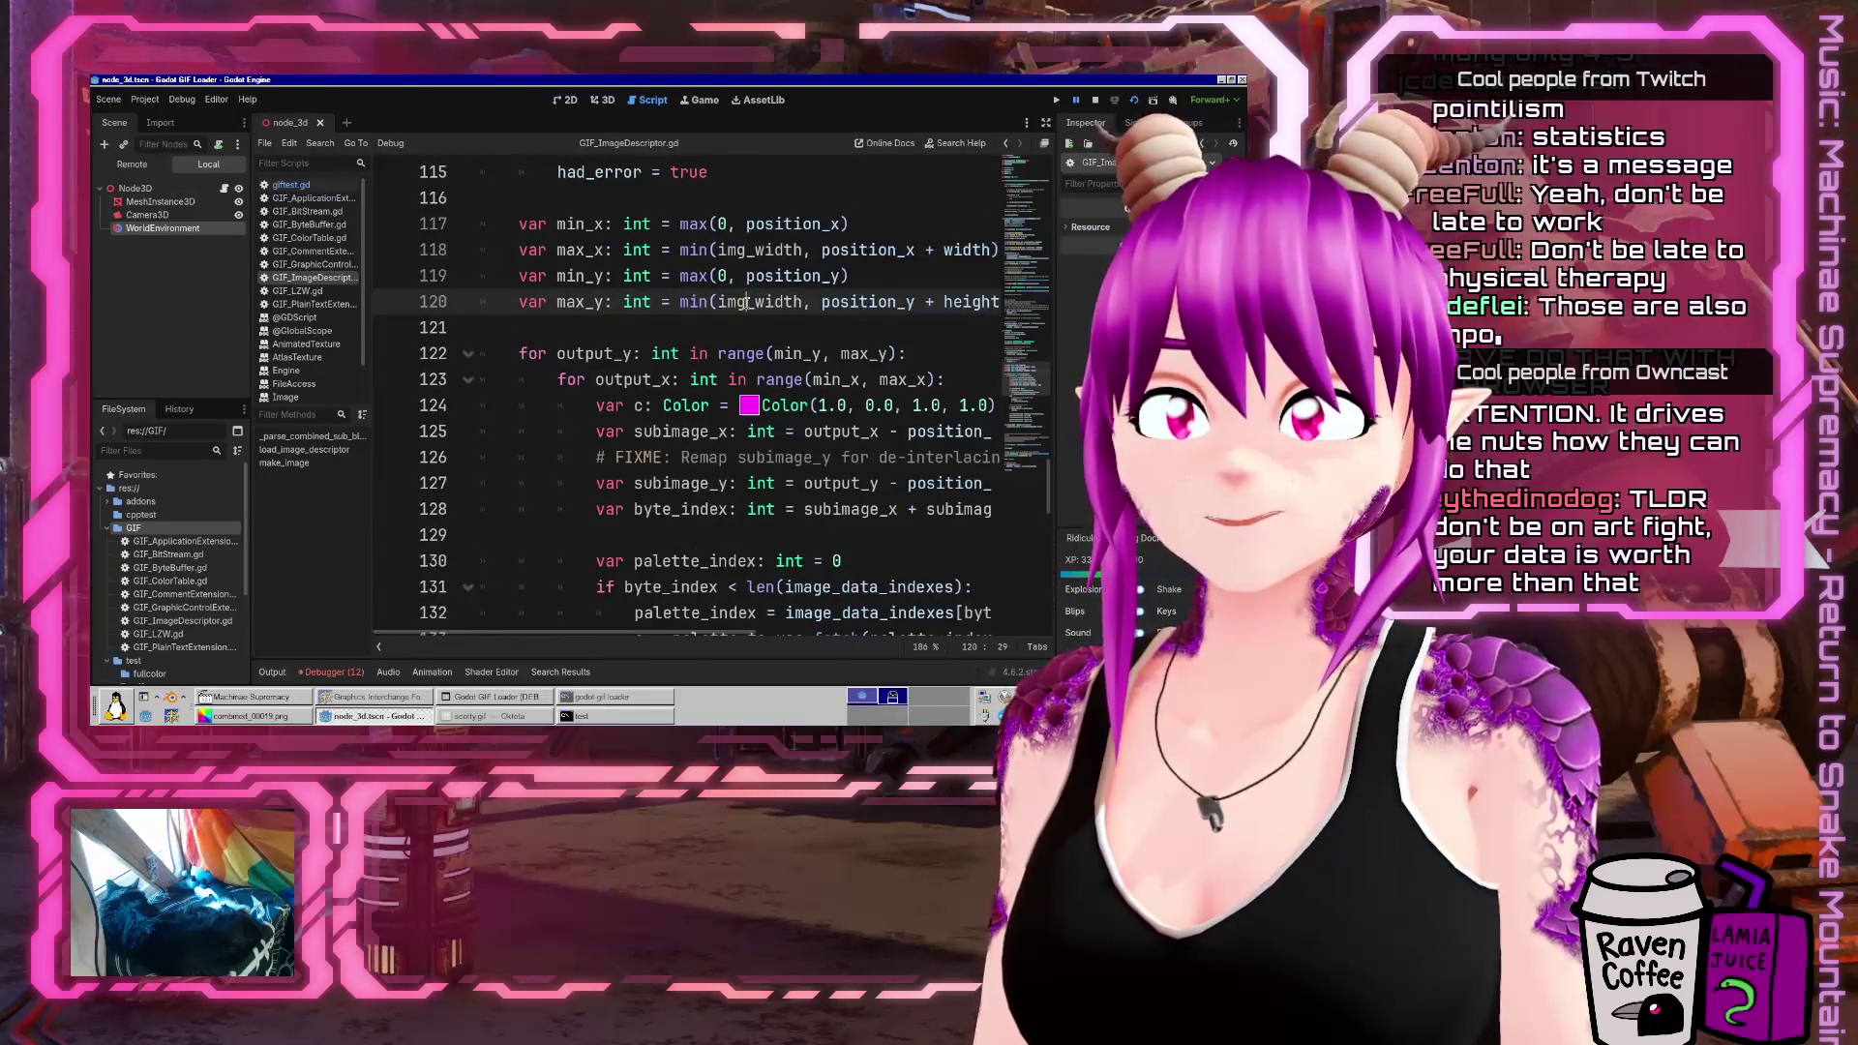
key(ctrl+shift+Right)
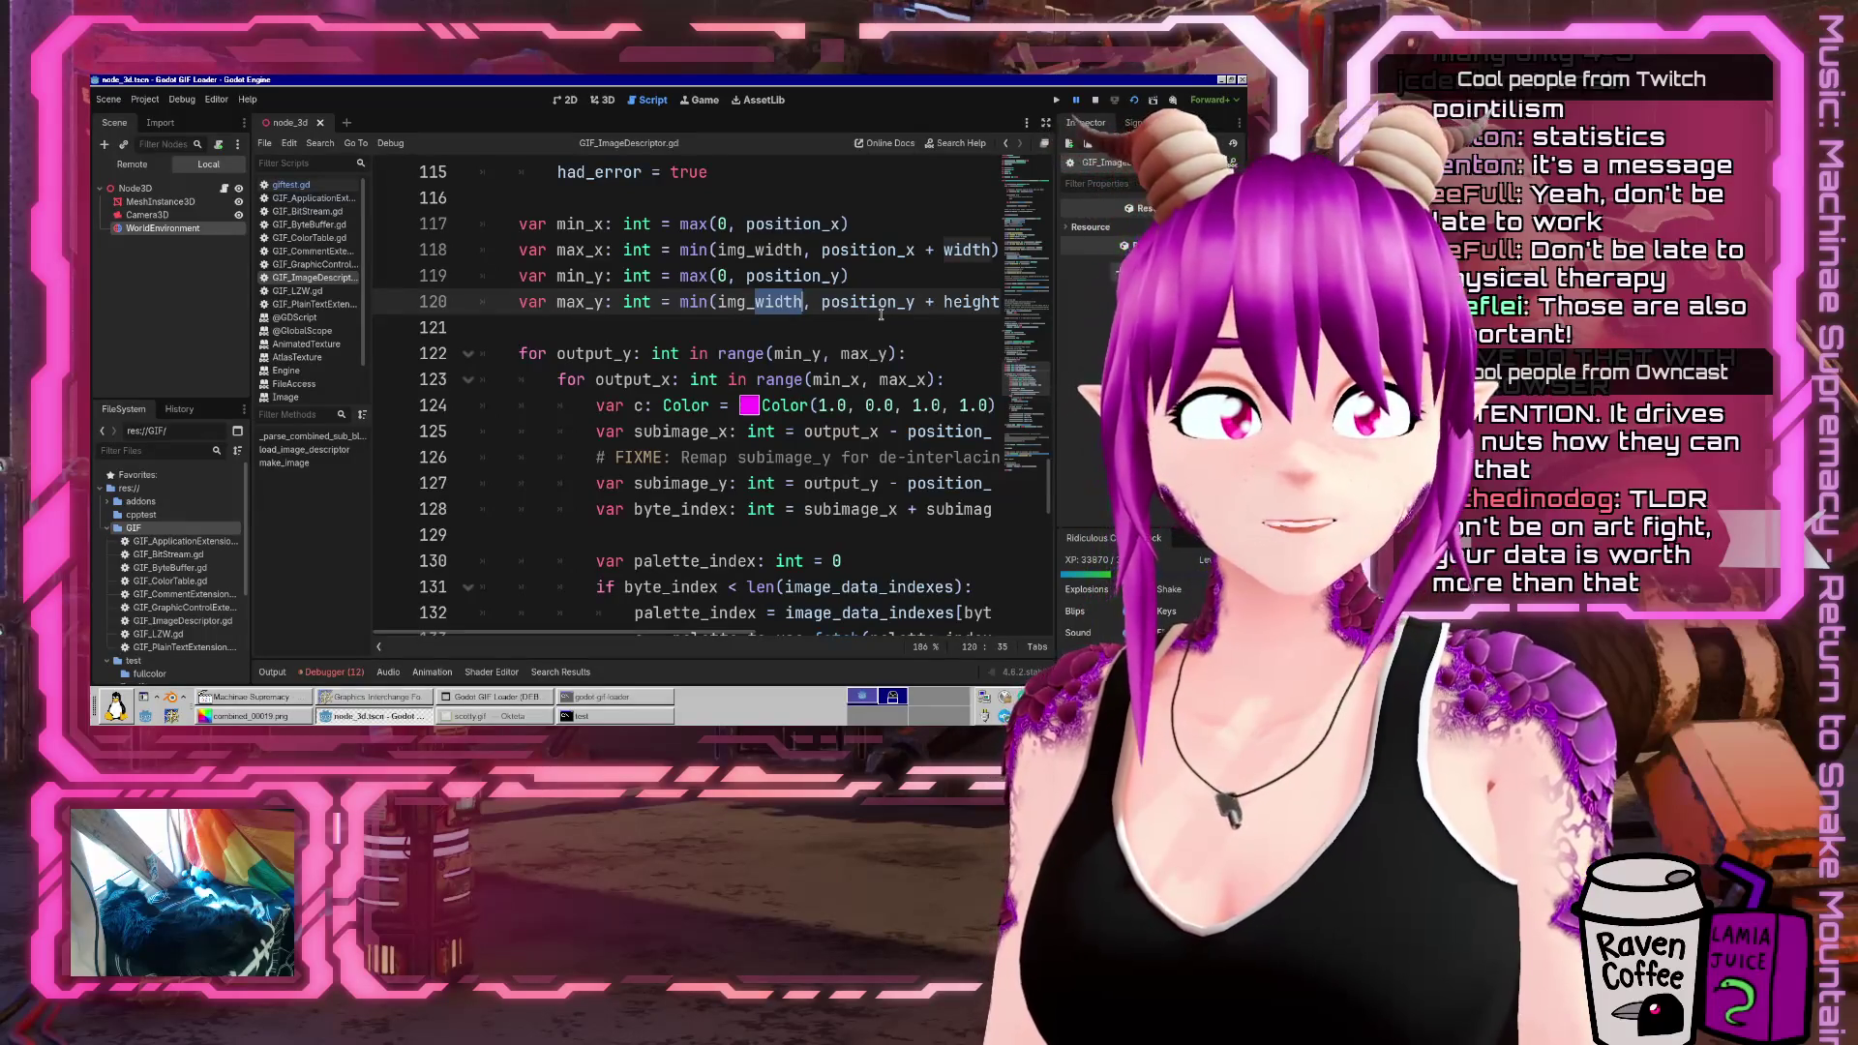
text(height)
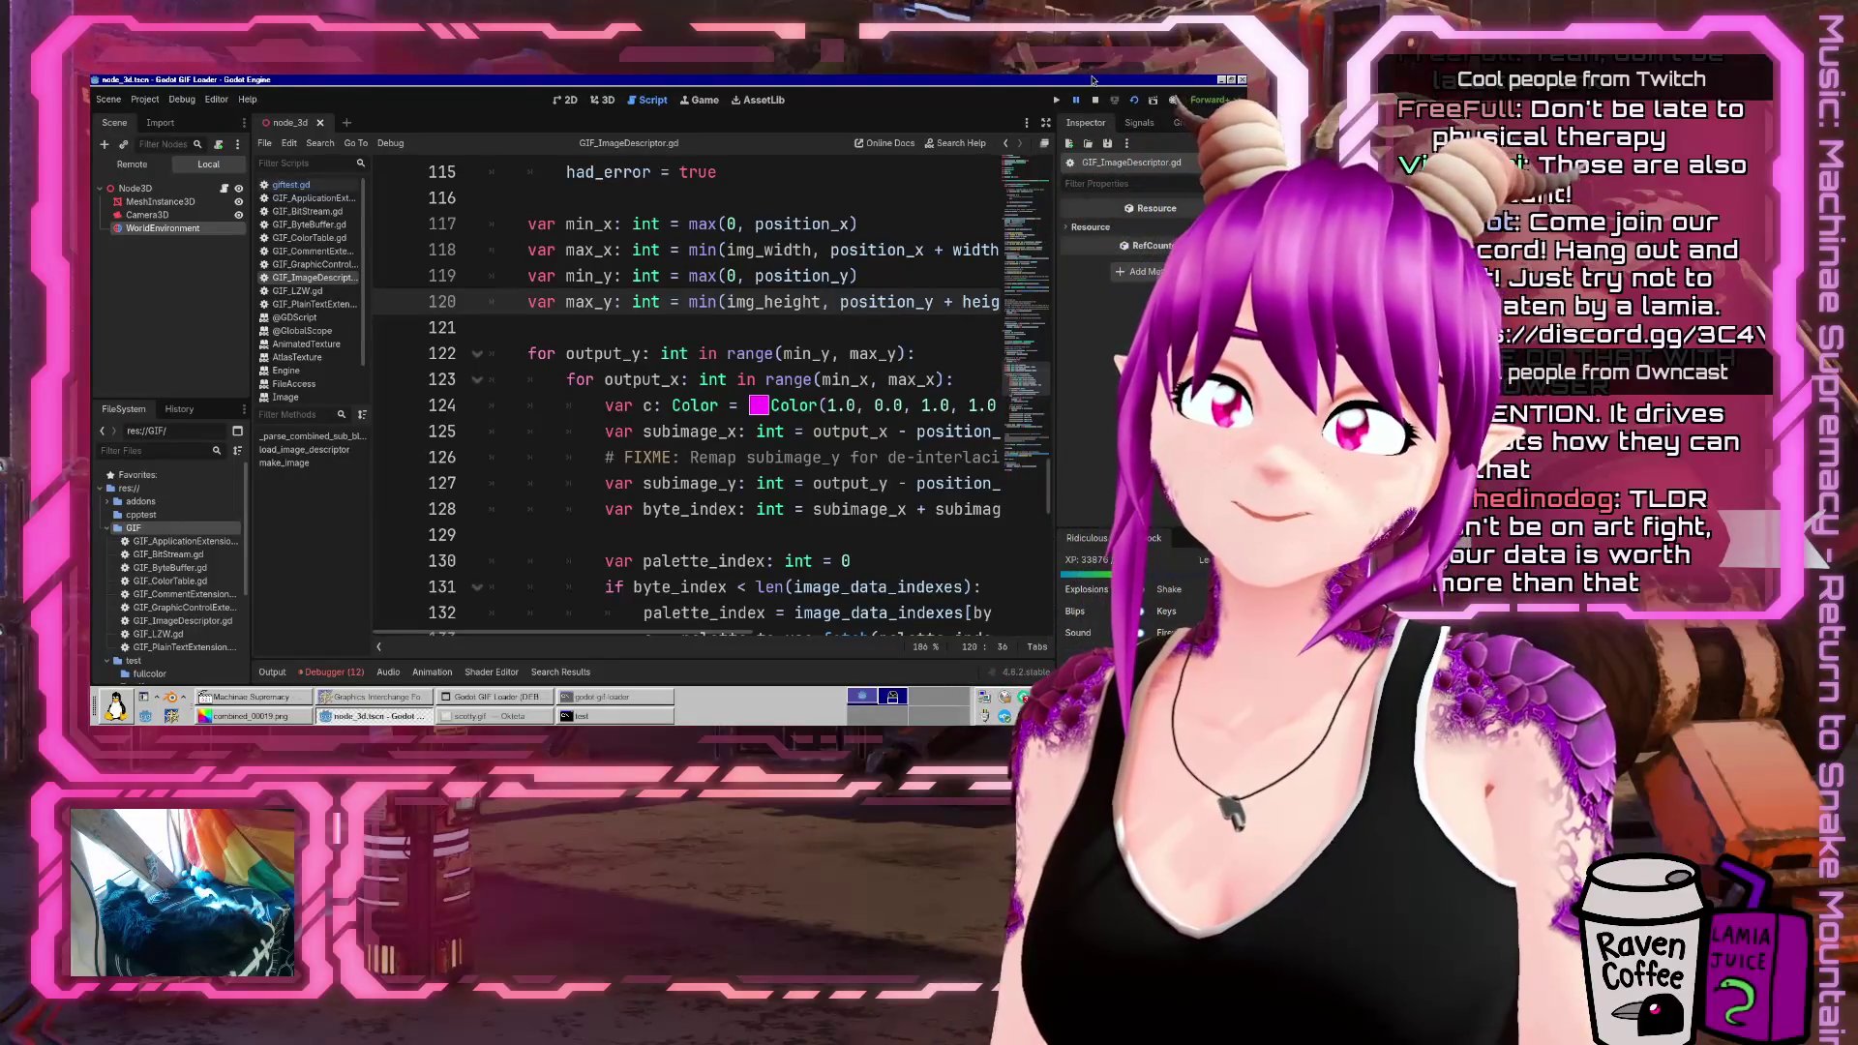
click(1134, 100)
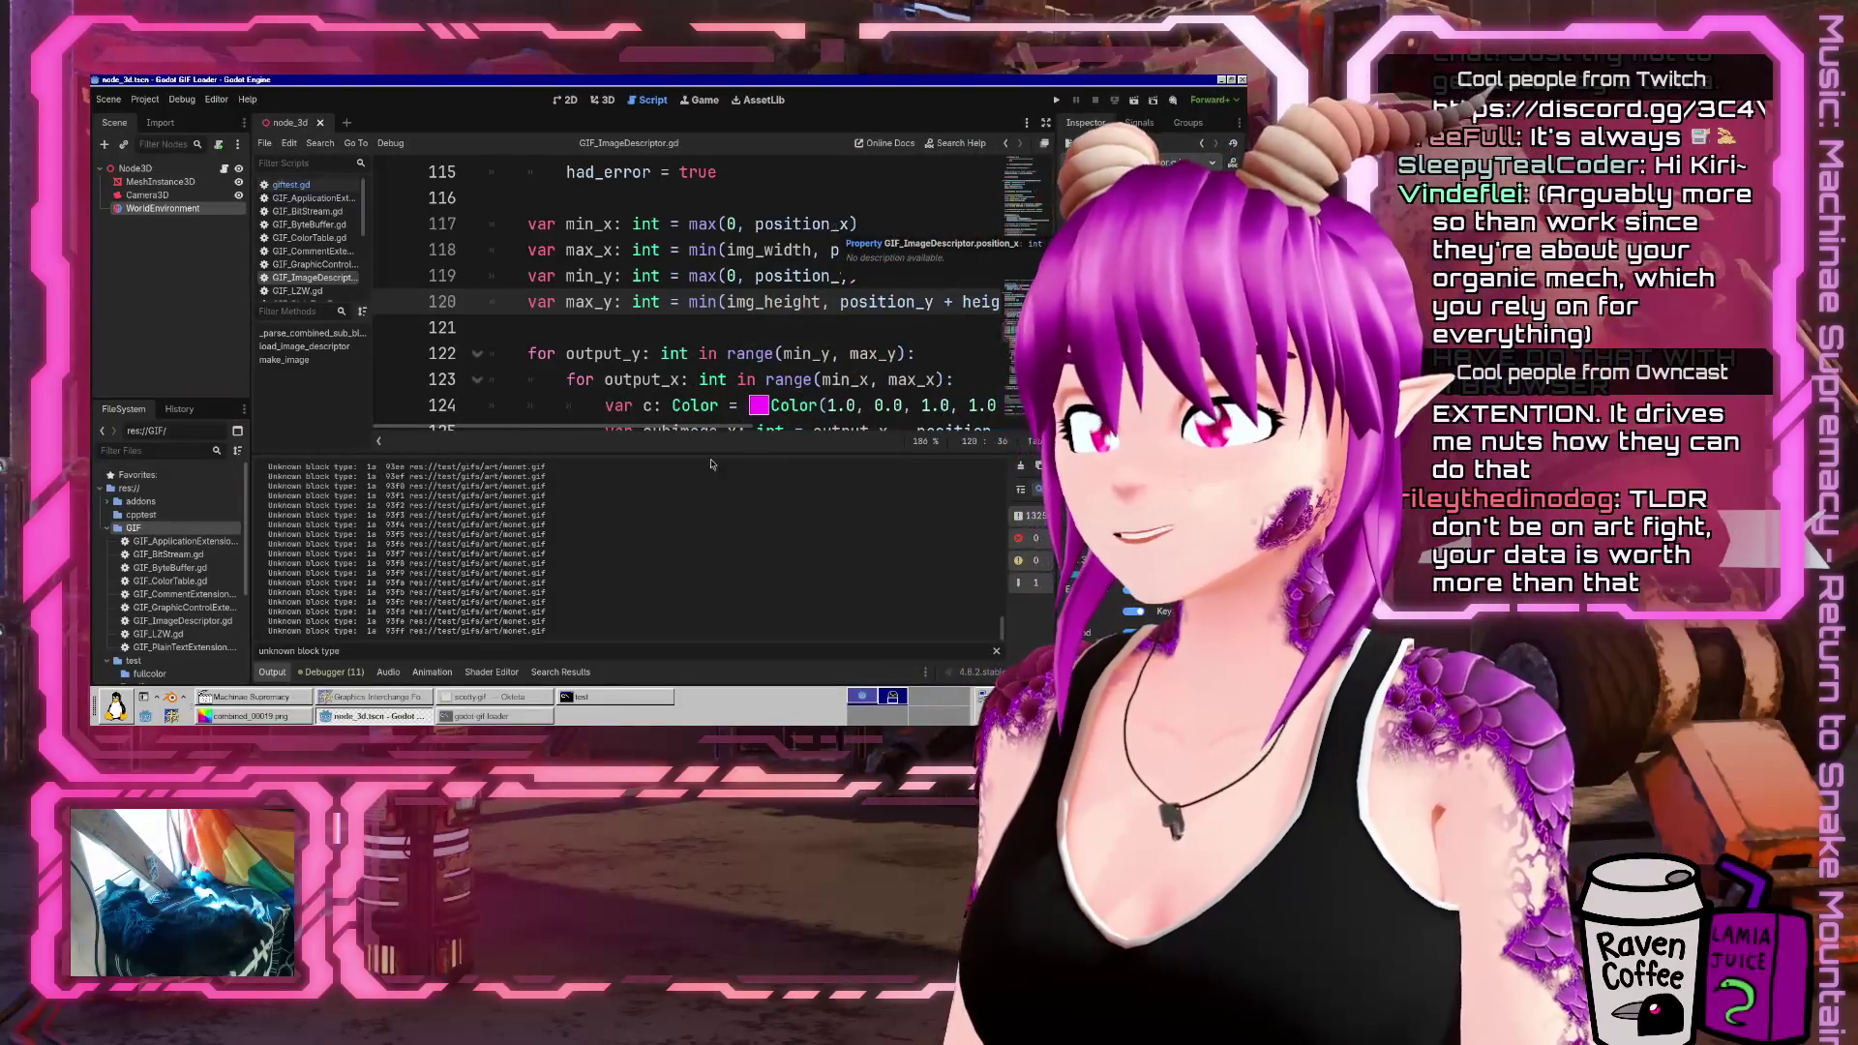
Place the cursor in the loop code near line 123 and scroll down
click(638, 380)
scroll(639, 379, down, 3)
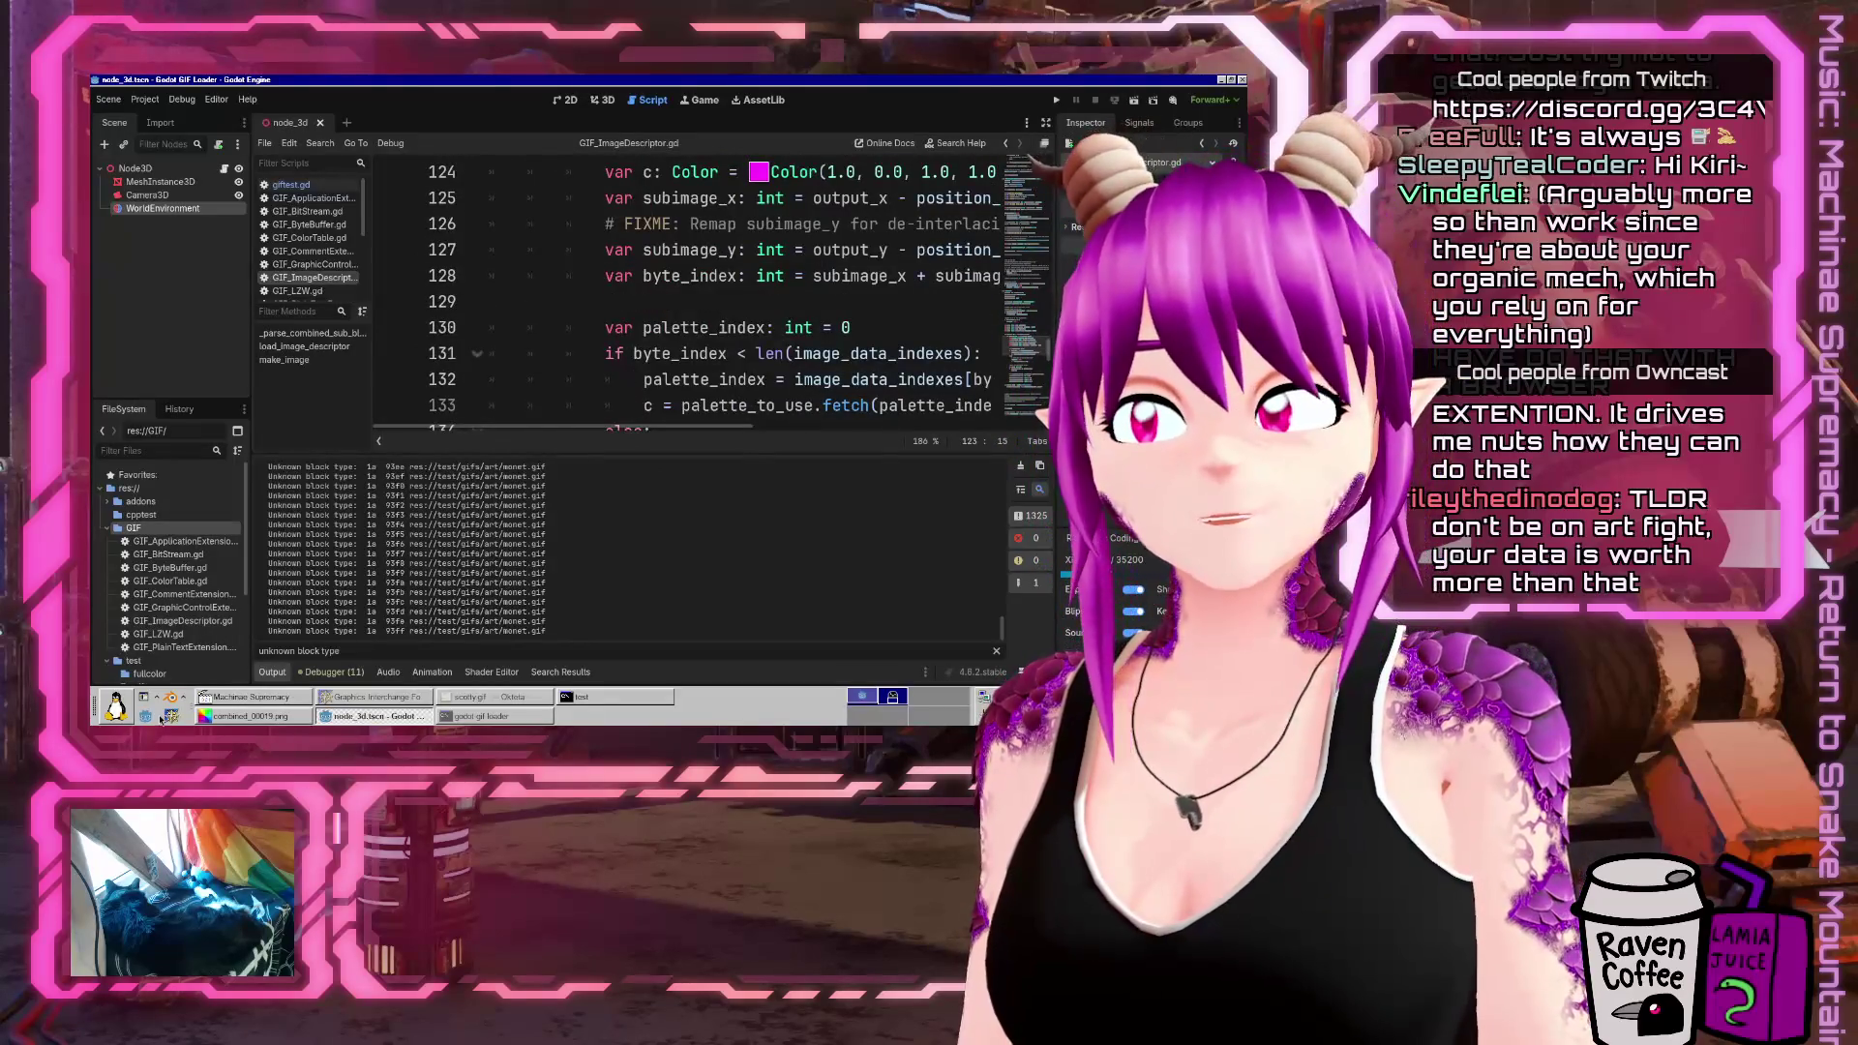
Collapse the output log and scroll through the Image.create_from_data image-building code
click(274, 672)
scroll(665, 453, down, 4)
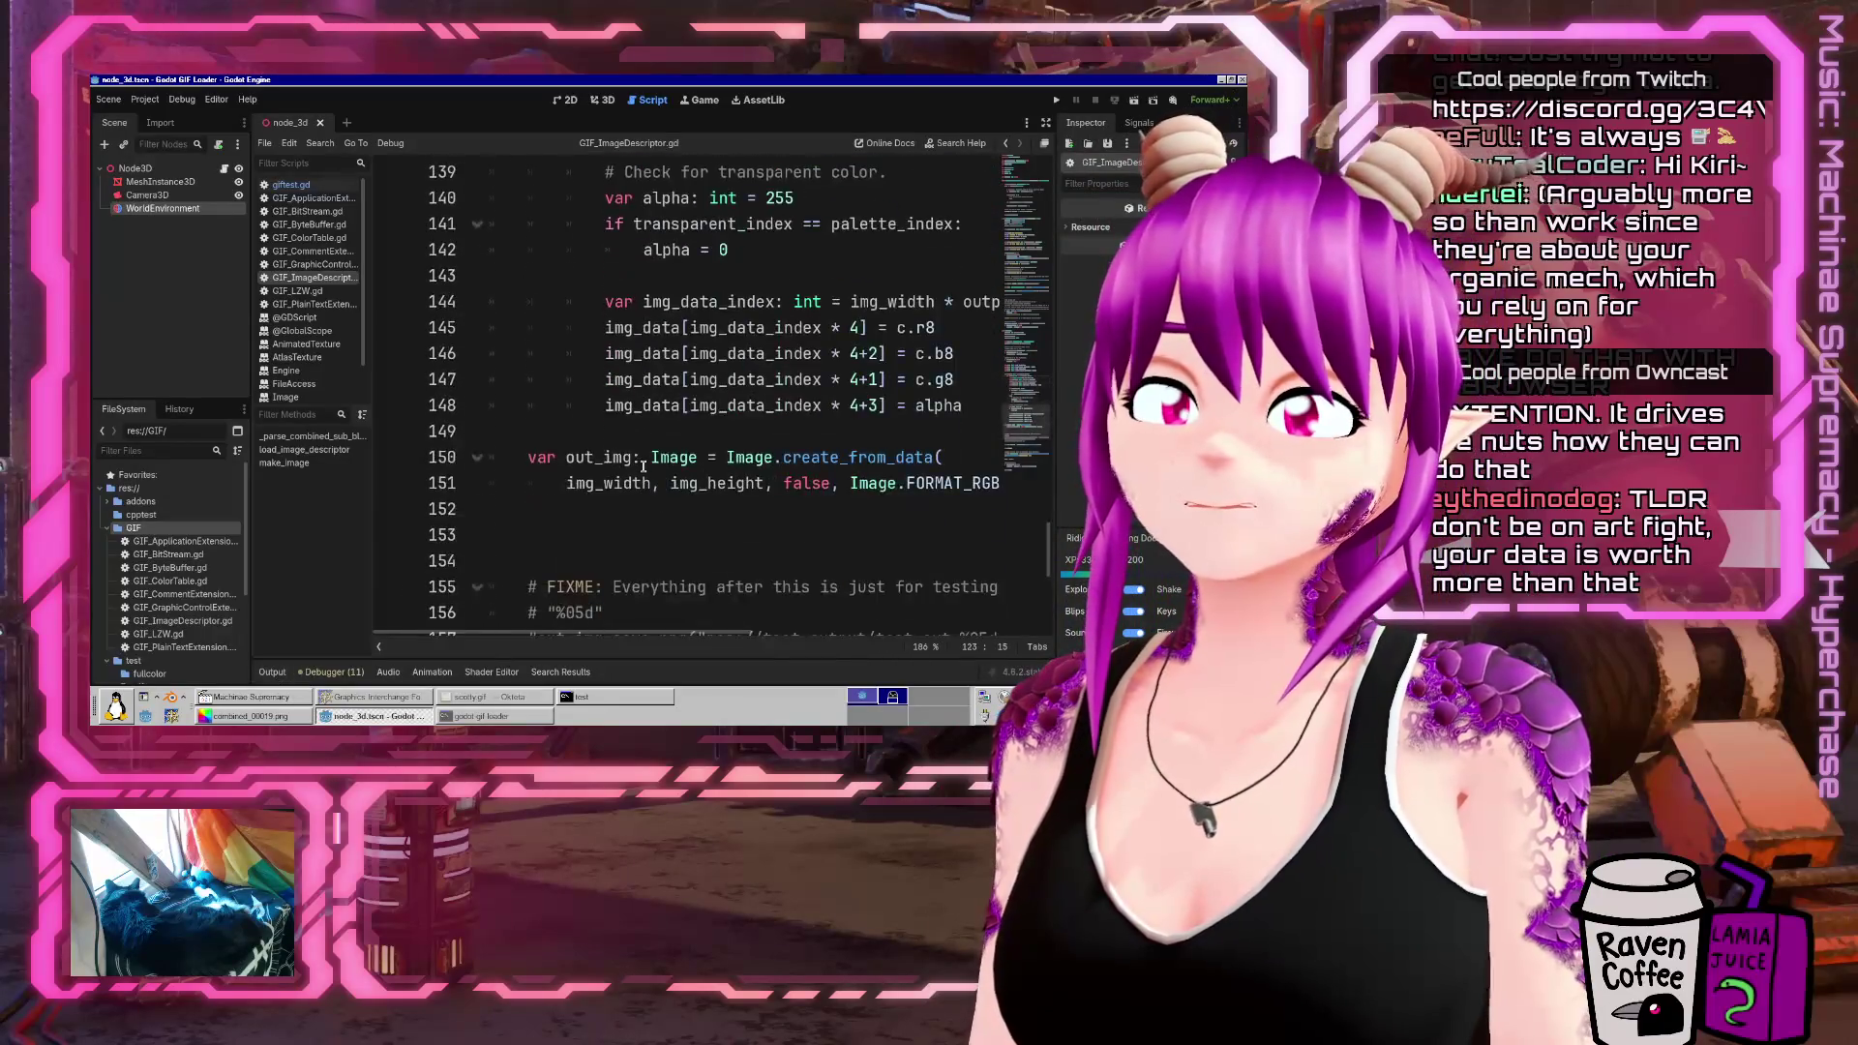
scroll(665, 453, down, 5)
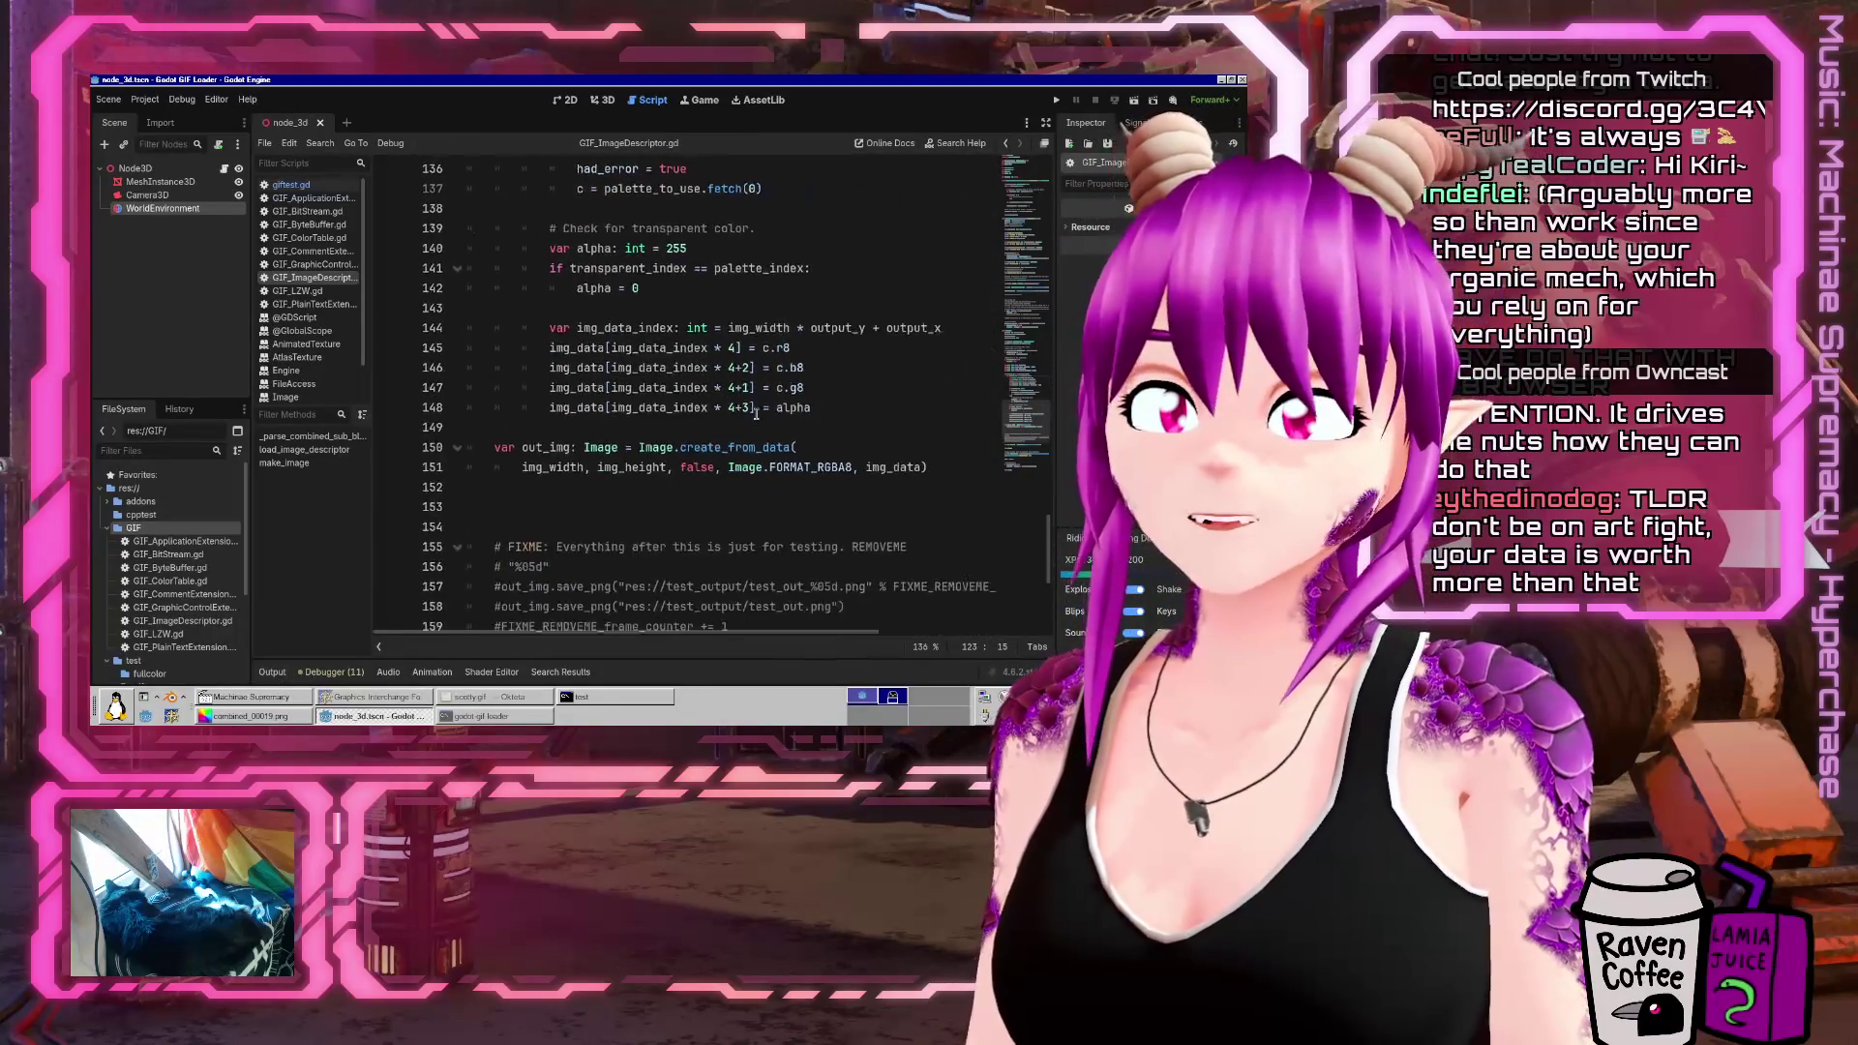
scroll(756, 415, up, 5)
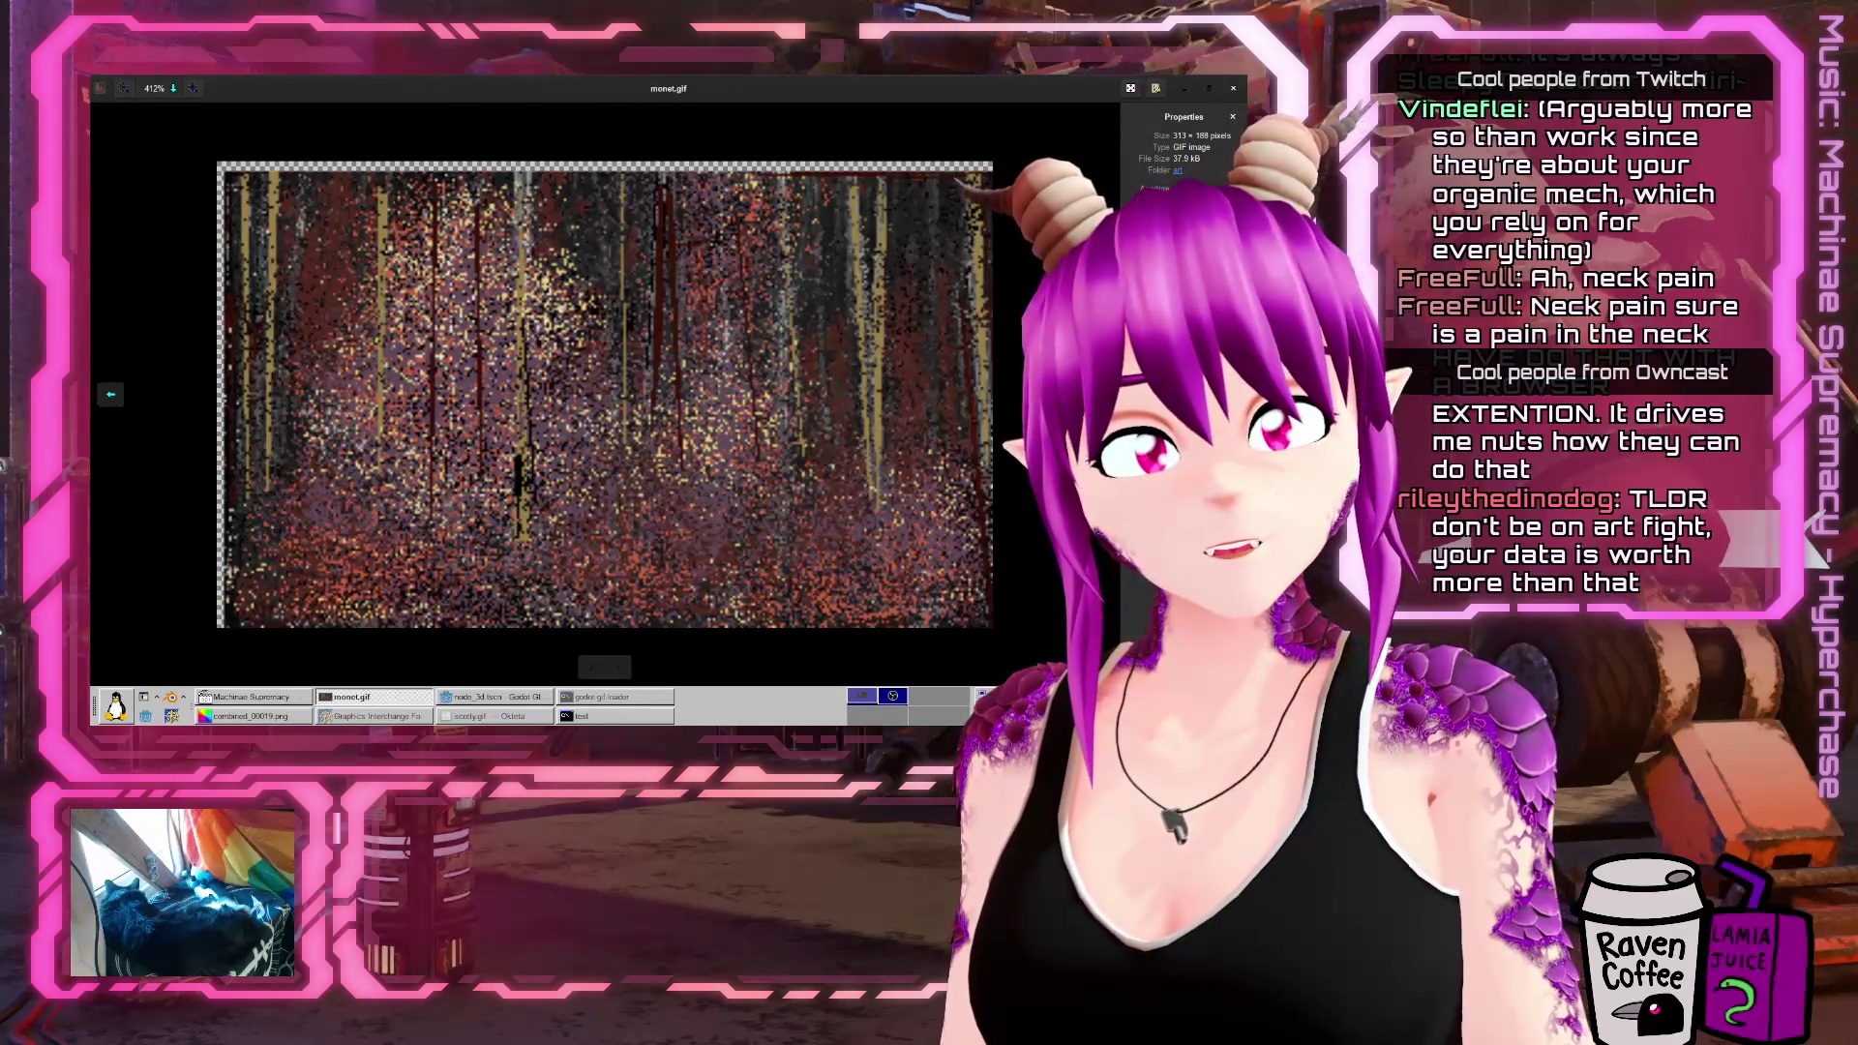
Leave the monet.gif viewer for Firefox's 'Answering Forgejo federation questions' tab
click(1560, 388)
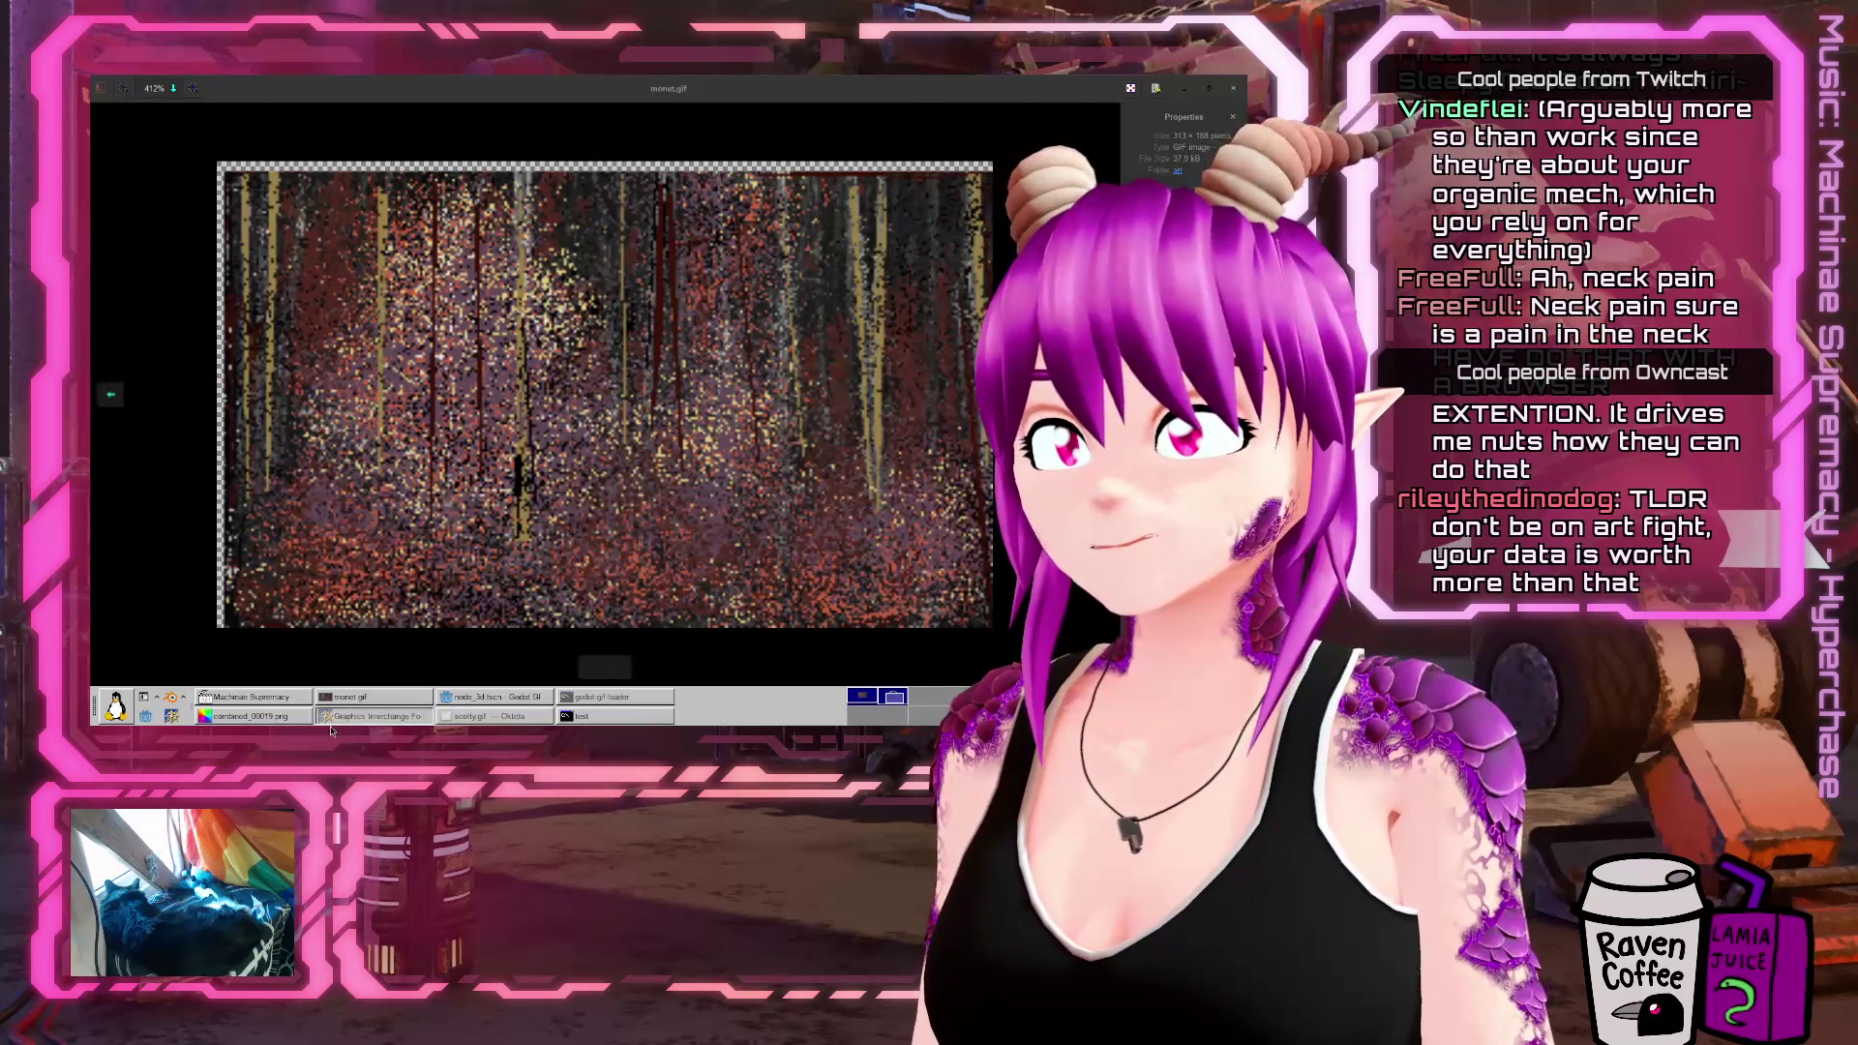
click(373, 716)
click(105, 298)
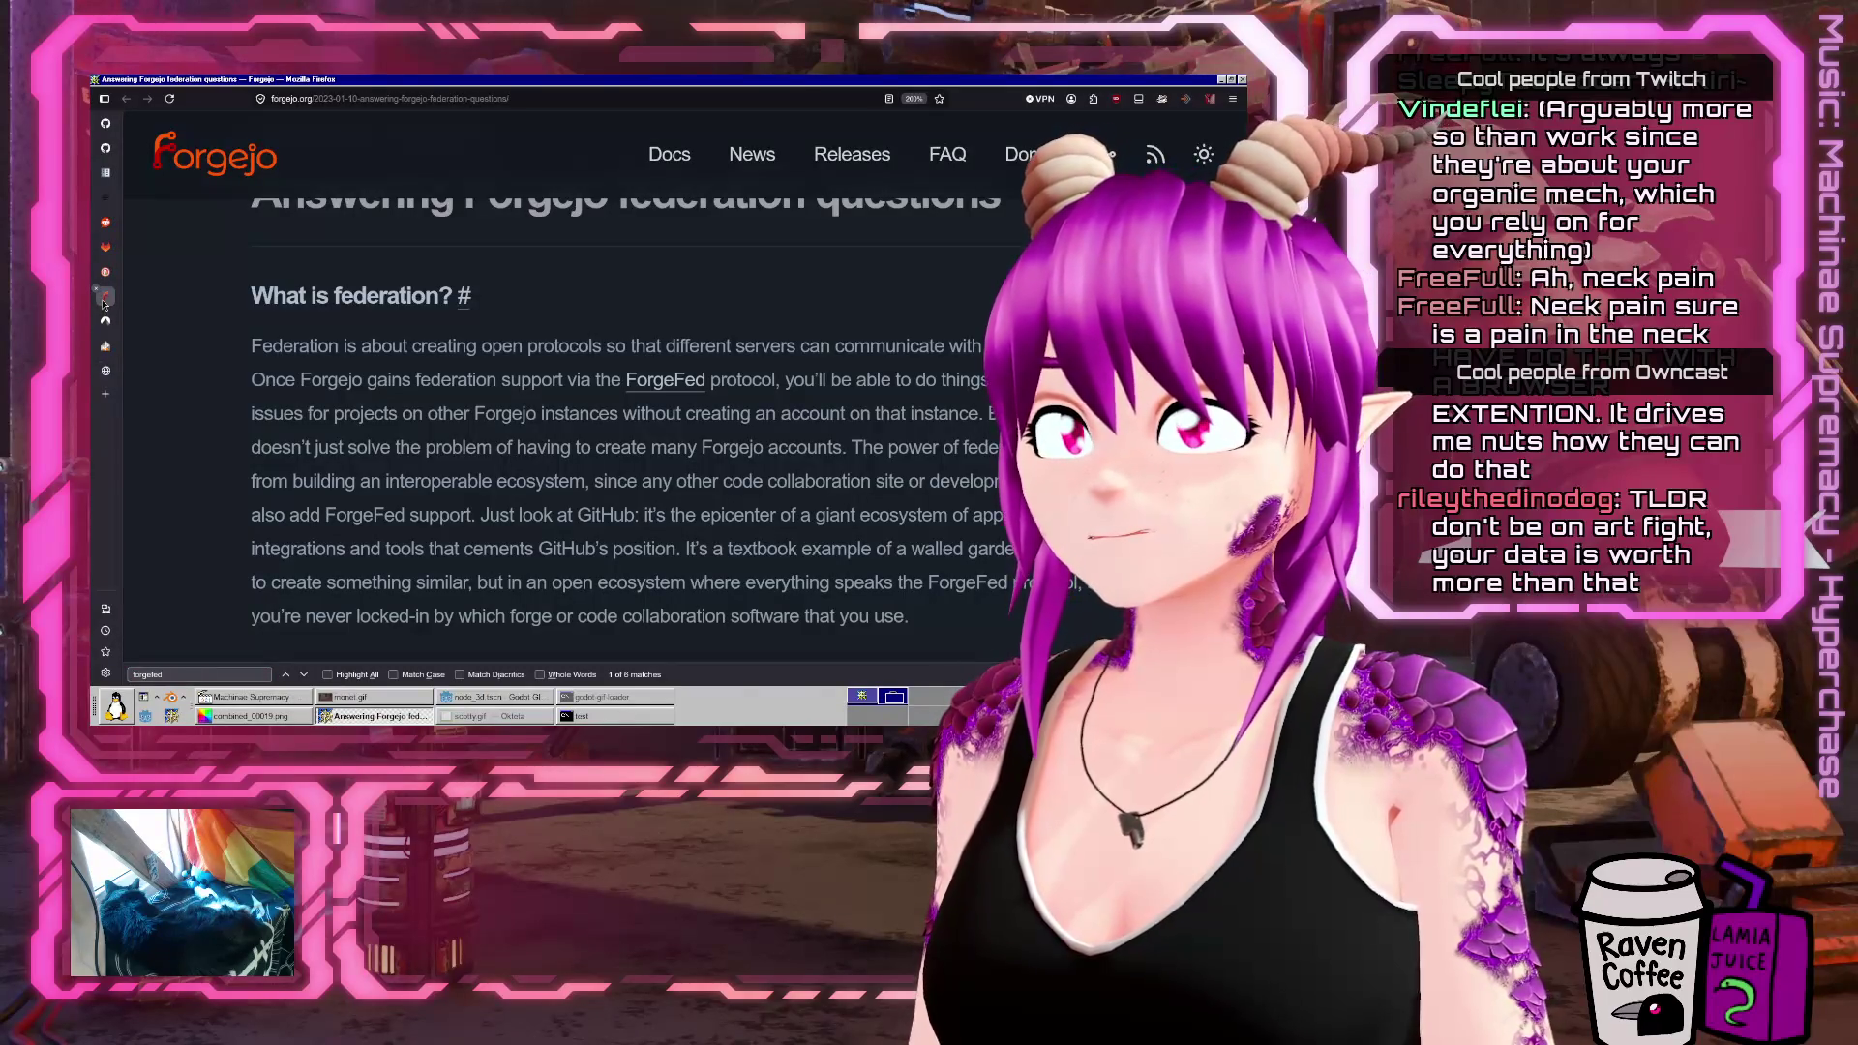
Cycle through the open sidebar tabs, from the Codeberg README up past the Godot docs page
click(105, 320)
click(106, 346)
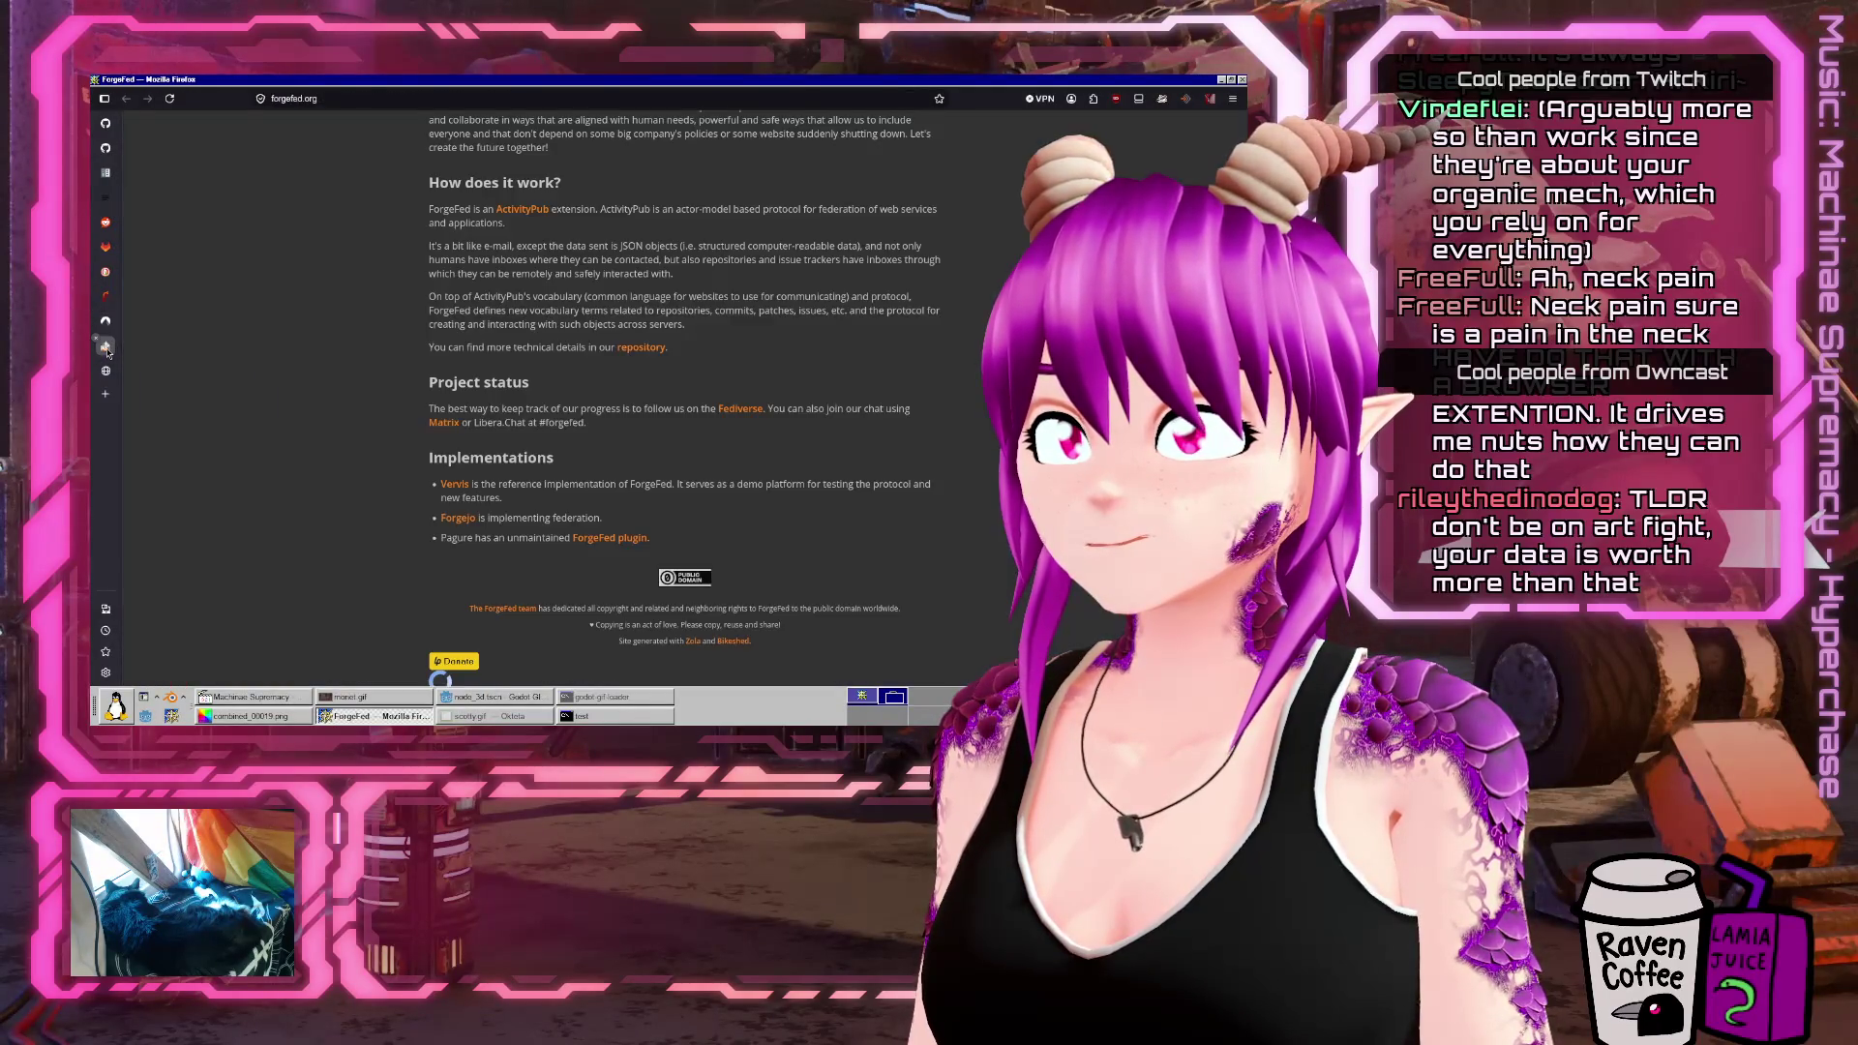
click(109, 331)
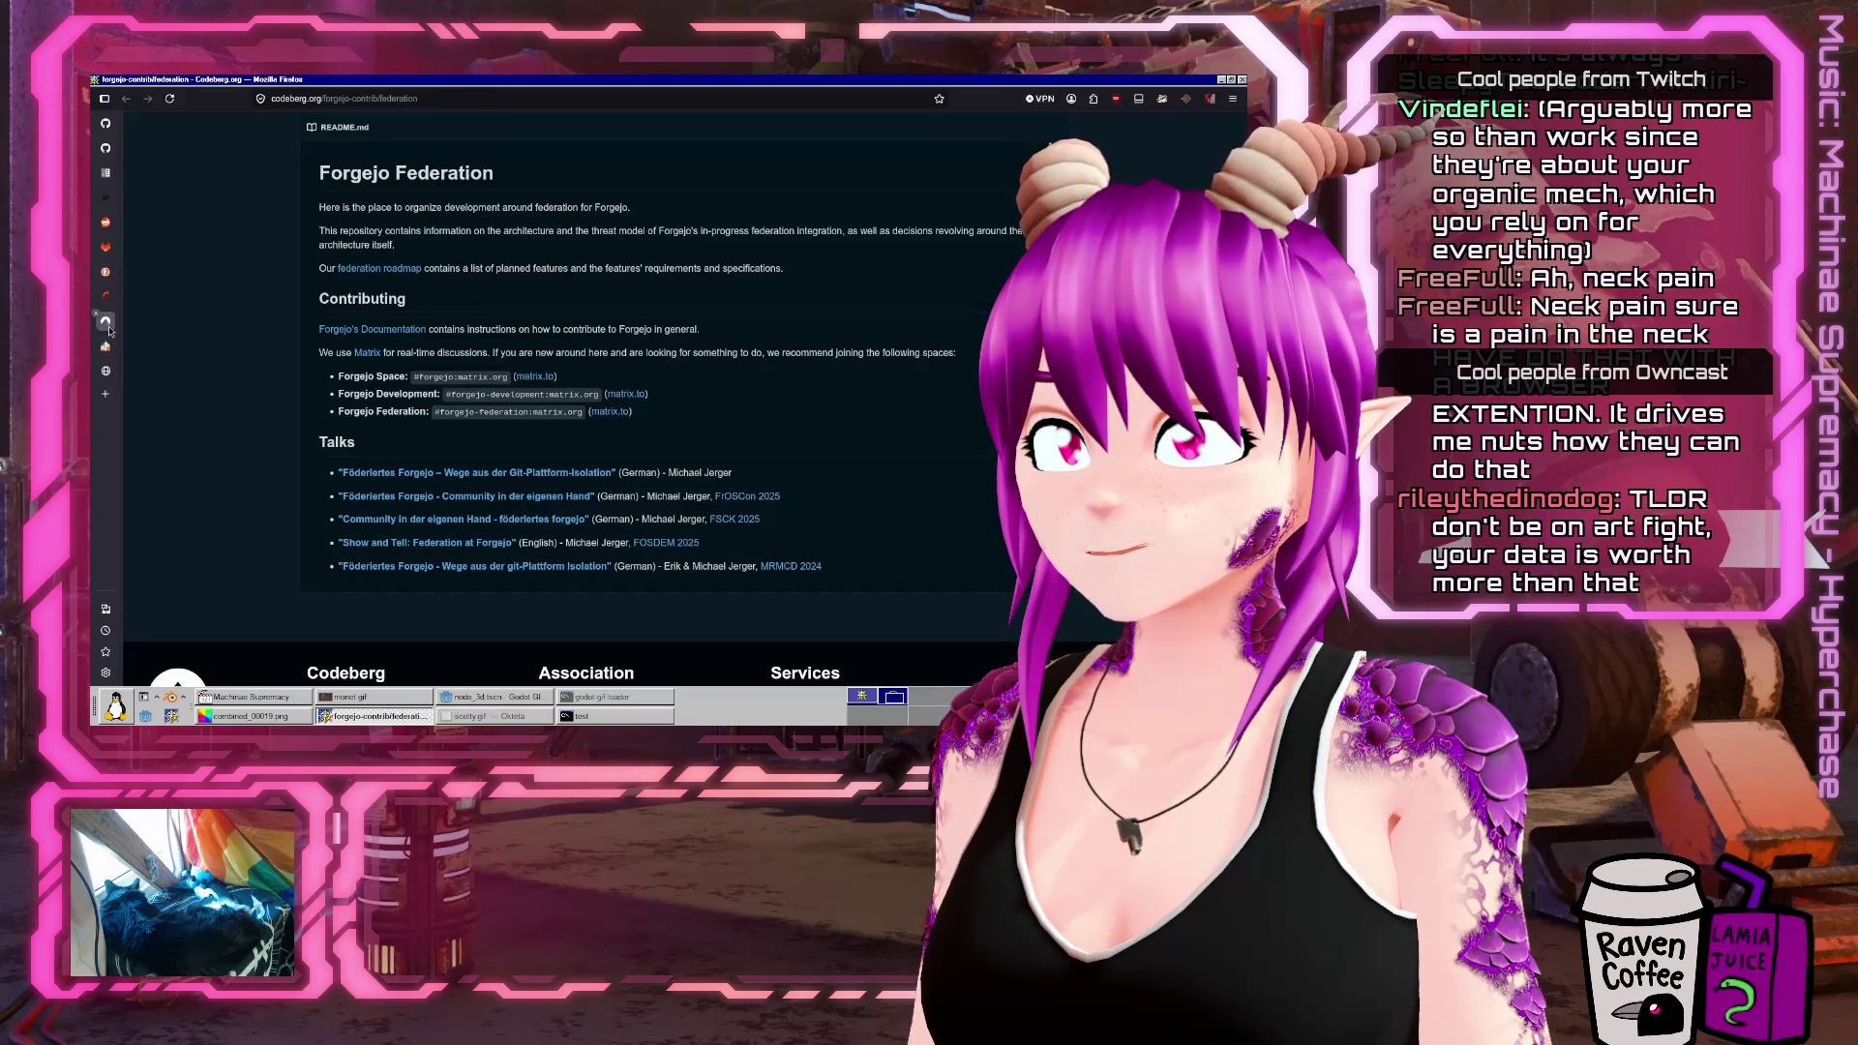
click(110, 350)
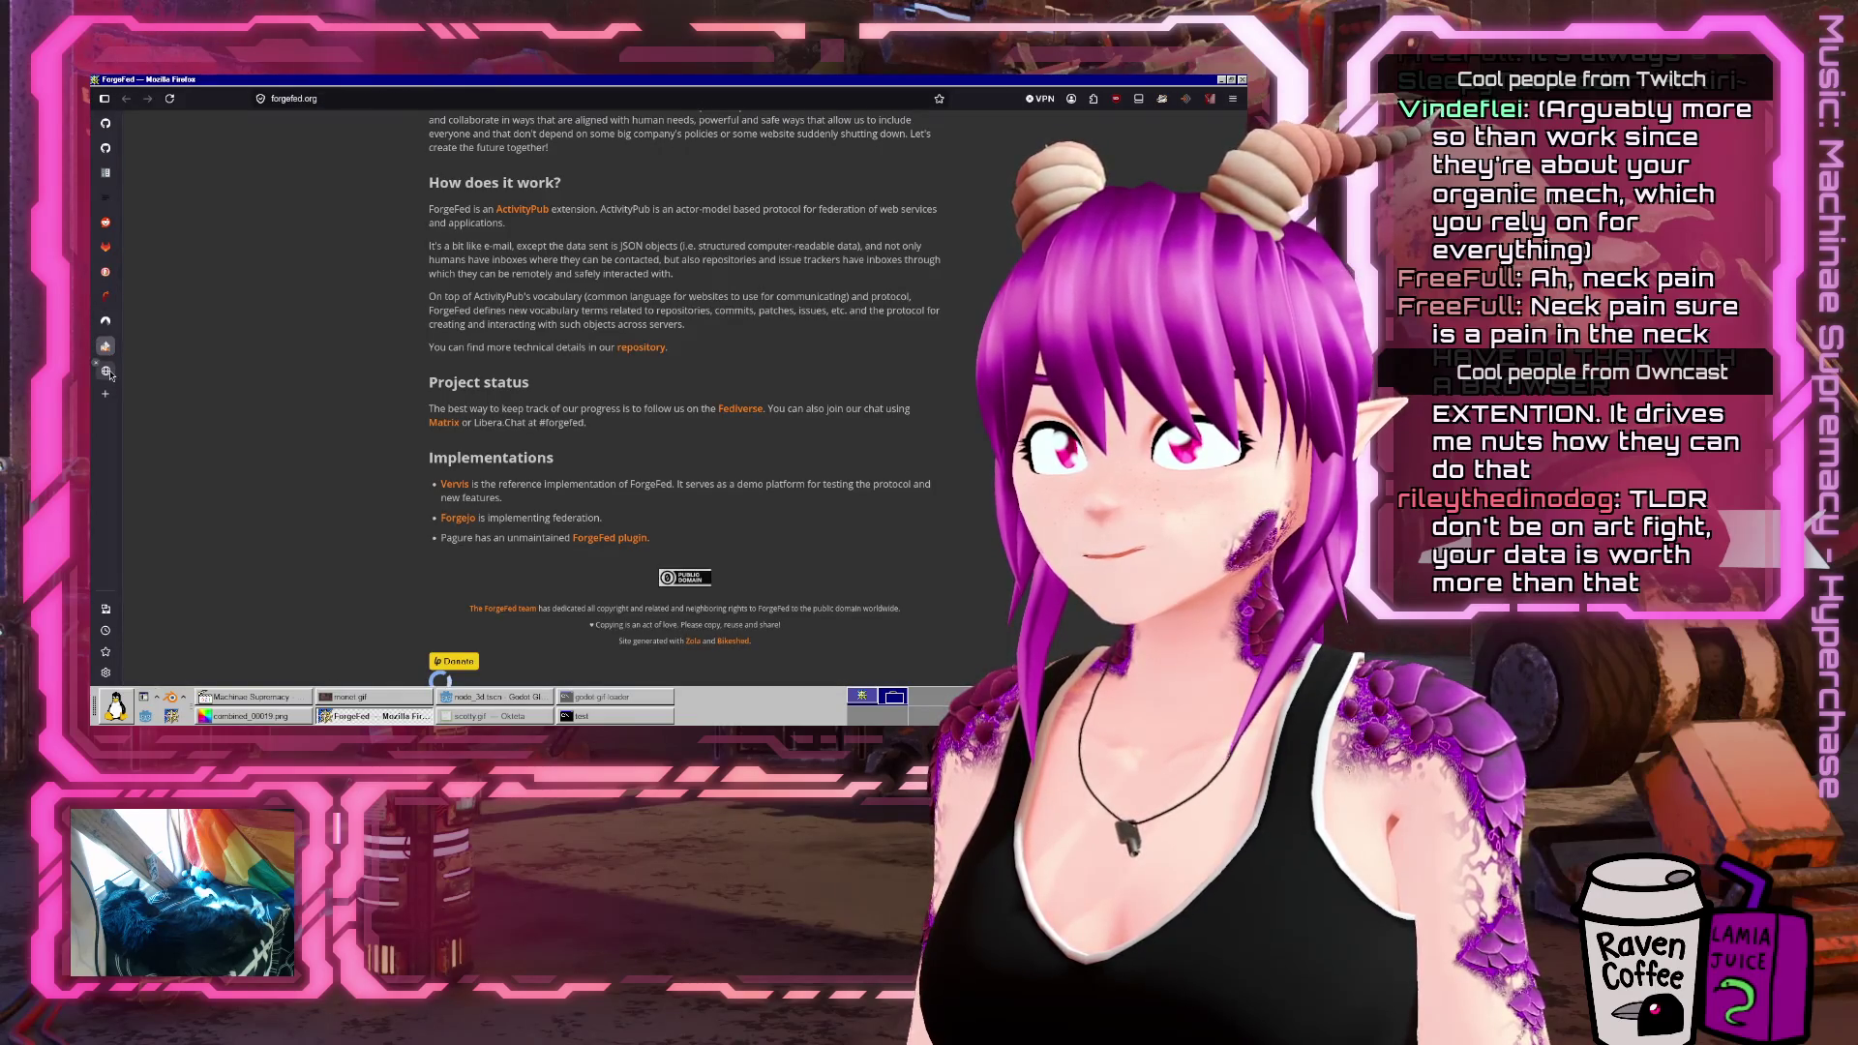
click(107, 372)
click(111, 300)
click(107, 272)
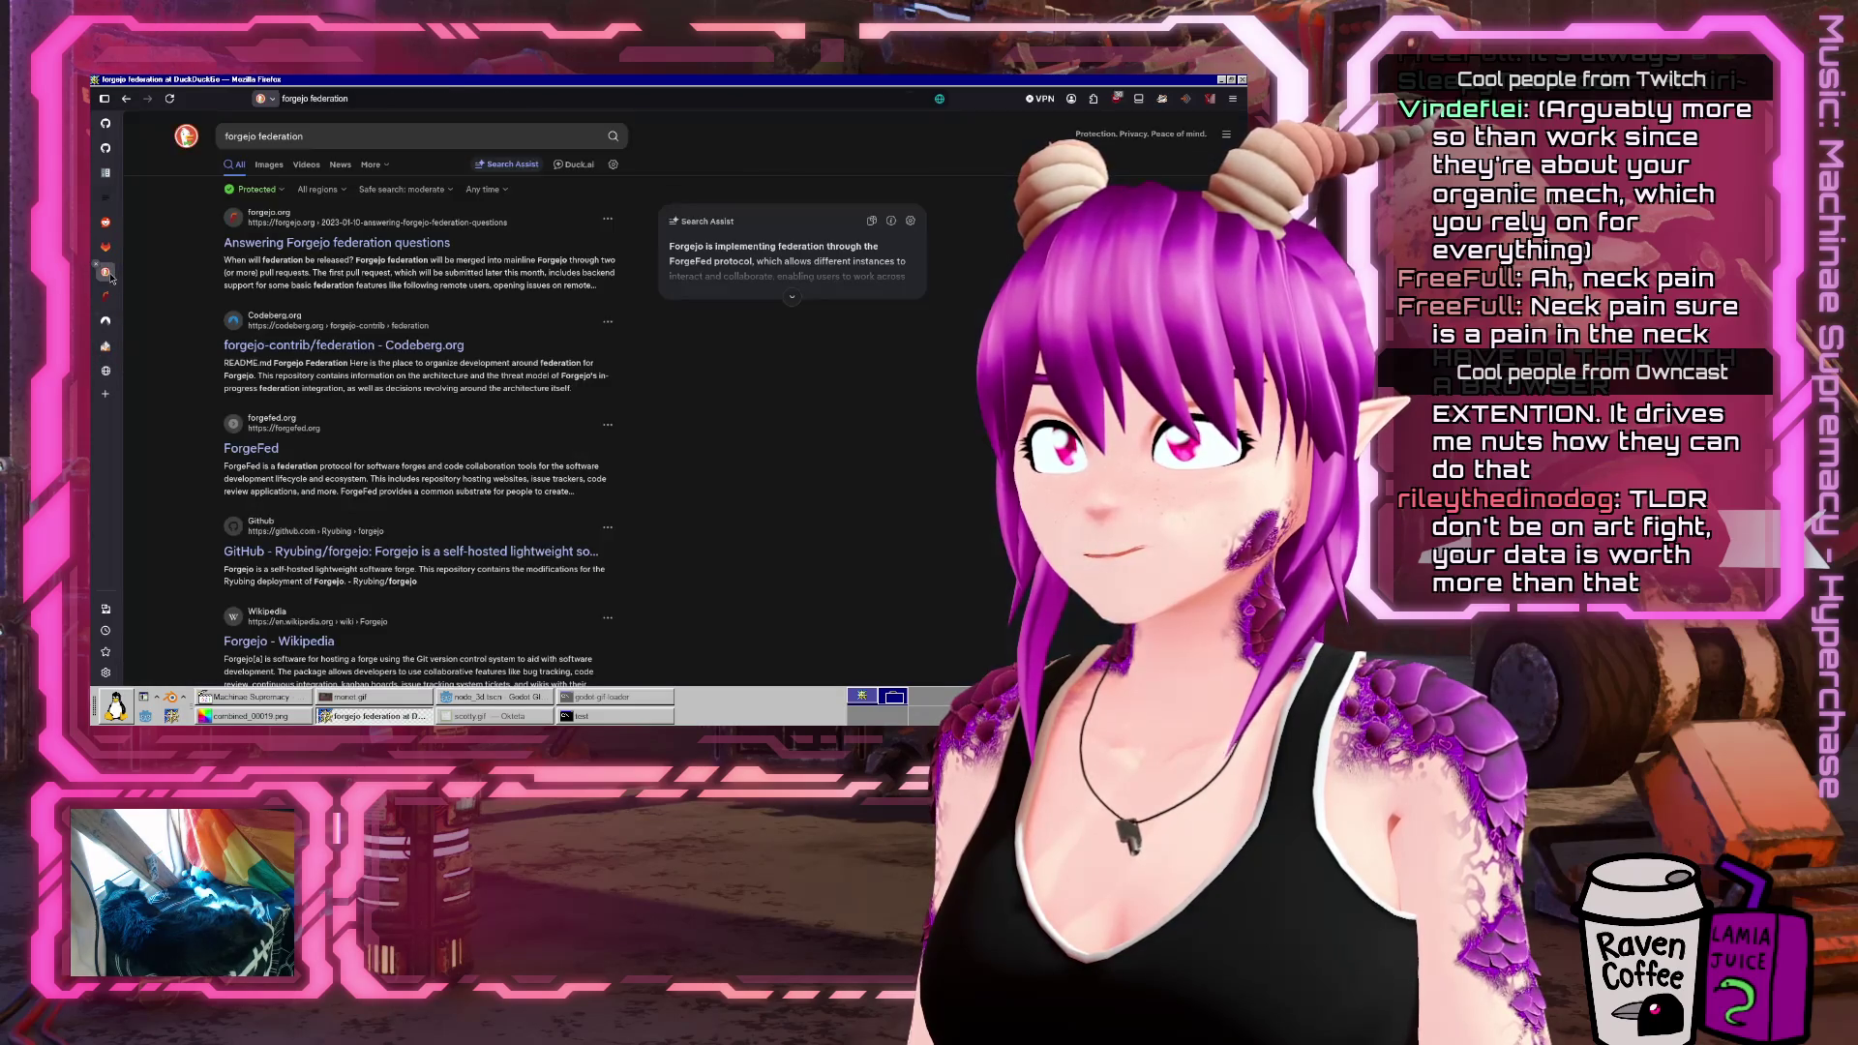
click(106, 247)
click(106, 222)
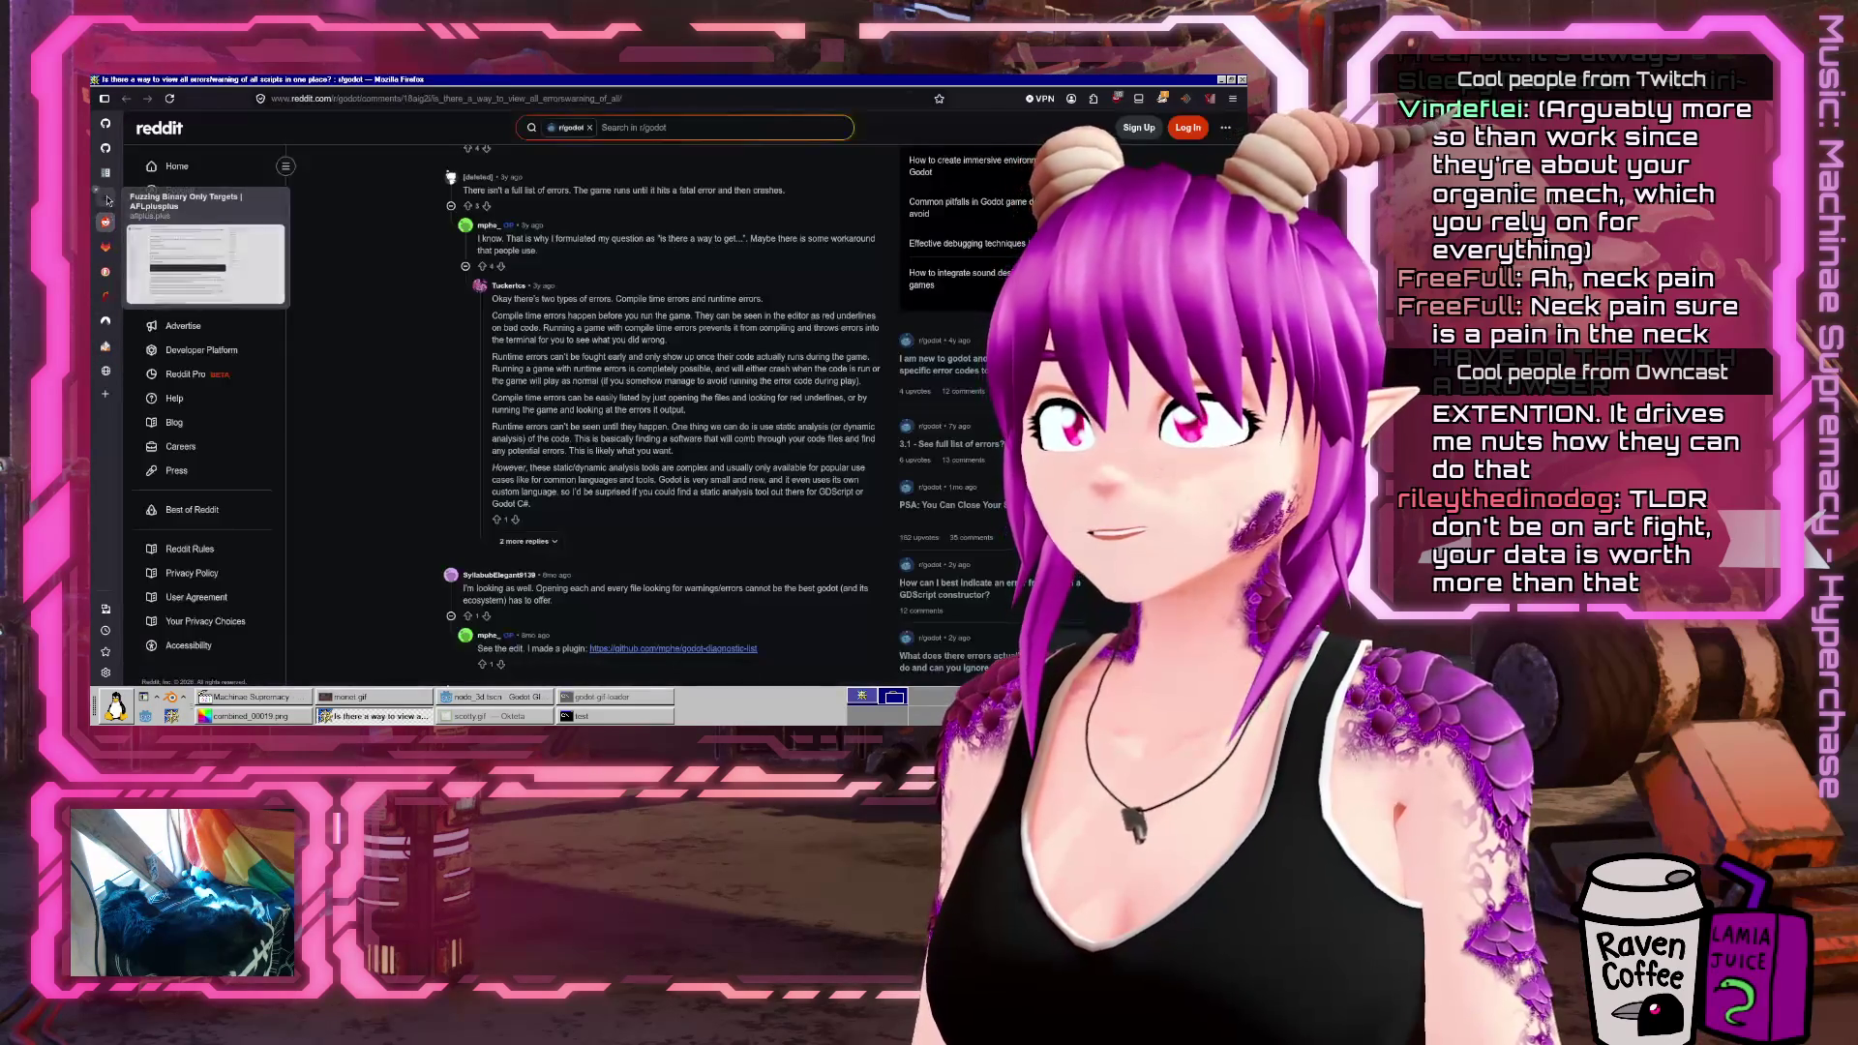
click(108, 197)
click(107, 173)
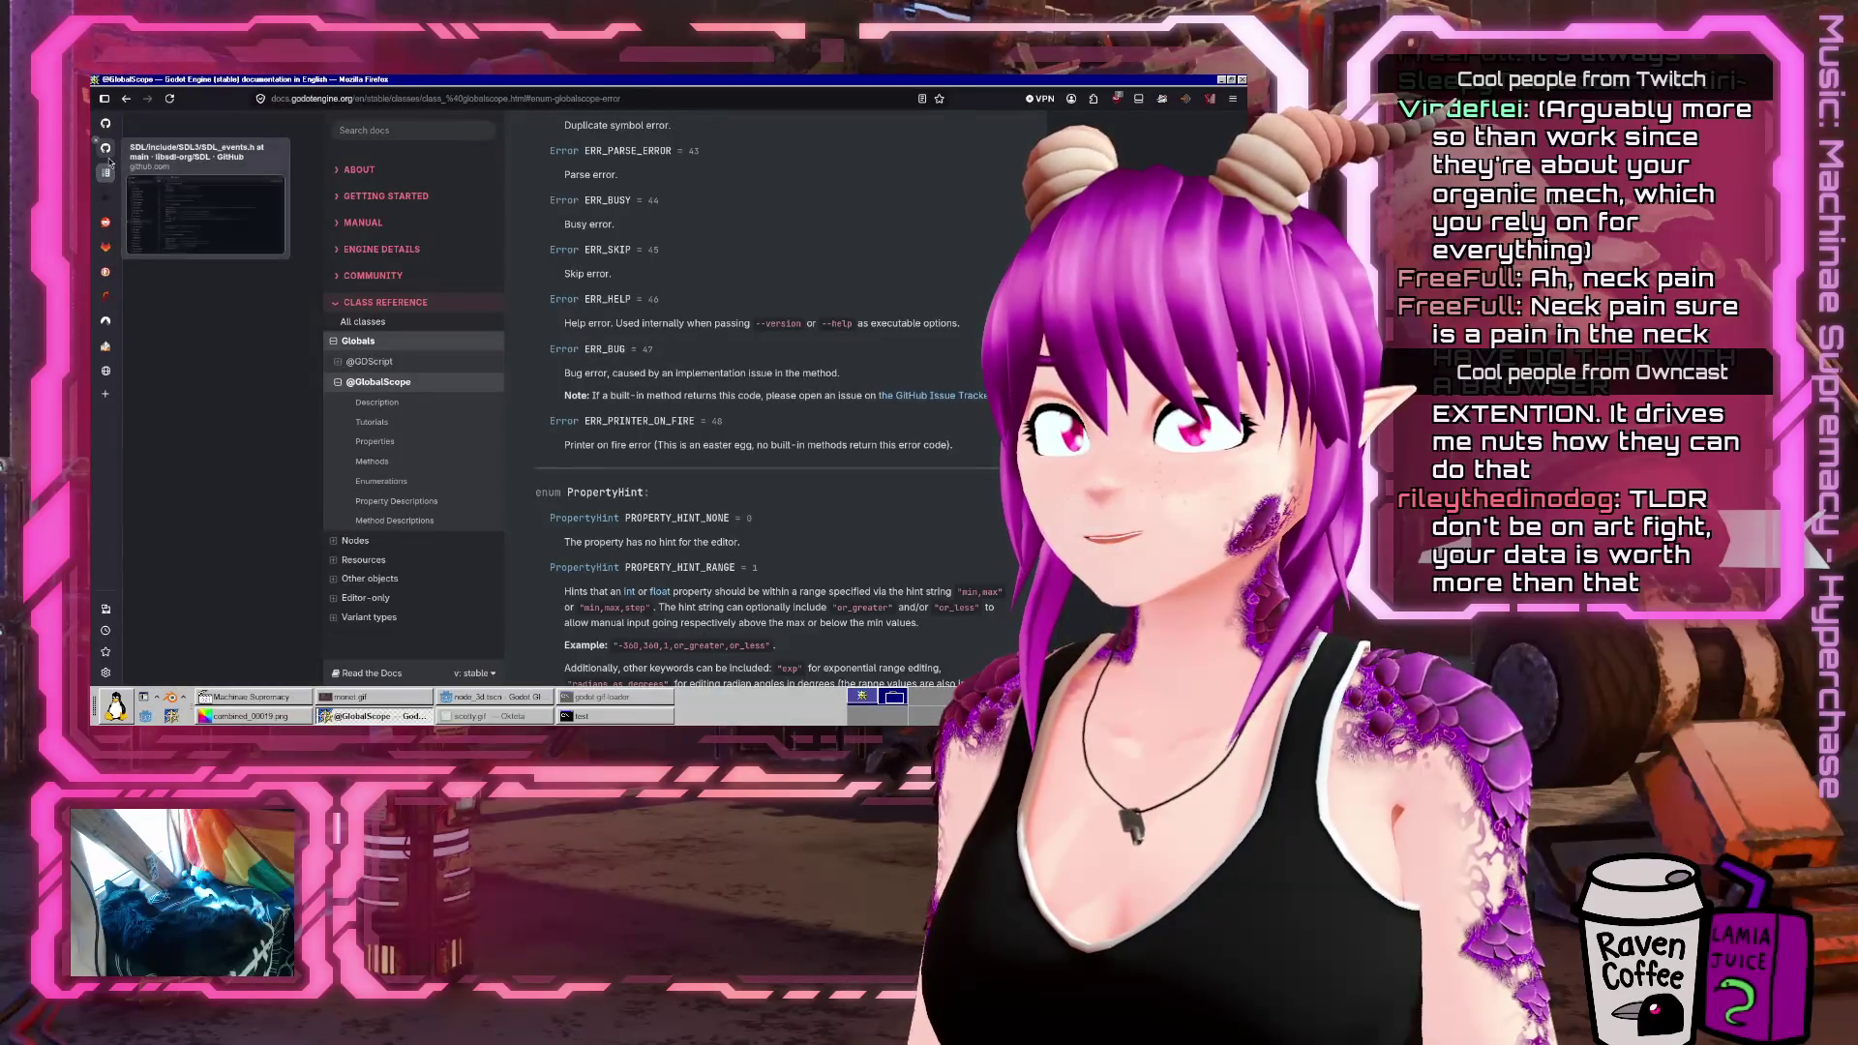
Read the Forgejo federation article, zooming the text out and back in
click(106, 297)
scroll(537, 438, down, 2)
key(ctrl+minus)
key(ctrl+minus)
key(ctrl+minus)
scroll(537, 438, down, 5)
scroll(537, 438, up, 3)
key(ctrl+plus)
key(ctrl+plus)
key(ctrl+plus)
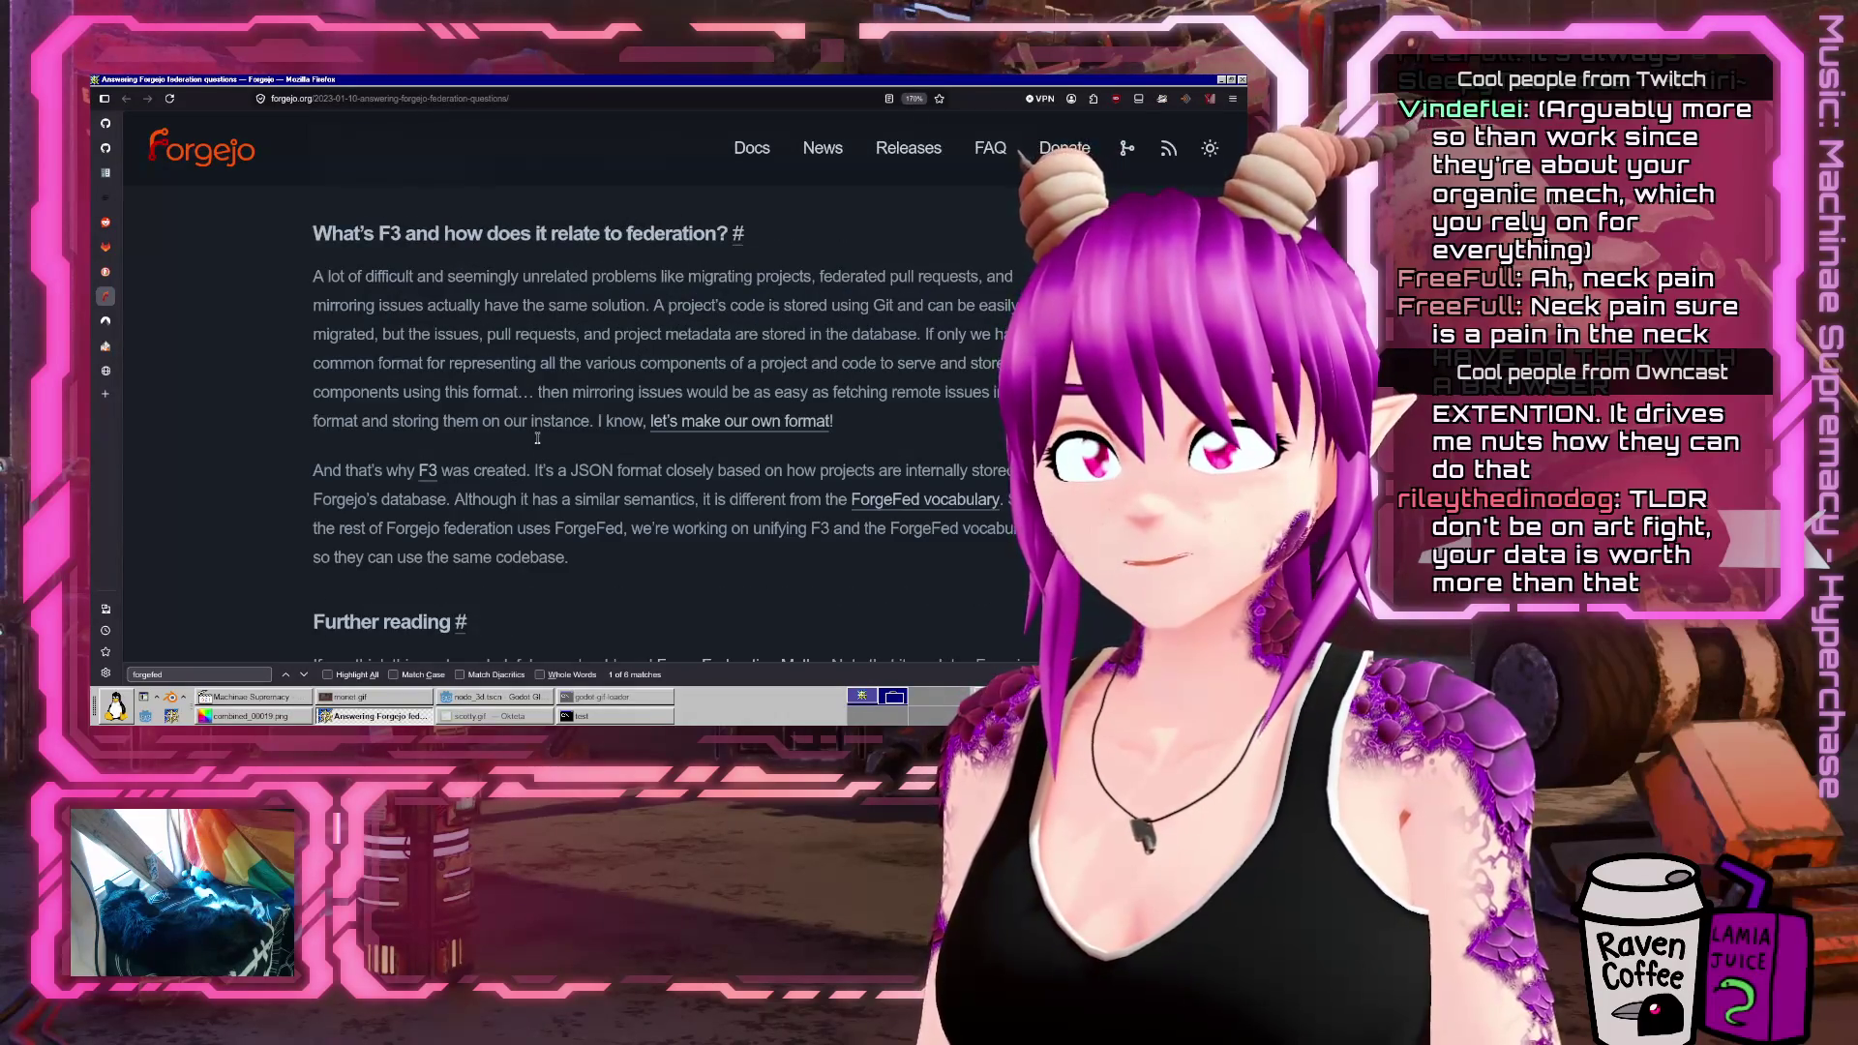
scroll(537, 438, up, 8)
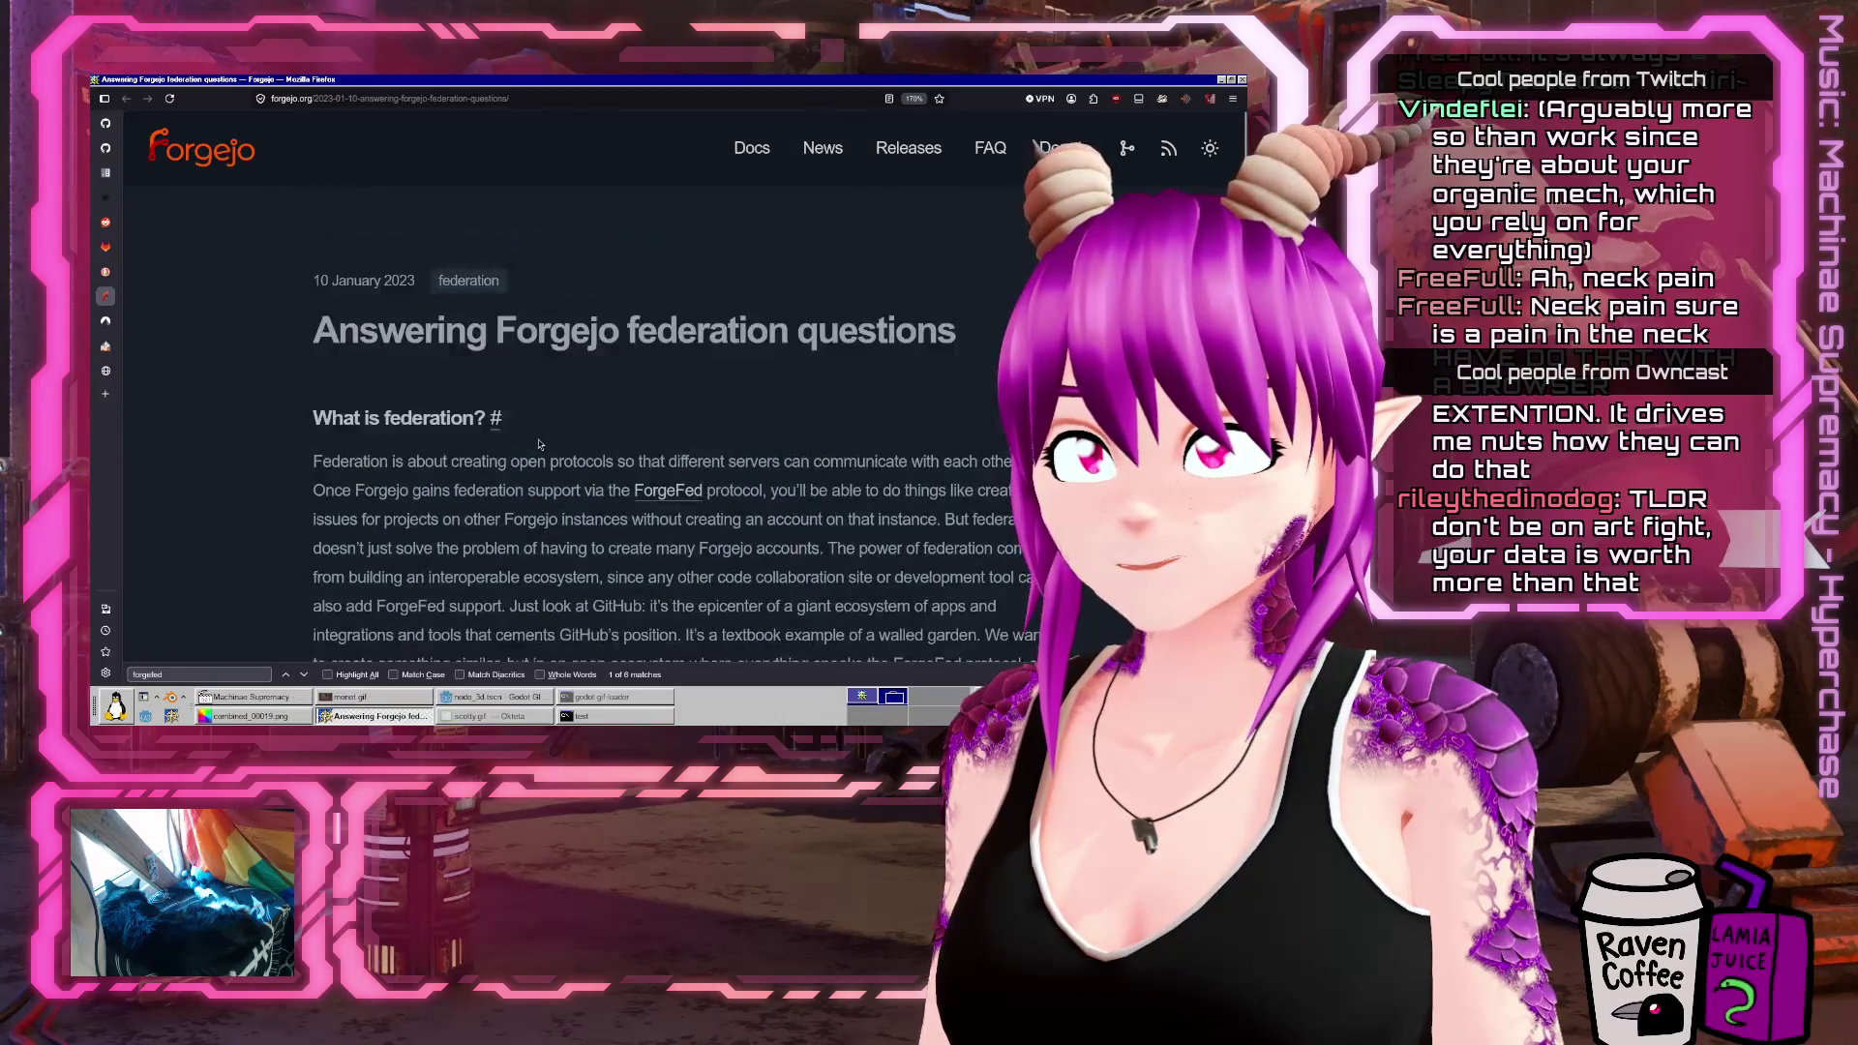
Visit the search results and Codeberg federation repository, ending on the ForgeFed page
click(106, 274)
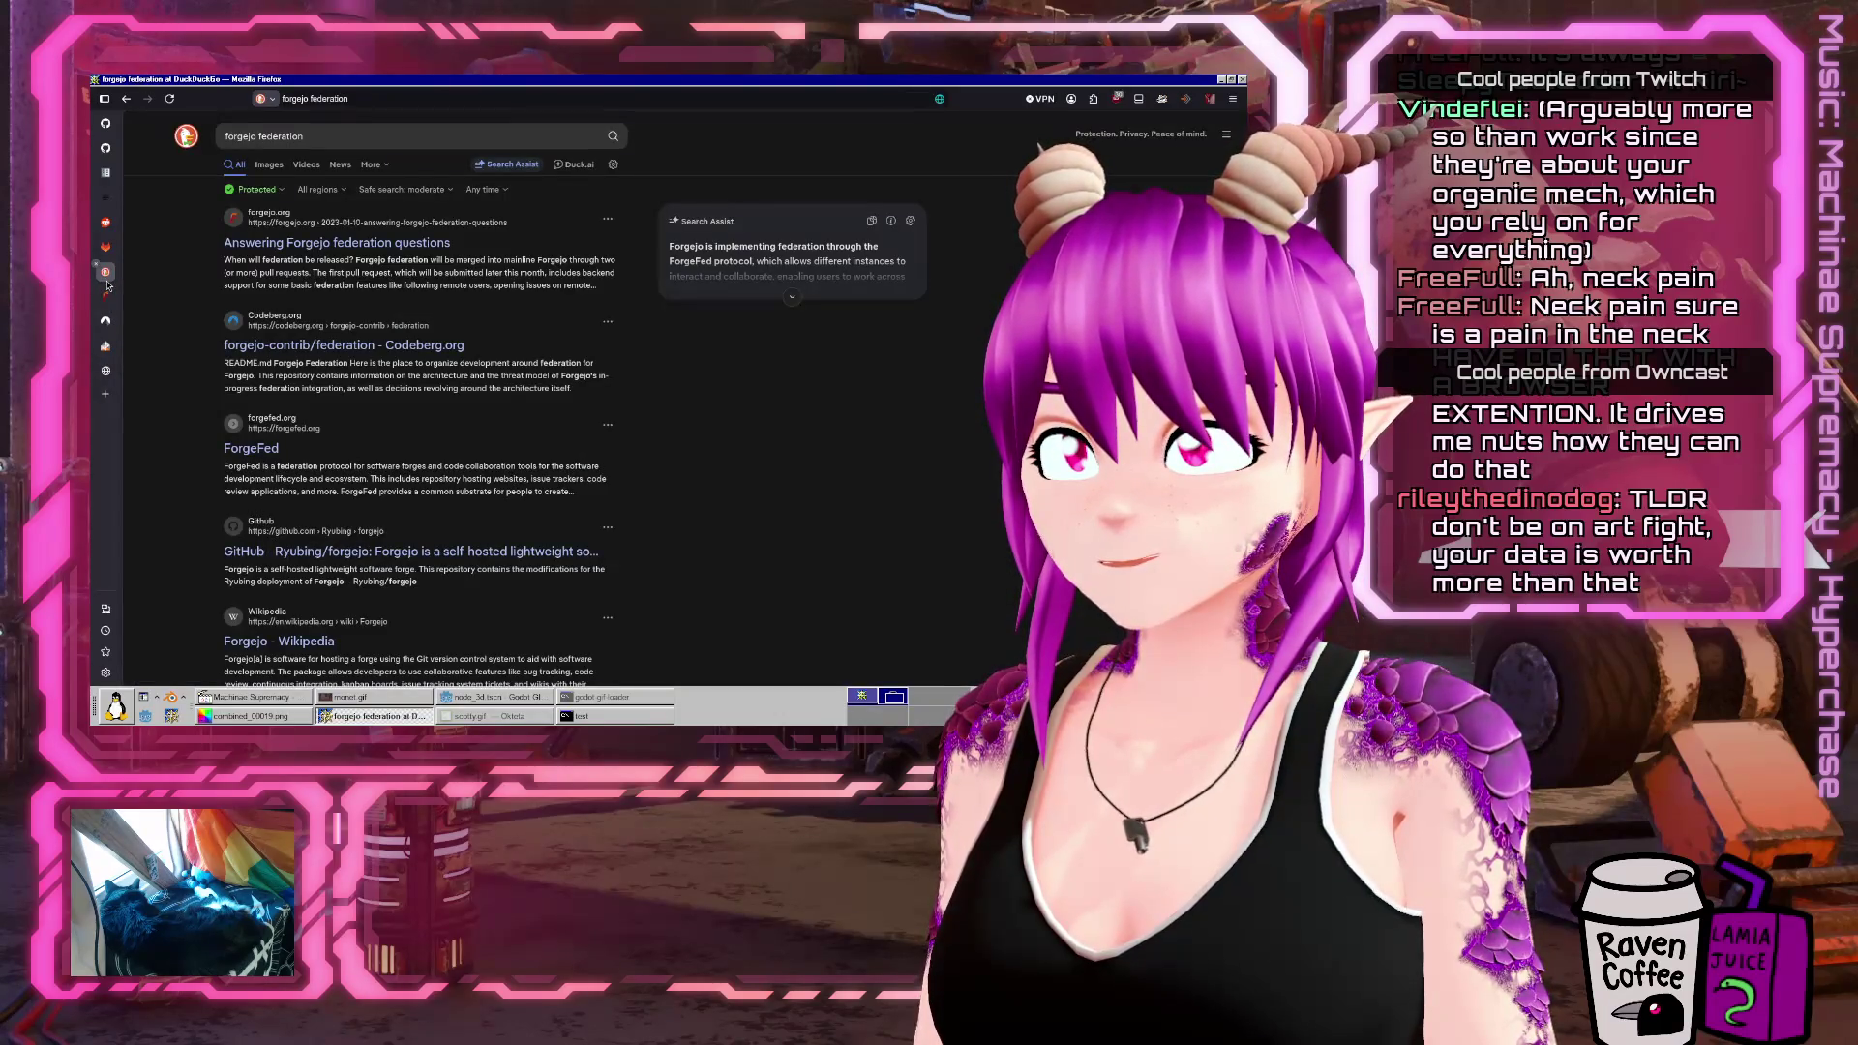
click(106, 320)
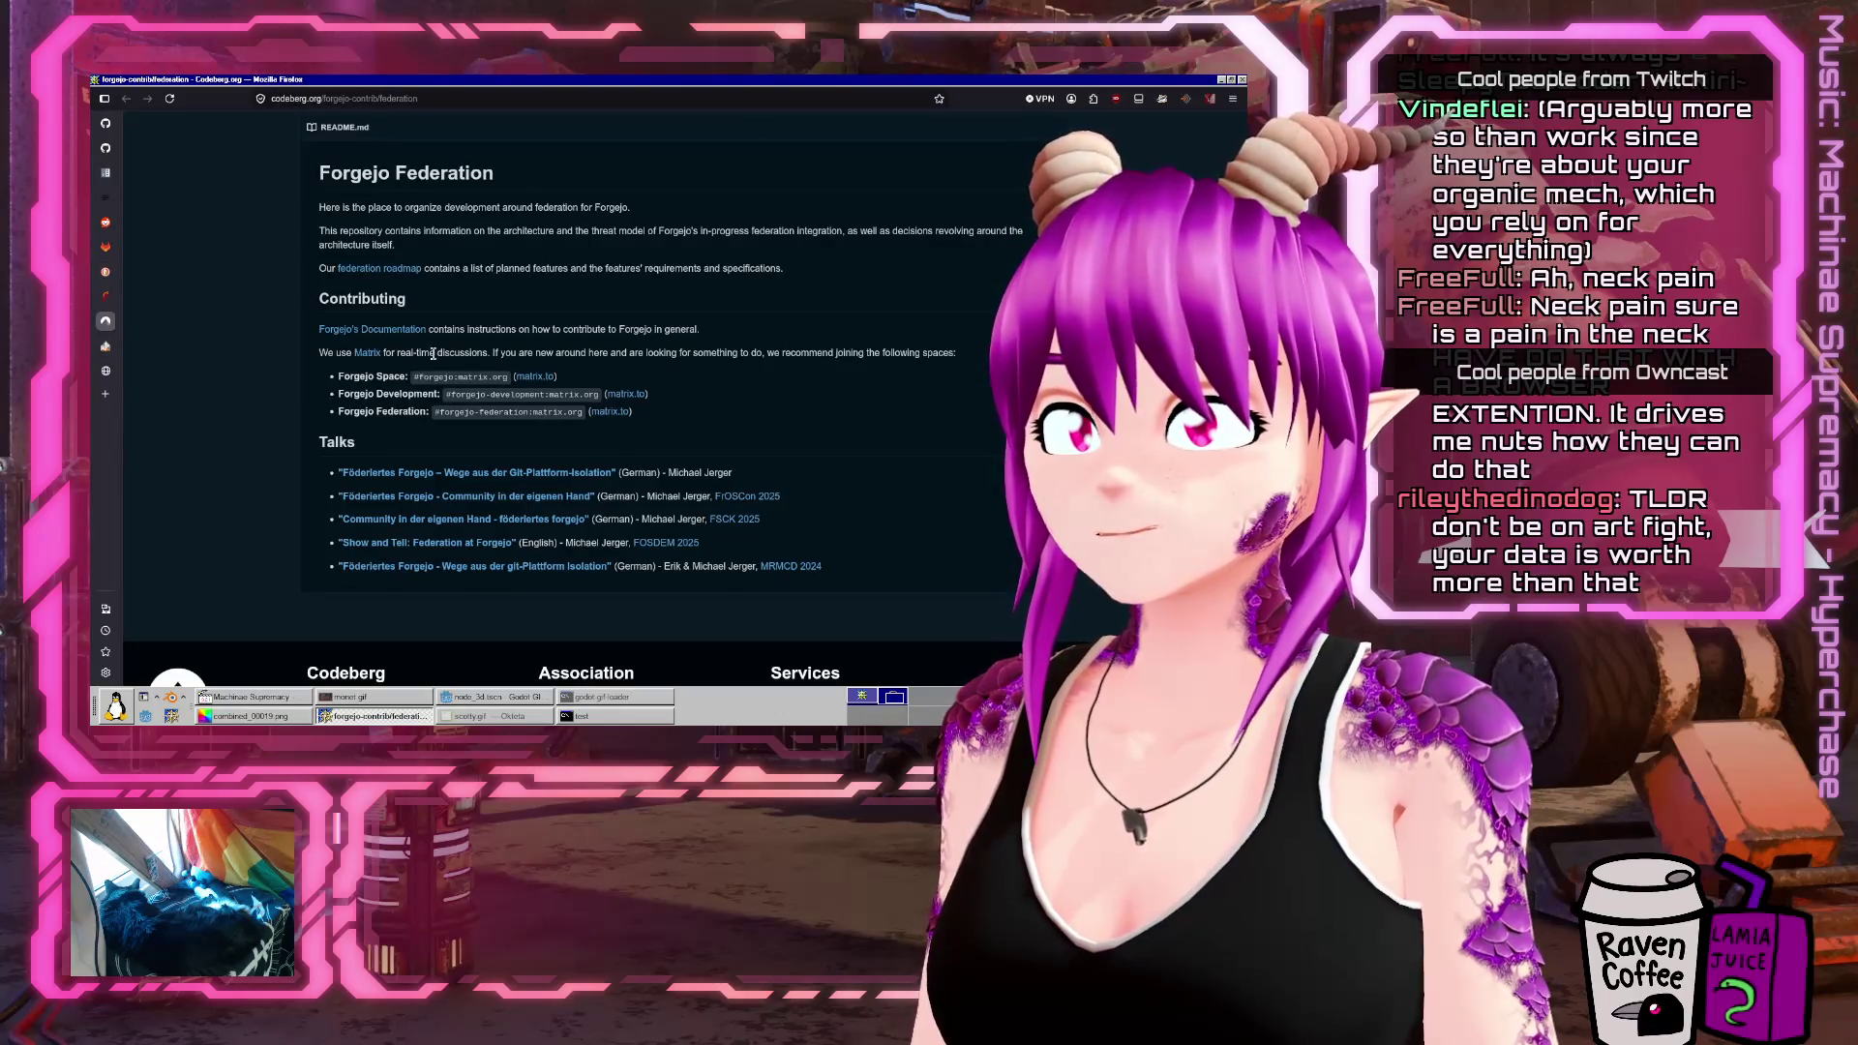
scroll(414, 375, up, 3)
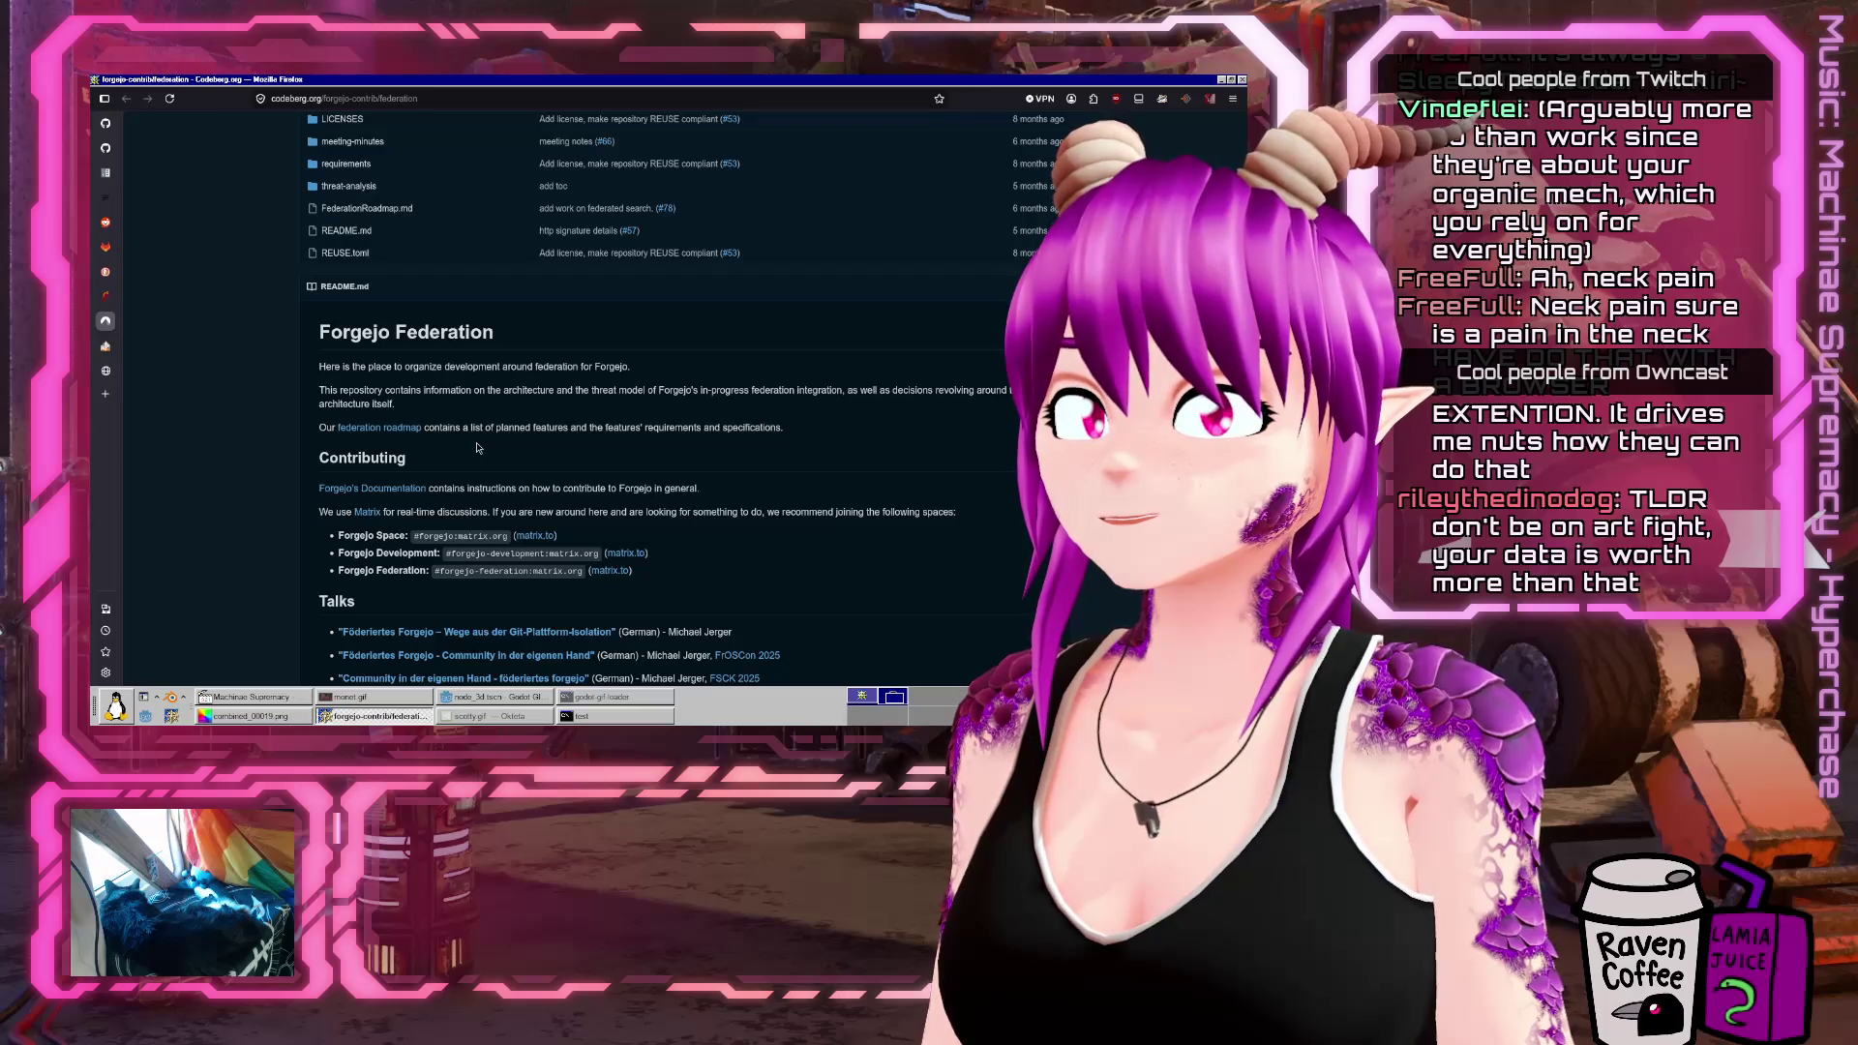
click(106, 346)
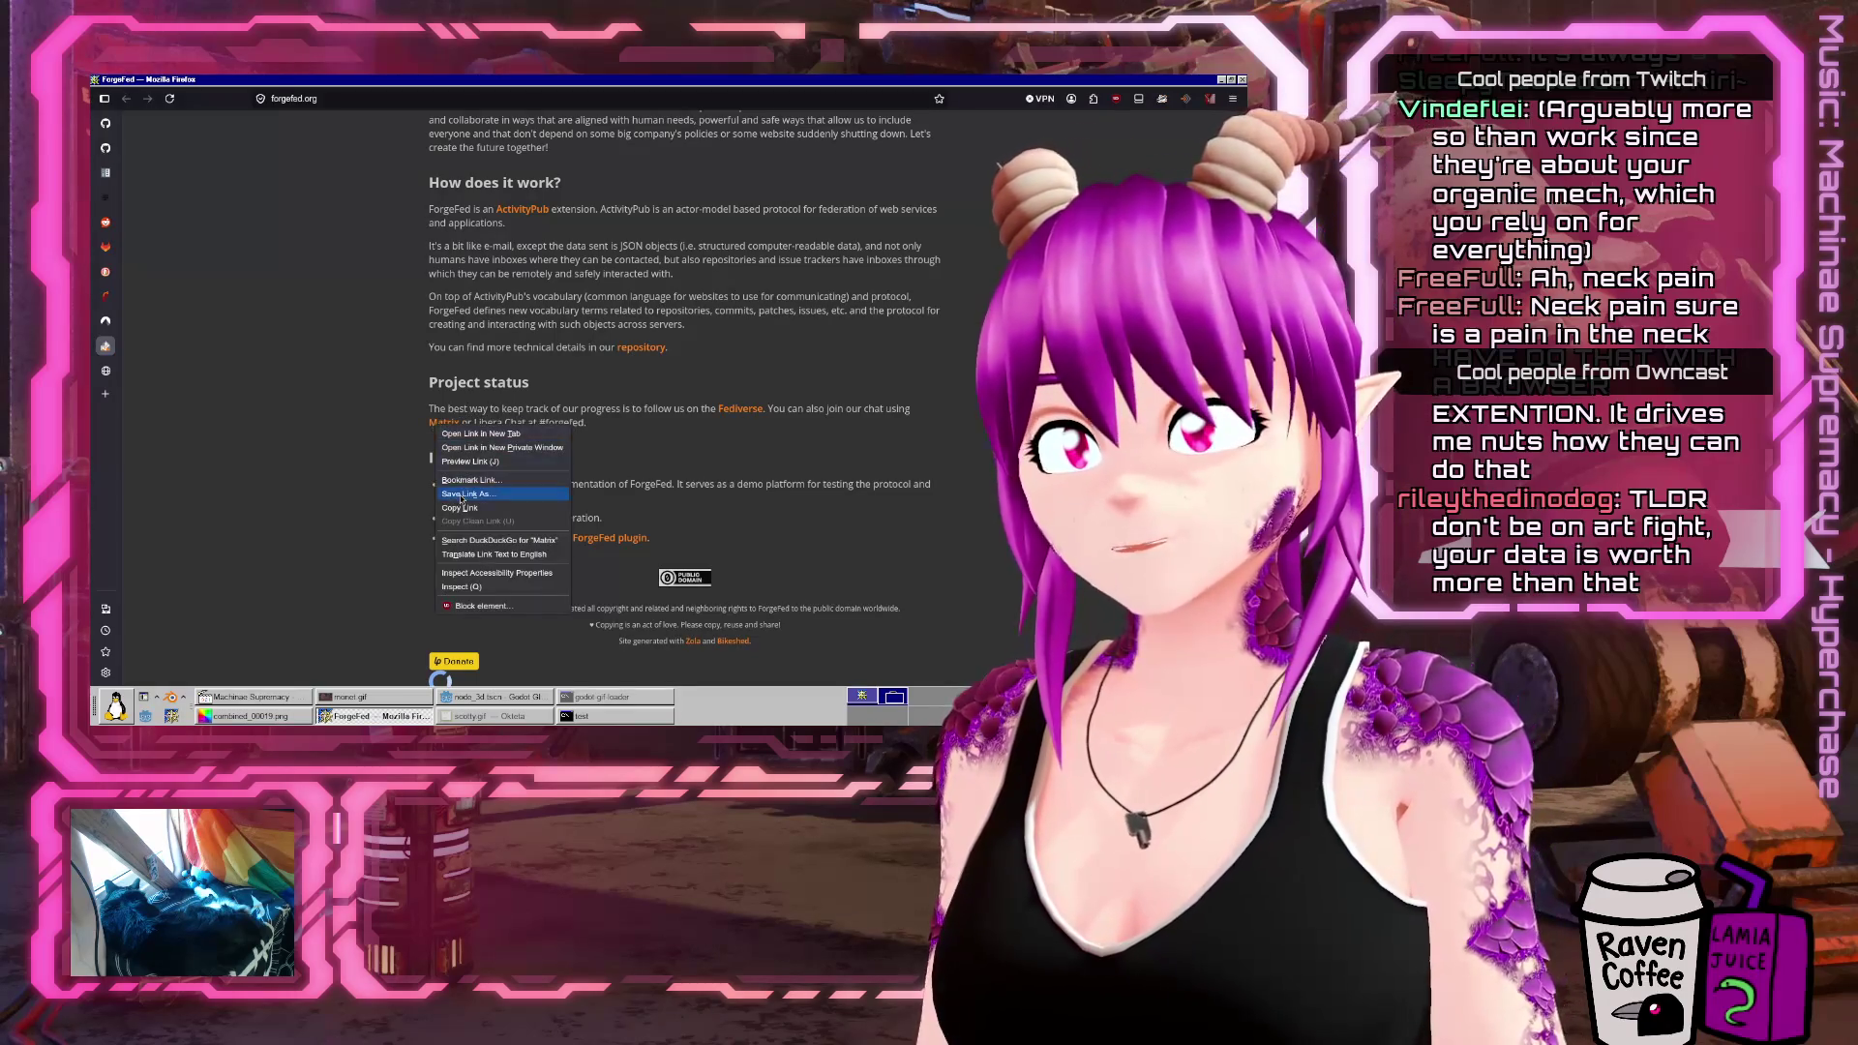
click(1714, 357)
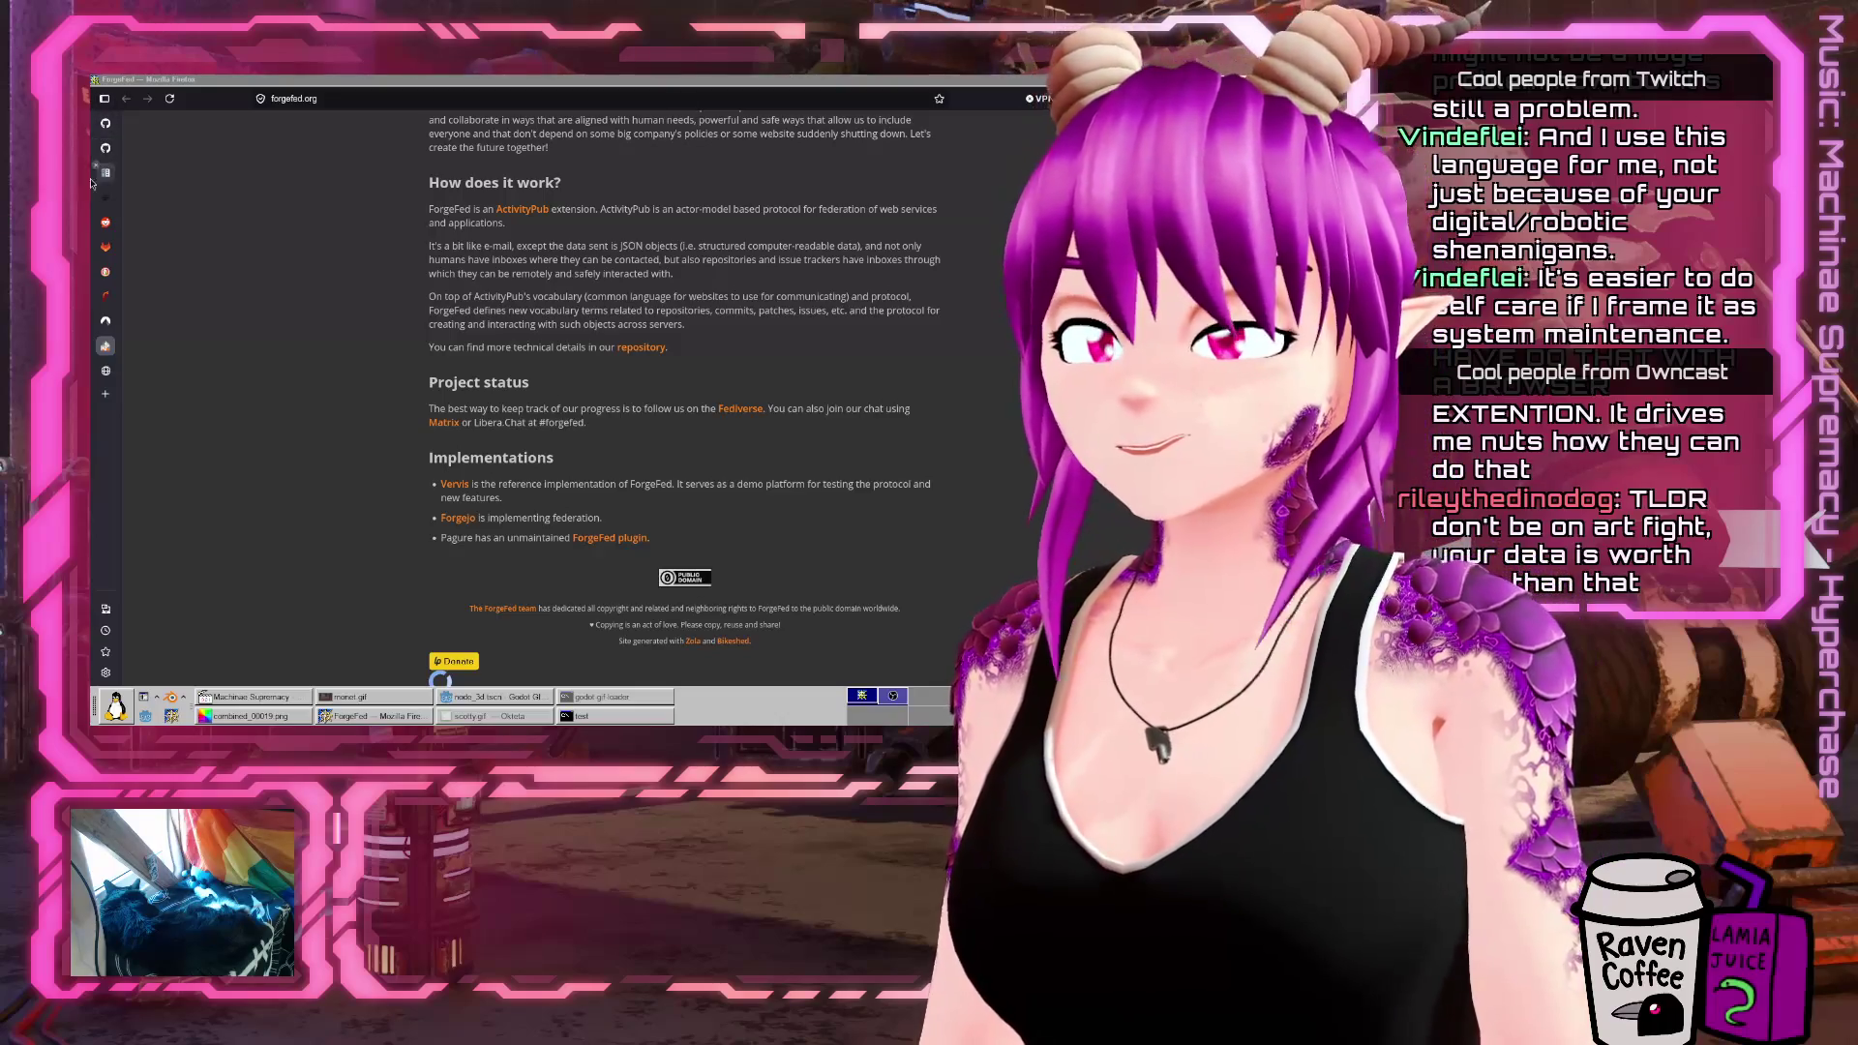
click(107, 323)
click(106, 345)
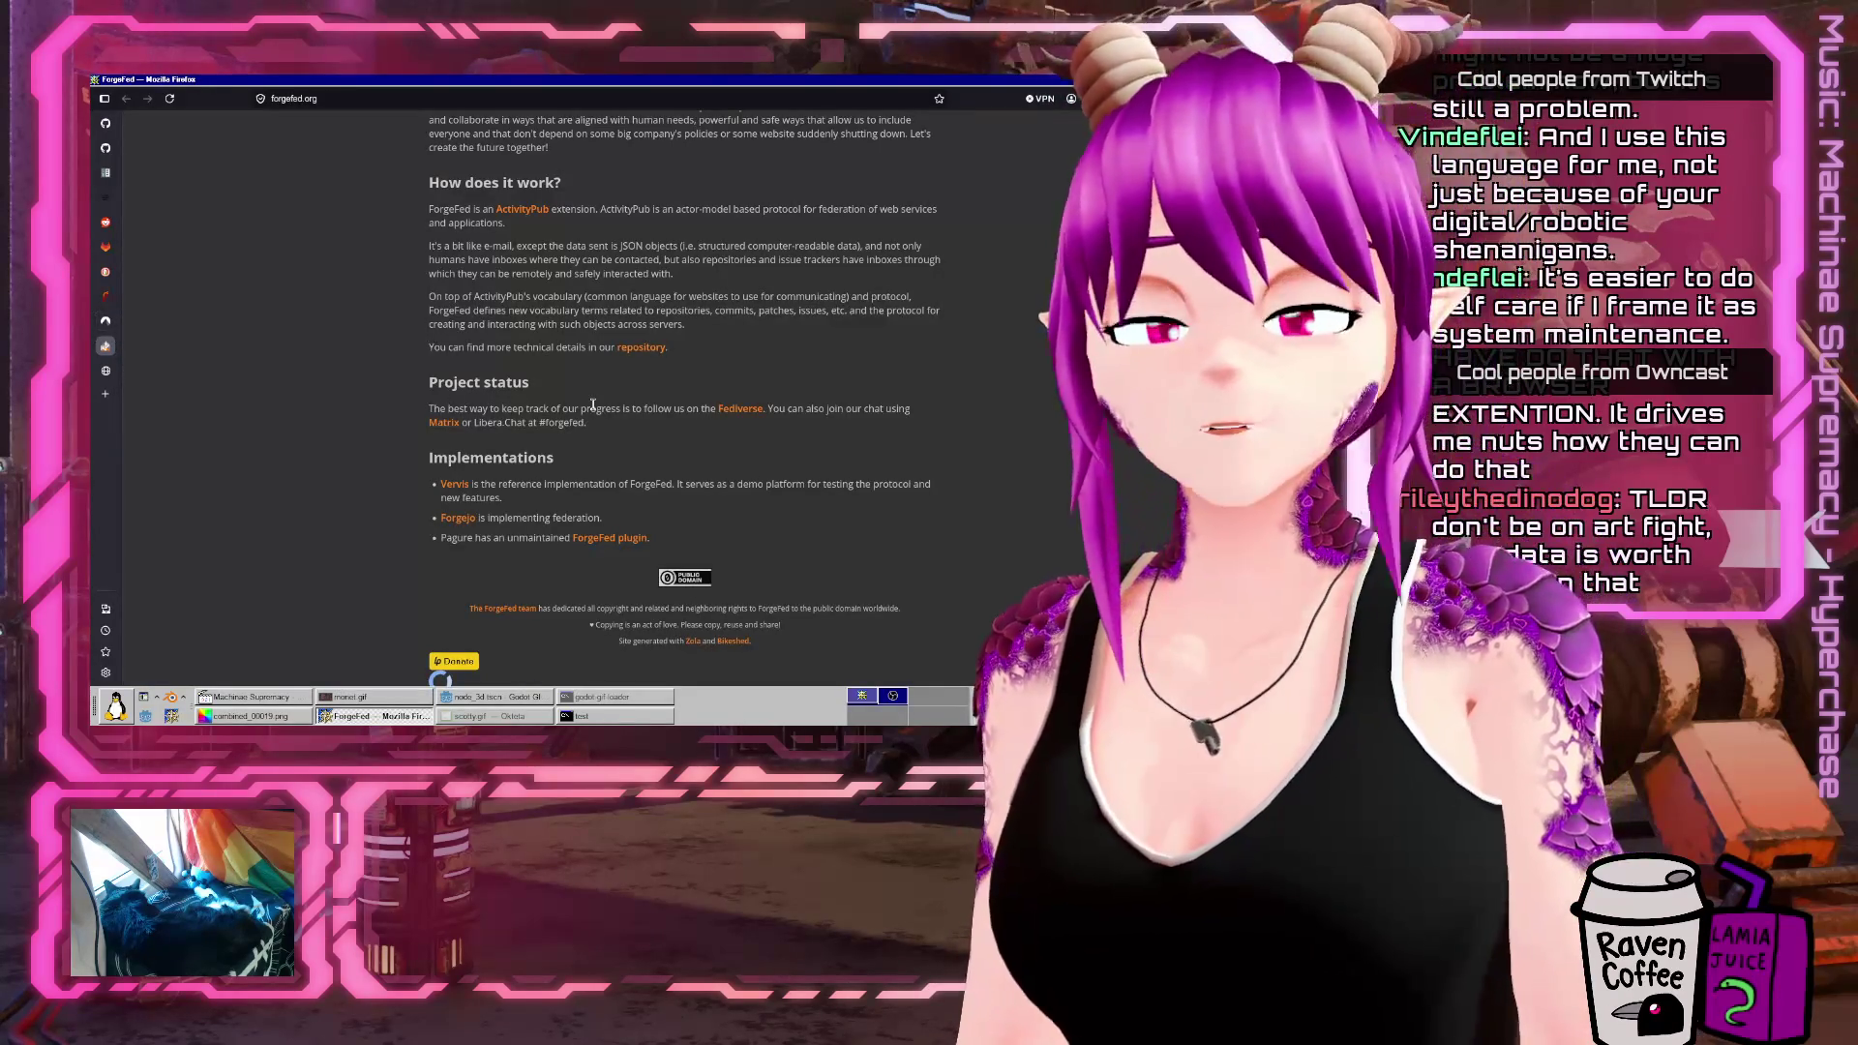
click(107, 173)
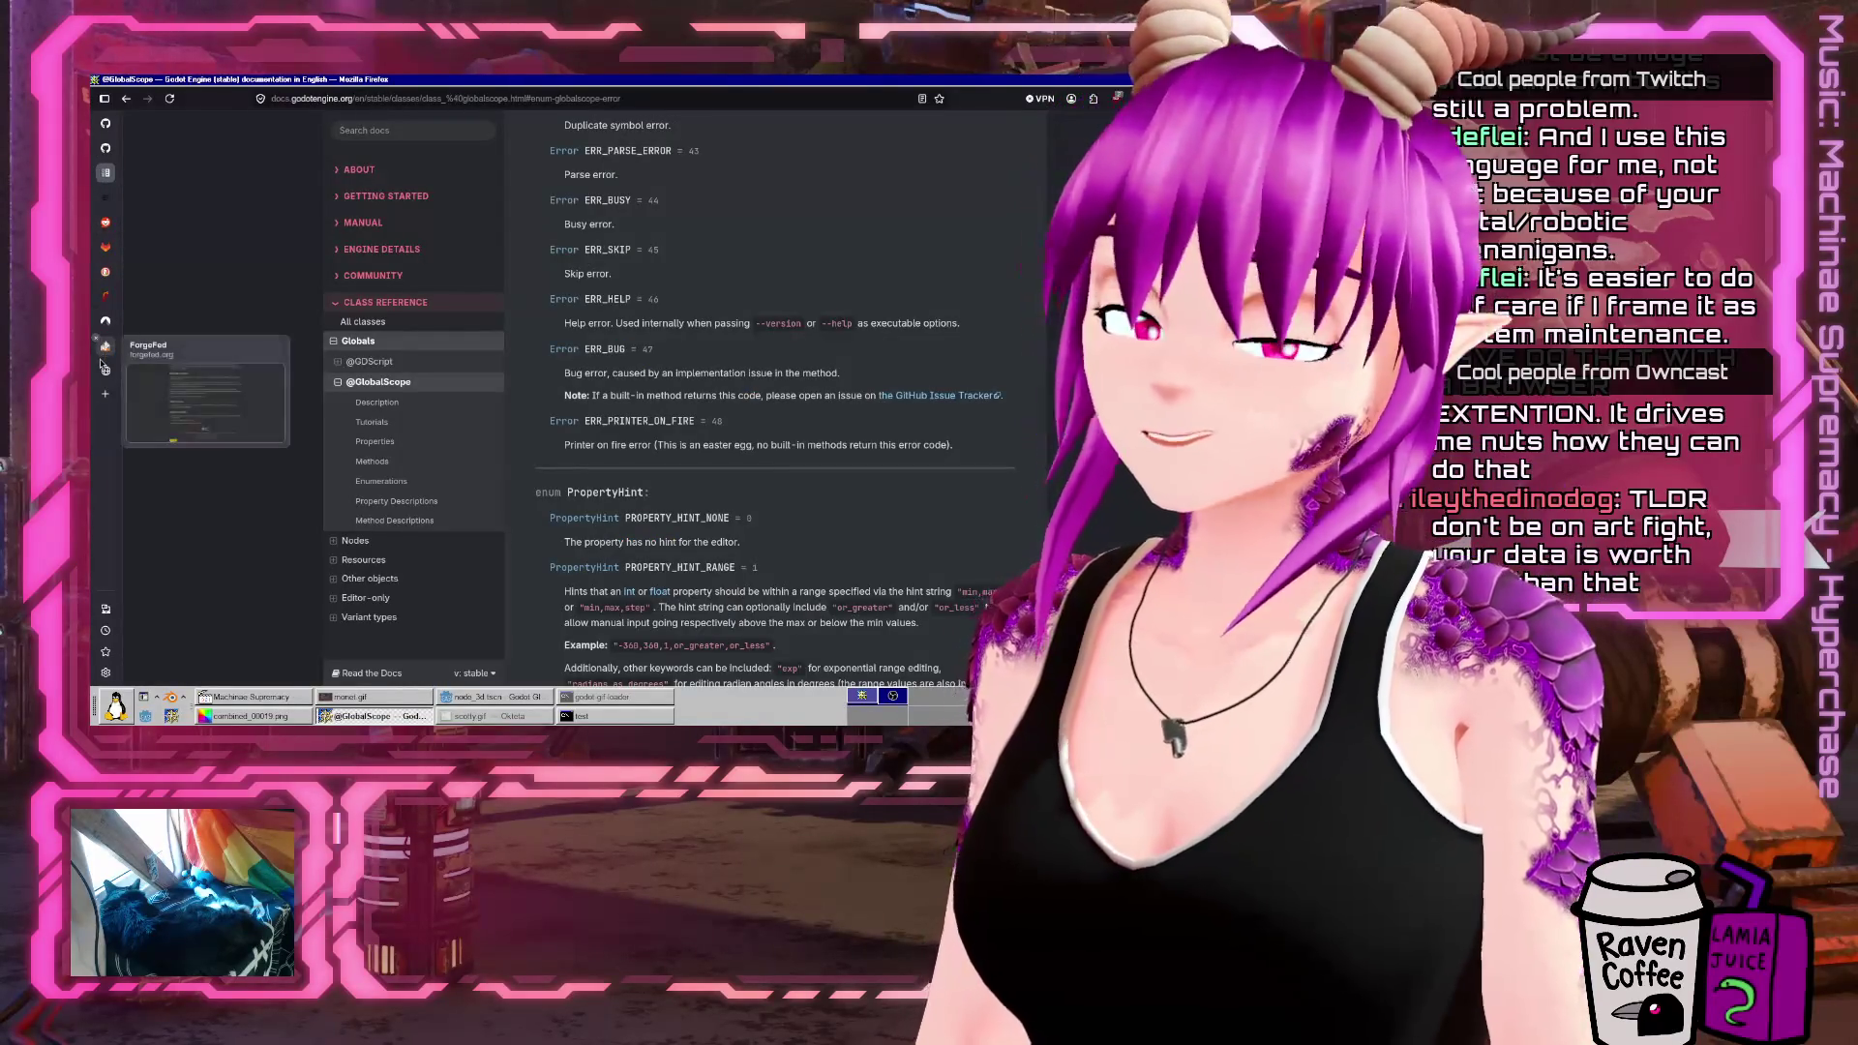
click(107, 354)
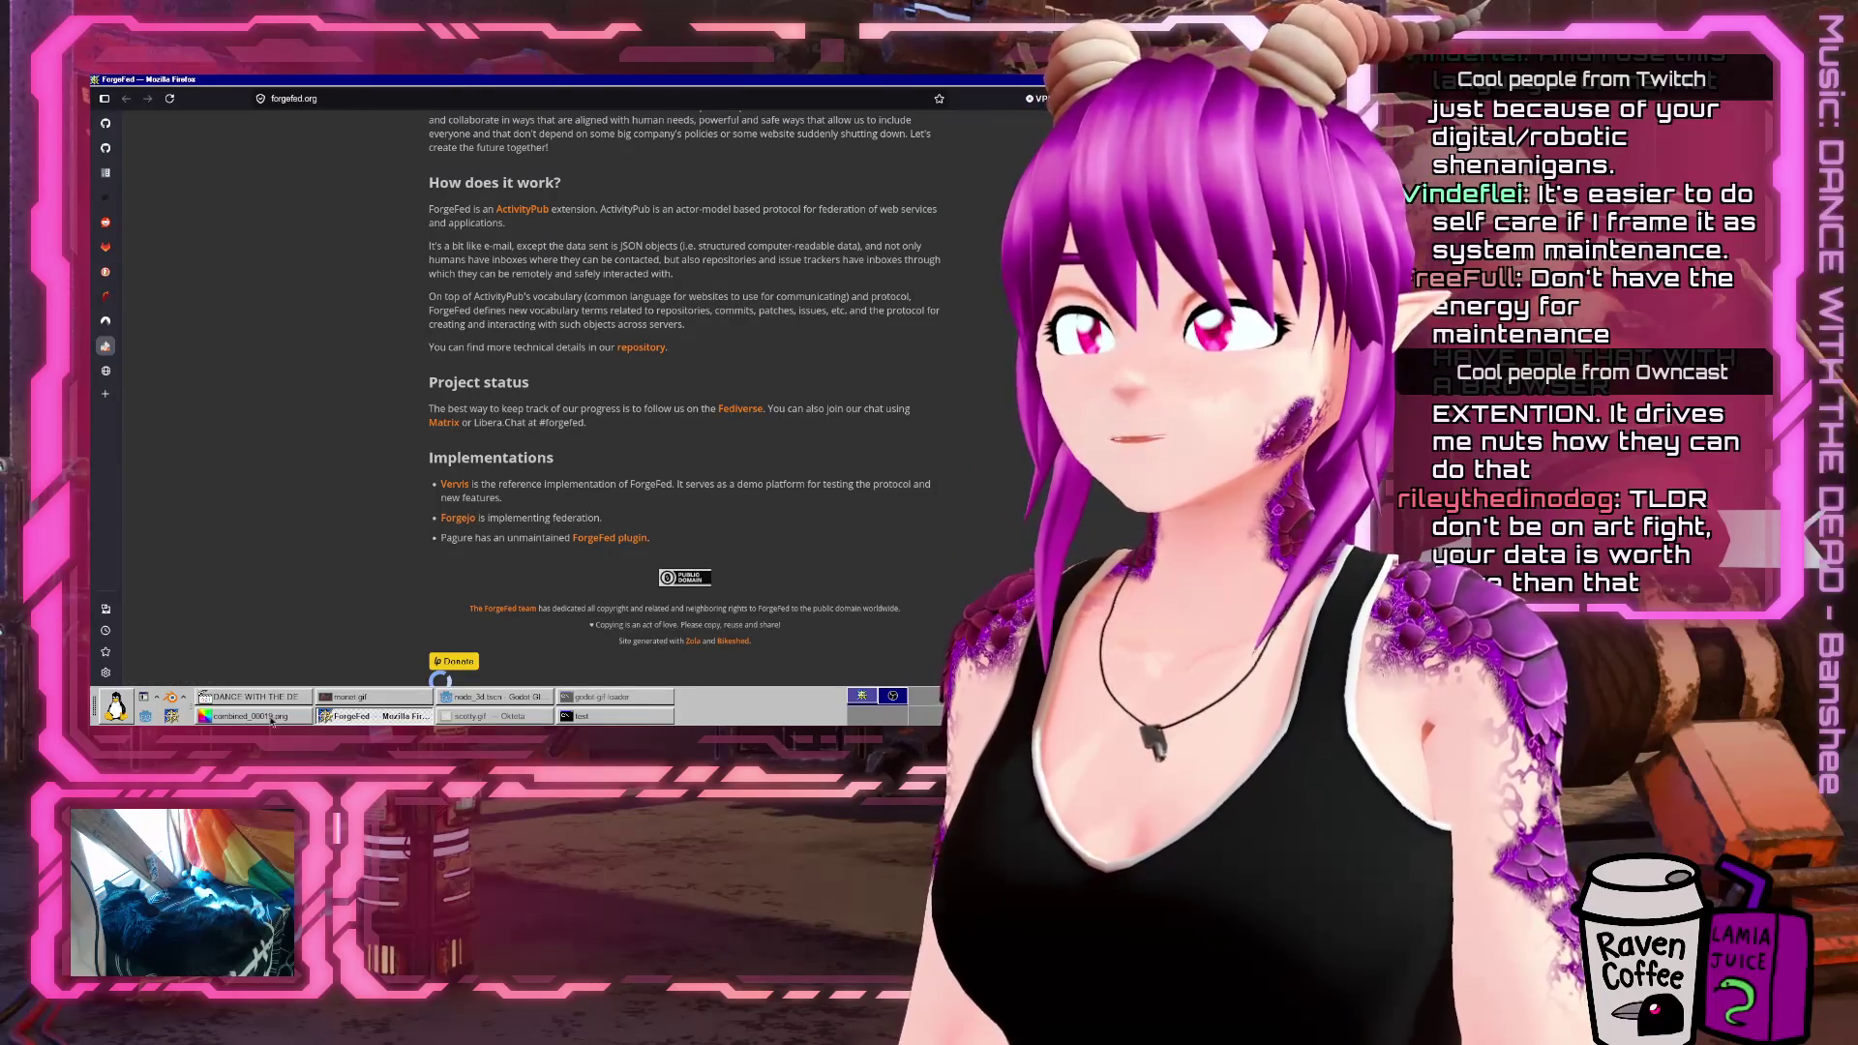
click(489, 696)
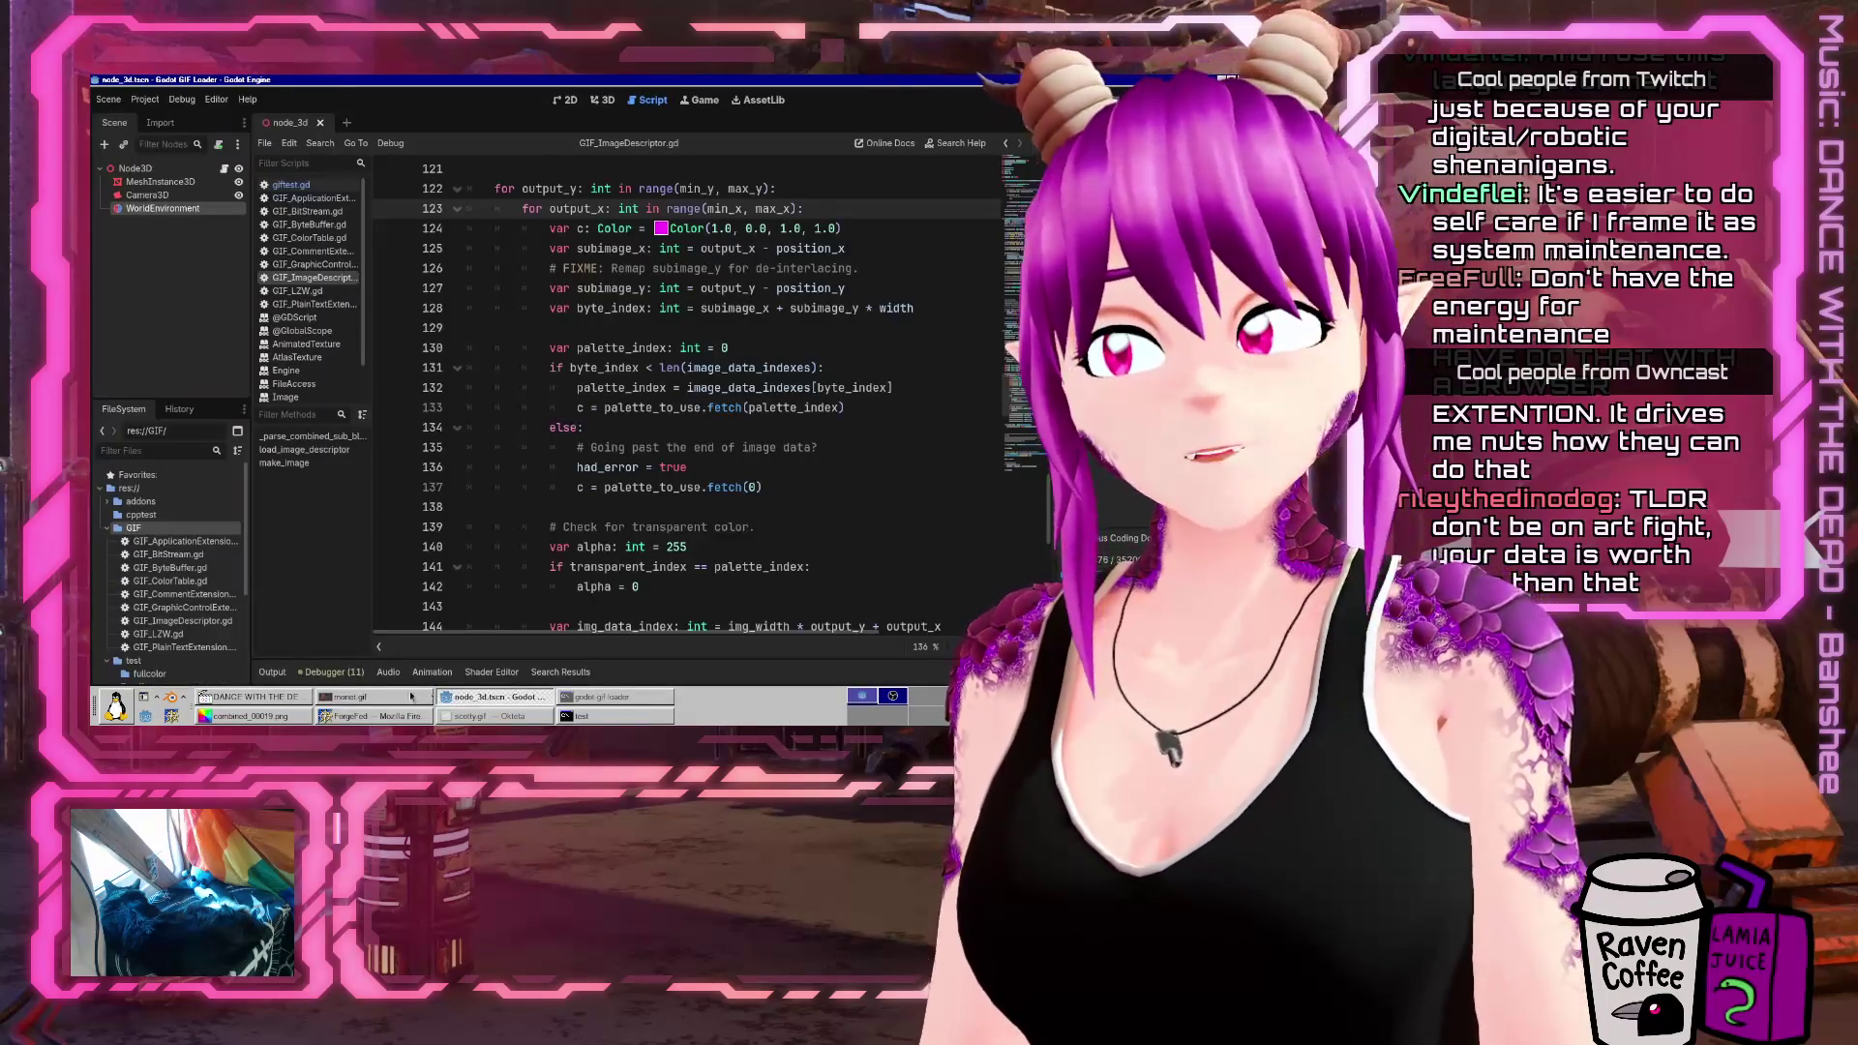
Expand the Output log and stop the running GIF Loader window with F8
click(272, 671)
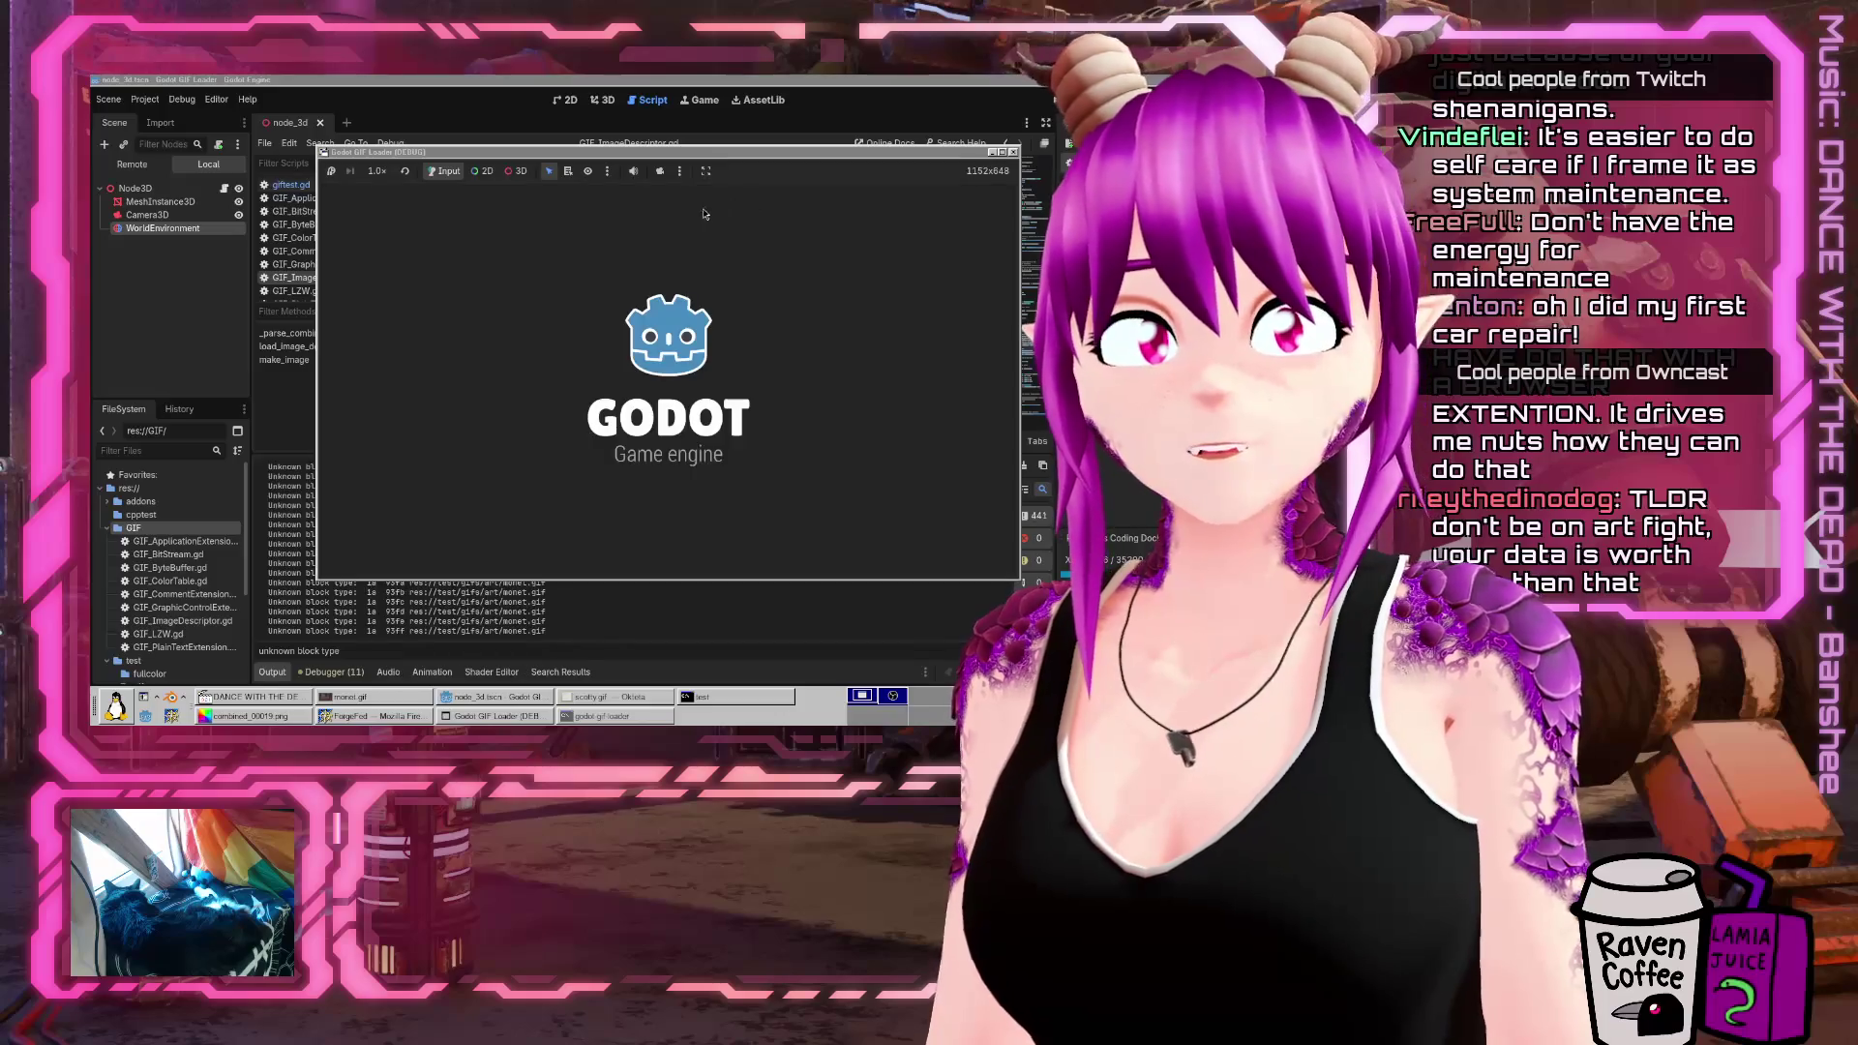
key(F8)
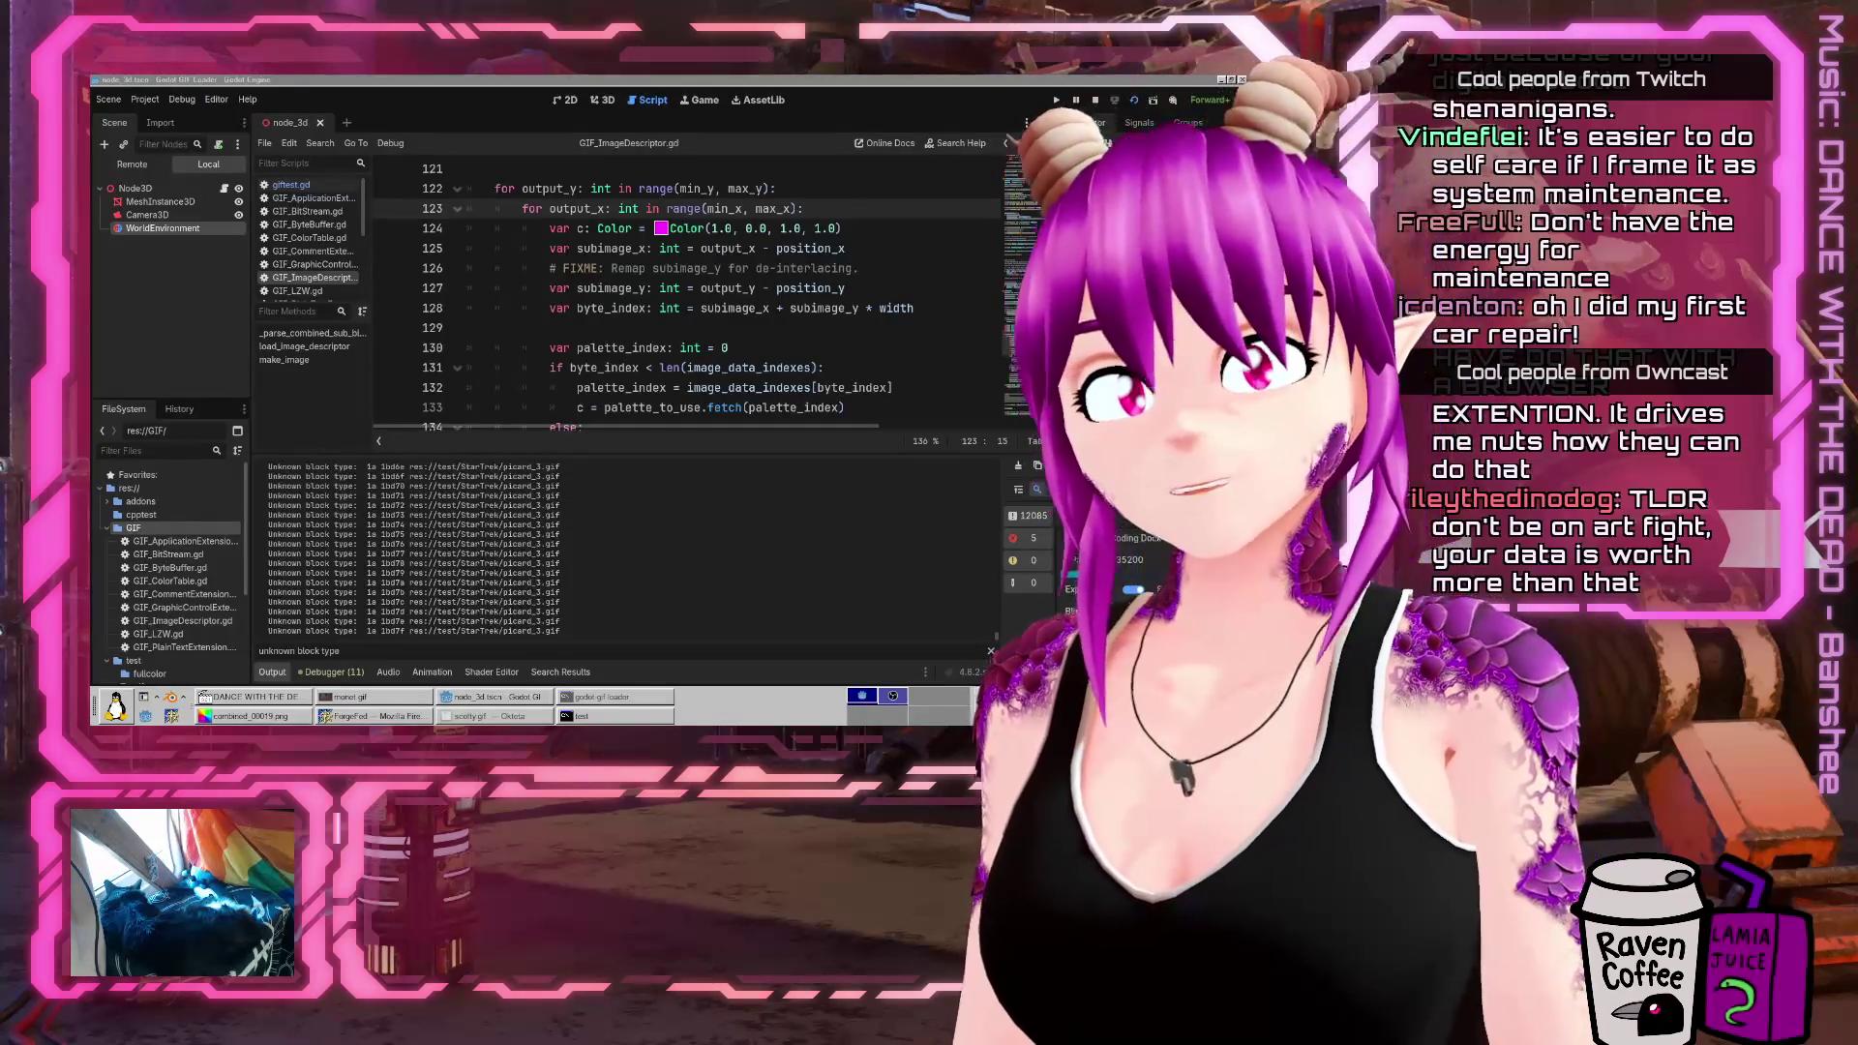
Clear the Output log before and after the loader rerun
click(1018, 465)
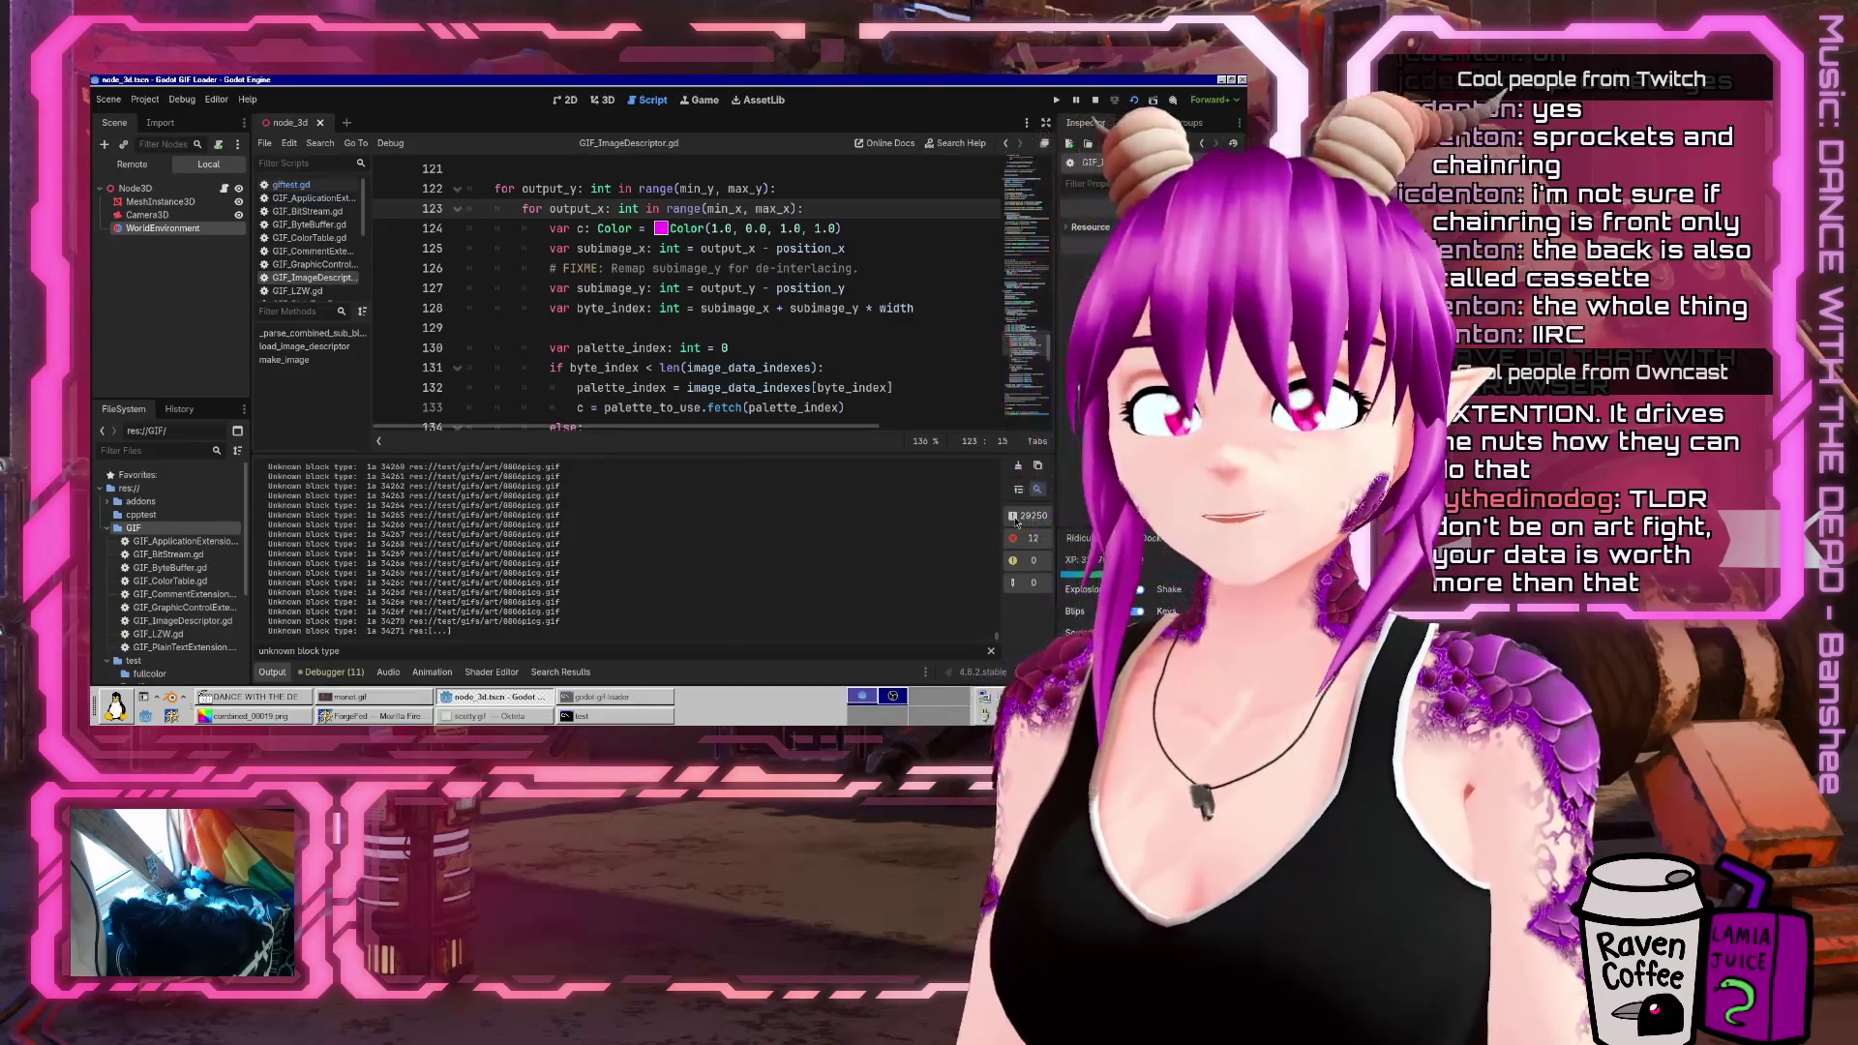
click(1017, 468)
In Firefox, search 'casette vs freewheel' in a new tab and open the BikeTips article
click(362, 717)
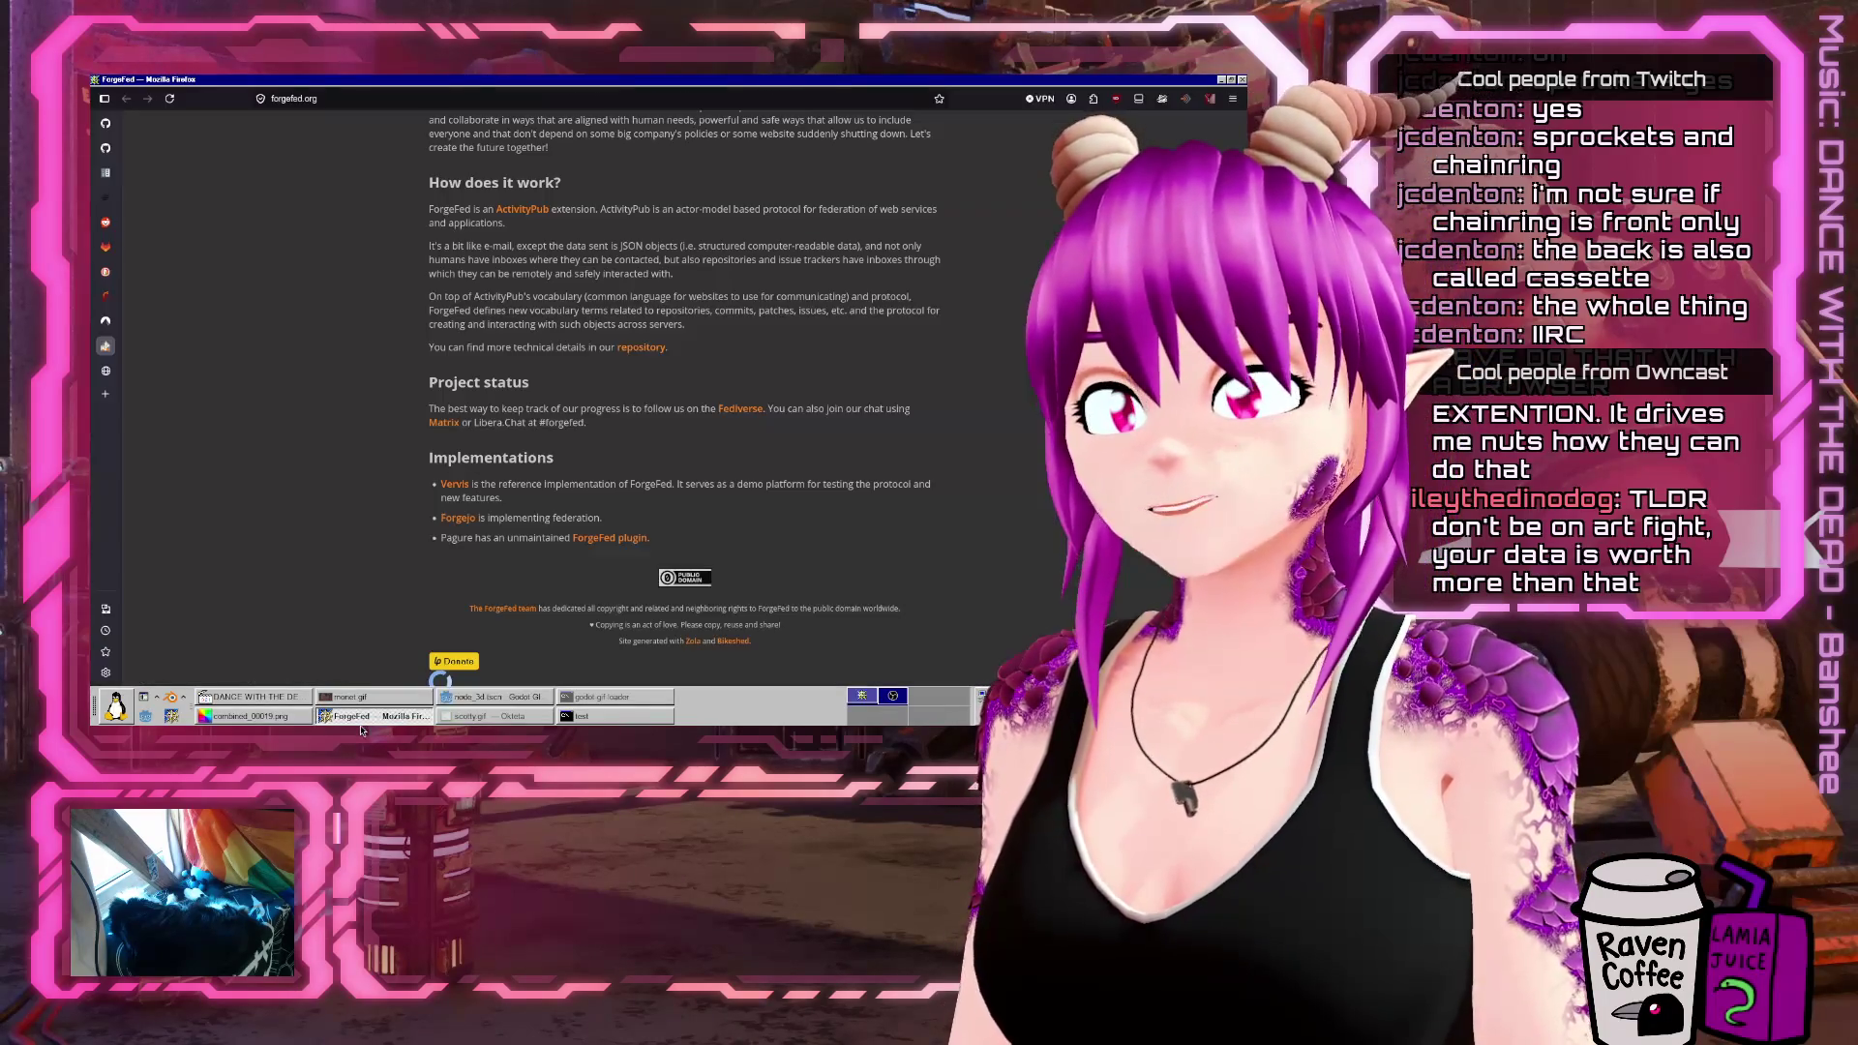
key(ctrl+t)
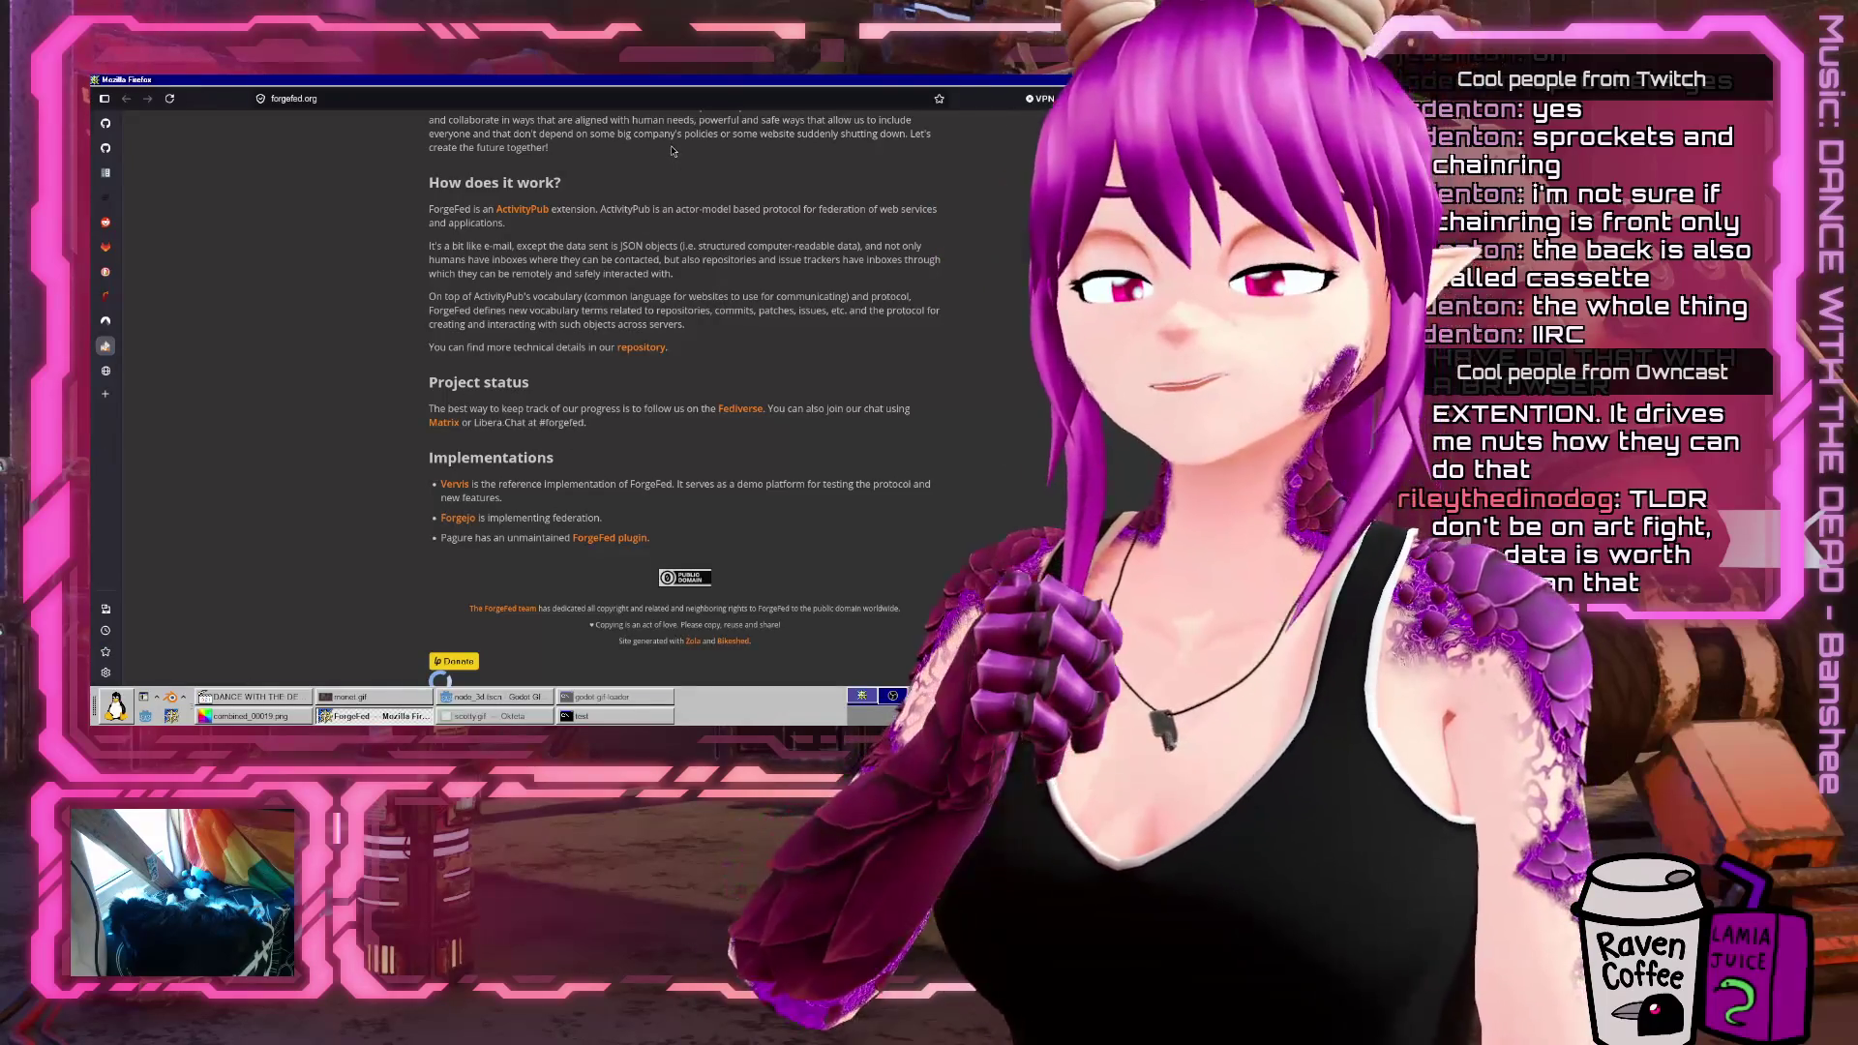
text(casette vs)
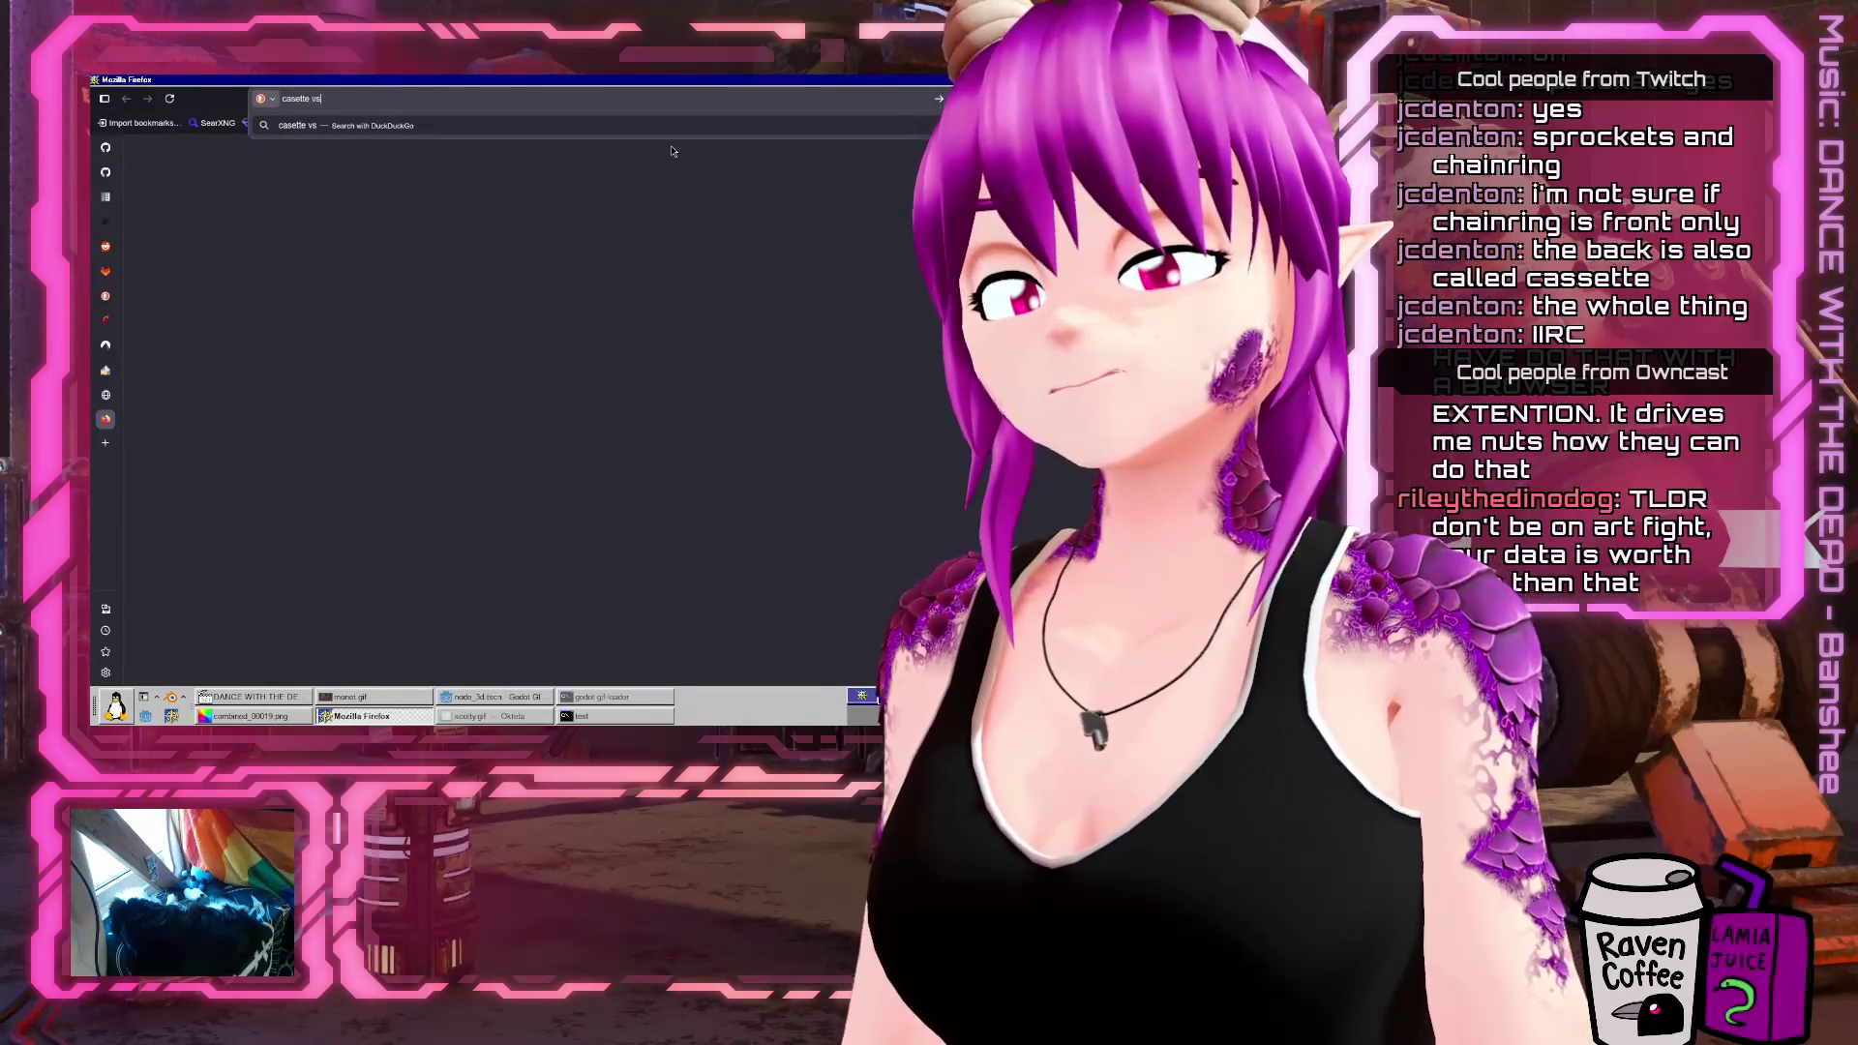
text( freewheel)
key(Return)
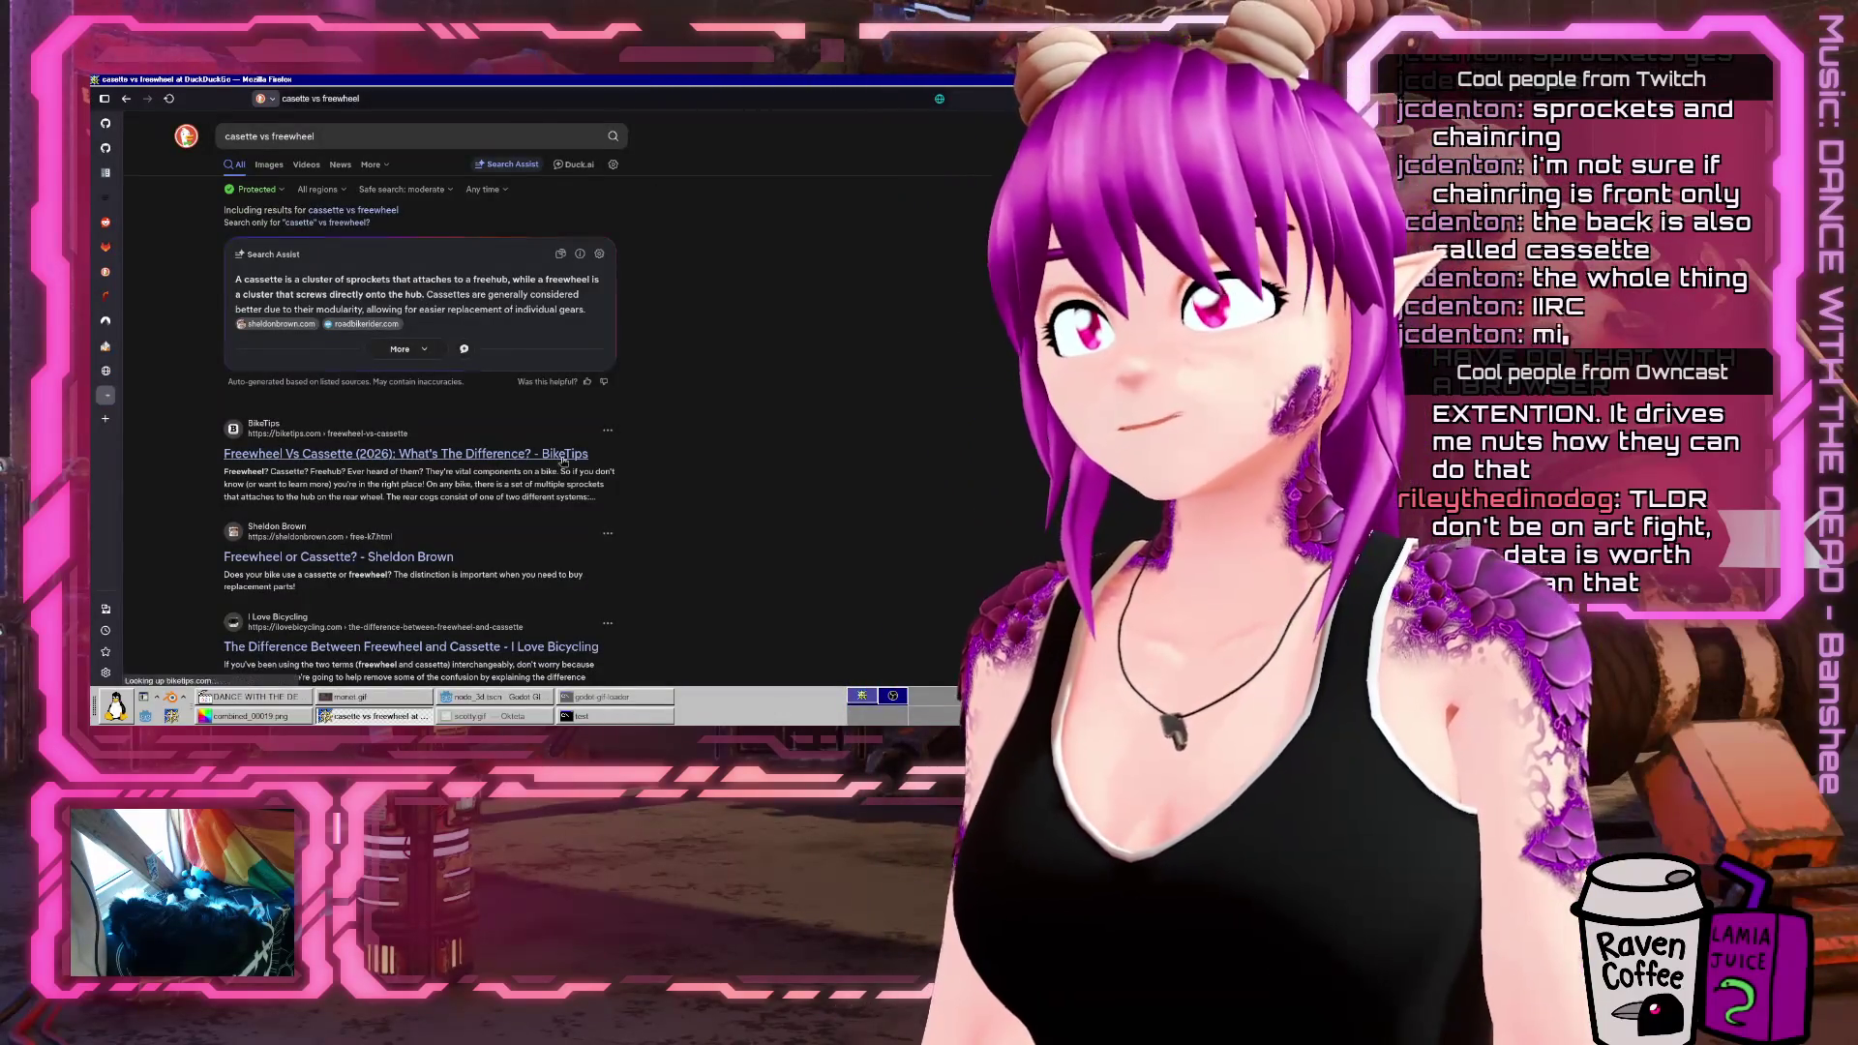
click(665, 362)
Read the article down to 'Which Should I Use: Freewheel Vs Cassette?', then close its tab
scroll(728, 377, down, 5)
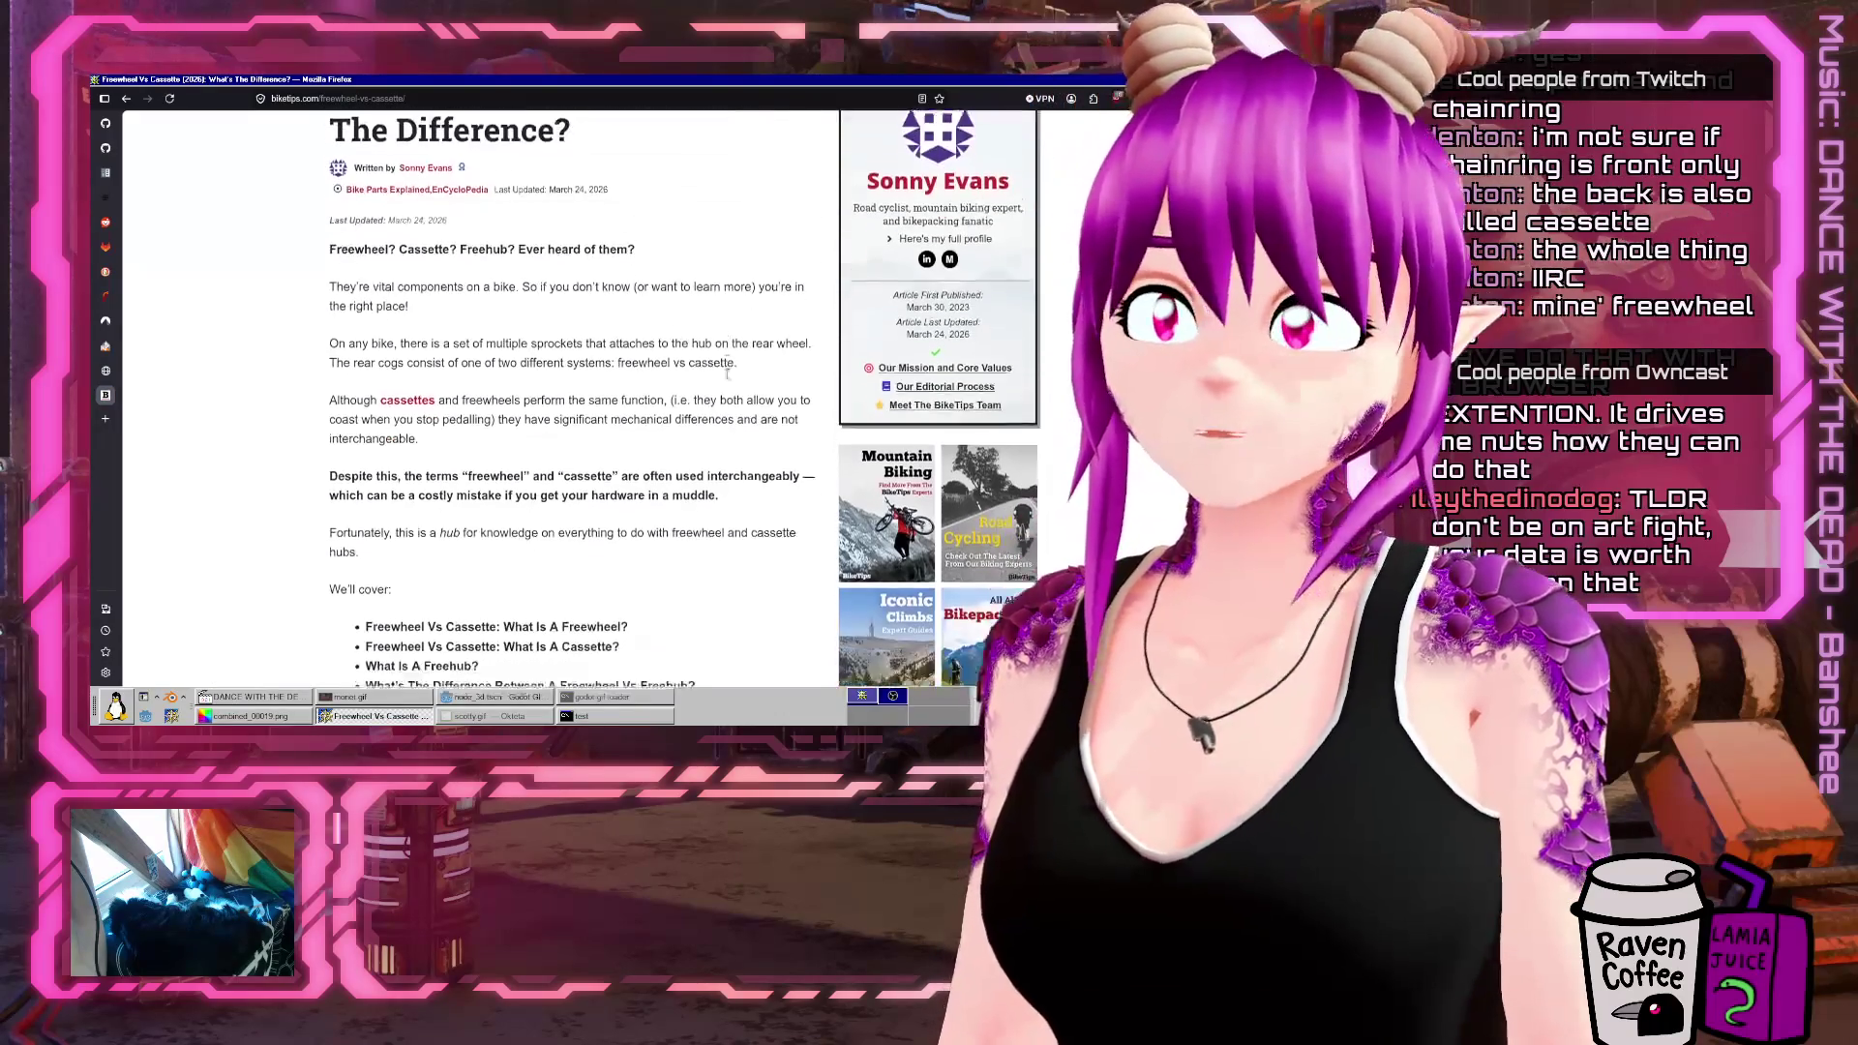
scroll(728, 378, down, 5)
scroll(842, 398, down, 8)
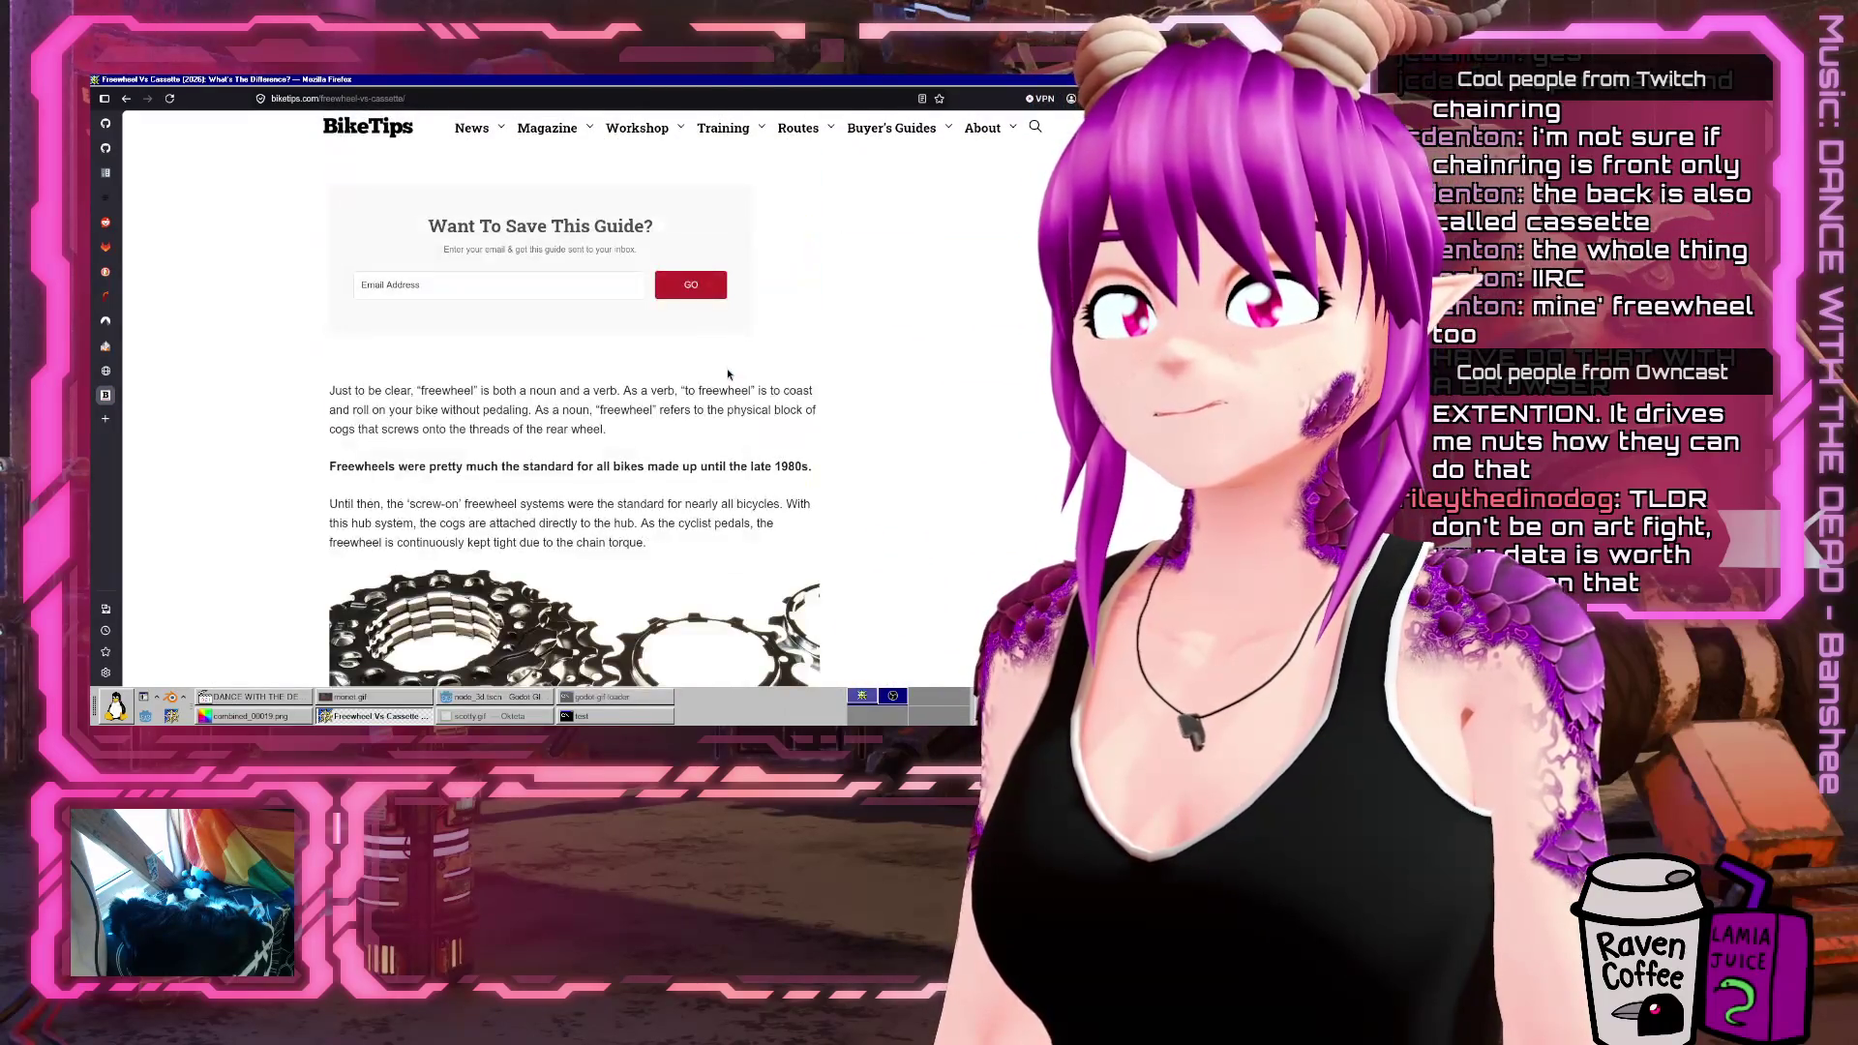
scroll(841, 398, down, 4)
scroll(842, 397, up, 2)
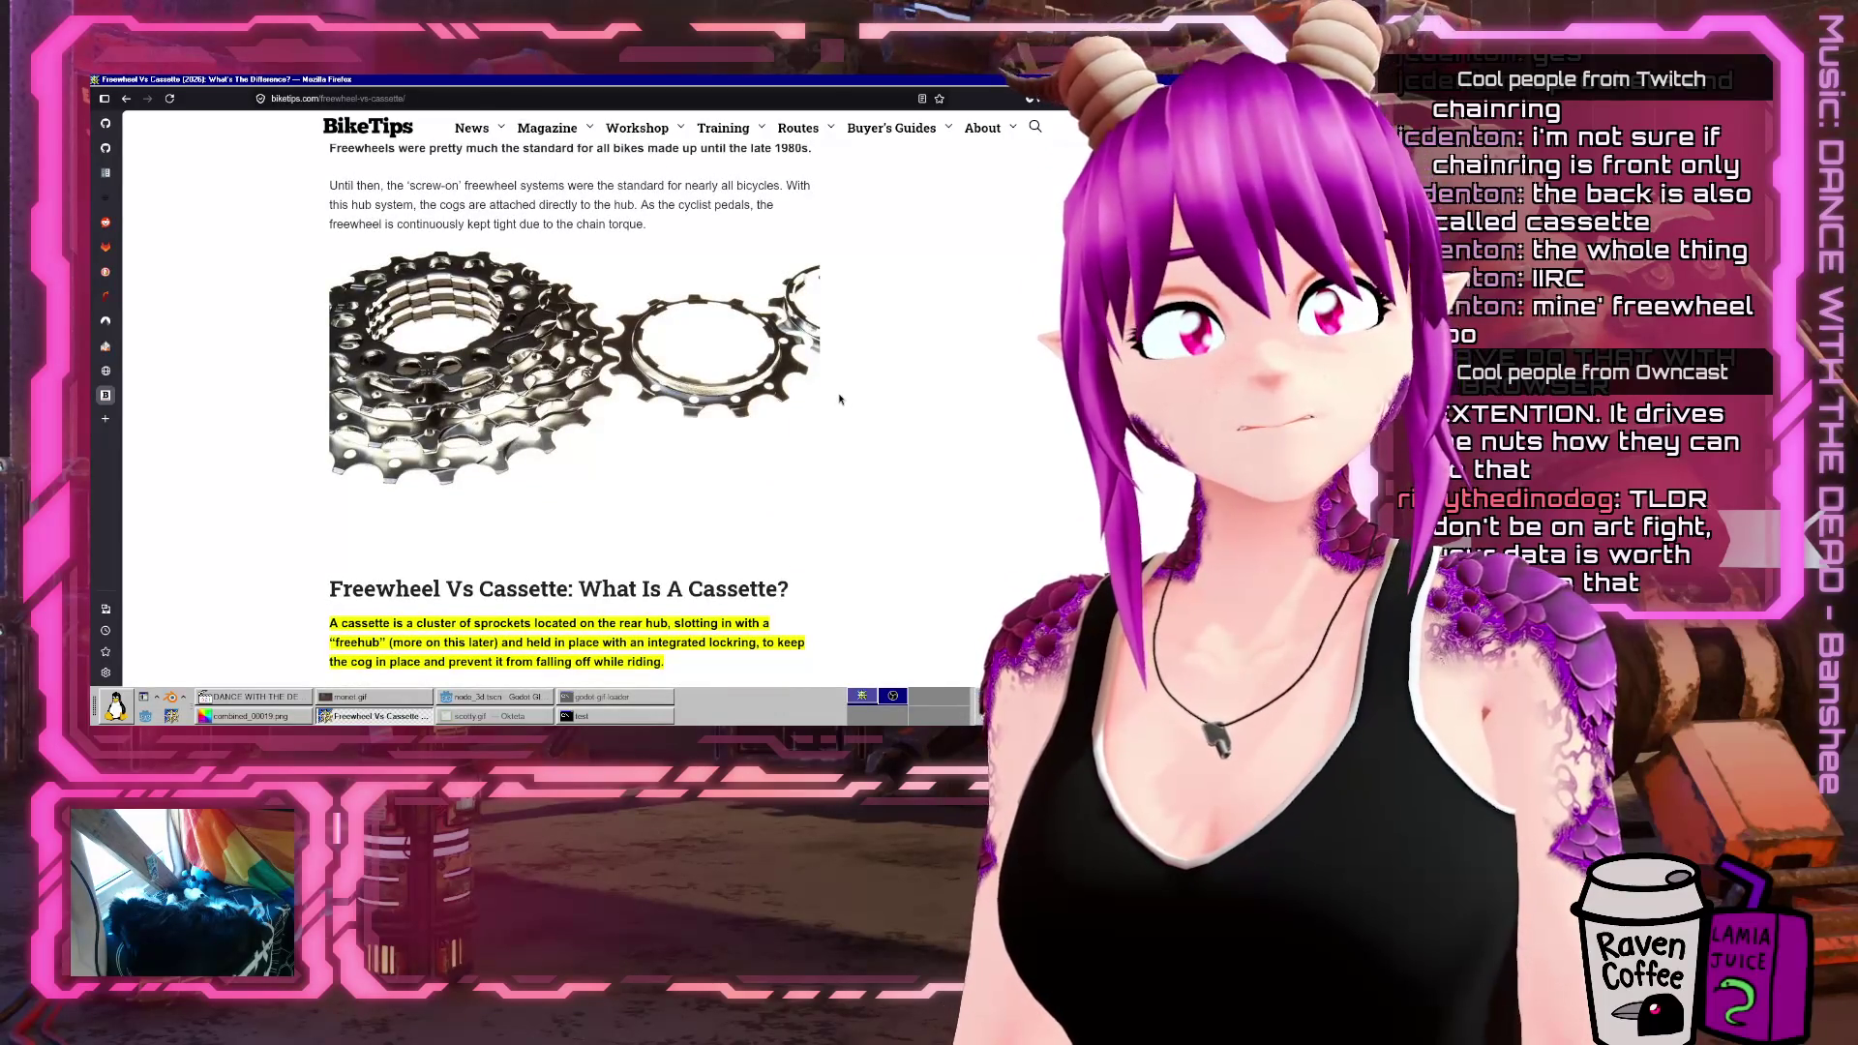
scroll(840, 398, down, 10)
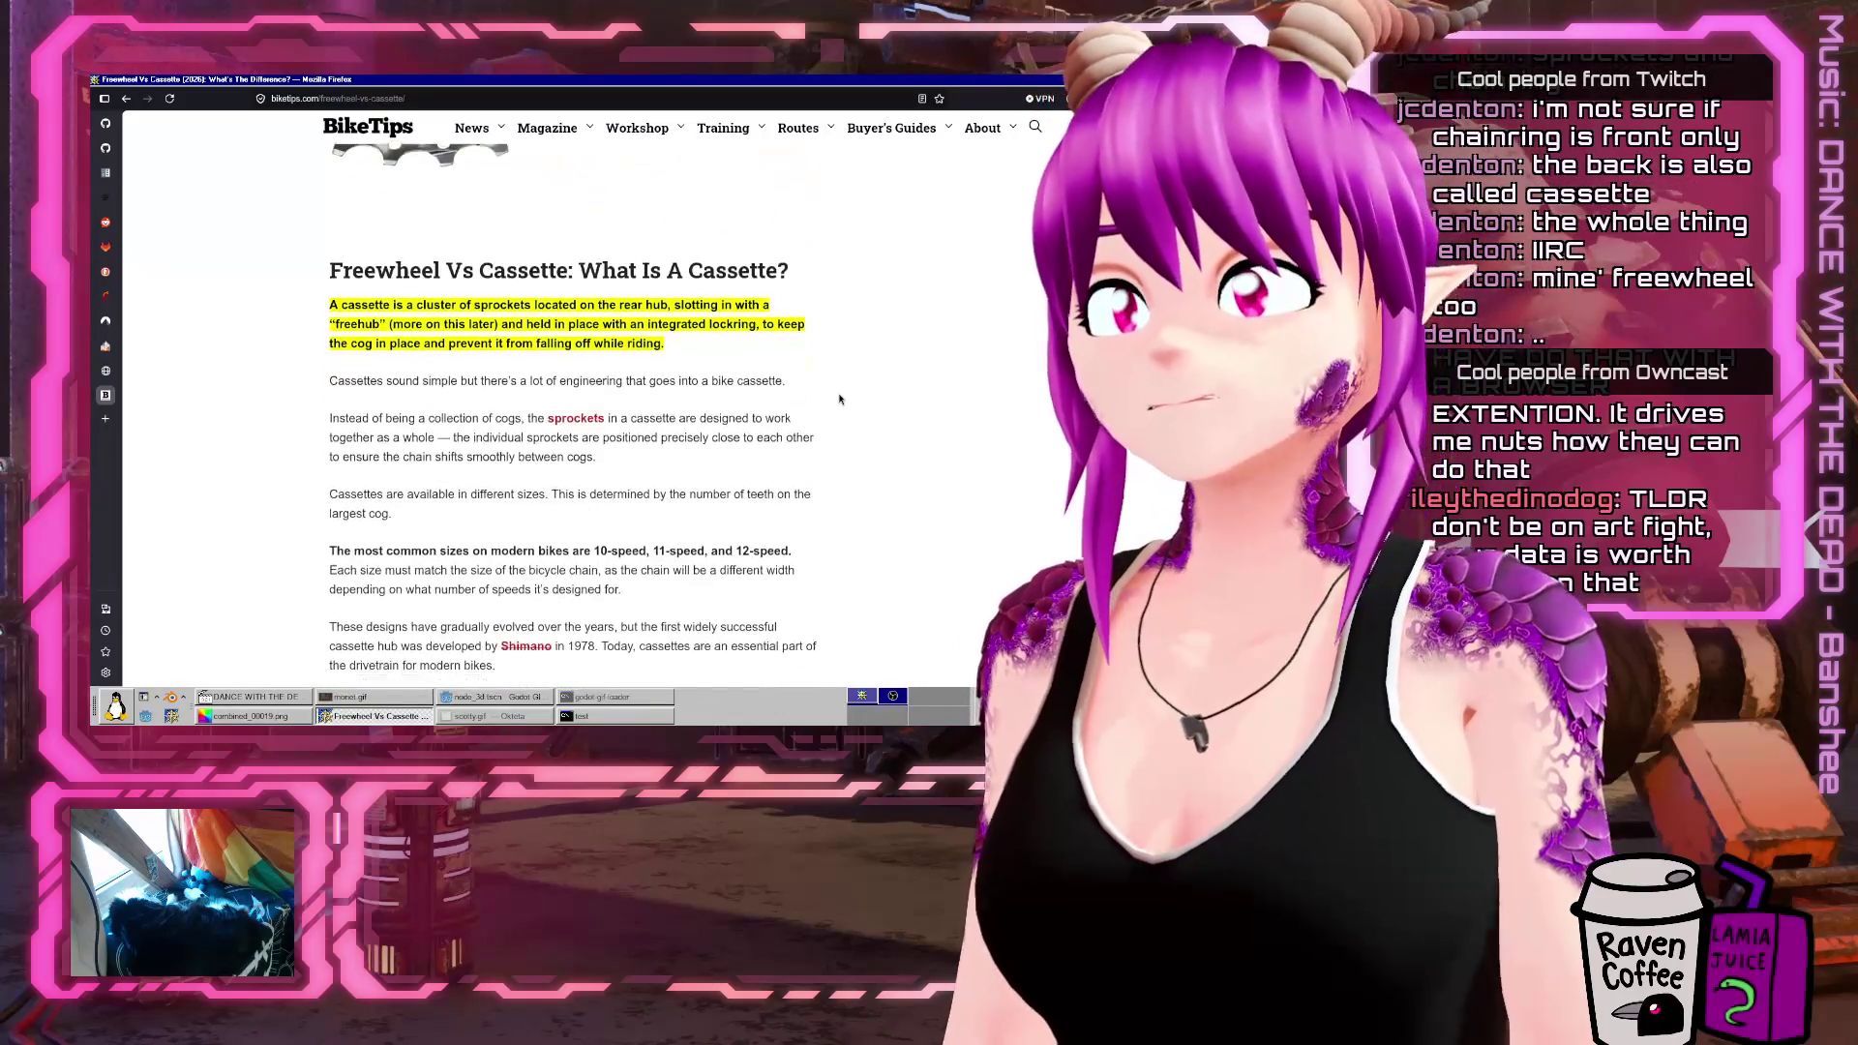
scroll(840, 399, down, 10)
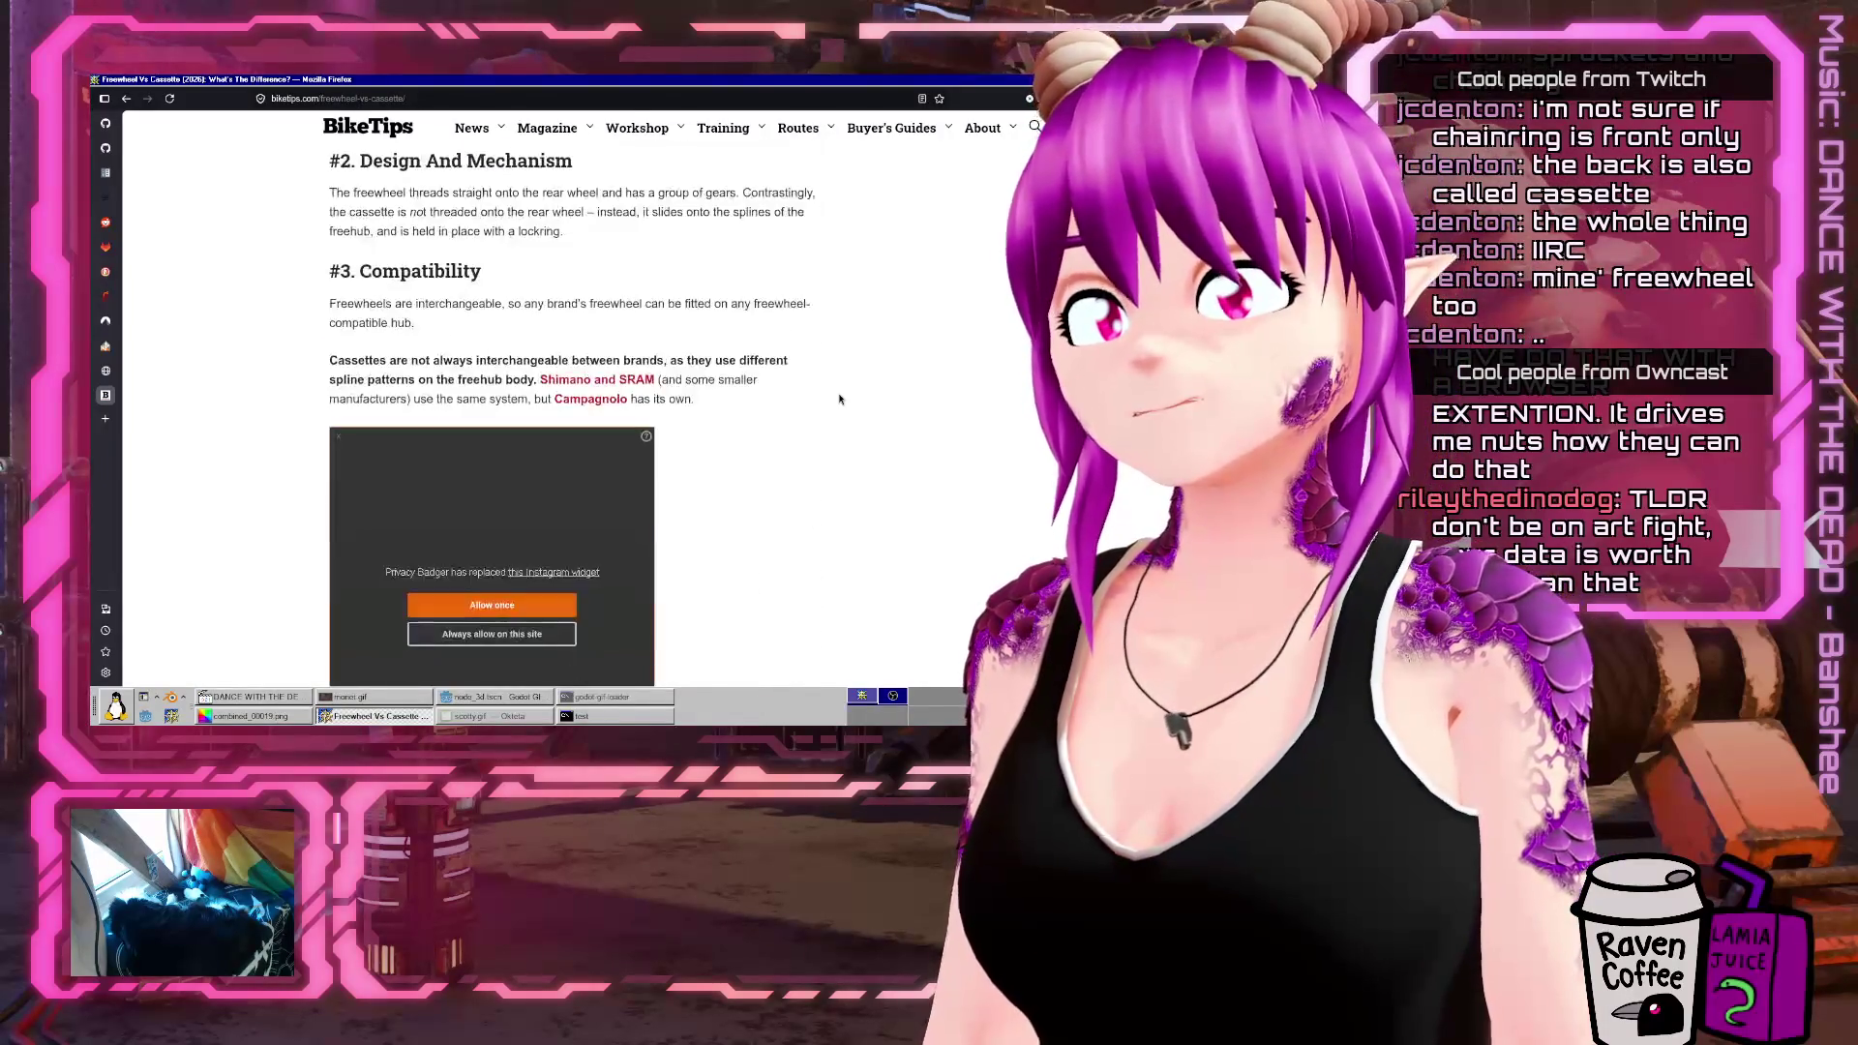
scroll(840, 399, down, 3)
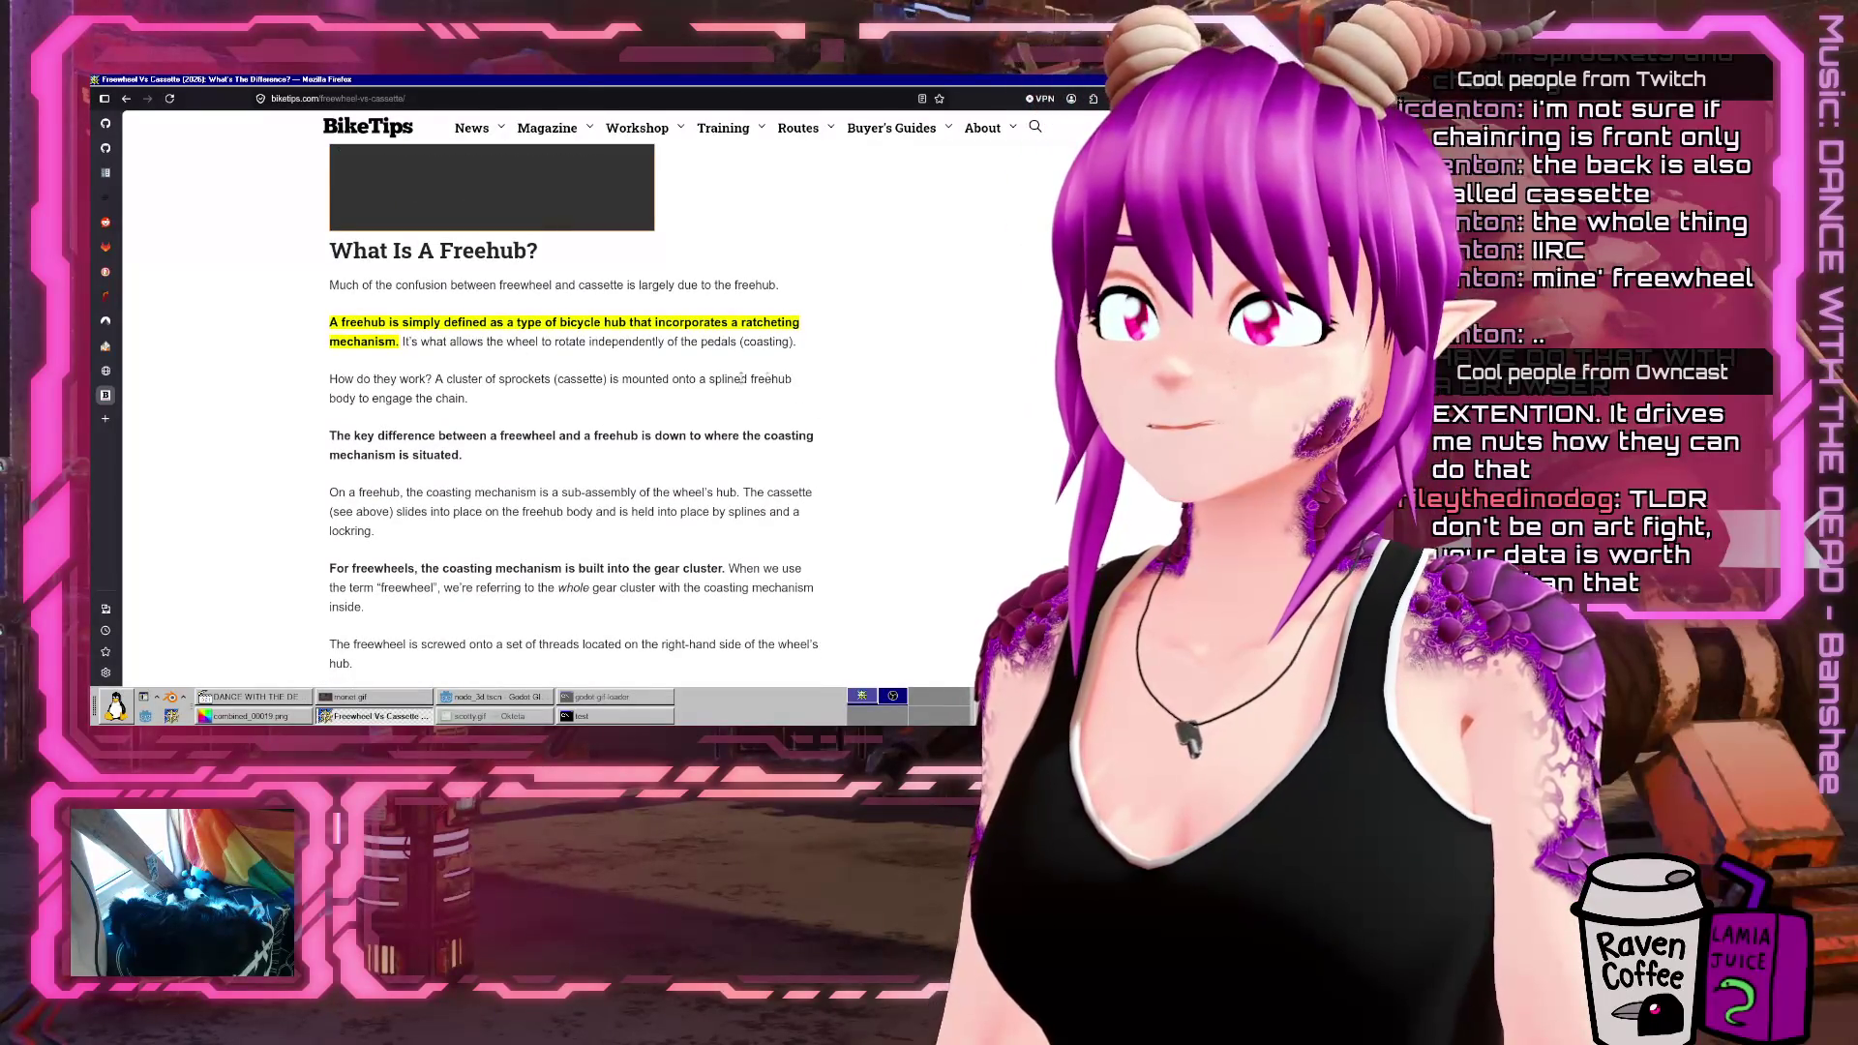
scroll(811, 423, down, 10)
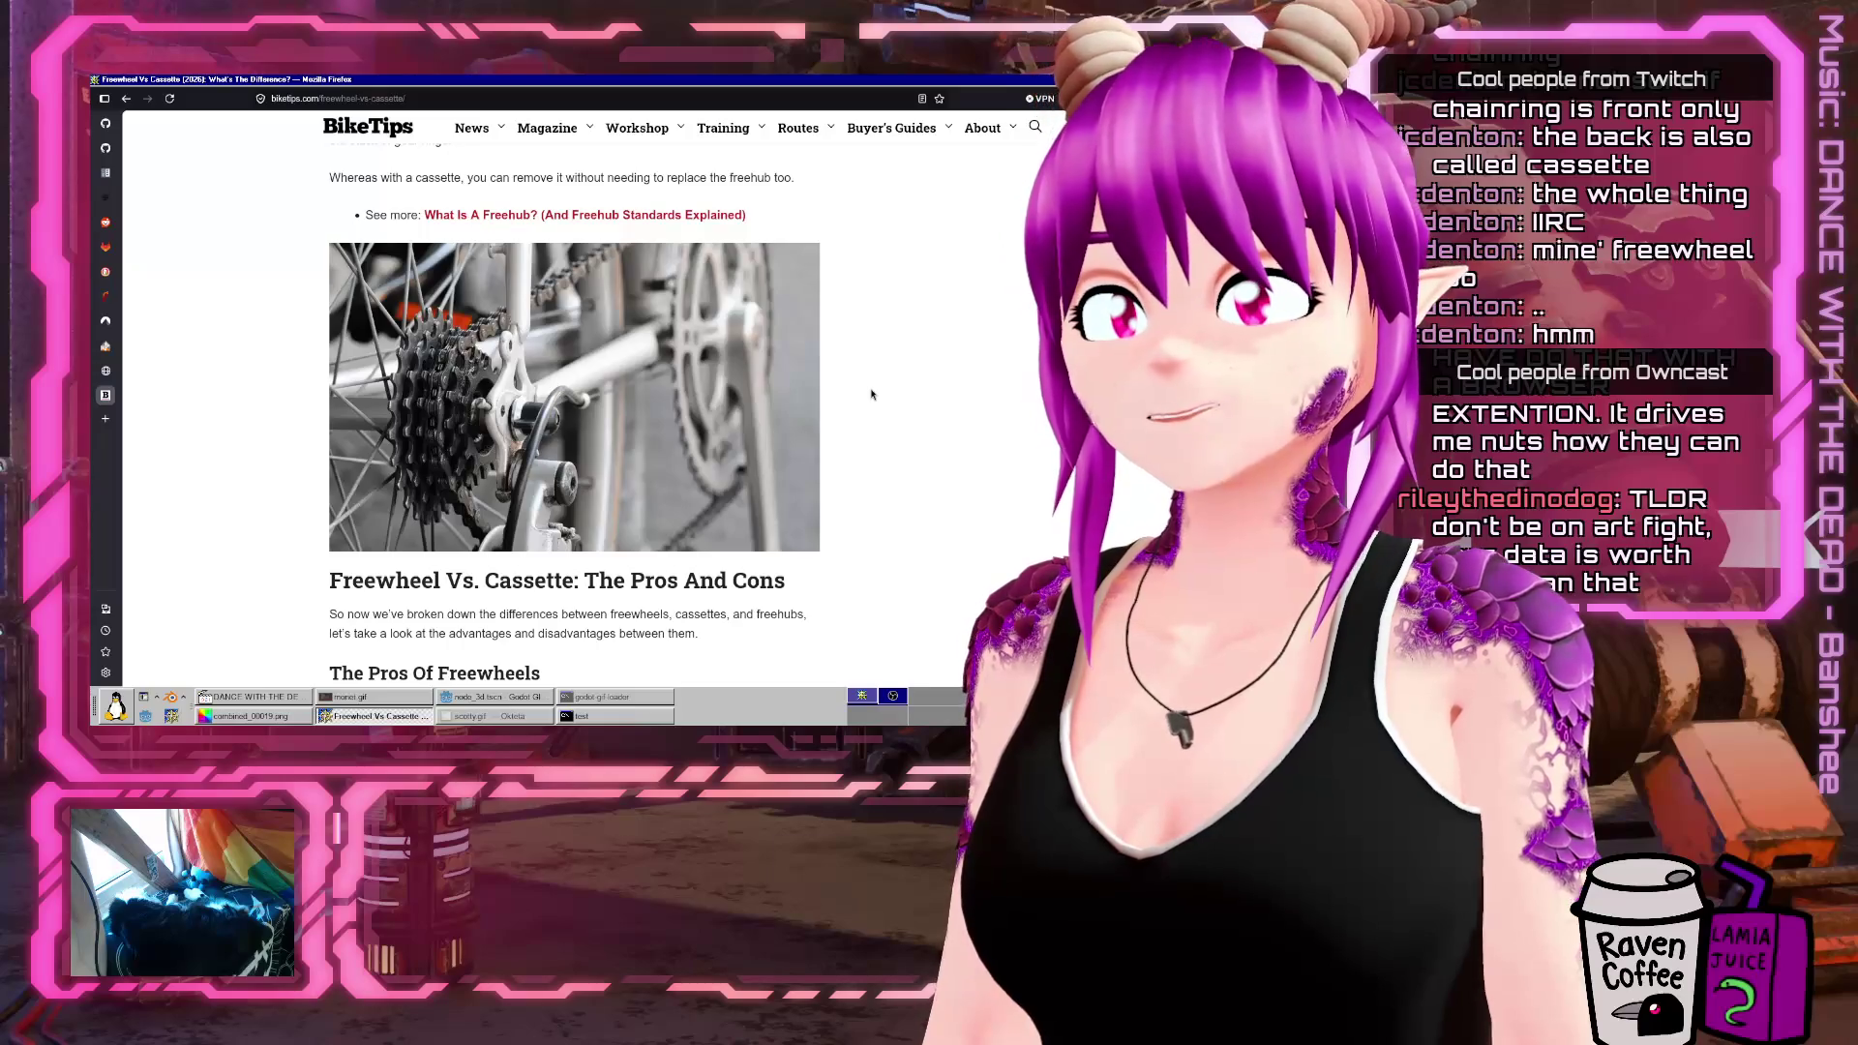
scroll(871, 394, down, 3)
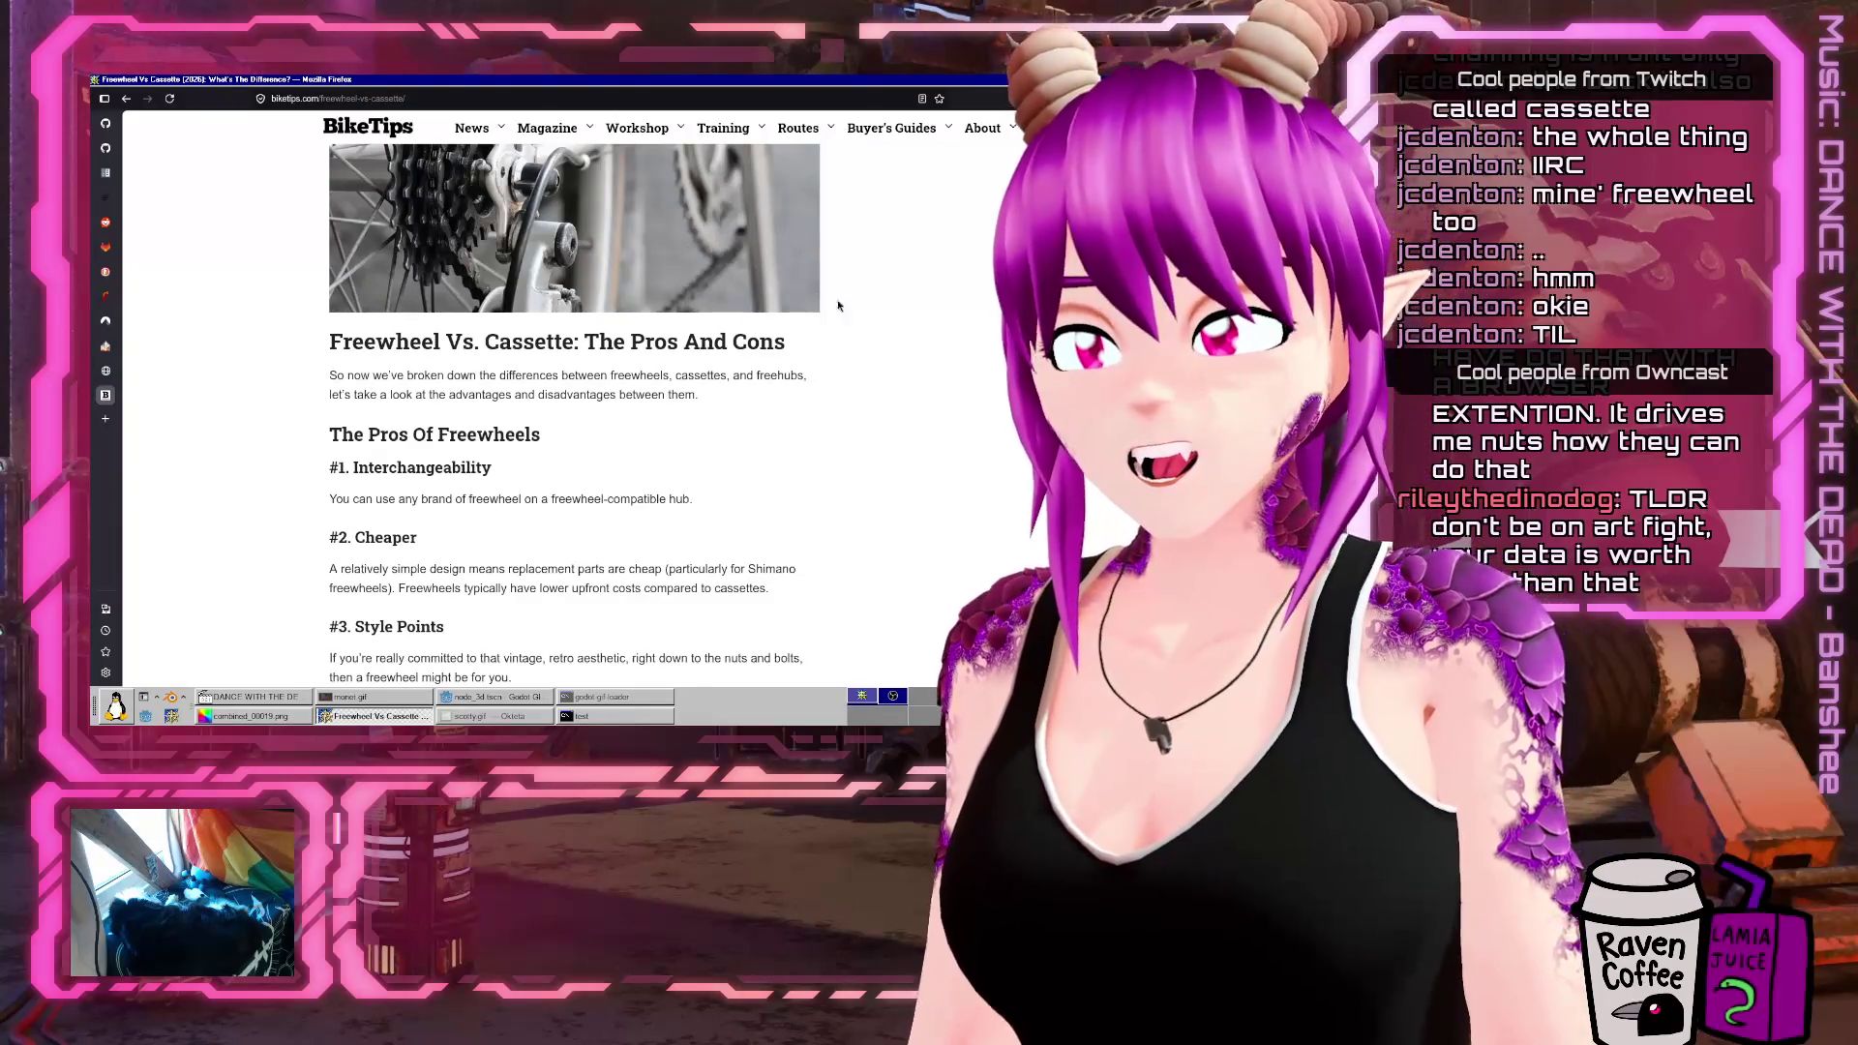
scroll(782, 356, up, 3)
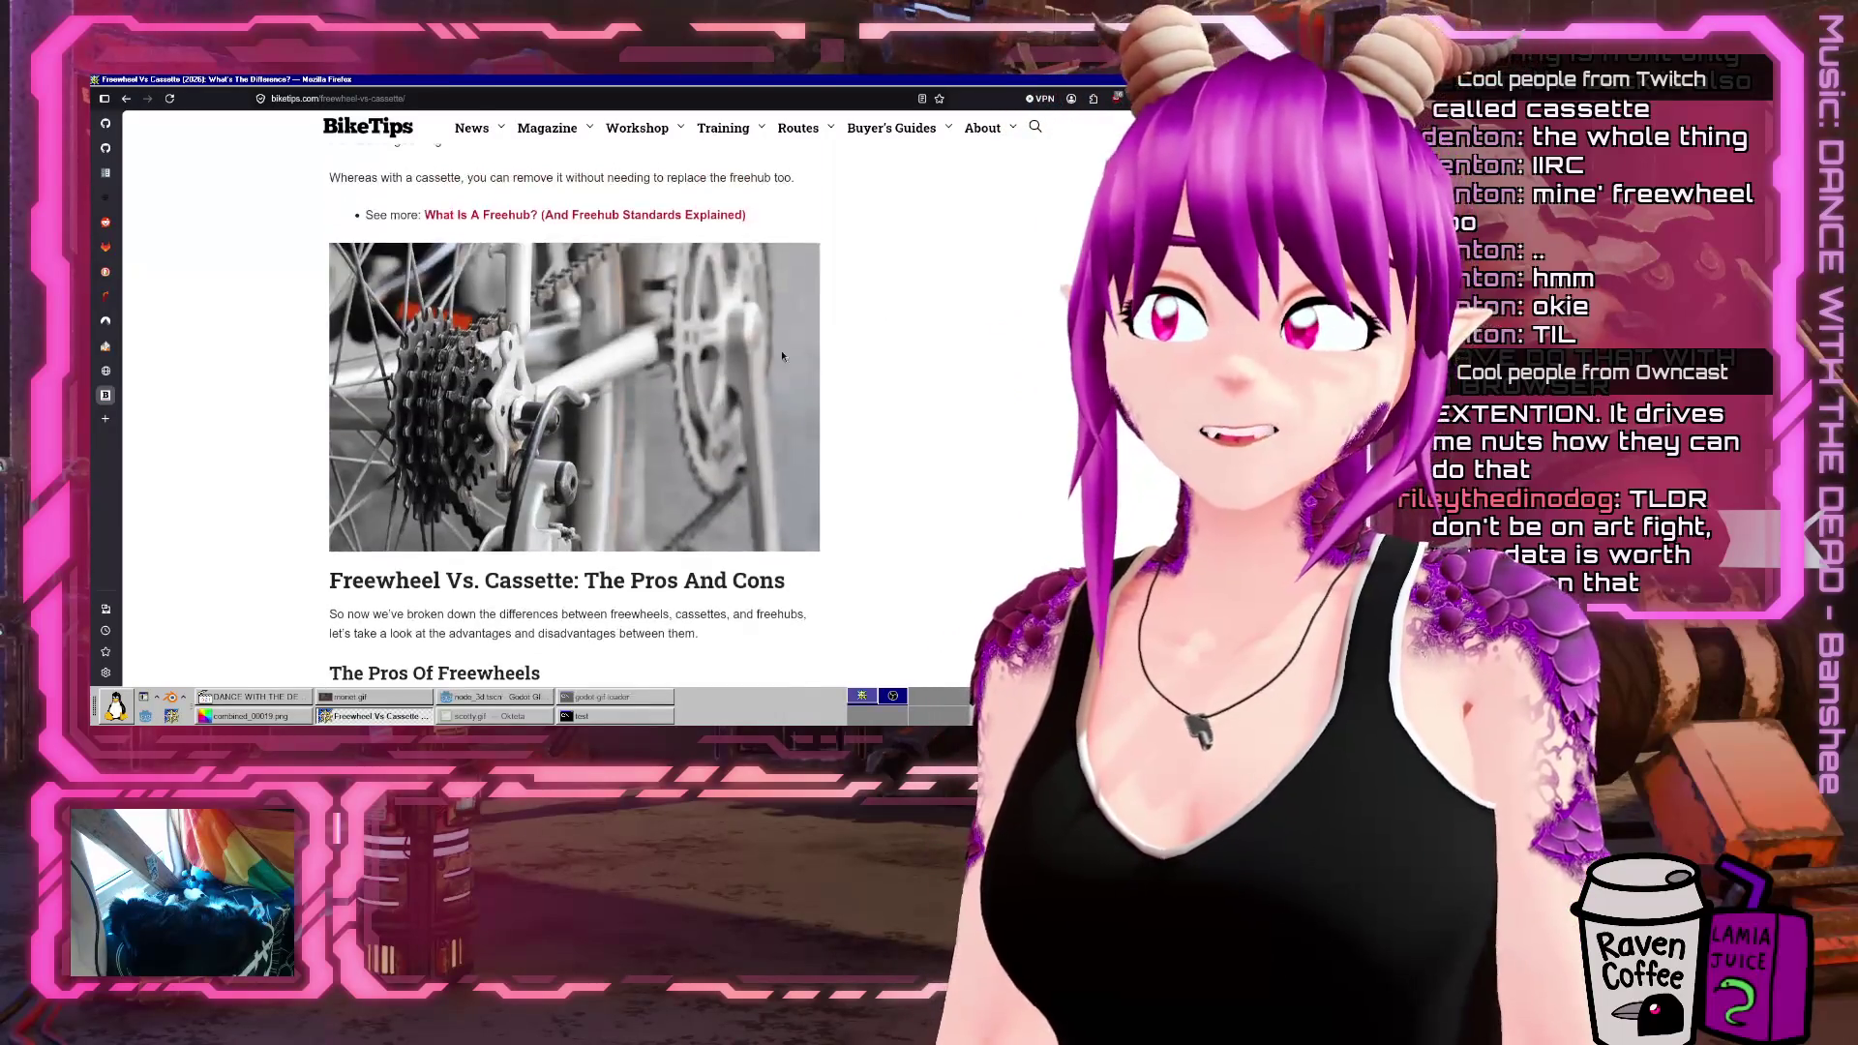
scroll(407, 334, down, 8)
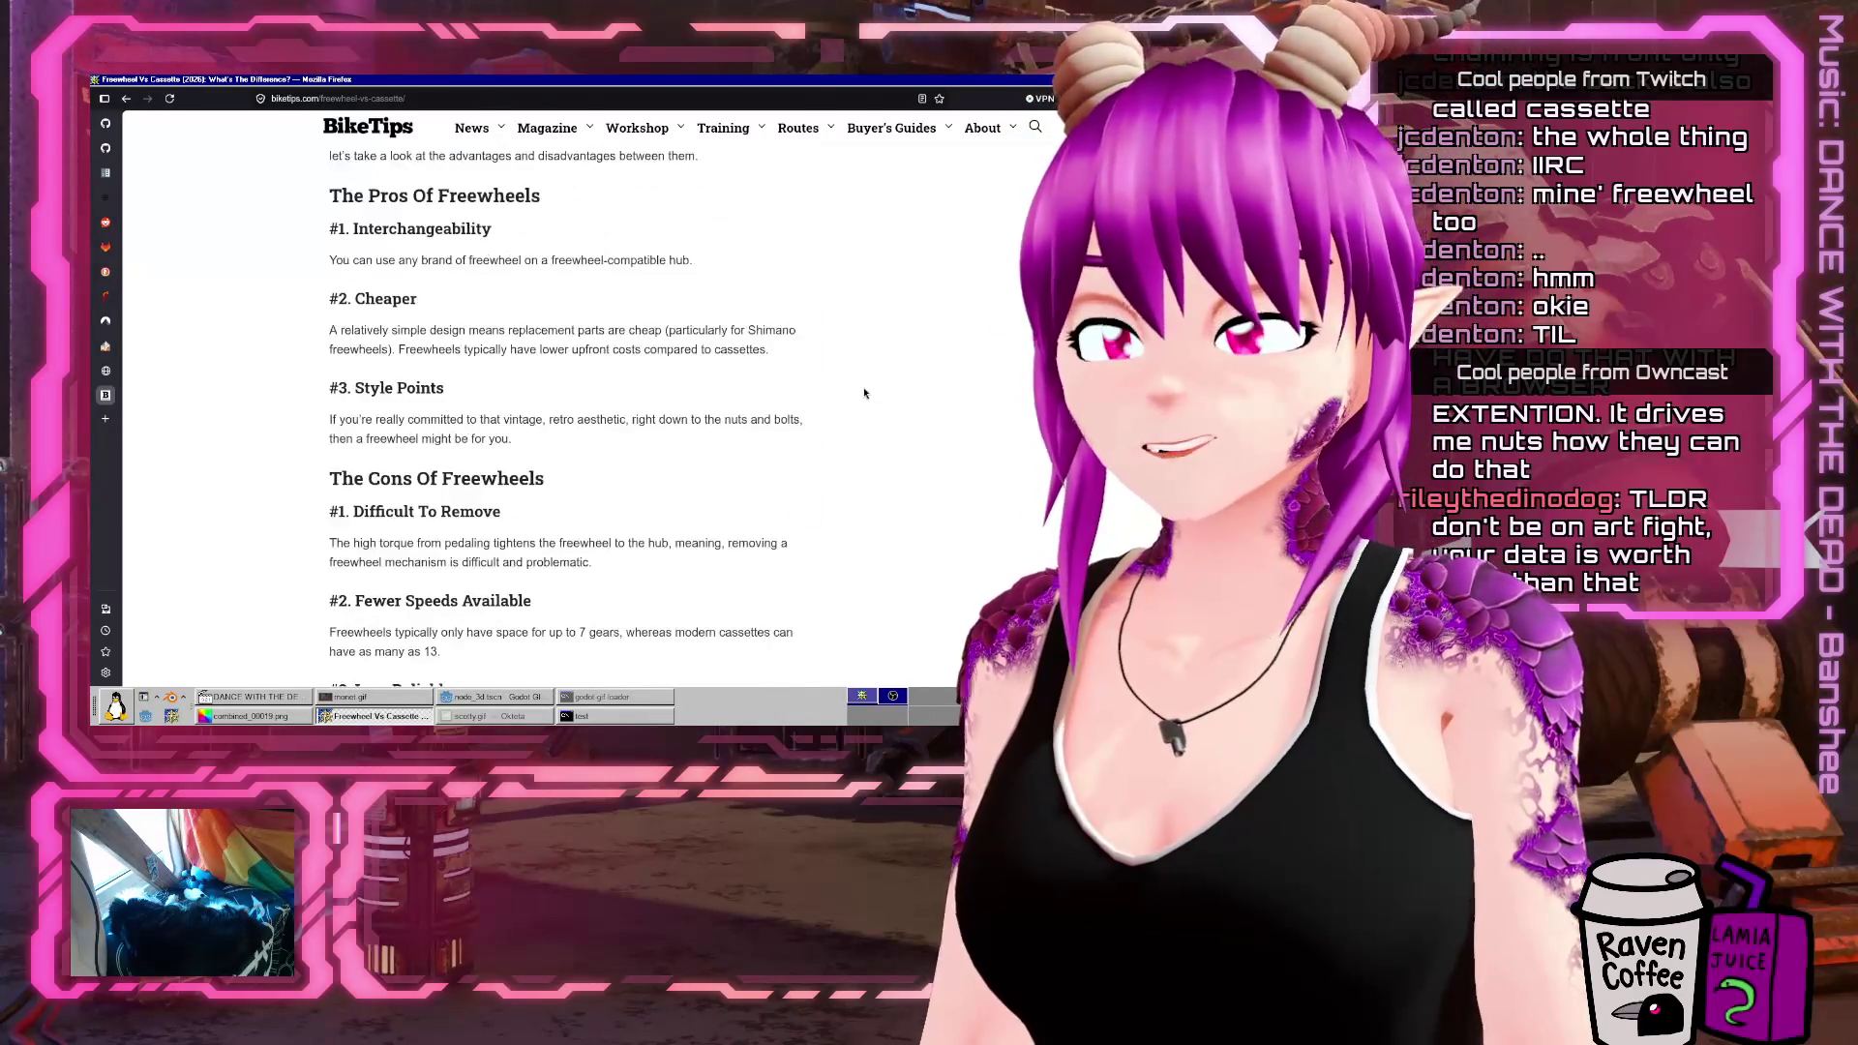
scroll(850, 383, down, 15)
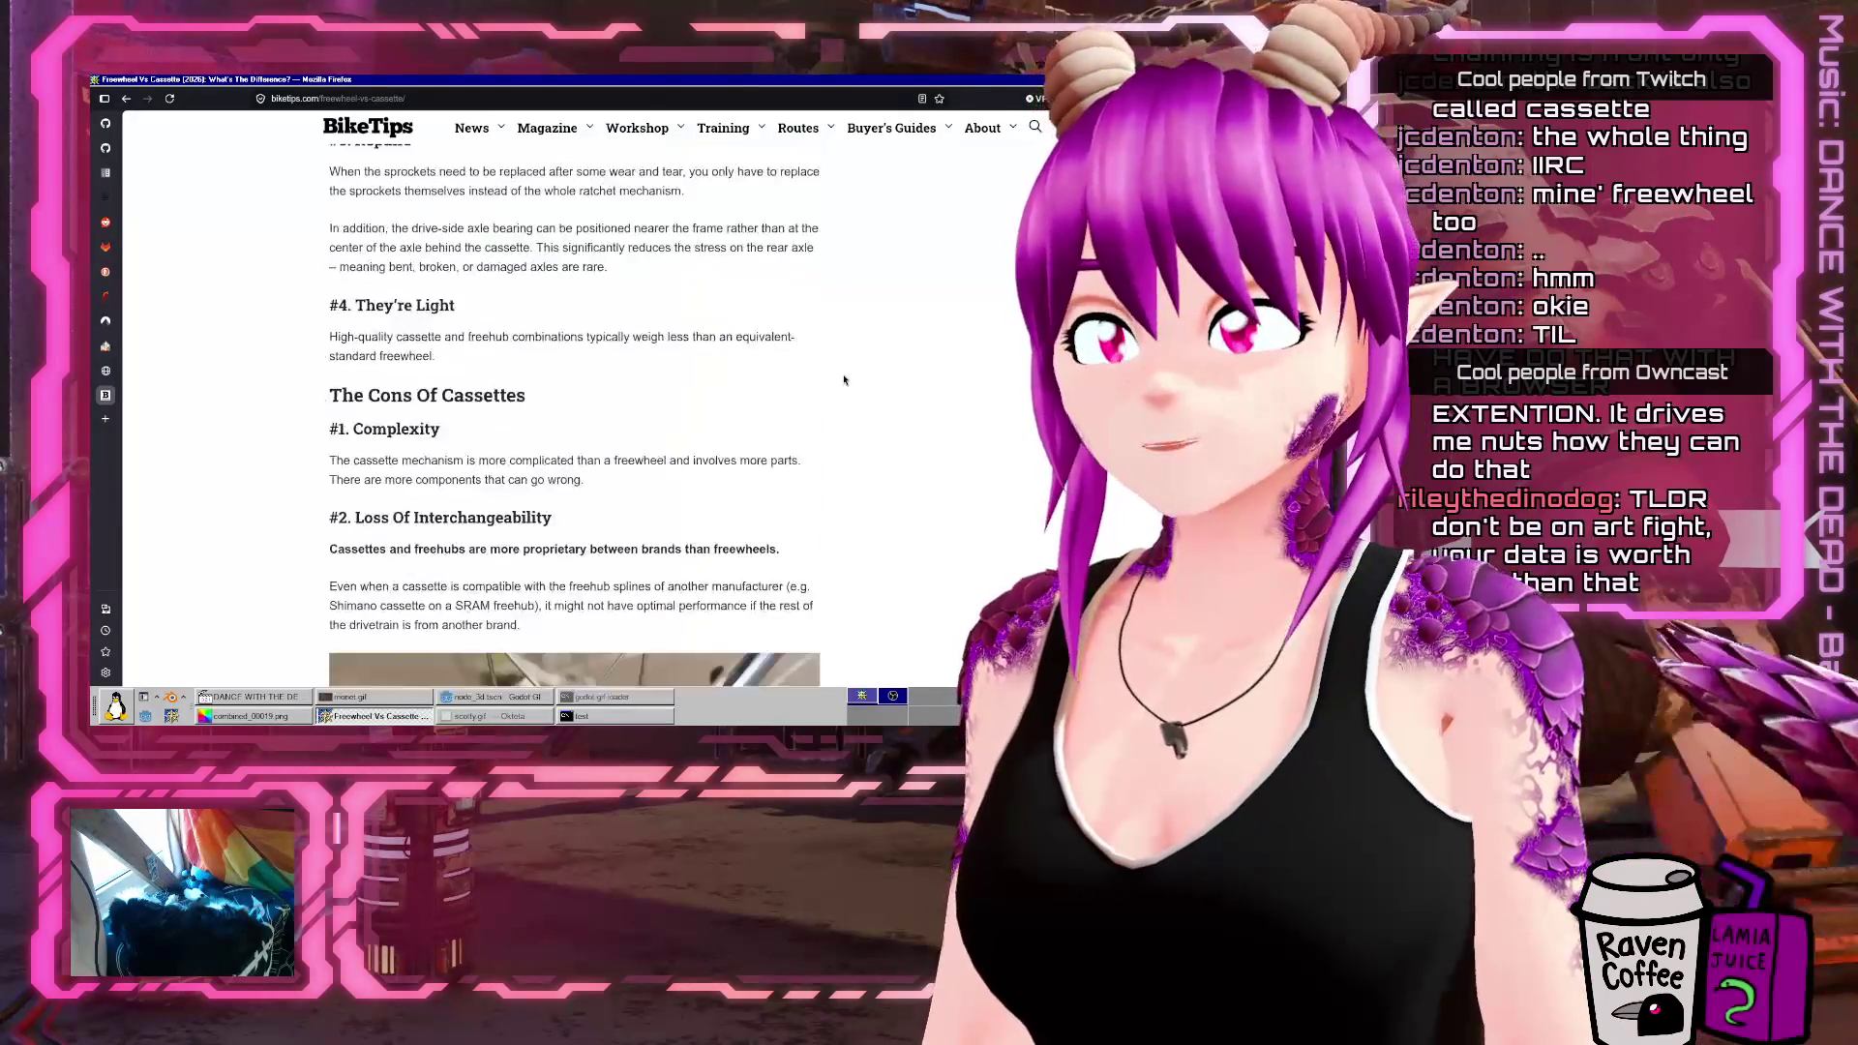
scroll(844, 380, down, 3)
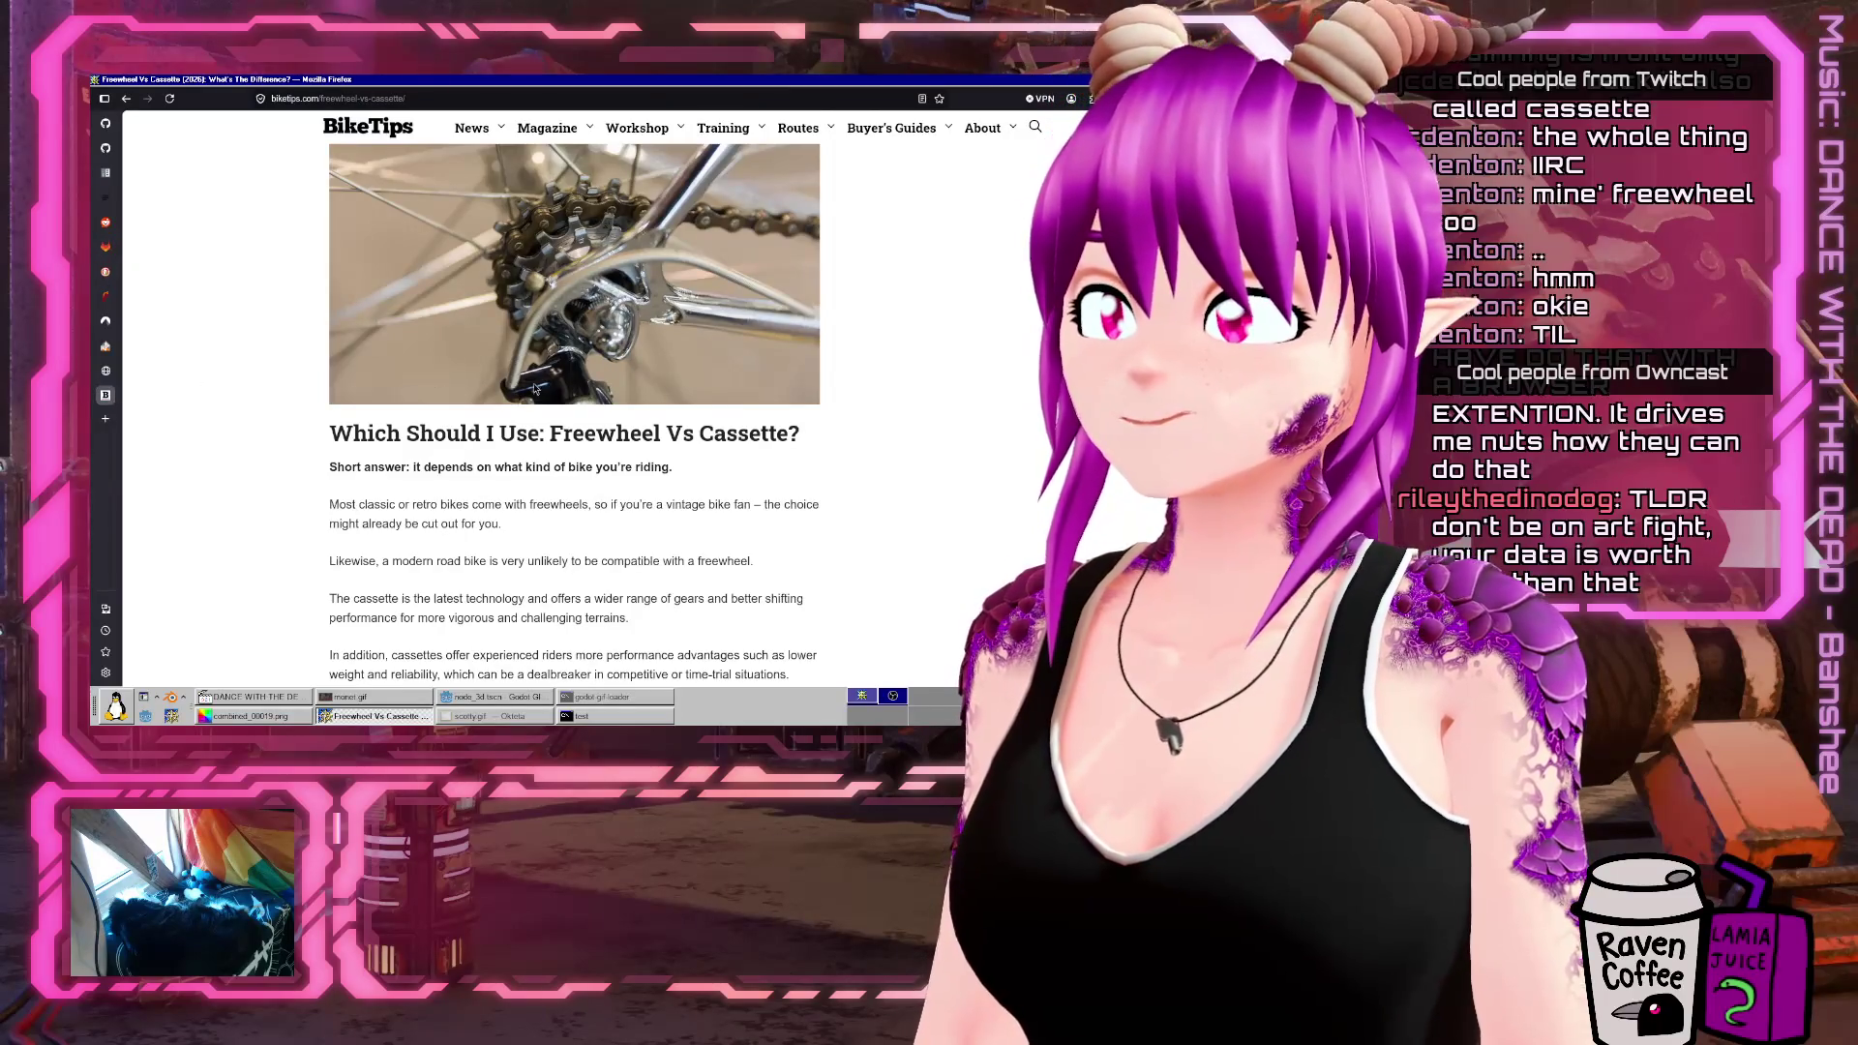
middle_click(97, 393)
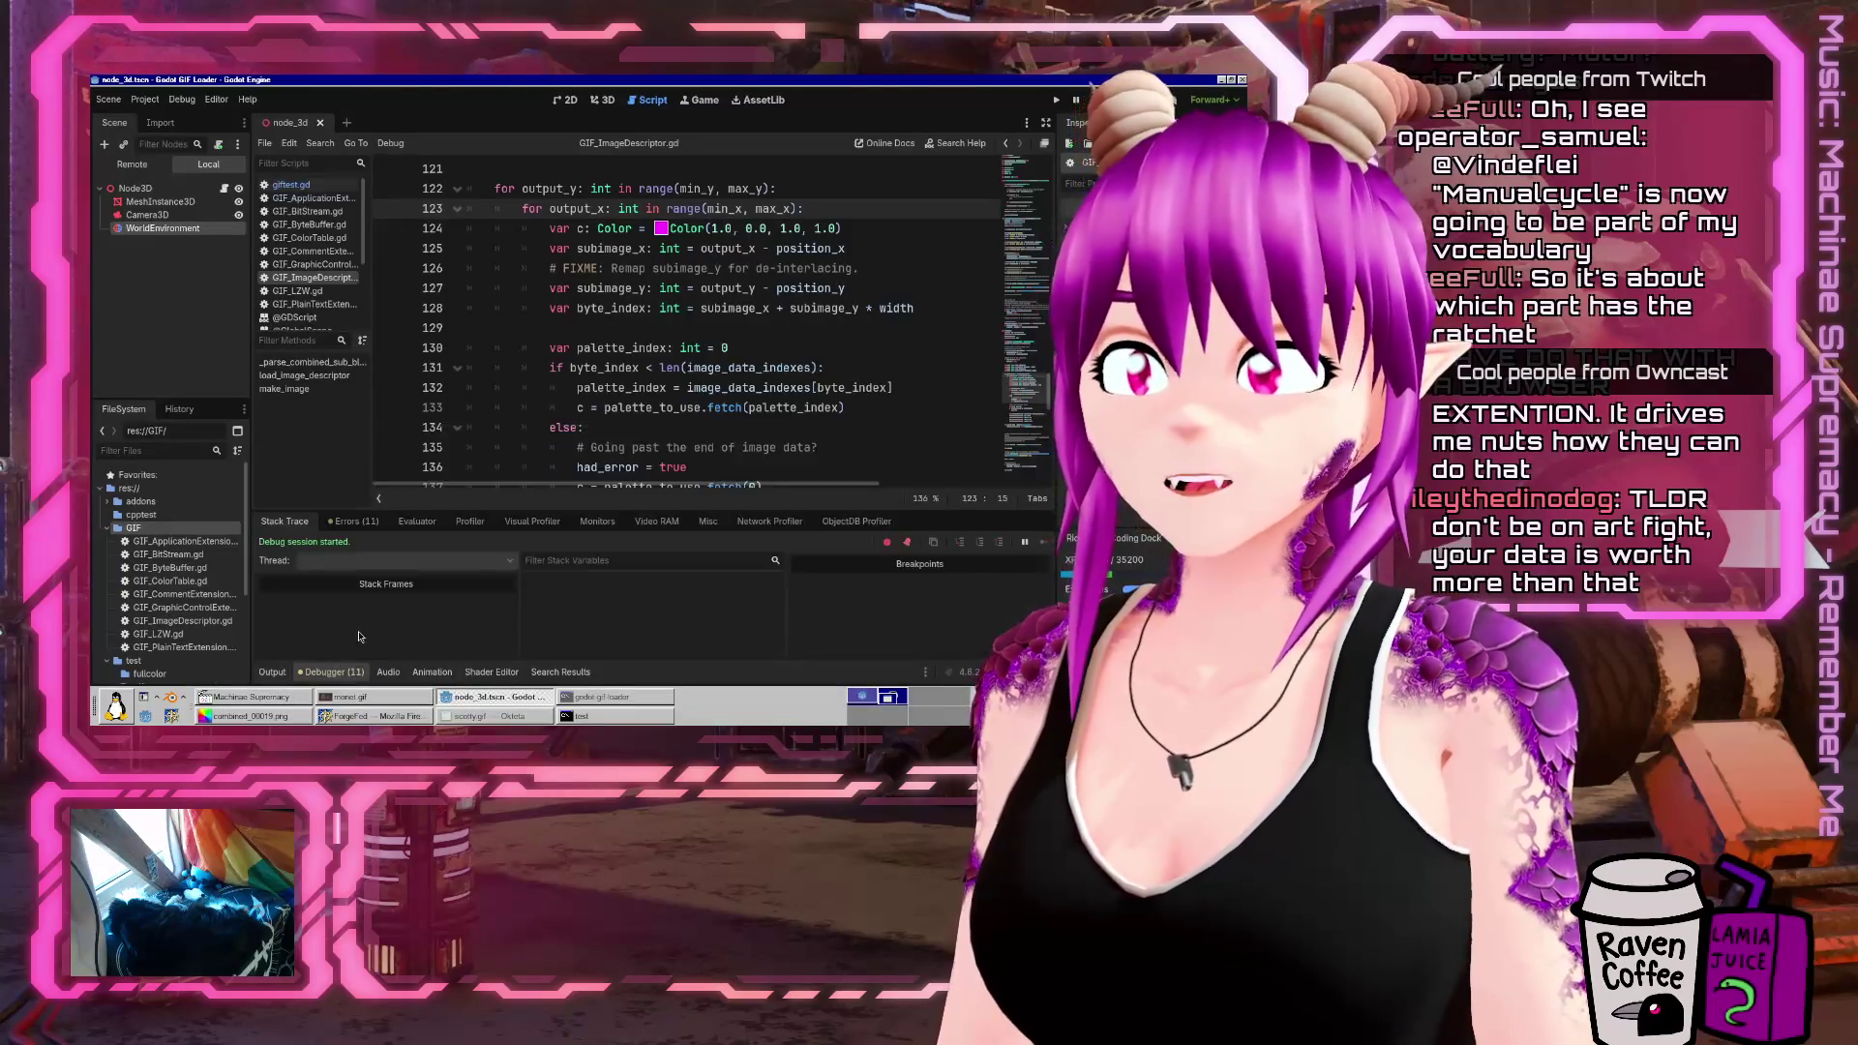
Show the list of script warnings in the Godot editor
click(352, 521)
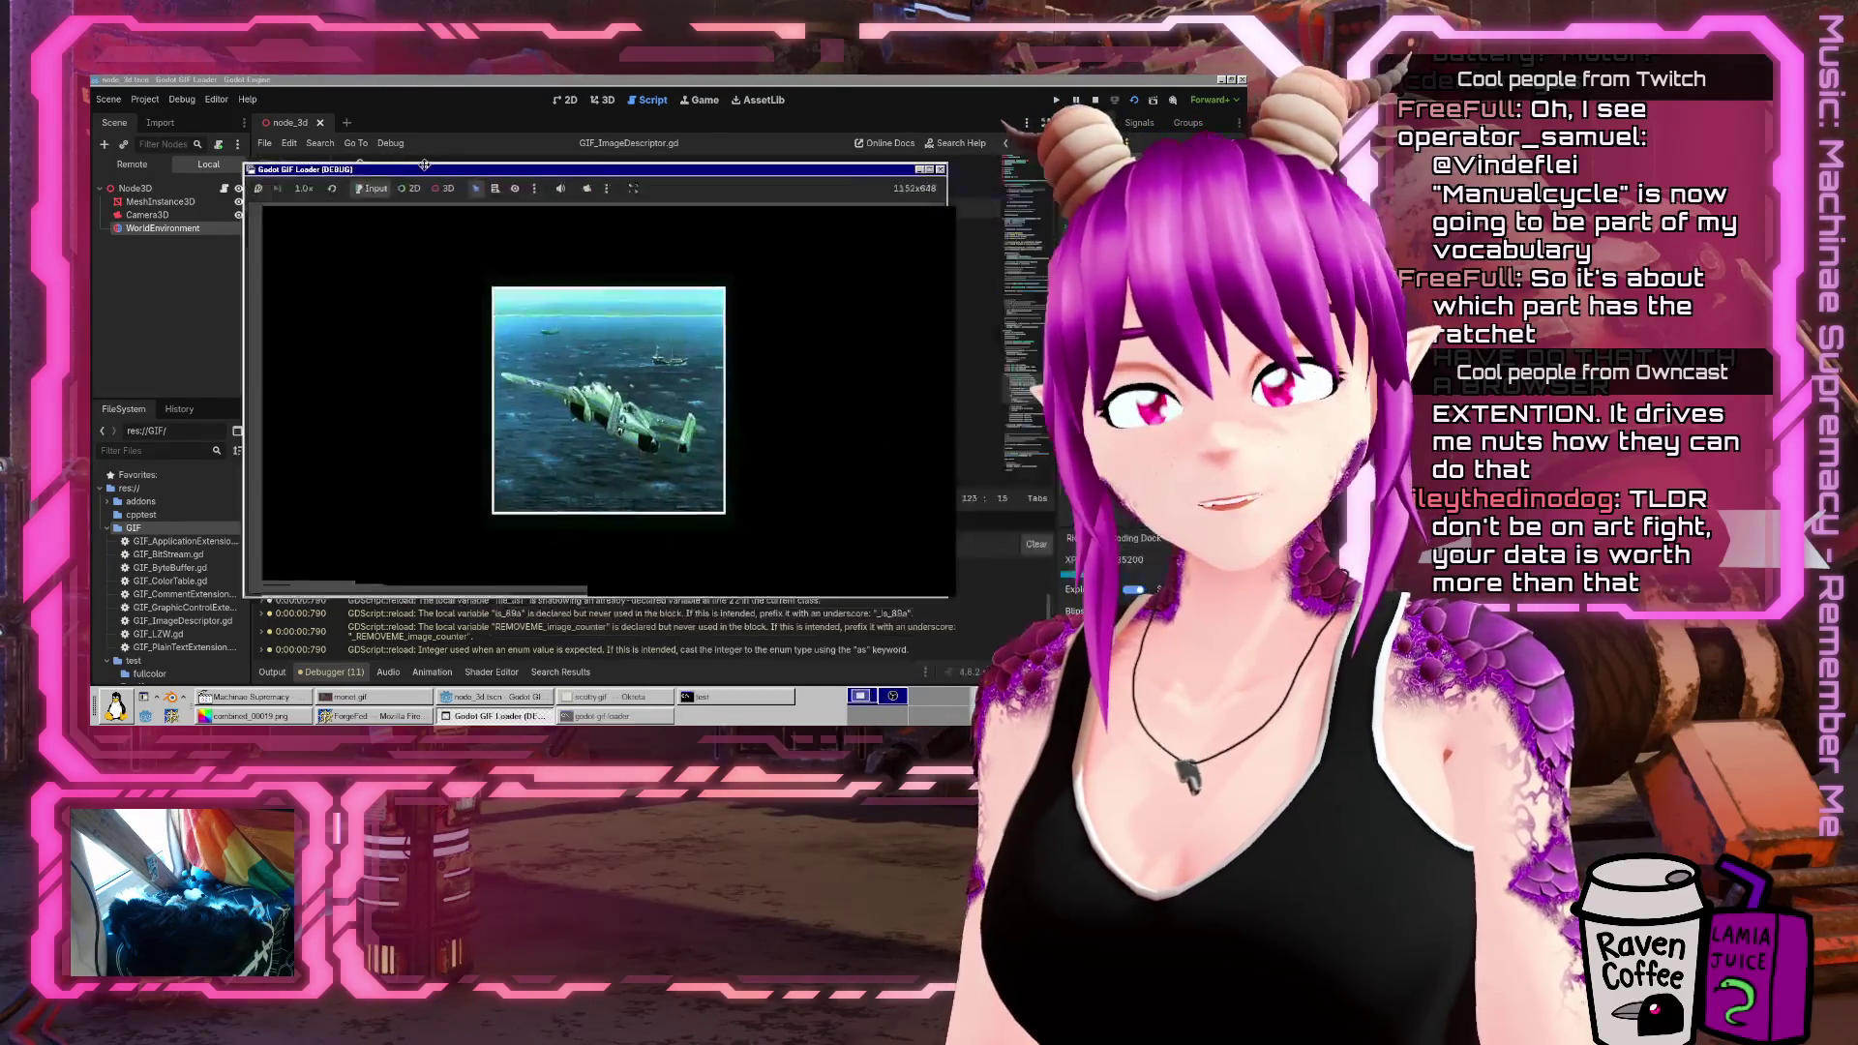
Move the loader window aside, then stop, rerun and close the GIF loader
drag(455, 166, 677, 219)
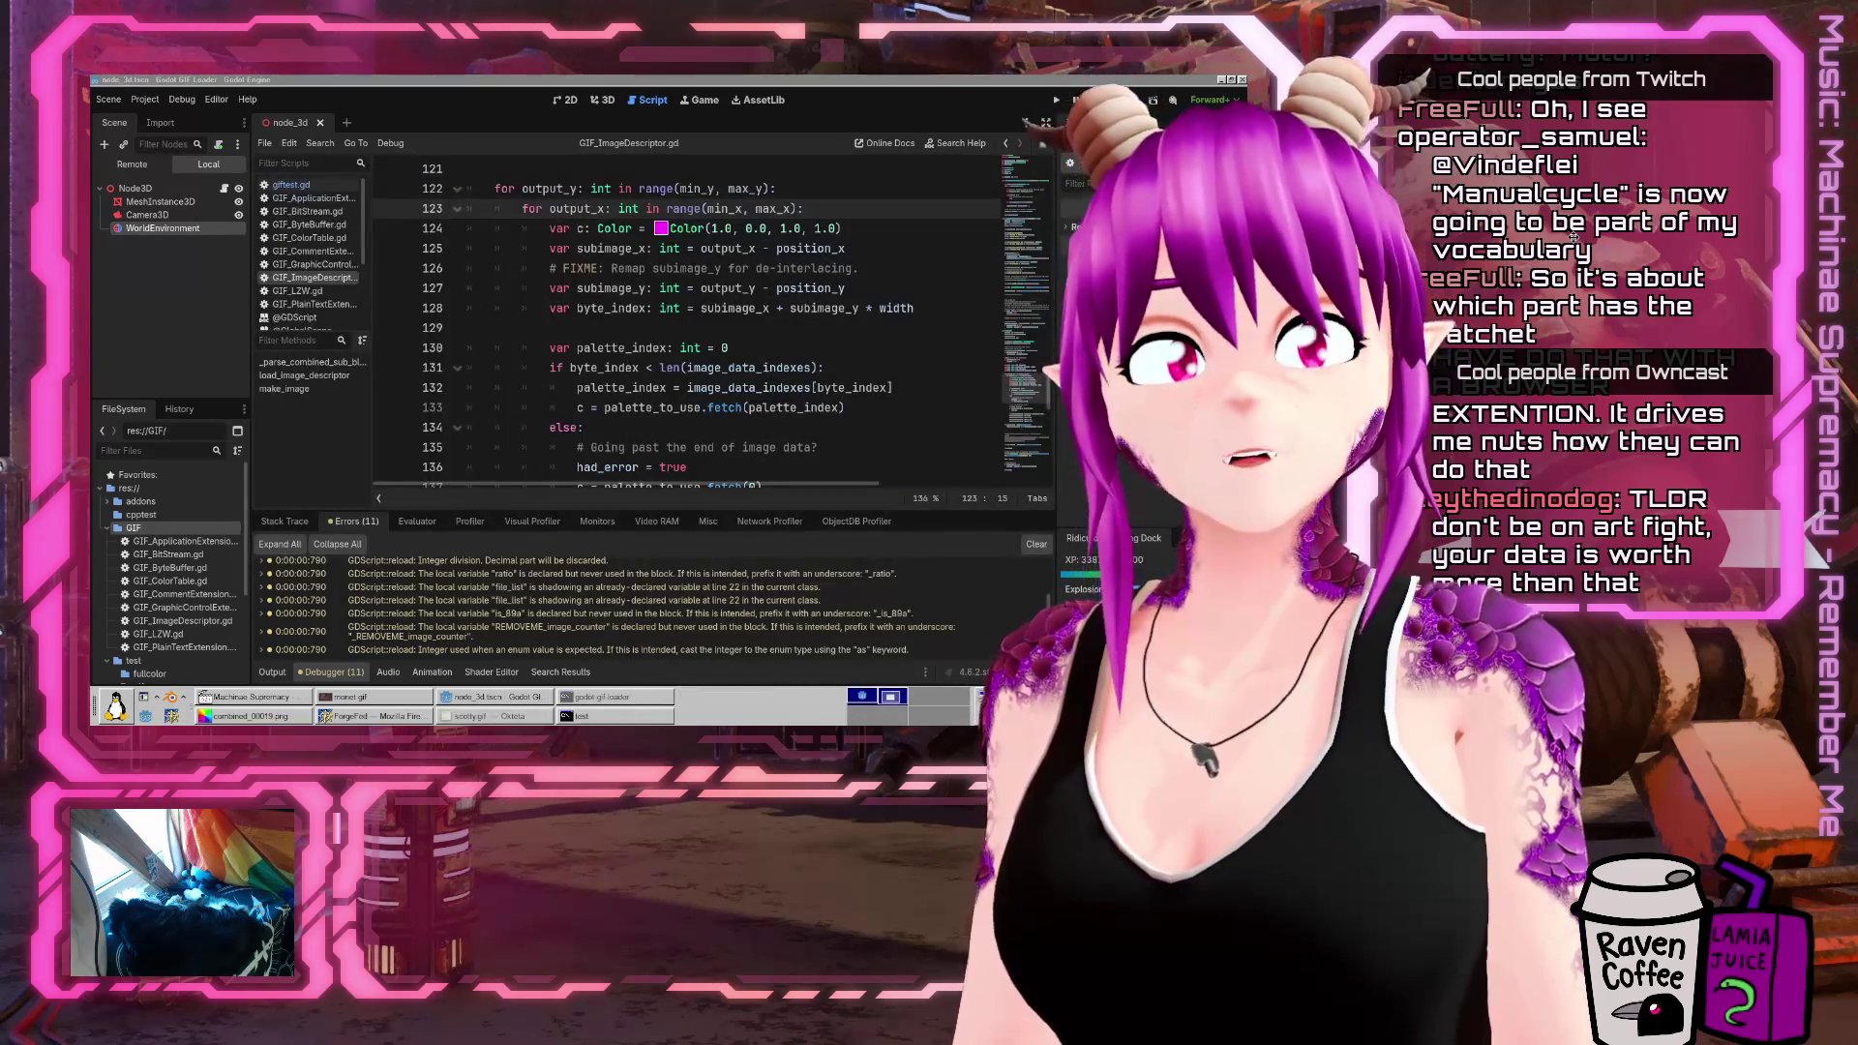
key(F5)
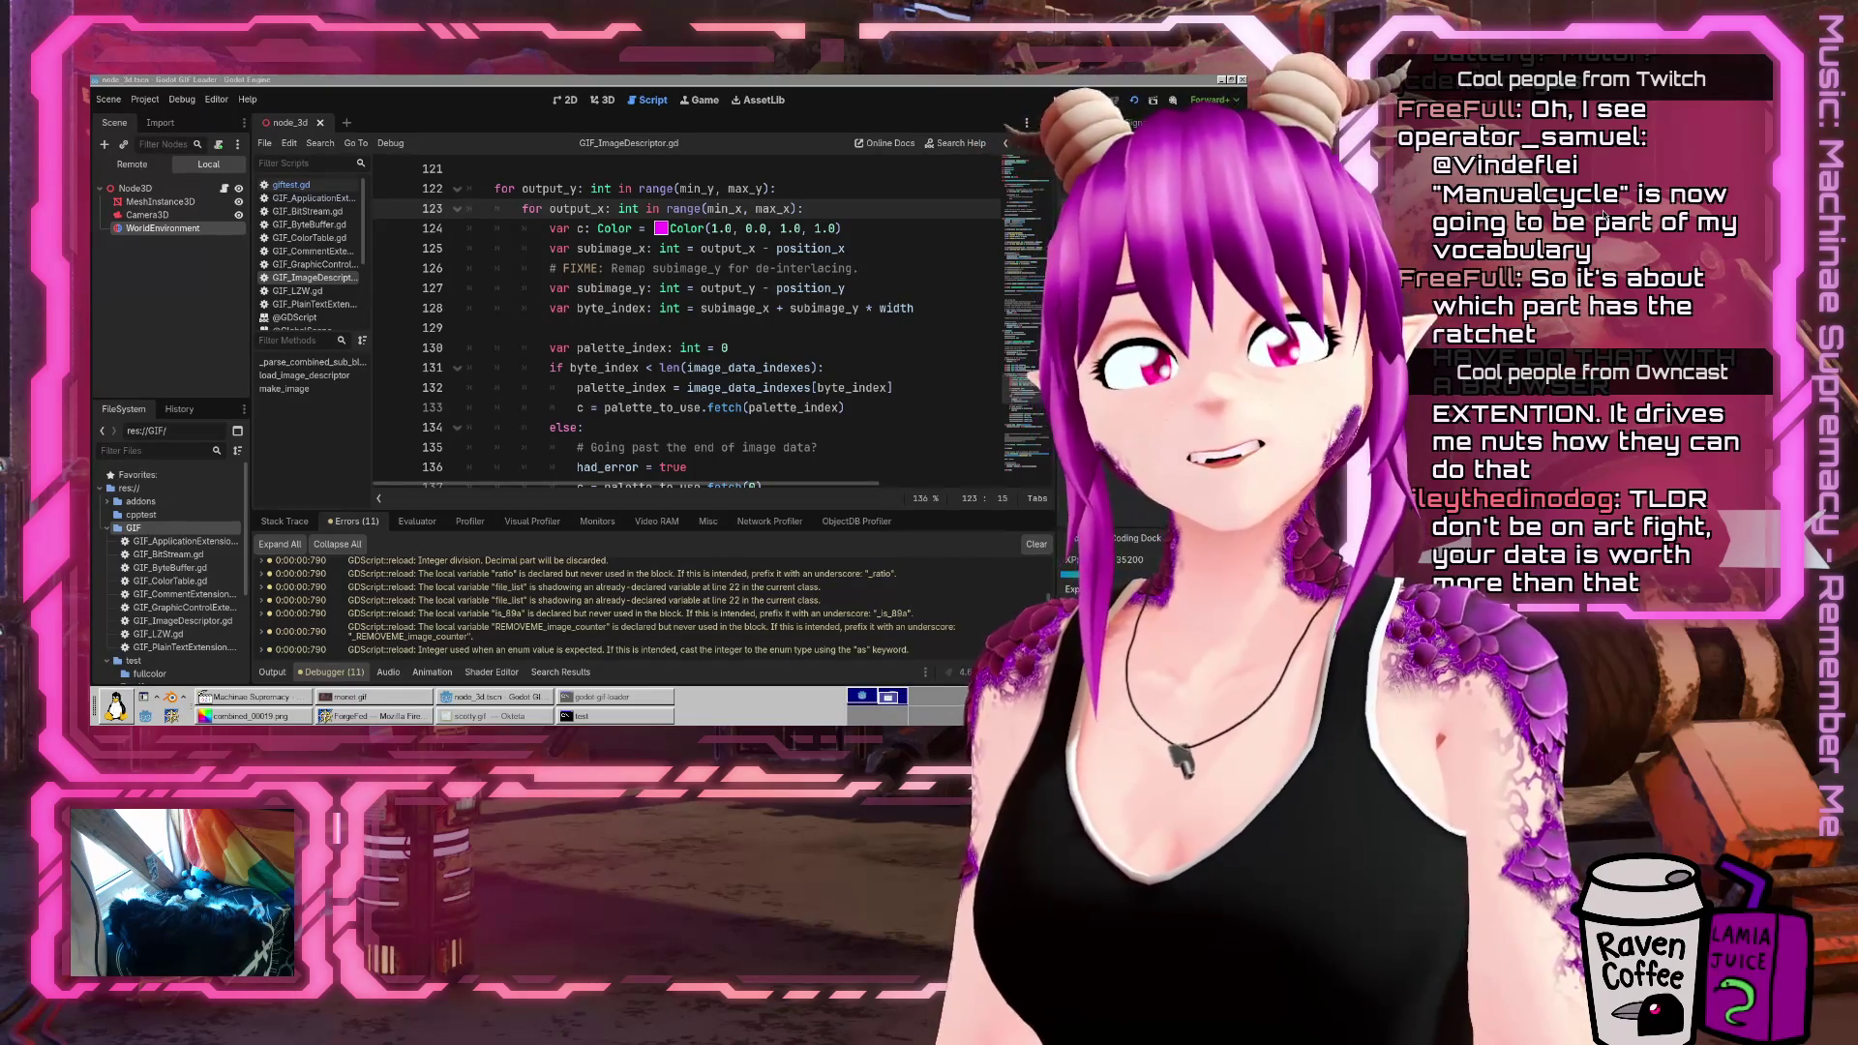
click(1055, 100)
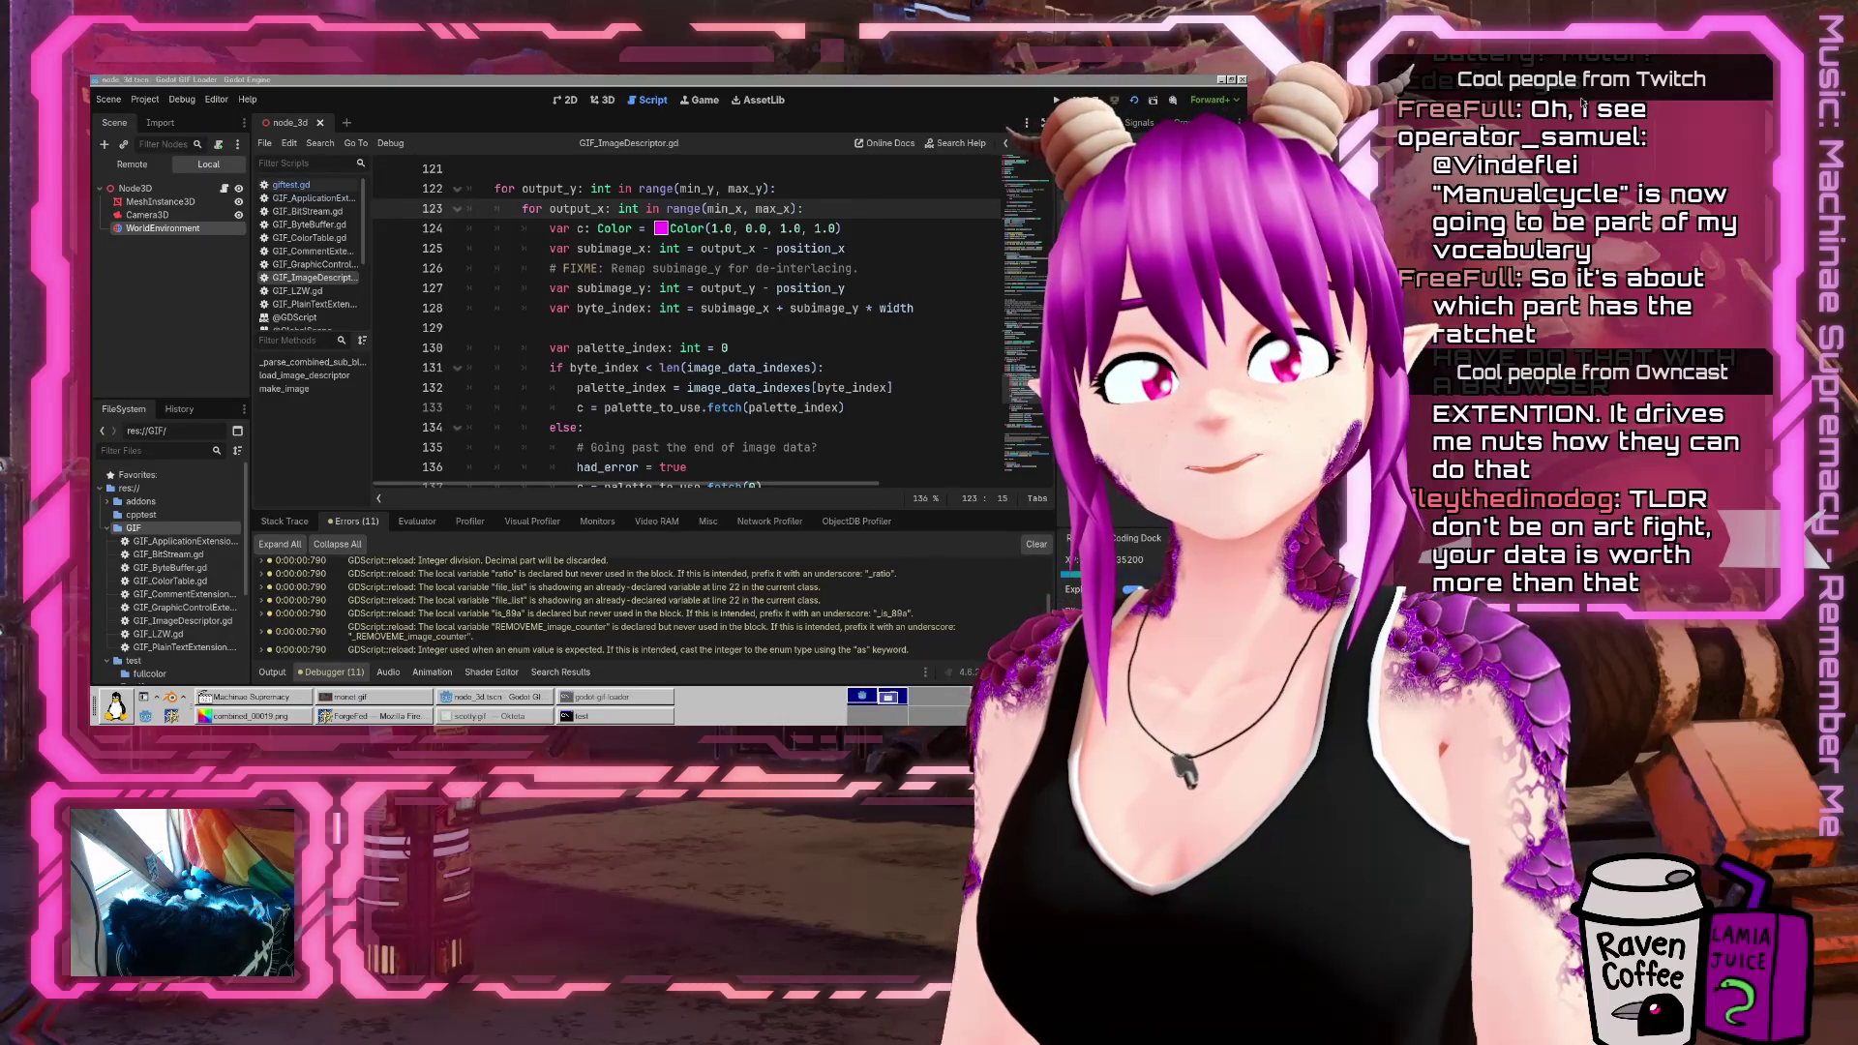
click(1059, 211)
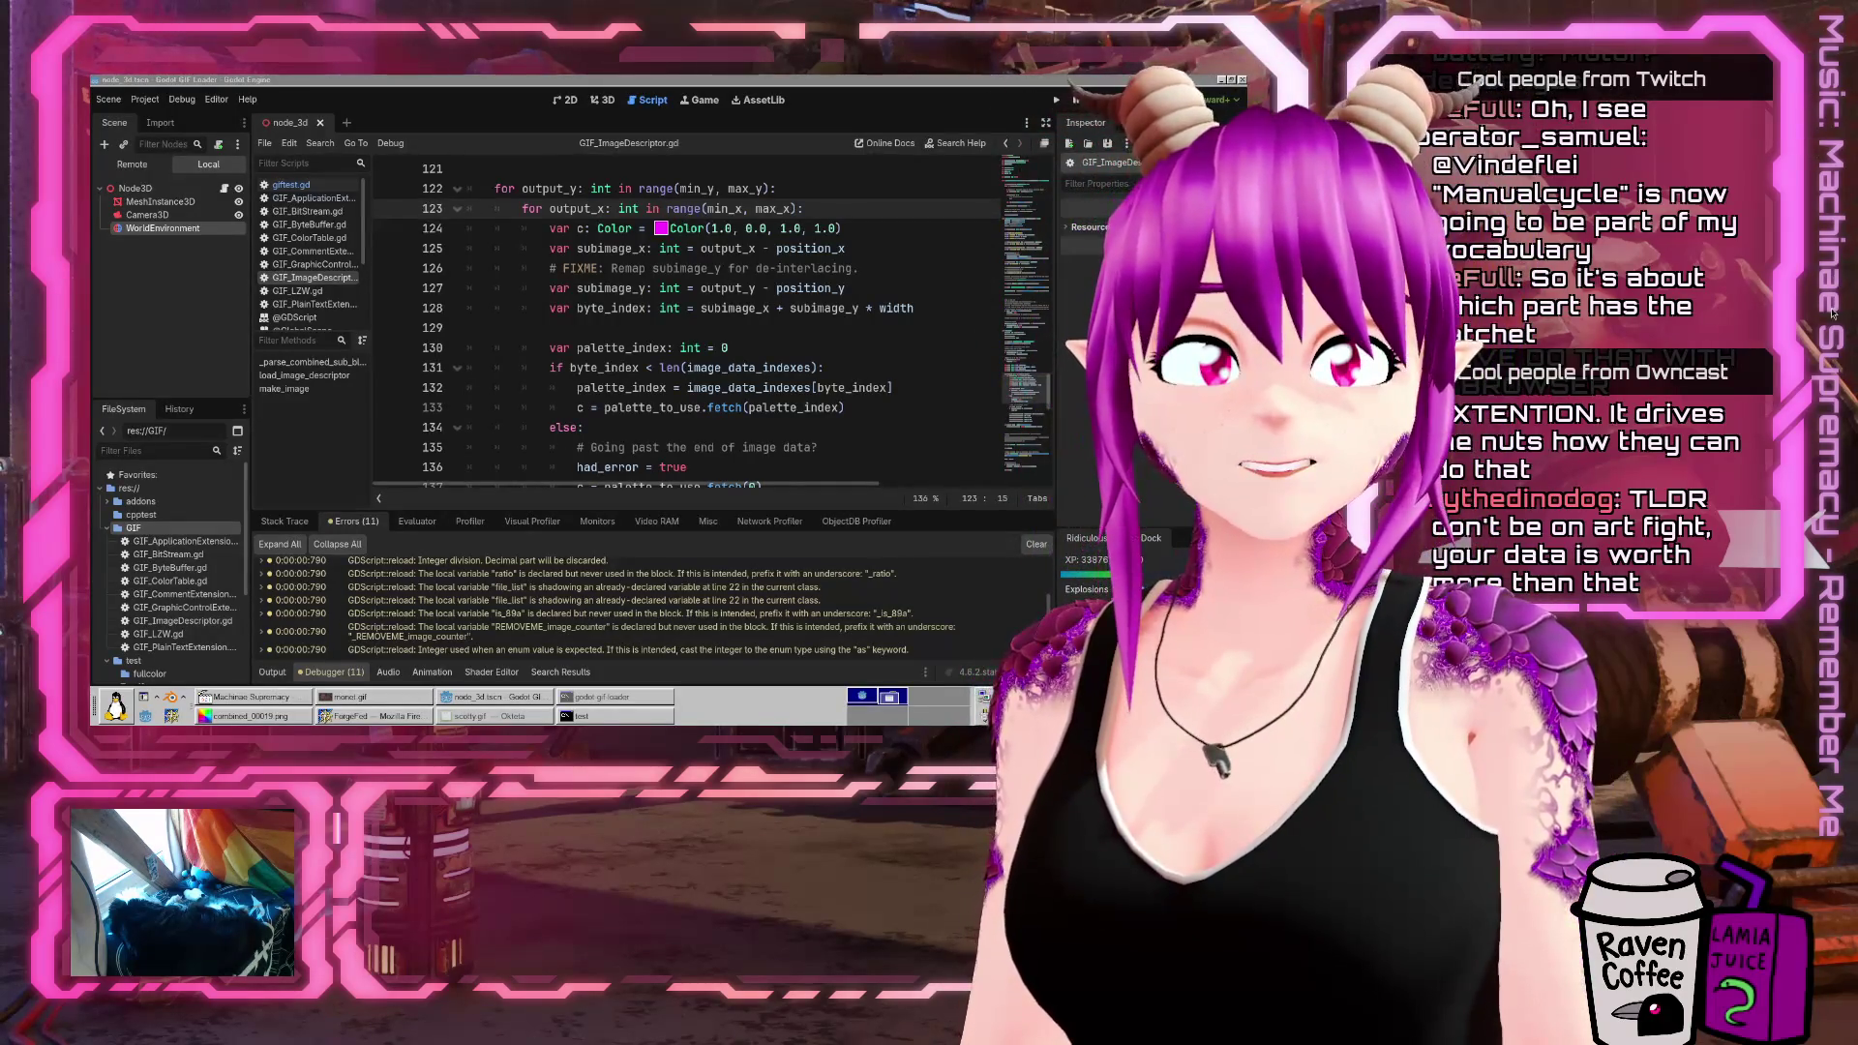
Relaunch the loader and show the Output log of 'Unknown block type' lines for chute.gif
key(F5)
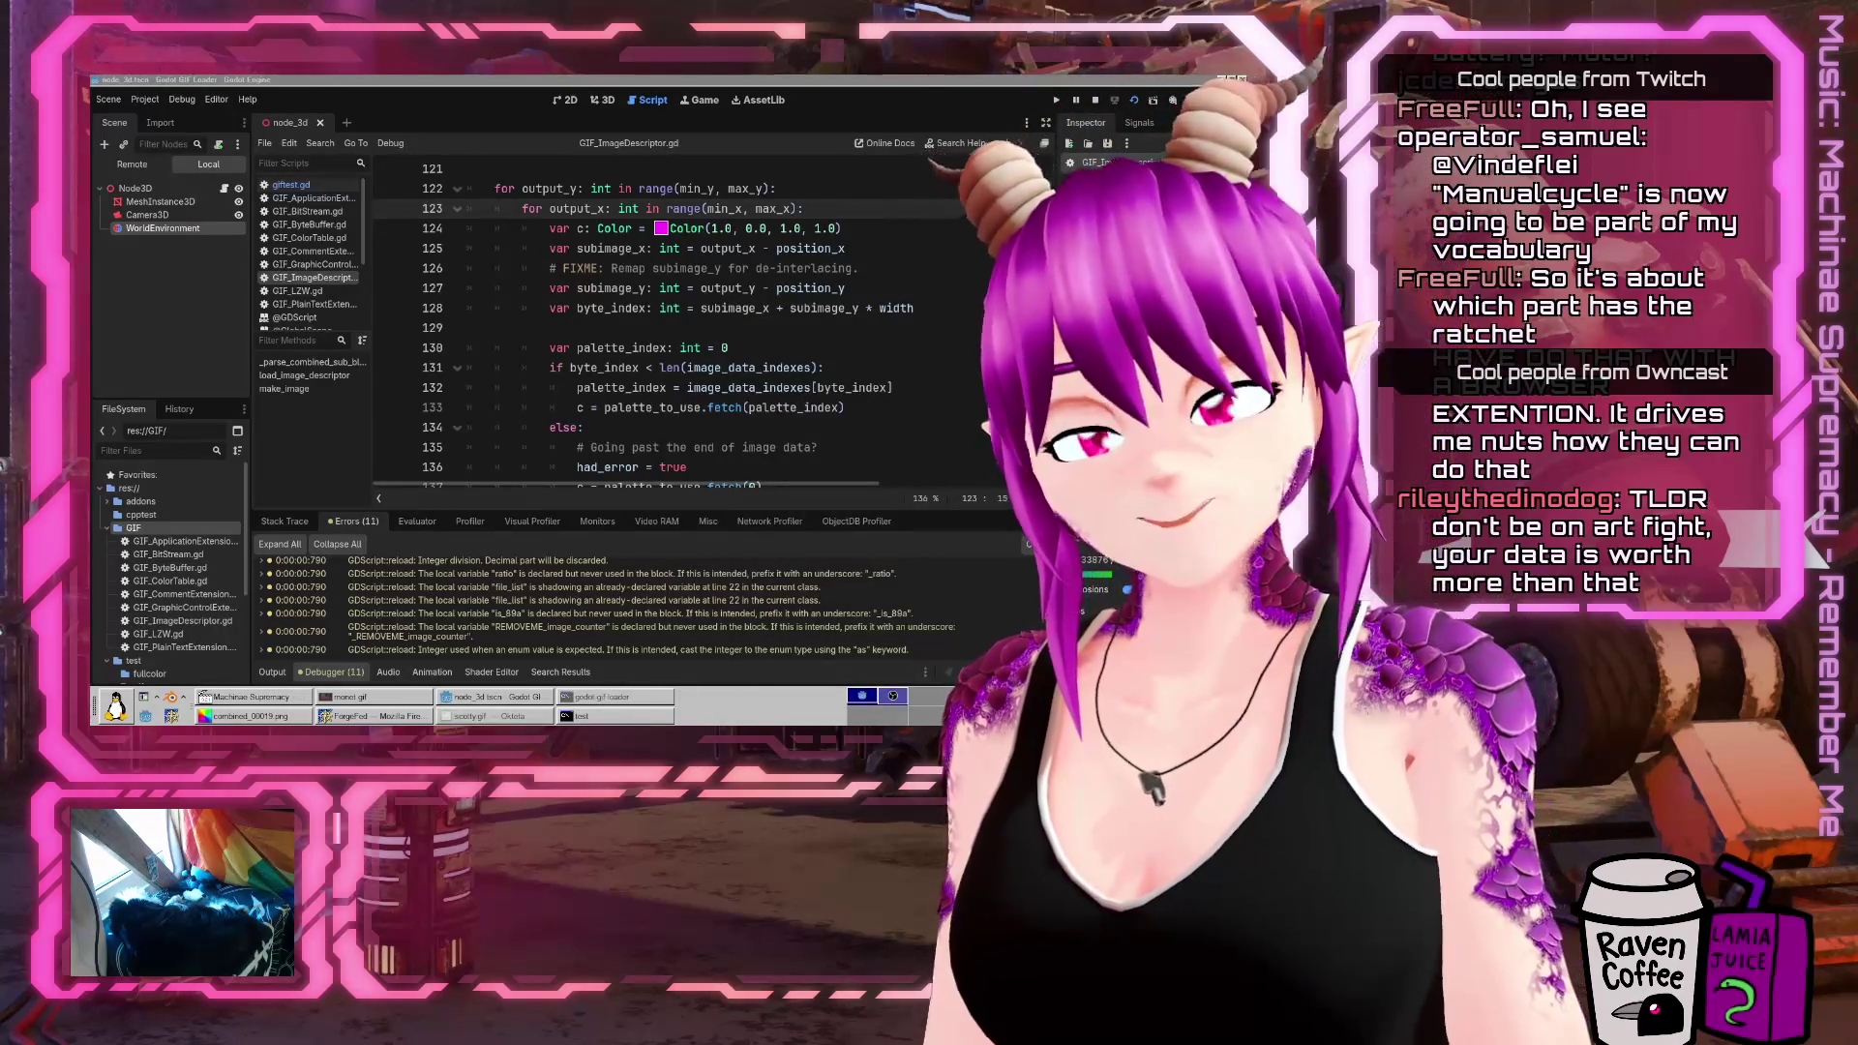
click(290, 521)
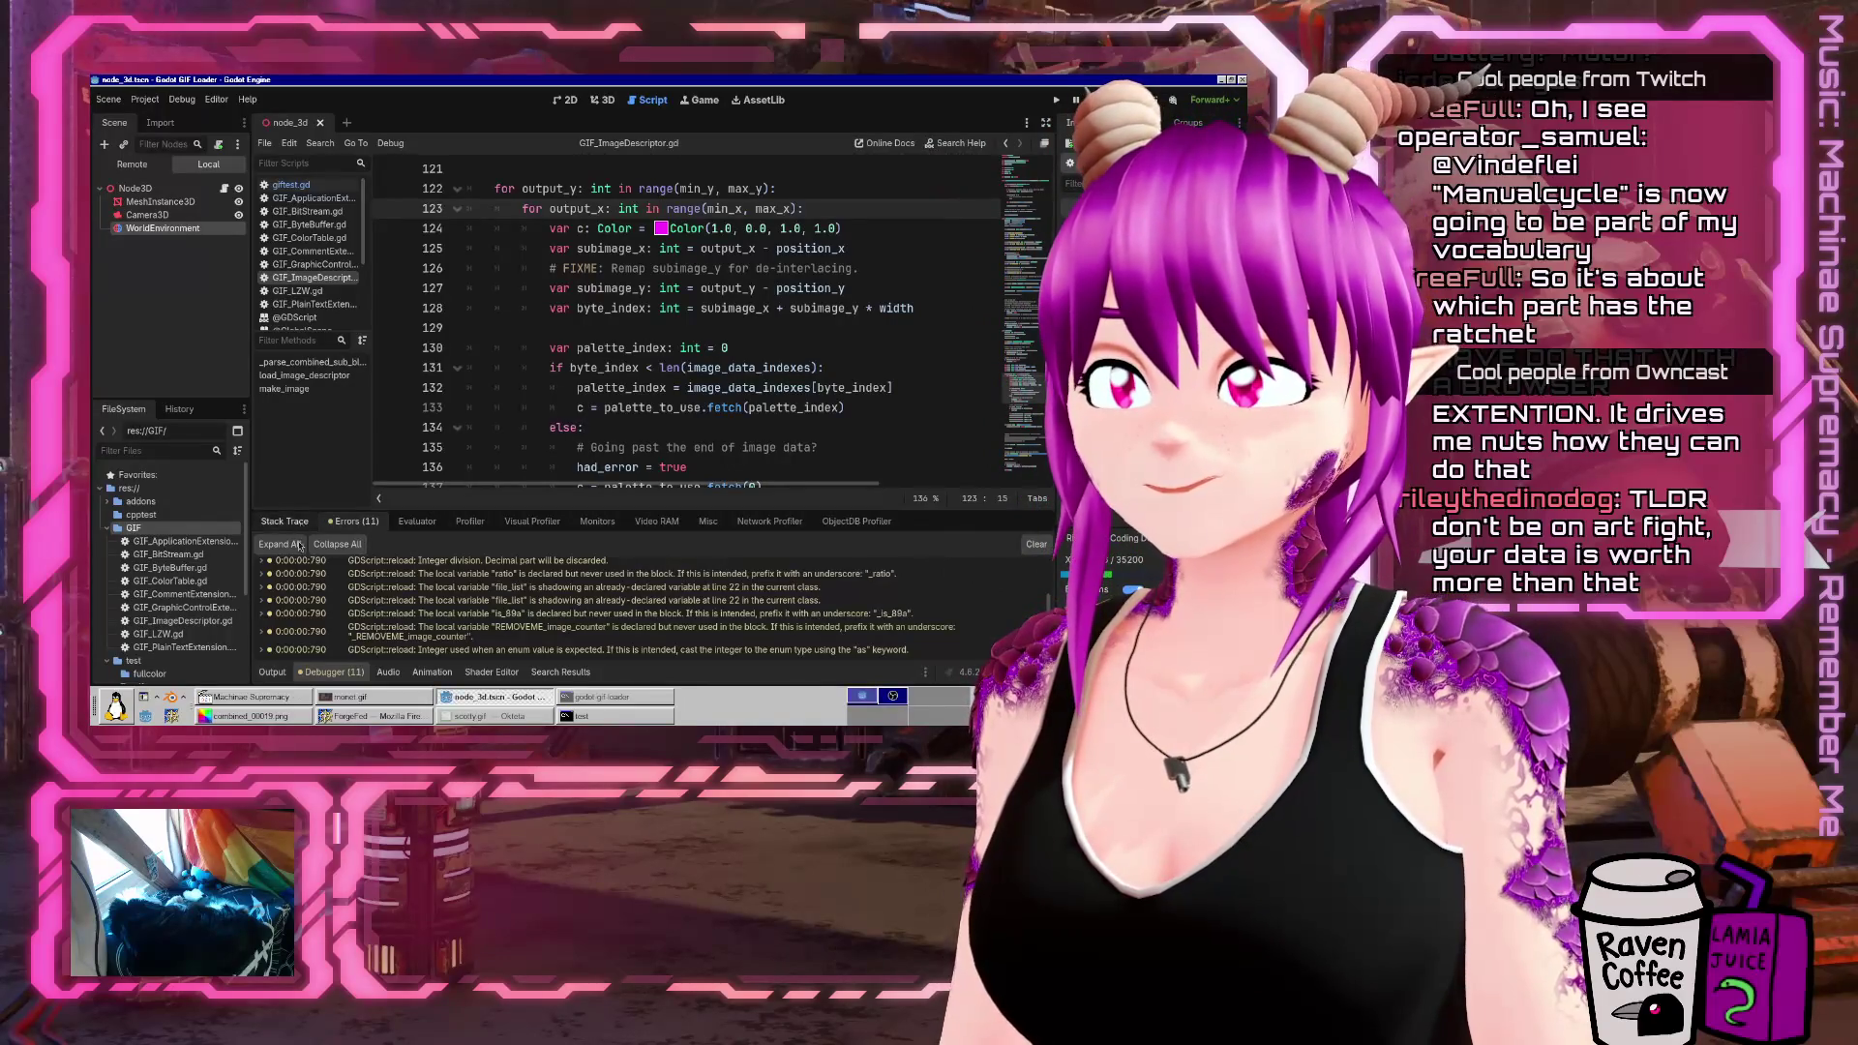
click(272, 671)
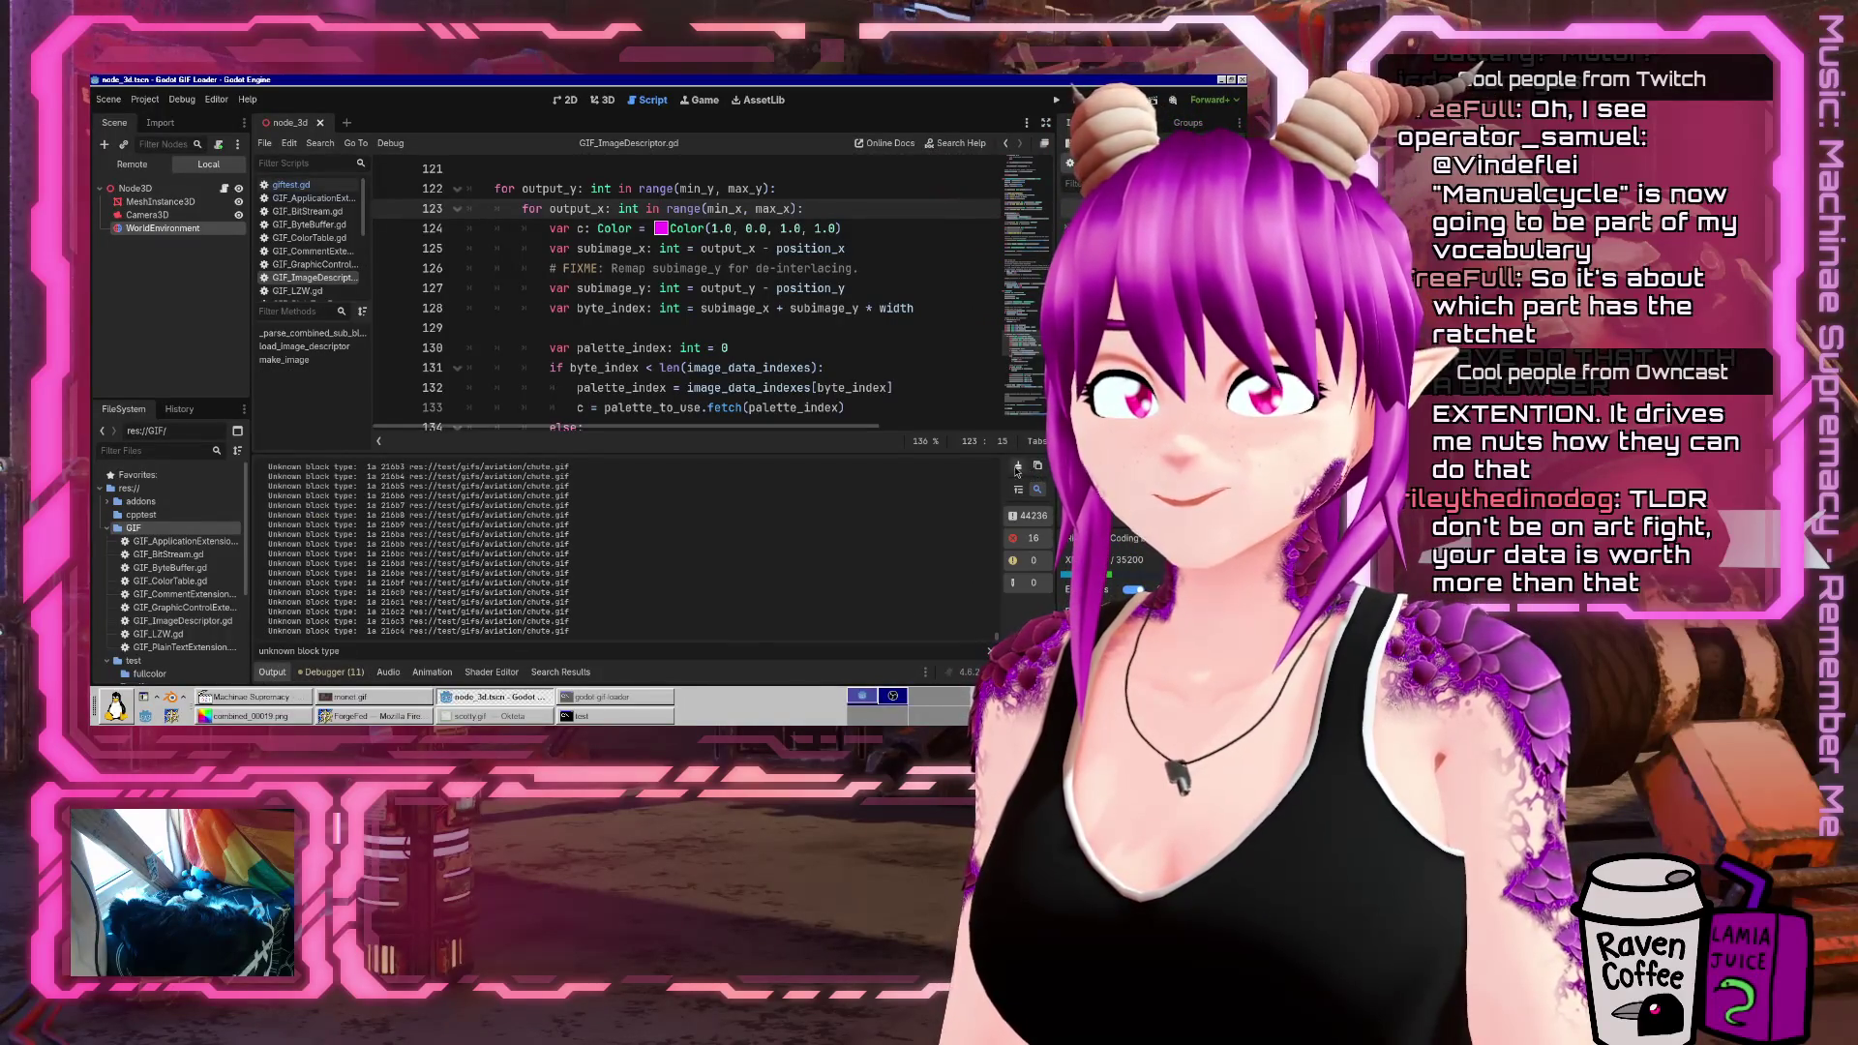
Clear the output log and close the monot.gif viewer window
click(1017, 468)
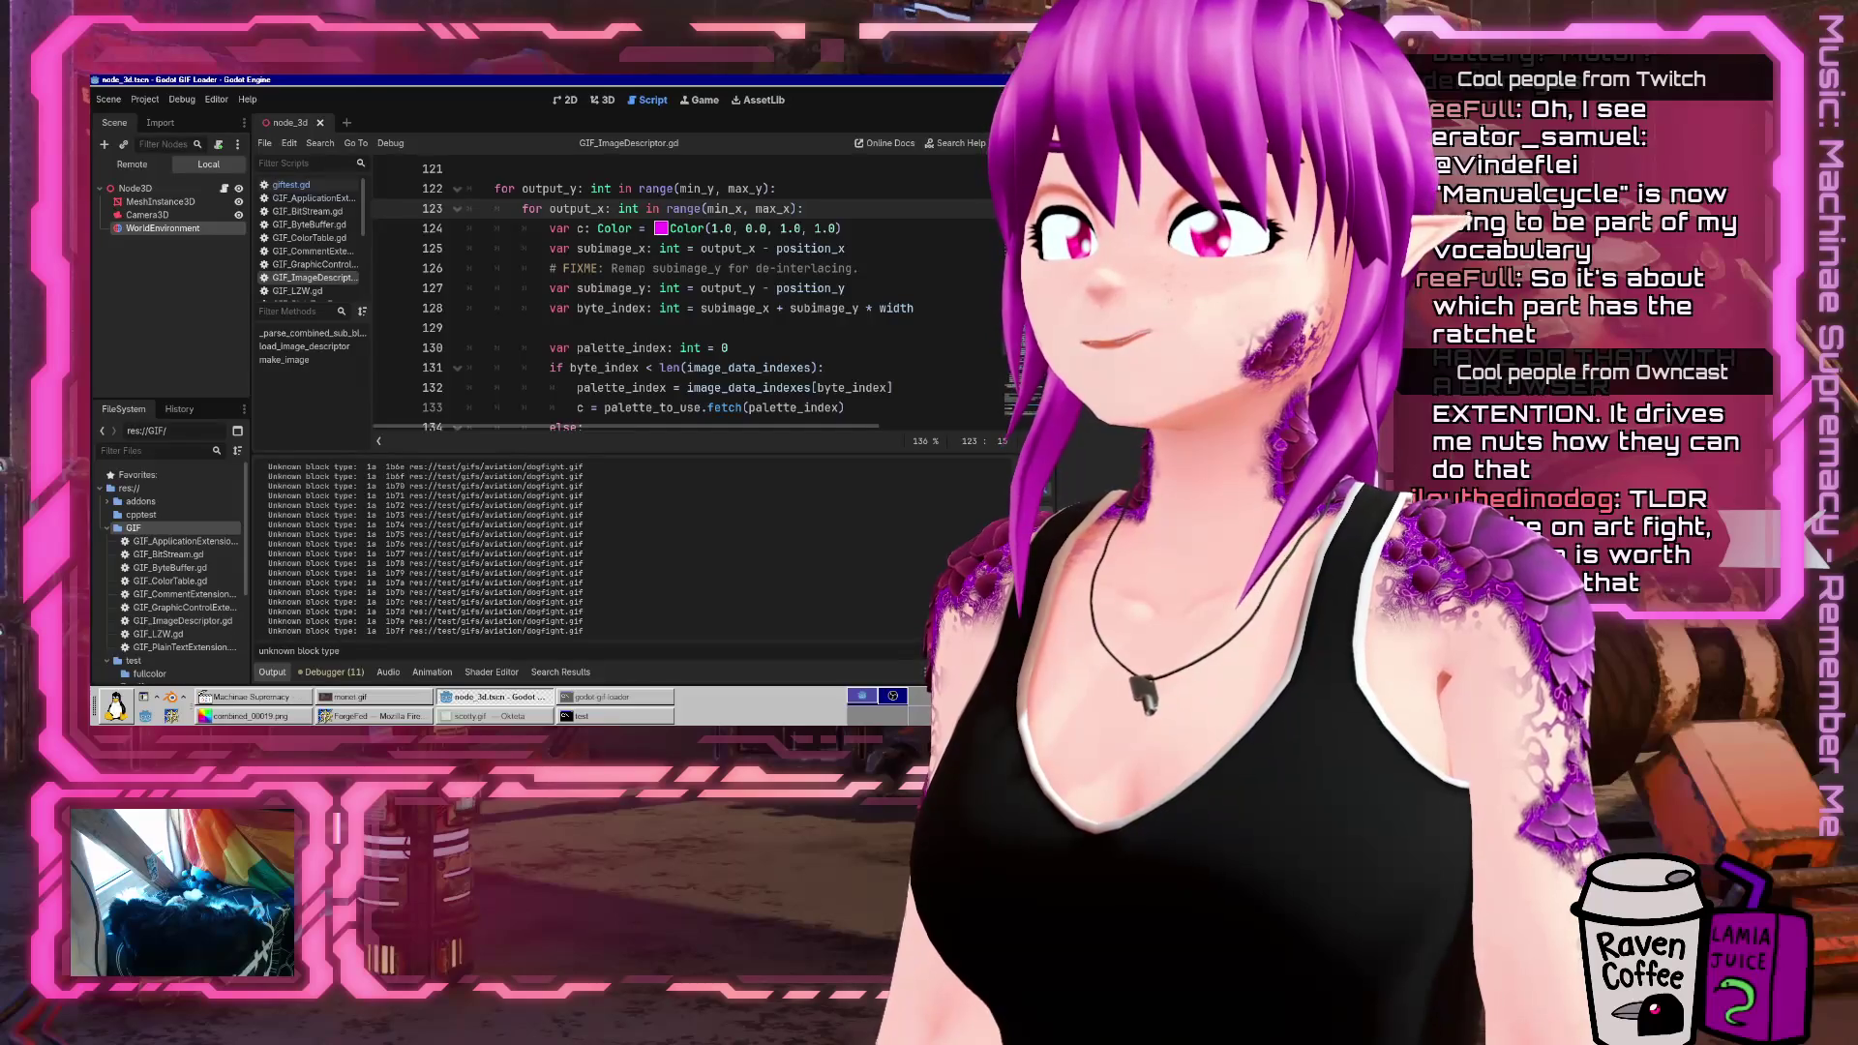
right_click(368, 696)
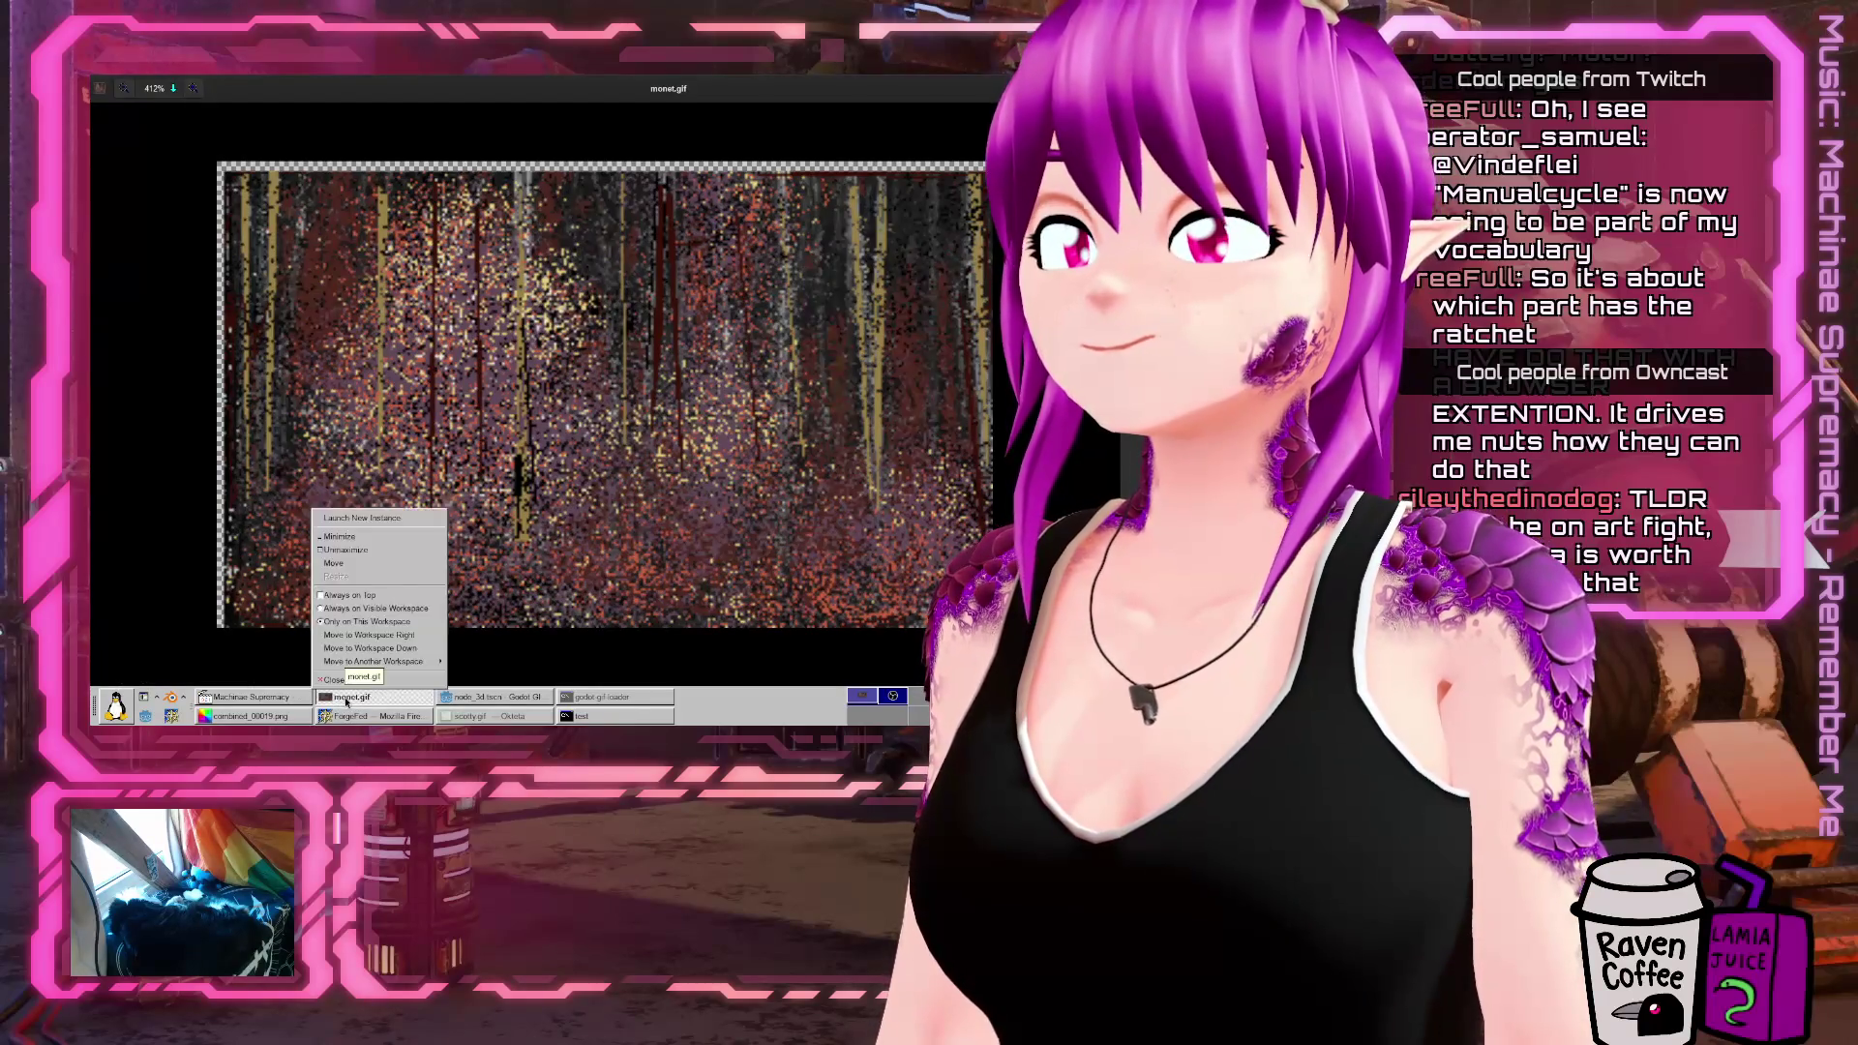
click(358, 682)
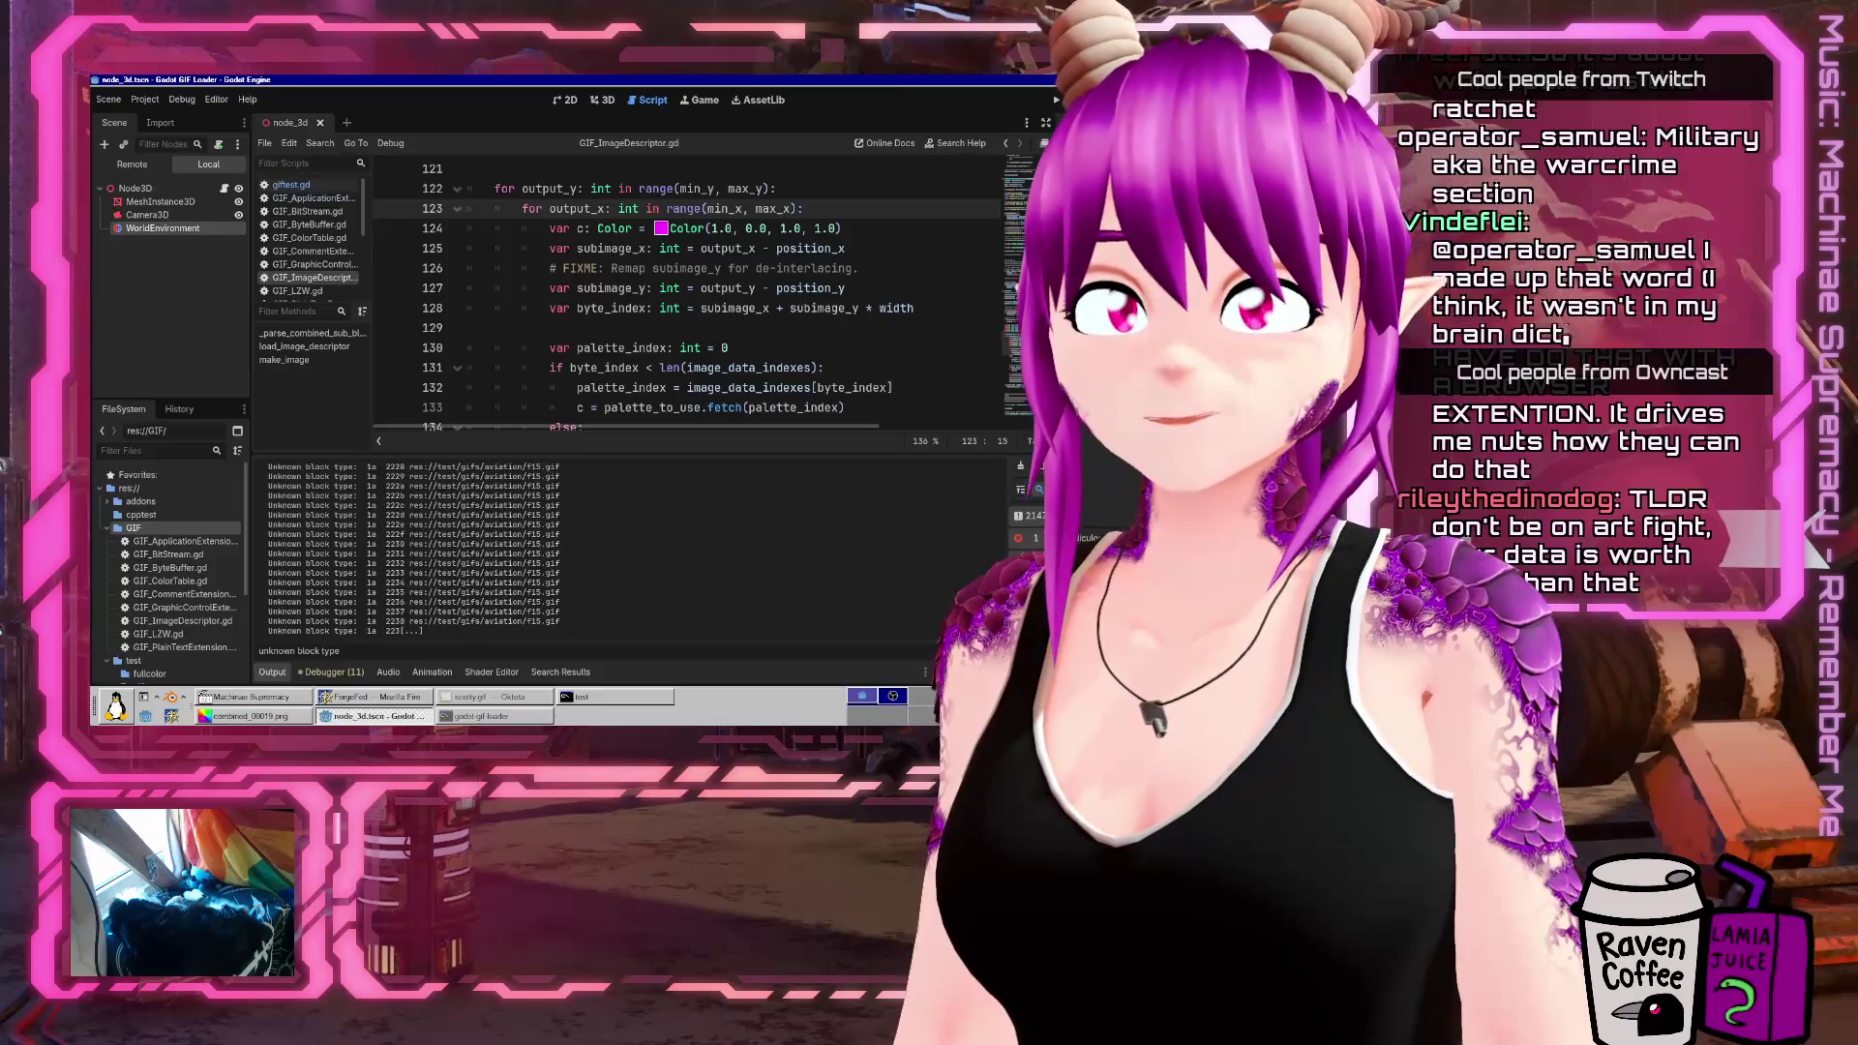
Pause the running project at GIF_LZW.gd line 40 and show the Output log again
key(F7)
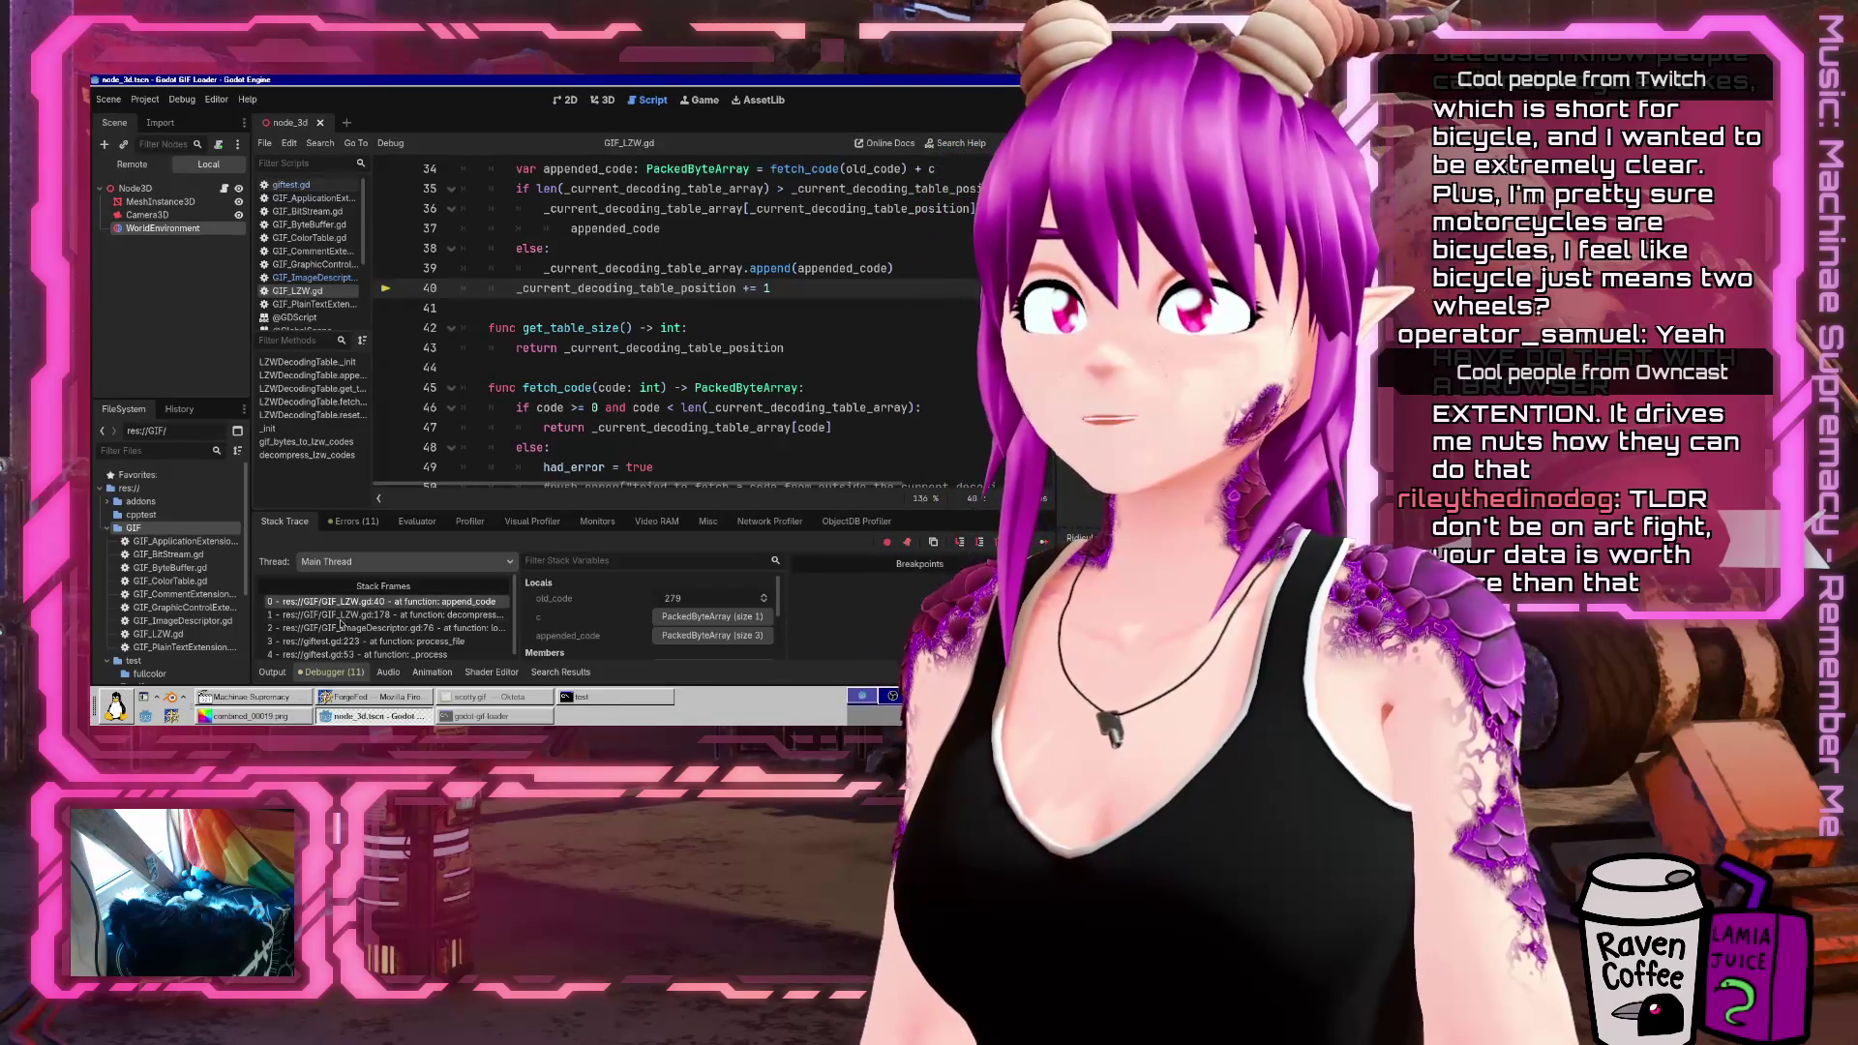
click(275, 673)
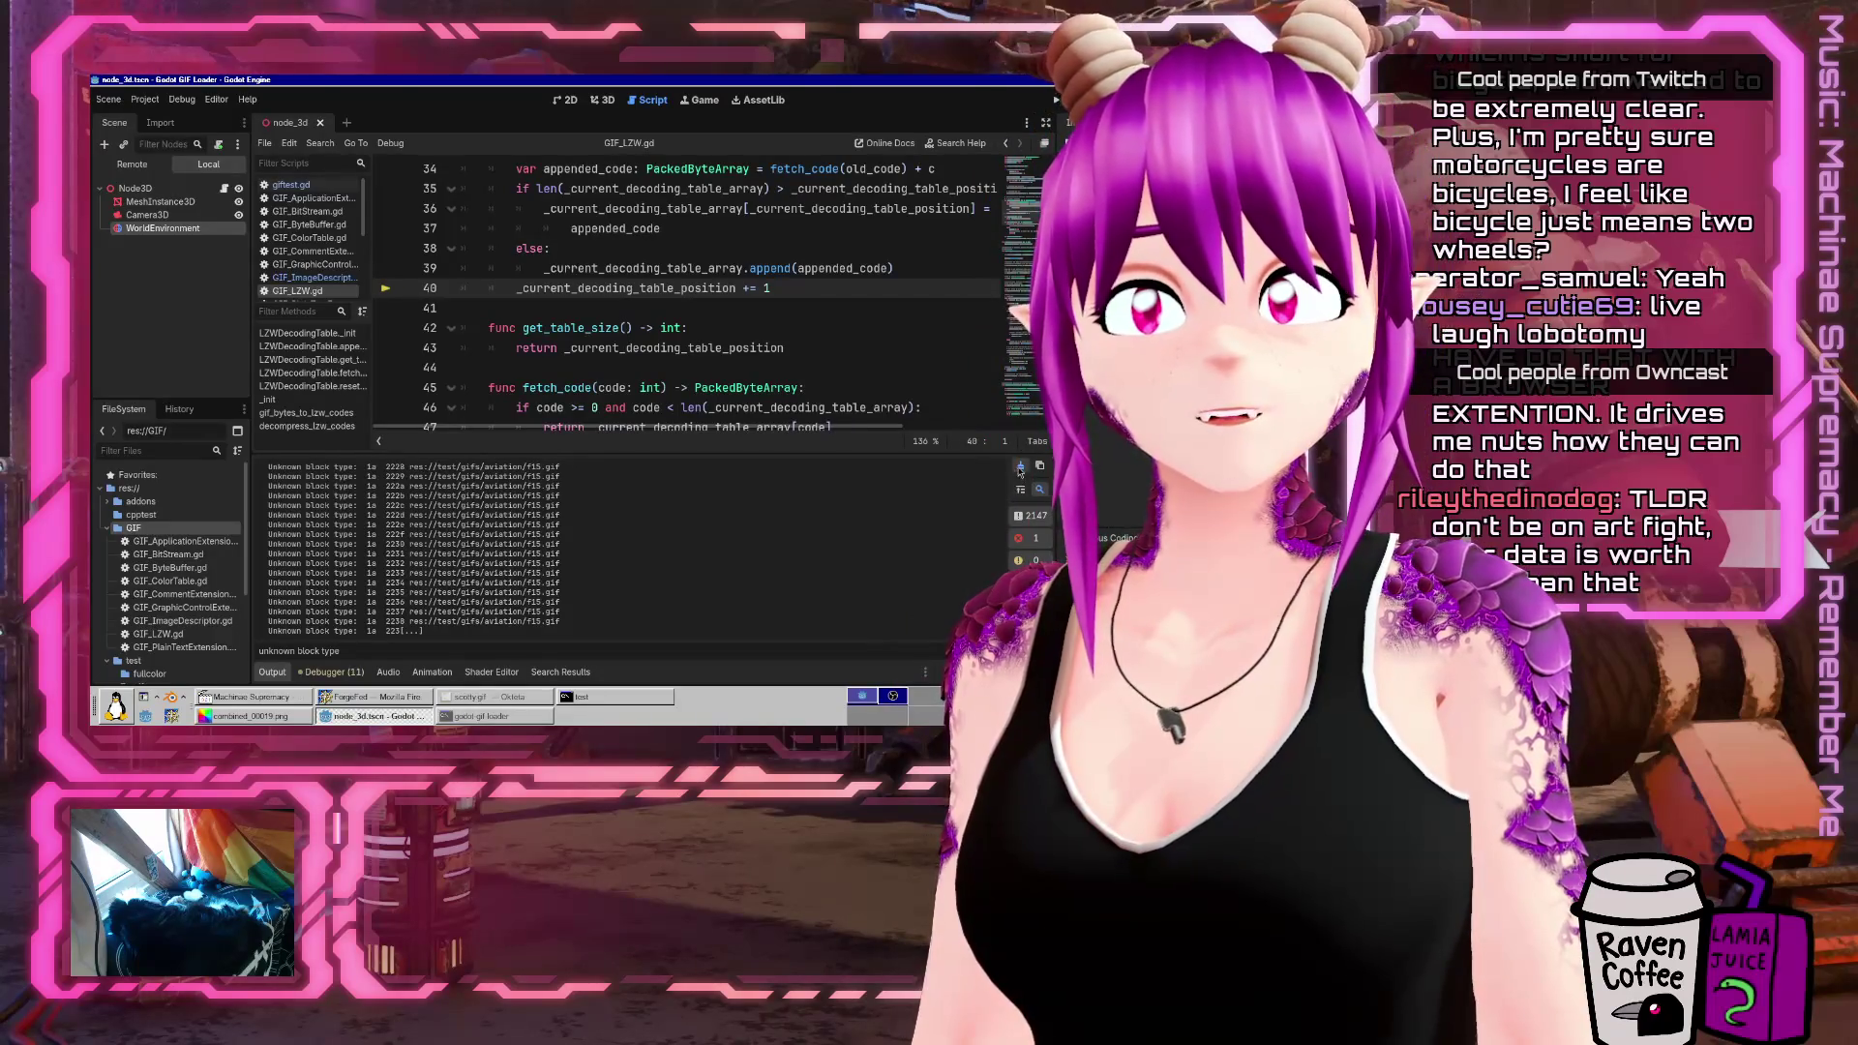
Clear the output log, go to the get_table_size return on line 43, and collapse the bottom panel
click(1020, 468)
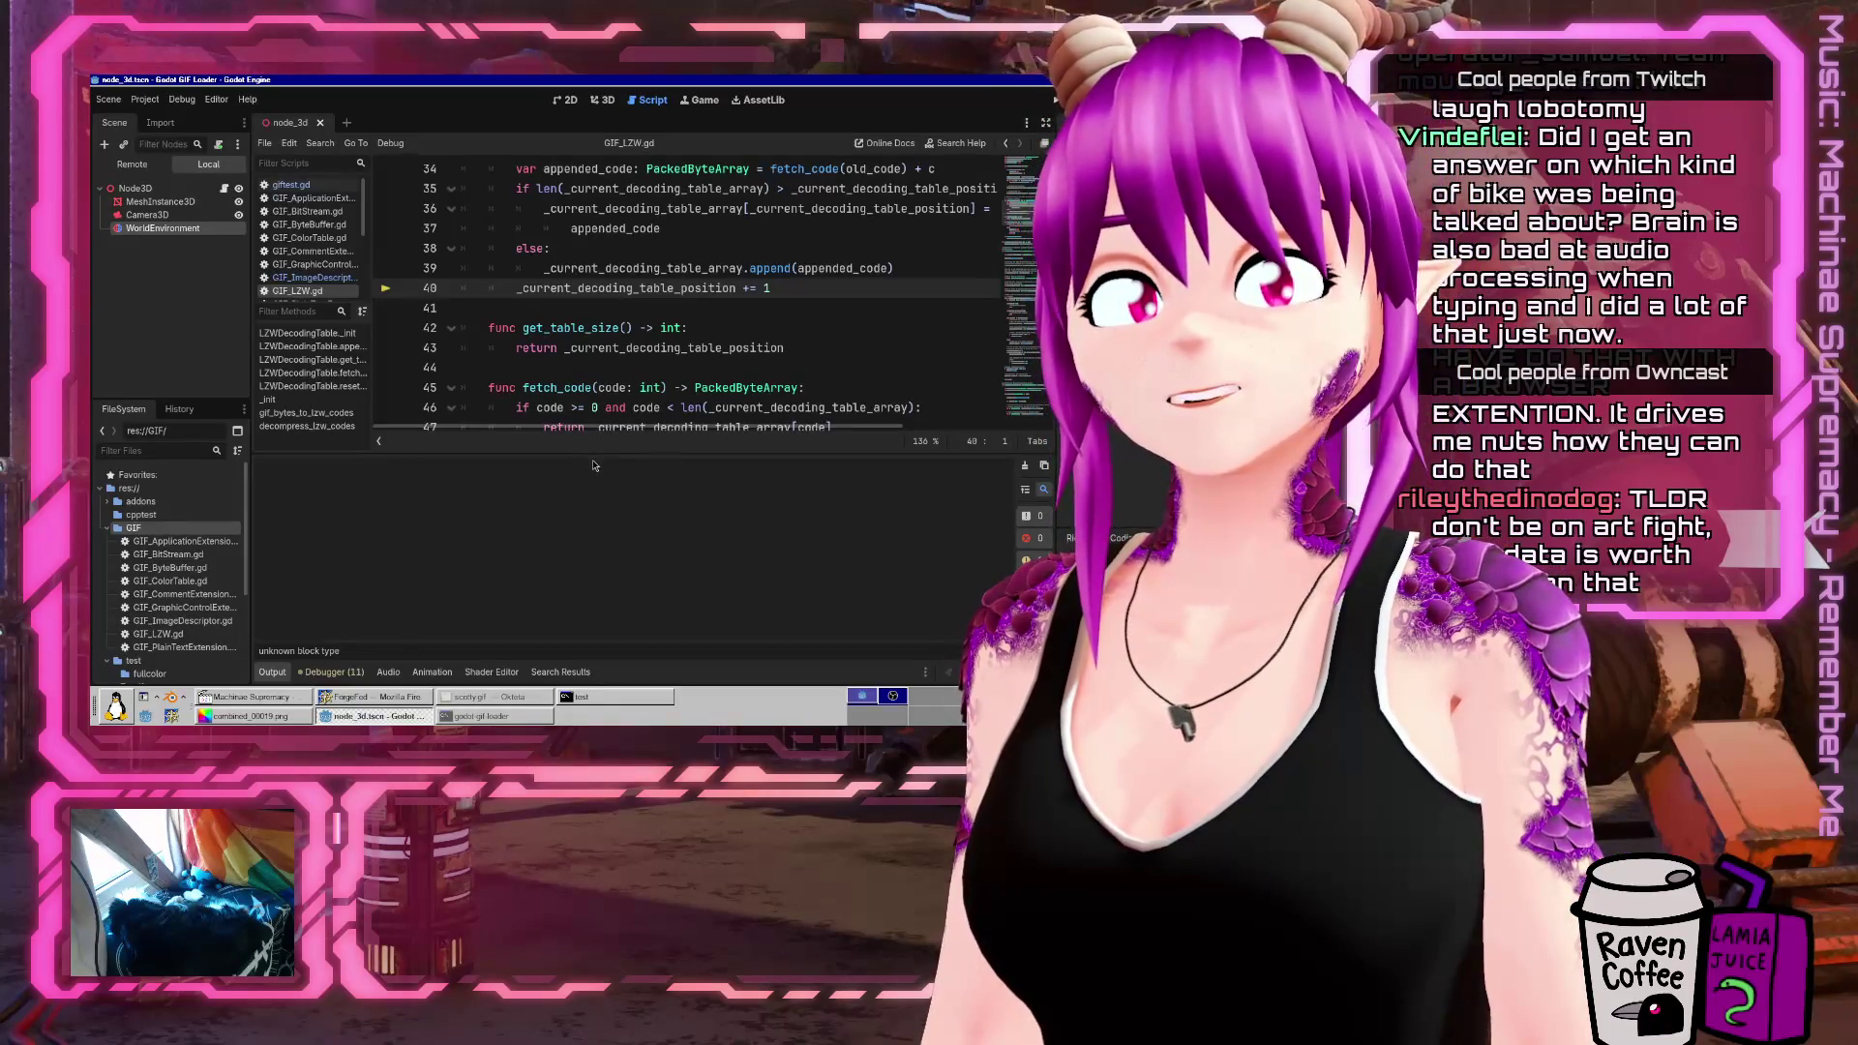
click(639, 348)
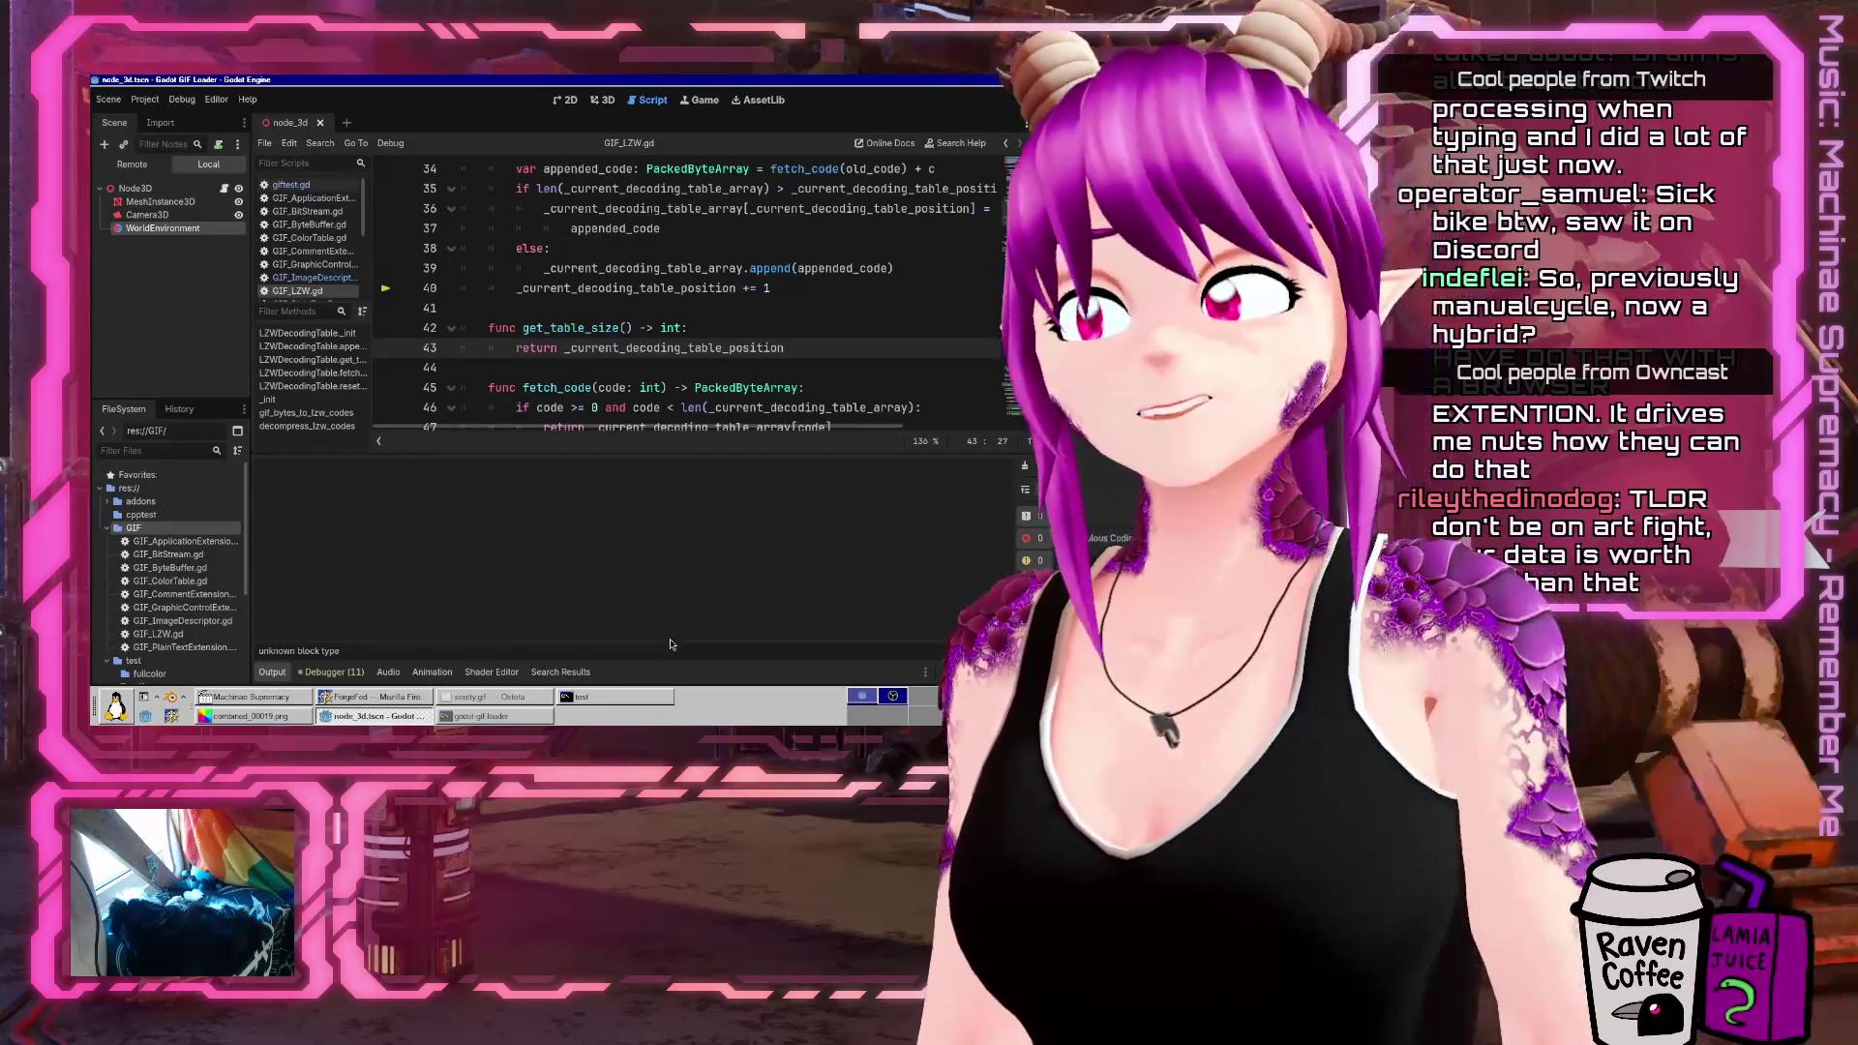
click(272, 671)
Inspect the decoding table position value and step down to the had_error = true line 49
click(774, 469)
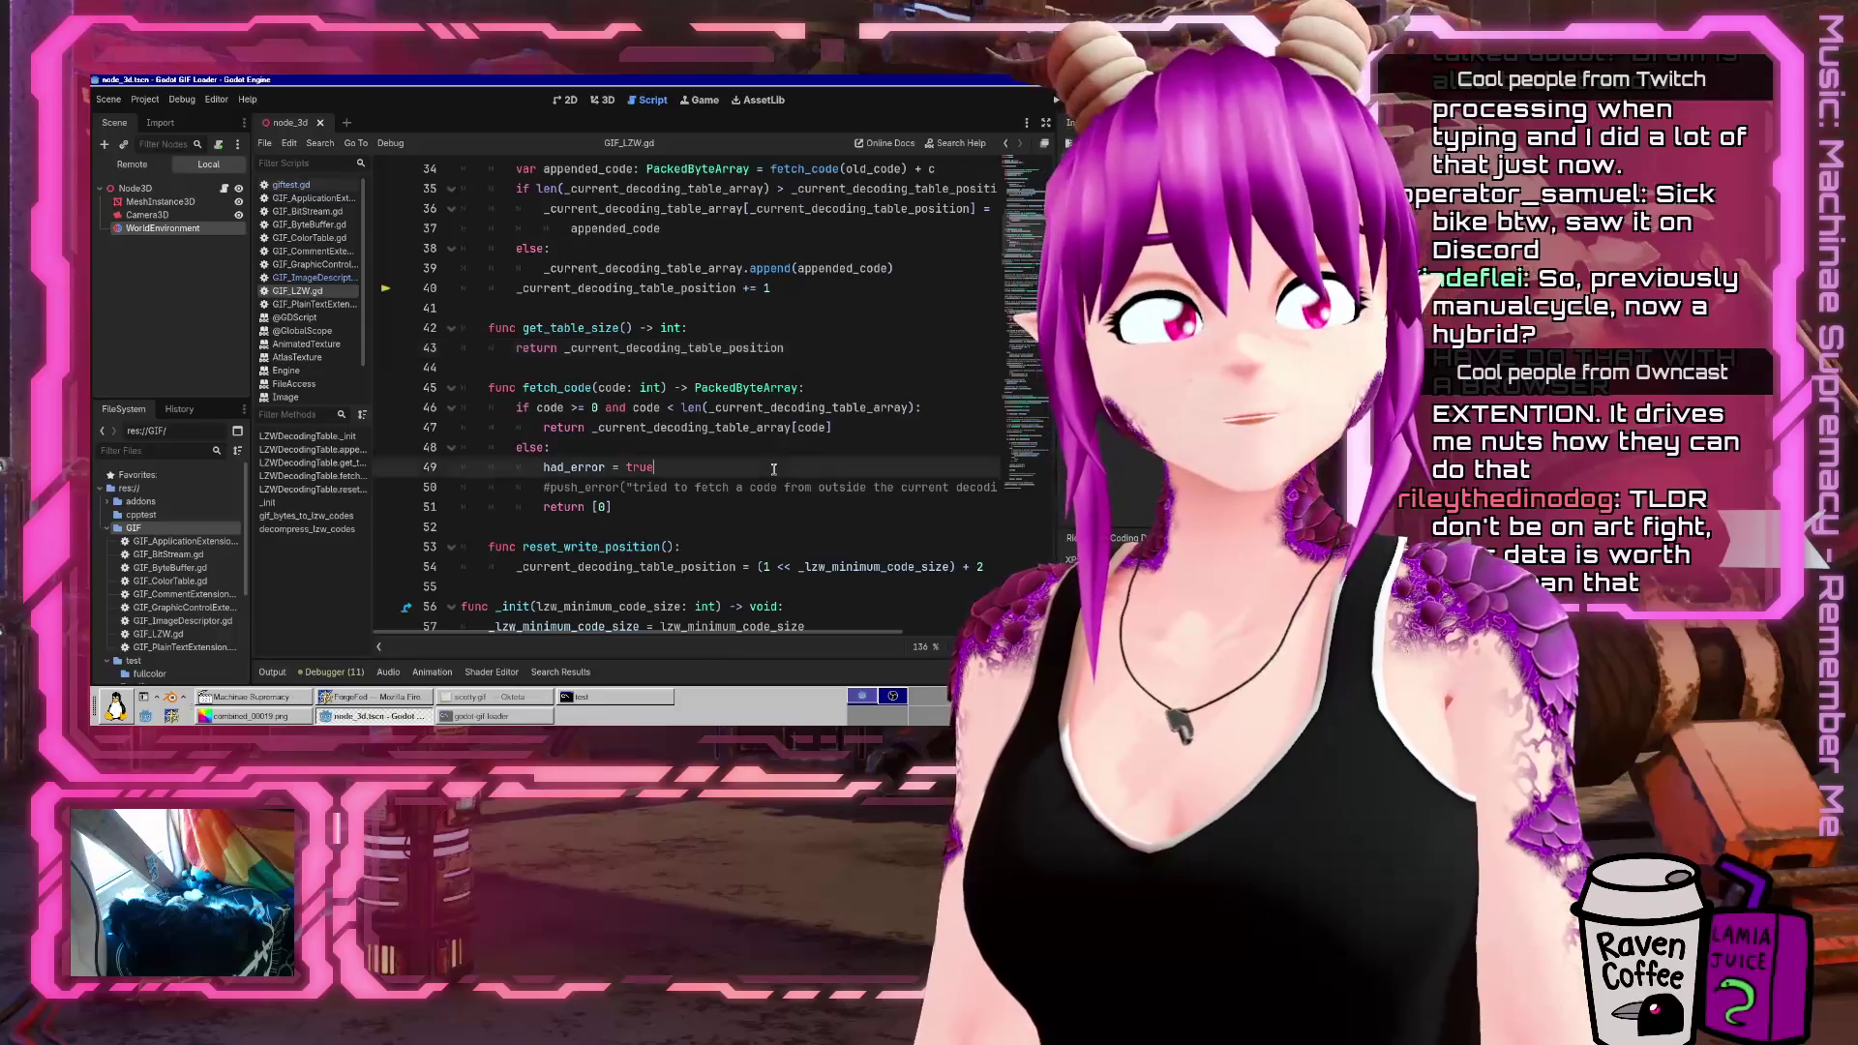
mouse_move(757, 432)
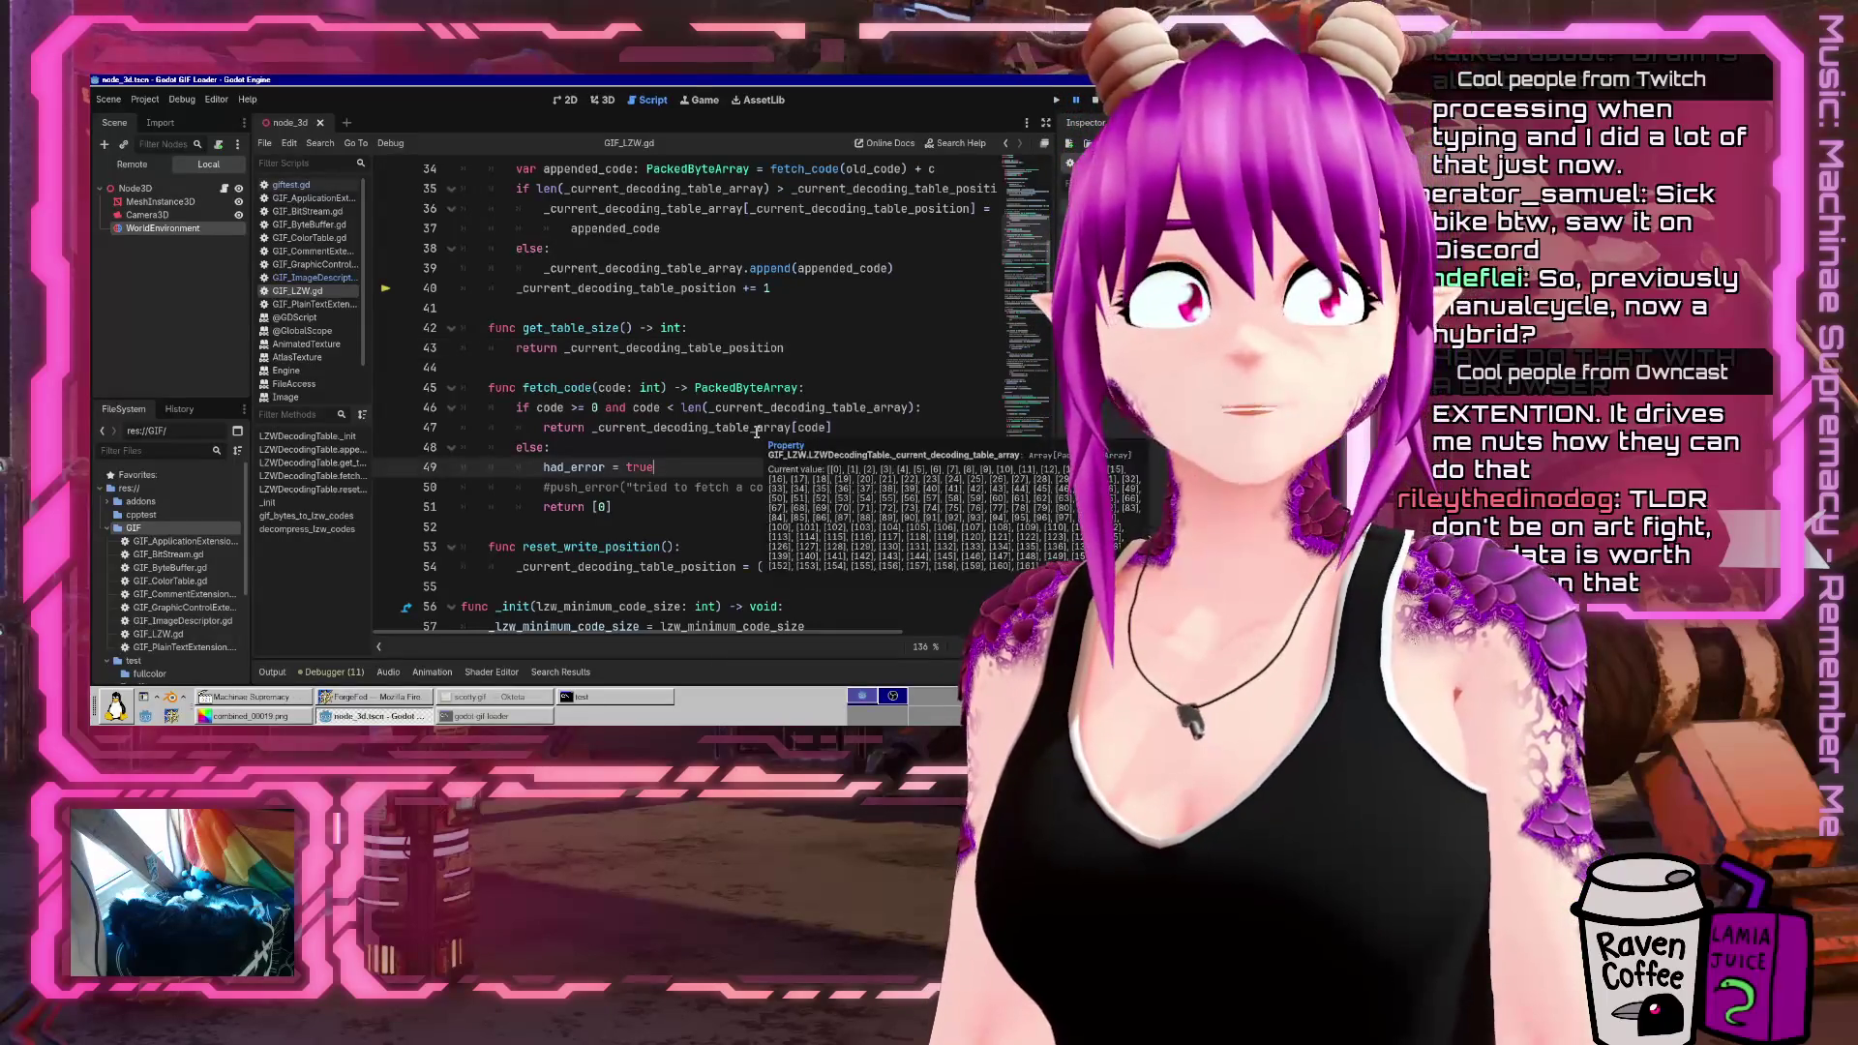
click(754, 348)
mouse_move(754, 350)
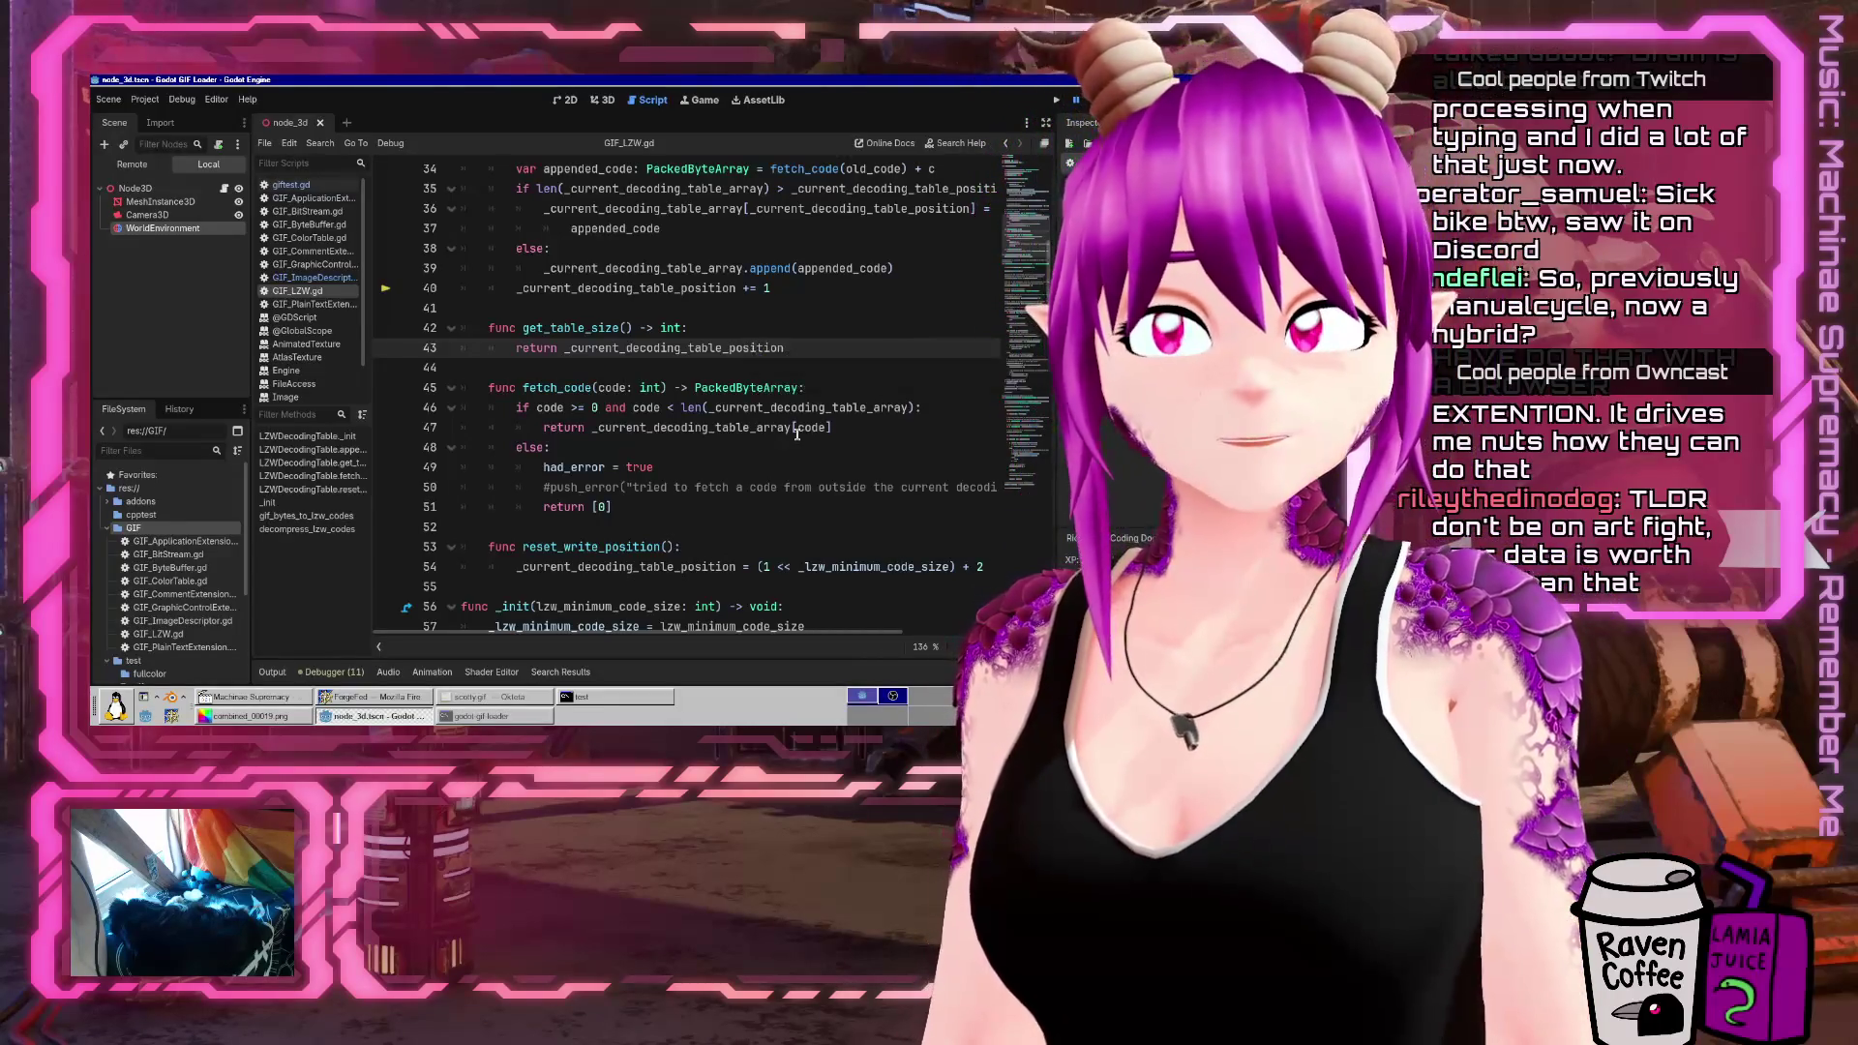
key(Down)
key(Down)
key(Down)
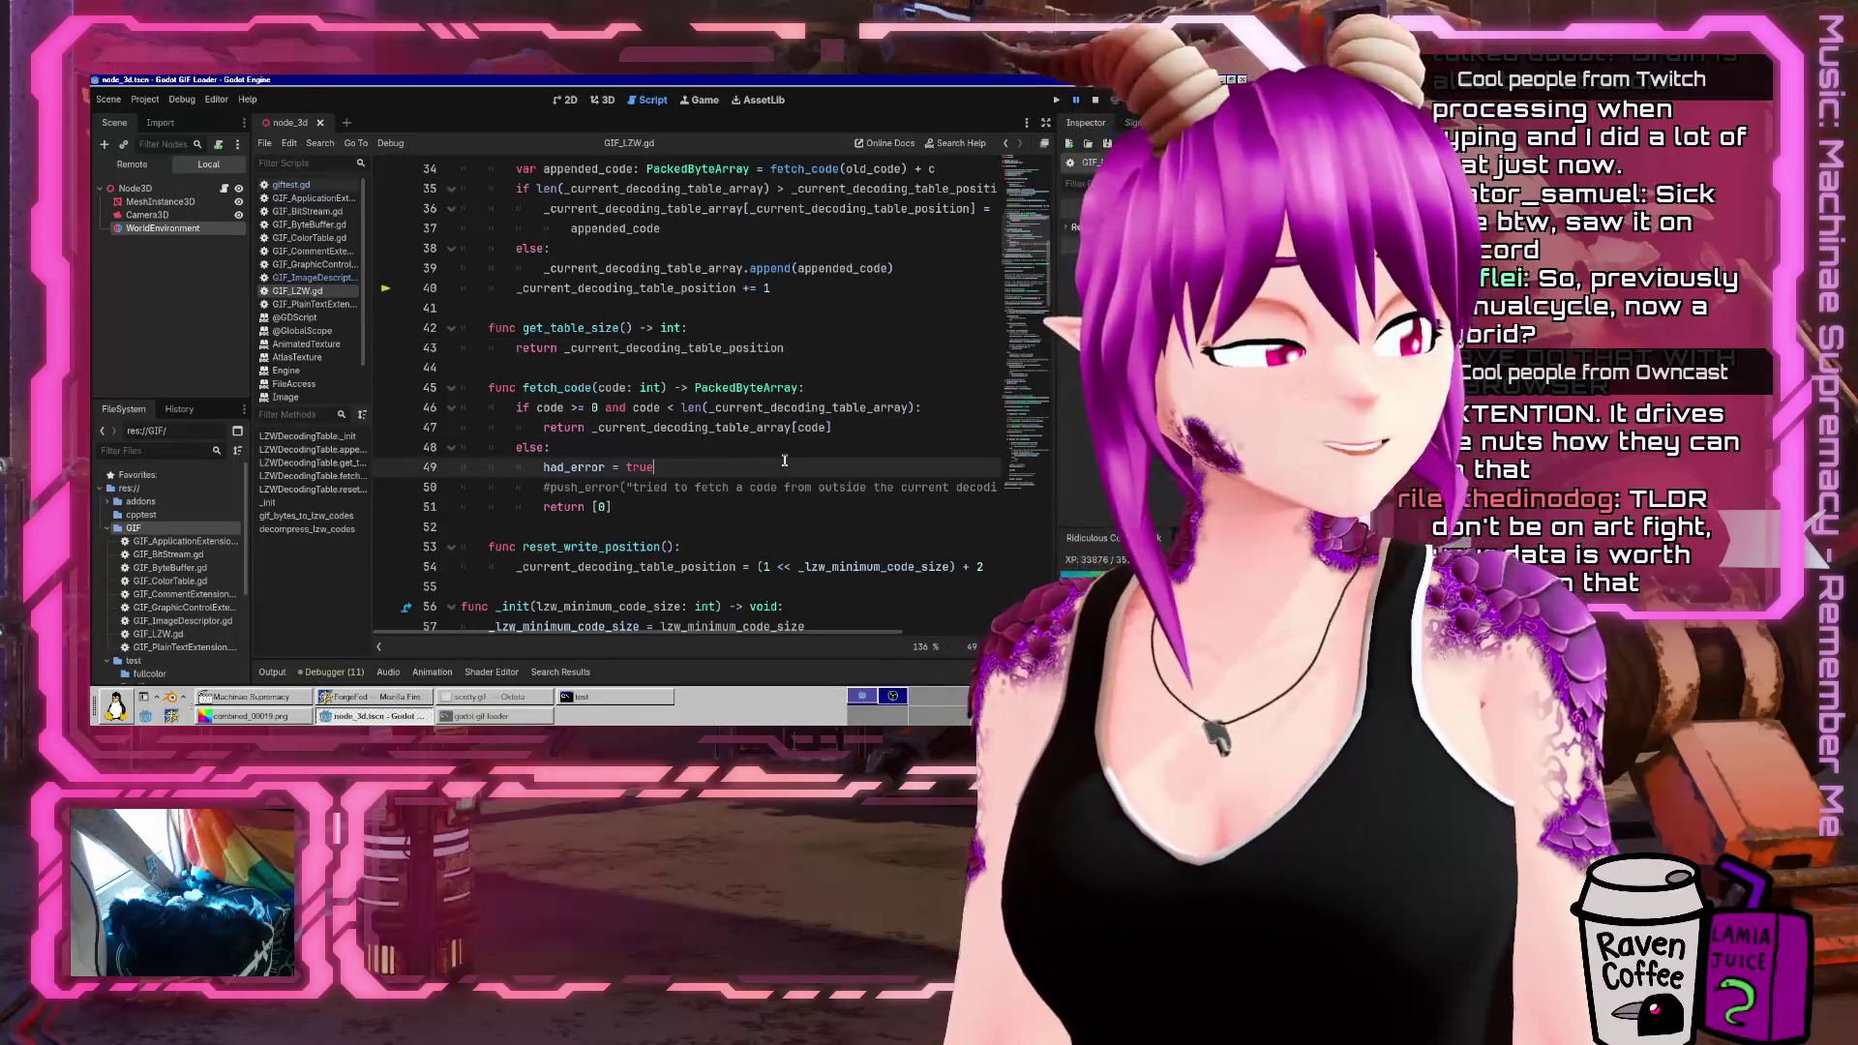